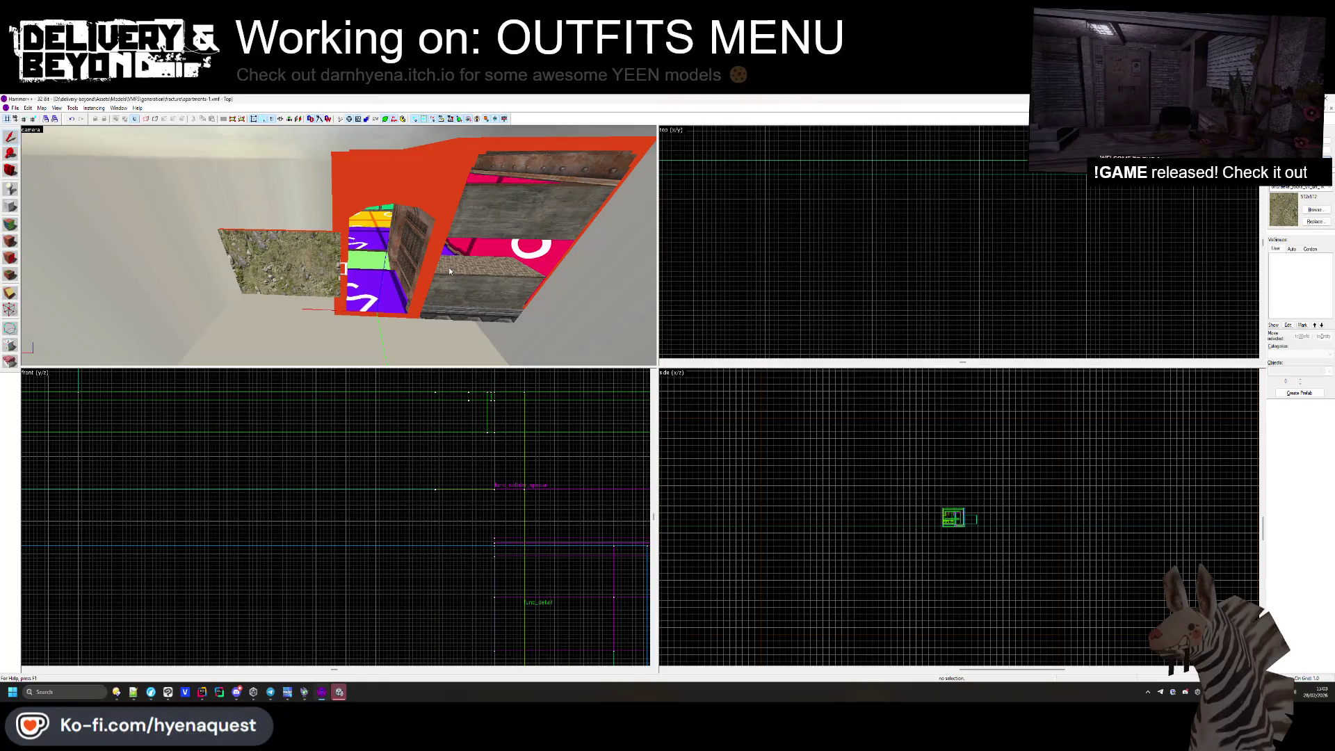
# Open hallway-0.vmf from the fracture folder in place of the apartments map.
pyautogui.click(15, 109)
pyautogui.click(28, 128)
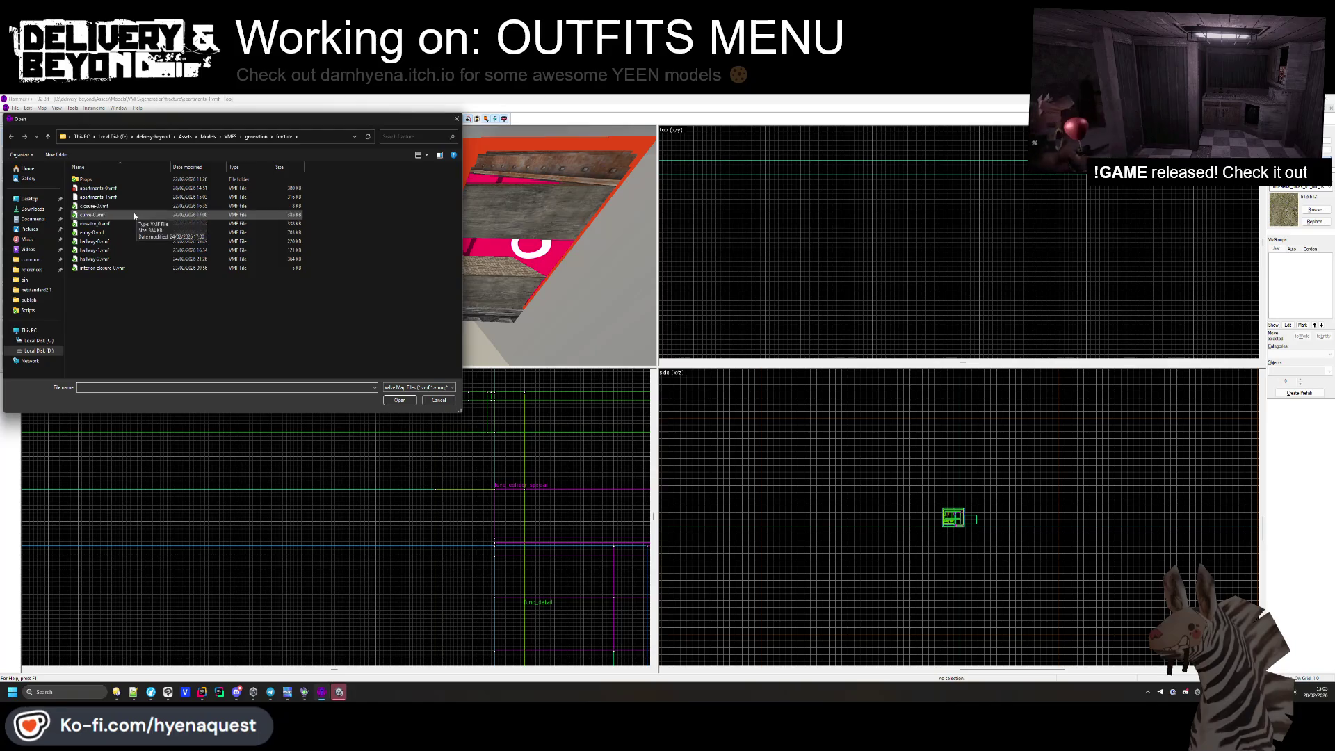
pyautogui.doubleClick(124, 242)
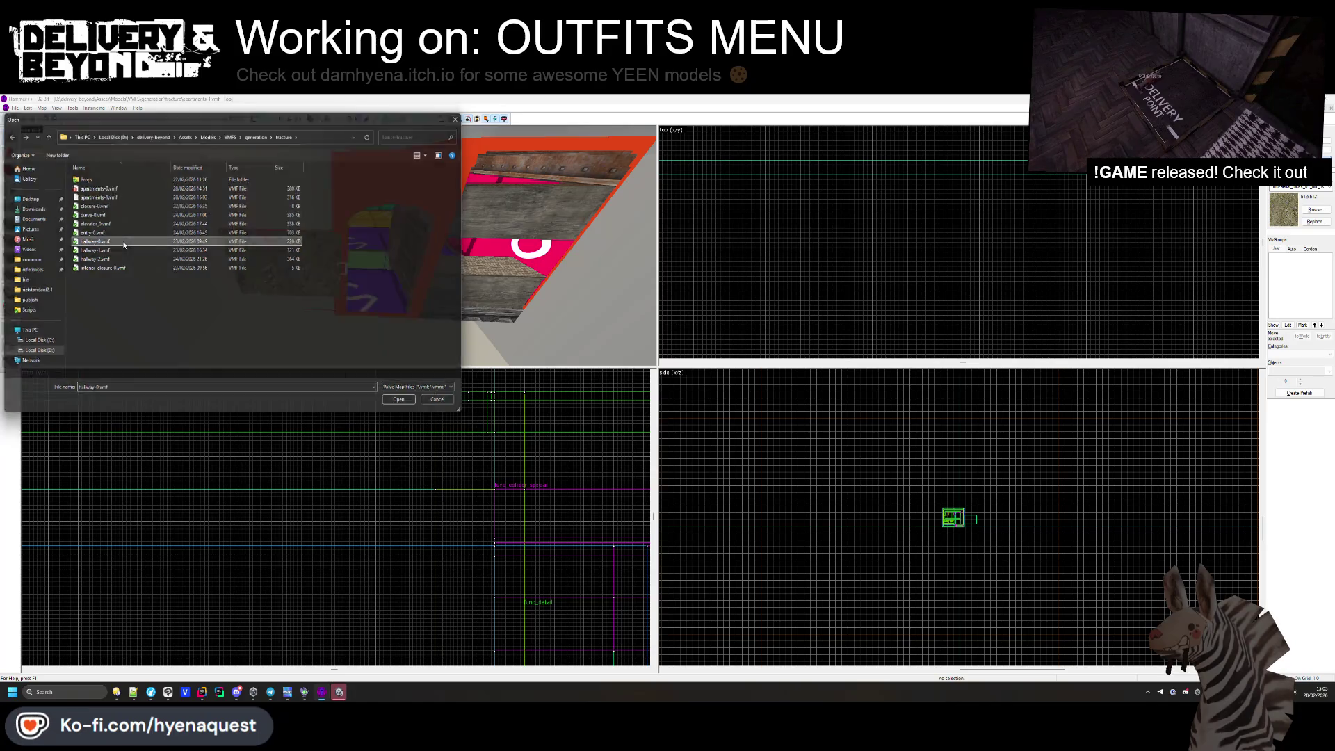
# Check the red func_instance's properties, then turn off the COLLISION visgroup in hallway-0.
pyautogui.press('z')
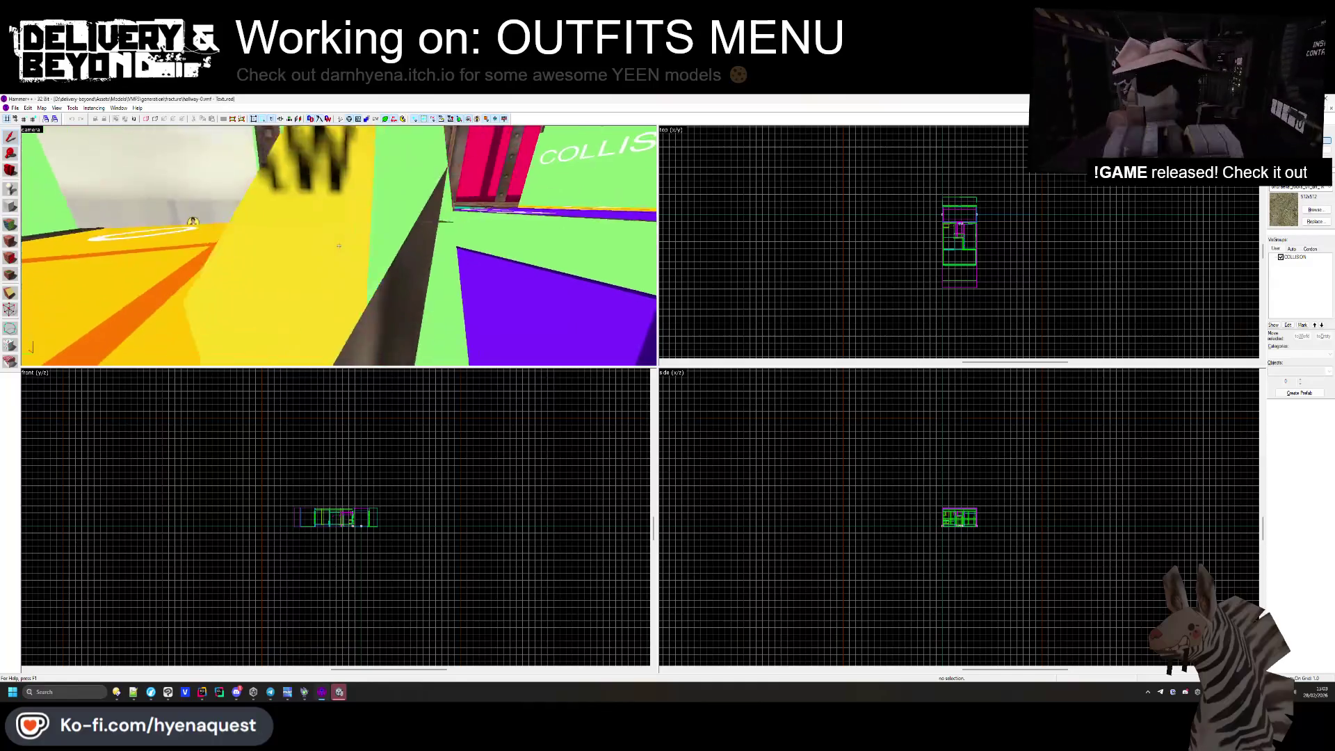
pyautogui.doubleClick(339, 245)
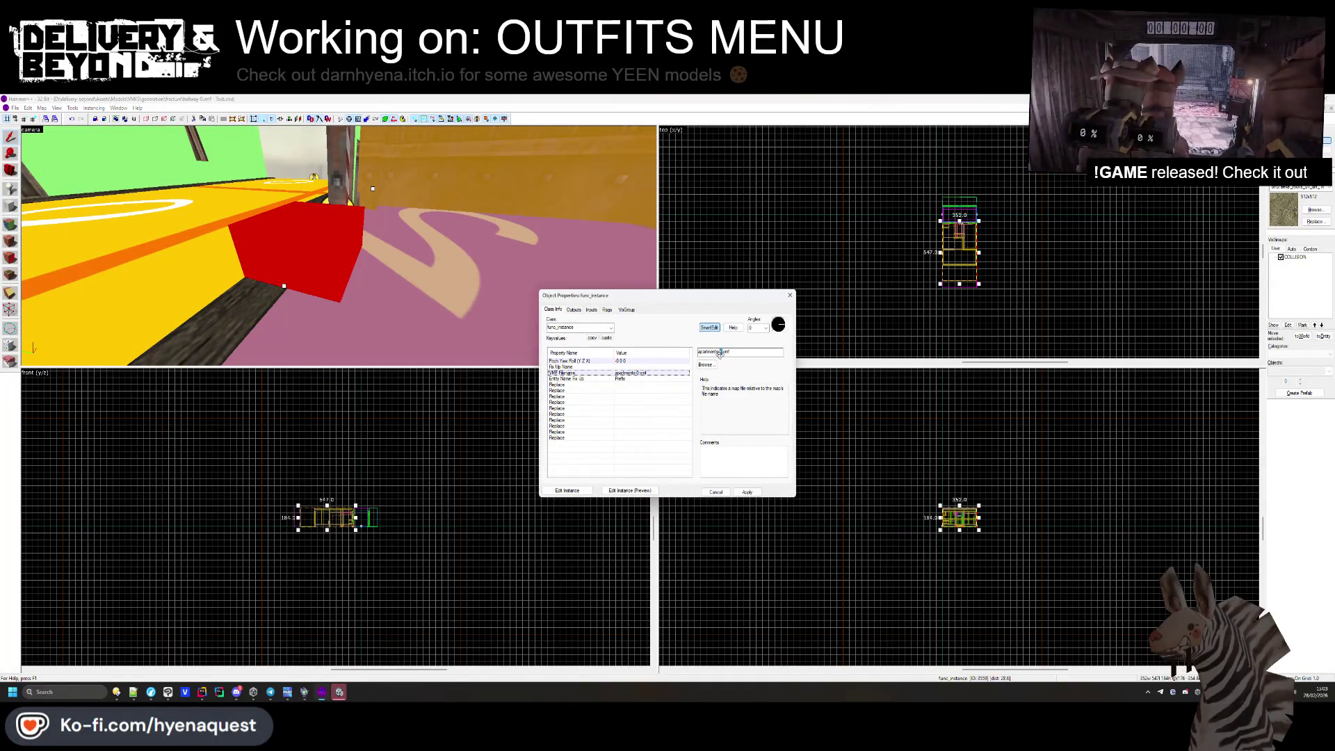
pyautogui.press('Escape')
pyautogui.press('Escape')
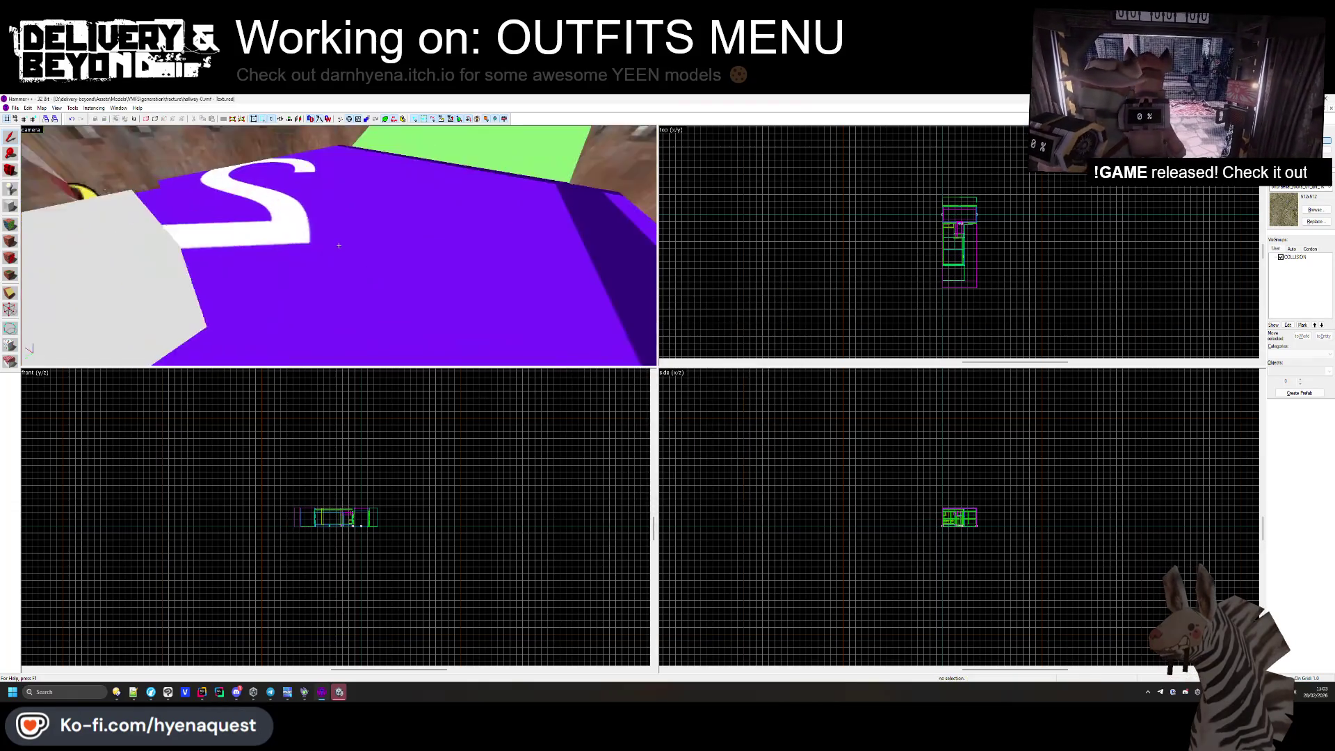
pyautogui.click(1281, 257)
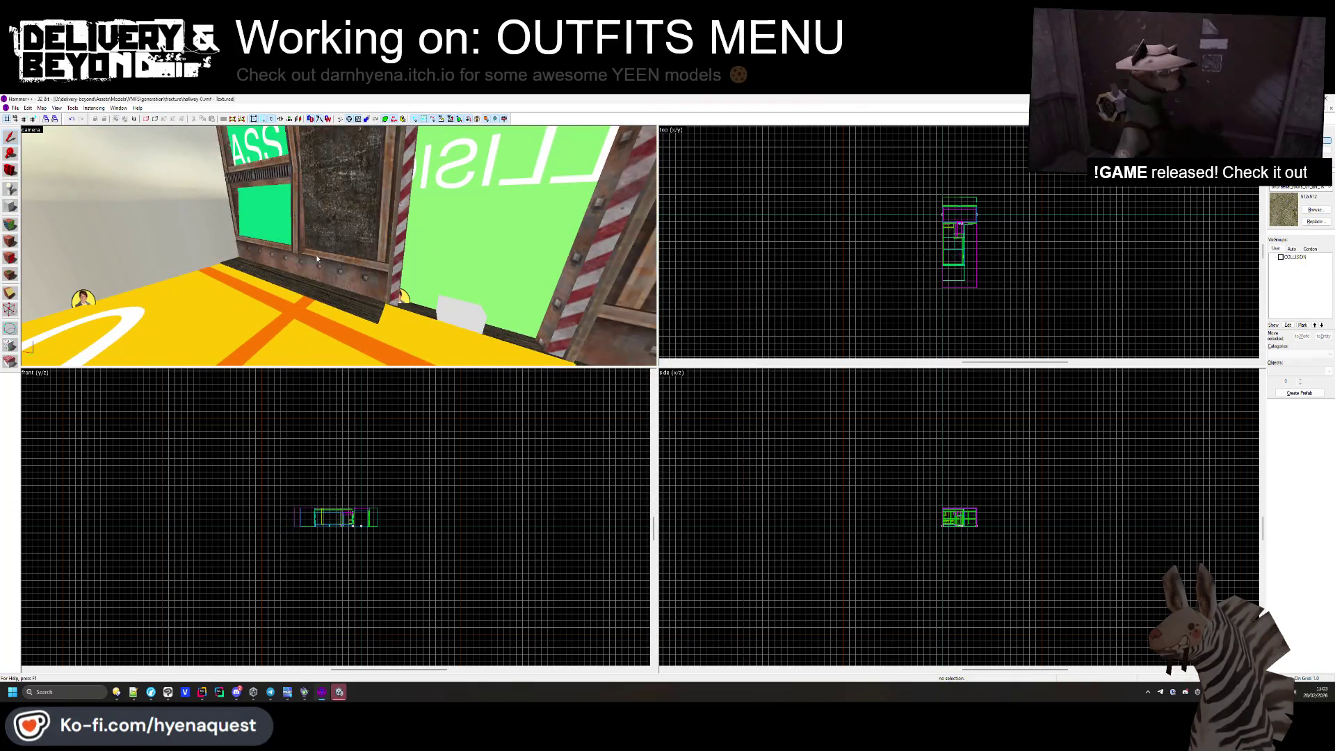
pyautogui.press('z')
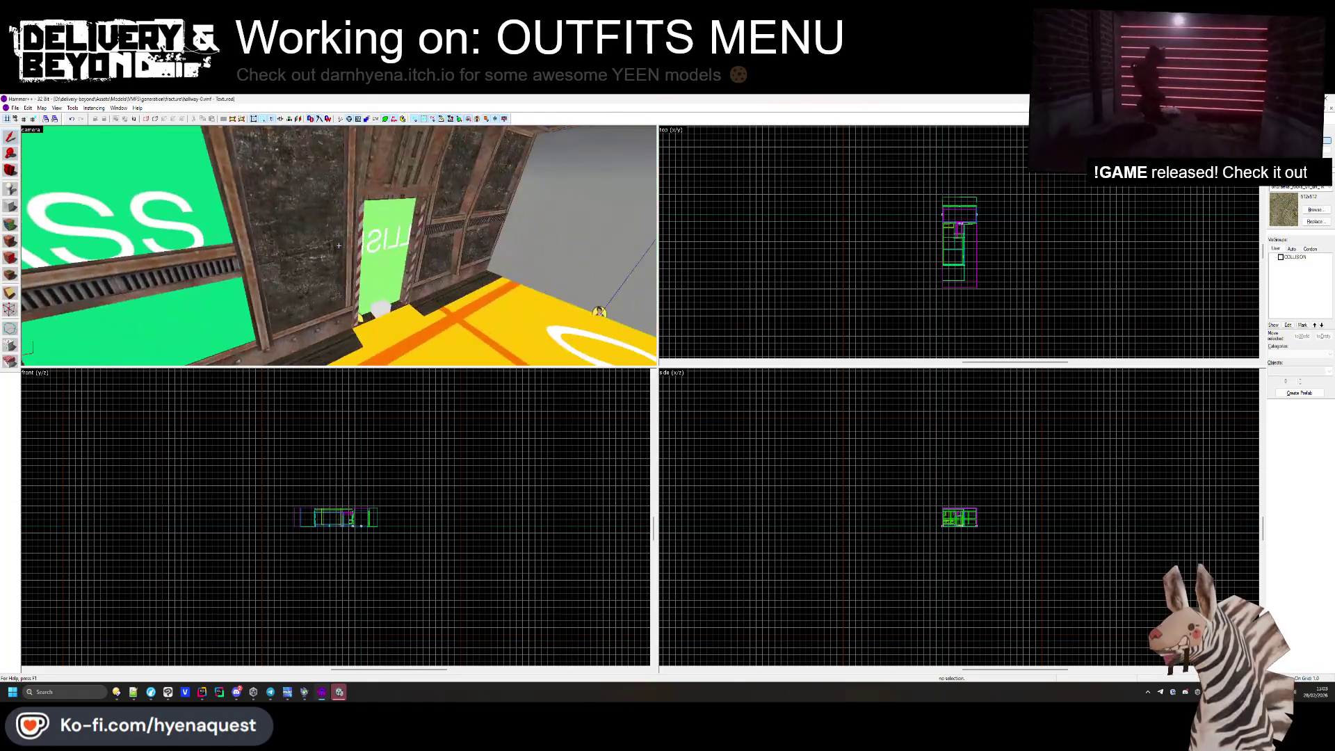
pyautogui.hotkey('alt', 'Tab')
pyautogui.press('Escape')
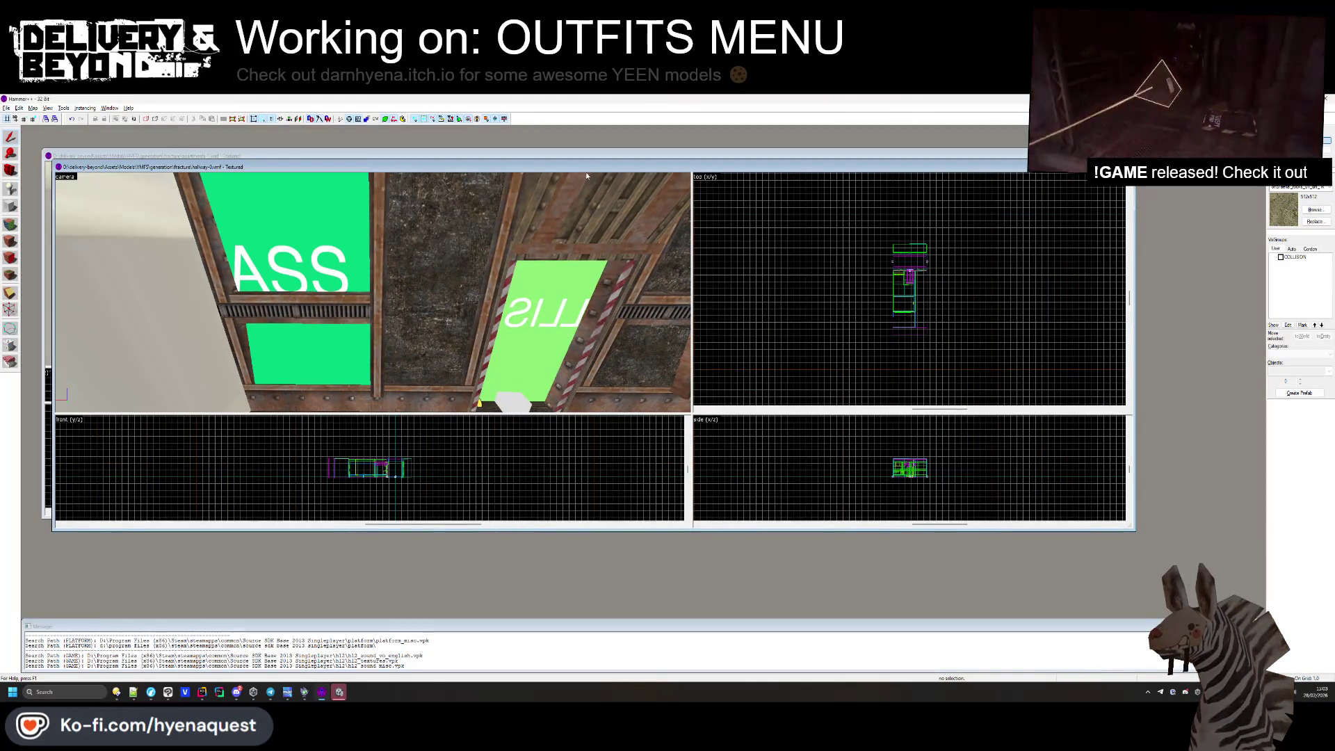
# In apartments-1, remove the loose rock panel and make OUTSIDE the current texture.
pyautogui.hotkey('ctrl', 'Tab')
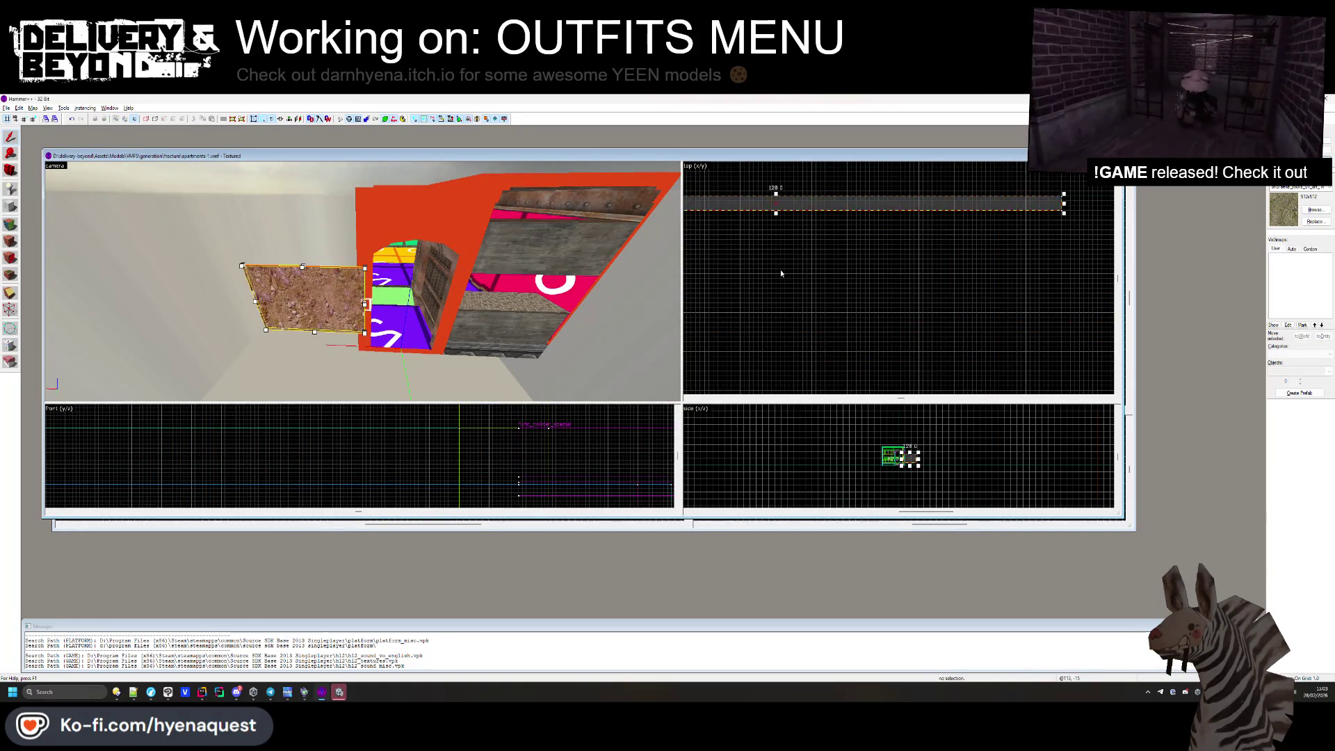
pyautogui.hotkey('ctrl', 'z')
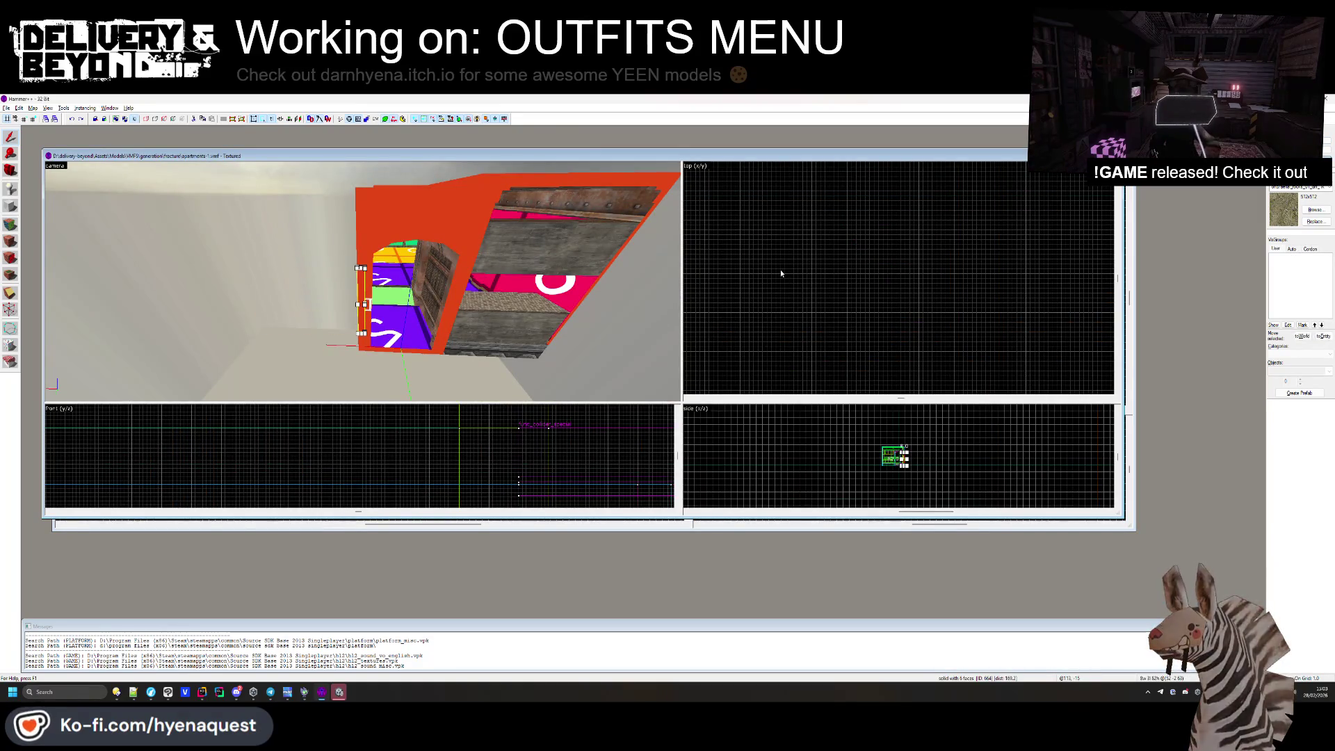
pyautogui.click(1314, 209)
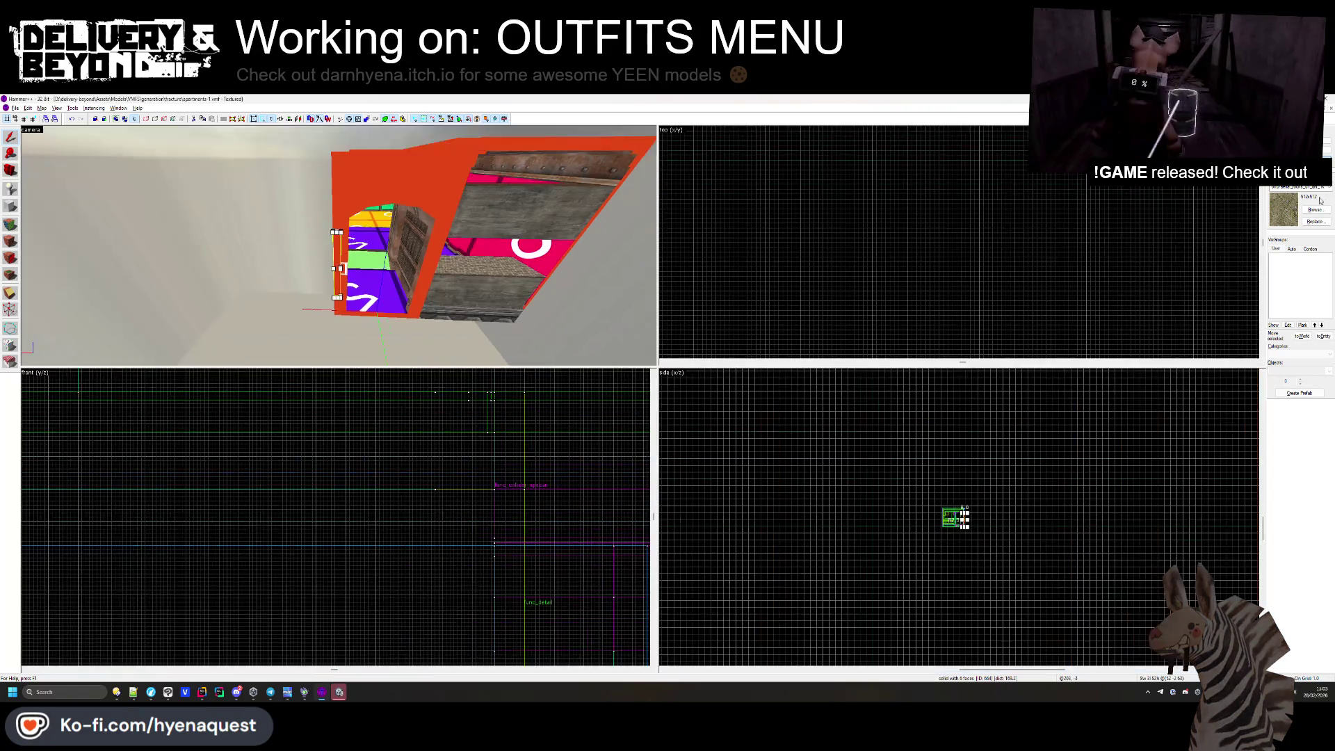
pyautogui.doubleClick(750, 260)
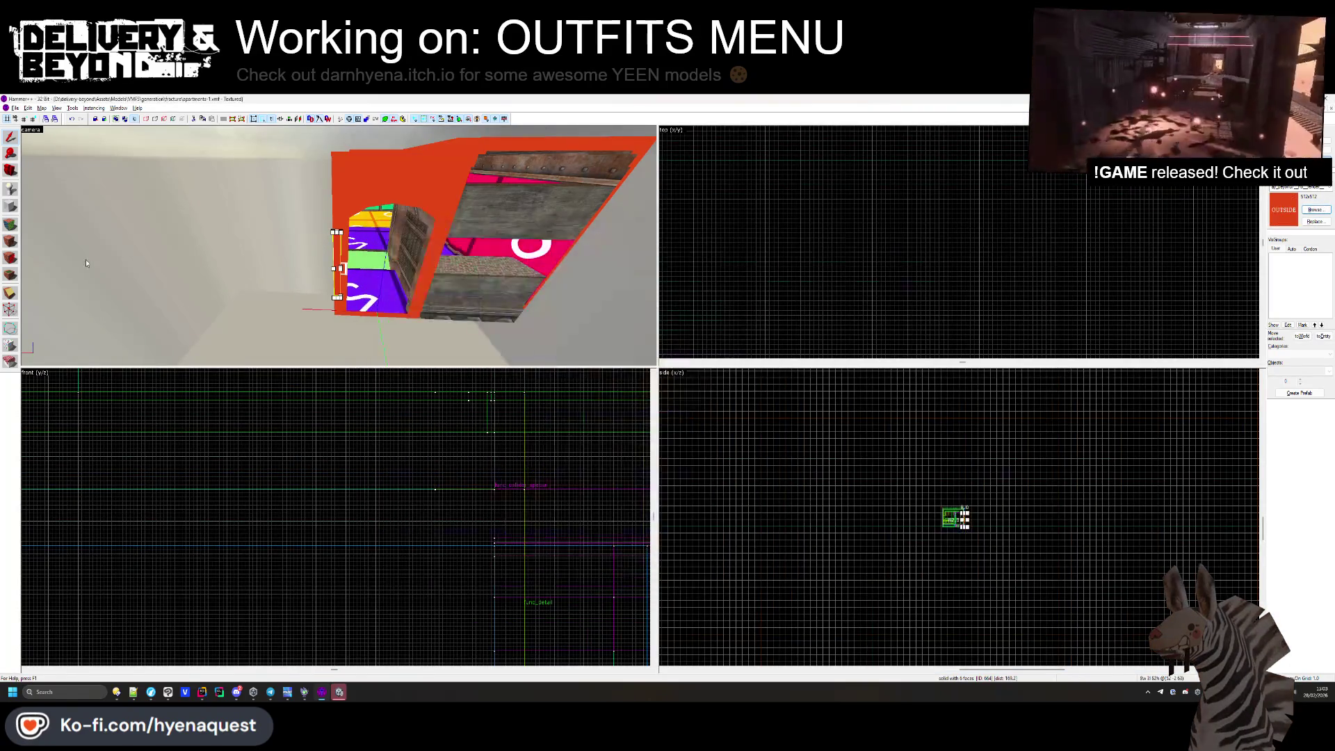
# Draw a tall OUTSIDE-textured block beside the building in the top view.
pyautogui.scroll(-3, 896, 214)
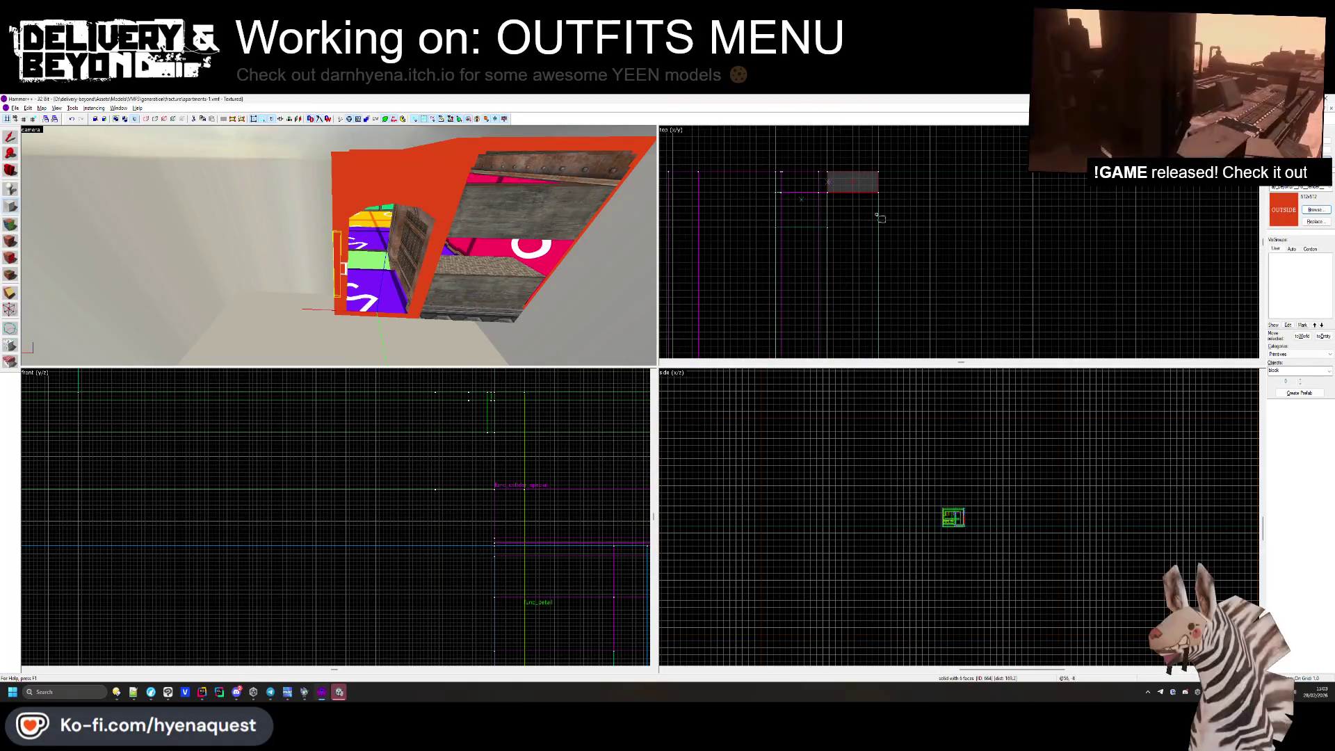
pyautogui.scroll(-2, 892, 206)
pyautogui.moveTo(662, 128)
pyautogui.mouseDown()
pyautogui.moveTo(998, 289)
pyautogui.moveTo(1160, 292)
pyautogui.mouseUp()
pyautogui.scroll(5, 1005, 538)
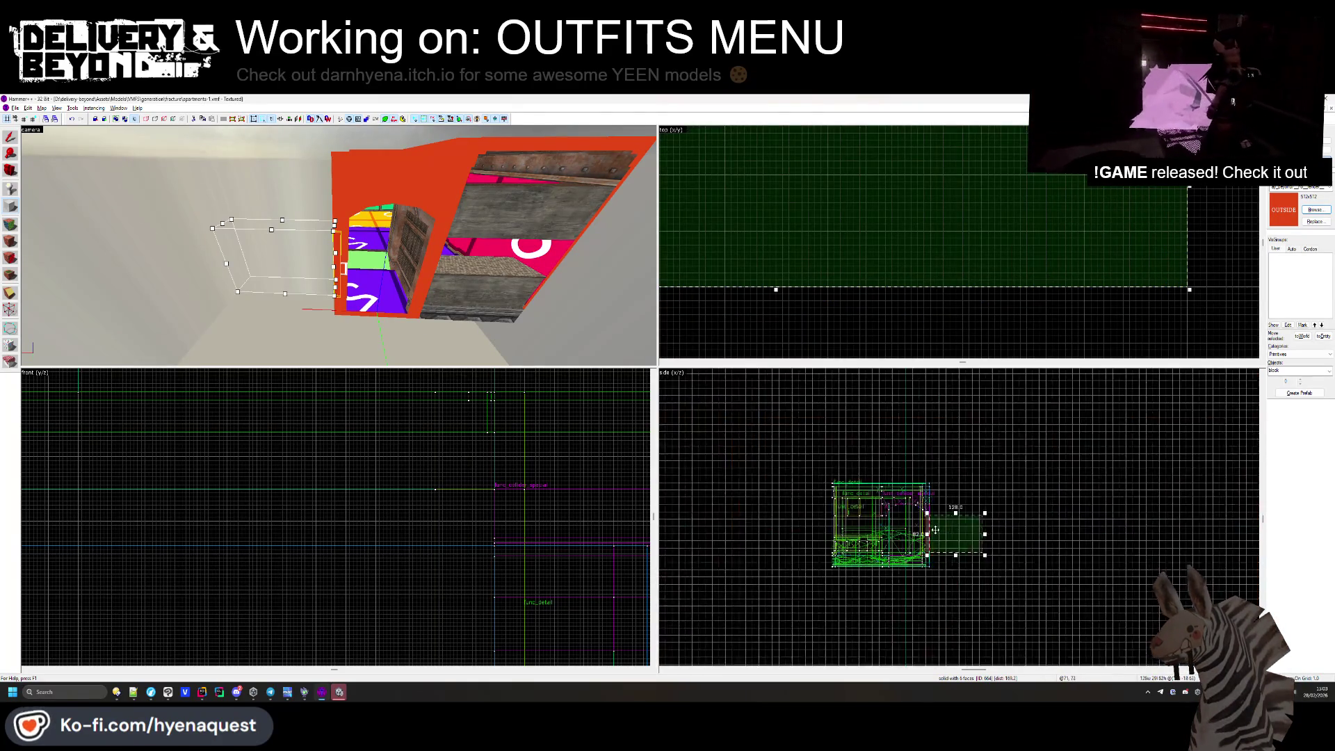
pyautogui.moveTo(983, 498)
pyautogui.mouseDown()
pyautogui.moveTo(983, 445)
pyautogui.moveTo(881, 549)
pyautogui.mouseUp()
pyautogui.scroll(3, 973, 533)
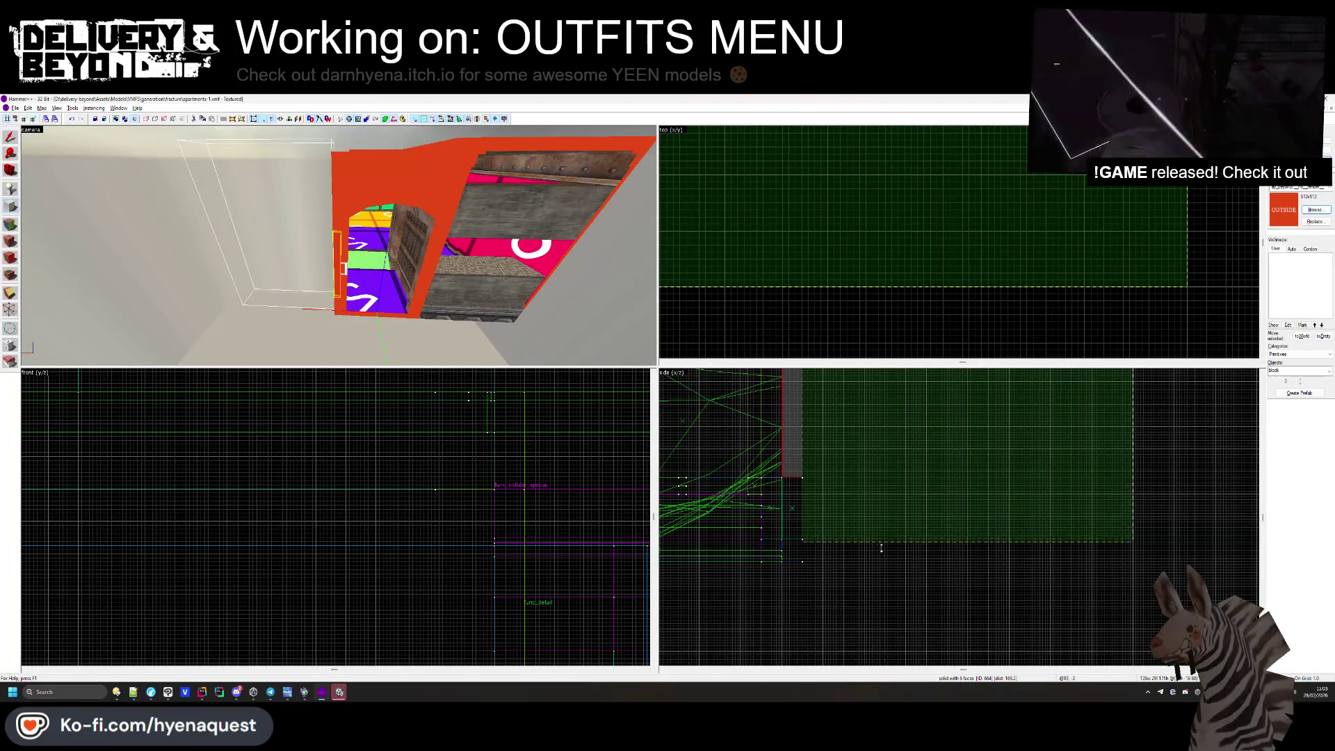
pyautogui.press('Return')
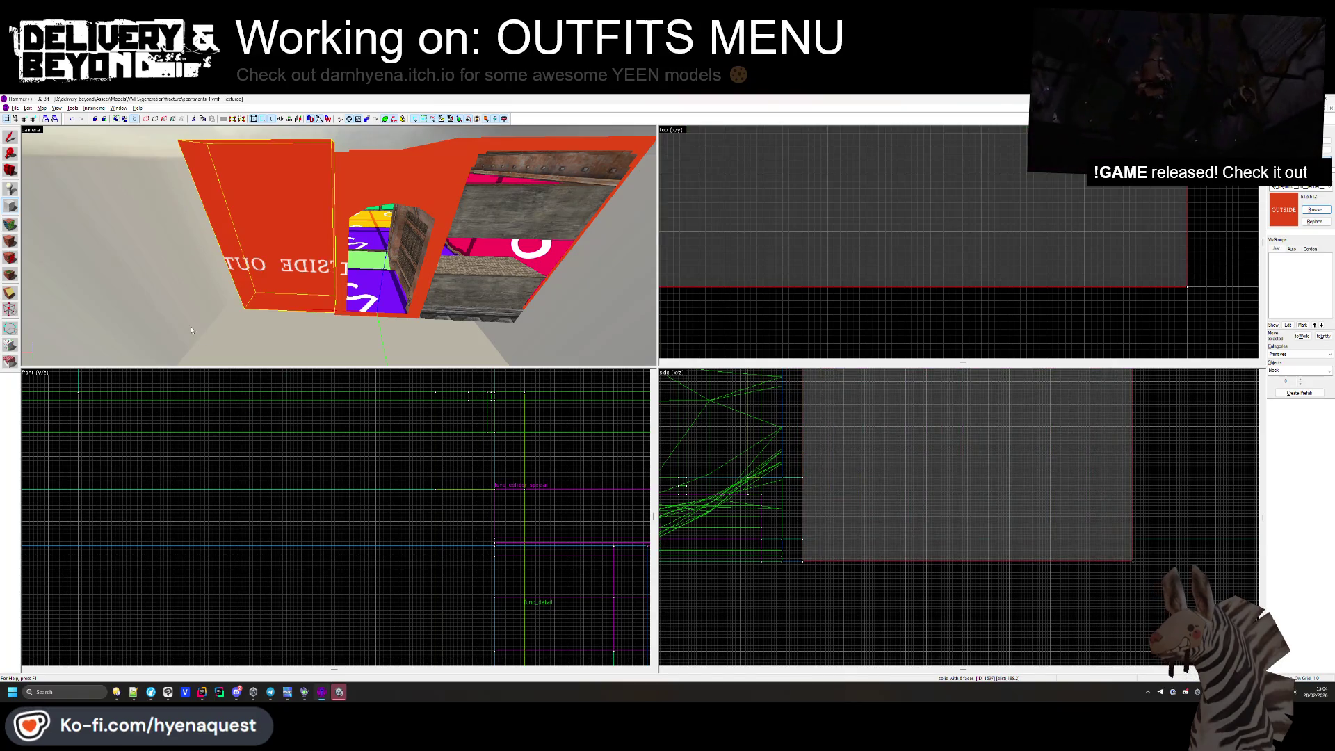
# Retexture the new block's wall face with the dark rock texture using face editing.
pyautogui.click(12, 233)
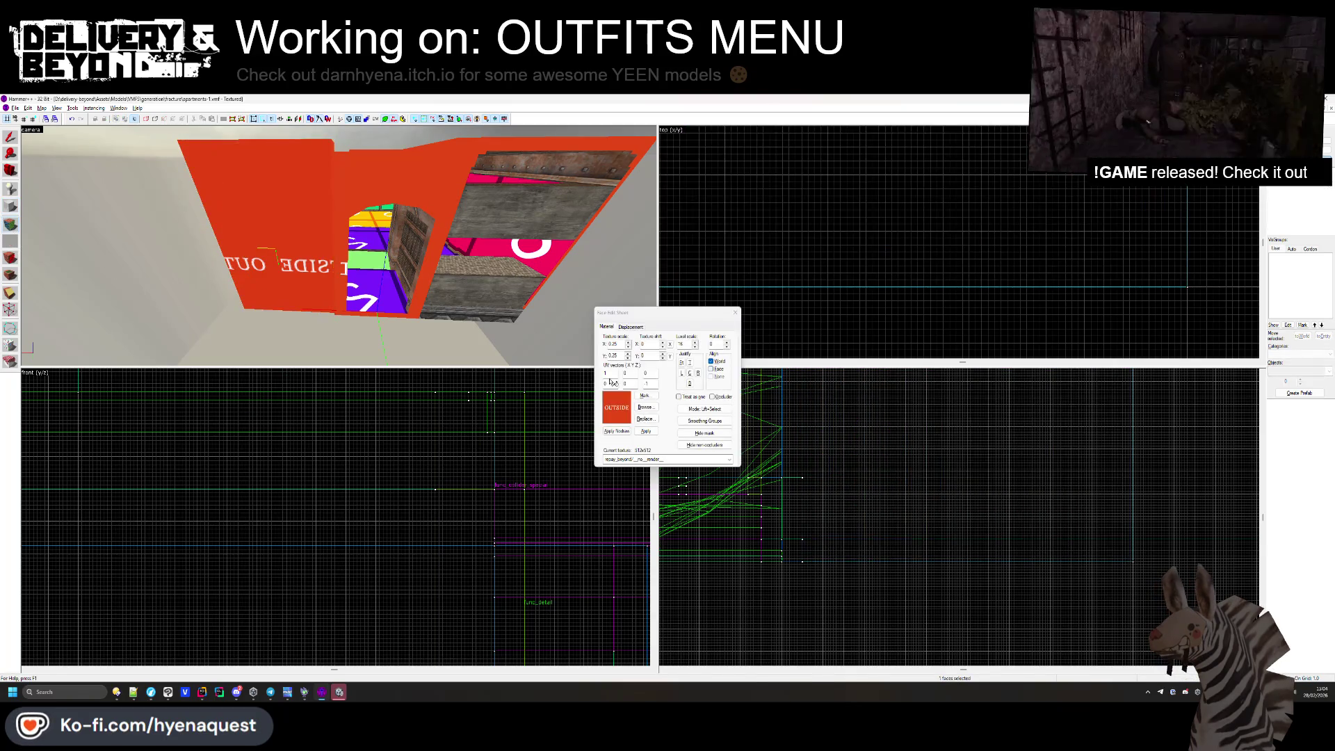
pyautogui.press('z')
pyautogui.click(339, 246)
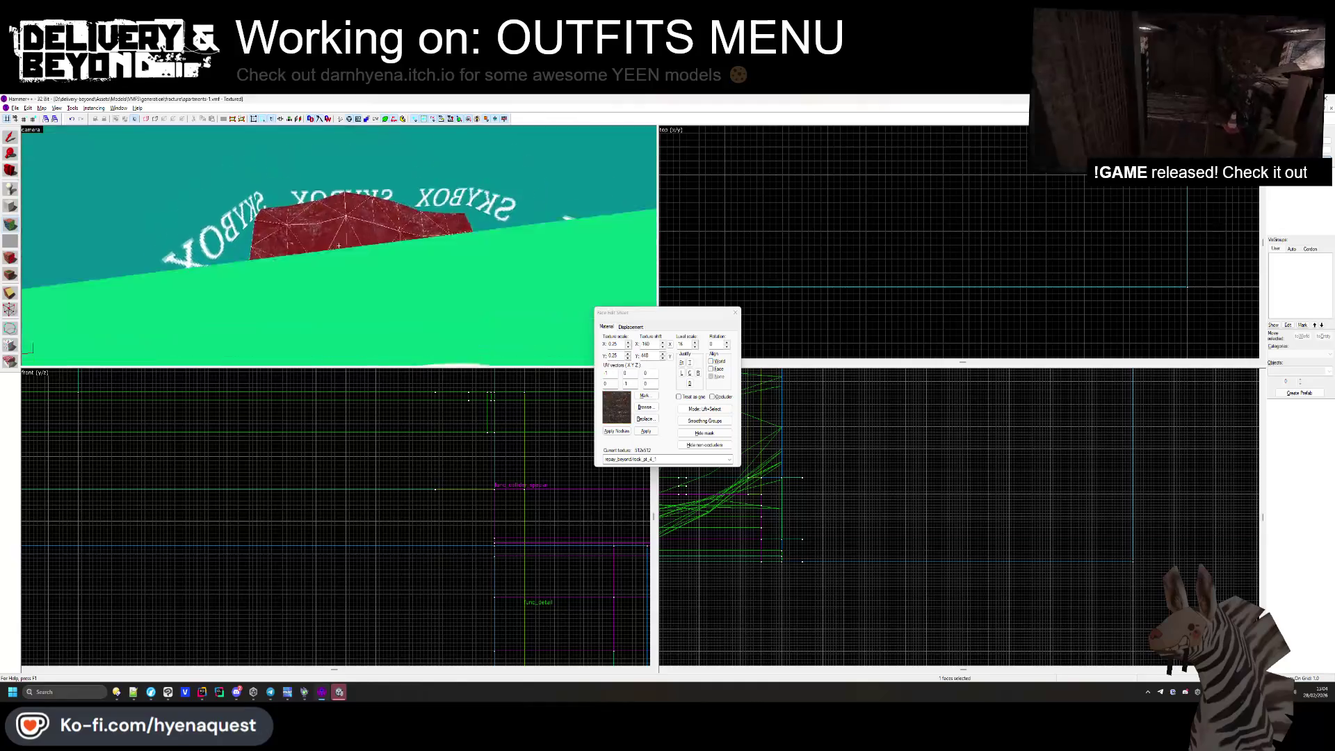
pyautogui.press('z')
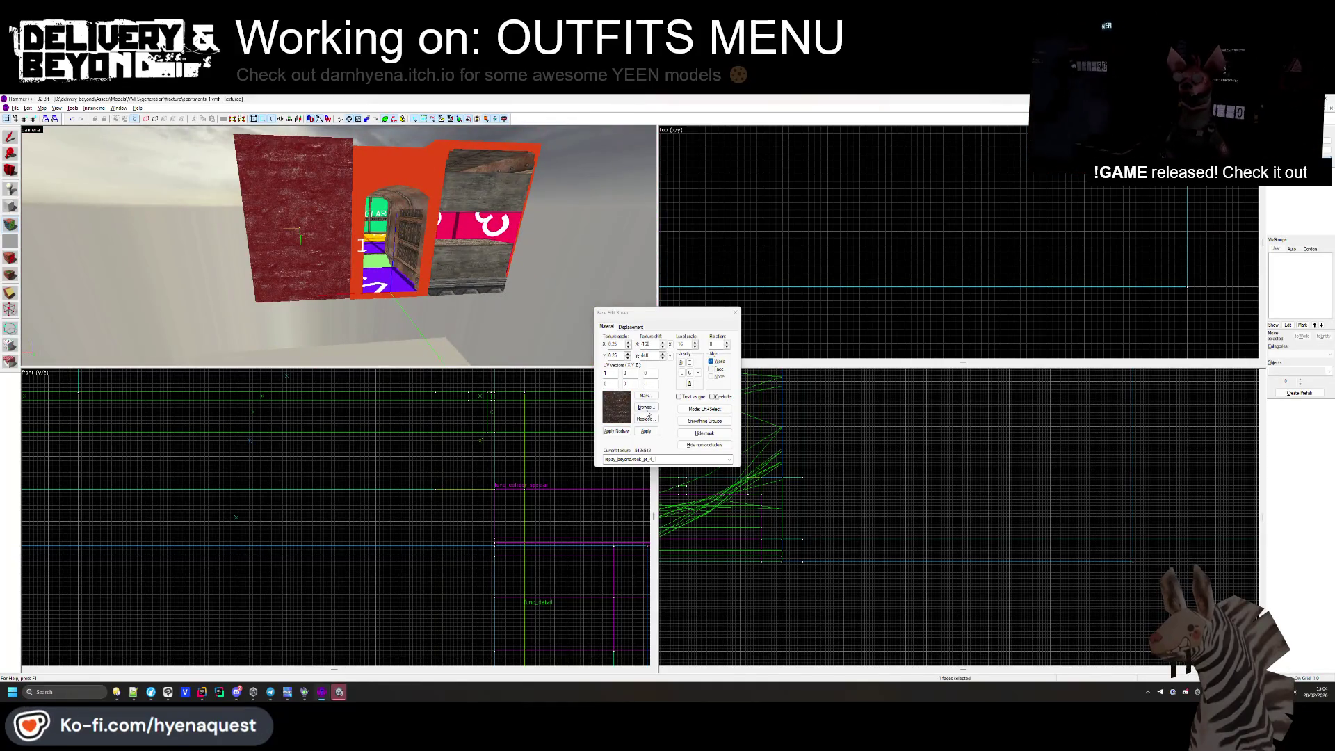
pyautogui.hotkey('shift', 'a')
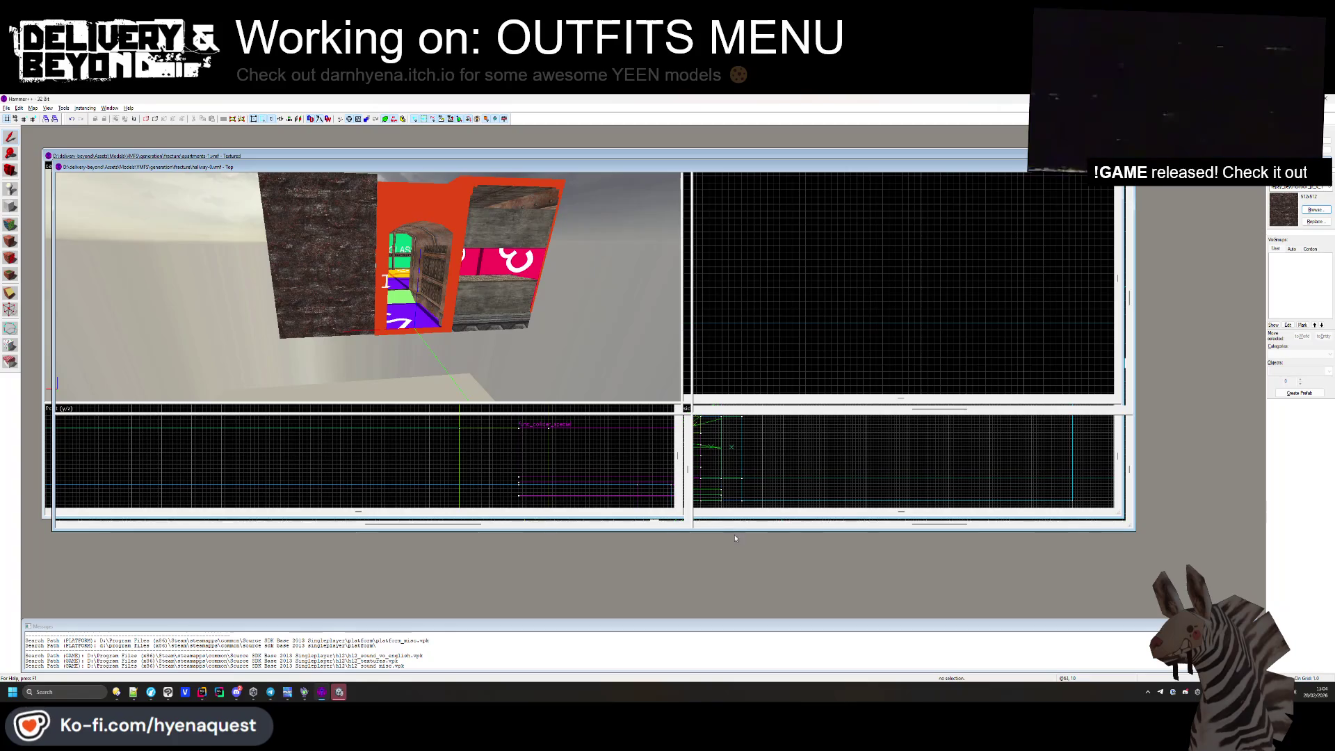
# Compare the hallway's func_detail wall with the red wall brush in apartments-1.
pyautogui.moveTo(372, 292); pyautogui.dragTo(373, 292)
pyautogui.click(373, 292)
pyautogui.press('z')
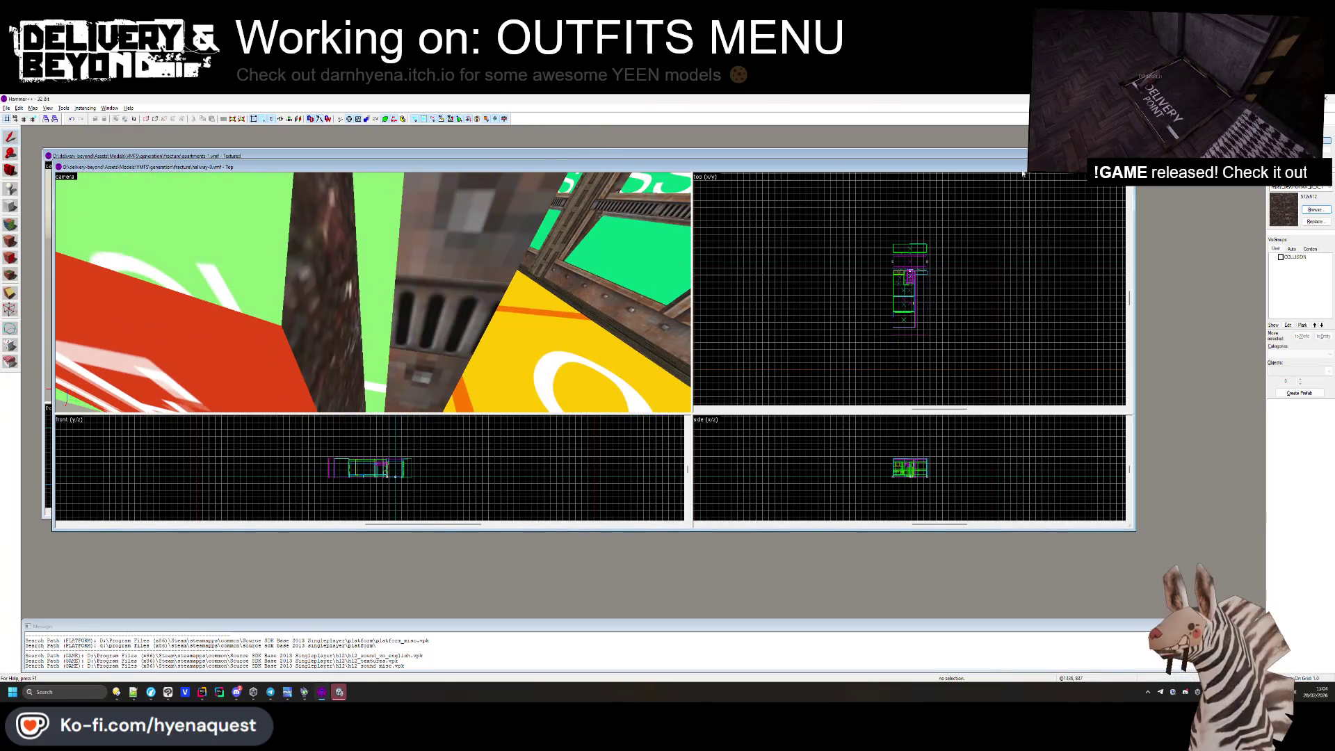
pyautogui.hotkey('ctrl', 'Tab')
pyautogui.click(345, 273)
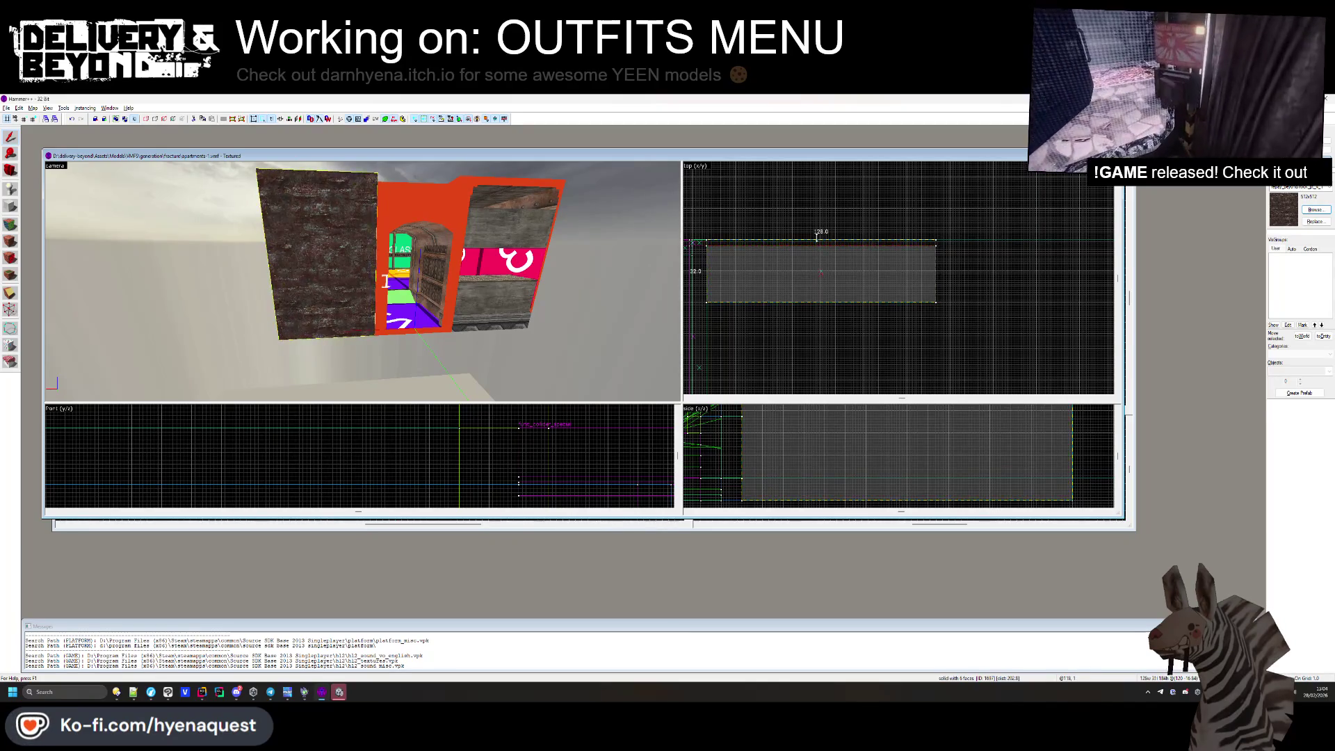
pyautogui.press('Escape')
# View the hallway's ASS sign wall and recheck the red wall brush in apartments-1.
pyautogui.hotkey('ctrl', 'Tab')
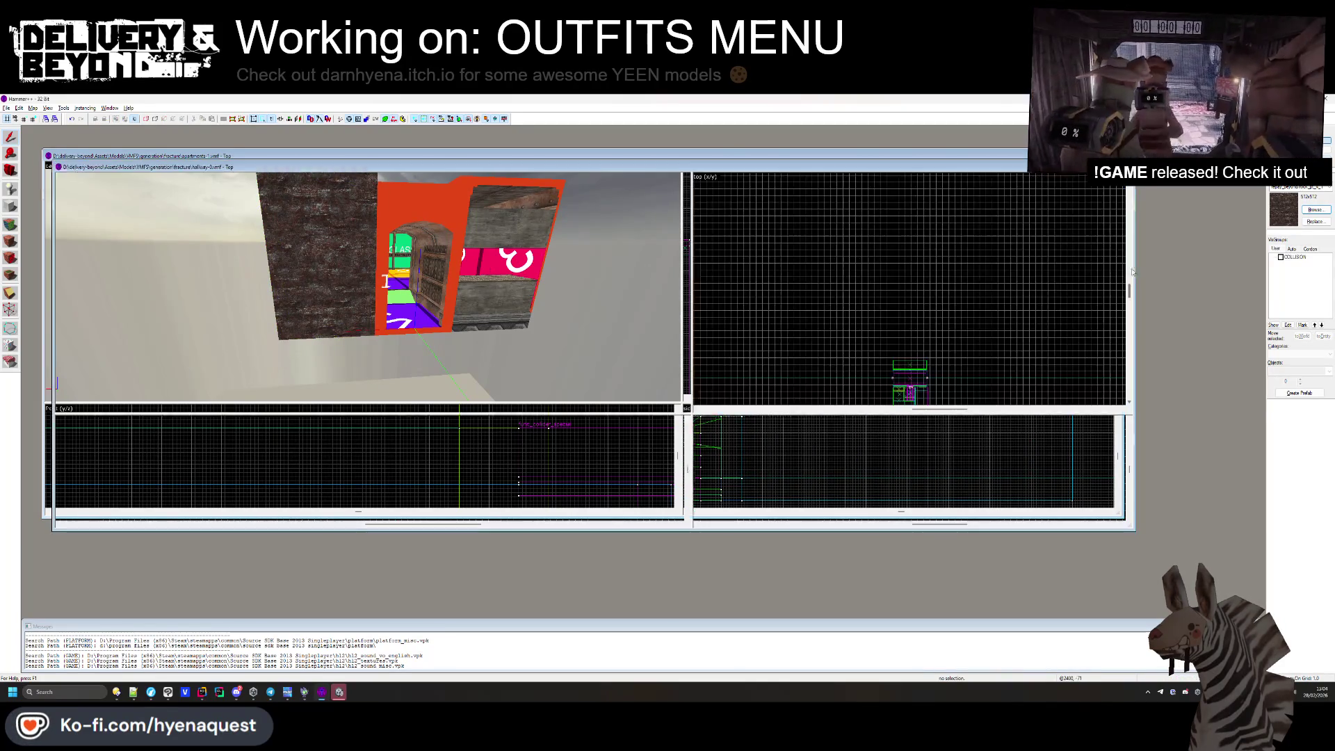
pyautogui.press('z')
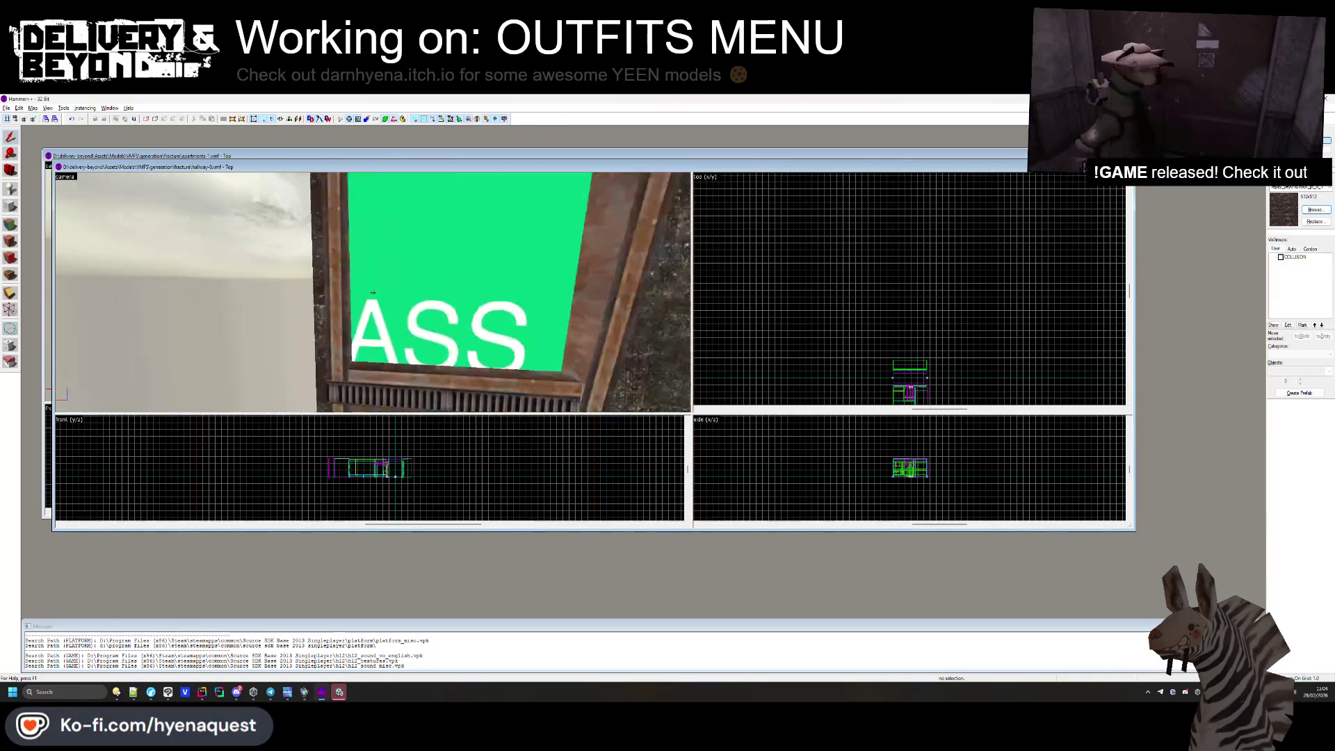
pyautogui.press('z')
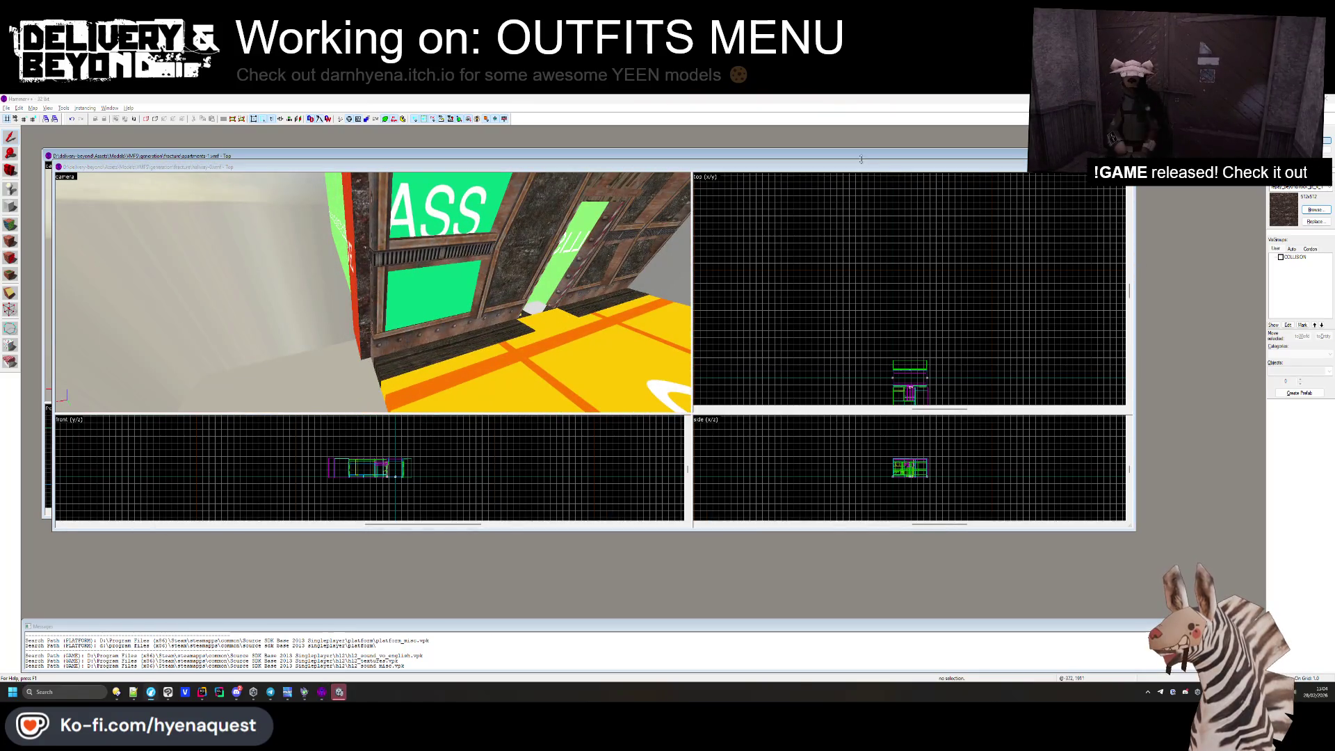
pyautogui.click(861, 160)
pyautogui.click(924, 276)
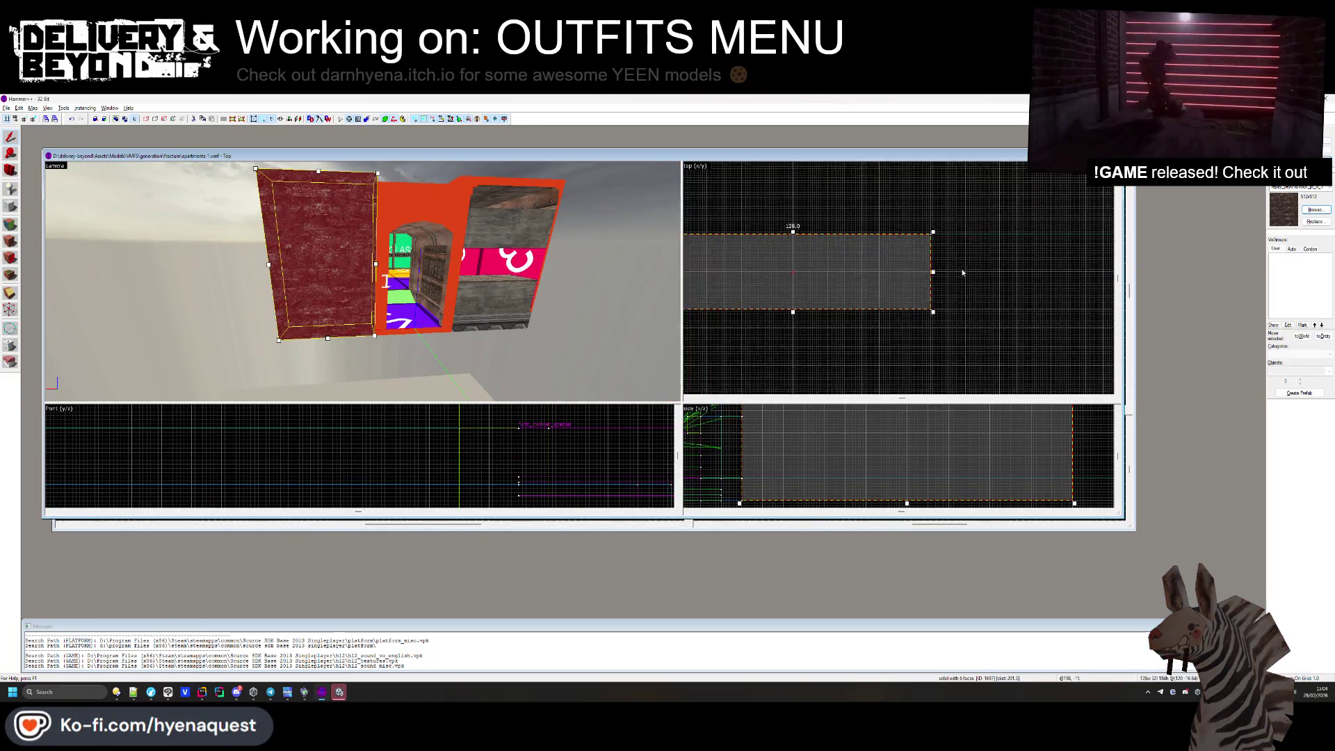
pyautogui.click(915, 271)
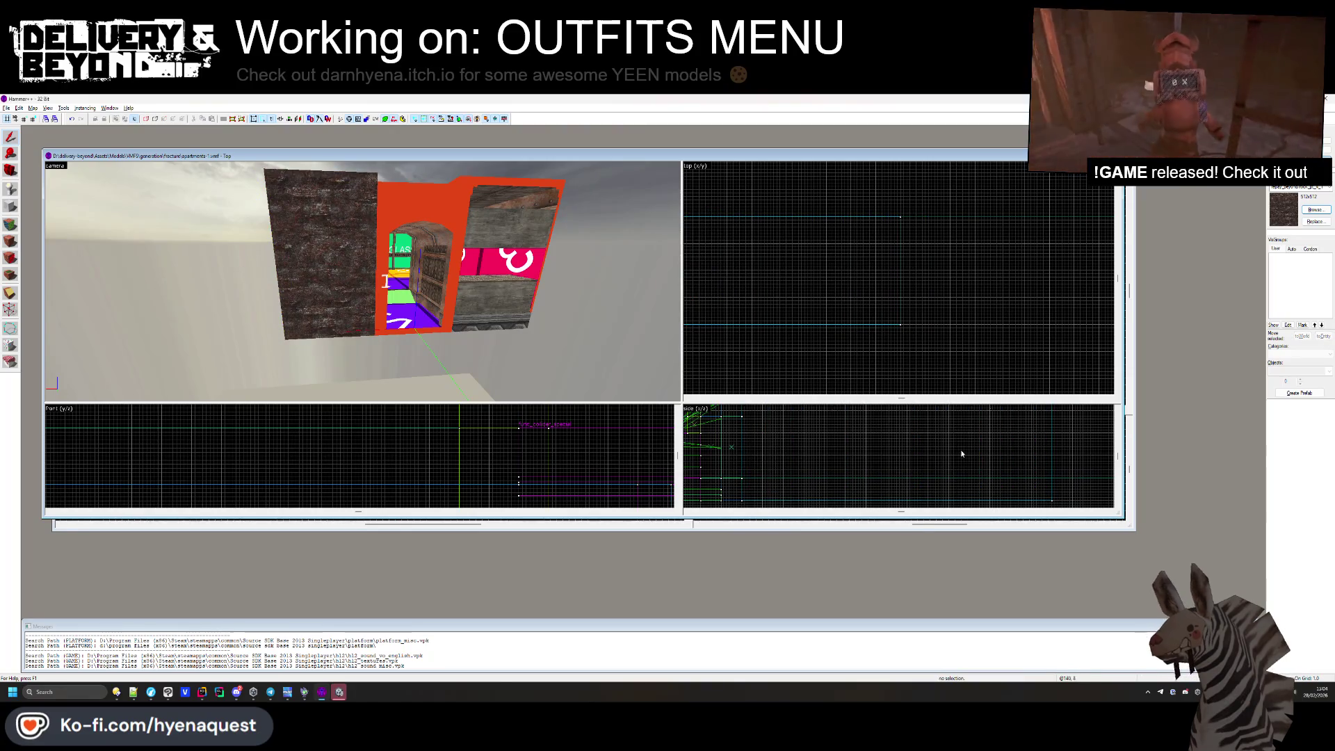
# Move the hallway camera forward into the yellow-floored room.
pyautogui.click(1126, 226)
pyautogui.press('z')
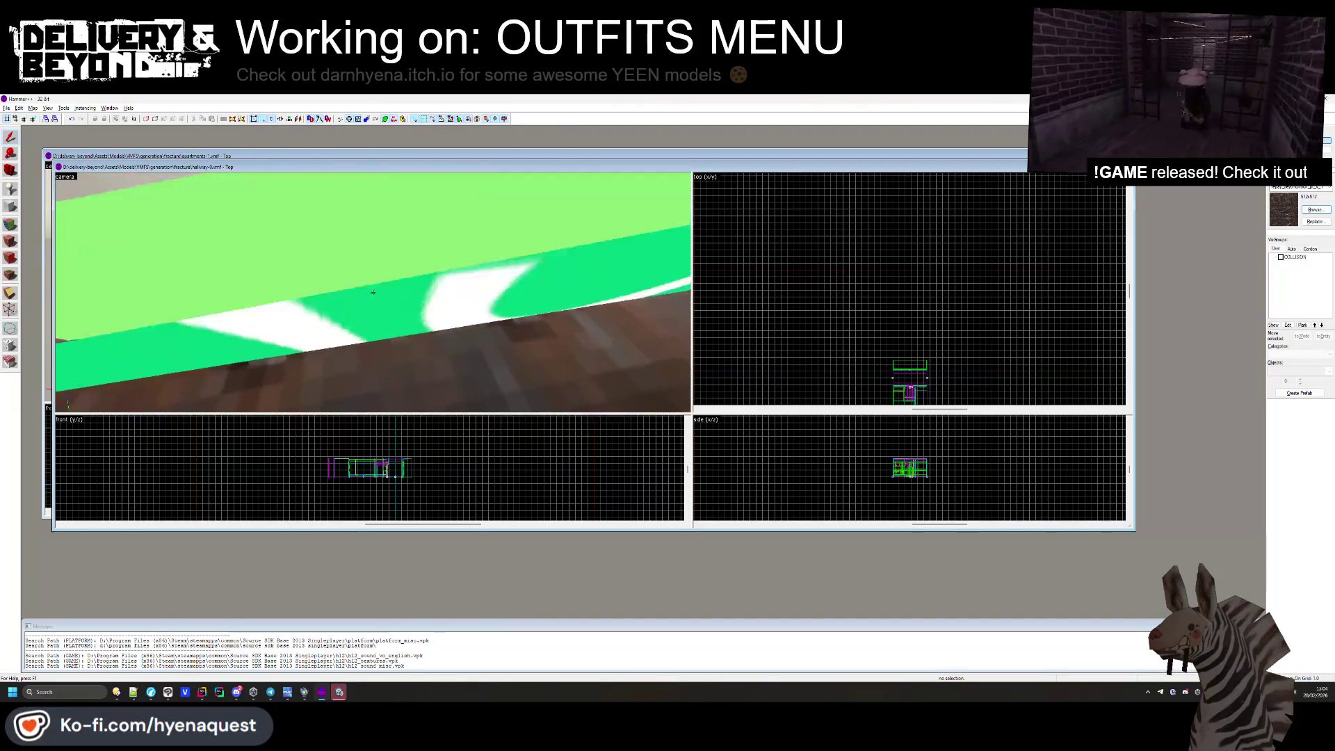
pyautogui.press('w')
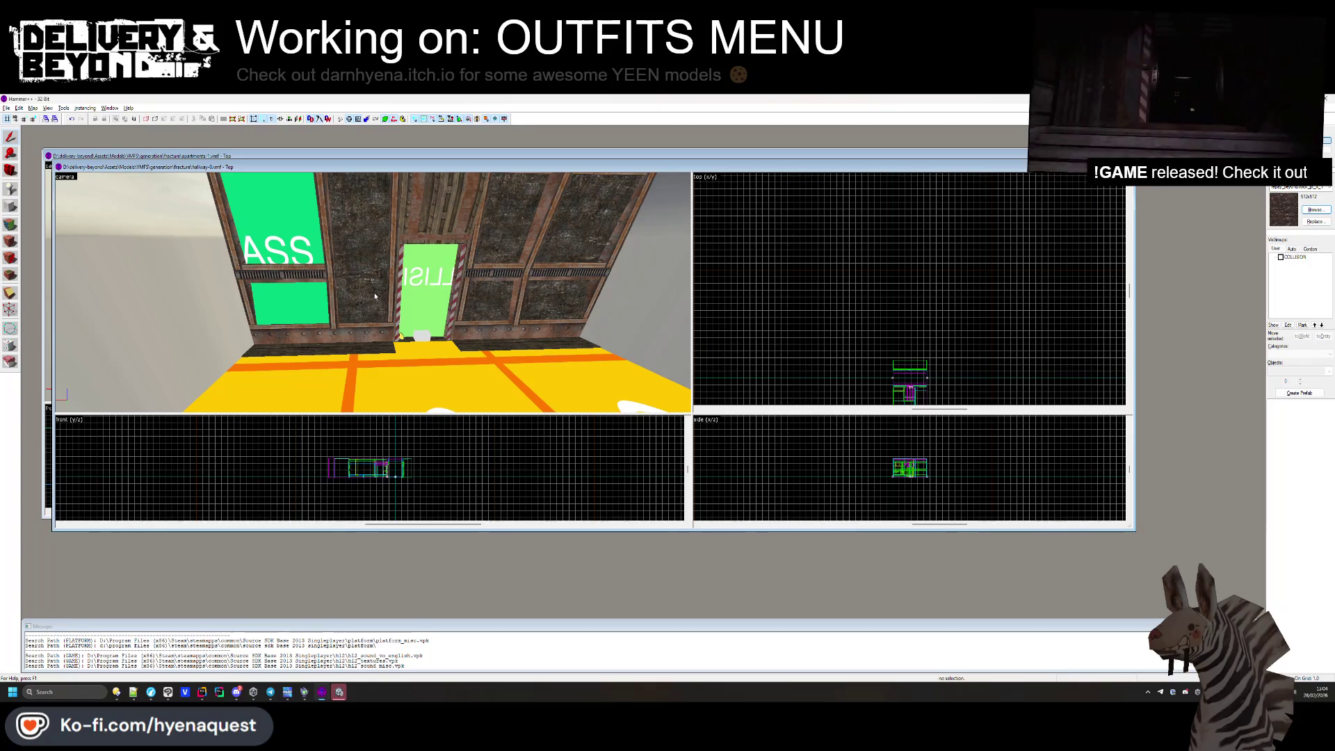
pyautogui.hotkey('ctrl', 'Tab')
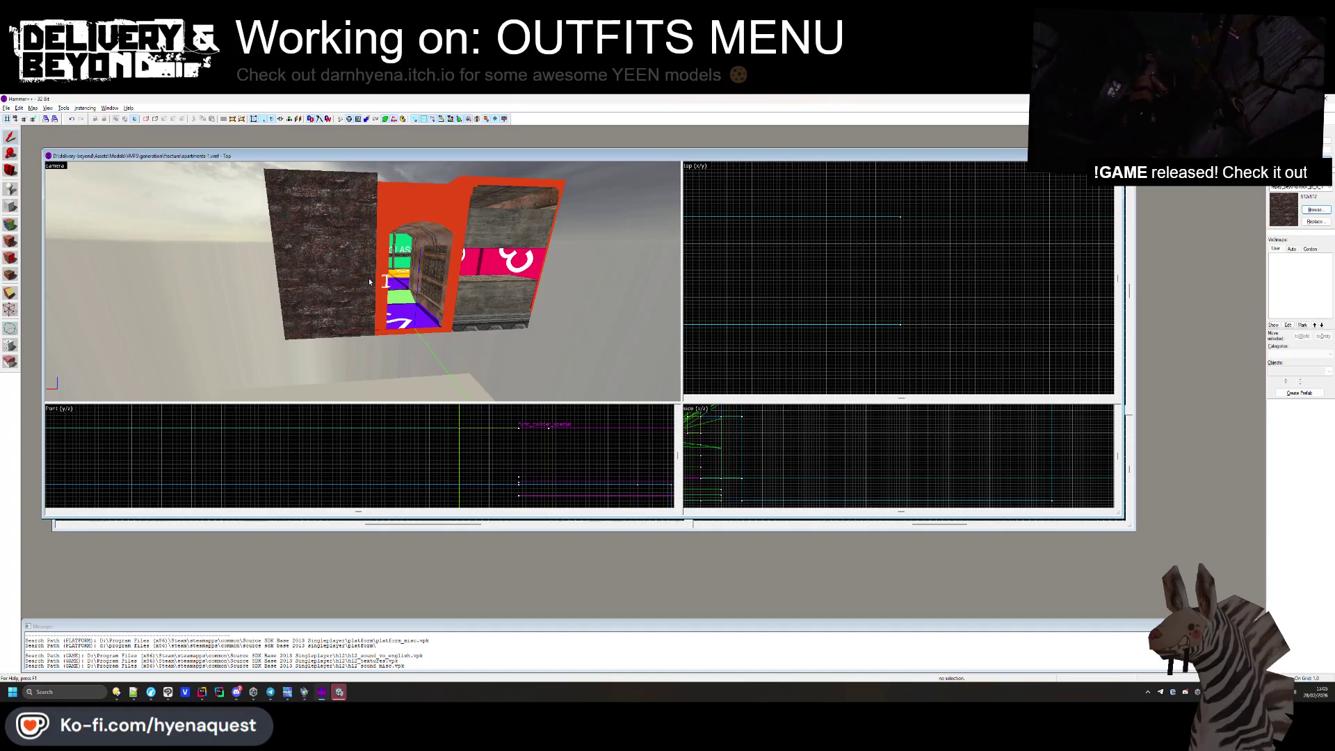
# Maximize hallway-0 and show its COLLISION visgroup, then maximize apartments-1.
pyautogui.click(509, 528)
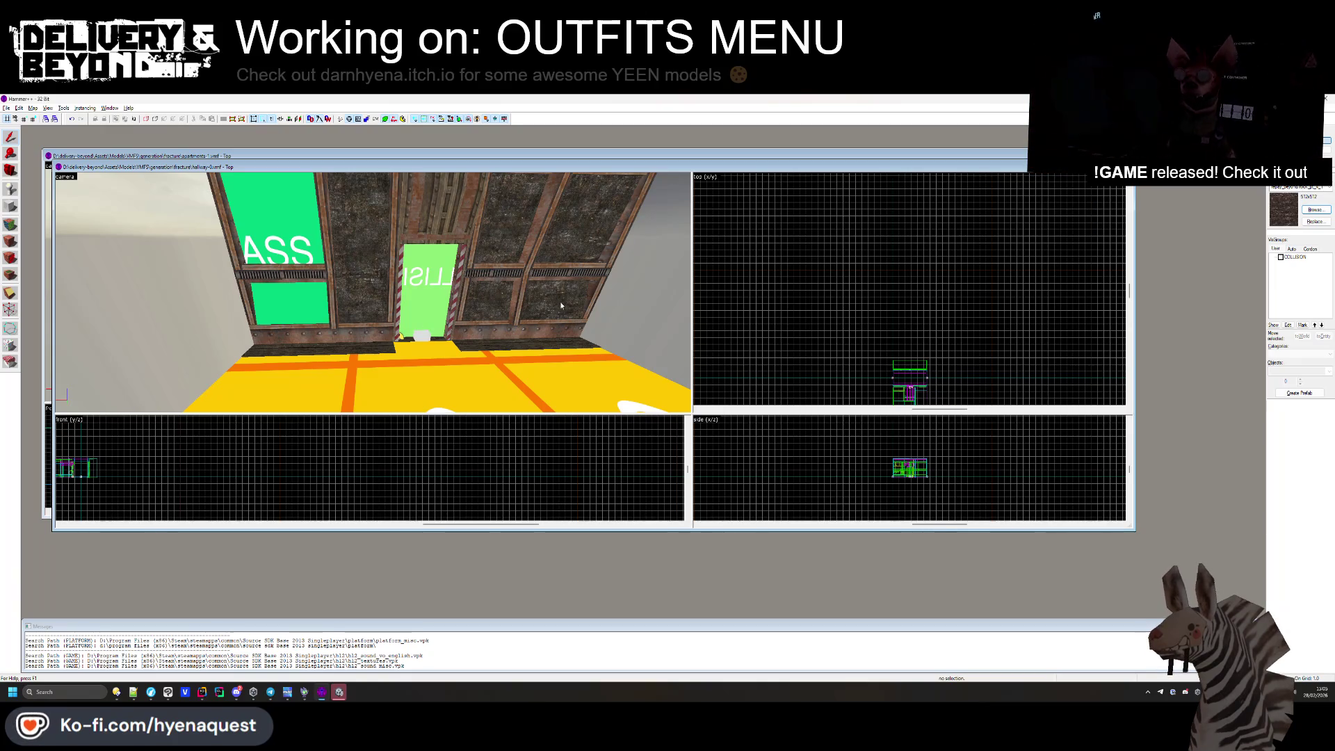
pyautogui.click(1117, 167)
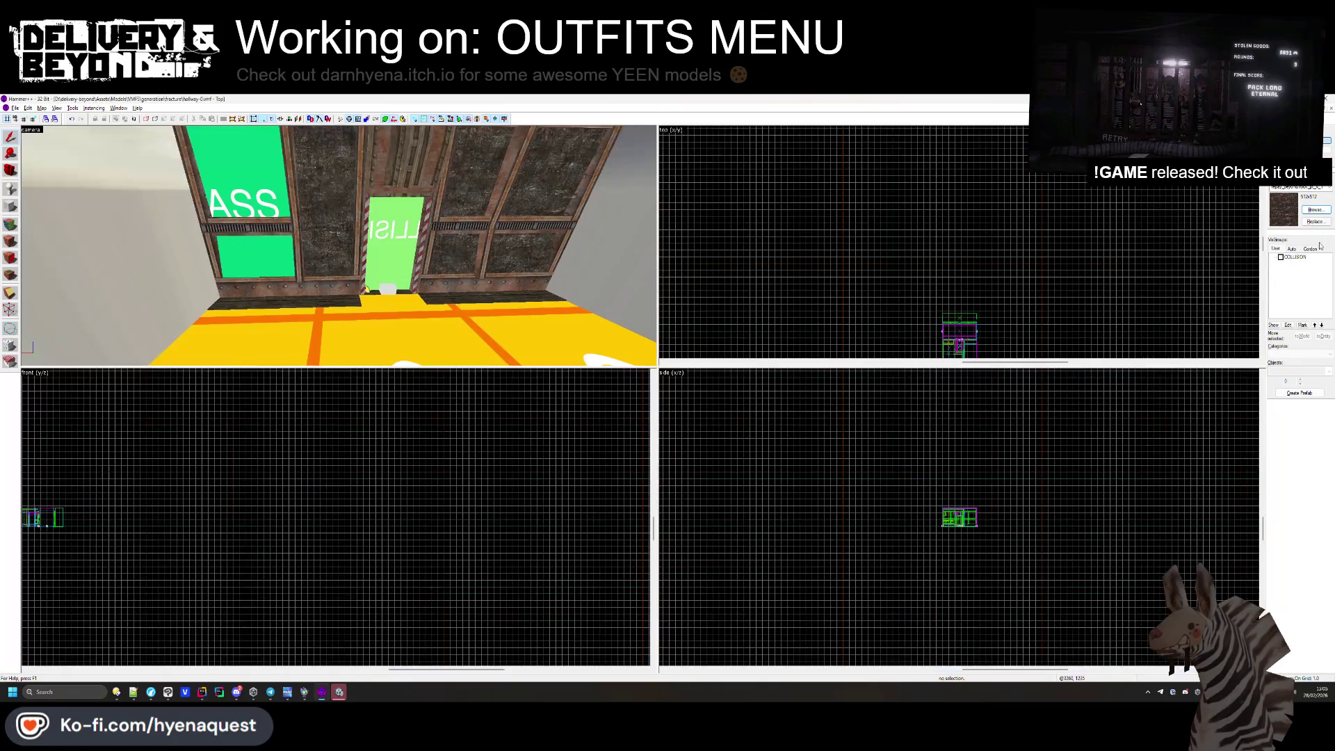
pyautogui.click(1281, 257)
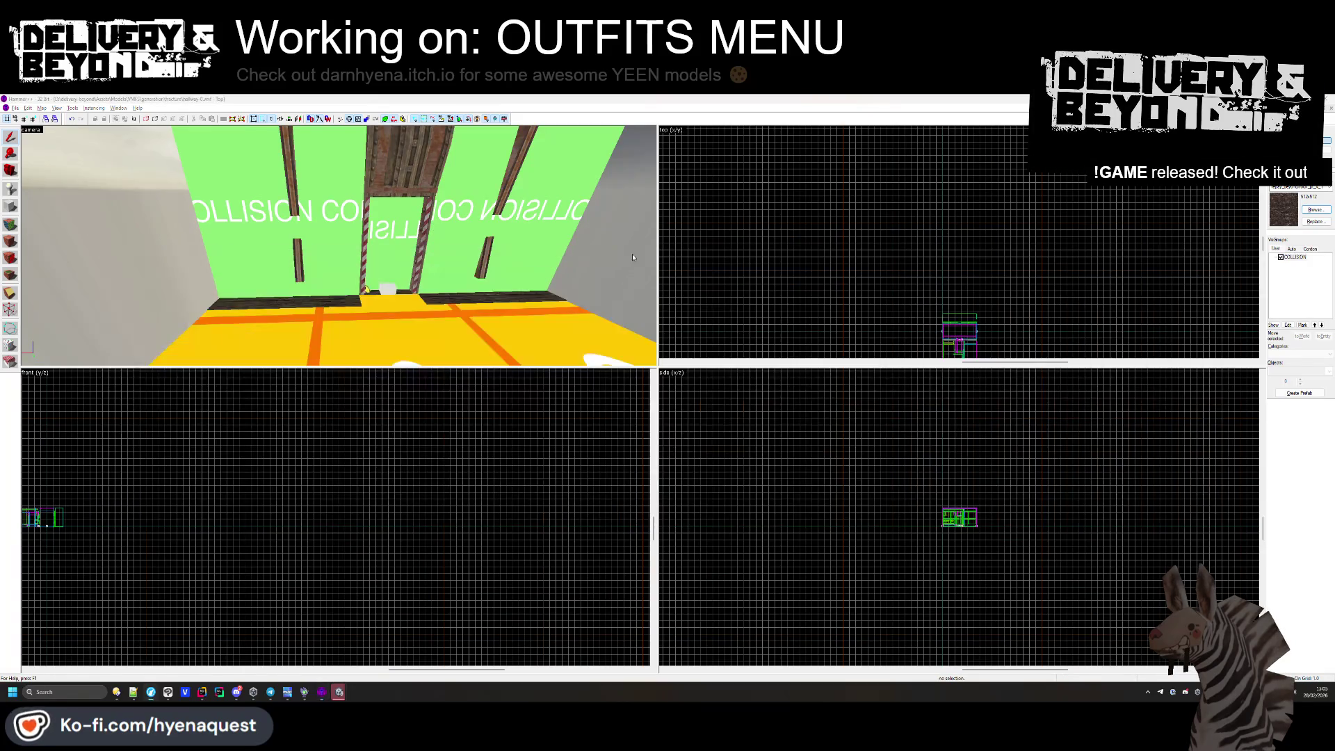
pyautogui.click(1326, 110)
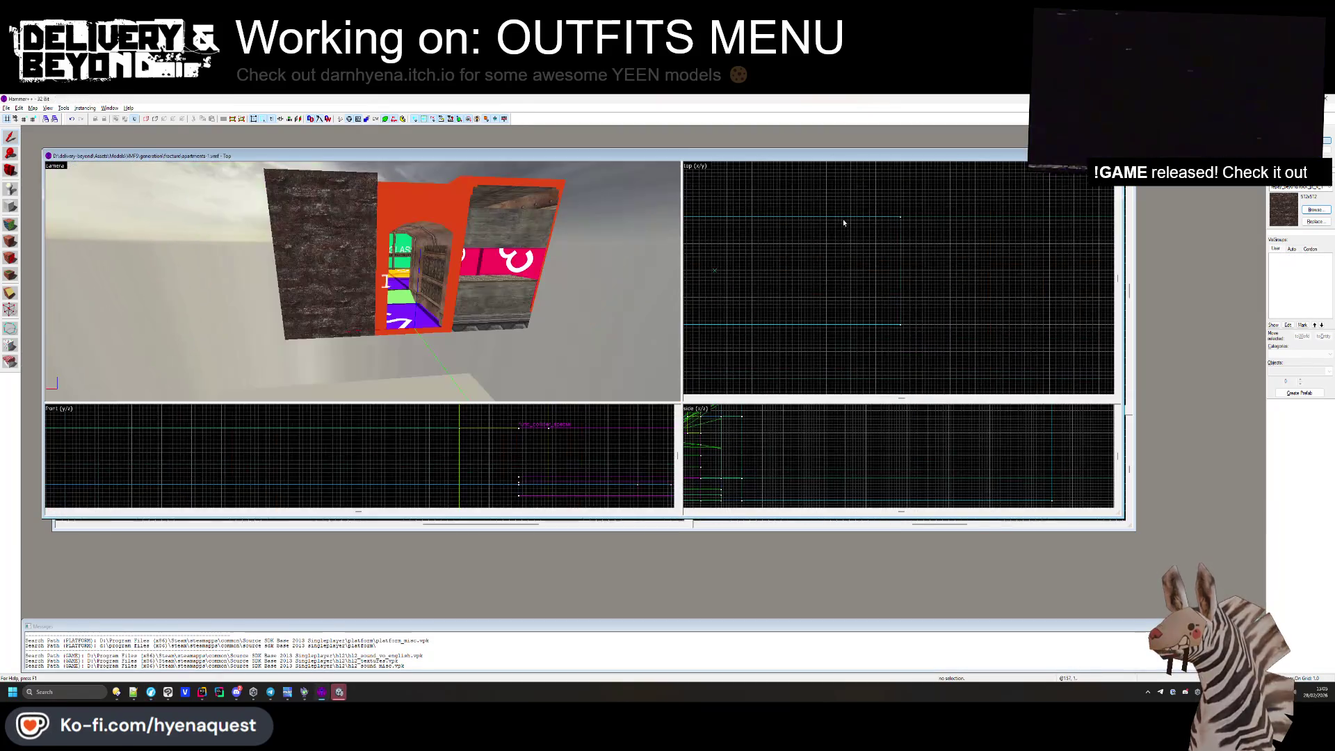
pyautogui.click(1109, 155)
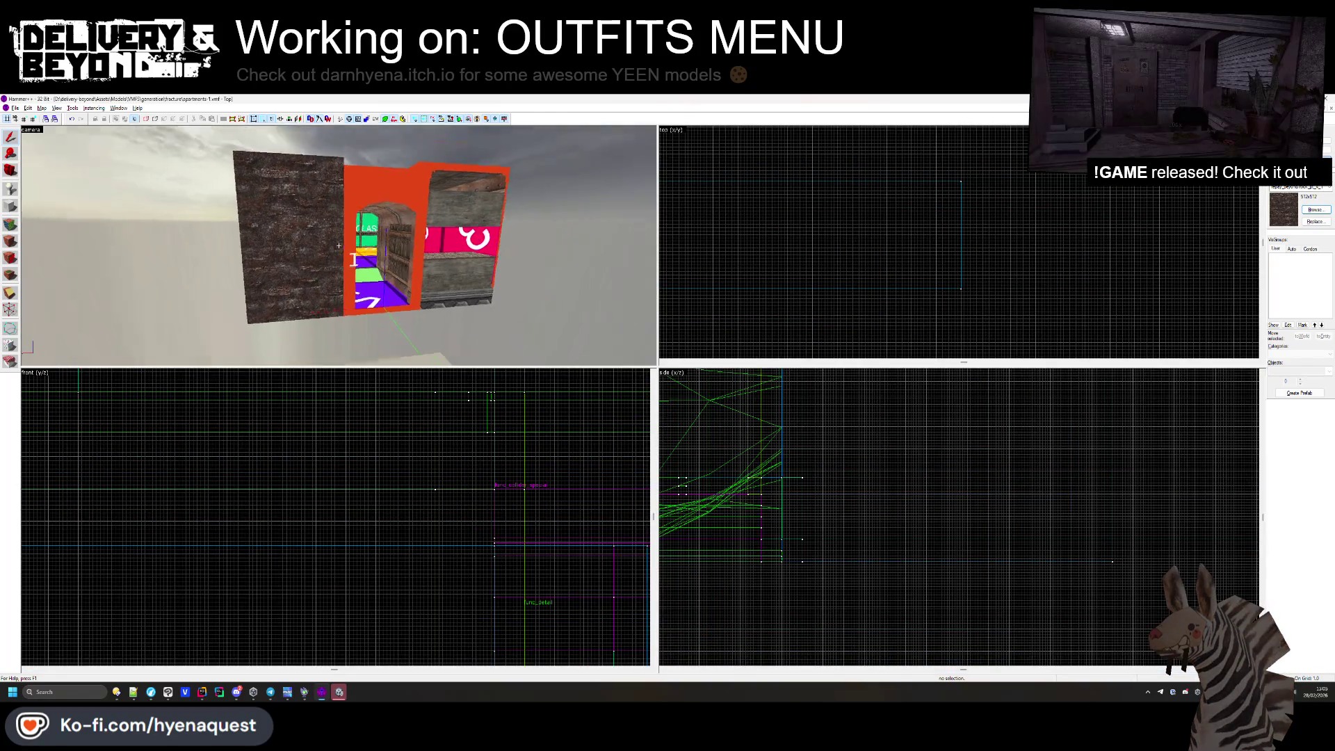
# Switch to the Block tool and make the green COLLISION tool texture current.
pyautogui.scroll(3, 339, 246)
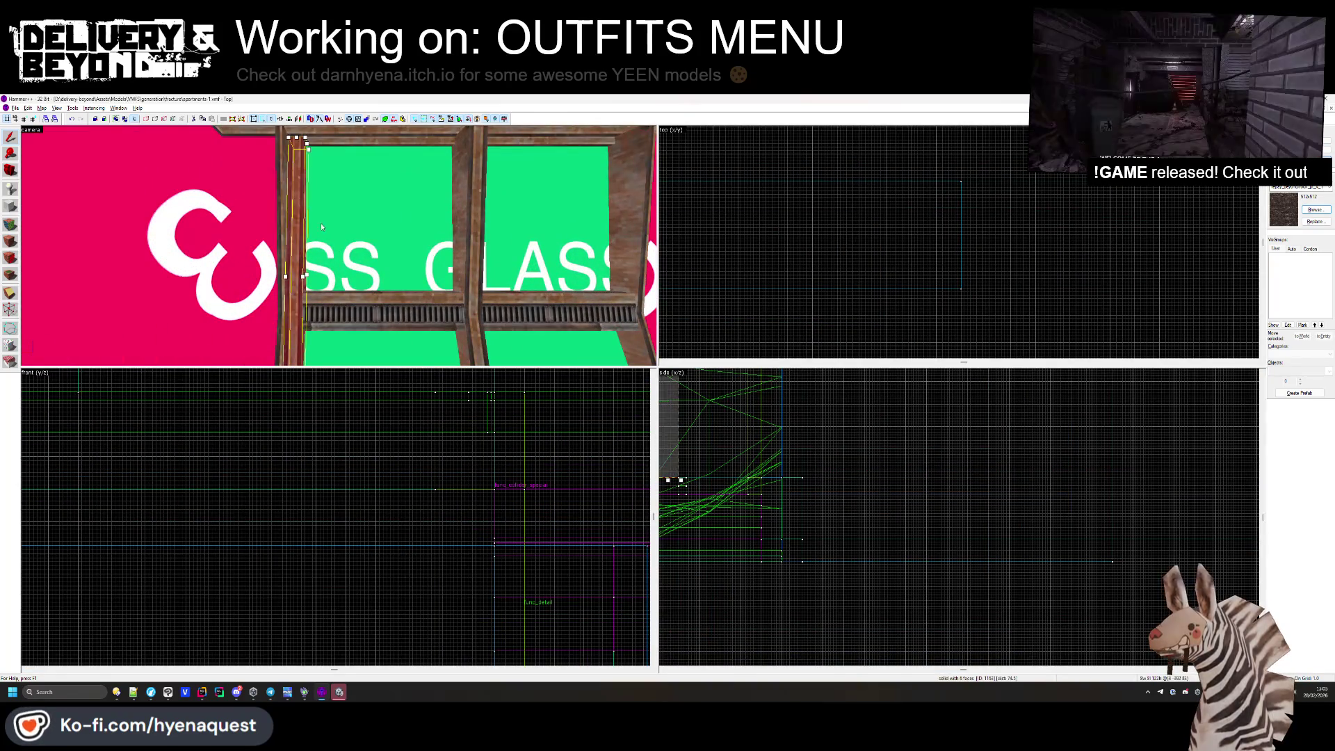
pyautogui.click(10, 206)
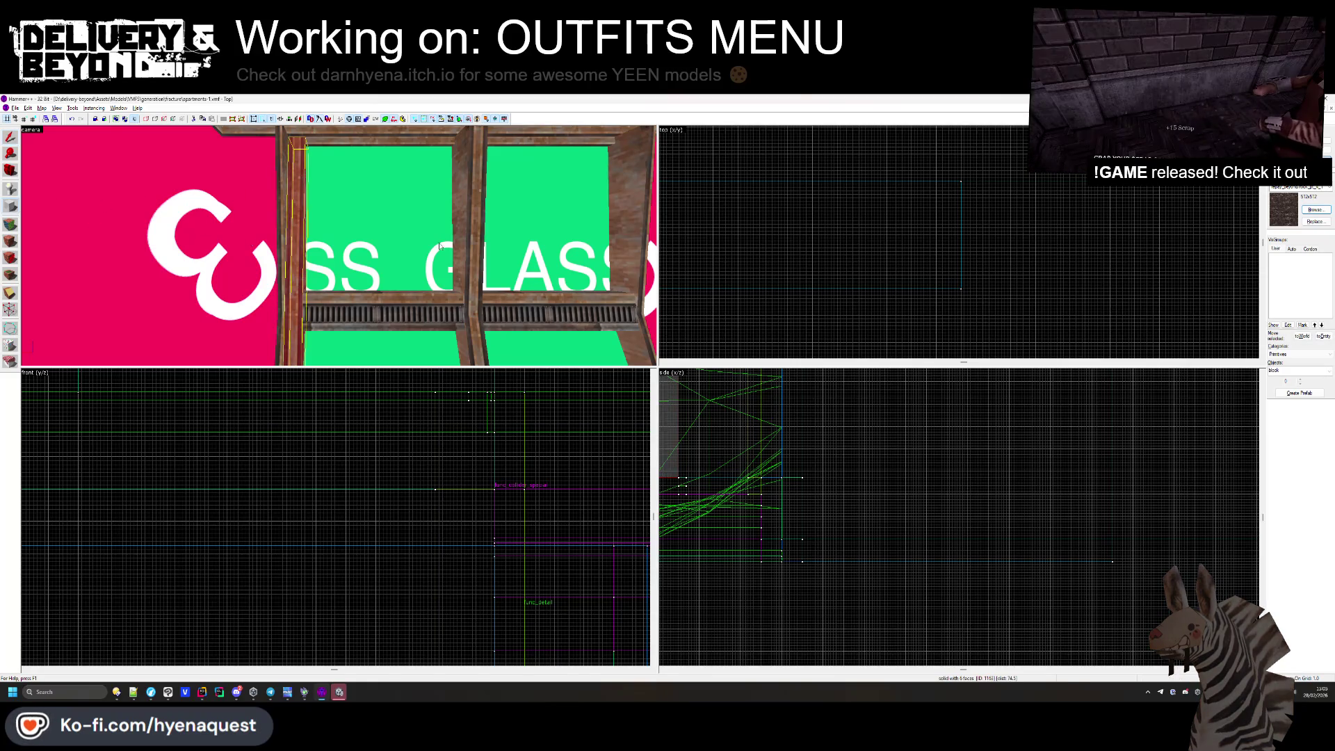
pyautogui.click(1315, 209)
pyautogui.scroll(5, 667, 321)
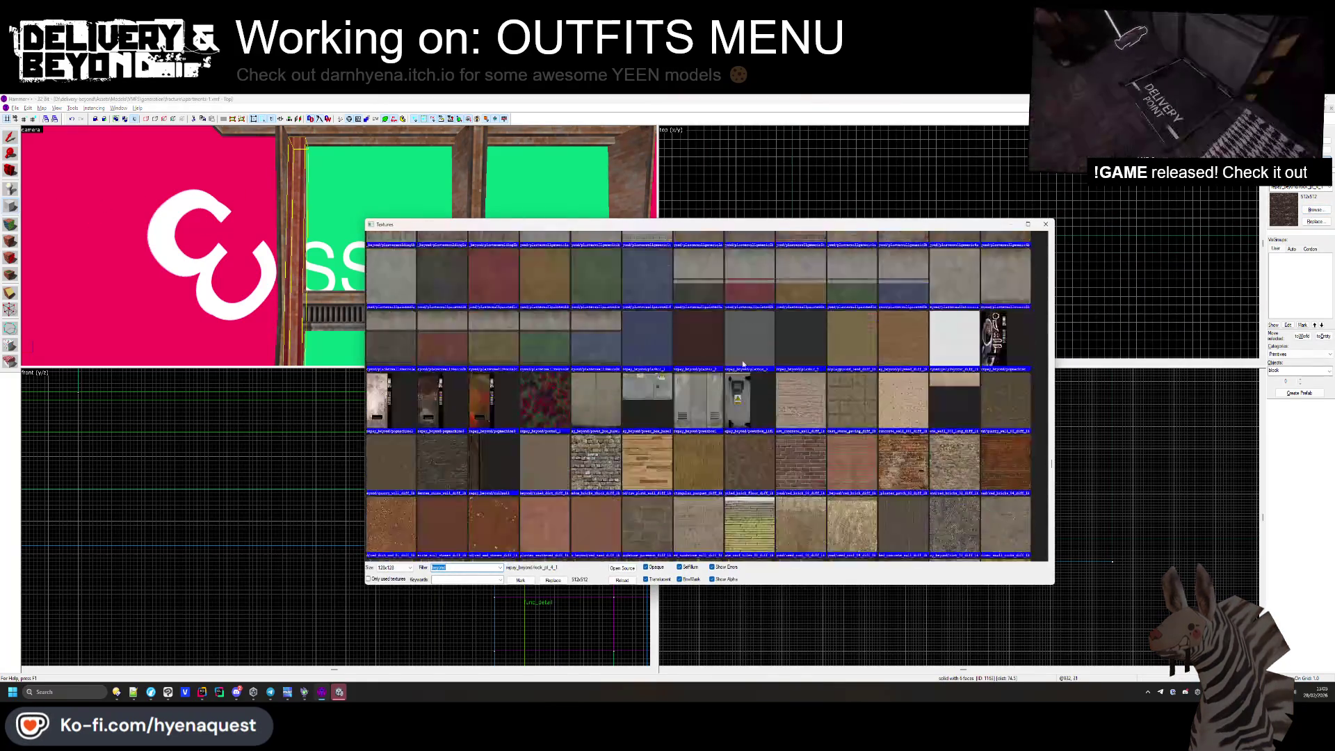
pyautogui.scroll(10, 1039, 458)
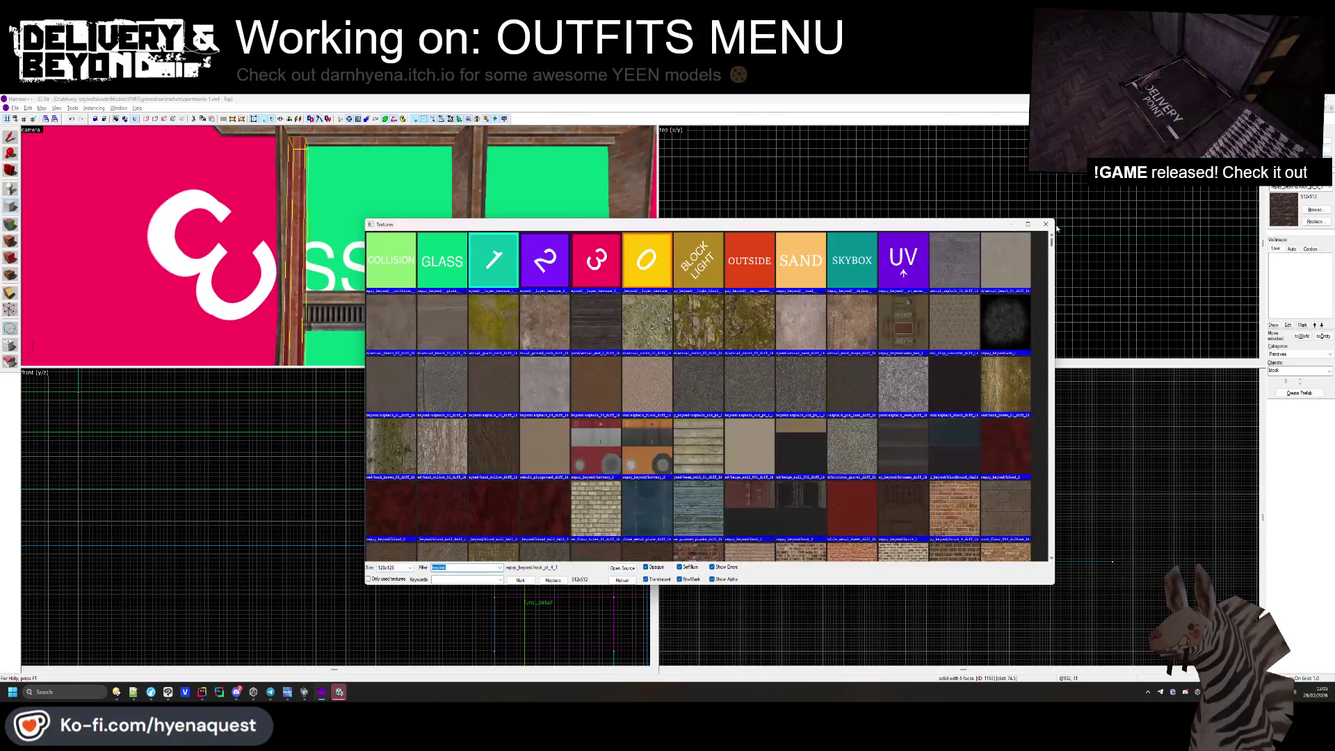
pyautogui.doubleClick(582, 240)
pyautogui.scroll(5, 757, 221)
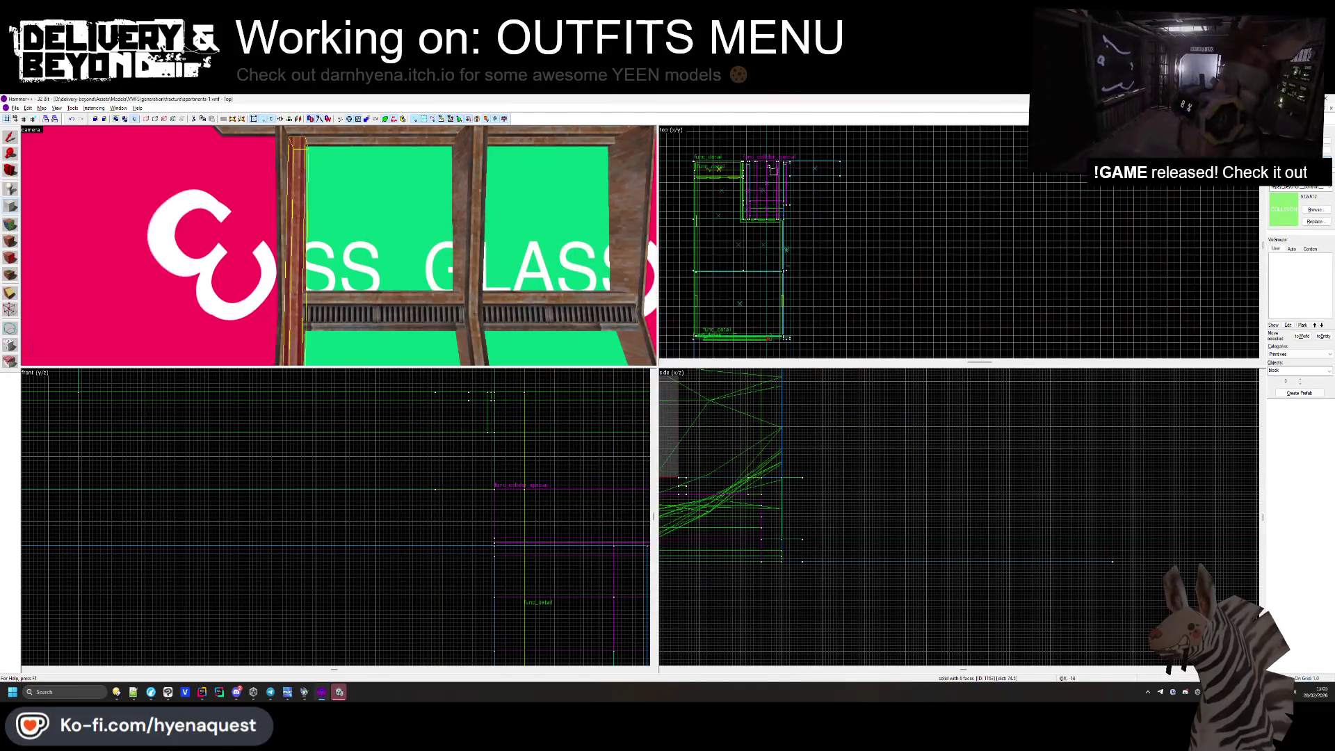
pyautogui.hotkey('ctrl', 'shift', 'e')
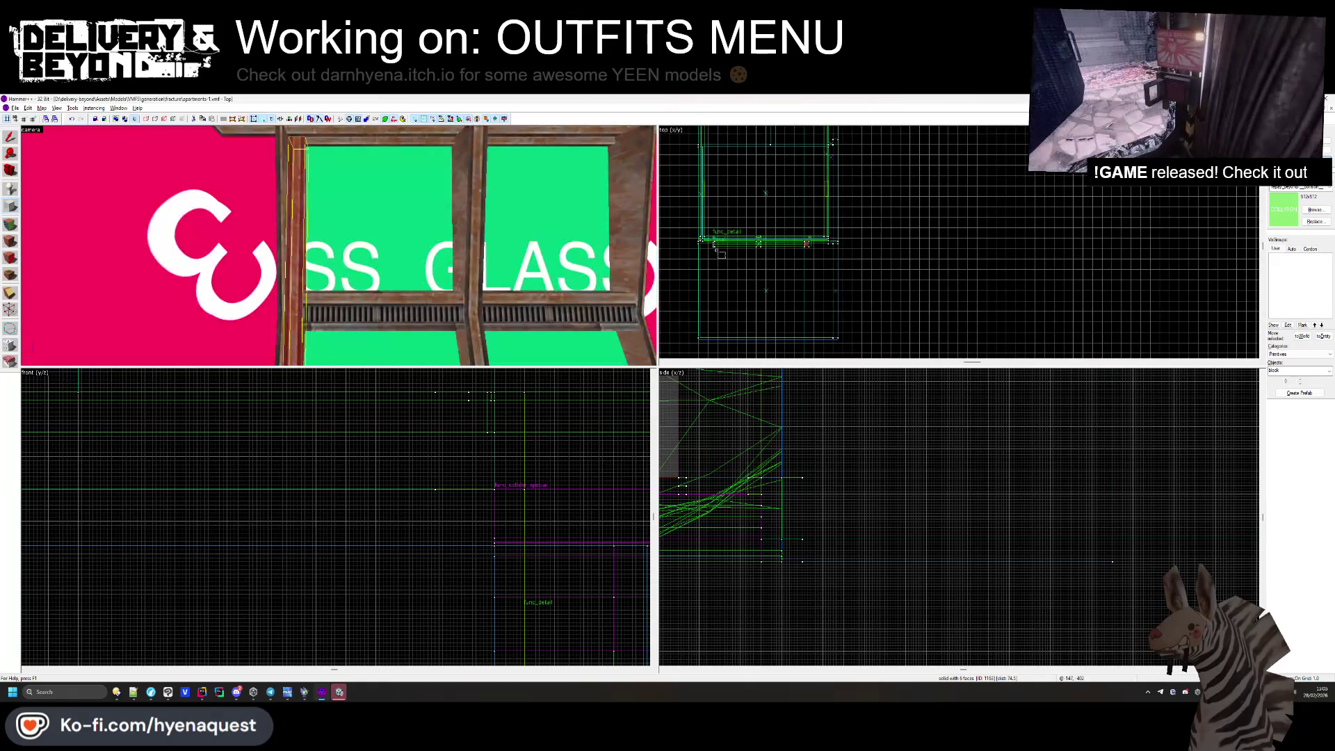
pyautogui.scroll(-3, 713, 194)
# Draw a long block footprint along the pink wall in the Top view and create it.
pyautogui.moveTo(712, 194)
pyautogui.mouseDown()
pyautogui.moveTo(929, 289)
pyautogui.moveTo(992, 232)
pyautogui.moveTo(1058, 253)
pyautogui.moveTo(1082, 278)
pyautogui.mouseUp()
pyautogui.scroll(-3, 1082, 278)
pyautogui.scroll(3, 782, 270)
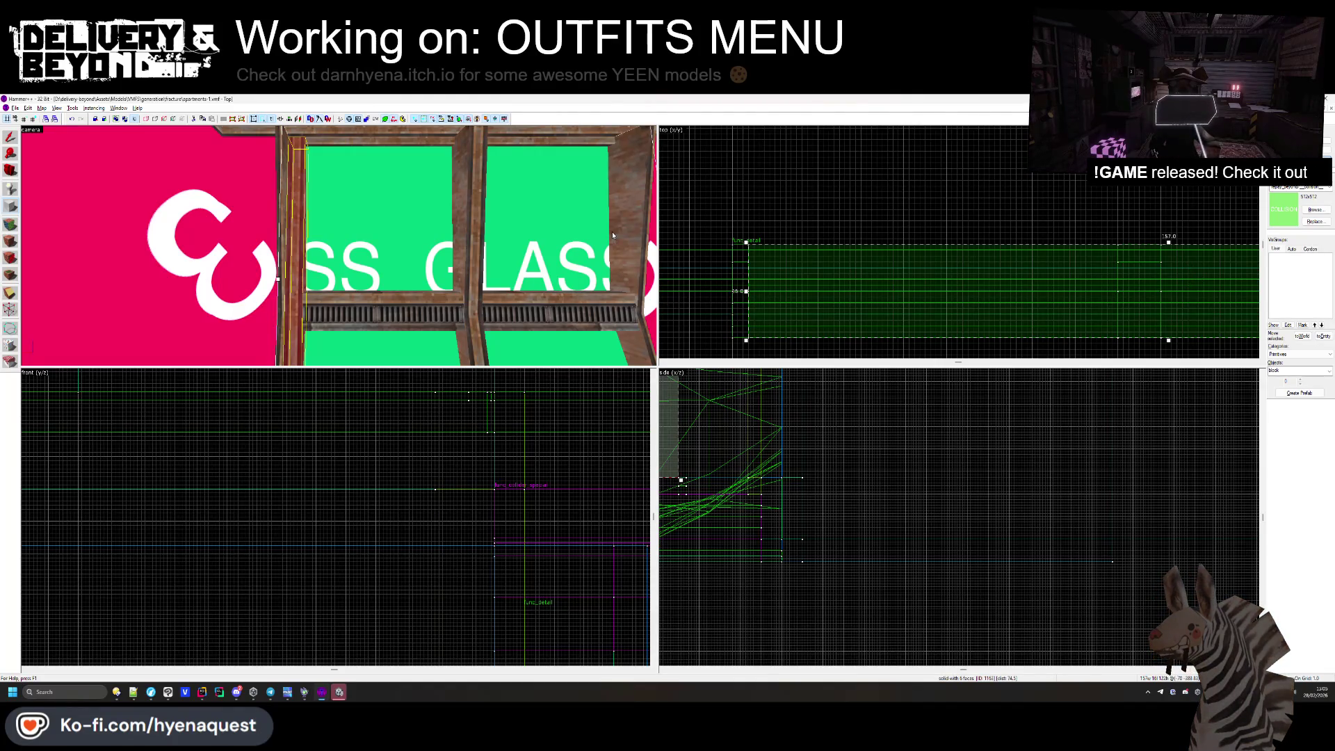
pyautogui.press('Return')
# Inspect the green COLLISION block from below in the 3D view, then deselect it.
pyautogui.moveTo(338, 245); pyautogui.dragTo(339, 245)
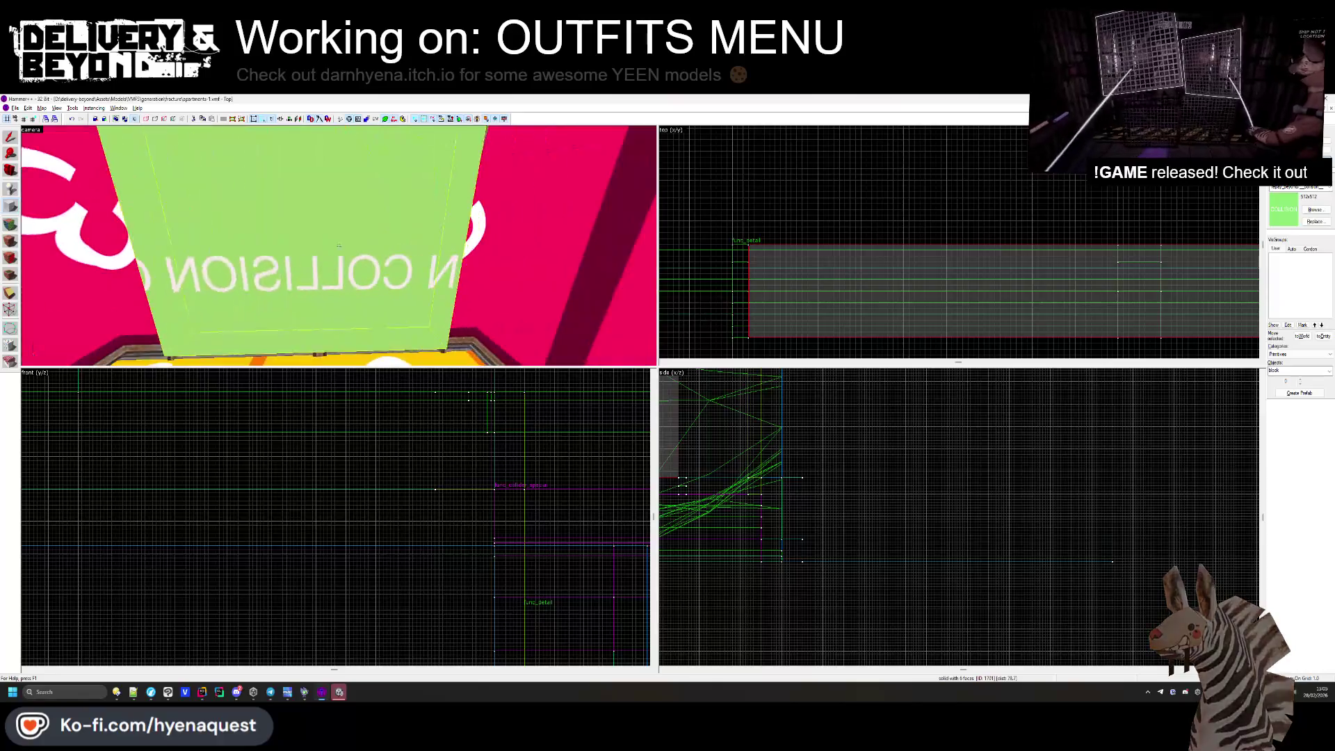
pyautogui.press('z')
pyautogui.press('Escape')
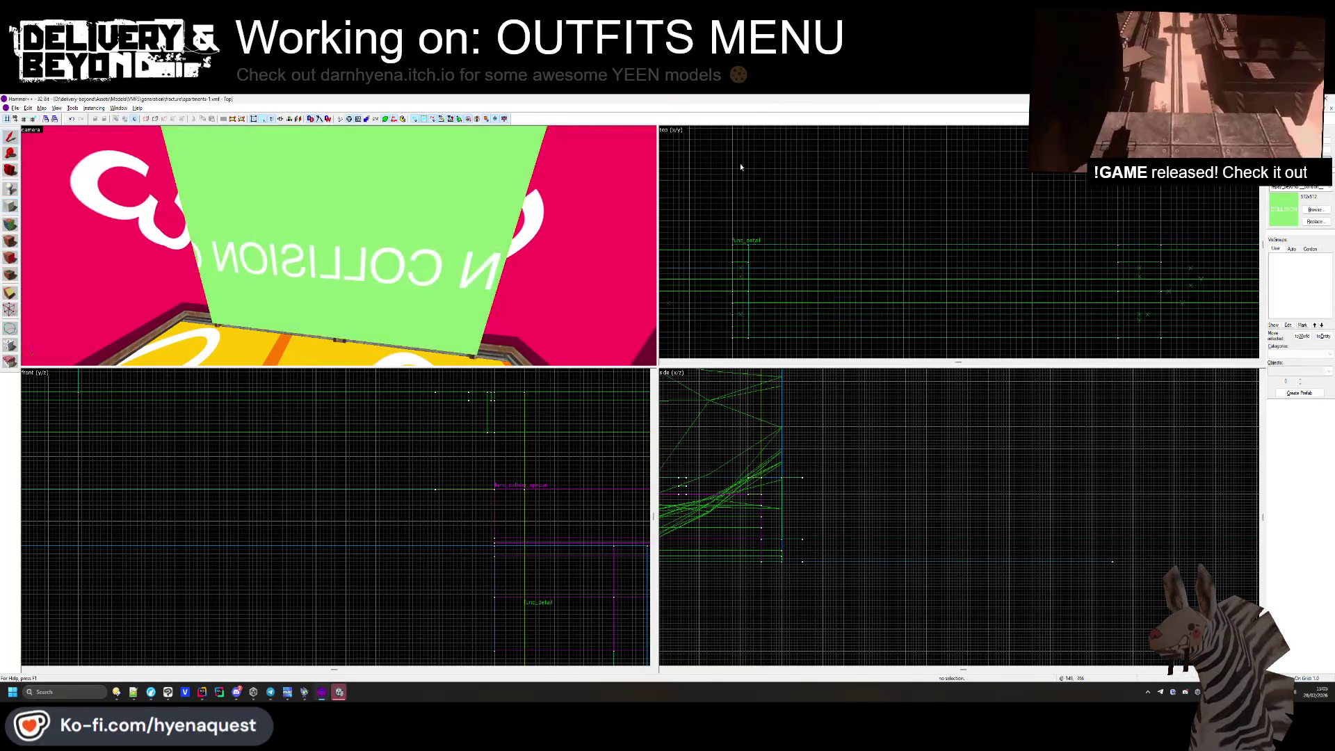
pyautogui.press('z')
pyautogui.moveTo(339, 245); pyautogui.dragTo(338, 246)
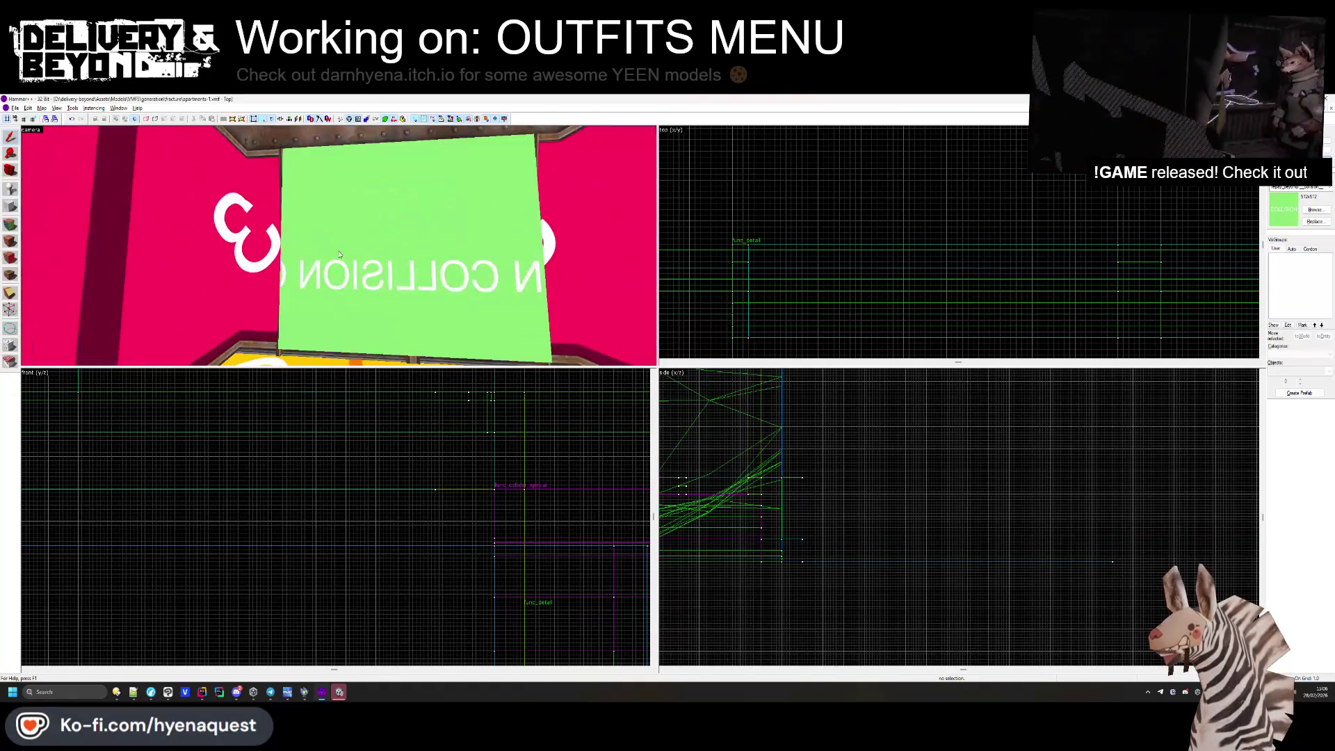
pyautogui.click(339, 245)
pyautogui.scroll(4, 681, 512)
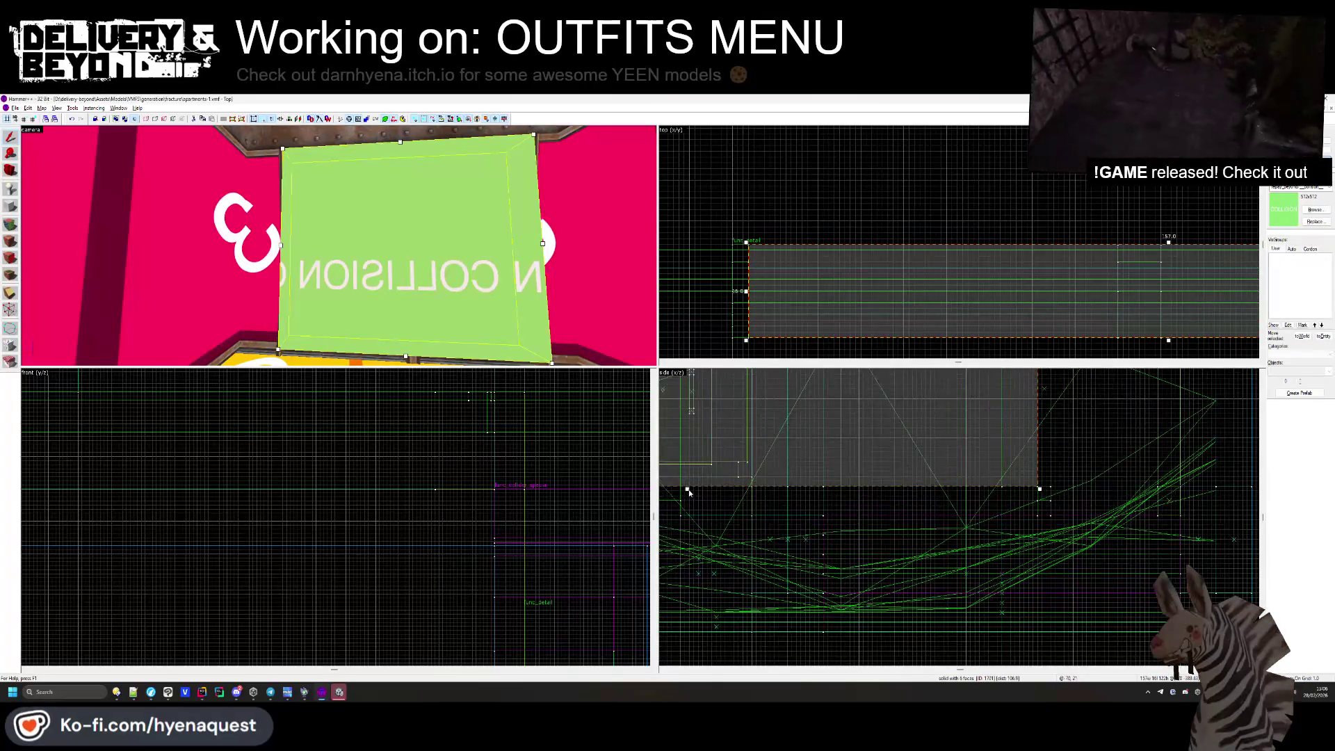
pyautogui.click(686, 527)
pyautogui.moveTo(338, 245); pyautogui.dragTo(339, 245)
pyautogui.click(338, 246)
pyautogui.press('Escape')
# Open and close face texture editing while turning the 3D view onto the pink and green walls.
pyautogui.hotkey('shift', 'a')
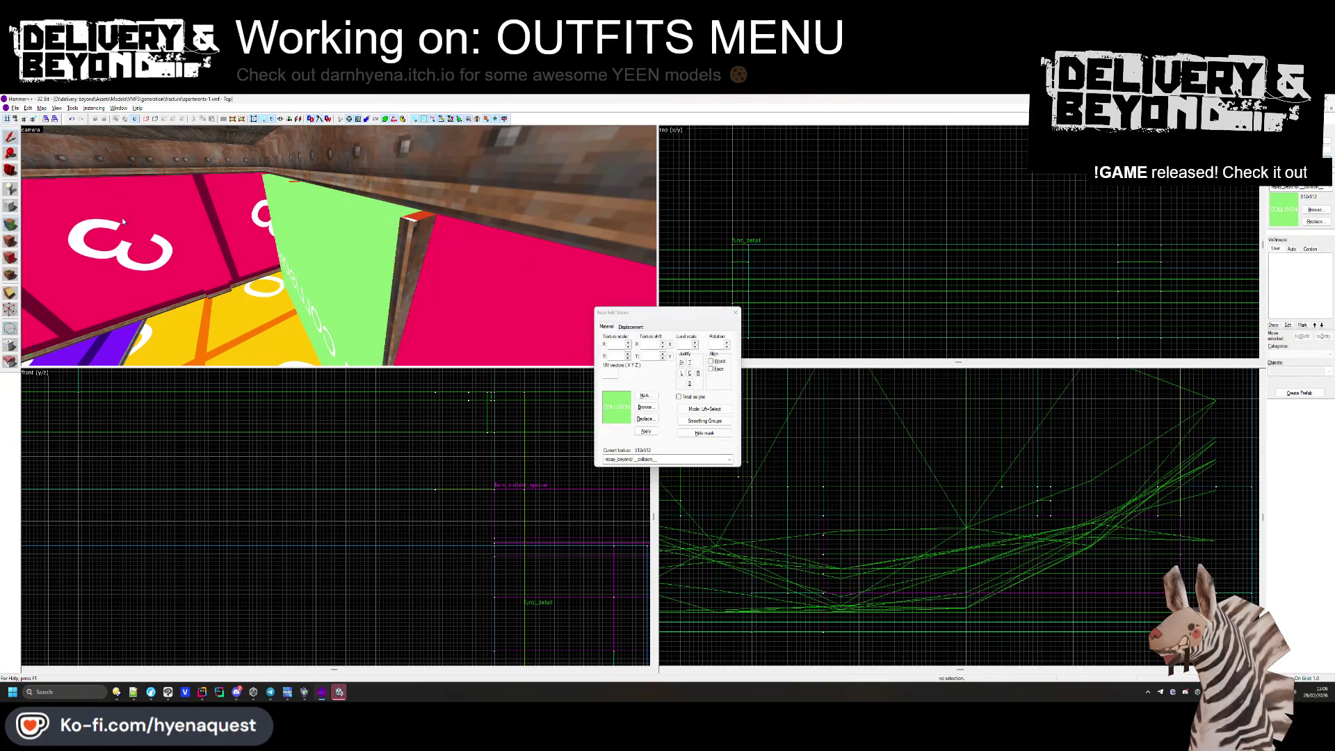
pyautogui.moveTo(412, 226)
pyautogui.mouseDown()
pyautogui.moveTo(344, 265)
pyautogui.moveTo(341, 248)
pyautogui.mouseUp()
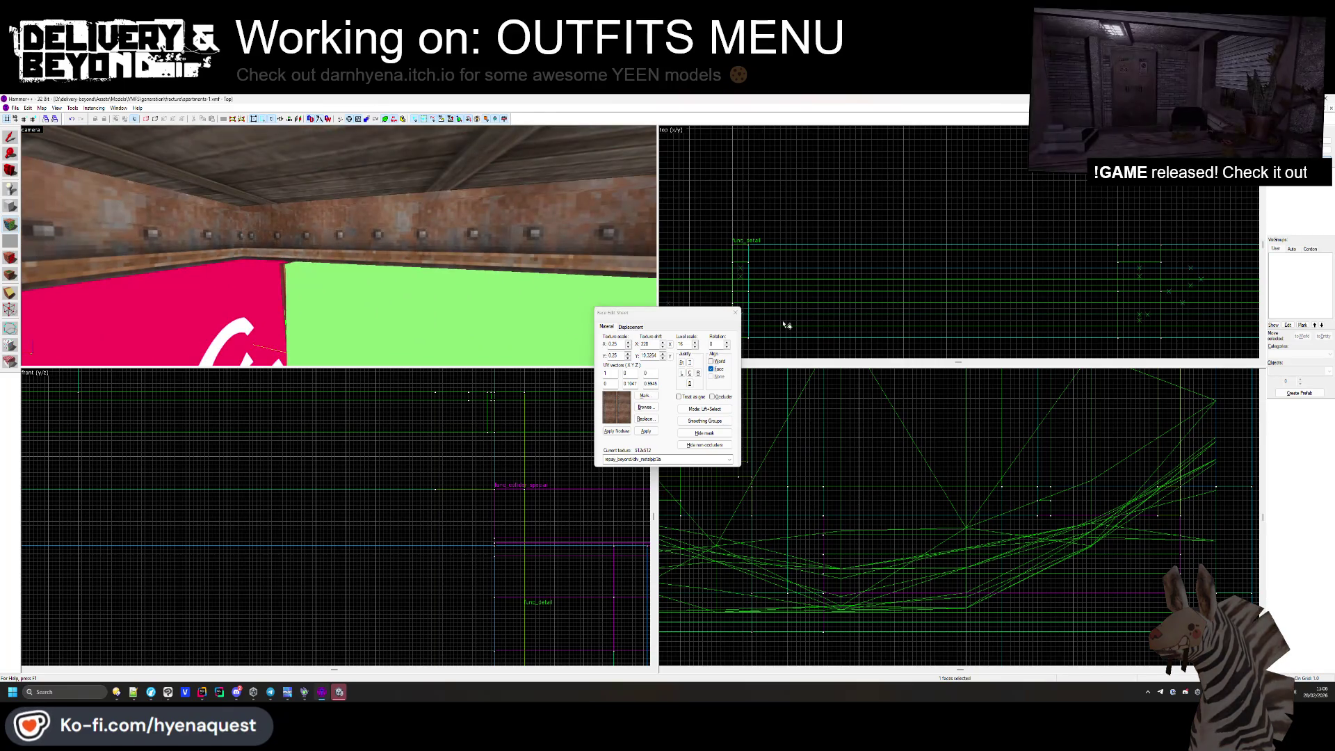
pyautogui.hotkey('shift', 's')
pyautogui.moveTo(431, 292); pyautogui.dragTo(425, 248)
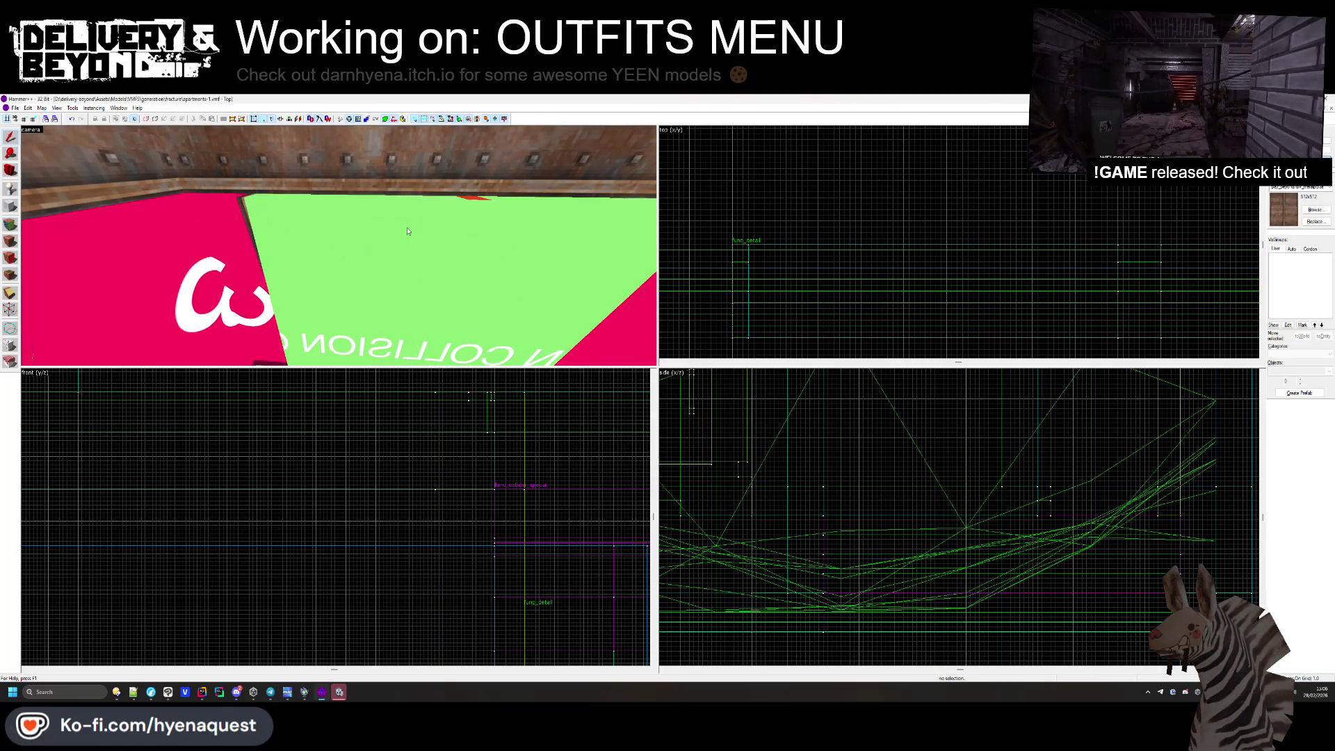
pyautogui.click(13, 240)
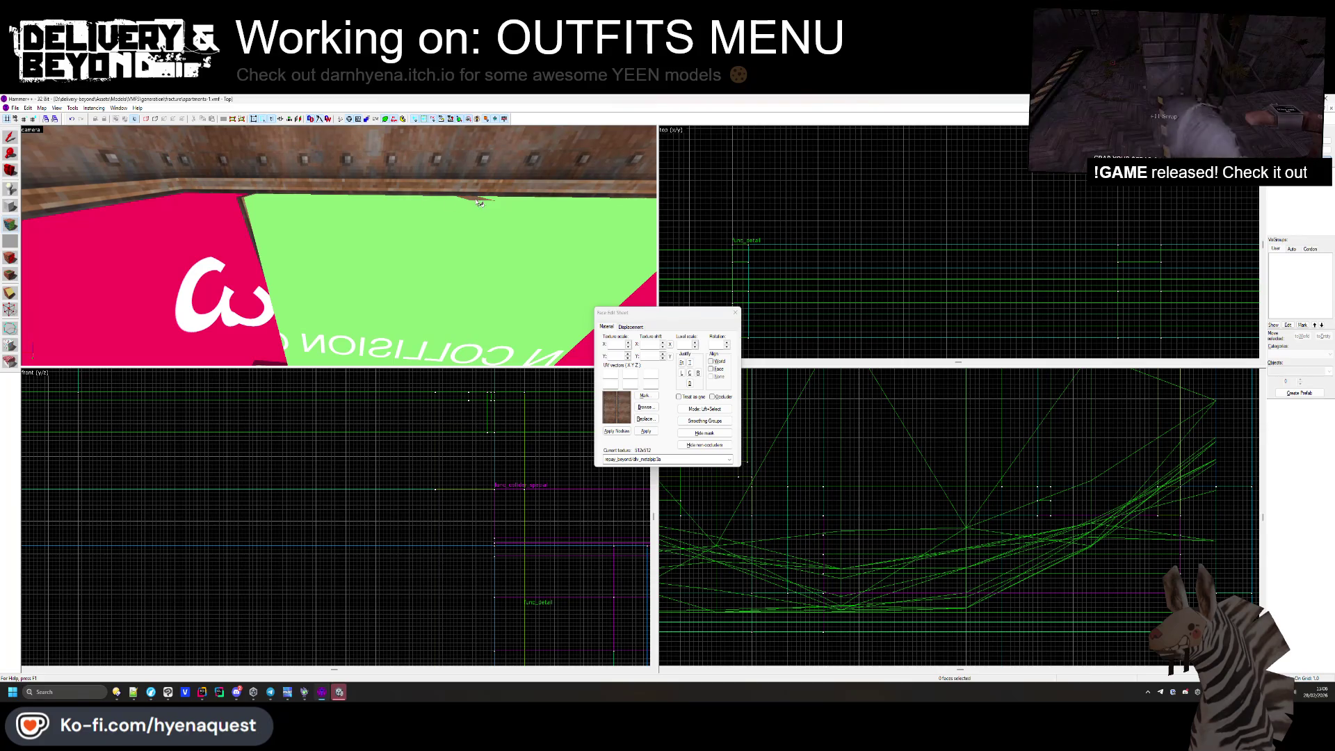
pyautogui.hotkey('shift', 's')
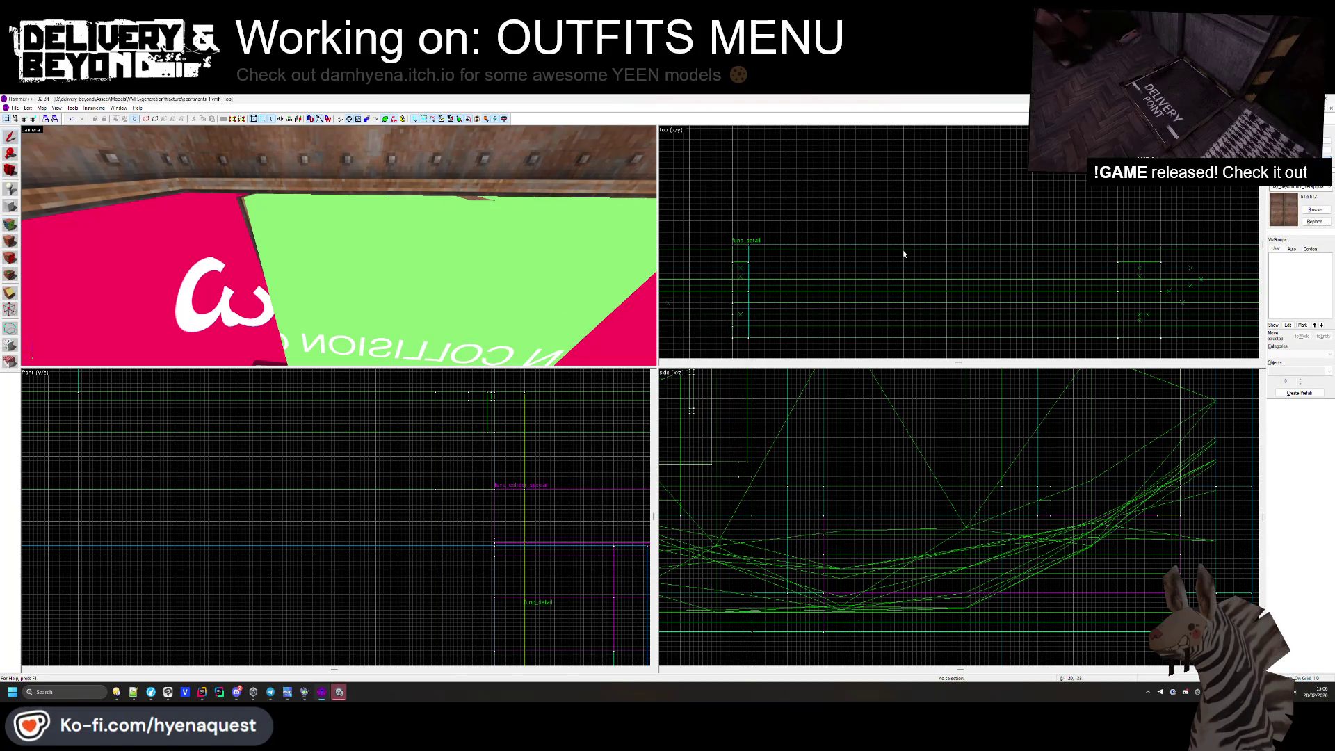
# Select and deselect the func_detail brush, hide func_detail, and move toward the counter.
pyautogui.click(903, 253)
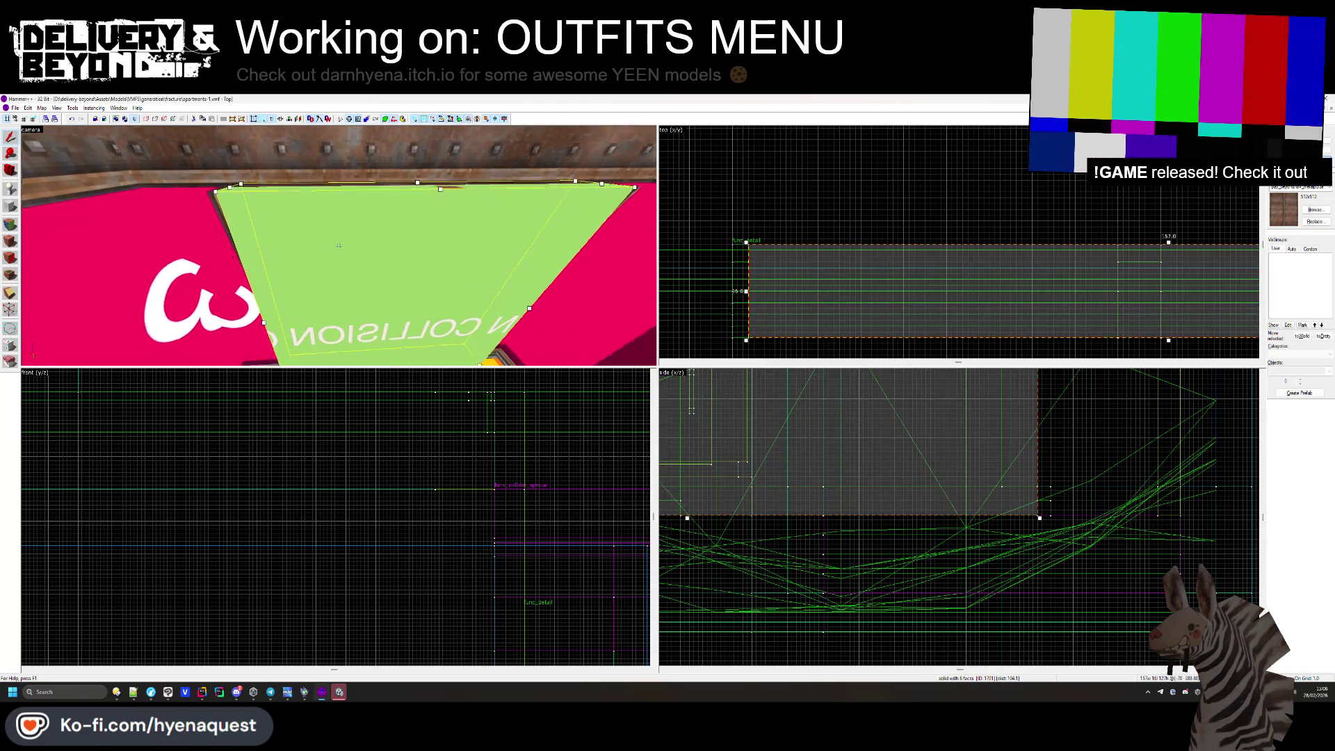
pyautogui.press('Escape')
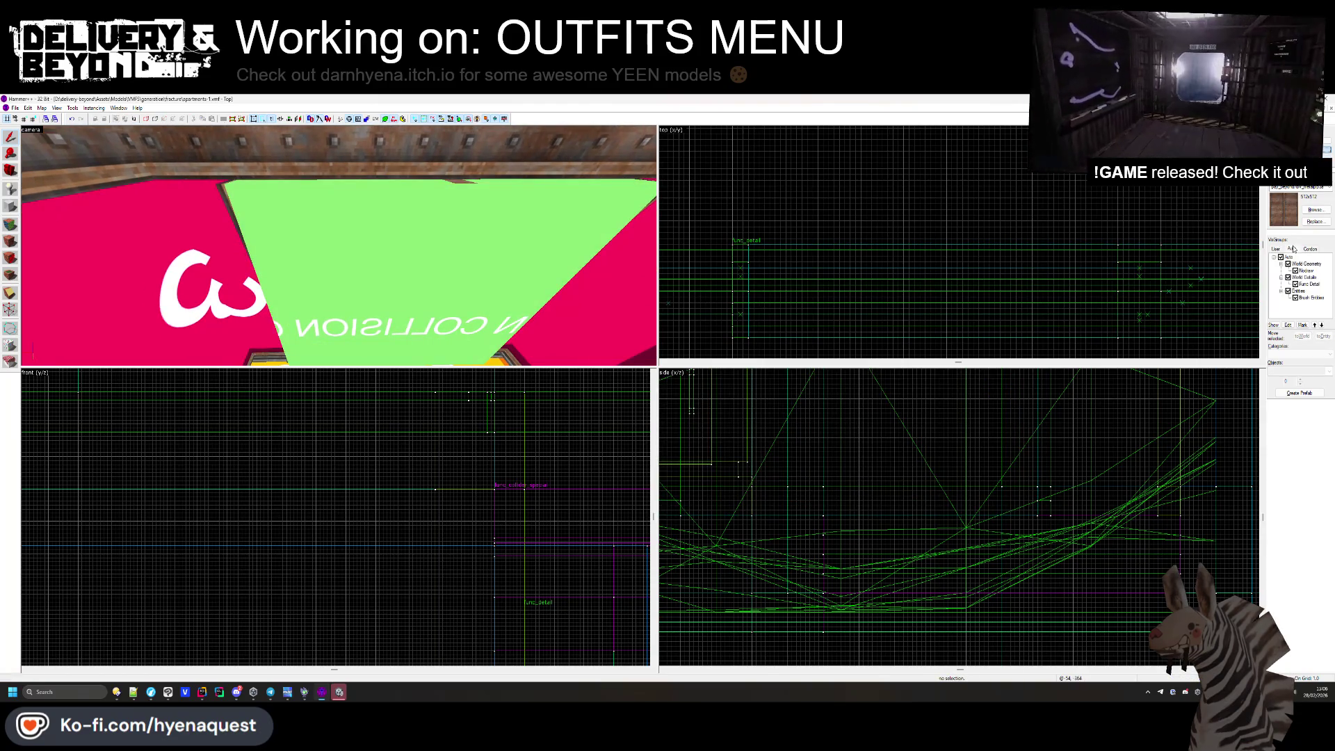
pyautogui.click(1288, 277)
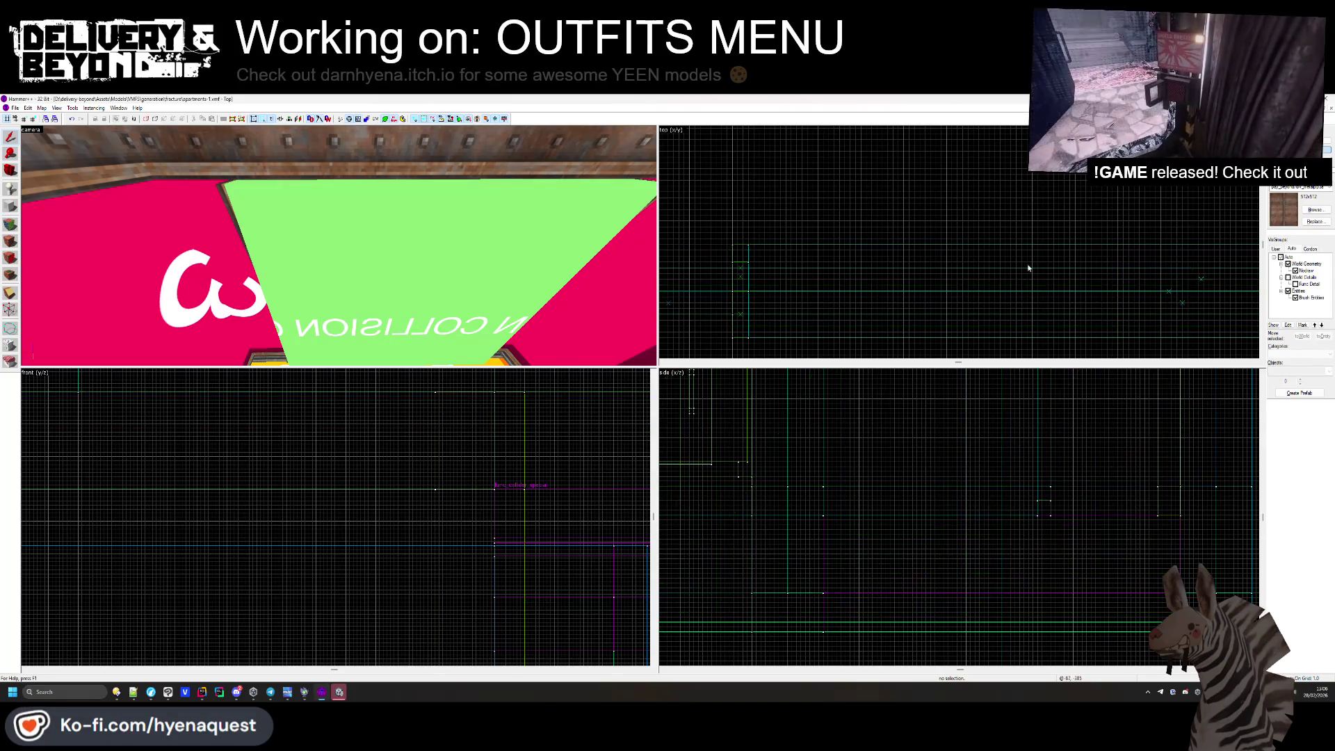
pyautogui.press('z')
pyautogui.press('w')
pyautogui.press('z')
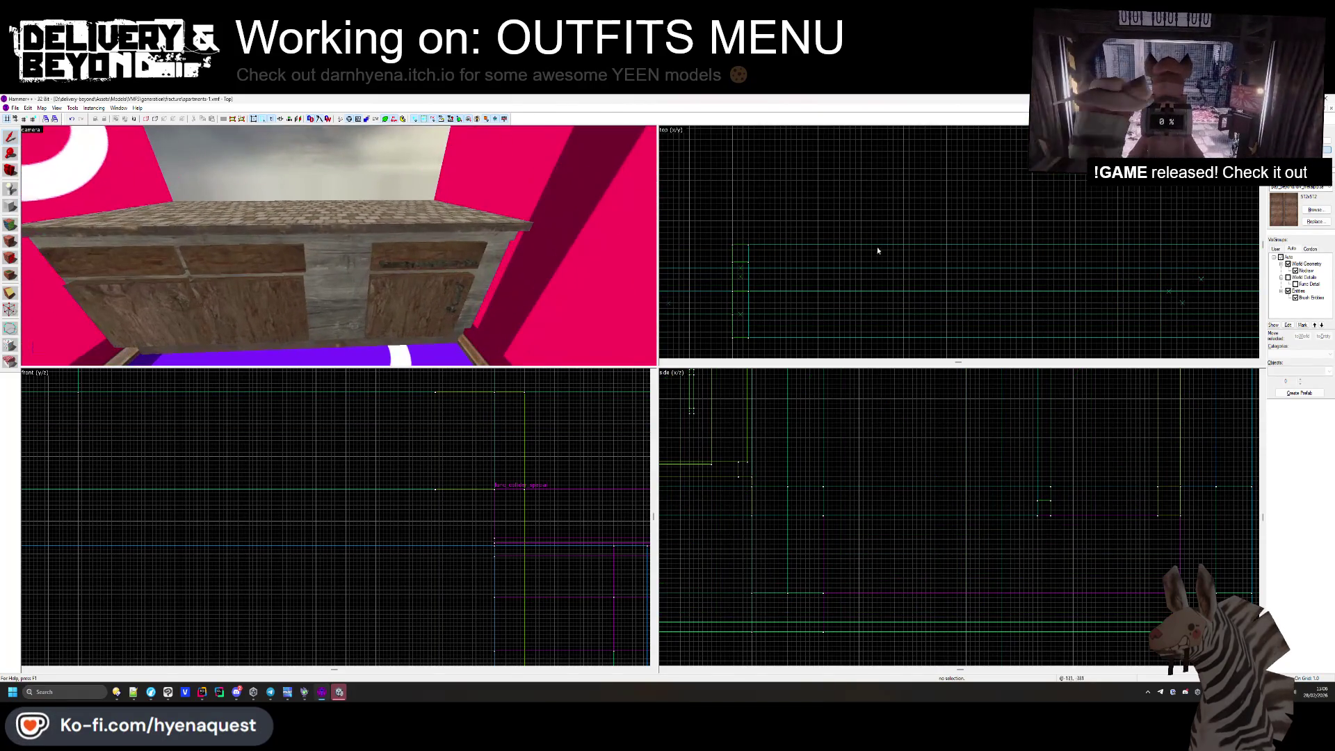
# Tie the counter's drawer handle and trim pieces into the func_detail entity, then hide func_detail again.
pyautogui.click(464, 264)
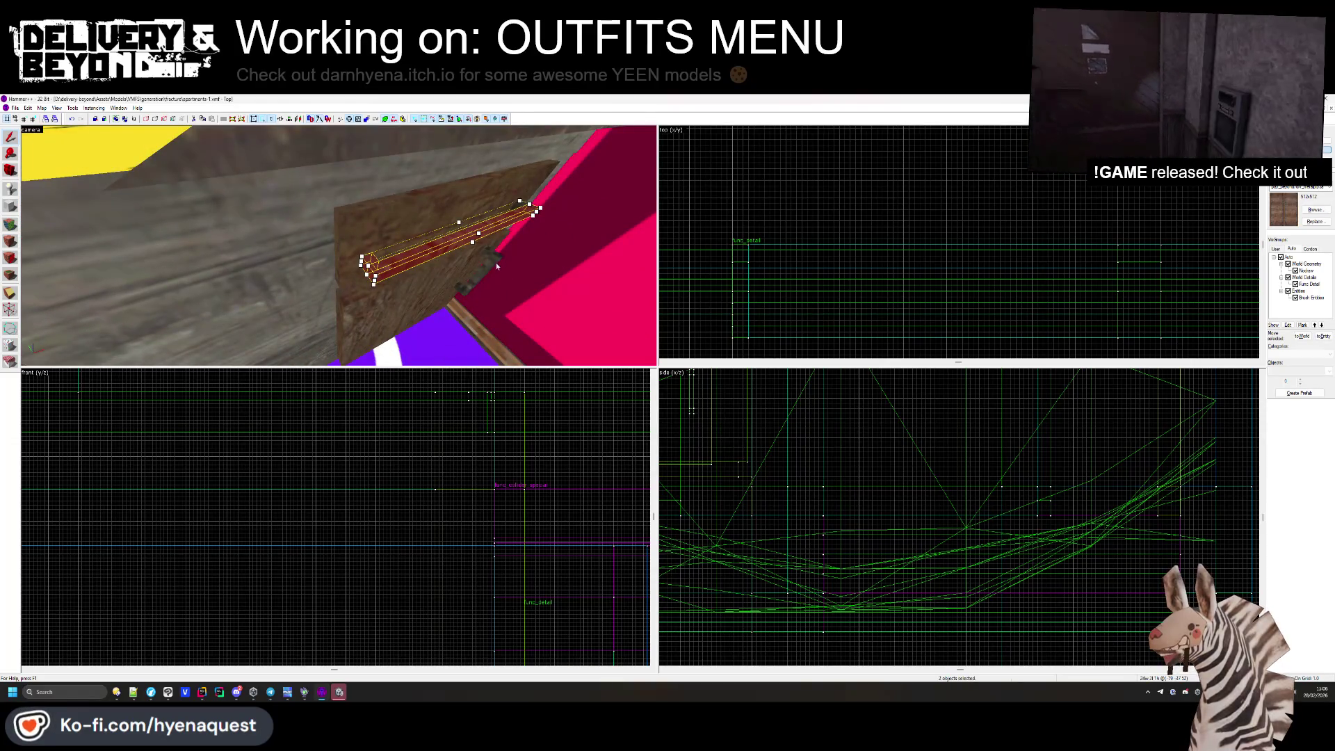
pyautogui.keyDown('ctrl'); pyautogui.click(458, 286); pyautogui.keyUp('ctrl')
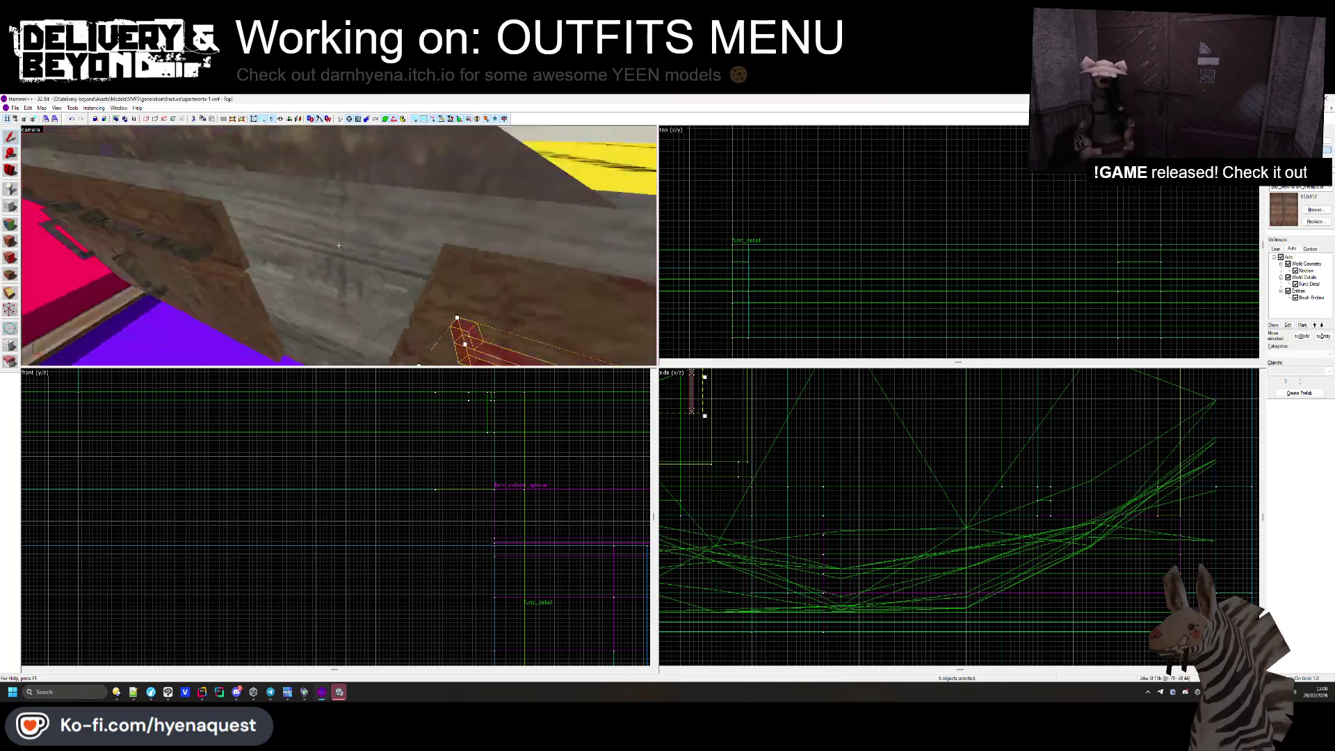
pyautogui.keyDown('ctrl'); pyautogui.click(306, 222); pyautogui.keyUp('ctrl')
pyautogui.hotkey('ctrl', 't')
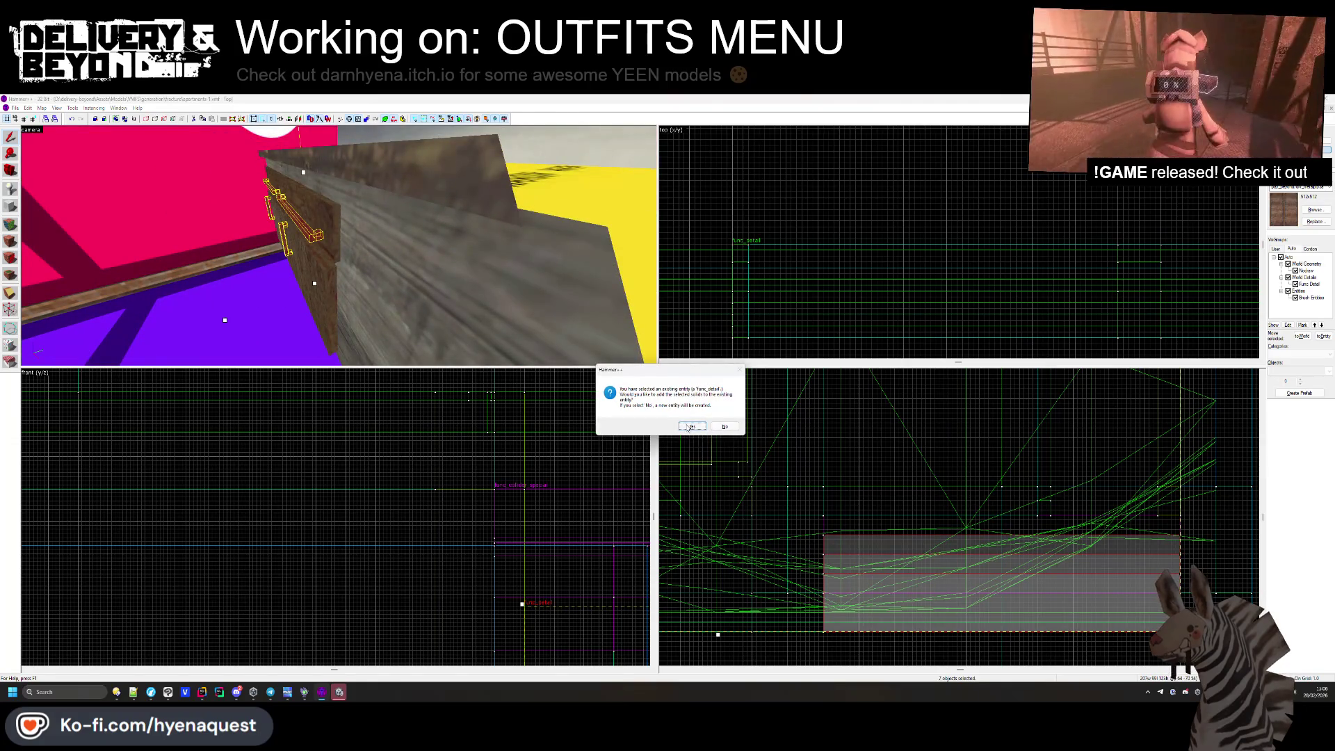
pyautogui.click(692, 426)
pyautogui.click(718, 139)
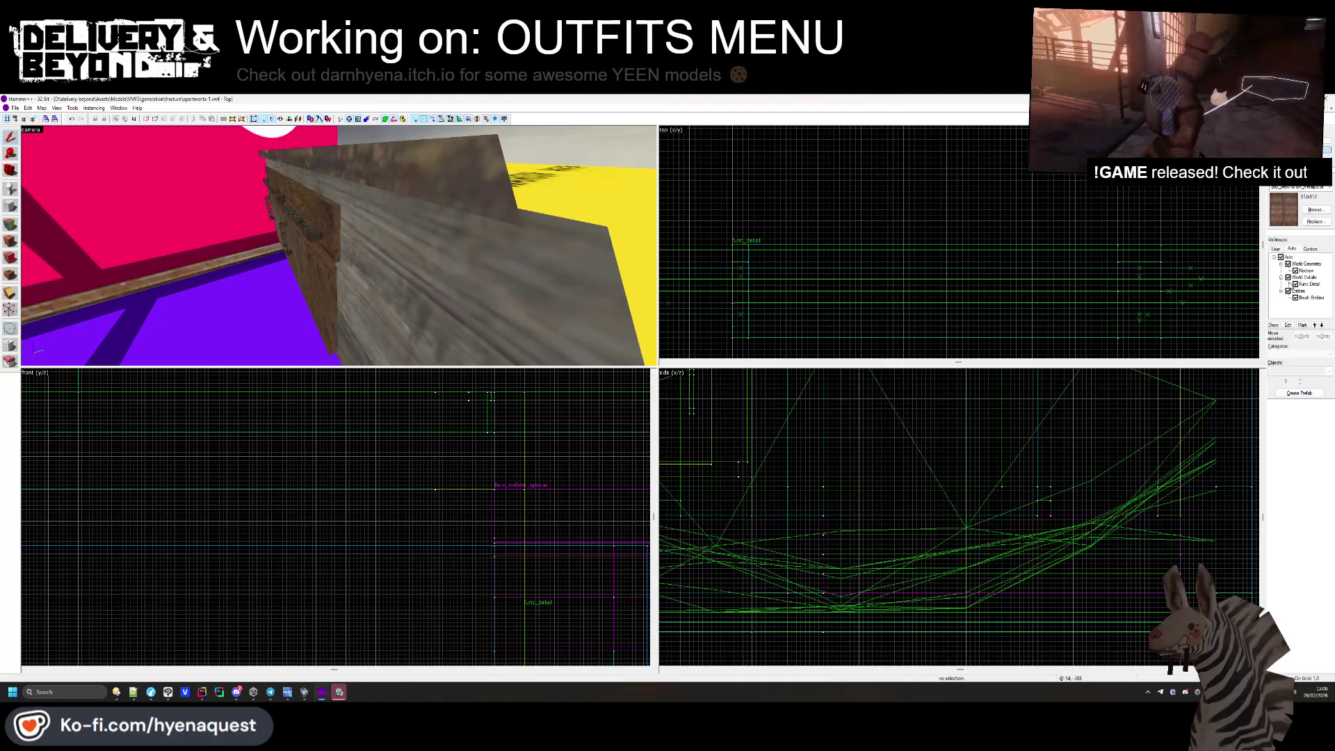
pyautogui.click(1288, 277)
pyautogui.press('z')
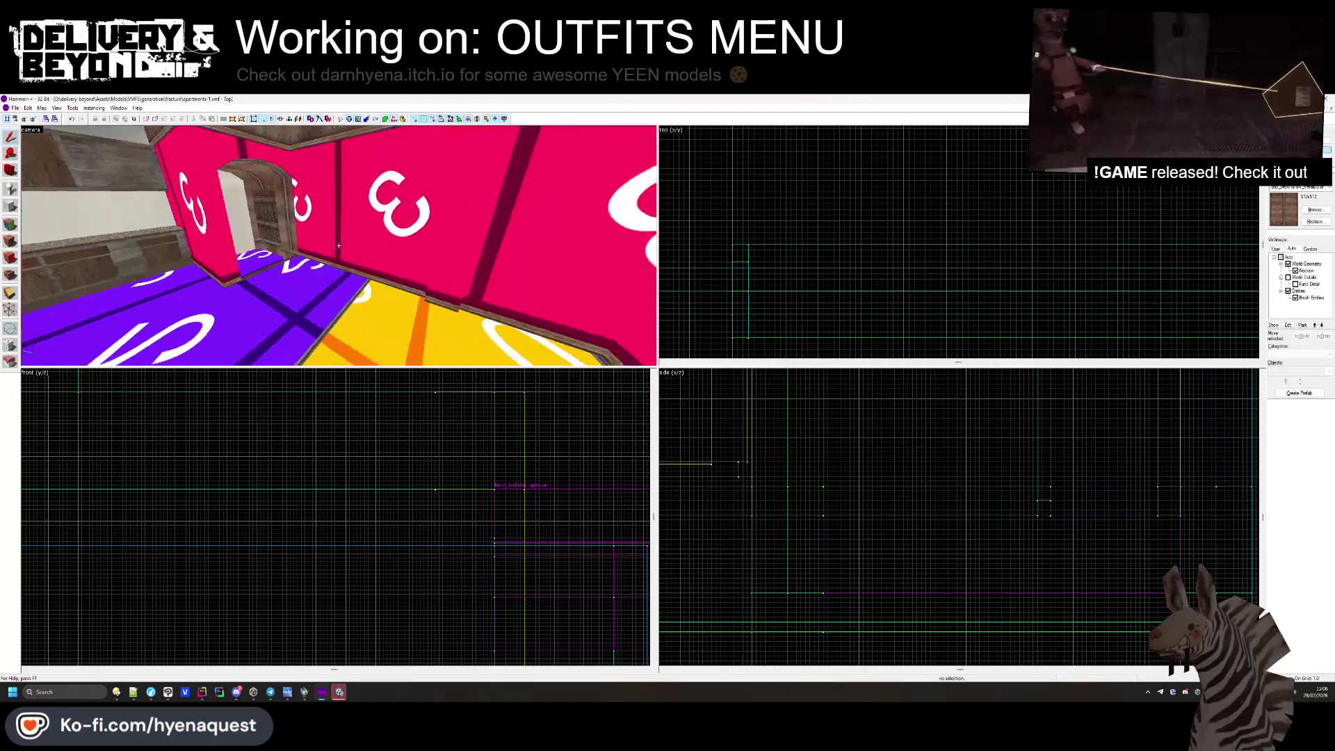
# Make the Func Detail and Entities visgroups visible again.
pyautogui.press('z')
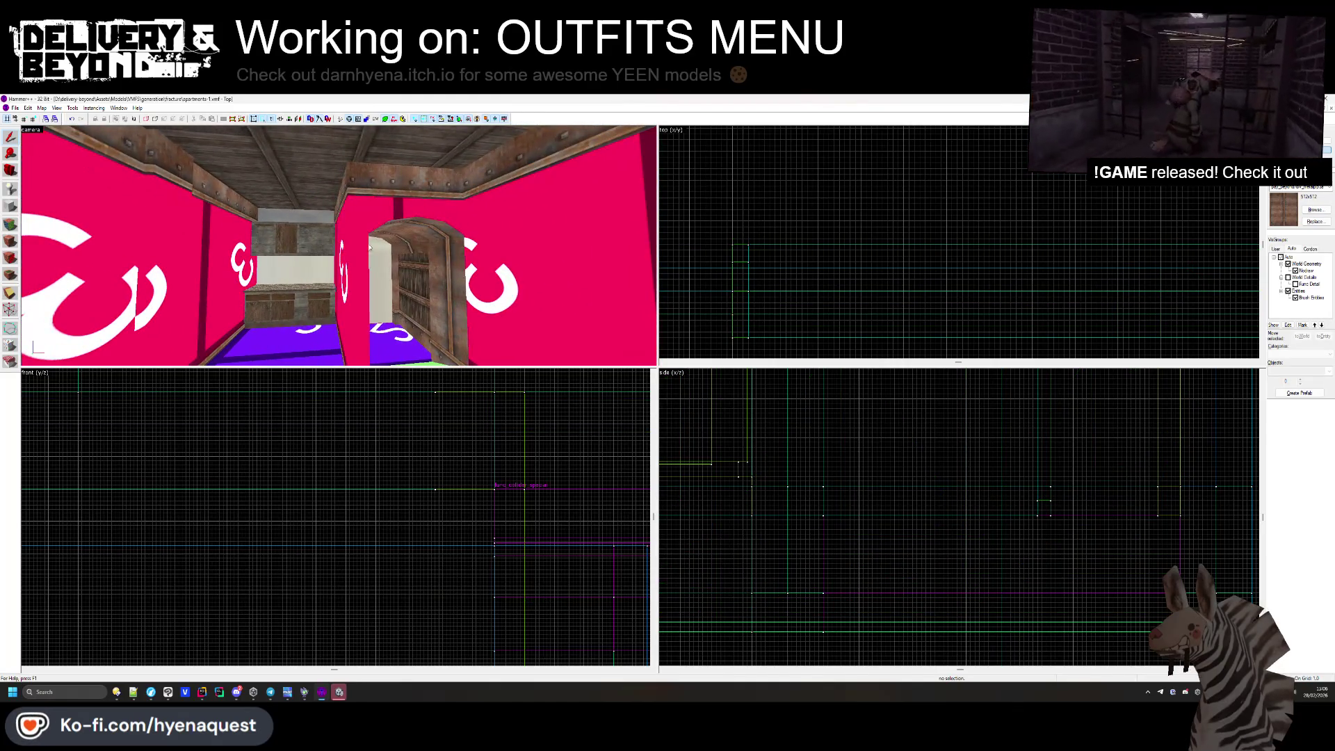
pyautogui.click(1288, 277)
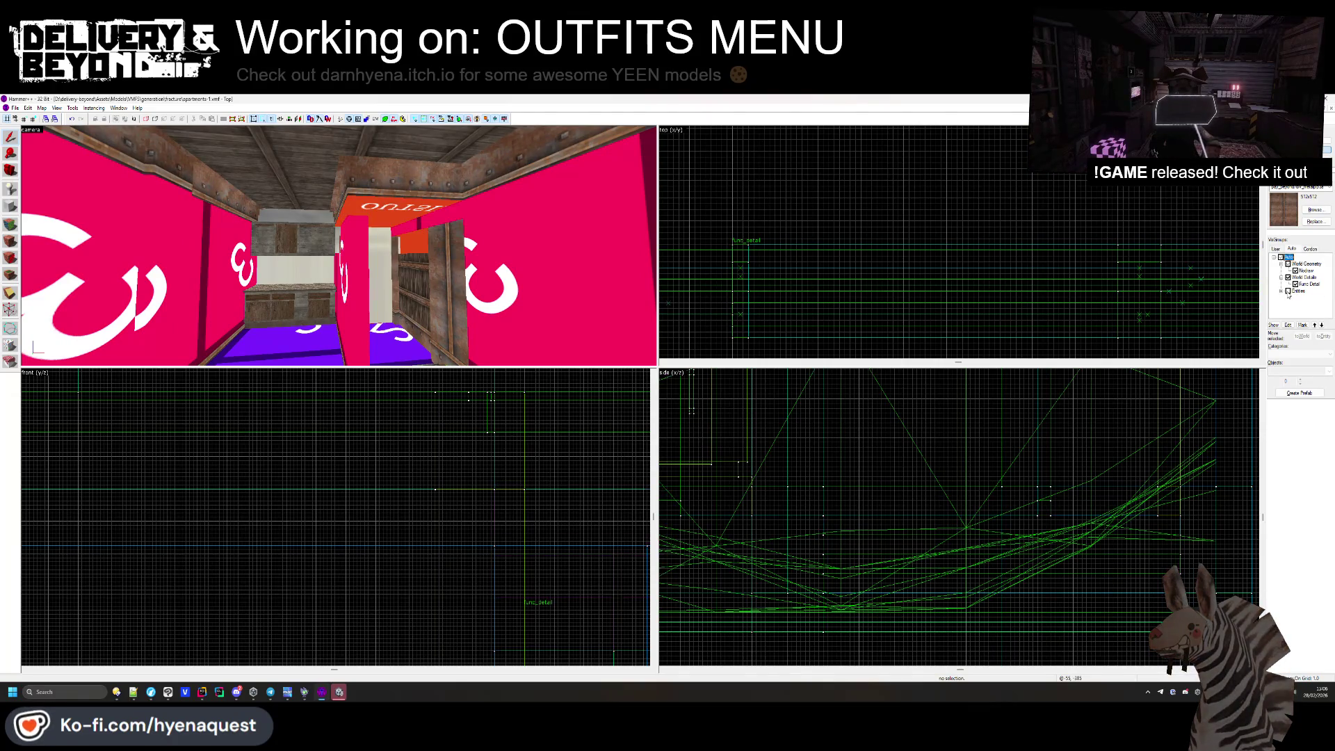
pyautogui.click(1287, 291)
pyautogui.press('z')
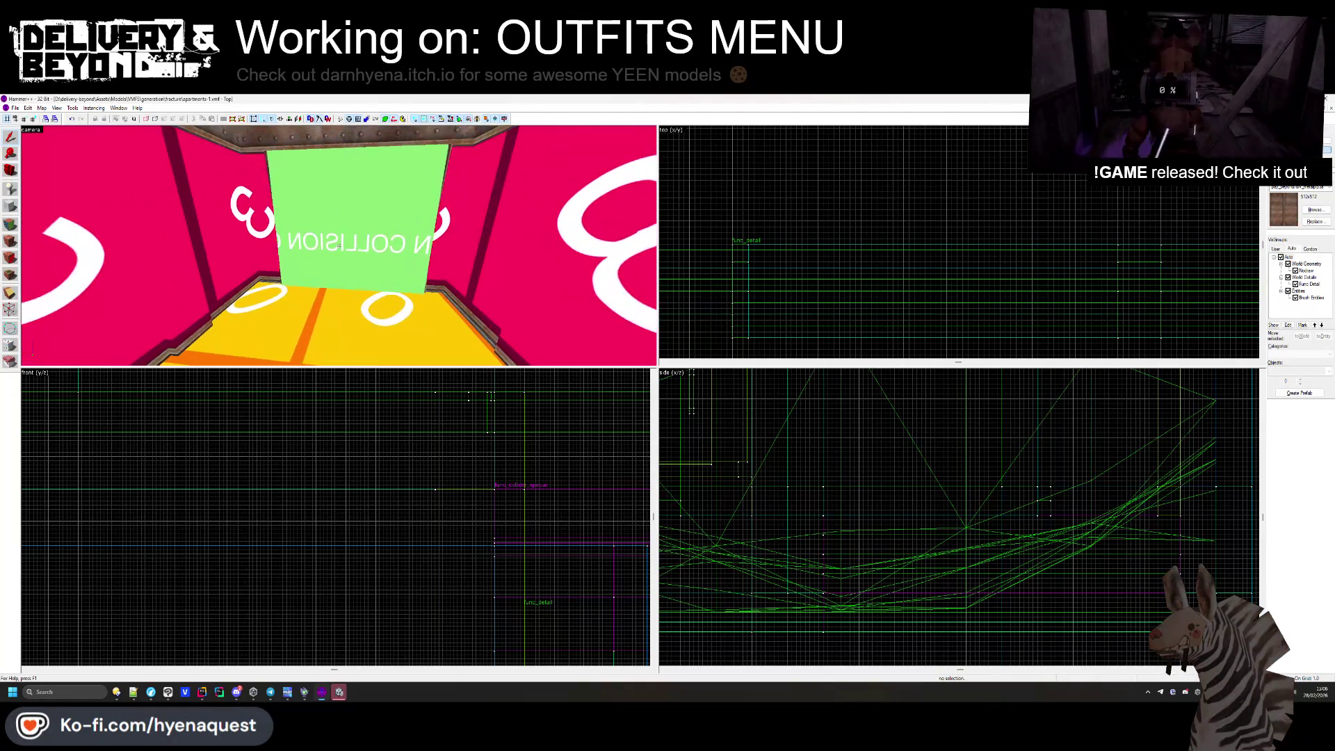
pyautogui.click(1288, 290)
pyautogui.click(1288, 291)
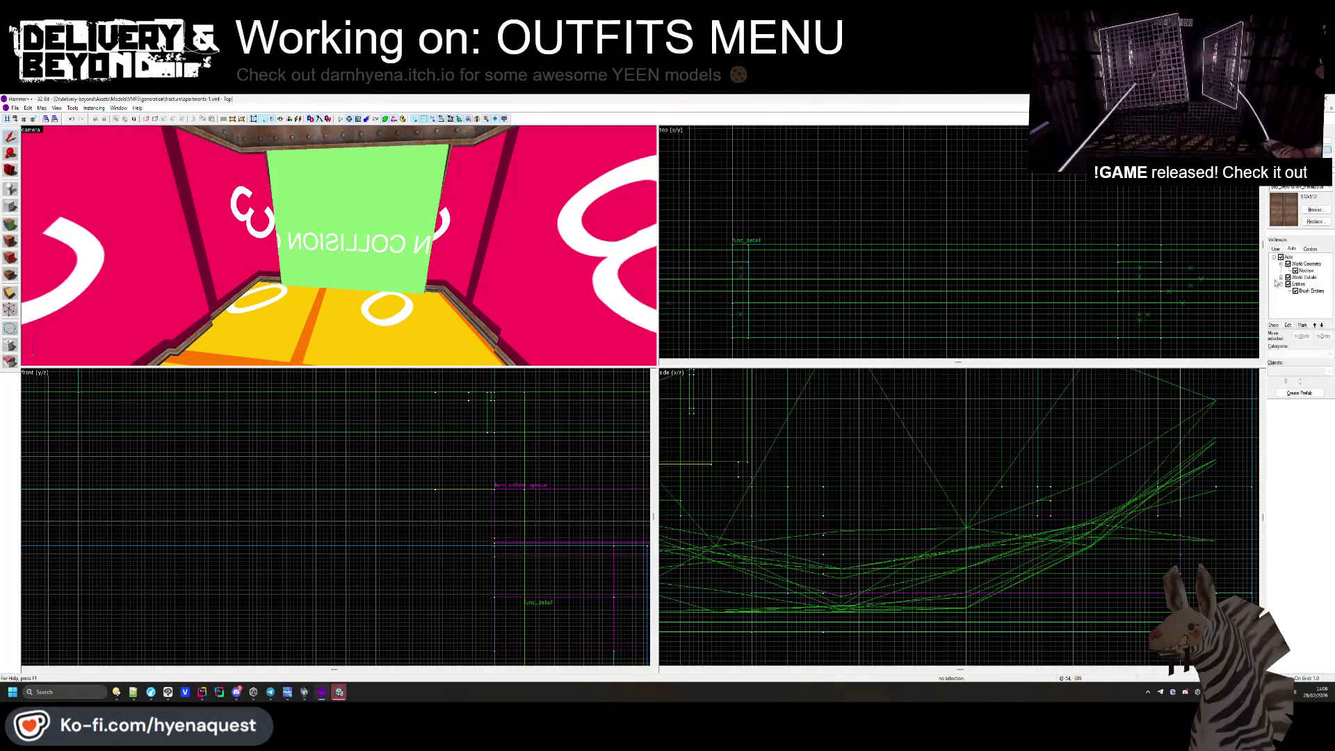
# Put the green NO COLLISION brush in a new COLLISION visgroup, then hide that group.
pyautogui.click(361, 208)
pyautogui.hotkey('alt', 'Return')
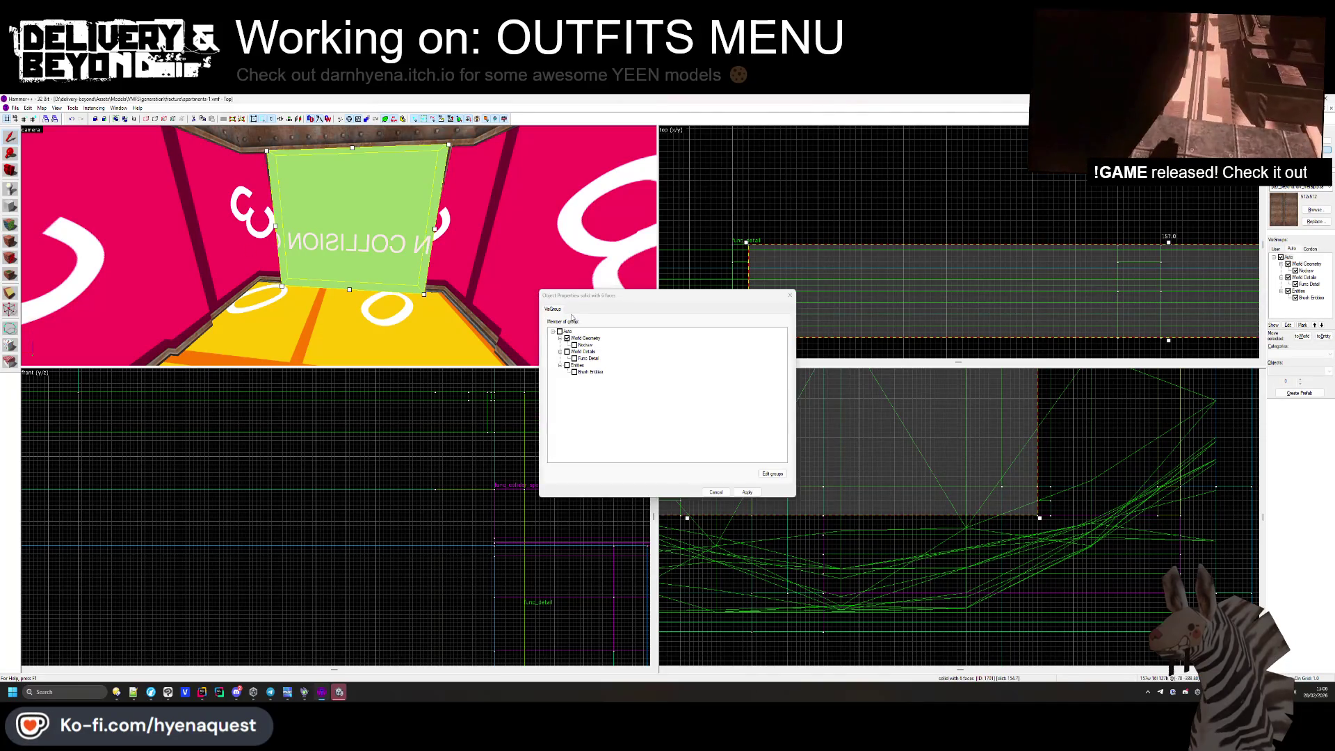
pyautogui.click(772, 474)
pyautogui.click(601, 465)
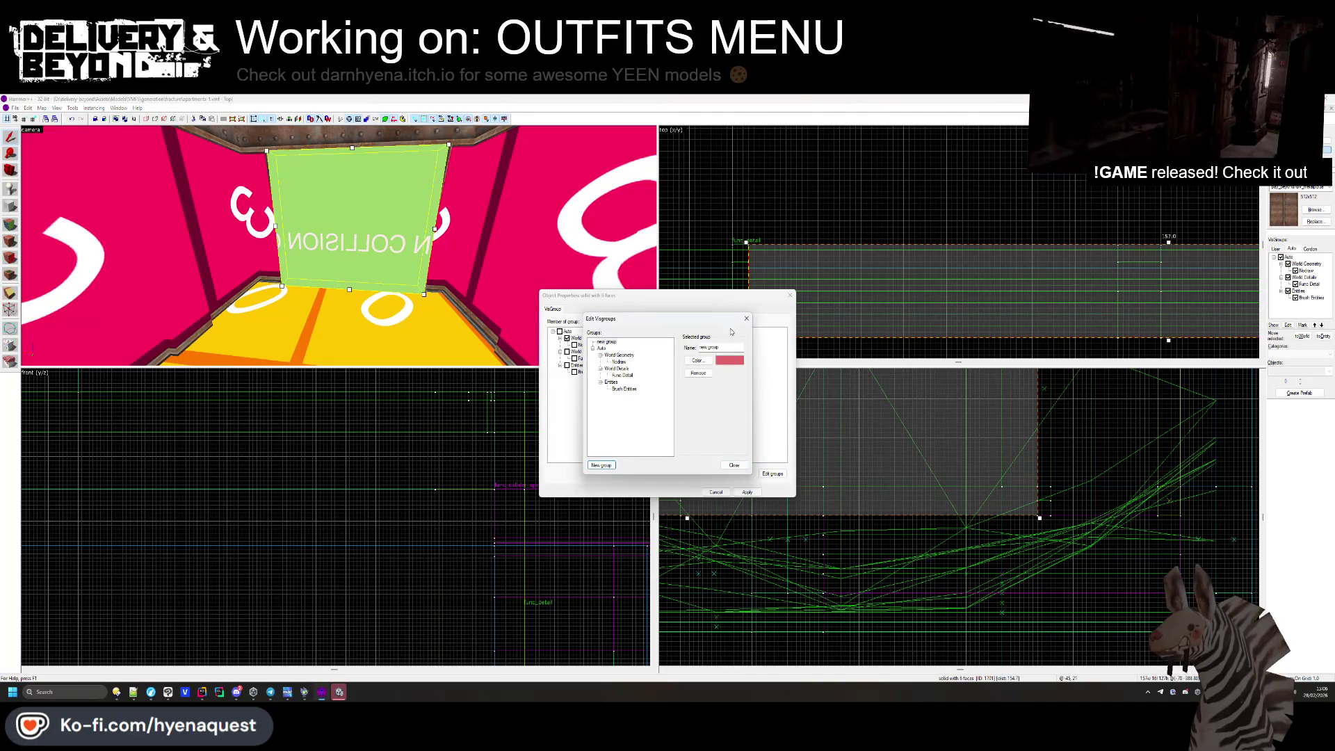
pyautogui.write('COLLISION')
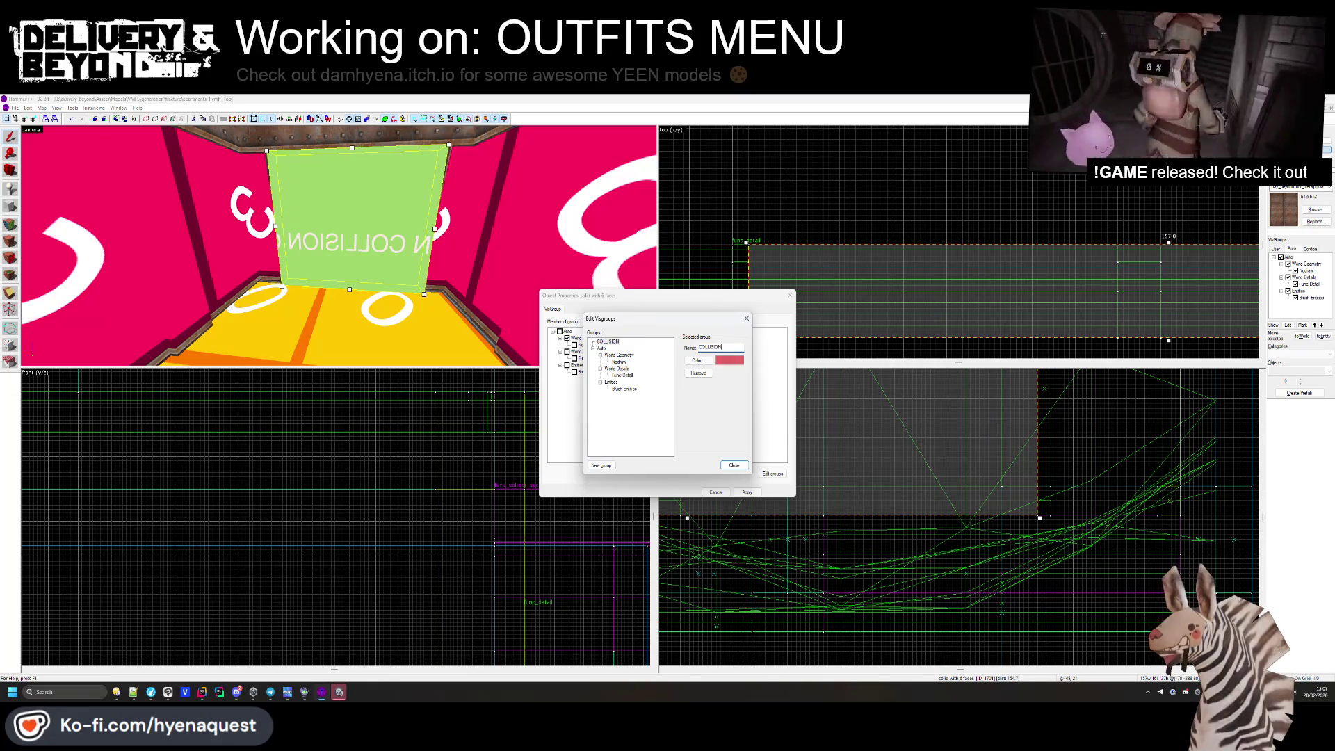
pyautogui.press('Return')
pyautogui.click(747, 492)
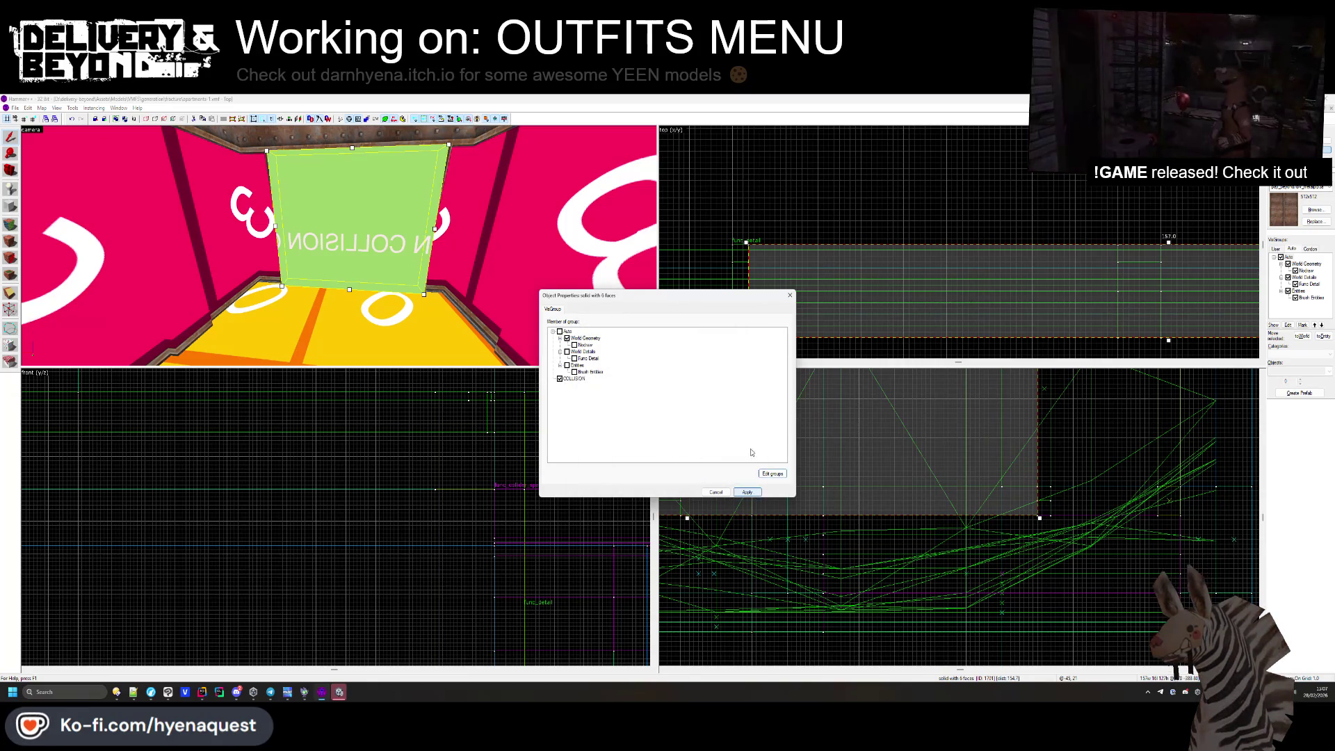
pyautogui.click(790, 294)
pyautogui.click(861, 195)
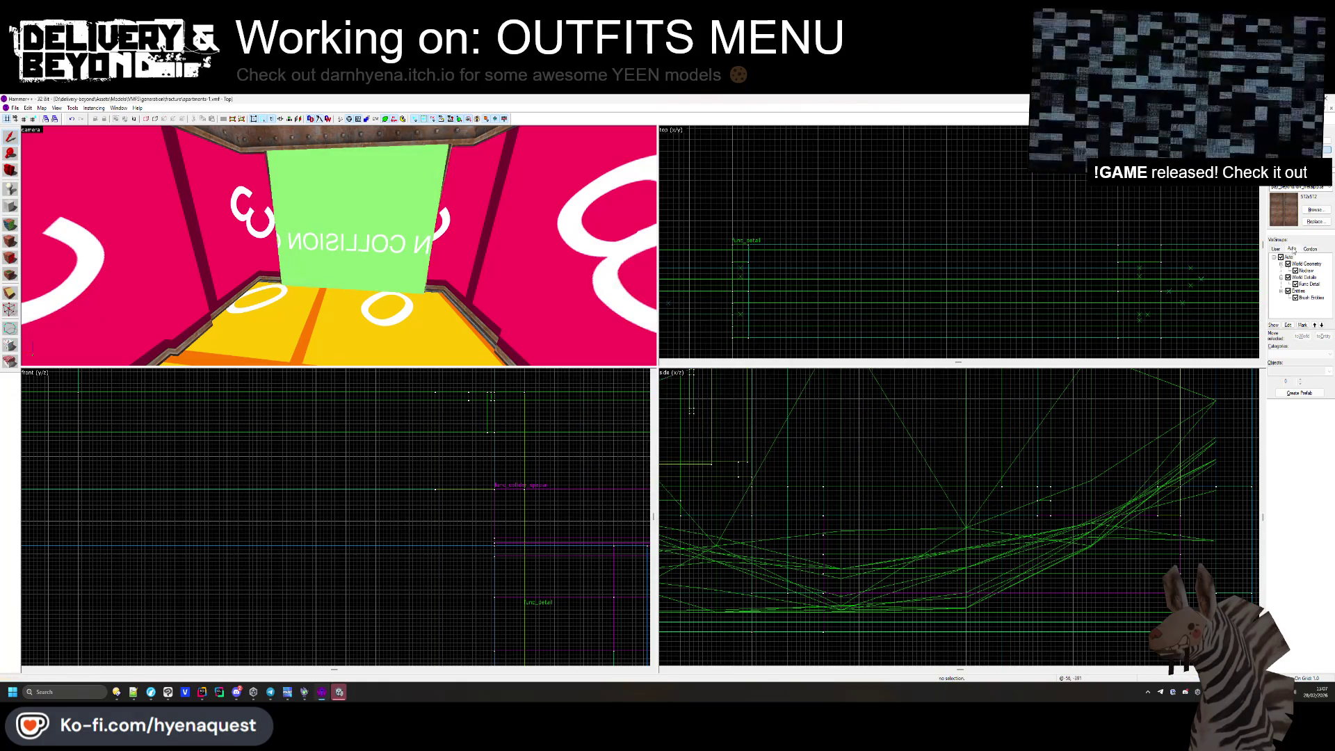
pyautogui.click(1282, 257)
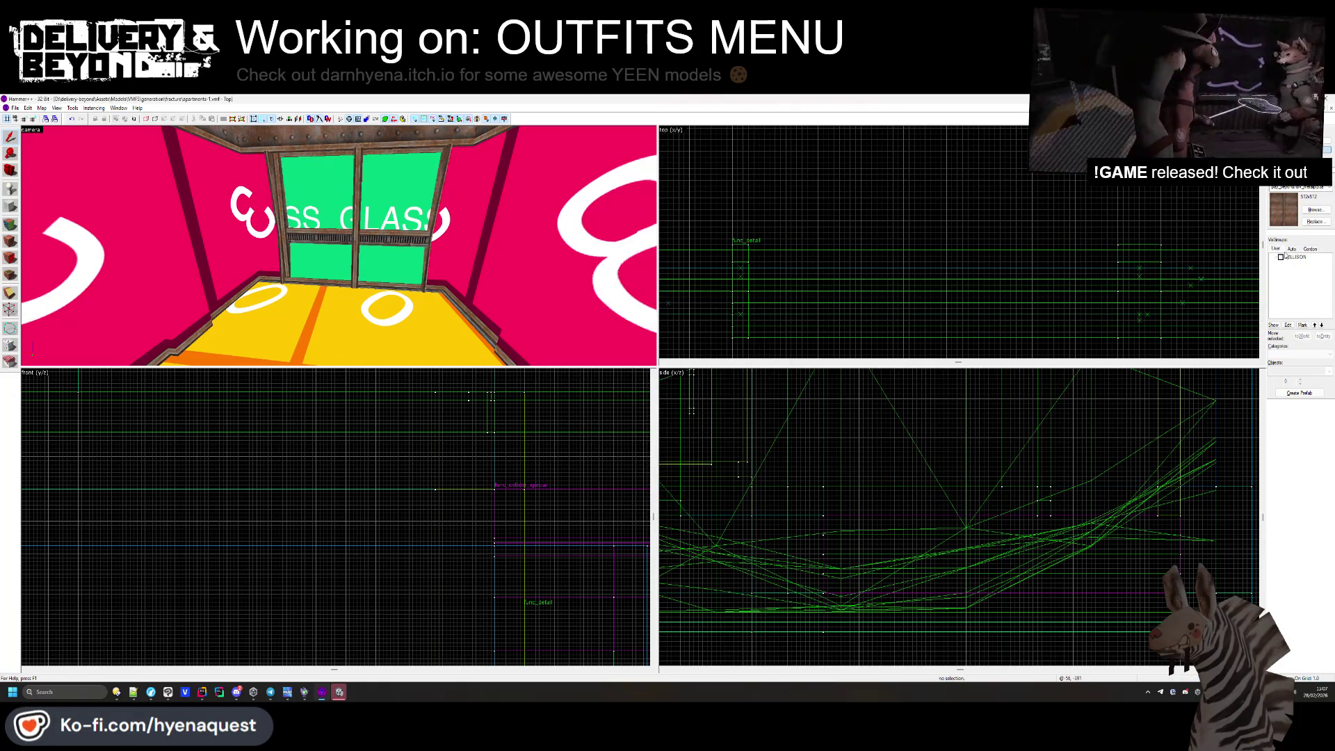
# Hide and re-show func_detail and the COLLISION visgroup in Hammer++, then switch to Unity.
pyautogui.click(1291, 249)
pyautogui.click(1296, 283)
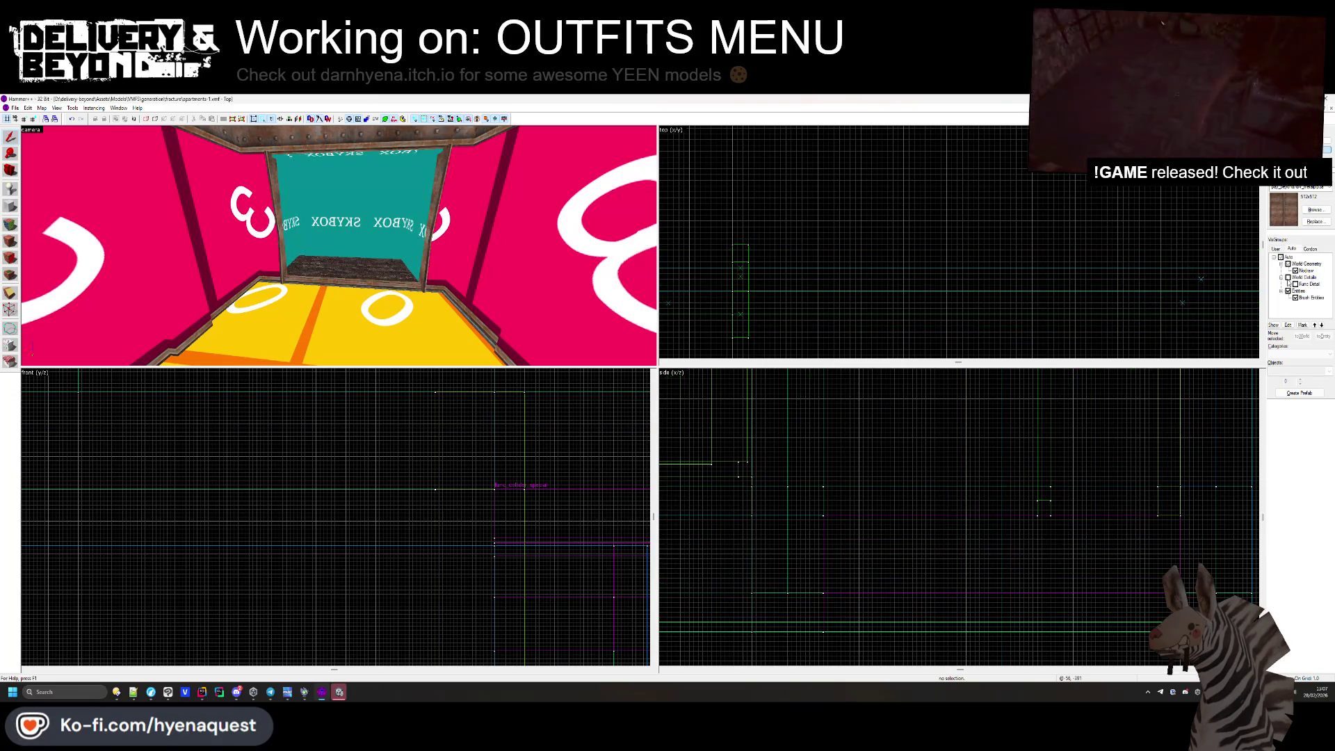
pyautogui.click(1295, 284)
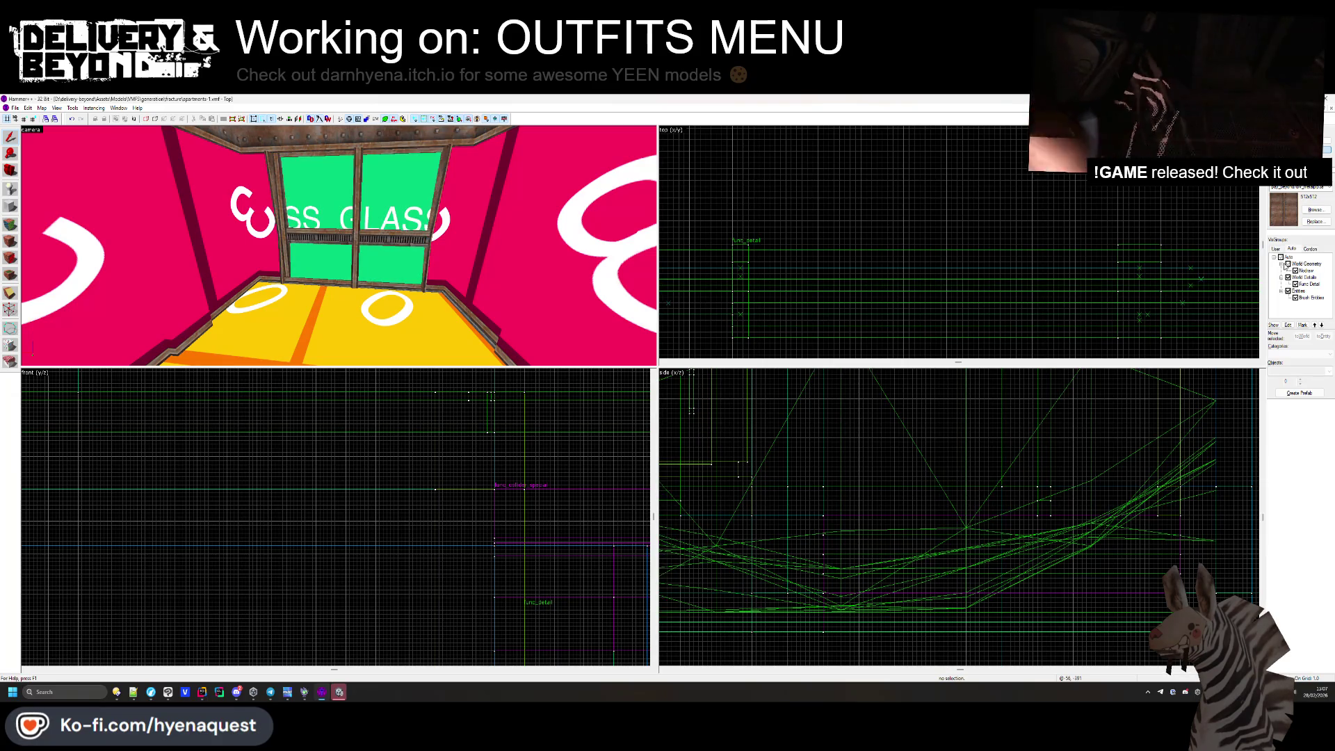
pyautogui.click(1276, 250)
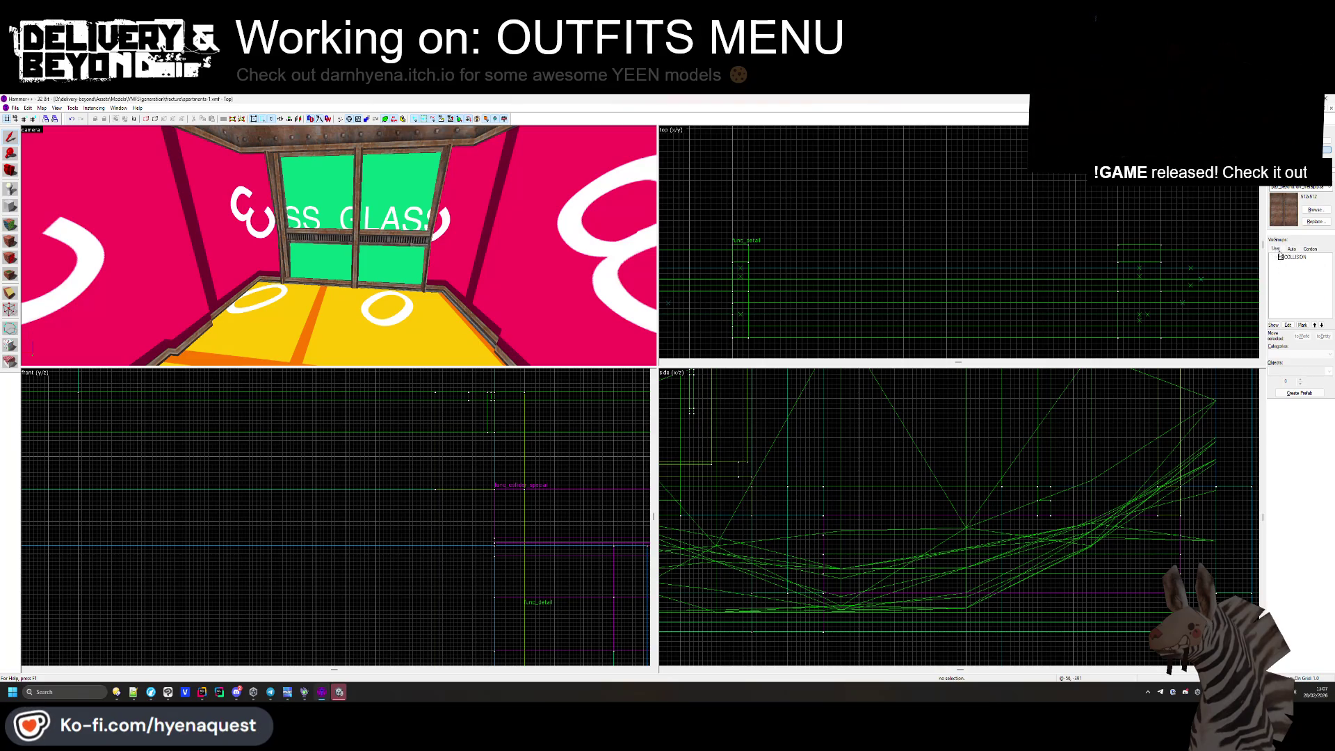
pyautogui.click(1280, 257)
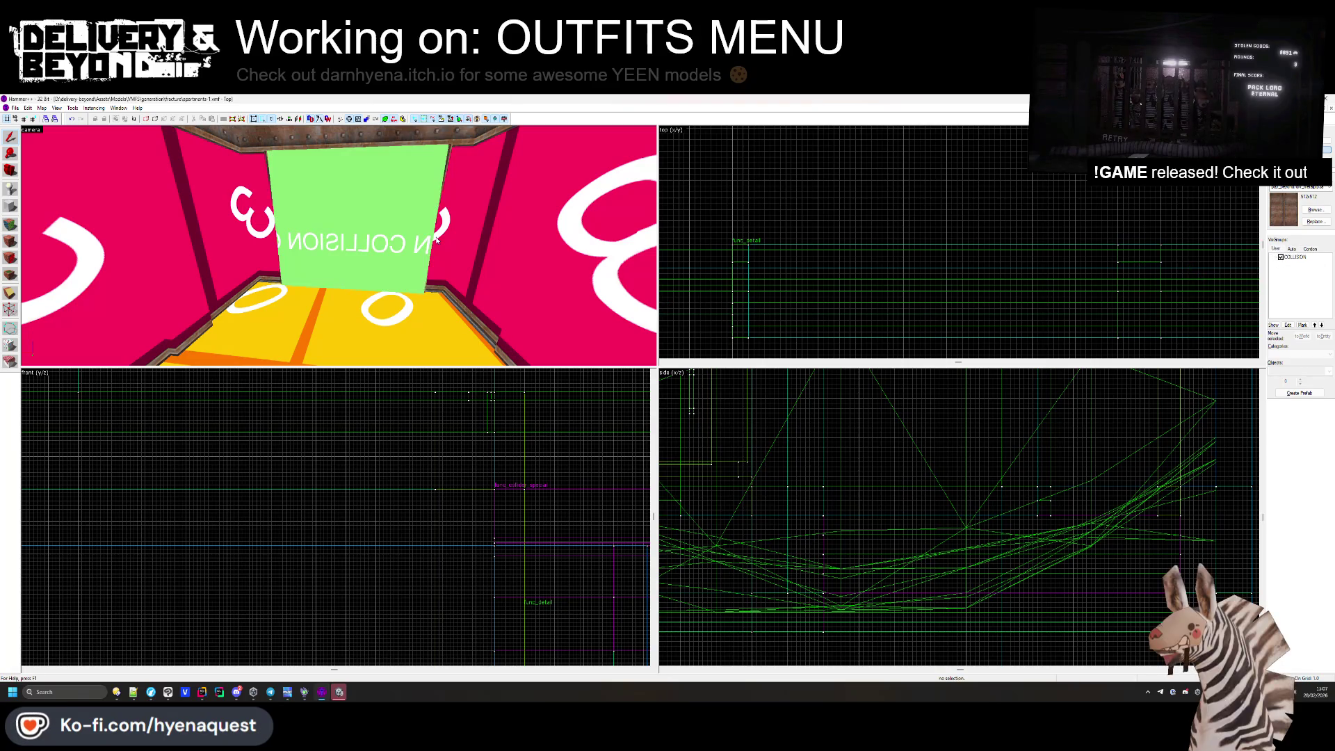
pyautogui.hotkey('alt', 'Tab')
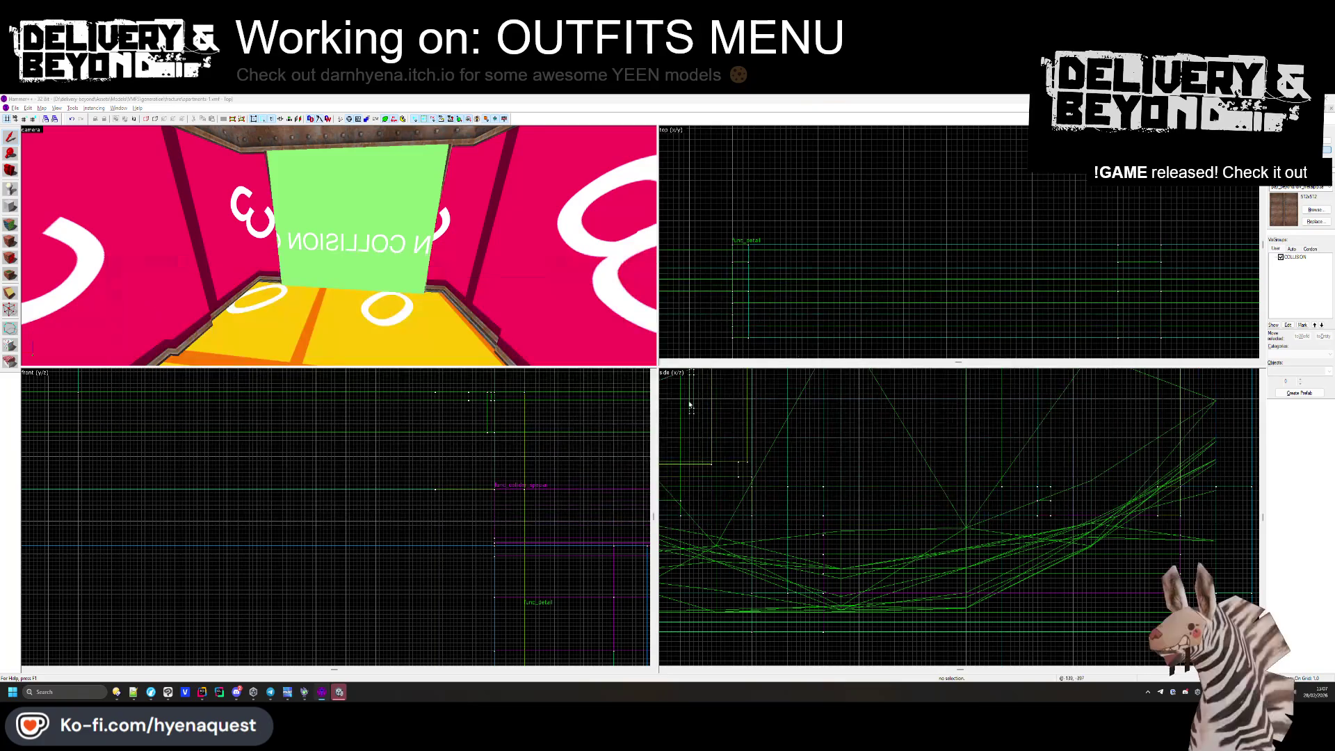
pyautogui.hotkey('alt', 'Tab')
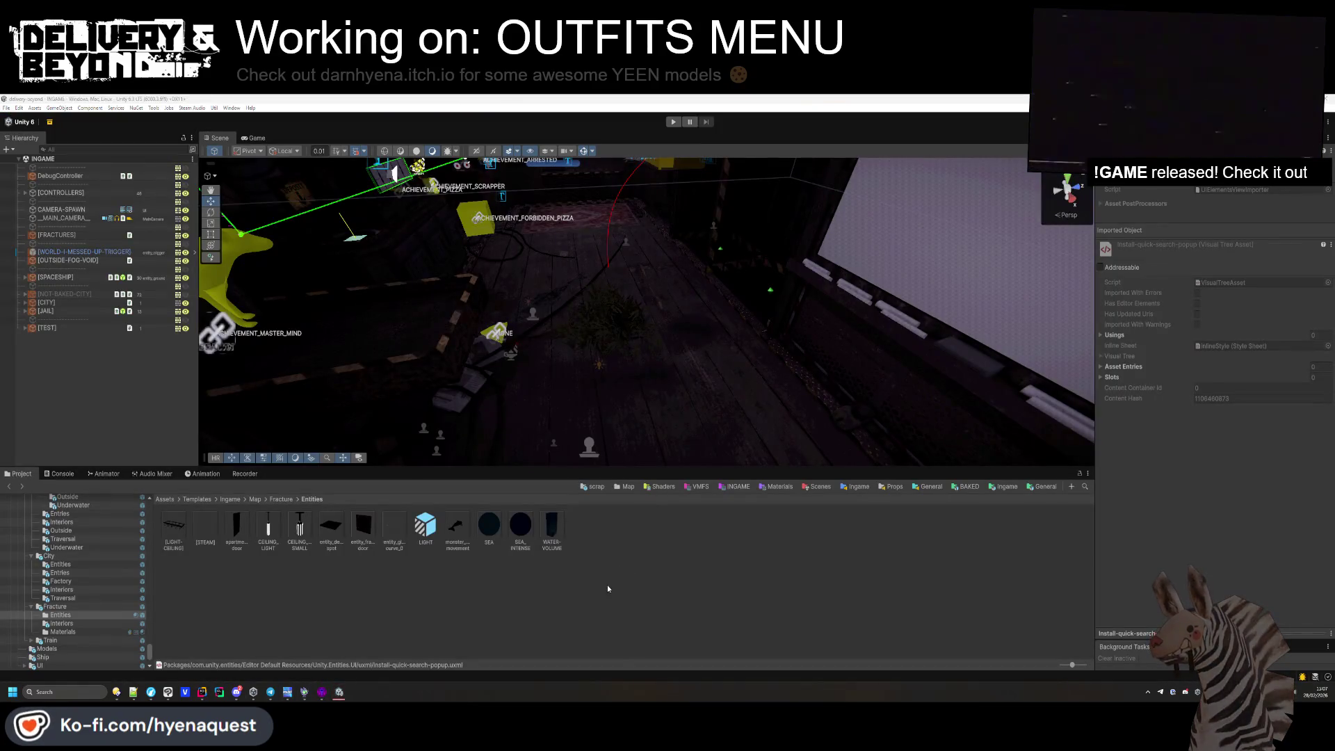
# Deactivate the CITY object in the Hierarchy with Alt+Shift+A.
pyautogui.moveTo(675, 213)
pyautogui.mouseDown()
pyautogui.moveTo(586, 252)
pyautogui.moveTo(665, 221)
pyautogui.mouseUp()
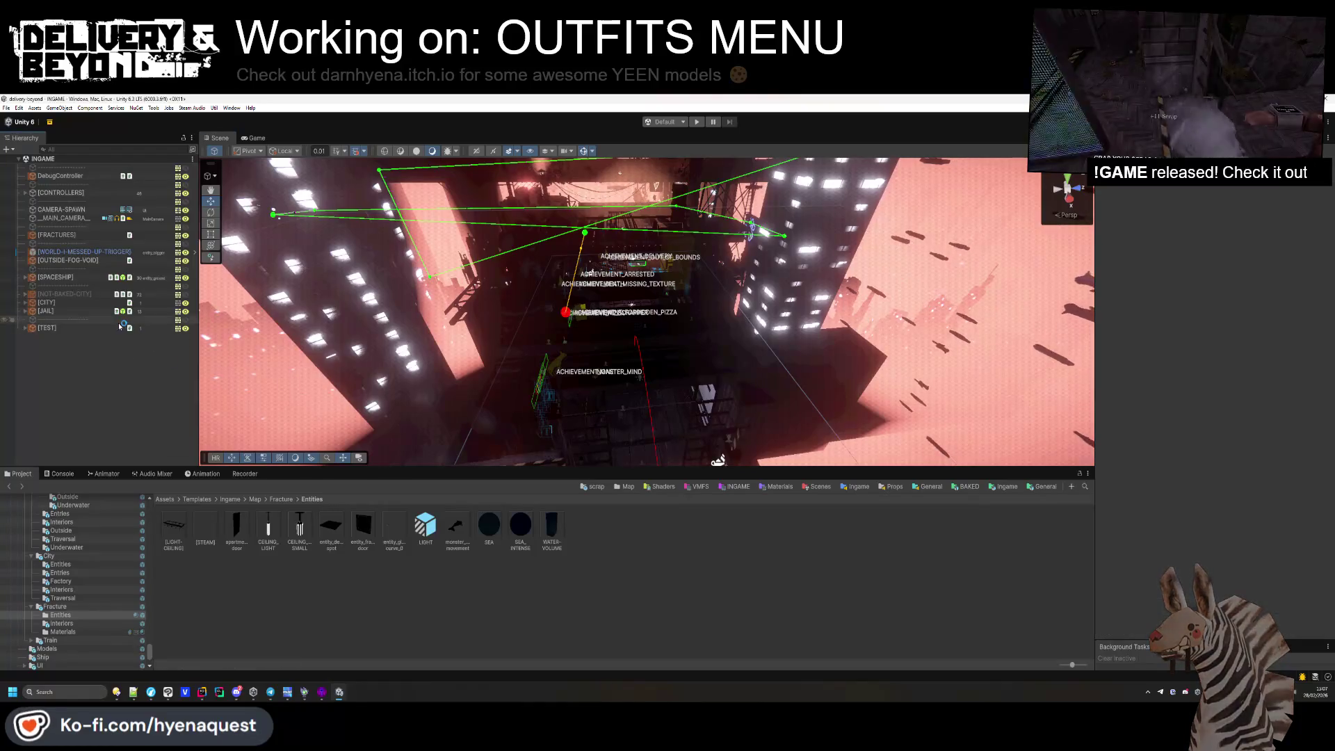
pyautogui.click(50, 306)
pyautogui.hotkey('alt', 'shift', 'a')
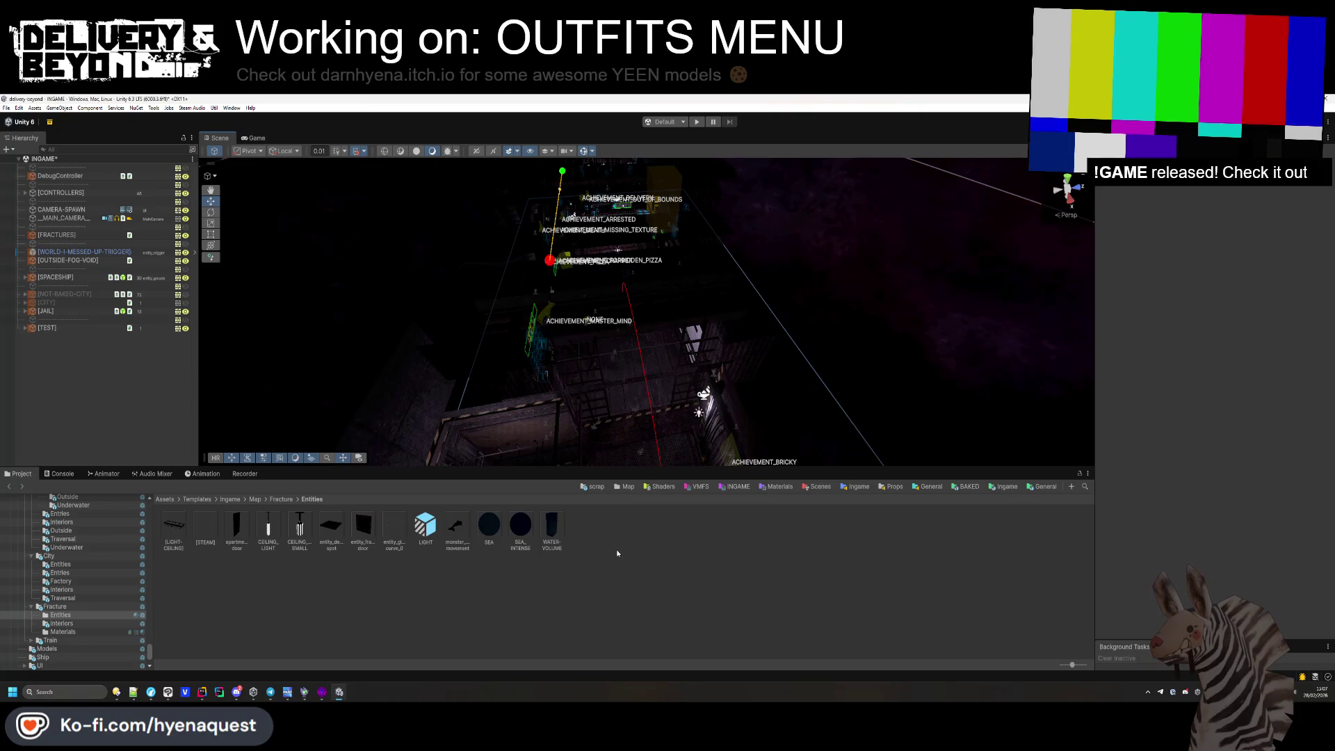
# Go to the VMFS models folder via the Ingame and VMFS bookmarks and open generation.
pyautogui.click(990, 487)
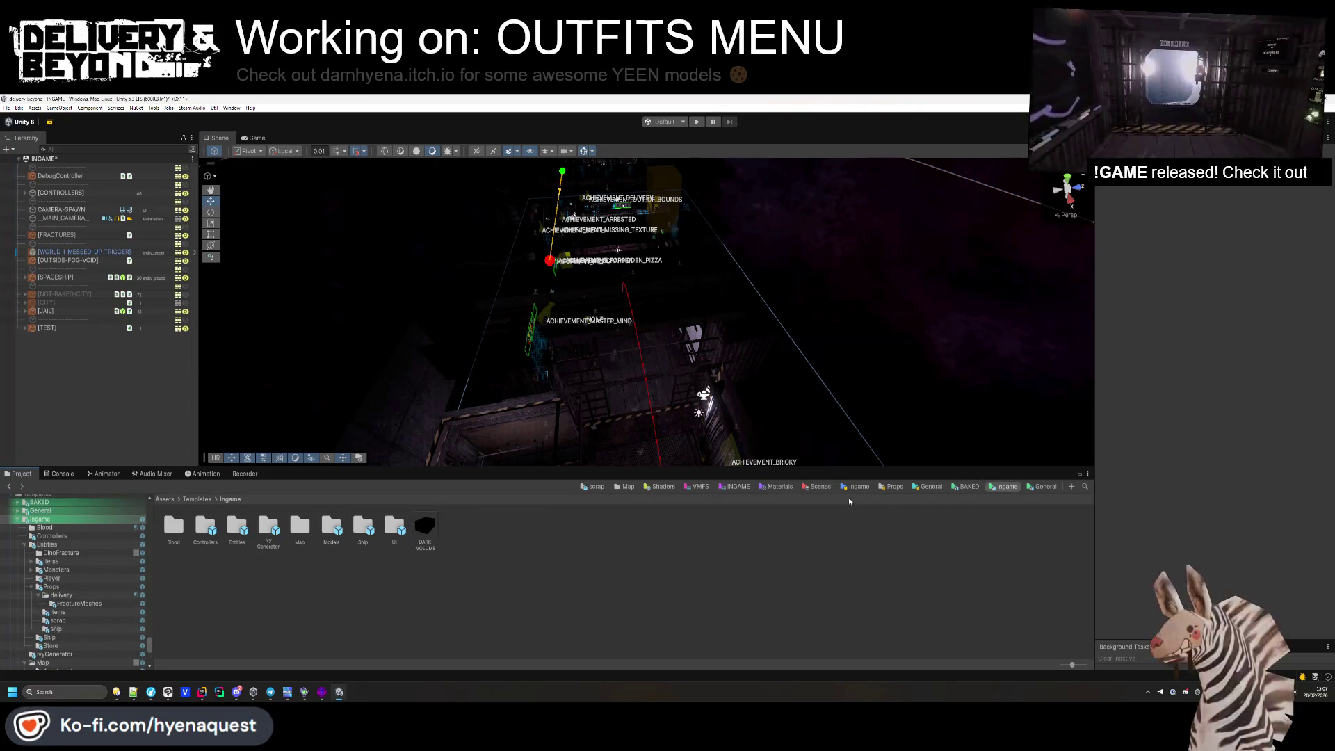
pyautogui.click(698, 486)
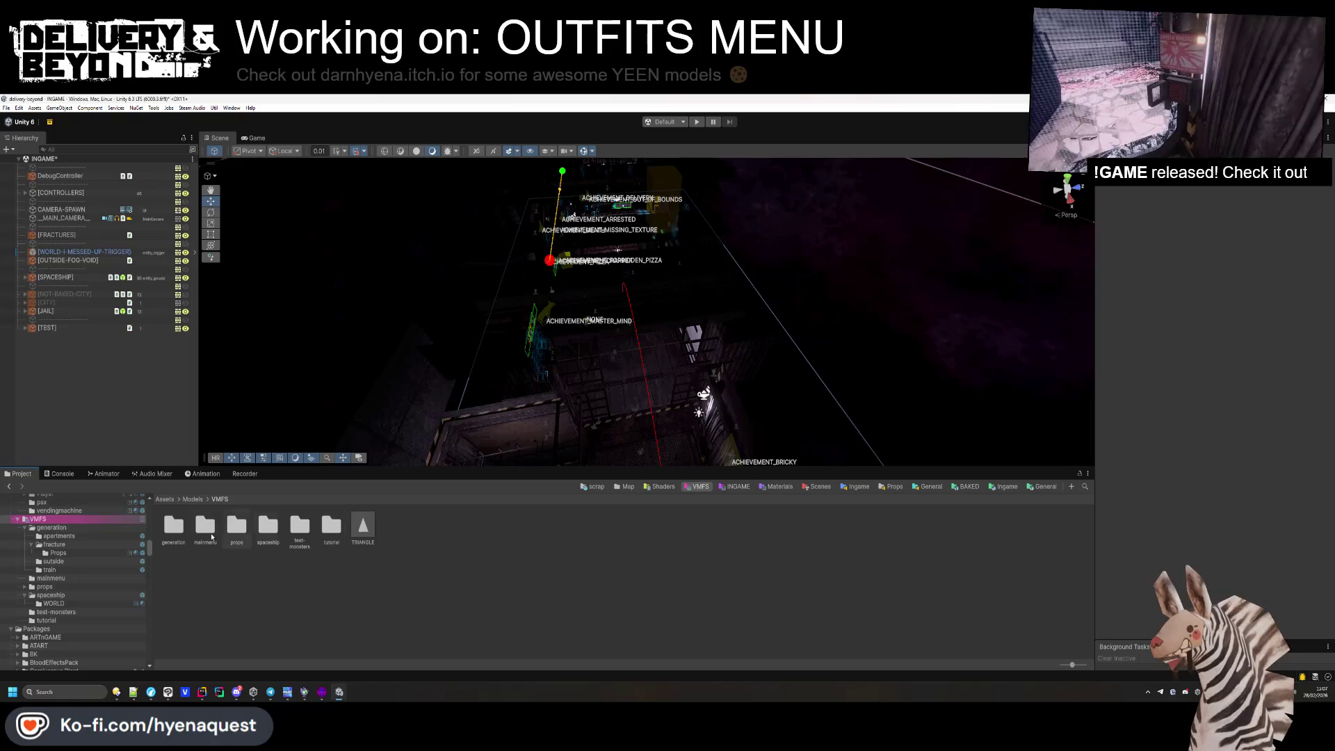
pyautogui.doubleClick(175, 532)
# Drag apartments-1 from the fracture folder into the scene at position 0 and frame it.
pyautogui.doubleClick(205, 526)
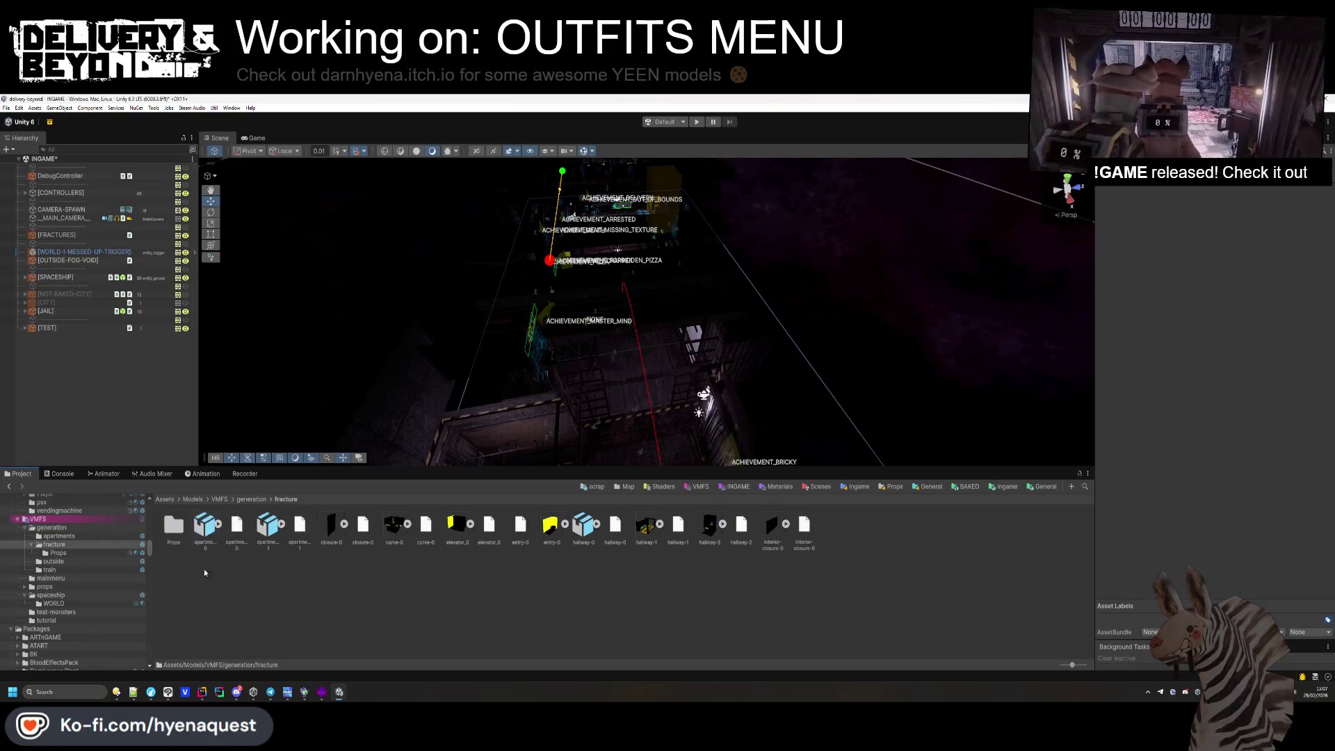
pyautogui.moveTo(283, 540); pyautogui.dragTo(46, 374)
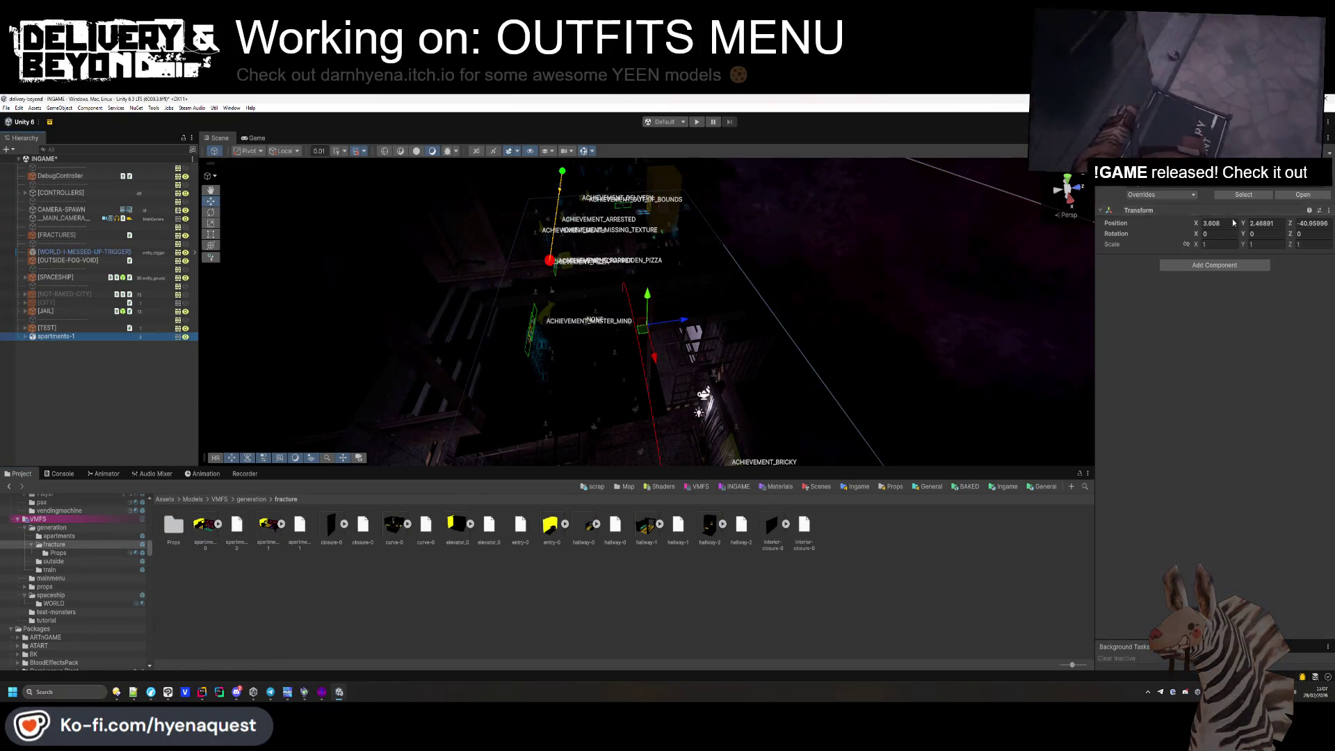
pyautogui.write('0')
pyautogui.press('Tab')
pyautogui.write('0')
pyautogui.press('Tab')
pyautogui.write('0')
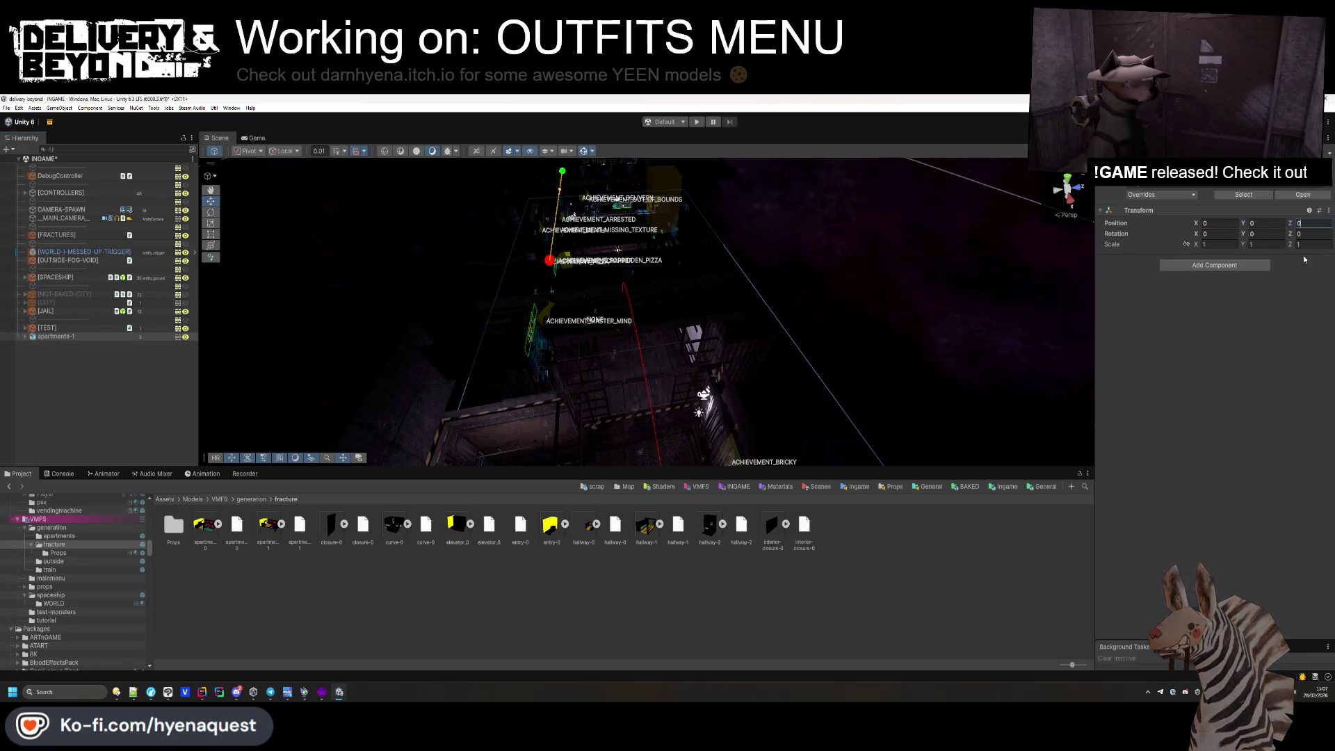
pyautogui.doubleClick(70, 336)
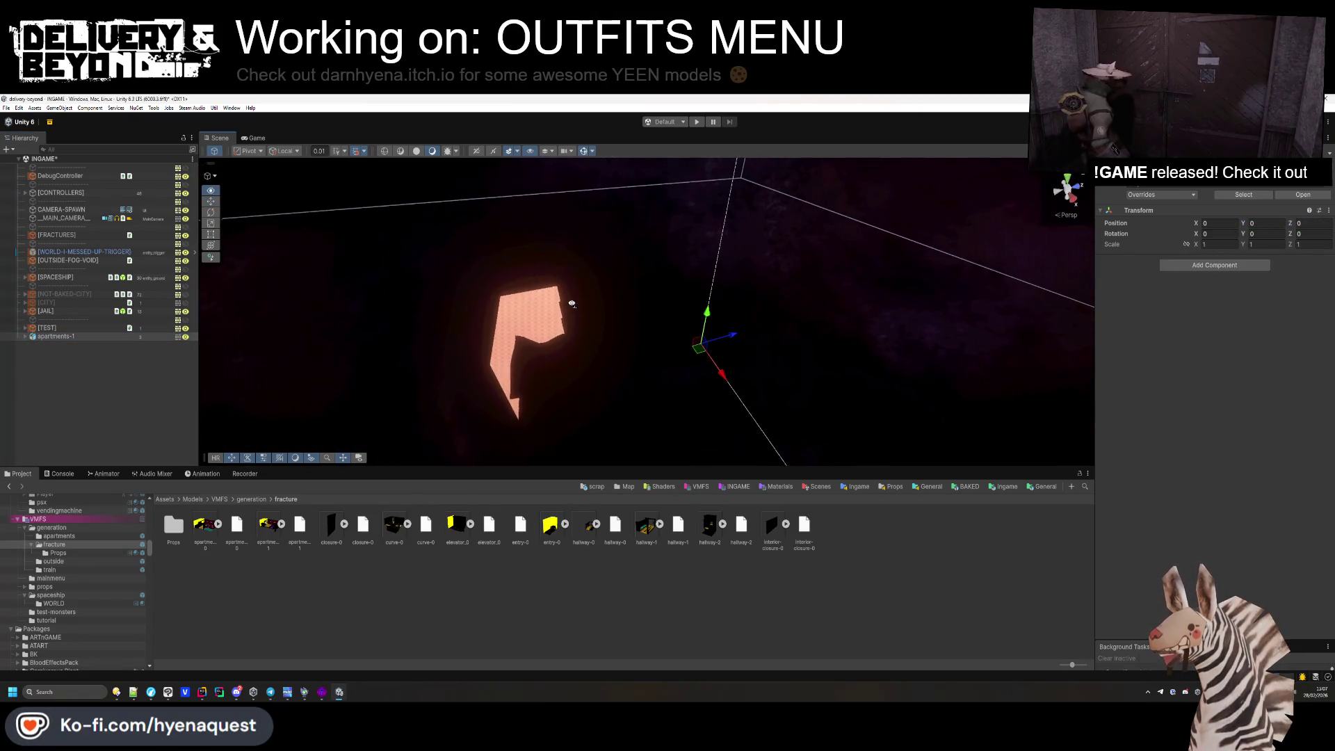
# Make apartments-1 and its children static, enable scene lighting, and expand its parts.
pyautogui.click(1272, 182)
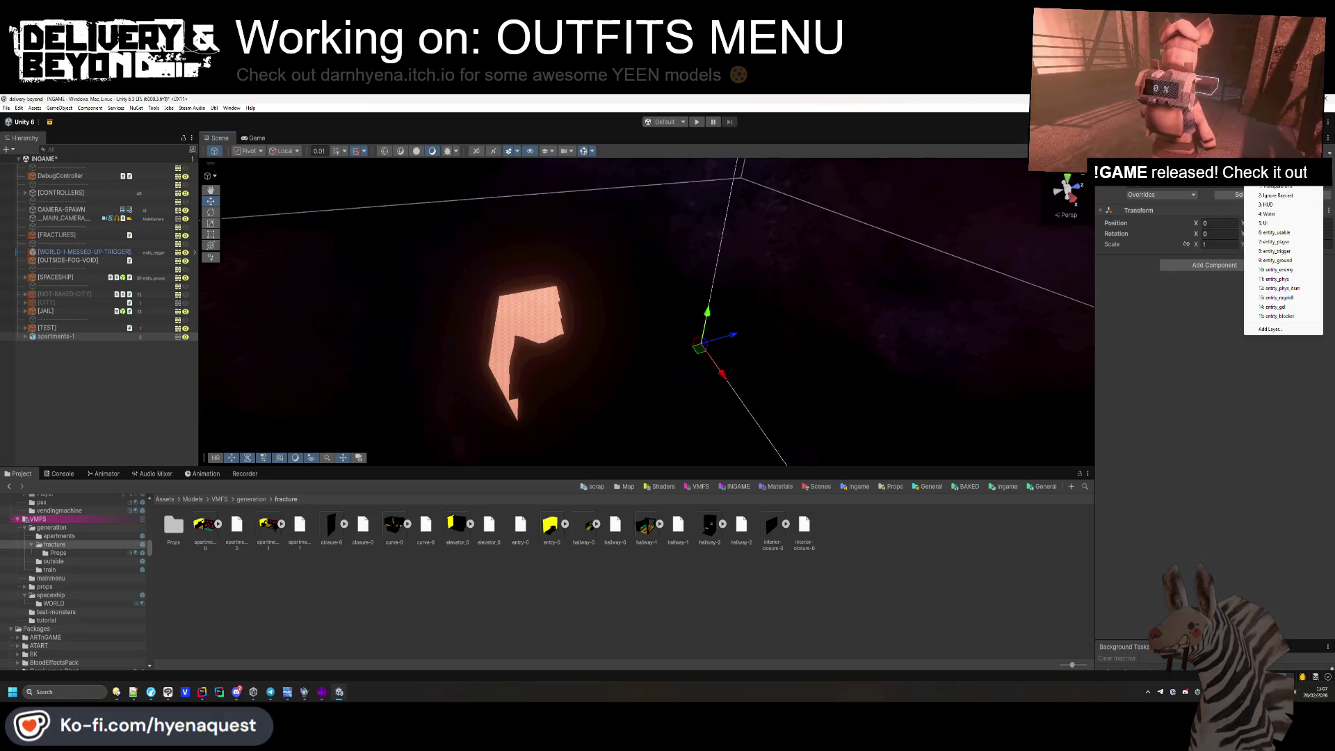
pyautogui.click(1279, 279)
pyautogui.click(628, 407)
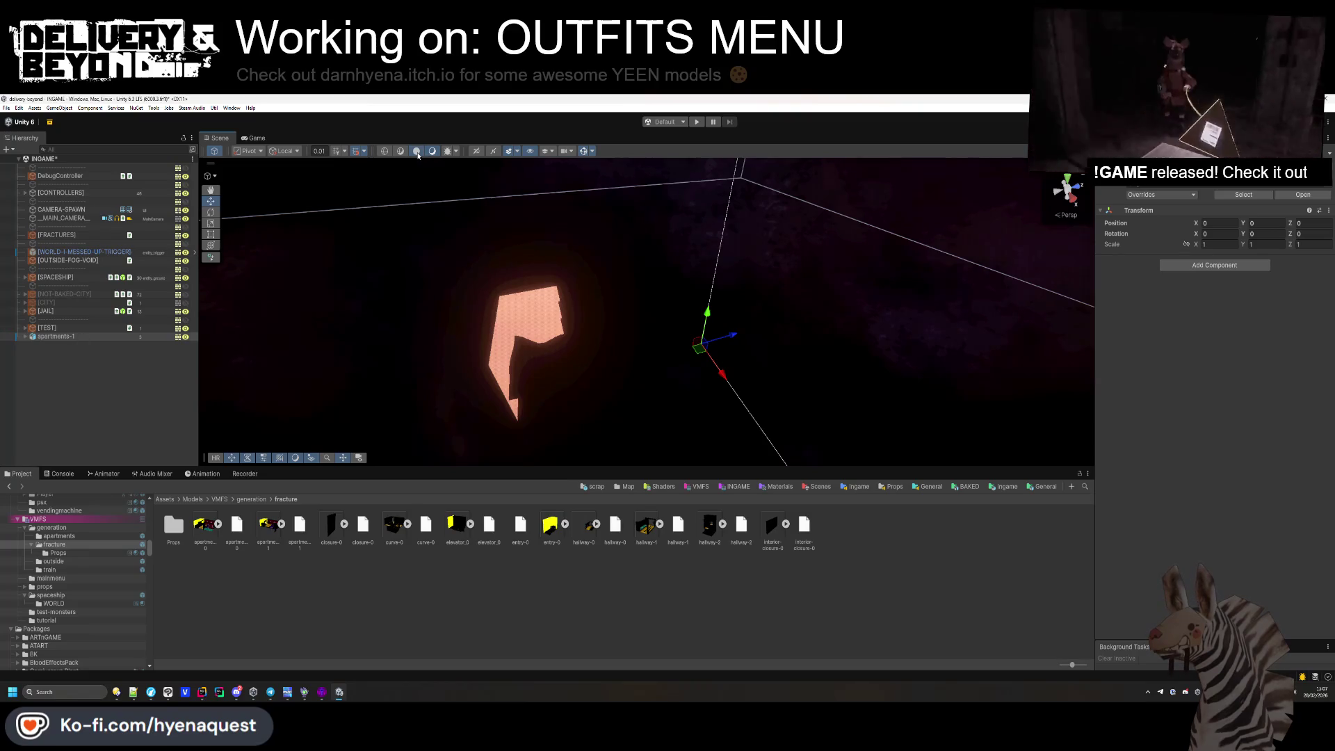
pyautogui.click(417, 151)
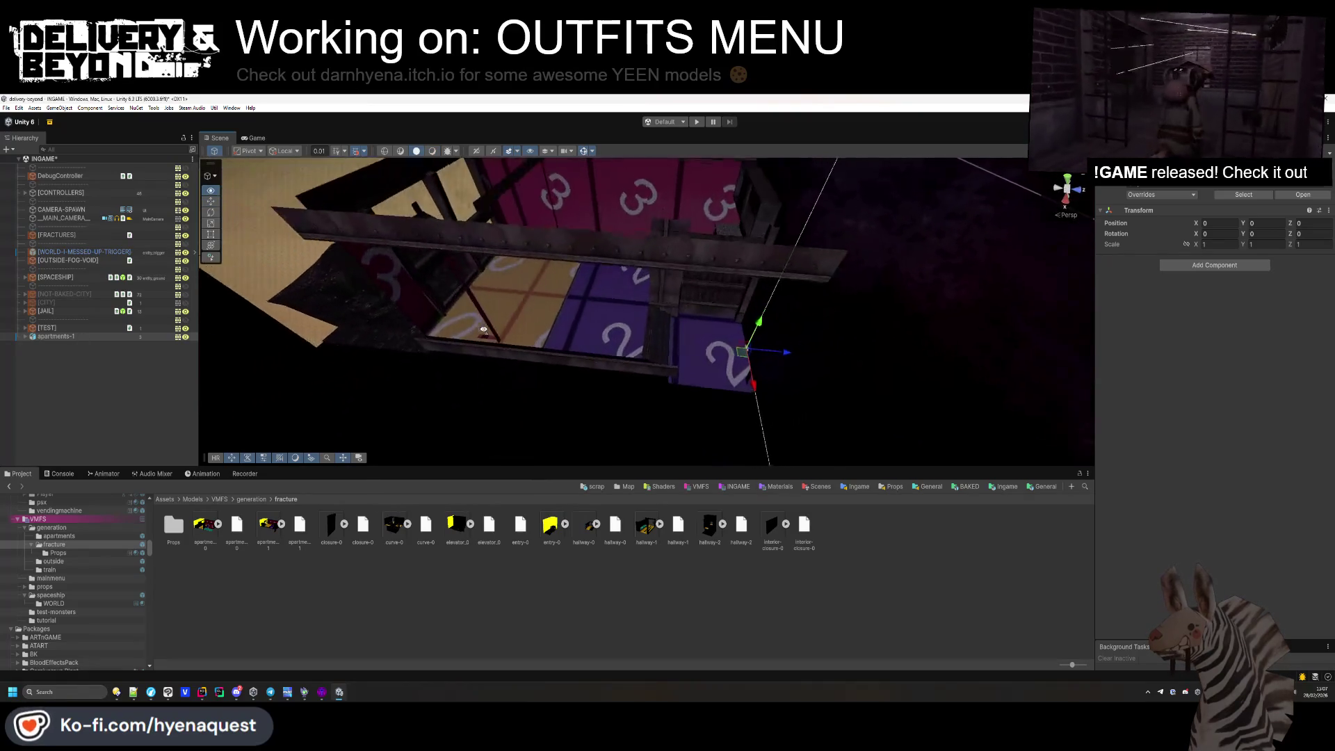
pyautogui.moveTo(483, 329); pyautogui.dragTo(477, 352)
pyautogui.click(41, 370)
pyautogui.click(25, 336)
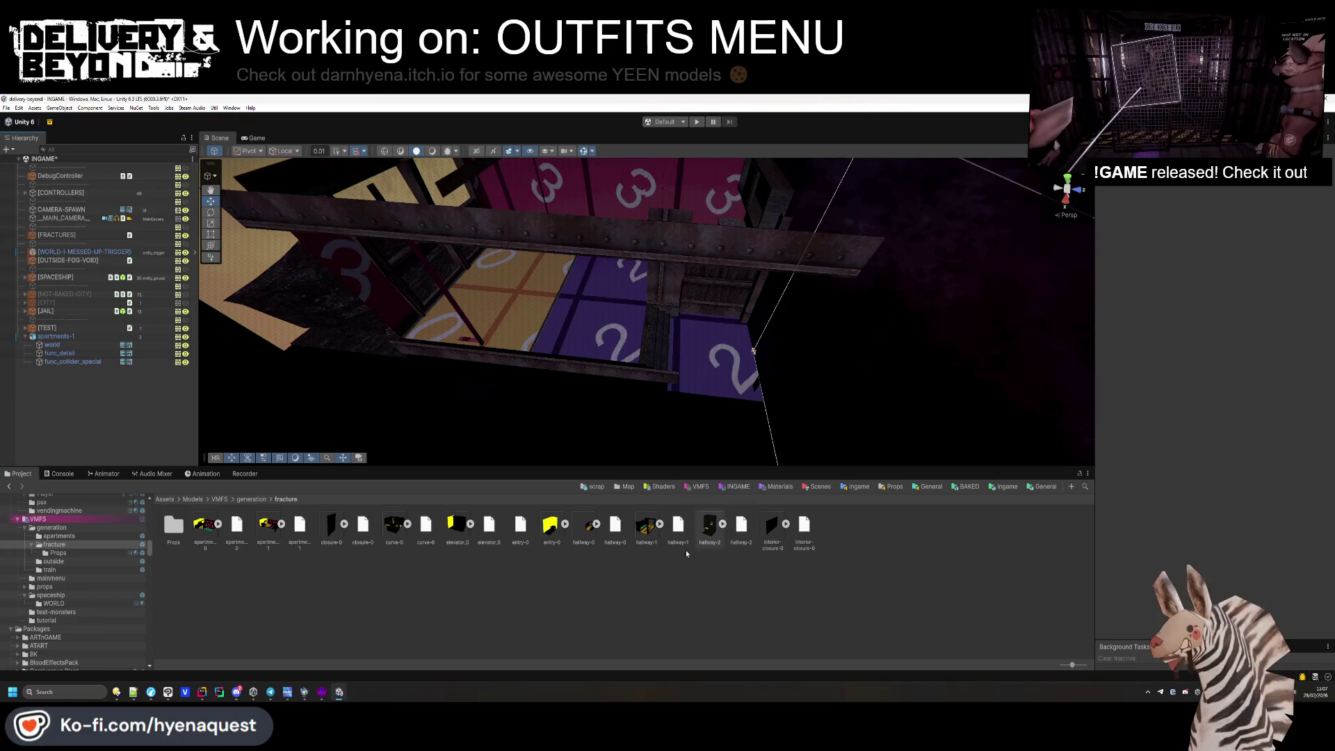
# Change apartments-1's VMF import setting for generating colliders, then select func_colliders.
pyautogui.click(268, 528)
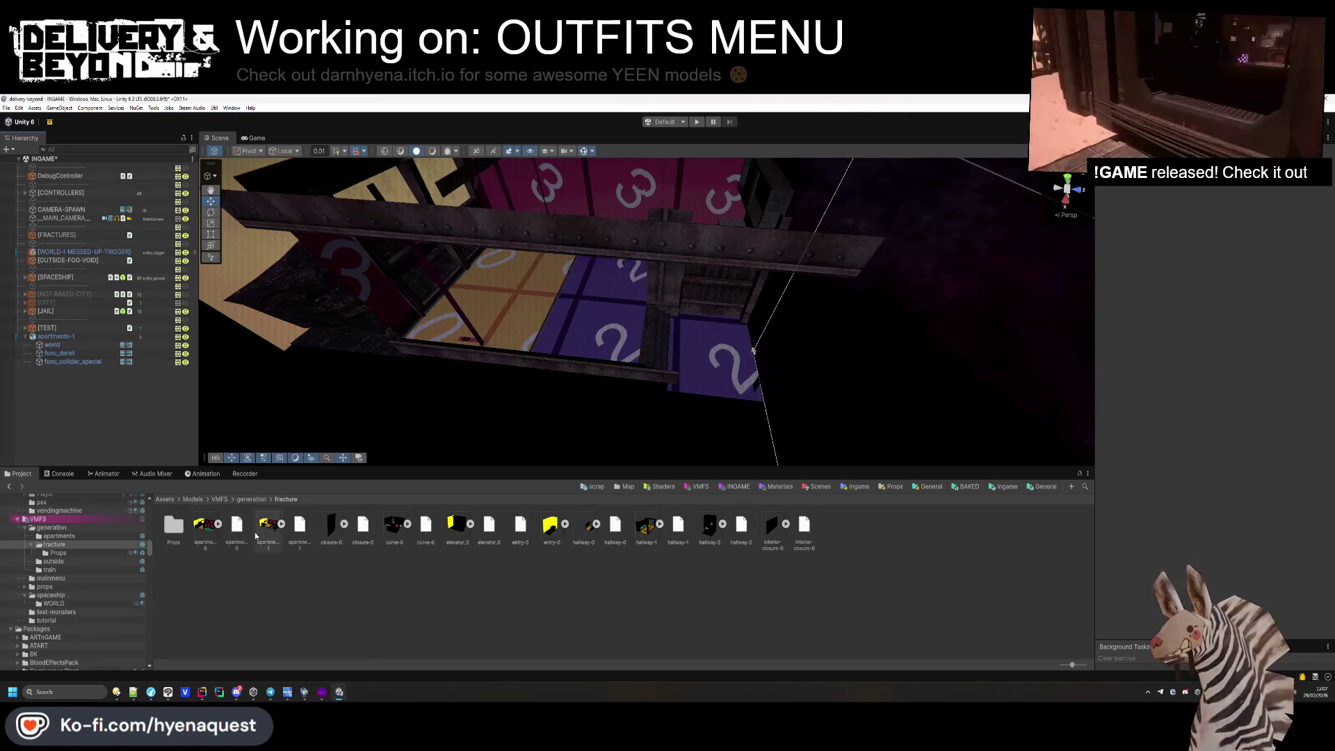
pyautogui.click(1199, 247)
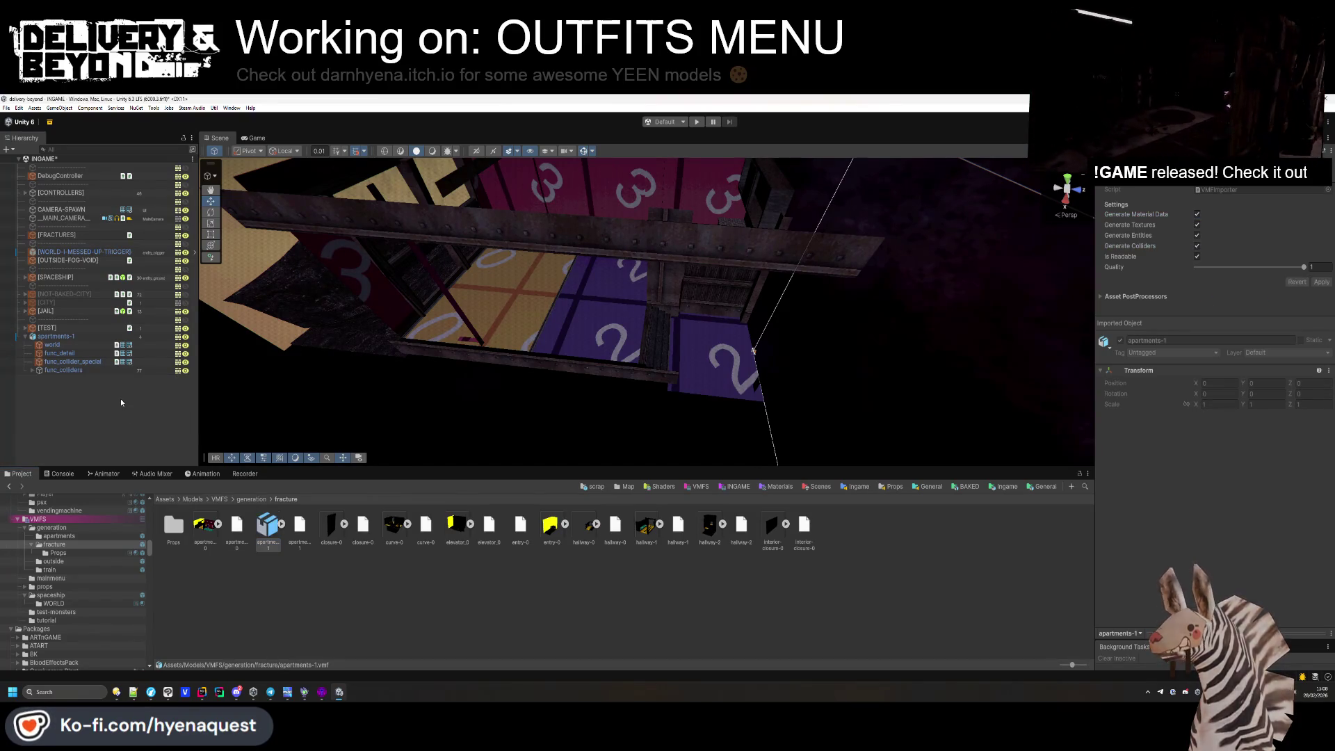
pyautogui.click(118, 370)
# Add Steam Audio Geometry to the world, func_detail and func_collider_special meshes.
pyautogui.rightClick(1244, 202)
pyautogui.press('Escape')
pyautogui.click(52, 345)
pyautogui.keyDown('shift'); pyautogui.click(85, 362); pyautogui.keyUp('shift')
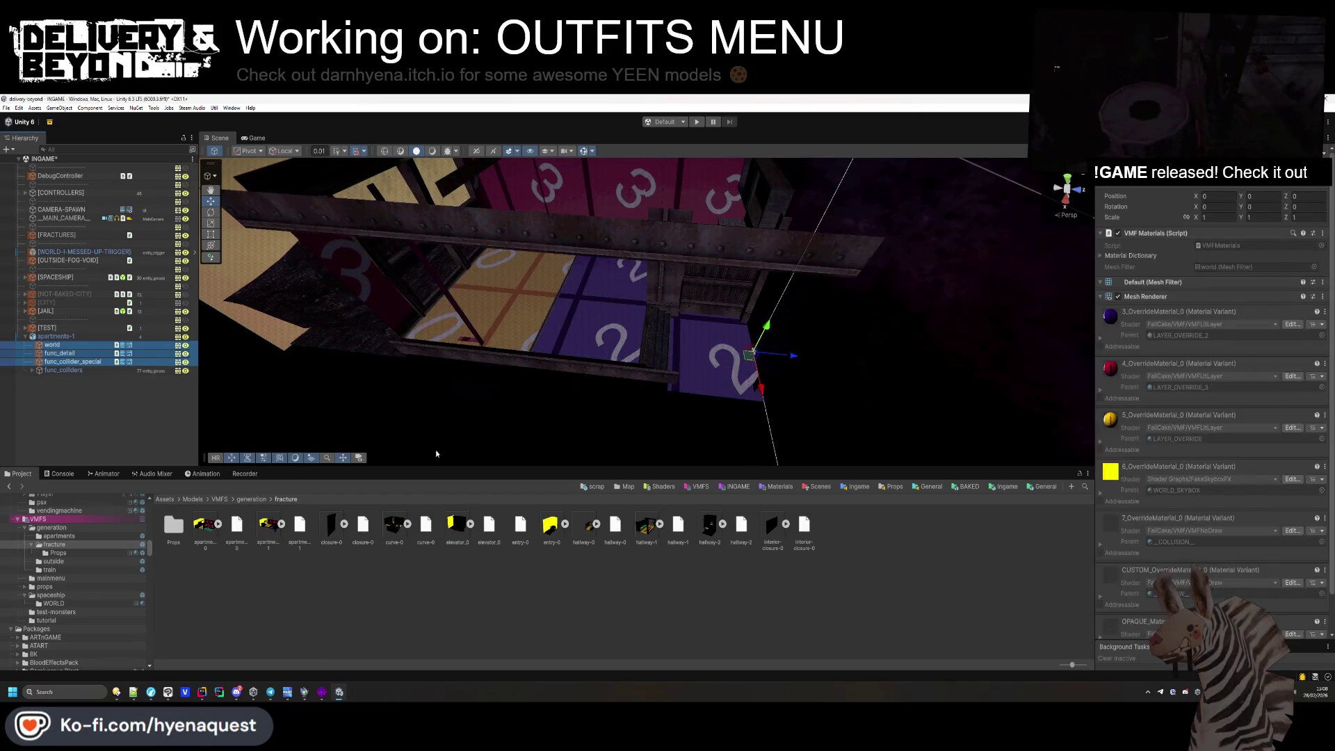
pyautogui.click(1179, 234)
pyautogui.click(1175, 245)
pyautogui.click(1175, 257)
pyautogui.click(1192, 374)
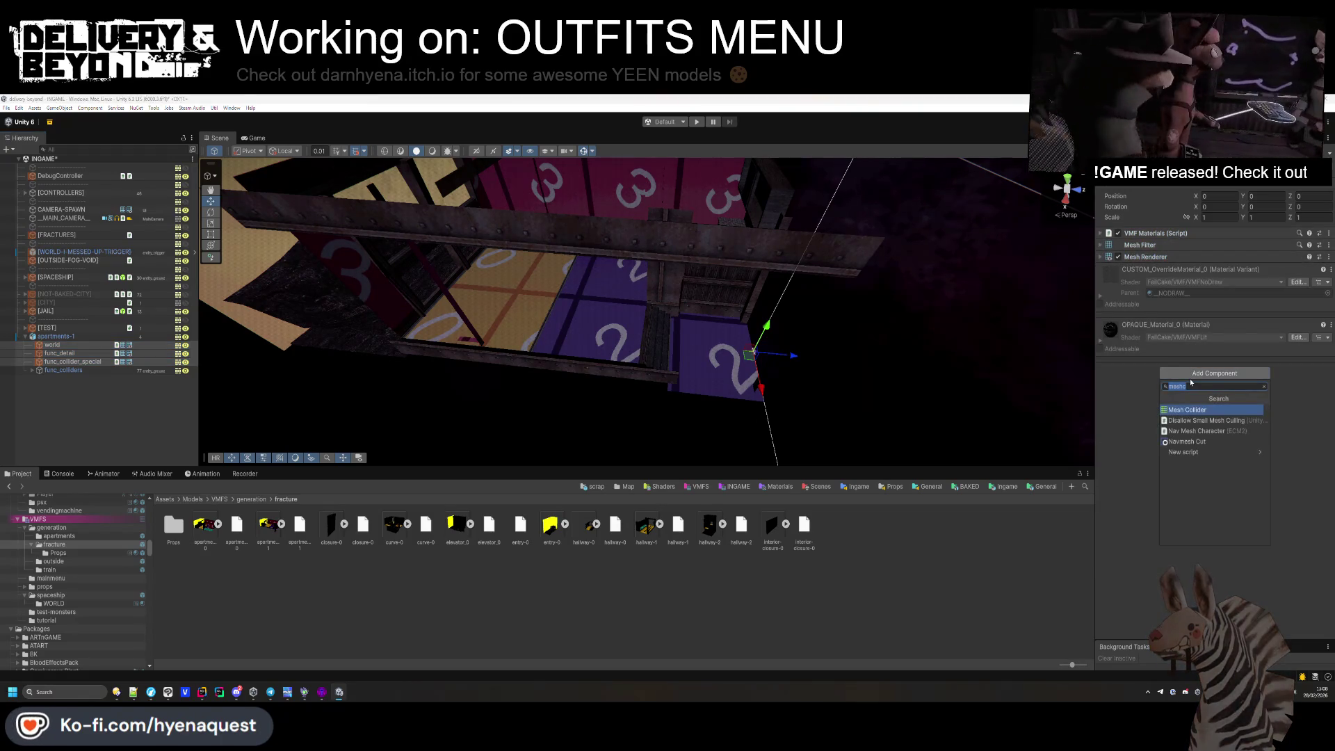
pyautogui.write('geome')
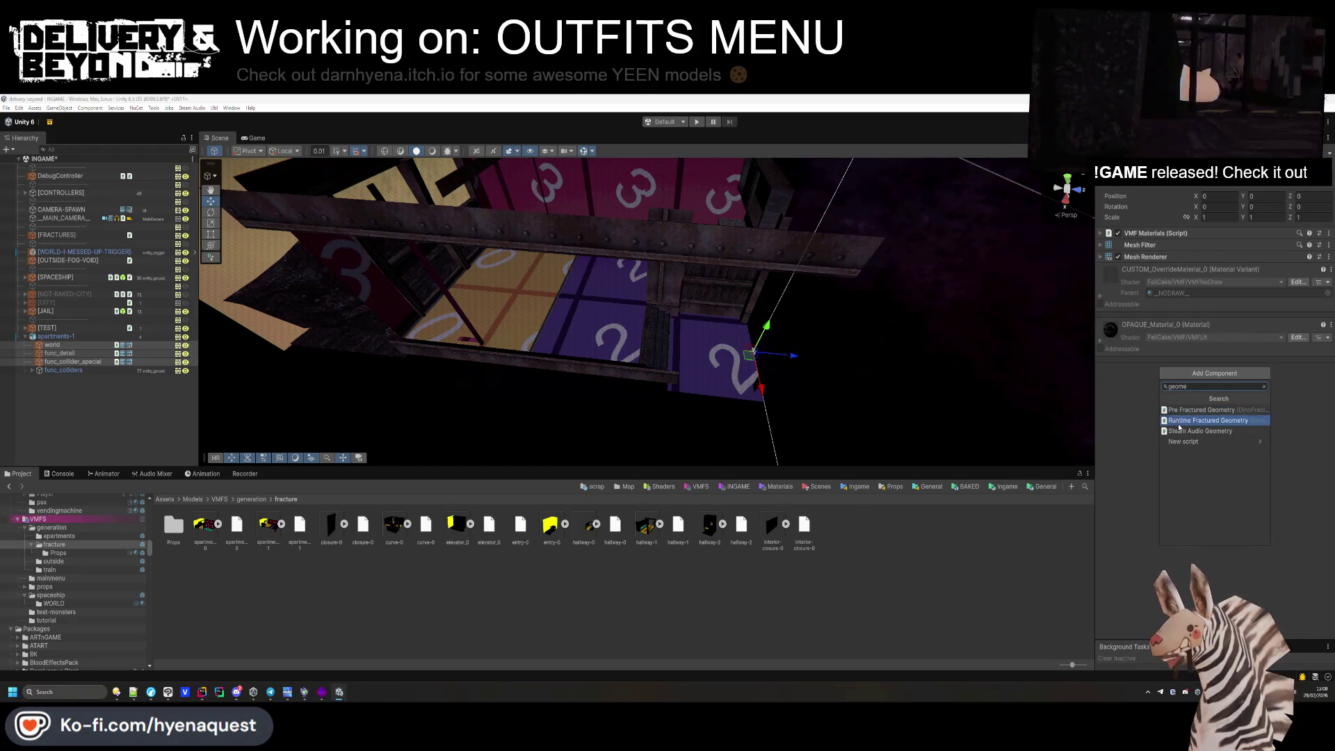
pyautogui.click(1201, 431)
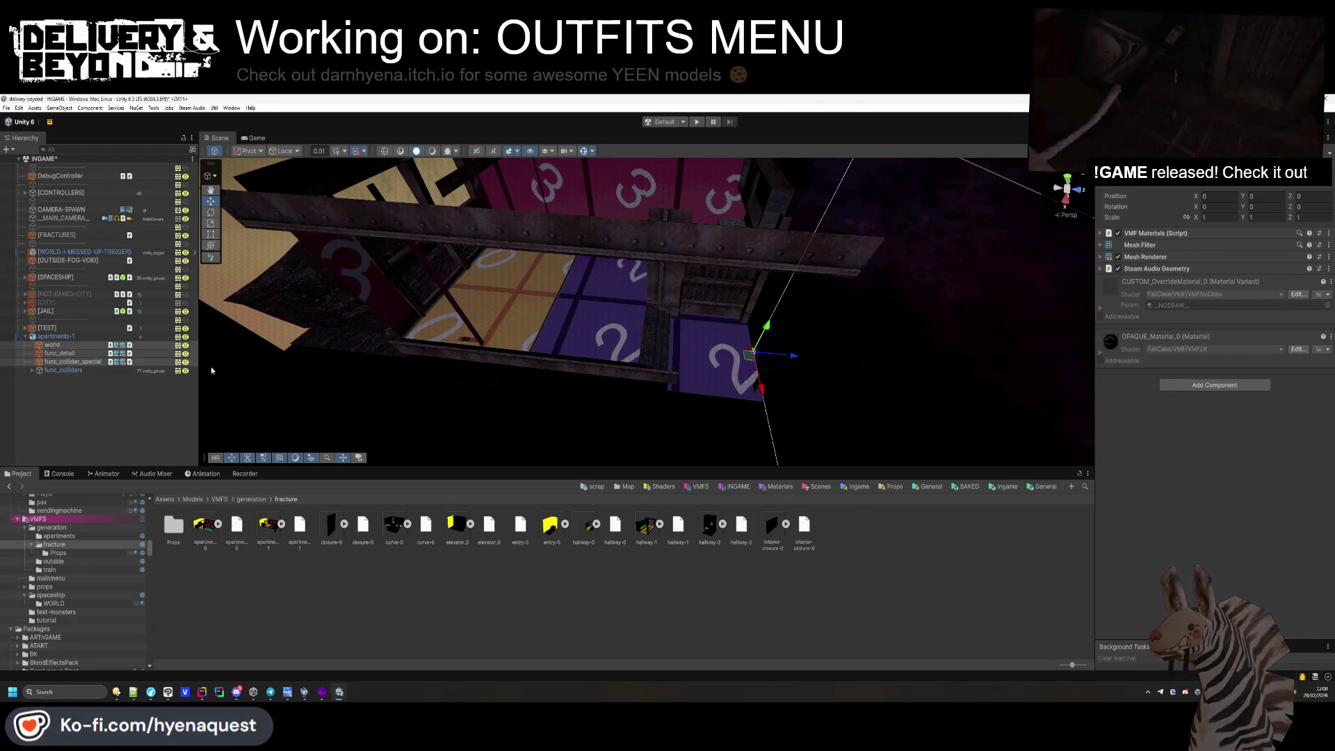
# Add a Mesh Collider to func_collider_special.
pyautogui.click(76, 361)
pyautogui.rightClick(1158, 235)
pyautogui.press('Escape')
pyautogui.click(73, 361)
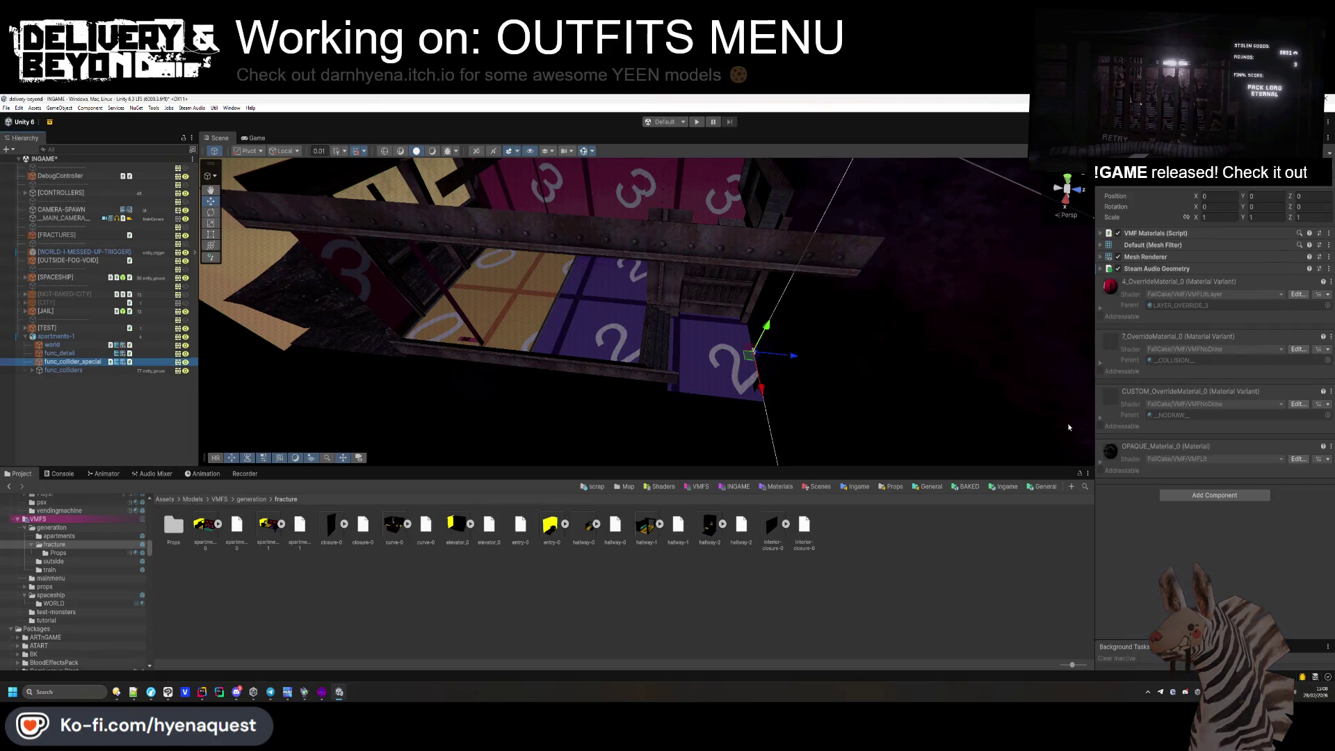
pyautogui.click(1189, 496)
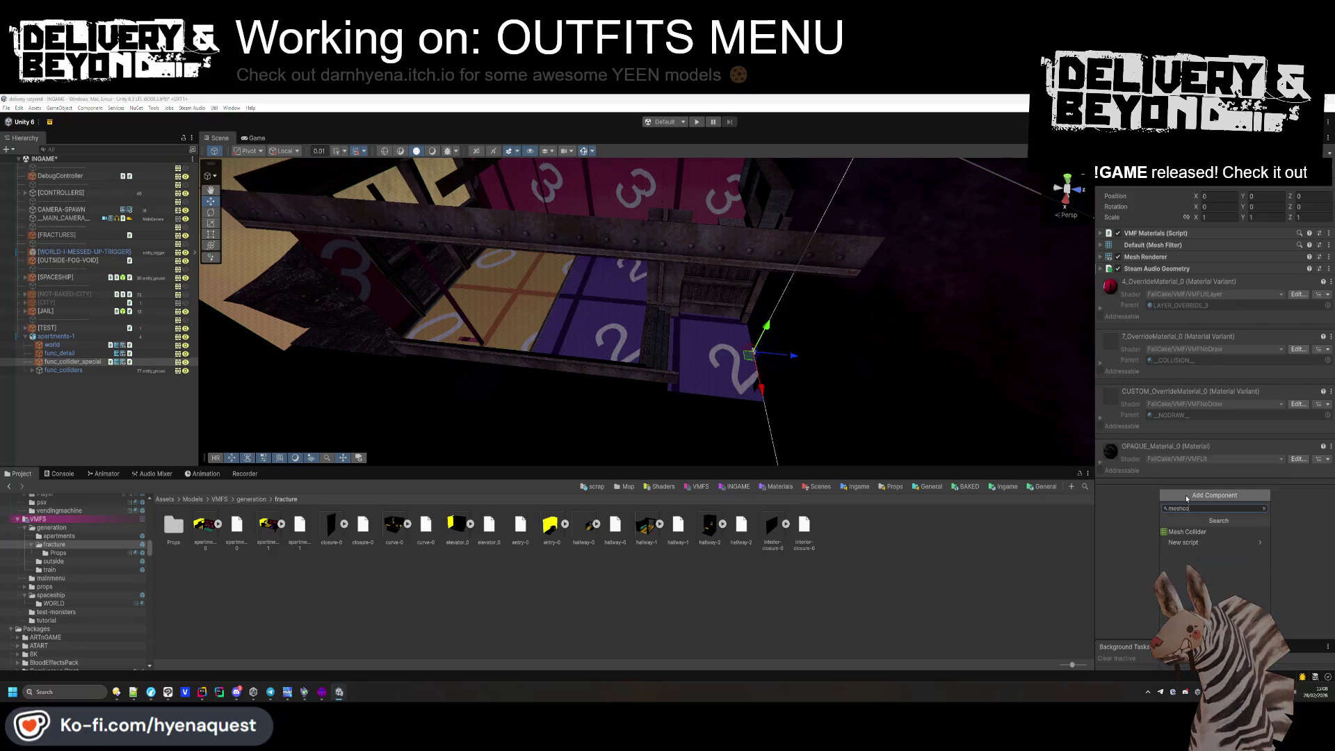
pyautogui.click(1188, 531)
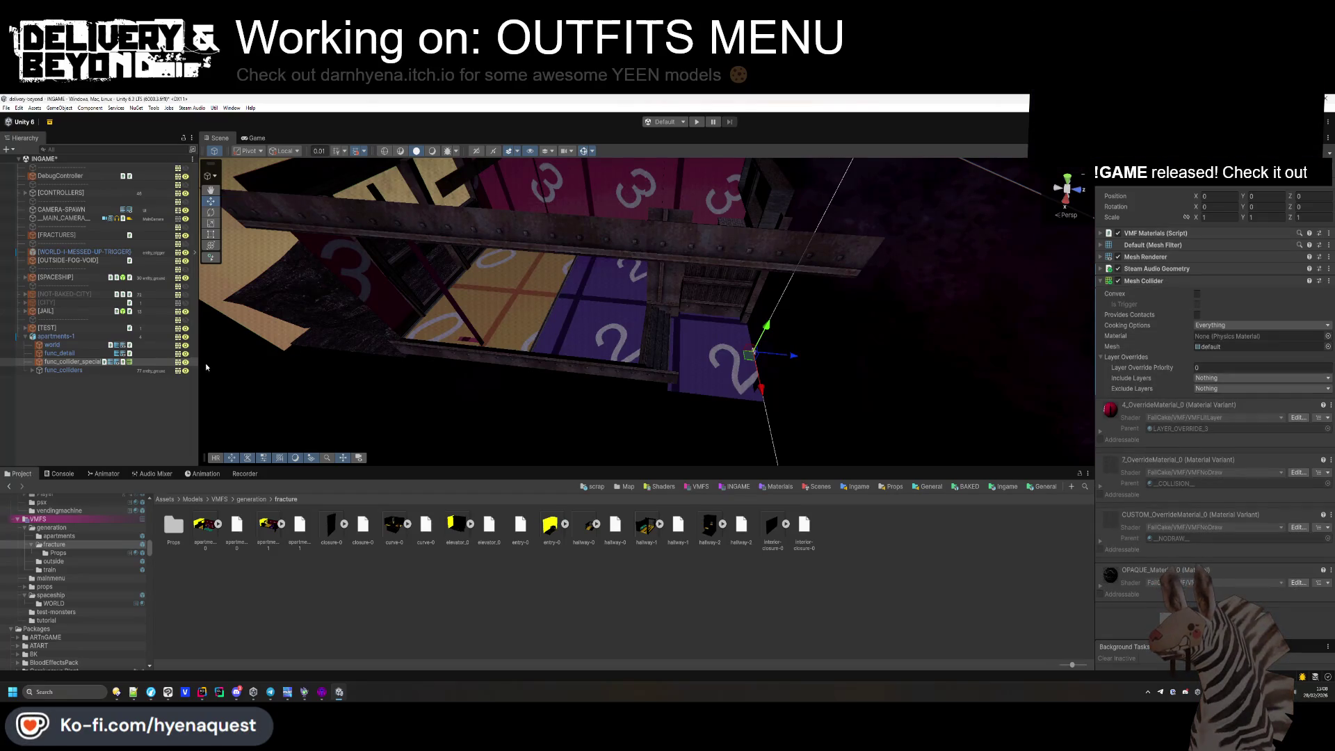
pyautogui.click(69, 338)
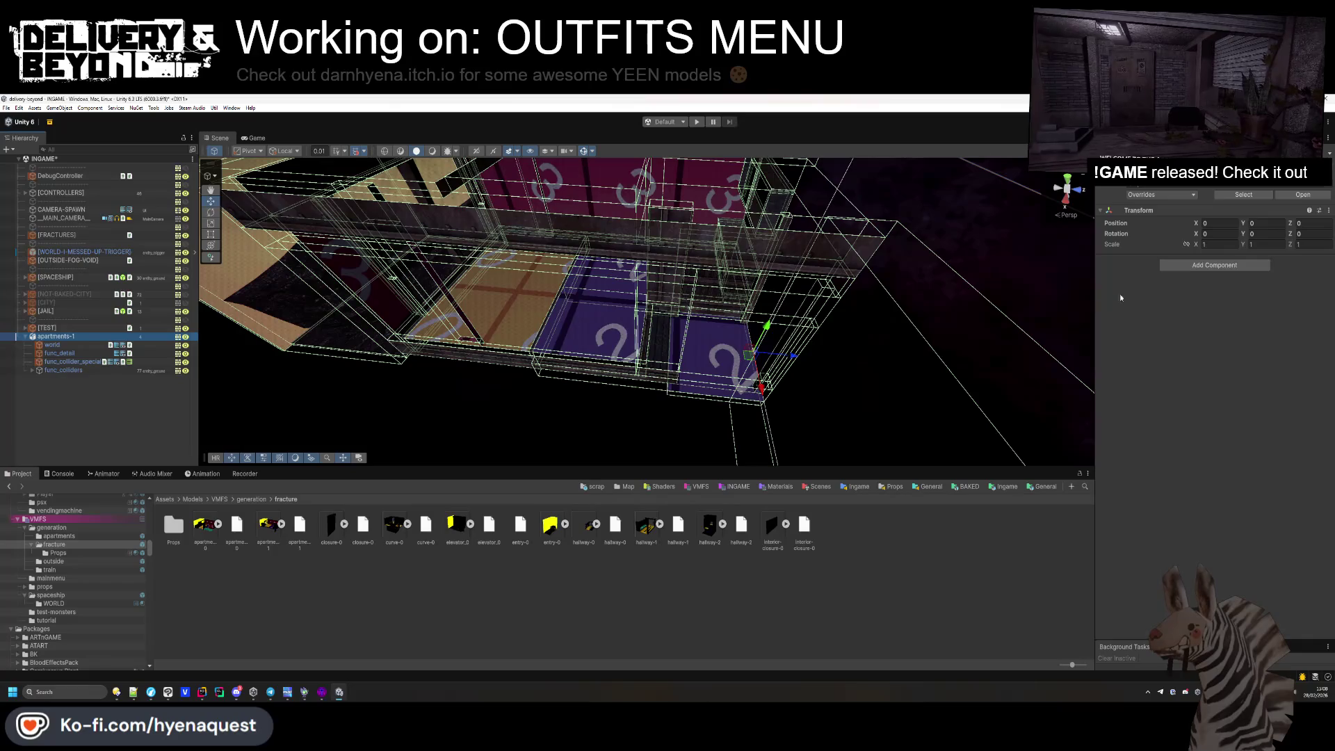
# Add the Entity_room_interior script to apartments-1.
pyautogui.click(1189, 269)
pyautogui.write('room')
pyautogui.press('Down')
pyautogui.press('Down')
pyautogui.press('Down')
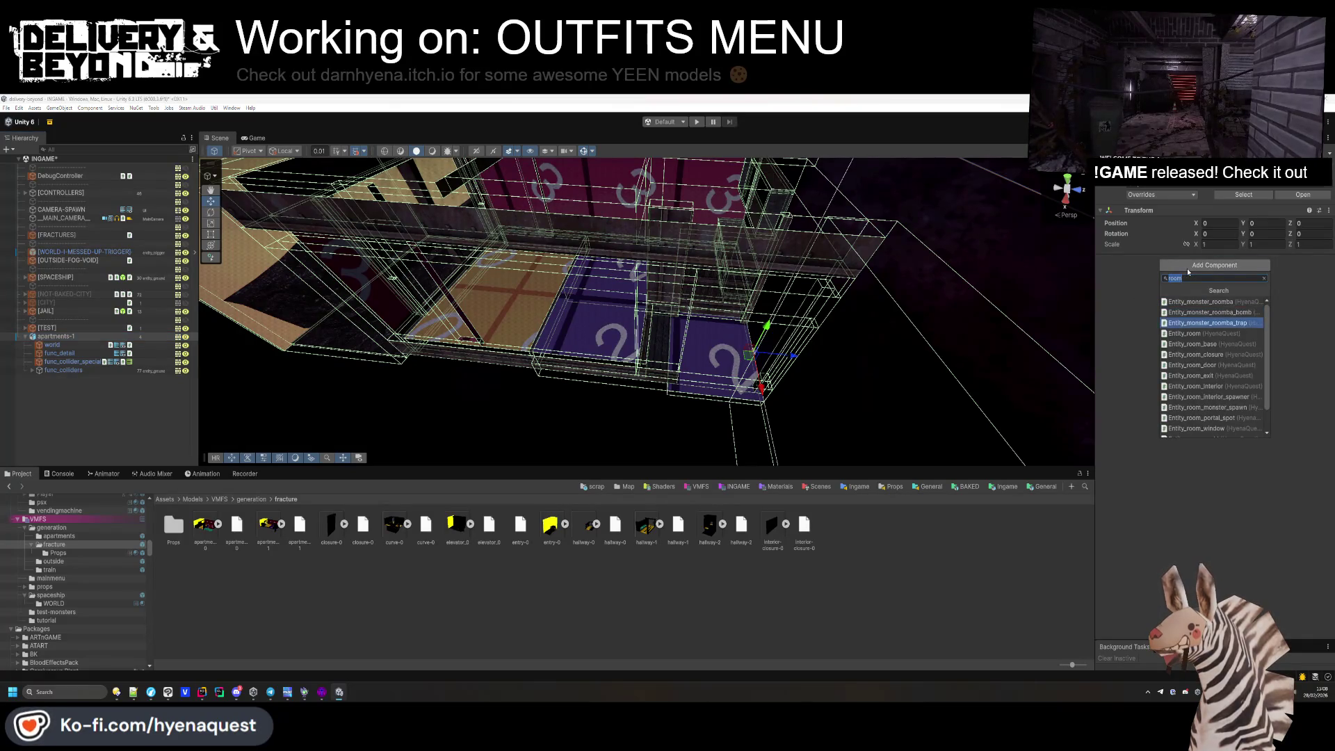
pyautogui.press('Down')
pyautogui.press('Down')
pyautogui.press('Down')
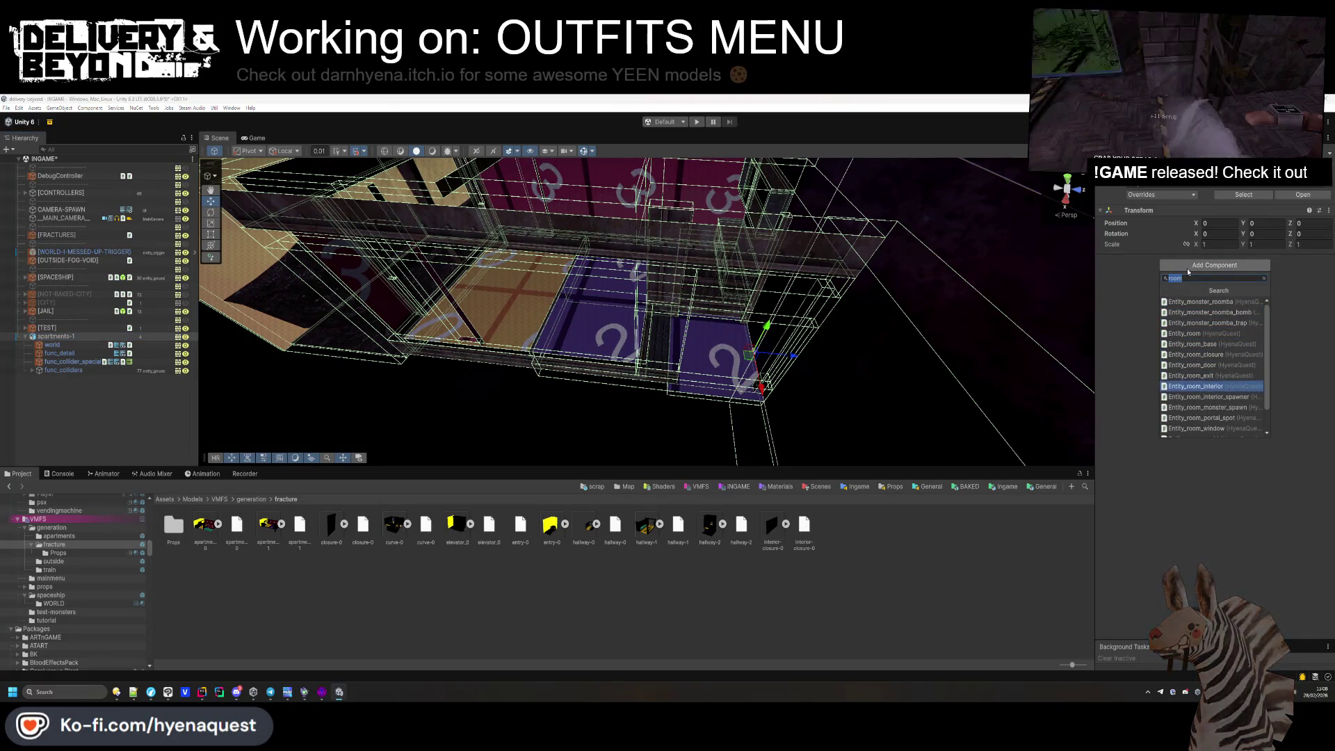
pyautogui.press('Return')
# Add the Entity_vis_room script to apartments-1.
pyautogui.click(1227, 445)
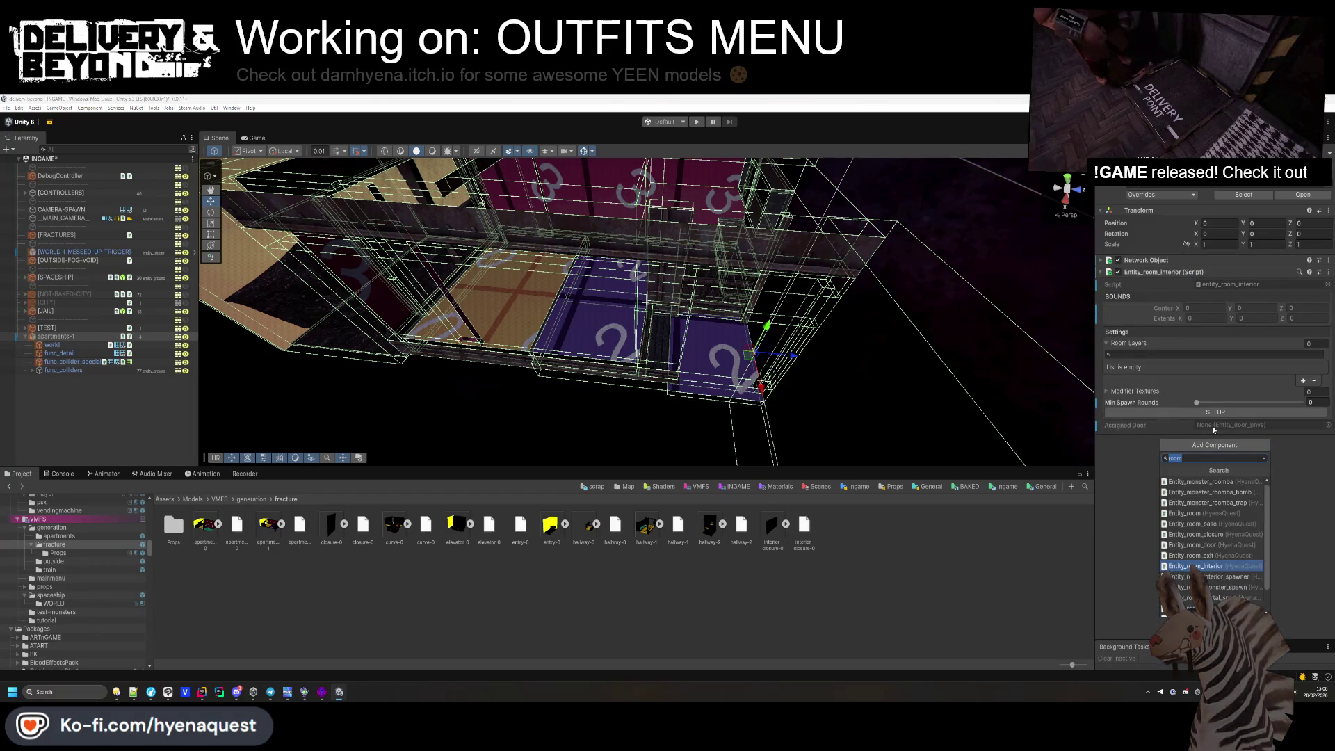
pyautogui.write('vis')
pyautogui.press('Down')
pyautogui.press('Down')
pyautogui.press('Down')
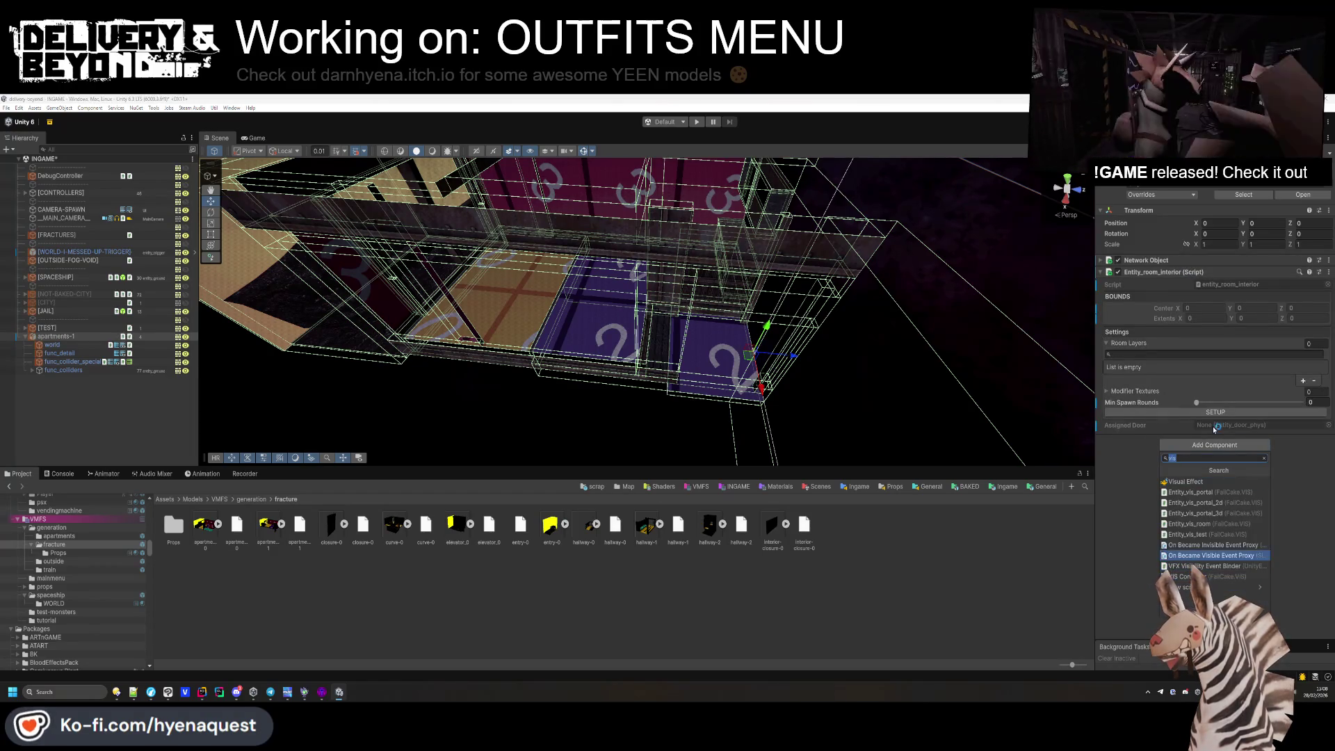
pyautogui.press('Return')
# Add a Steam Audio Dynamic Object component to apartments-1.
pyautogui.click(1197, 454)
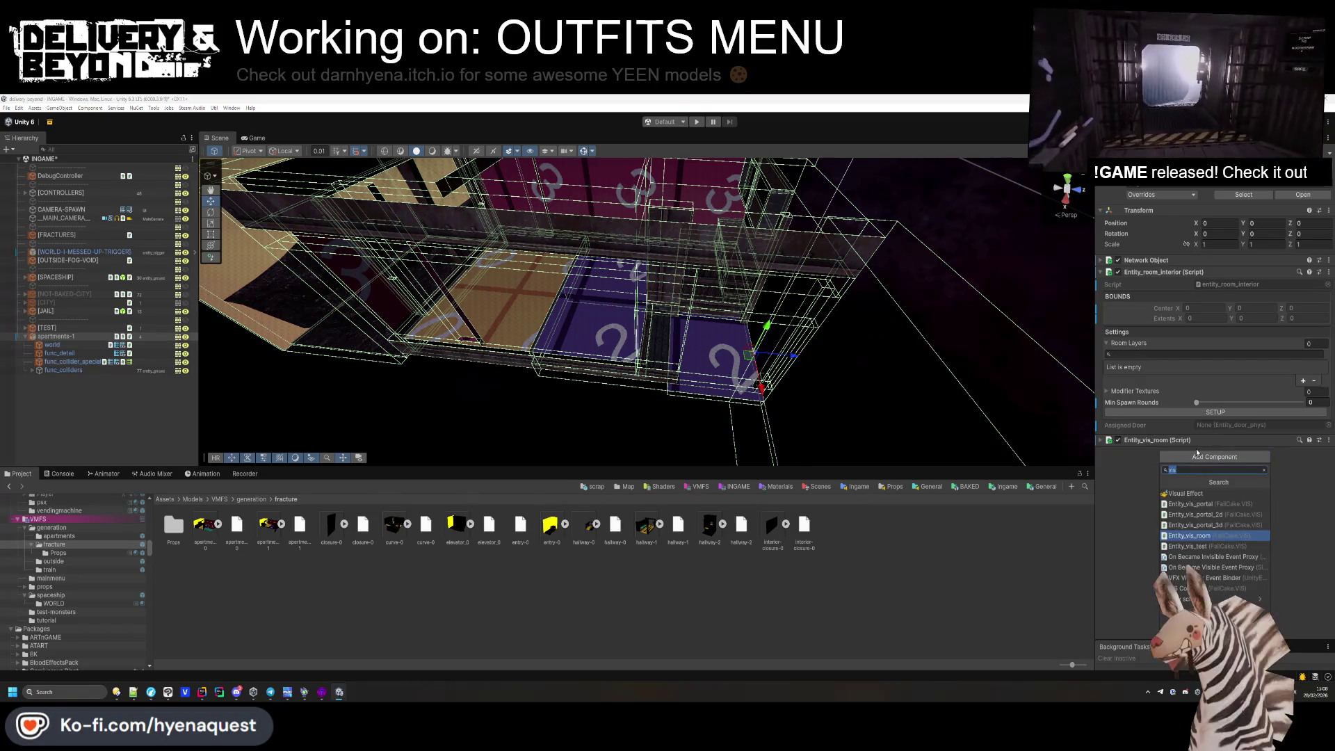
pyautogui.press('Down')
pyautogui.press('Down')
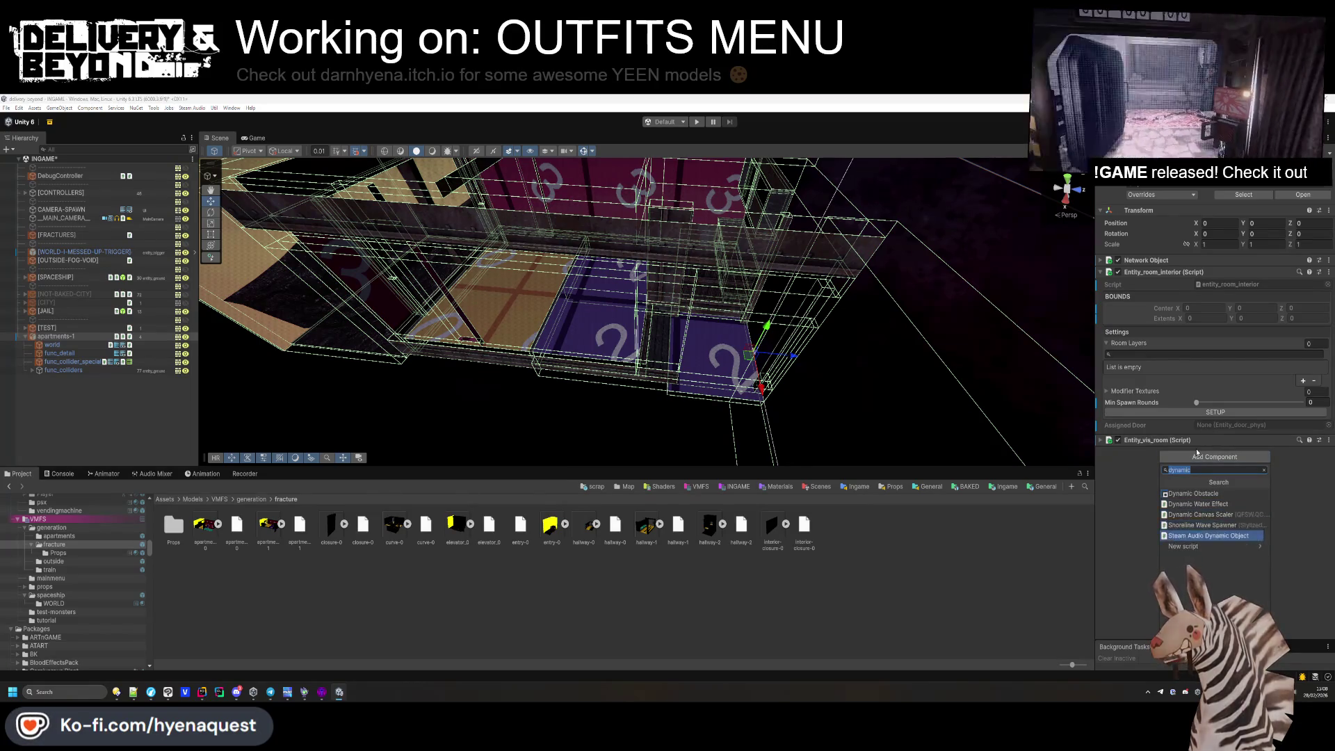
pyautogui.press('Return')
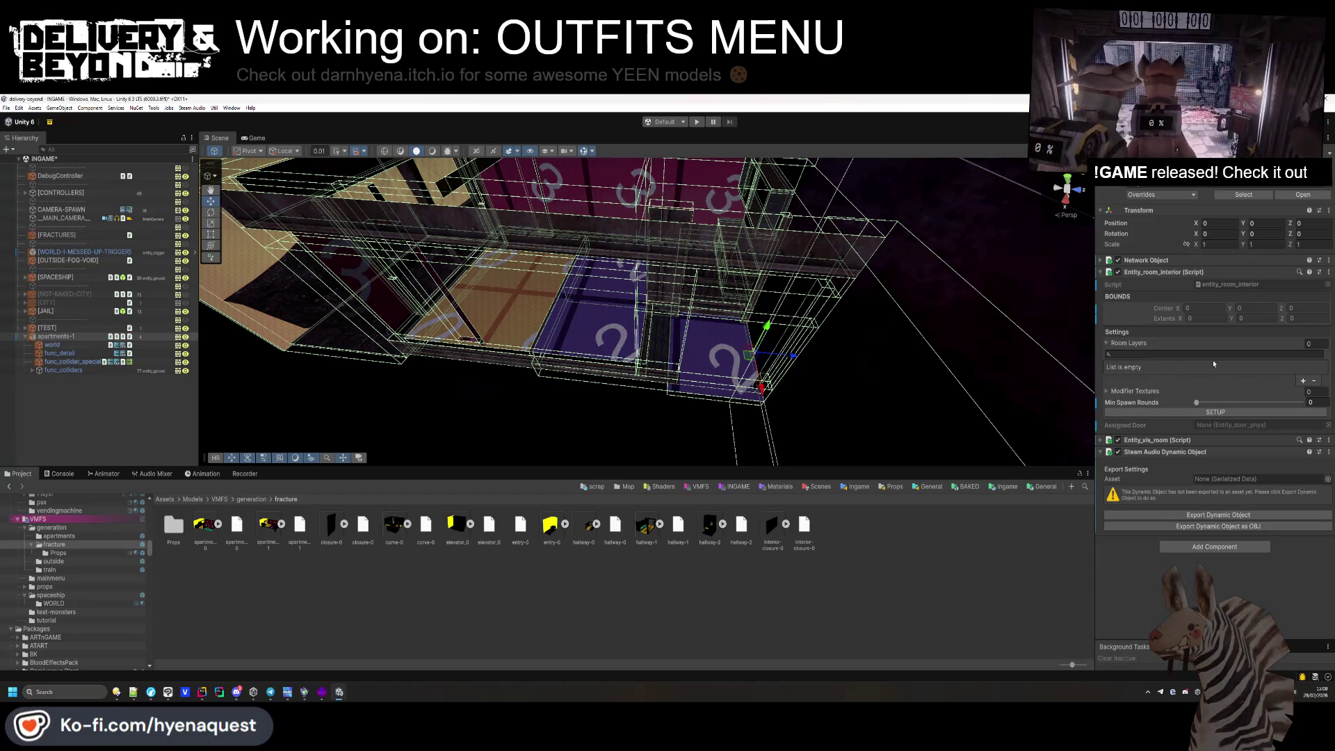
pyautogui.click(52, 345)
pyautogui.rightClick(43, 345)
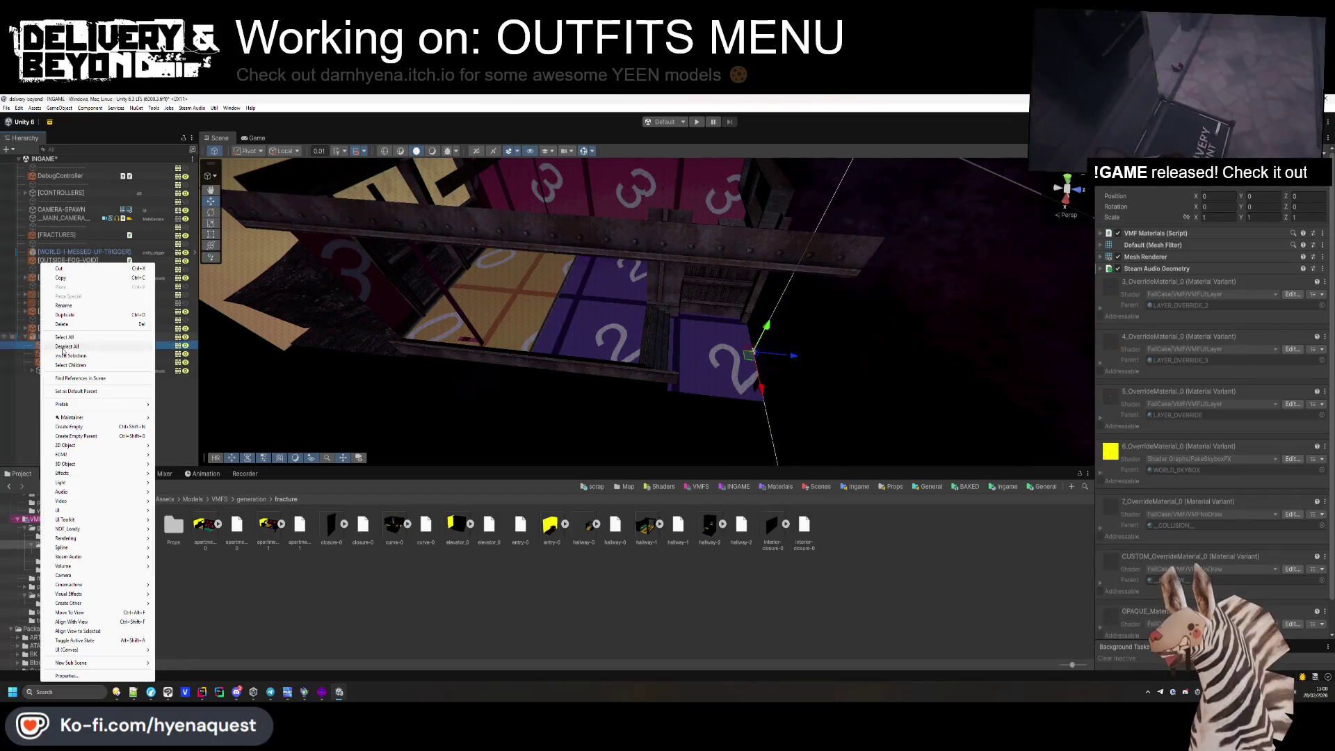
# Create an empty [LAYERS] object and move it to the top of apartments-1's children.
pyautogui.click(67, 427)
pyautogui.write('[LAYERS]')
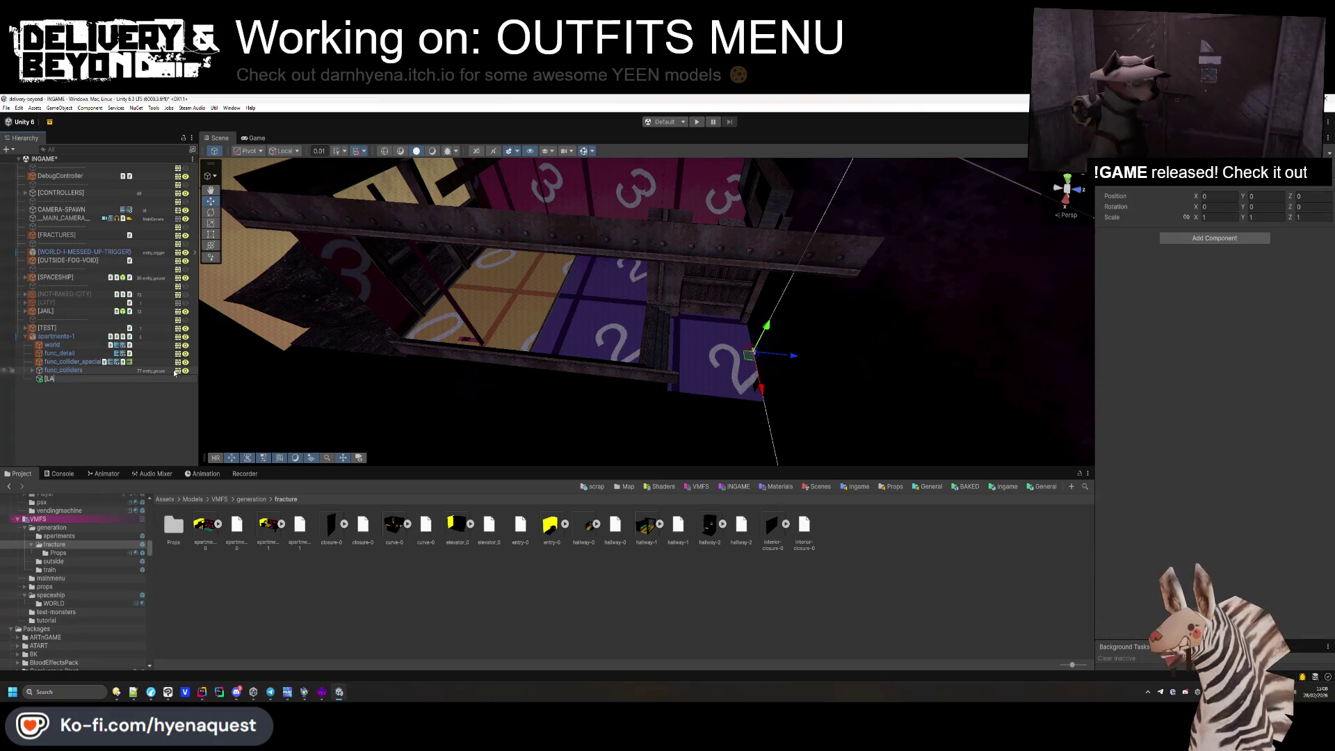
pyautogui.press('Return')
pyautogui.moveTo(70, 379)
pyautogui.mouseDown()
pyautogui.moveTo(69, 341)
pyautogui.moveTo(111, 341)
pyautogui.mouseUp()
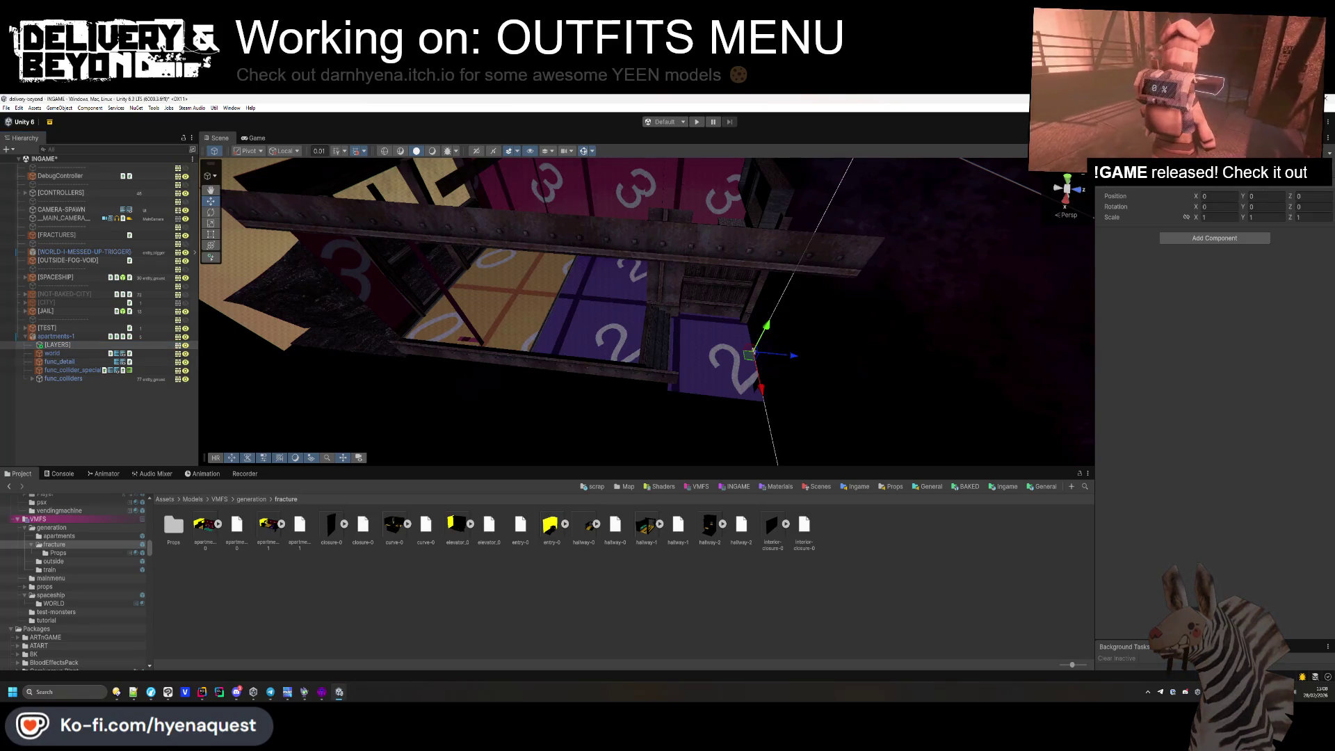
# Create an empty child [LAYER-0] inside [LAYERS].
pyautogui.rightClick(62, 345)
pyautogui.click(70, 426)
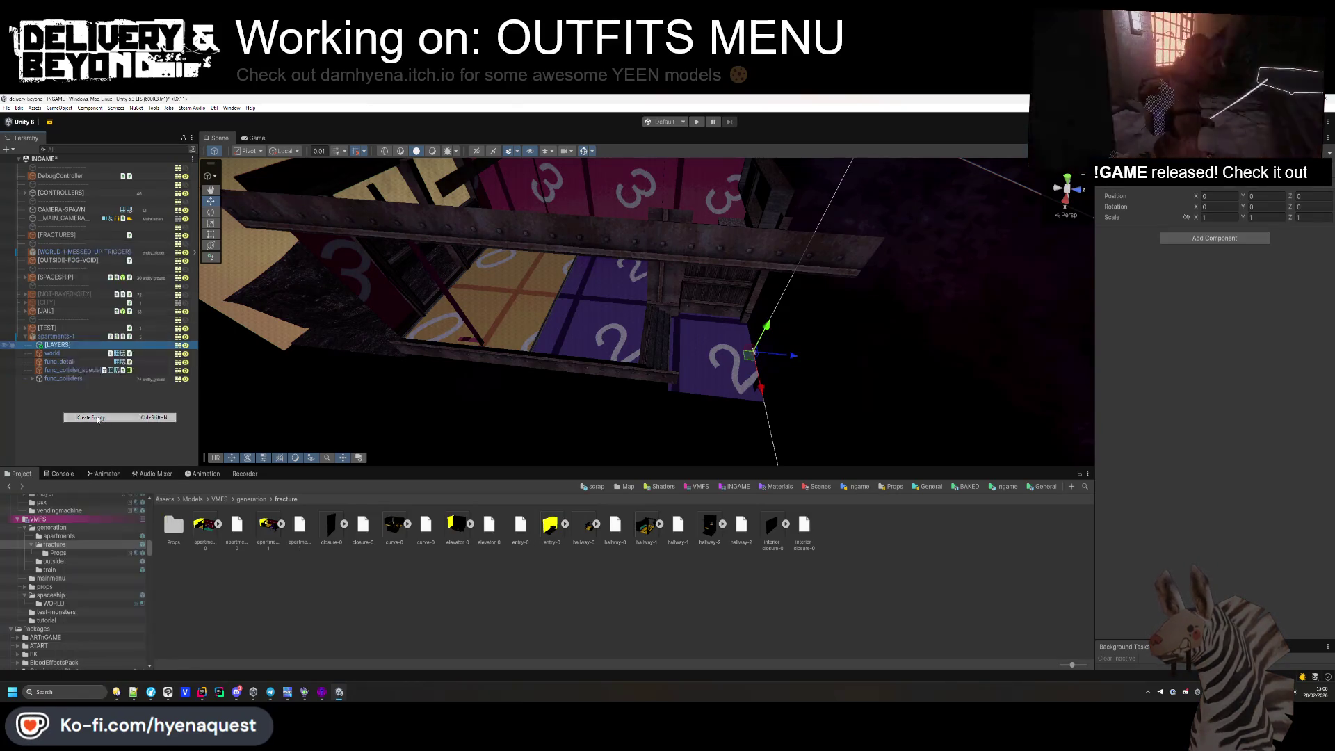
pyautogui.write('LAYER-1]')
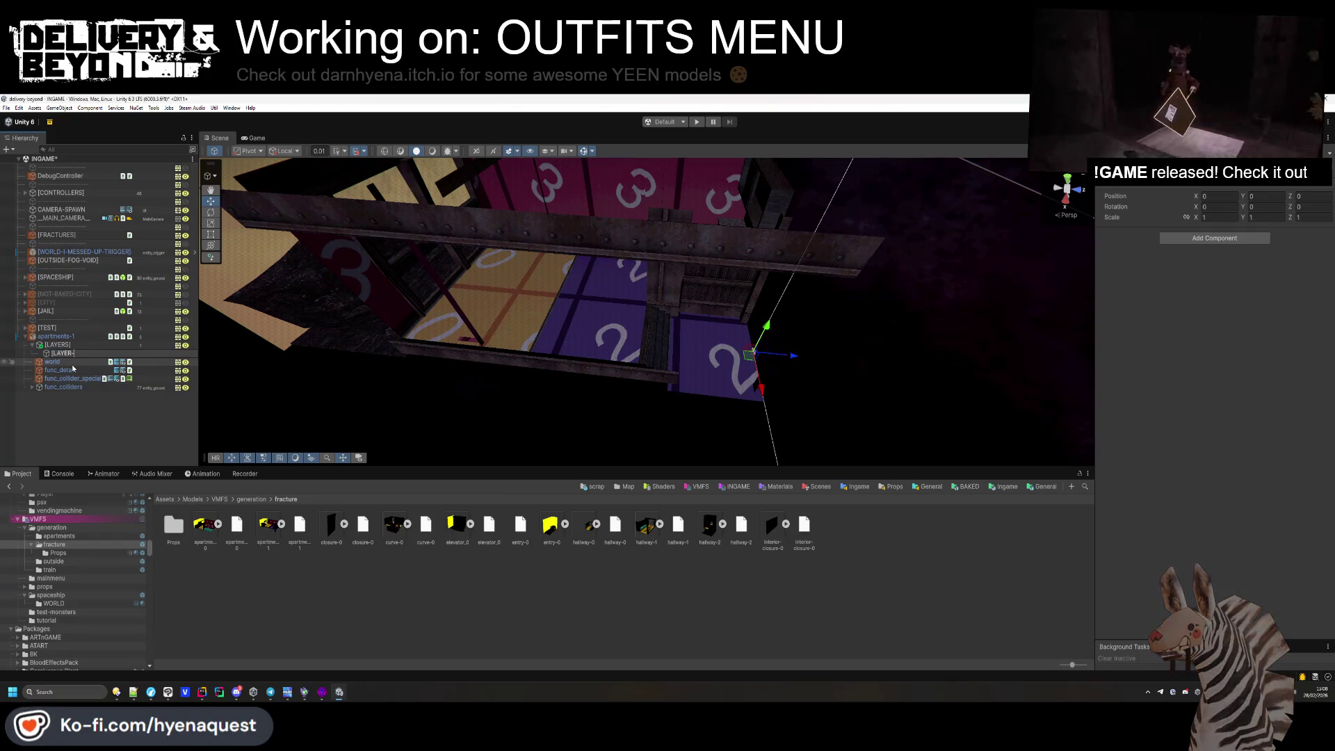
pyautogui.press('Return')
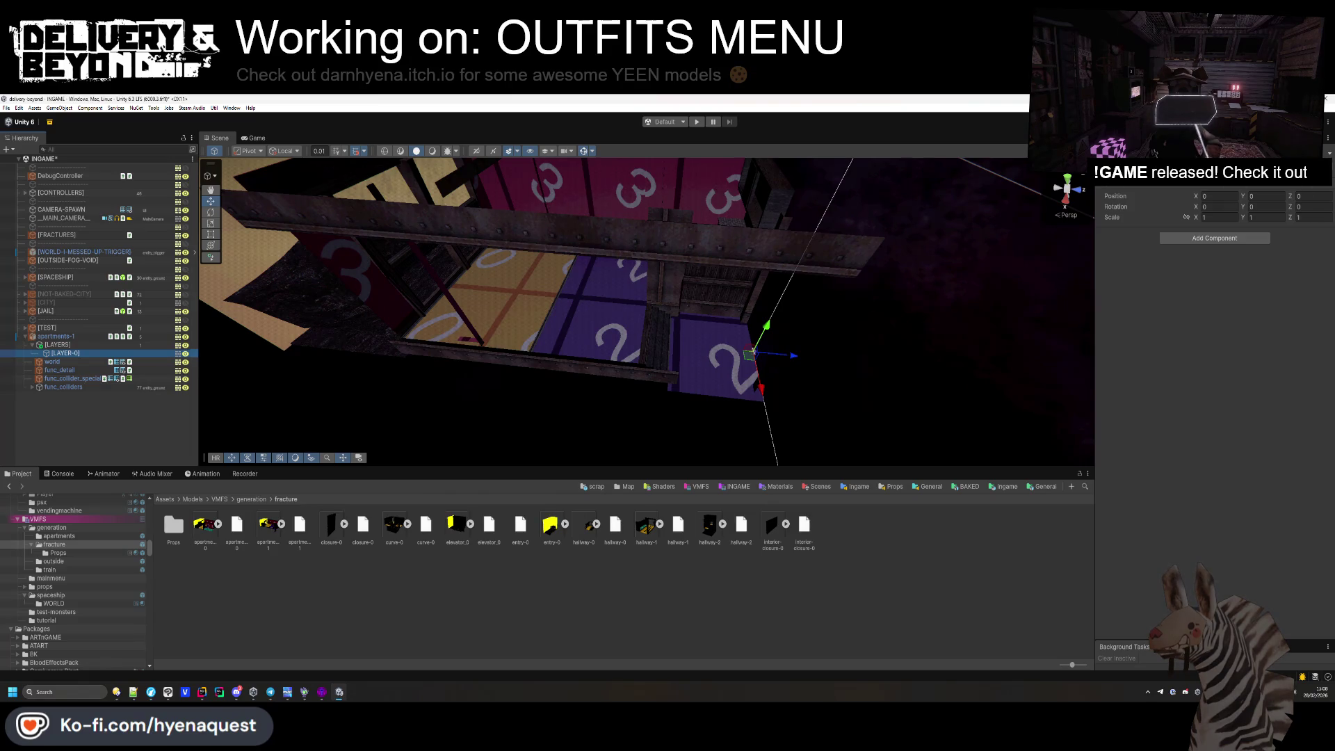
pyautogui.click(53, 338)
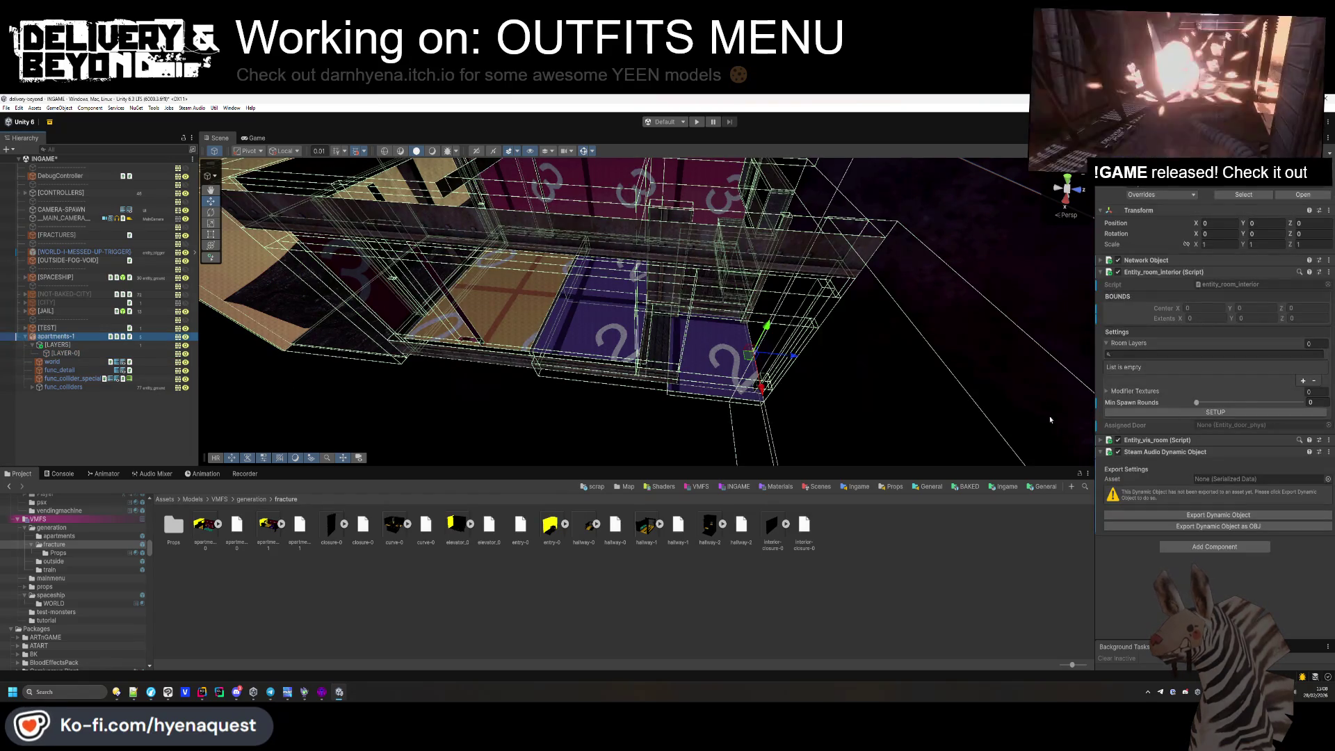
# Assign [LAYER-0] to Room Layers Element 0 and compute the room bounds with SETUP.
pyautogui.click(1304, 381)
pyautogui.moveTo(70, 357); pyautogui.dragTo(1200, 379)
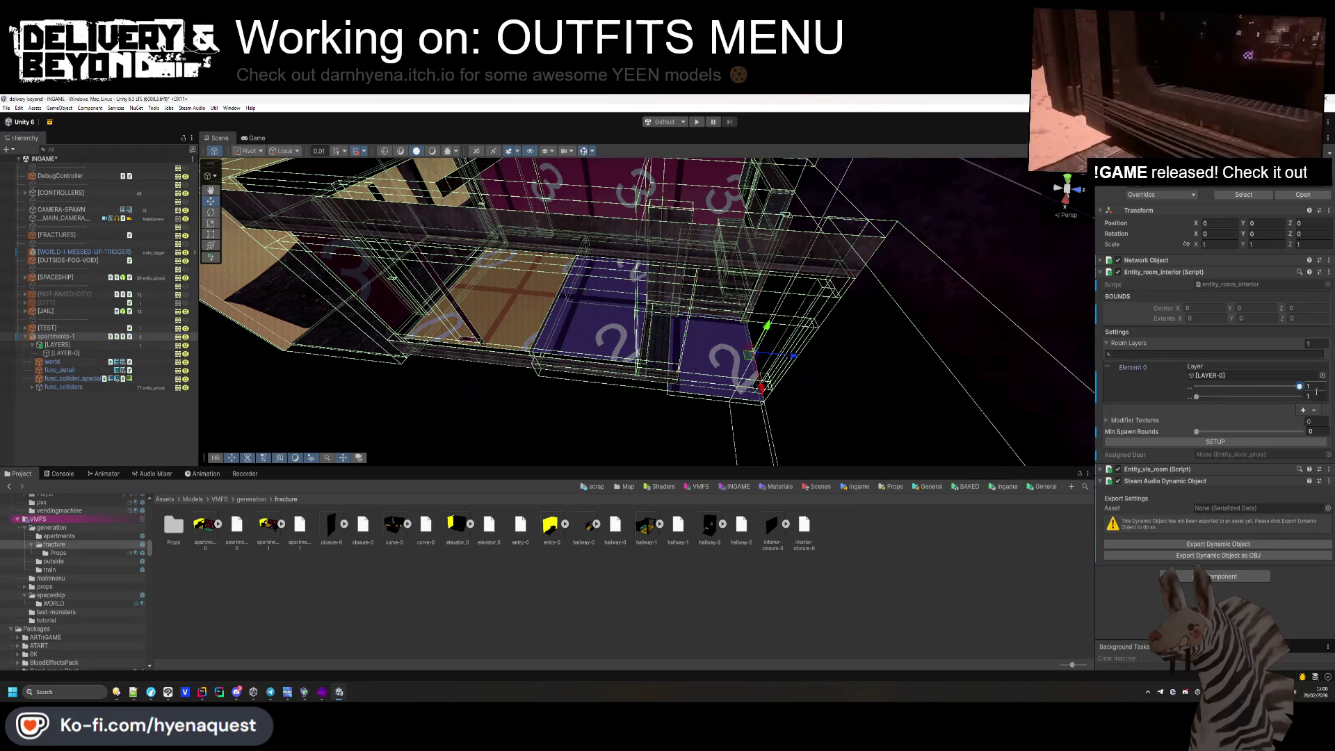
pyautogui.moveTo(1096, 344); pyautogui.dragTo(1050, 352)
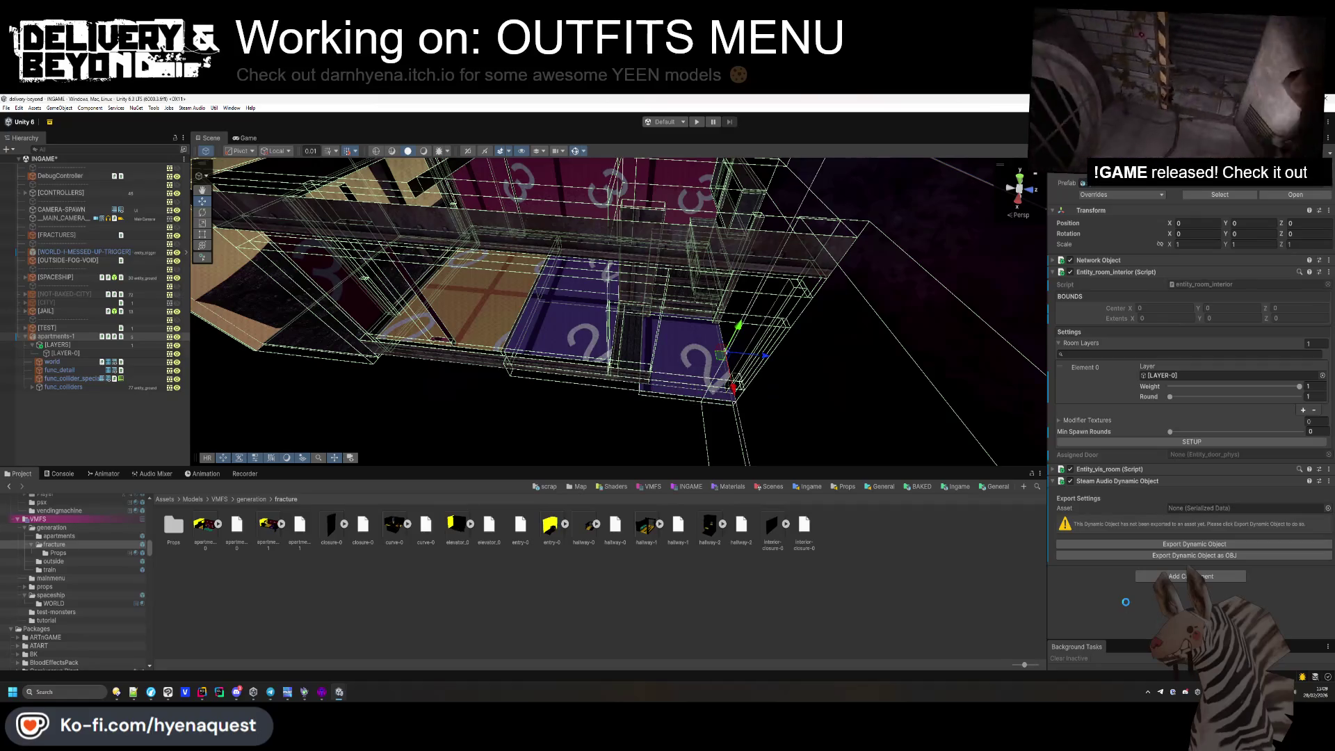
pyautogui.click(1182, 442)
pyautogui.moveTo(829, 400)
pyautogui.mouseDown()
pyautogui.moveTo(902, 356)
pyautogui.moveTo(793, 363)
pyautogui.moveTo(724, 432)
pyautogui.moveTo(602, 322)
pyautogui.moveTo(601, 433)
pyautogui.mouseUp()
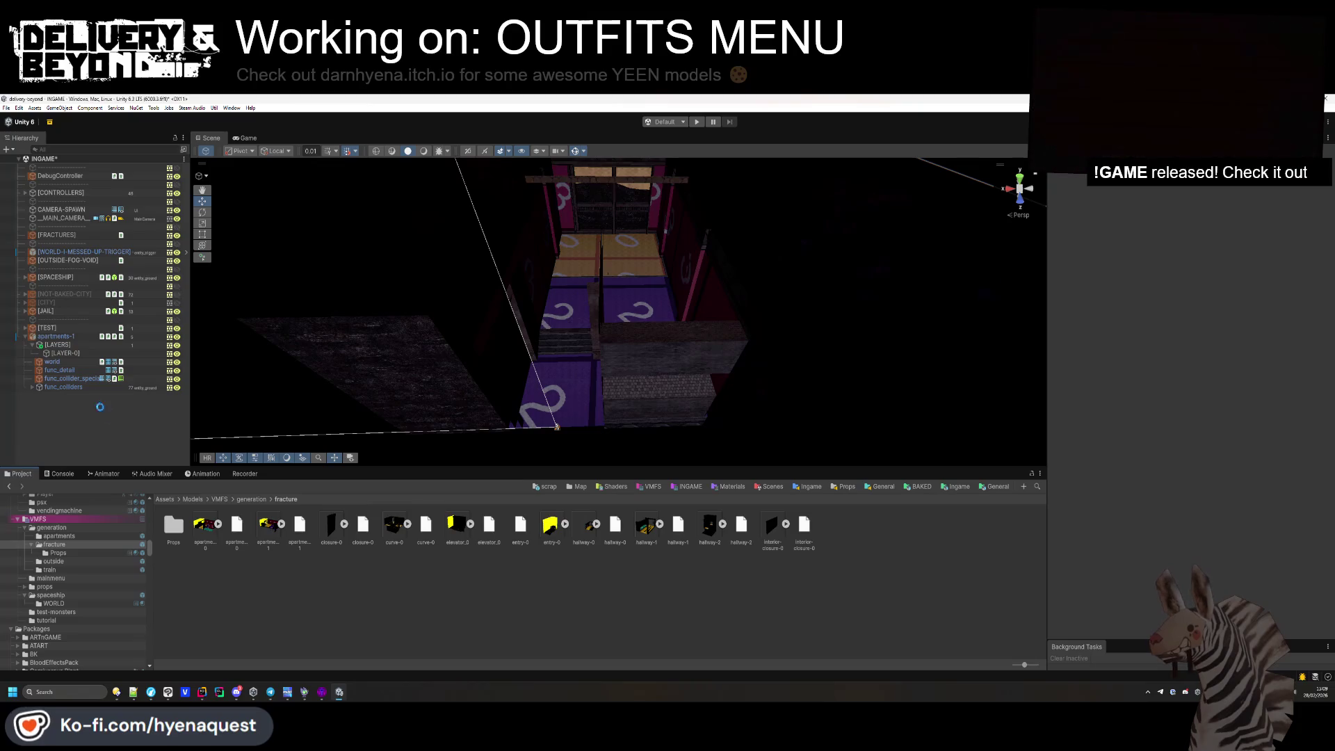
# Set the world Mesh Renderer's Element 5 material to UnderTheSea4k and save with Ctrl+S.
pyautogui.click(556, 427)
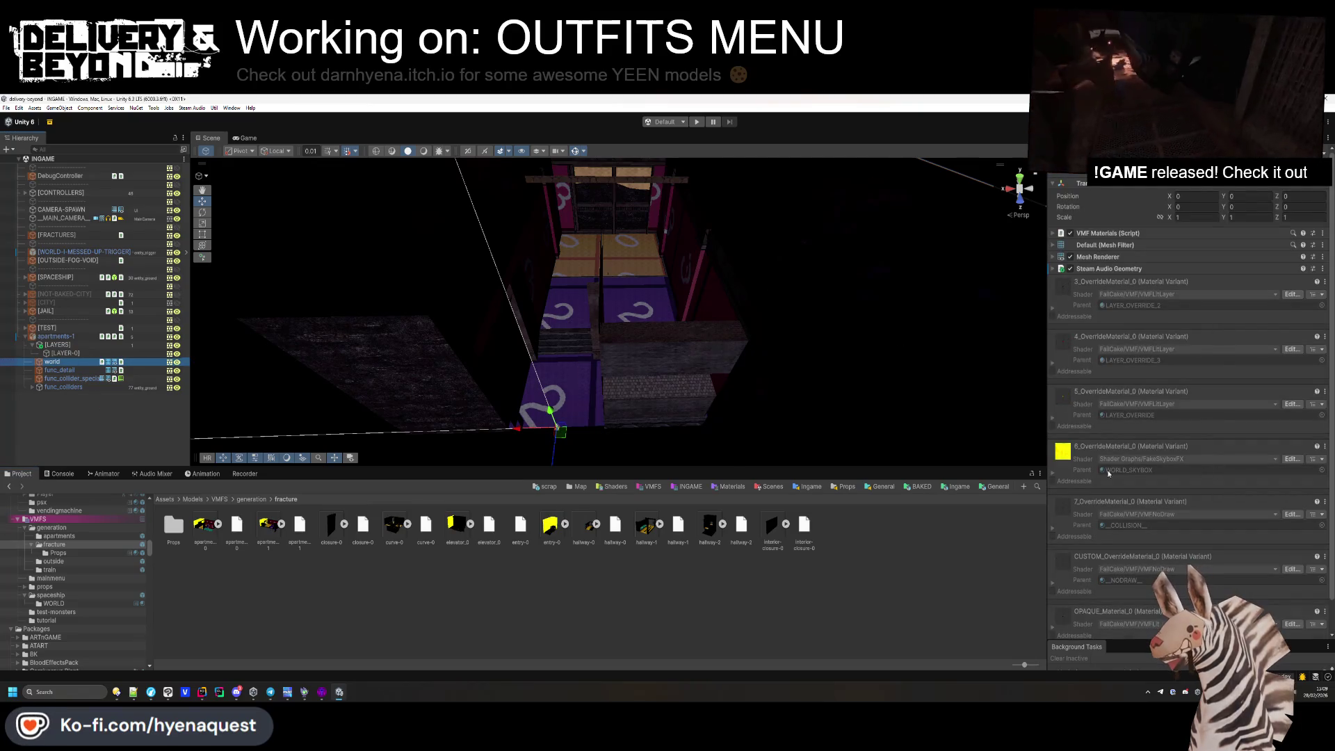
pyautogui.click(1119, 258)
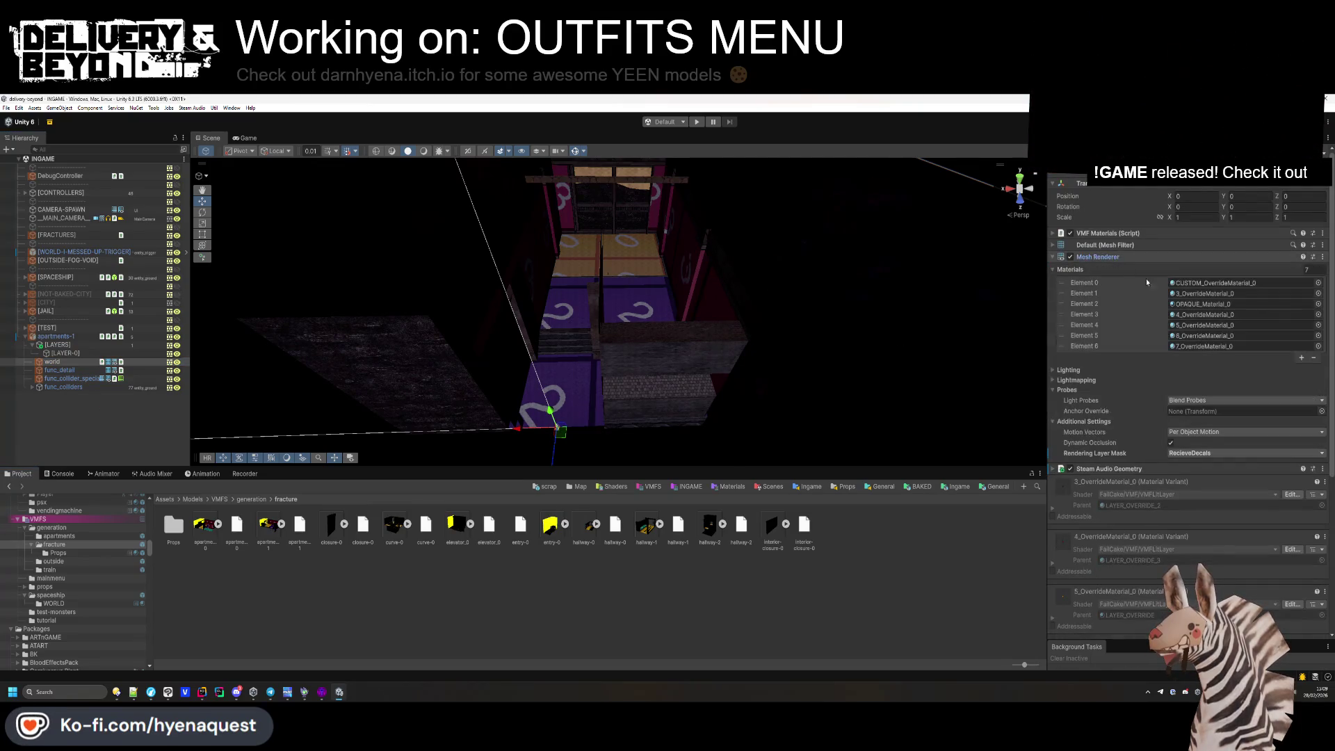
pyautogui.click(1193, 337)
pyautogui.click(1318, 336)
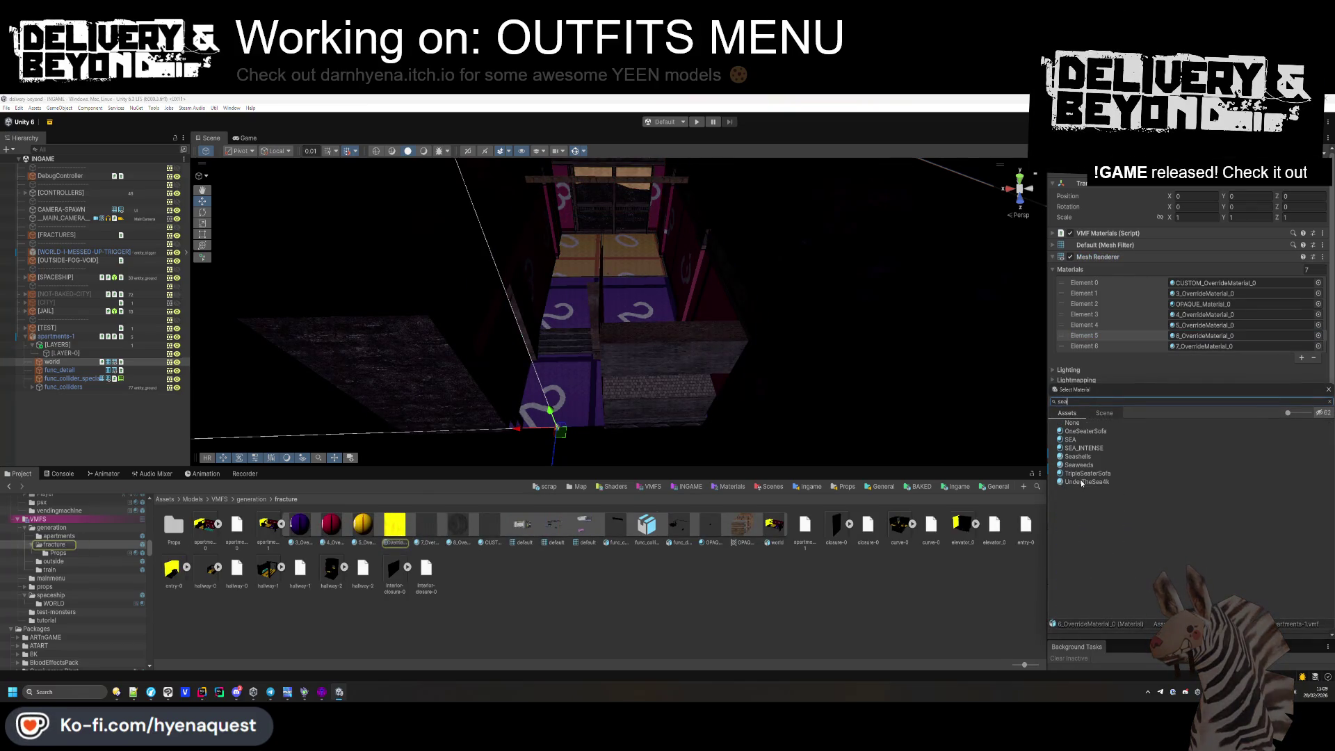
pyautogui.doubleClick(1082, 482)
pyautogui.hotkey('ctrl', 's')
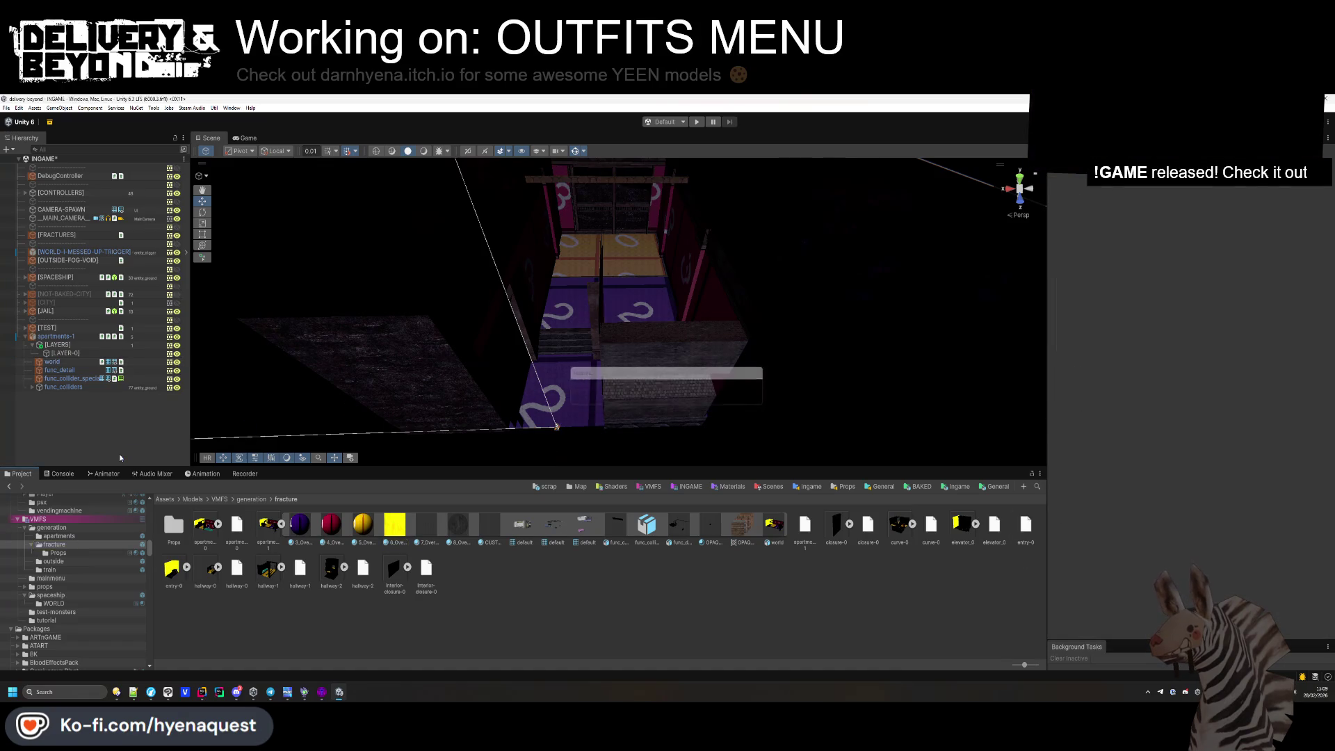
pyautogui.moveTo(528, 394)
pyautogui.mouseDown()
pyautogui.moveTo(633, 326)
pyautogui.moveTo(486, 283)
pyautogui.moveTo(474, 422)
pyautogui.moveTo(362, 445)
pyautogui.moveTo(400, 448)
pyautogui.mouseUp()
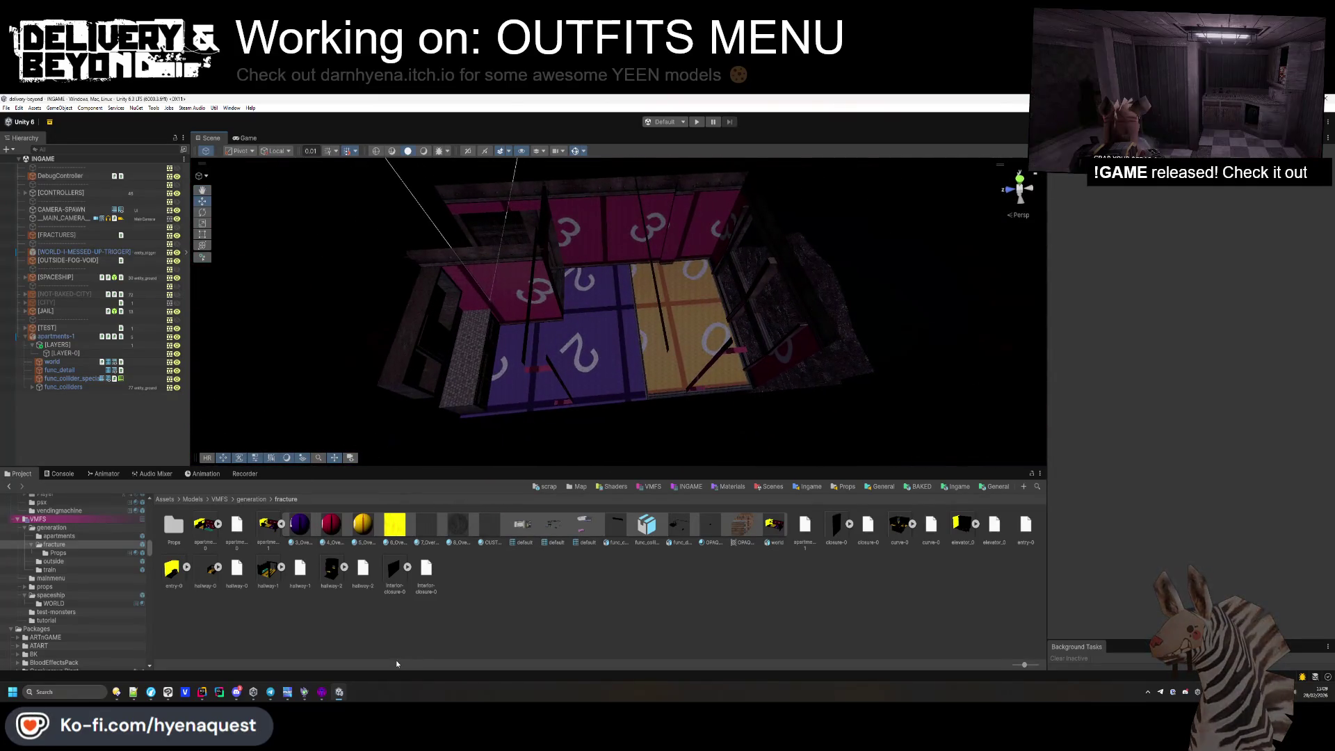
# Navigate the Project window to Templates/Ingame/Map/Fracture/Interiors.
pyautogui.press('BackSpace')
pyautogui.click(579, 486)
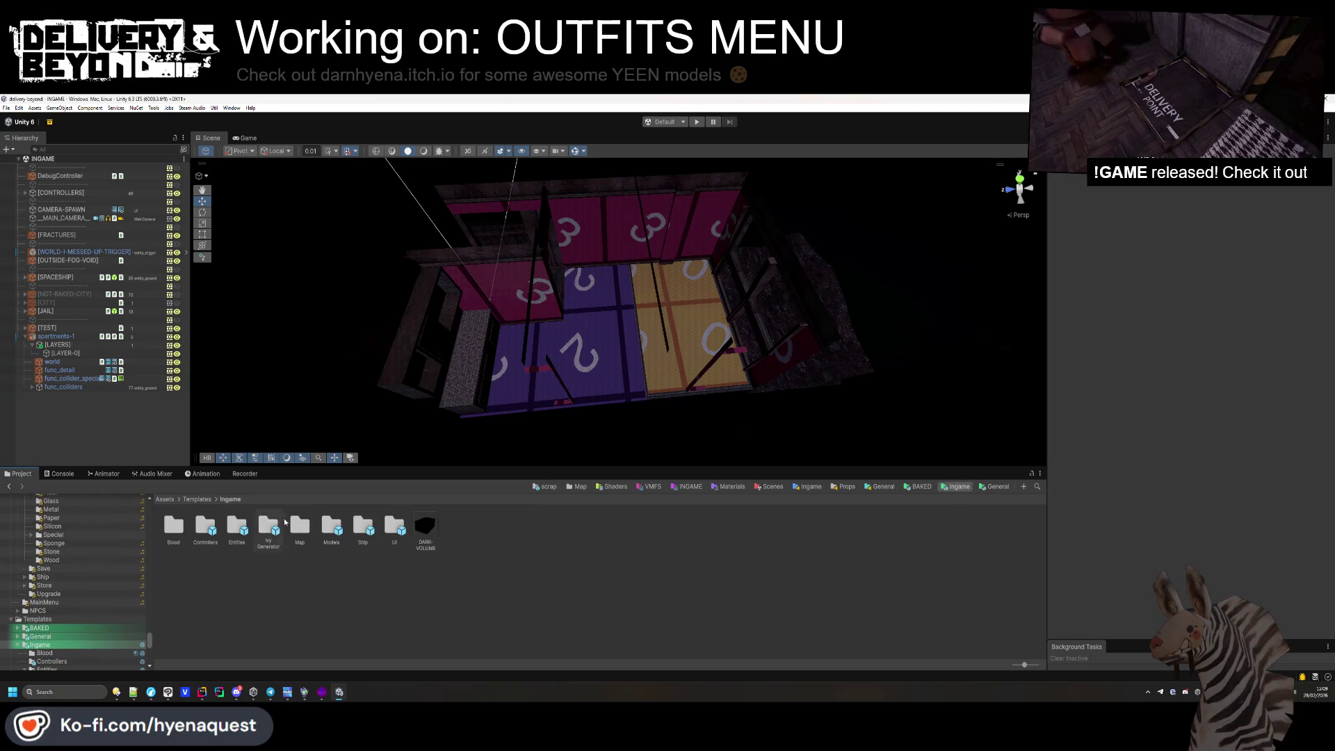
pyautogui.doubleClick(231, 536)
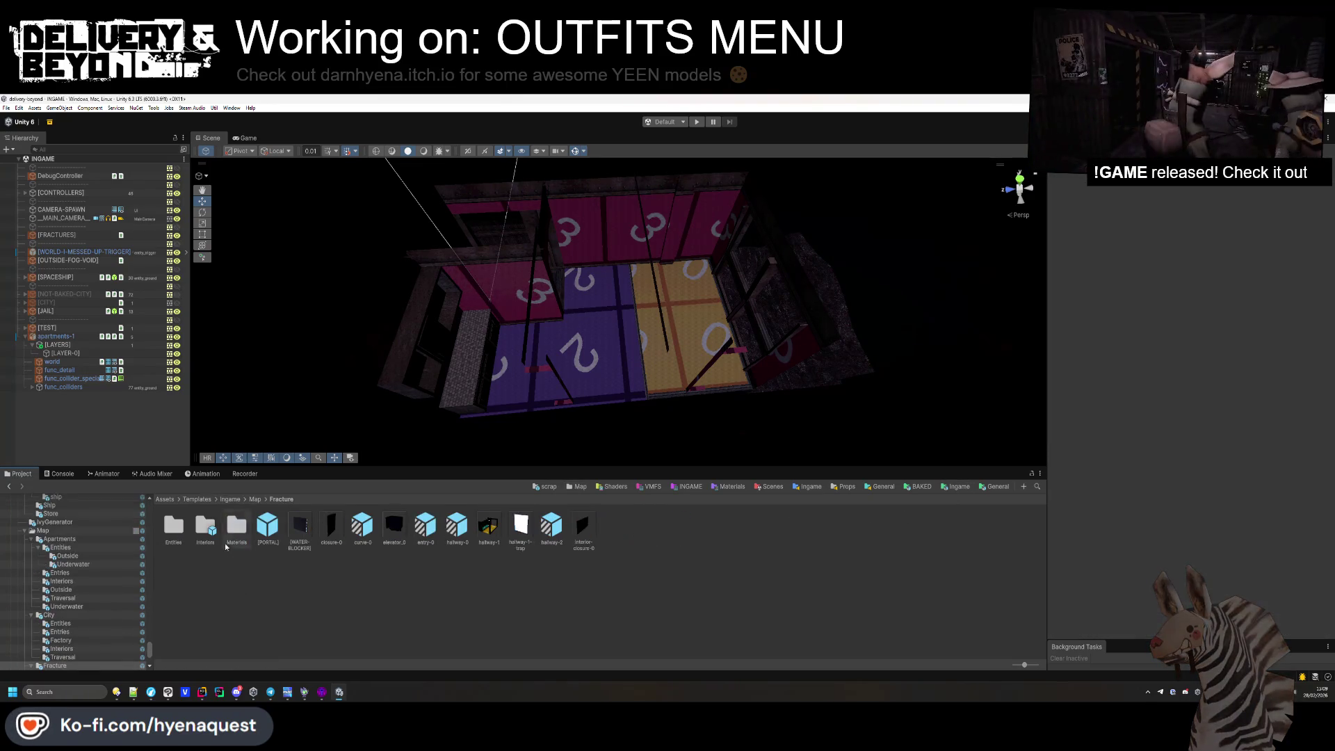
pyautogui.doubleClick(205, 528)
# Inspect the apartments-0 prefab's Room Layers and Modifier Textures settings, then reselect apartments-1.
pyautogui.click(205, 526)
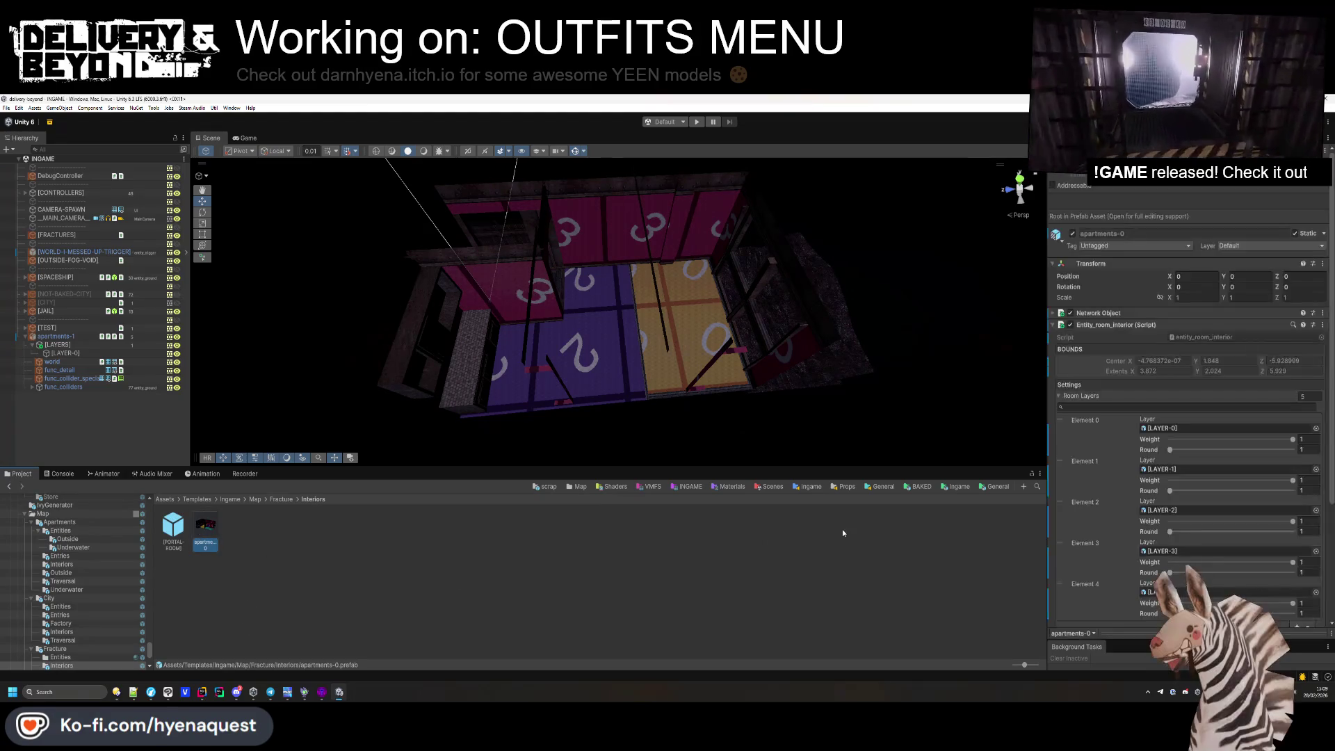
pyautogui.click(1107, 367)
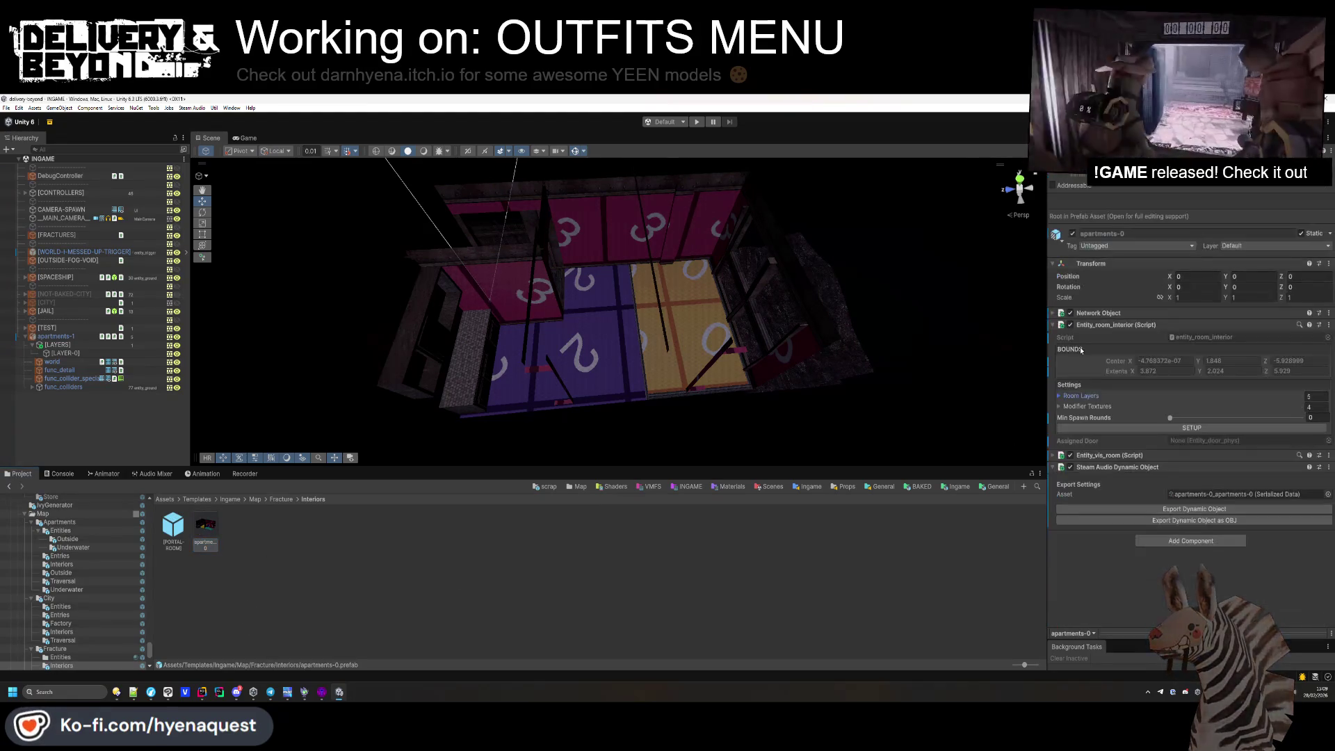
pyautogui.click(1083, 409)
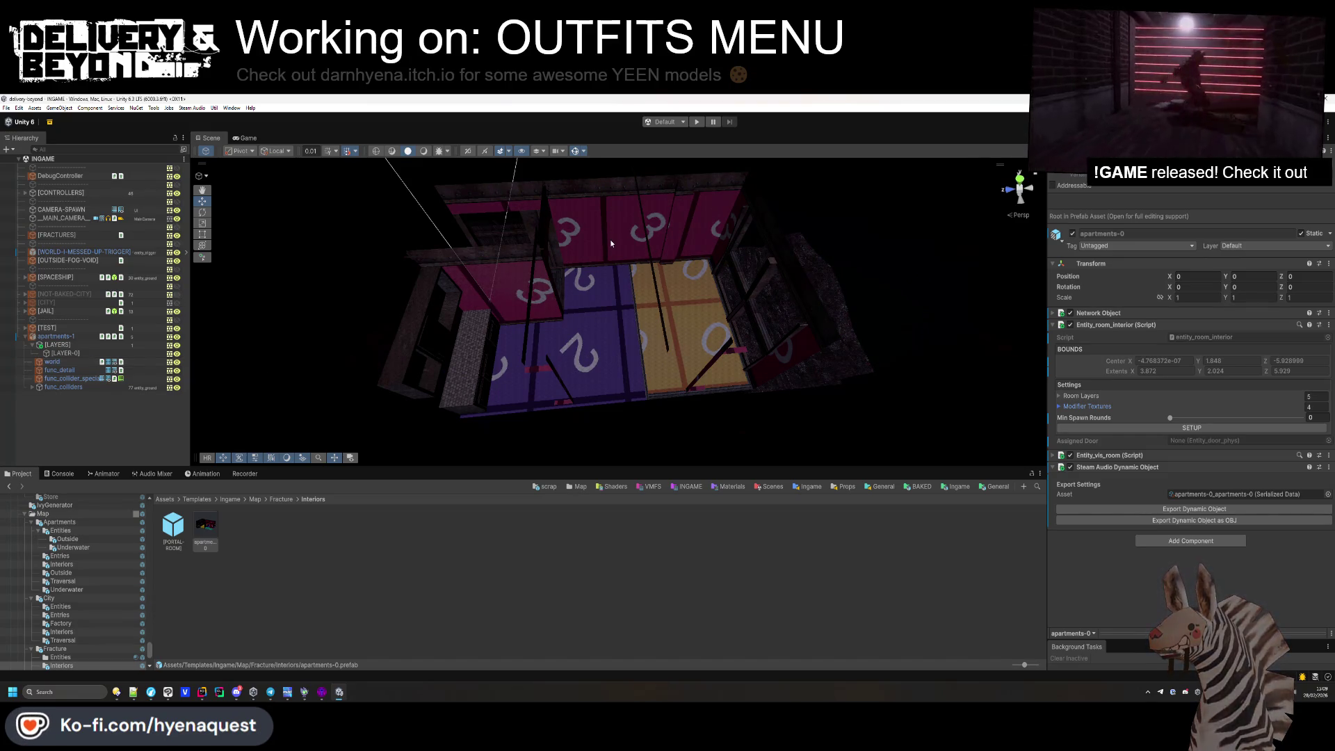
pyautogui.click(65, 336)
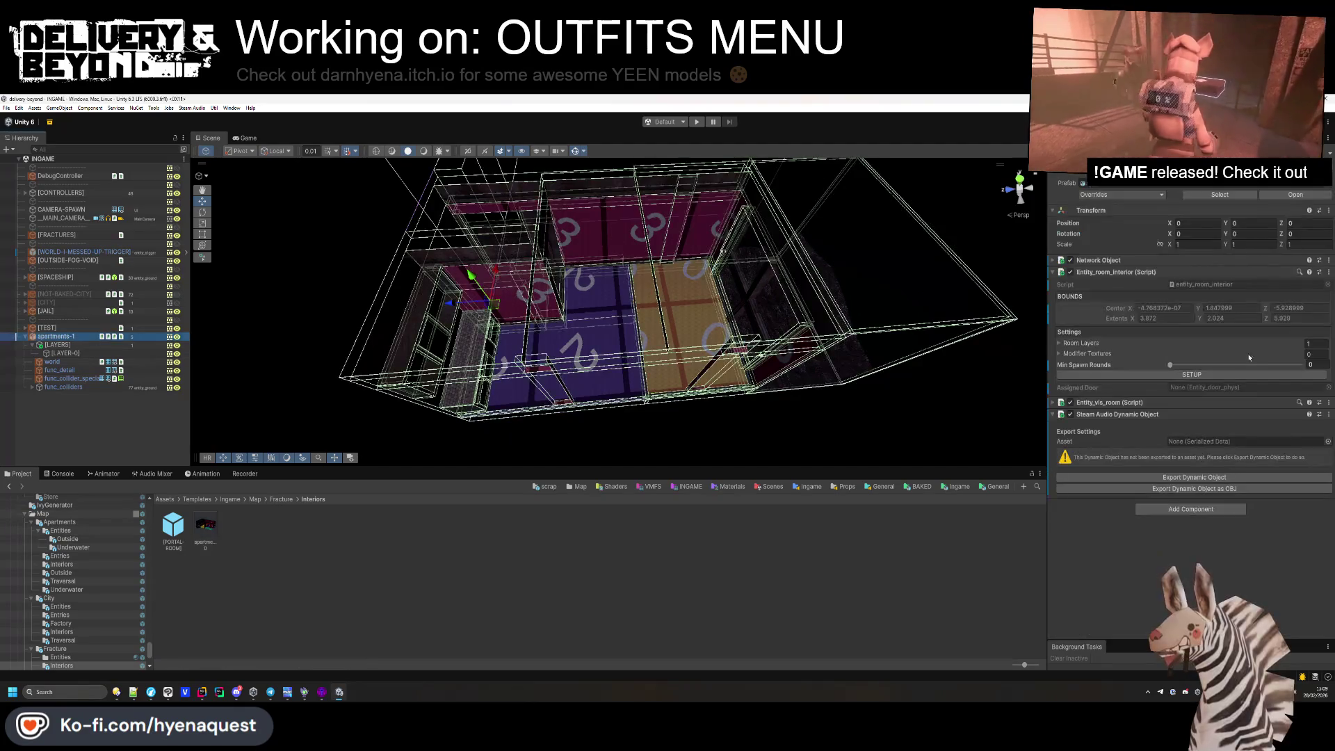
# Delete the LAYER_1 TILE entry from apartments-1's Modifier Textures list.
pyautogui.click(1114, 403)
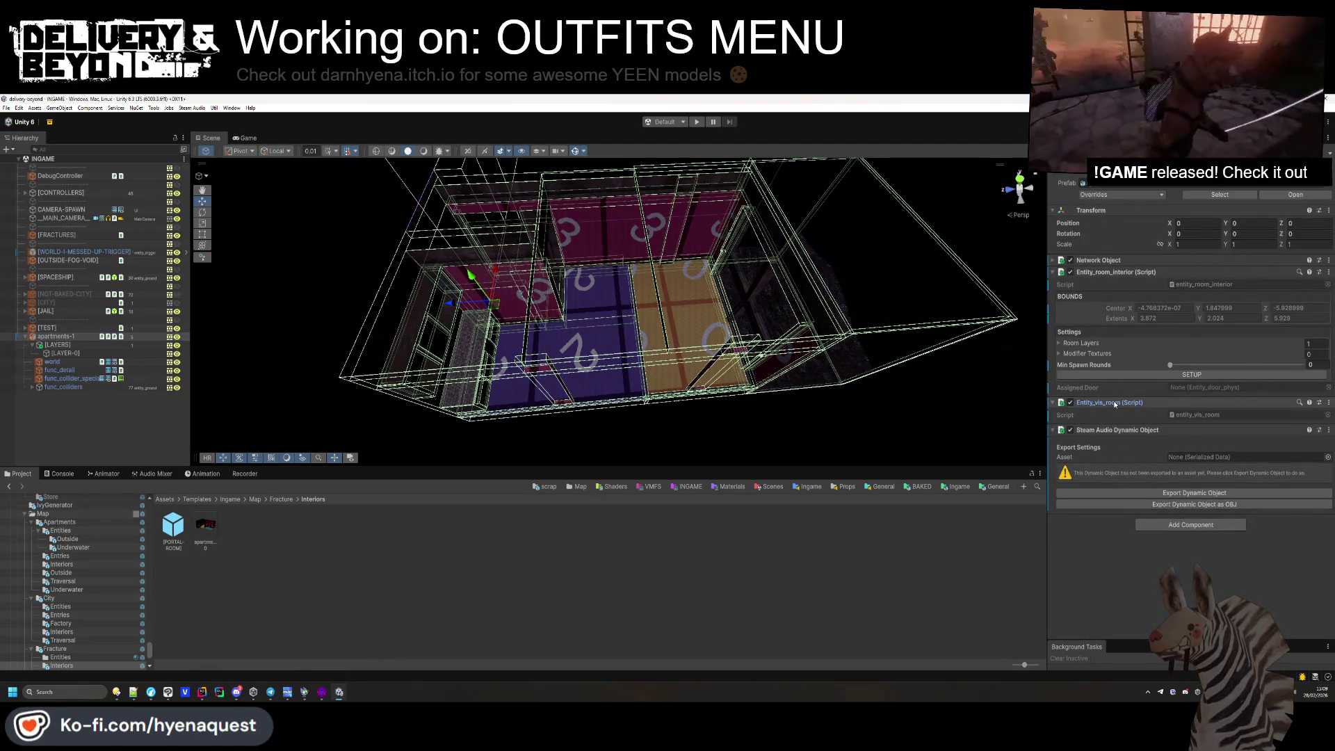
pyautogui.click(1087, 354)
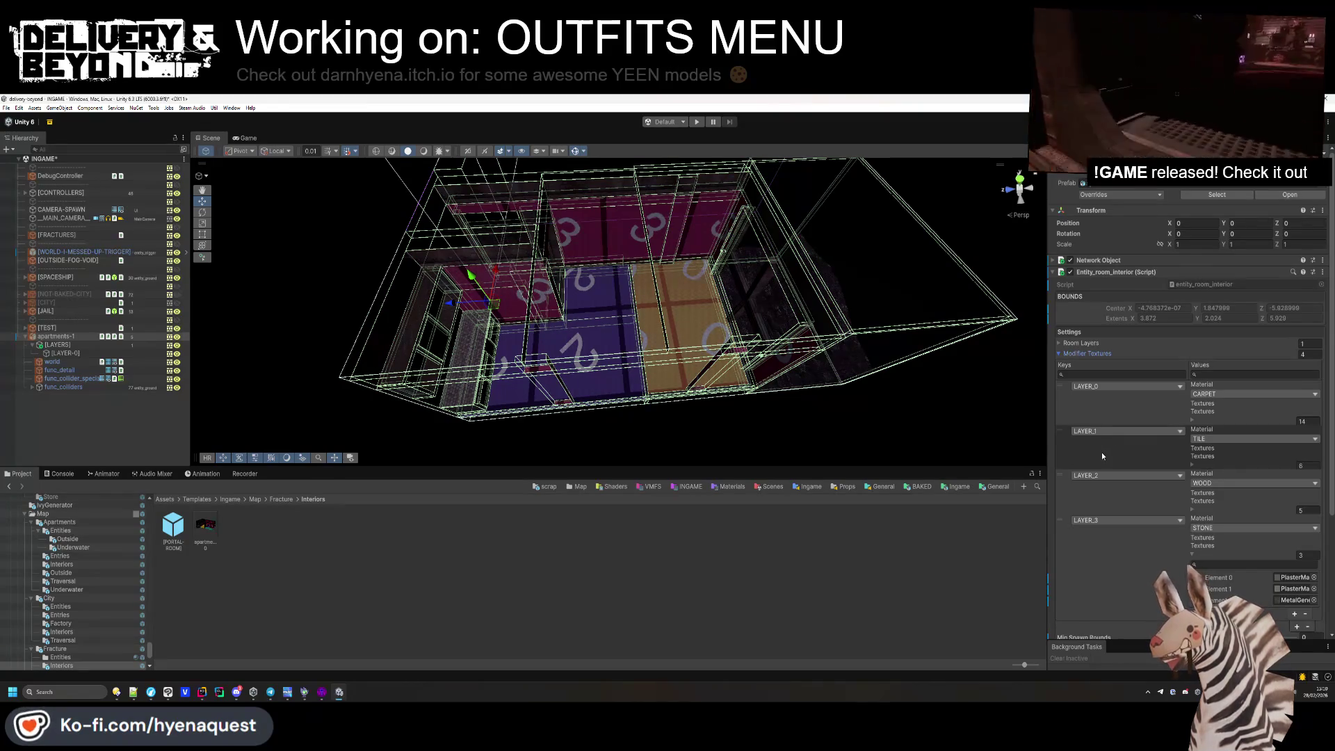
pyautogui.click(1103, 456)
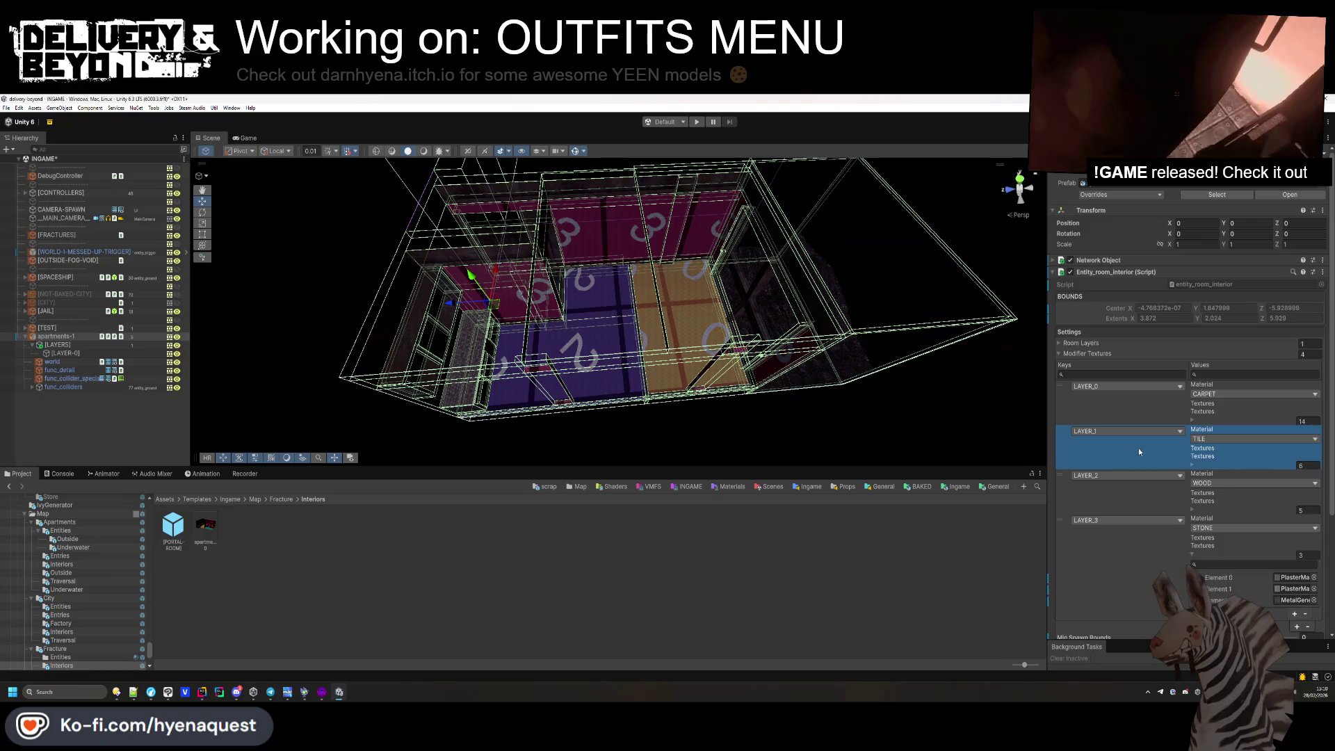
pyautogui.click(1307, 626)
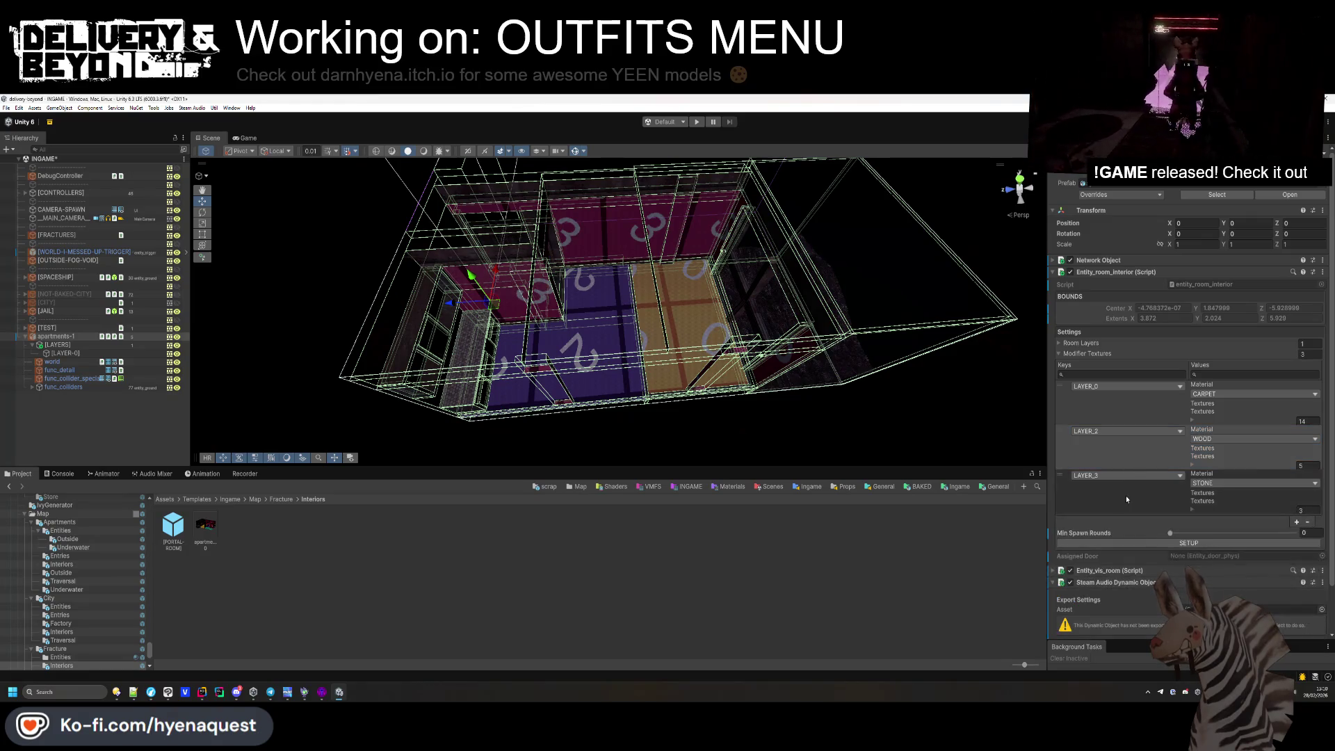
pyautogui.click(1123, 461)
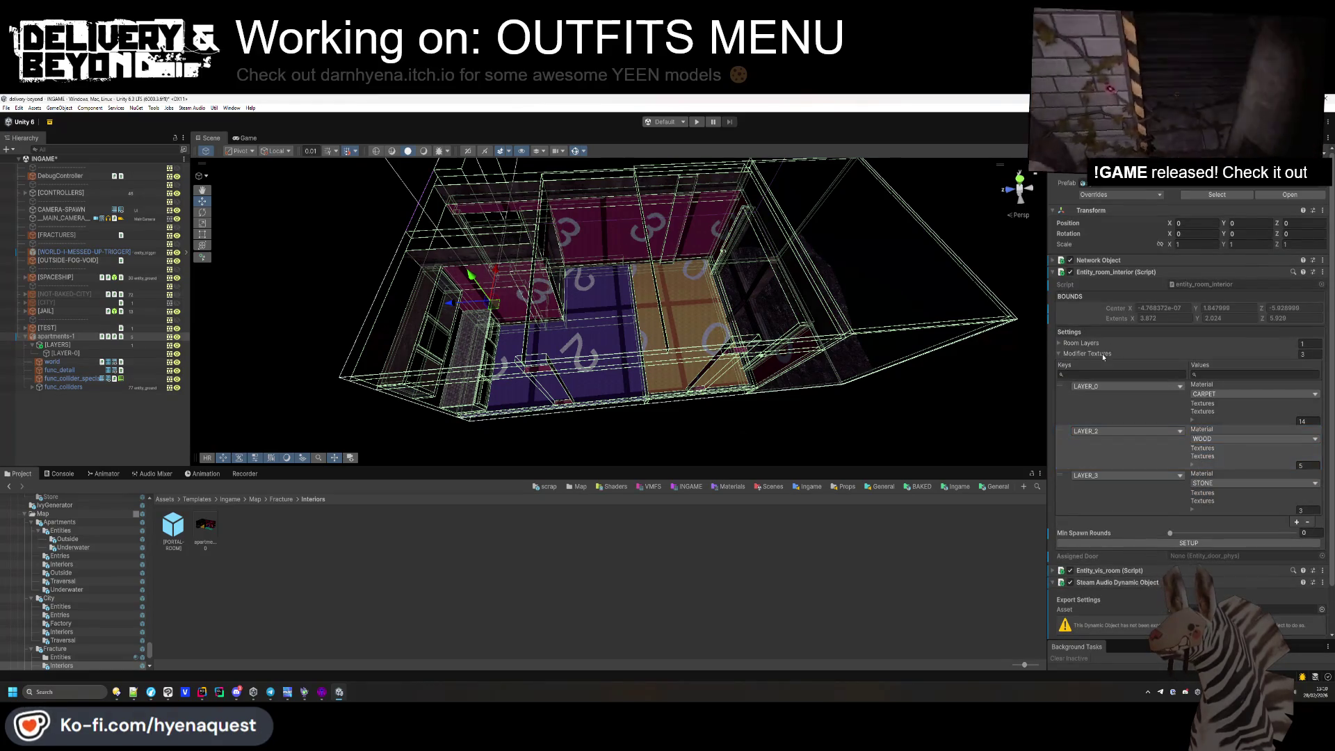
pyautogui.click(922, 579)
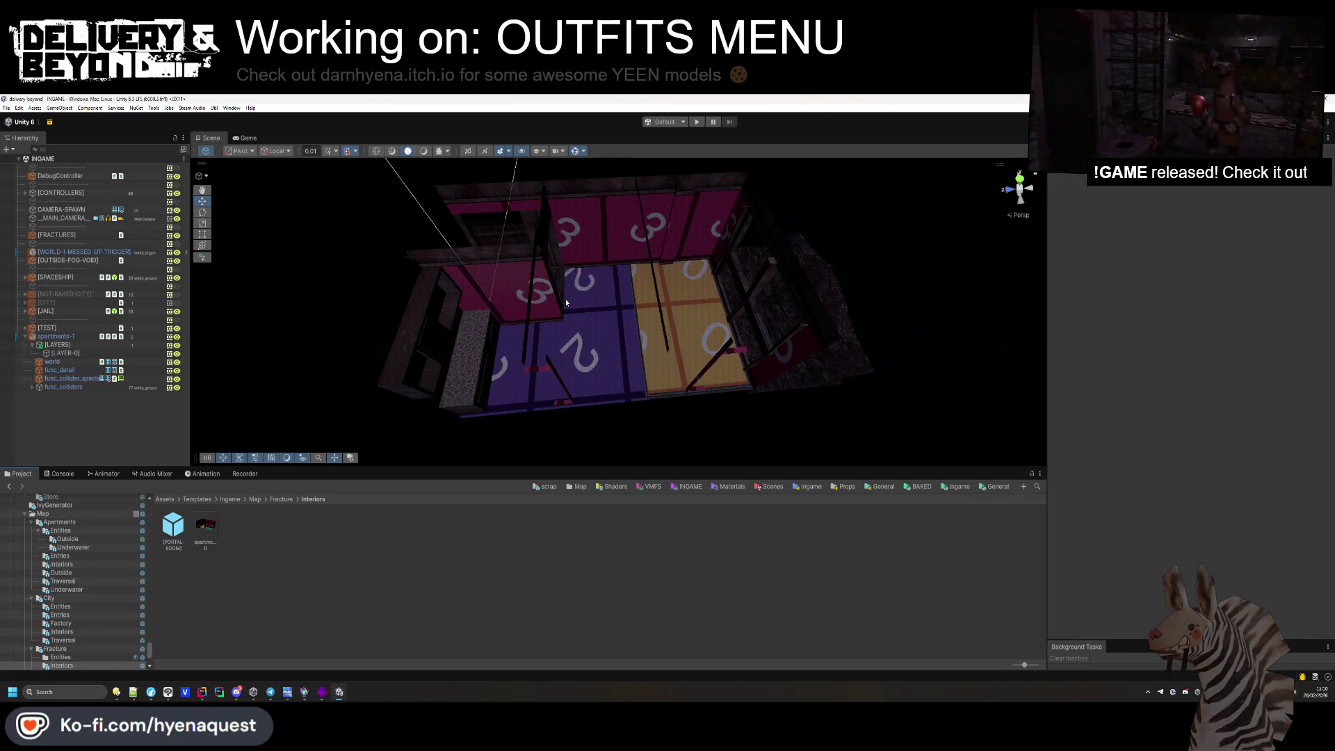
# Create empty [LIGHTS] and [PROPS] groups at the top of apartments-1.
pyautogui.rightClick(64, 339)
pyautogui.click(158, 442)
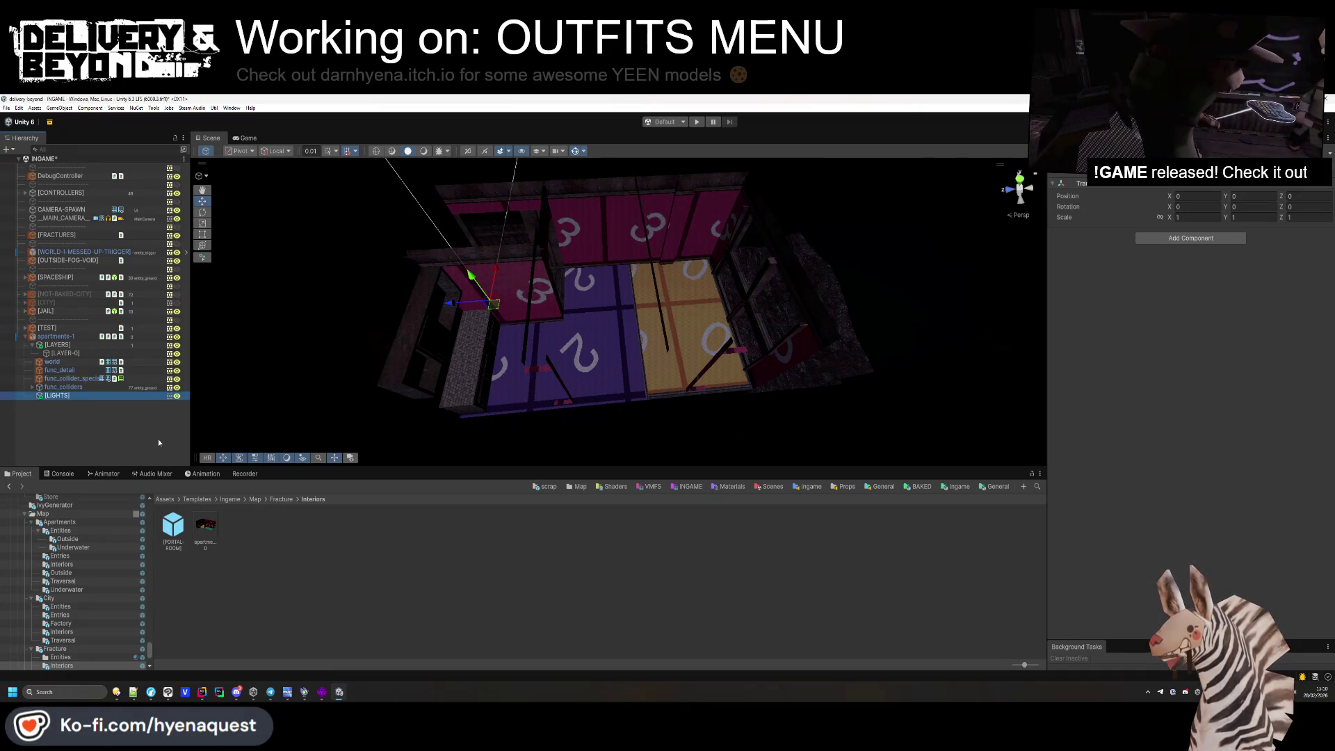
pyautogui.moveTo(57, 395); pyautogui.dragTo(104, 342)
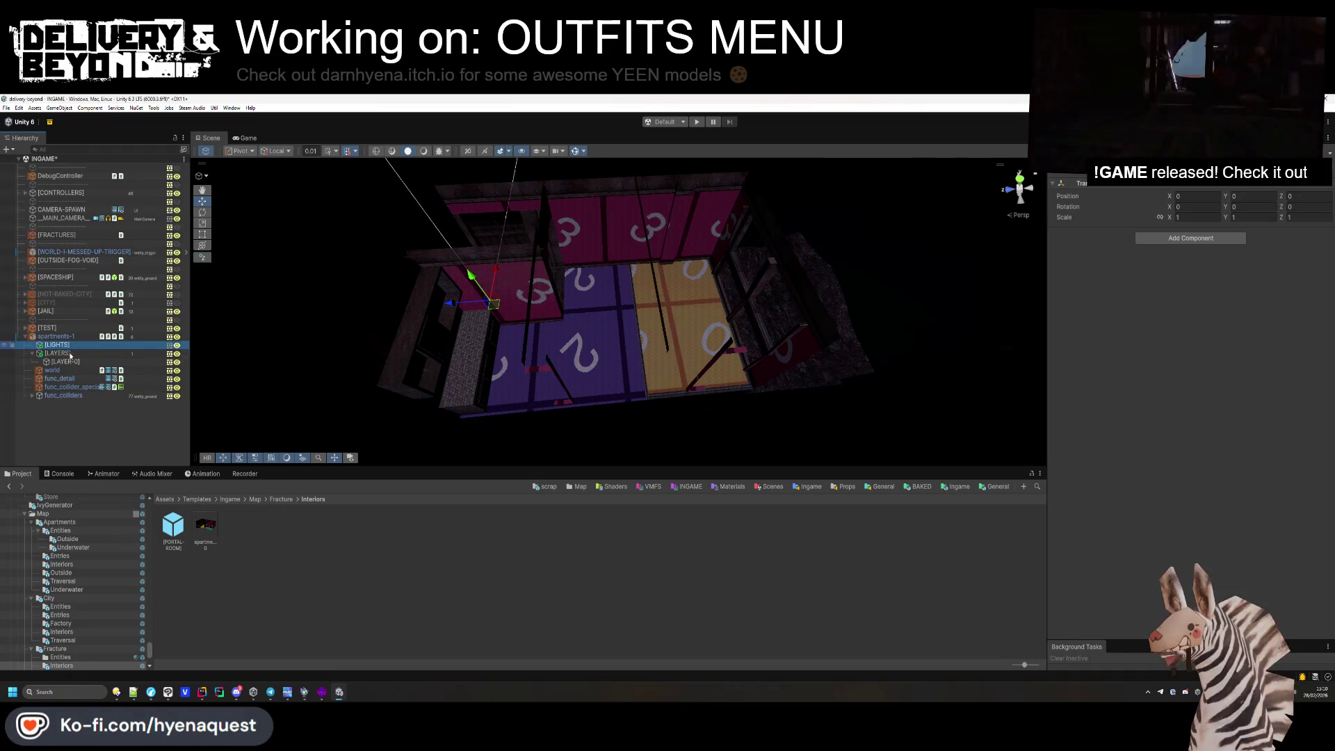
pyautogui.hotkey('ctrl', 'd')
pyautogui.press('F2')
pyautogui.write('[PROPS]')
pyautogui.press('Return')
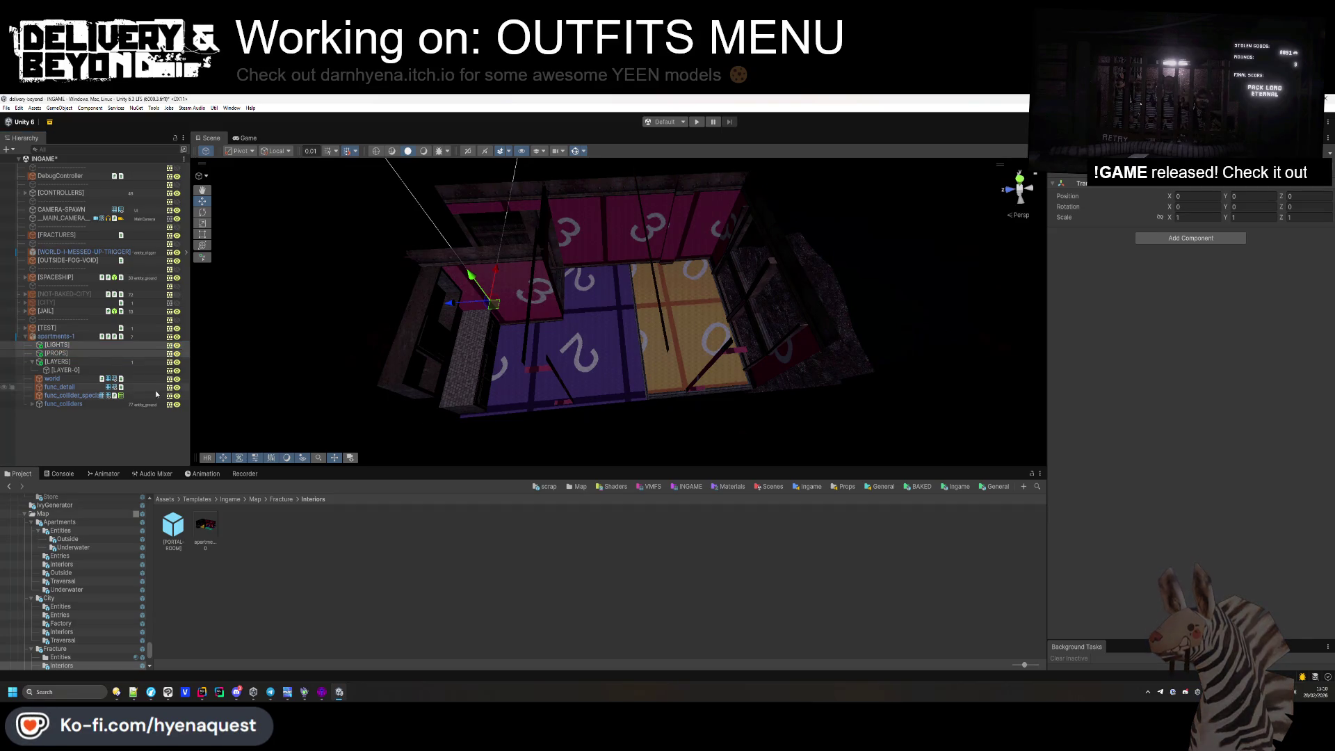
# Drag the apartments-0 prefab into the scene and frame the new room.
pyautogui.click(267, 550)
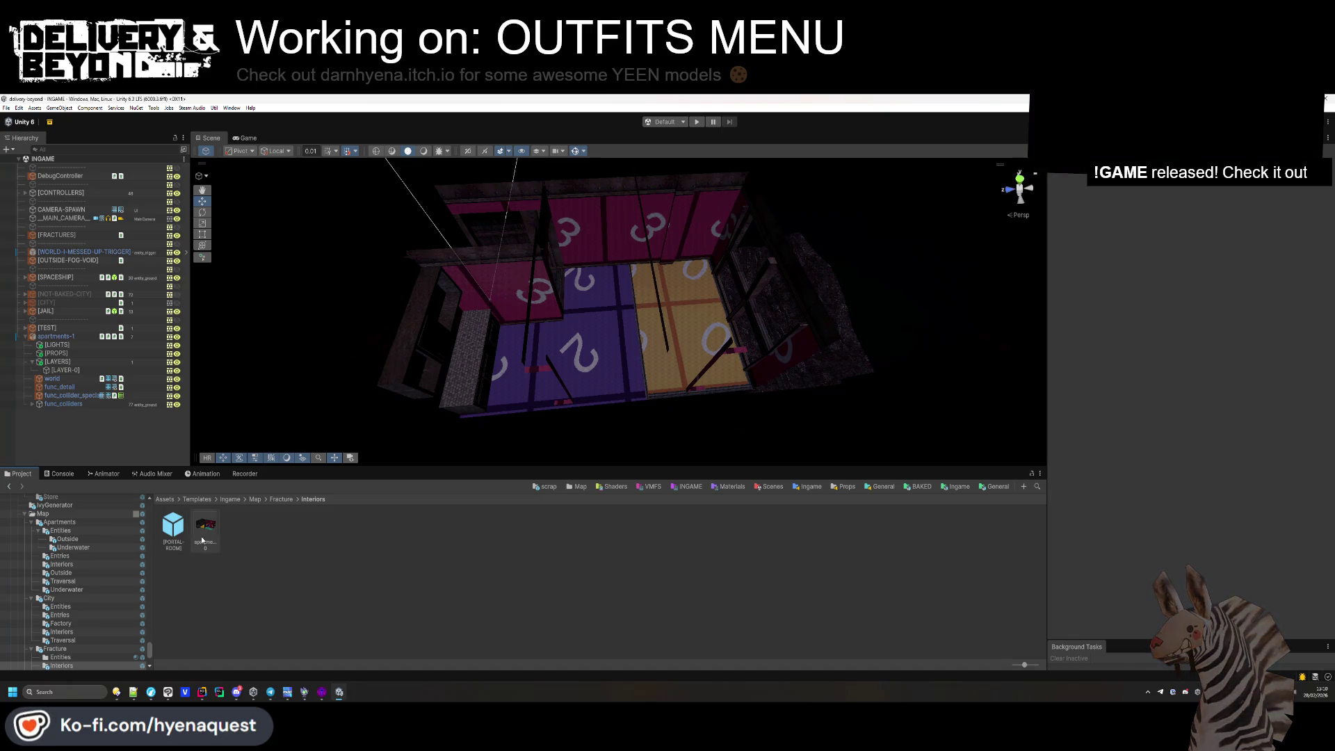
pyautogui.moveTo(145, 449); pyautogui.dragTo(111, 415)
pyautogui.press('f')
pyautogui.moveTo(529, 327)
pyautogui.mouseDown()
pyautogui.moveTo(479, 352)
pyautogui.moveTo(529, 327)
pyautogui.moveTo(702, 349)
pyautogui.moveTo(721, 550)
pyautogui.mouseUp()
pyautogui.click(782, 374)
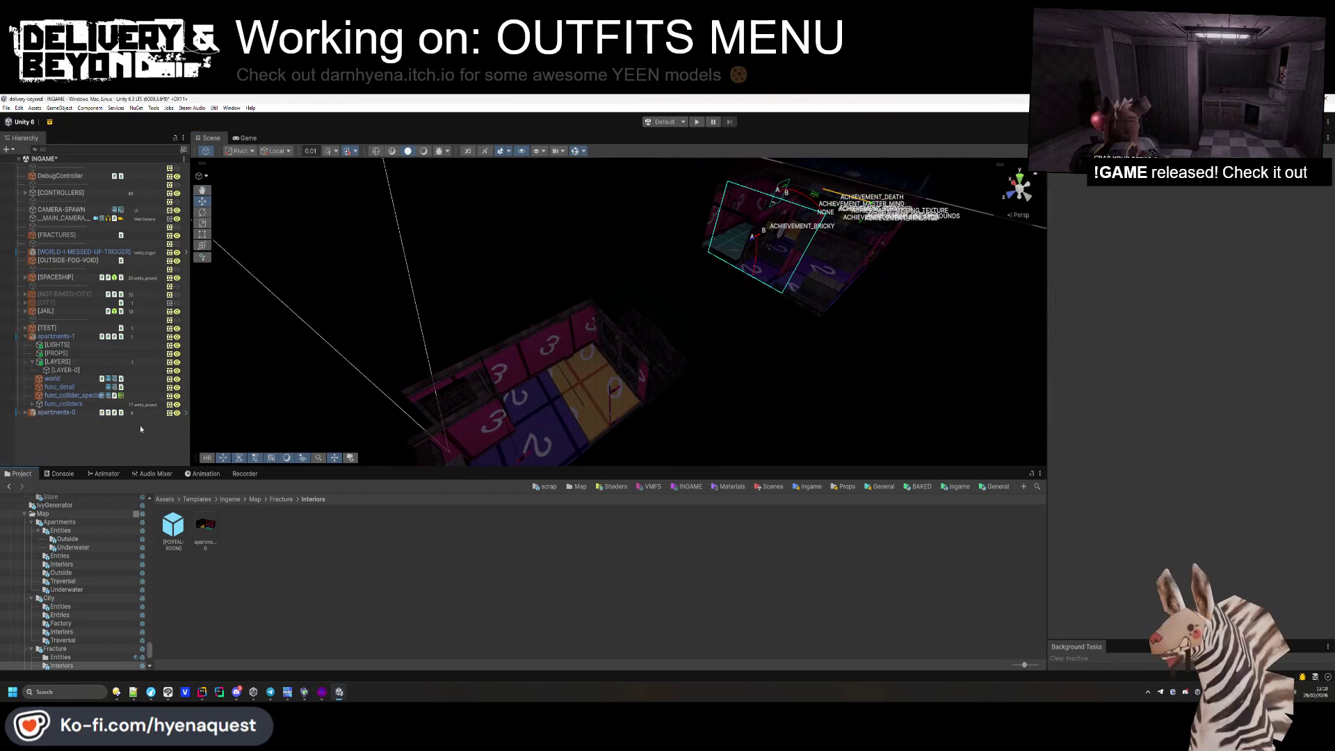
# Move CEILING_LIGHT_SMALL and [LIGHT-CEILING] from apartments-0 into apartments-1's [LIGHTS] group.
pyautogui.moveTo(626, 379); pyautogui.dragTo(556, 348)
pyautogui.click(171, 415)
pyautogui.moveTo(764, 361)
pyautogui.mouseDown()
pyautogui.moveTo(790, 364)
pyautogui.moveTo(746, 461)
pyautogui.moveTo(531, 327)
pyautogui.moveTo(596, 352)
pyautogui.moveTo(577, 351)
pyautogui.mouseUp()
pyautogui.click(27, 413)
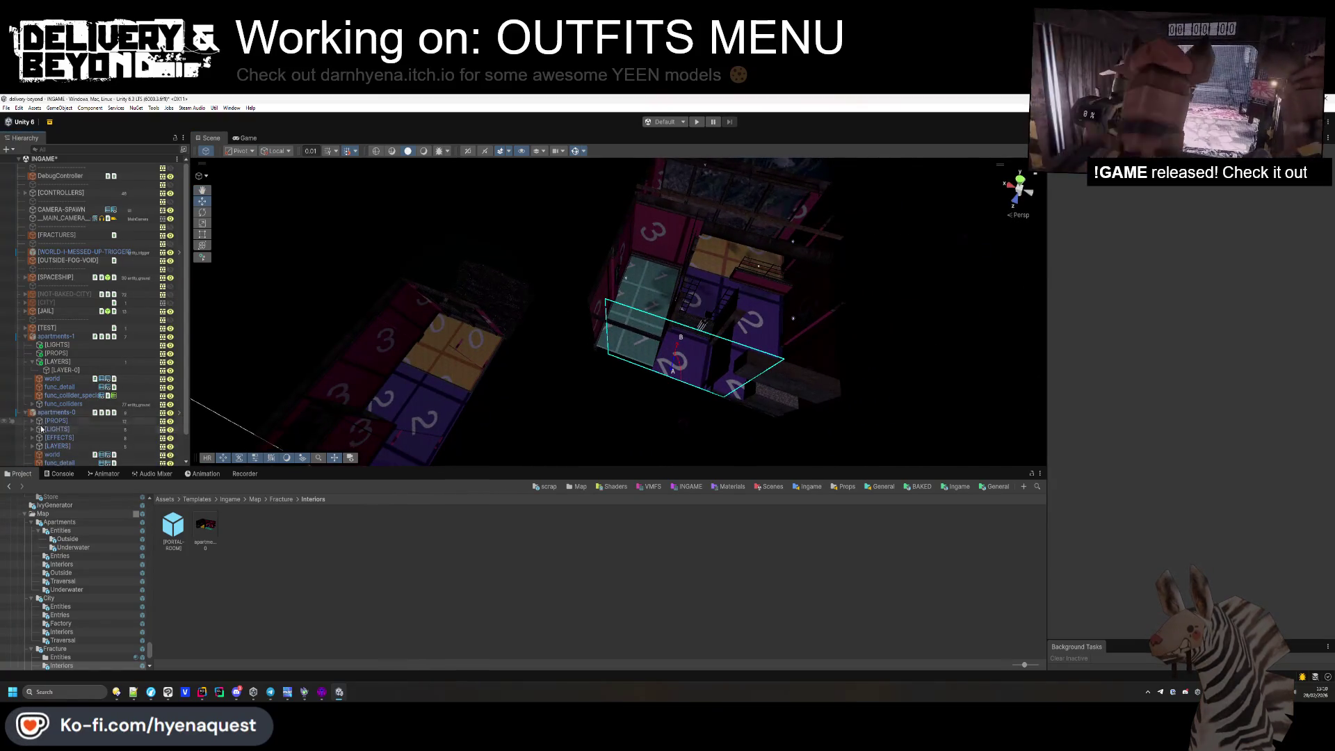
pyautogui.click(41, 429)
pyautogui.click(54, 438)
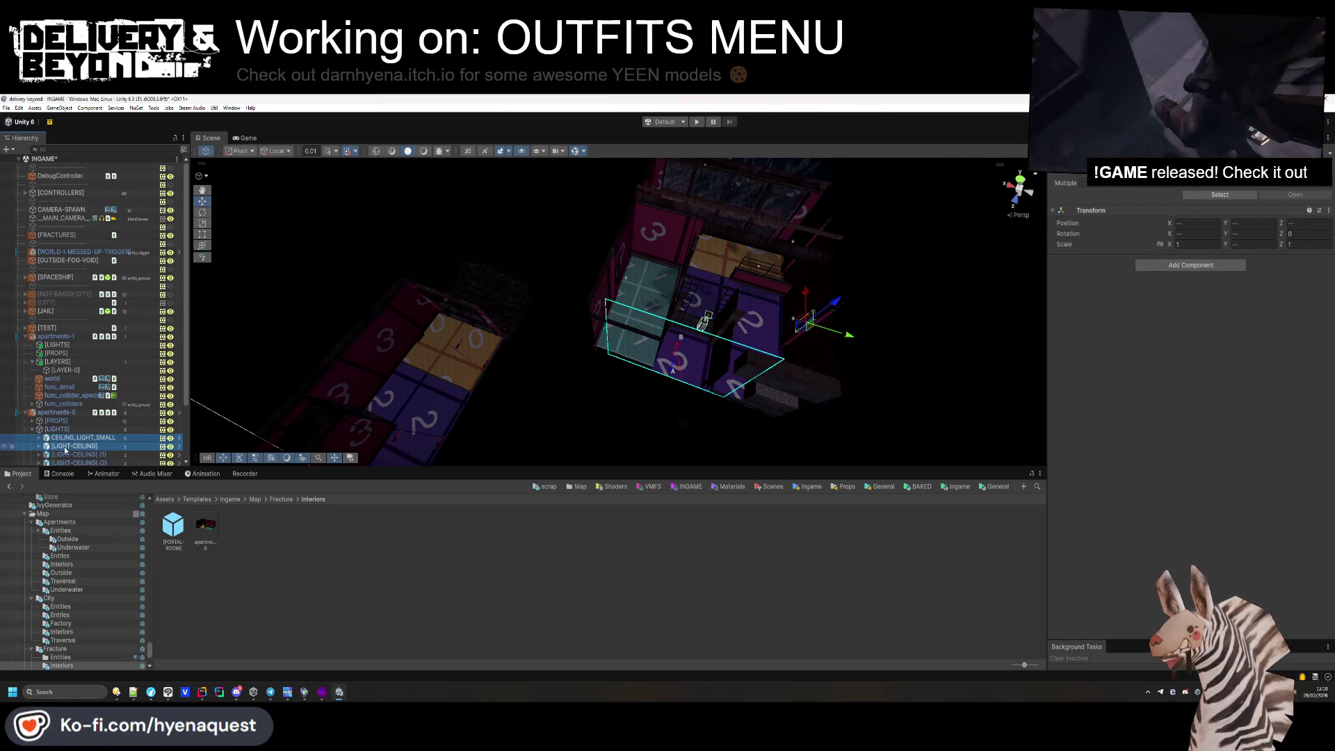
pyautogui.click(53, 363)
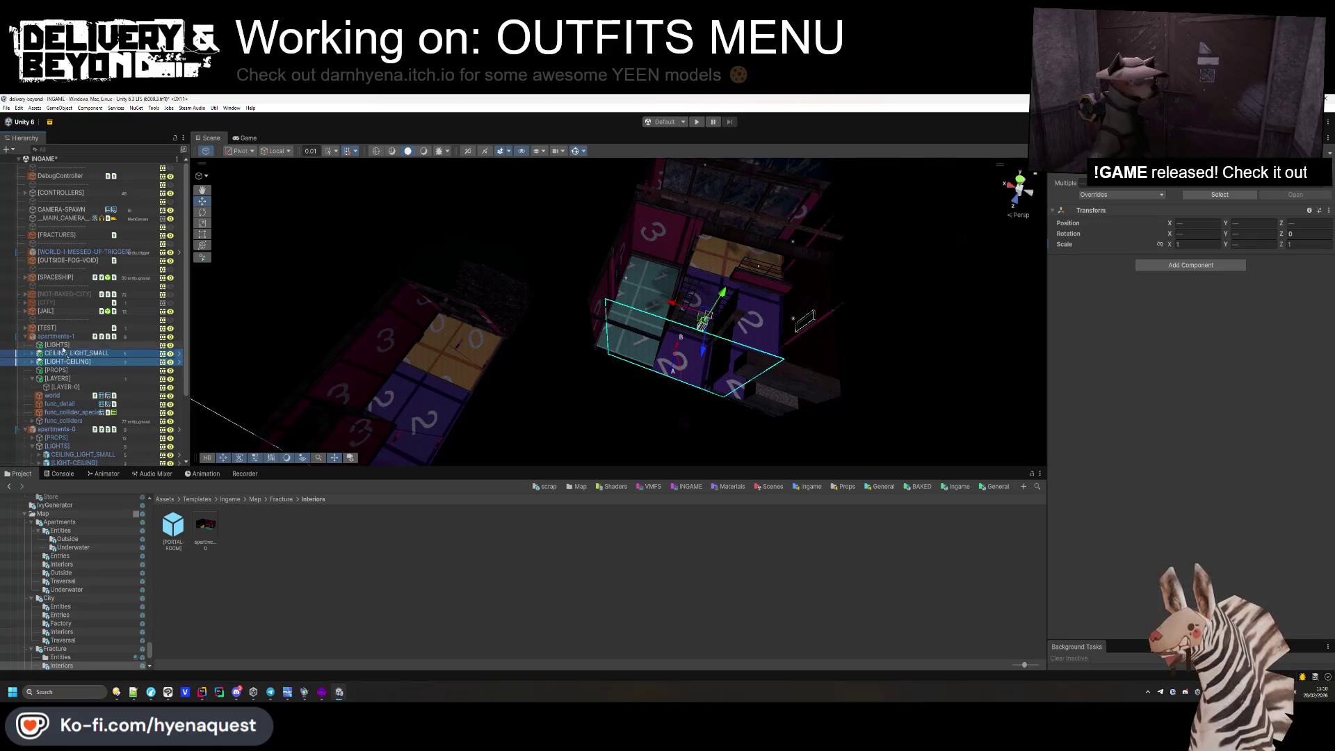
# Hide apartments-0 in the scene and select both ceiling lights under apartments-1.
pyautogui.click(54, 414)
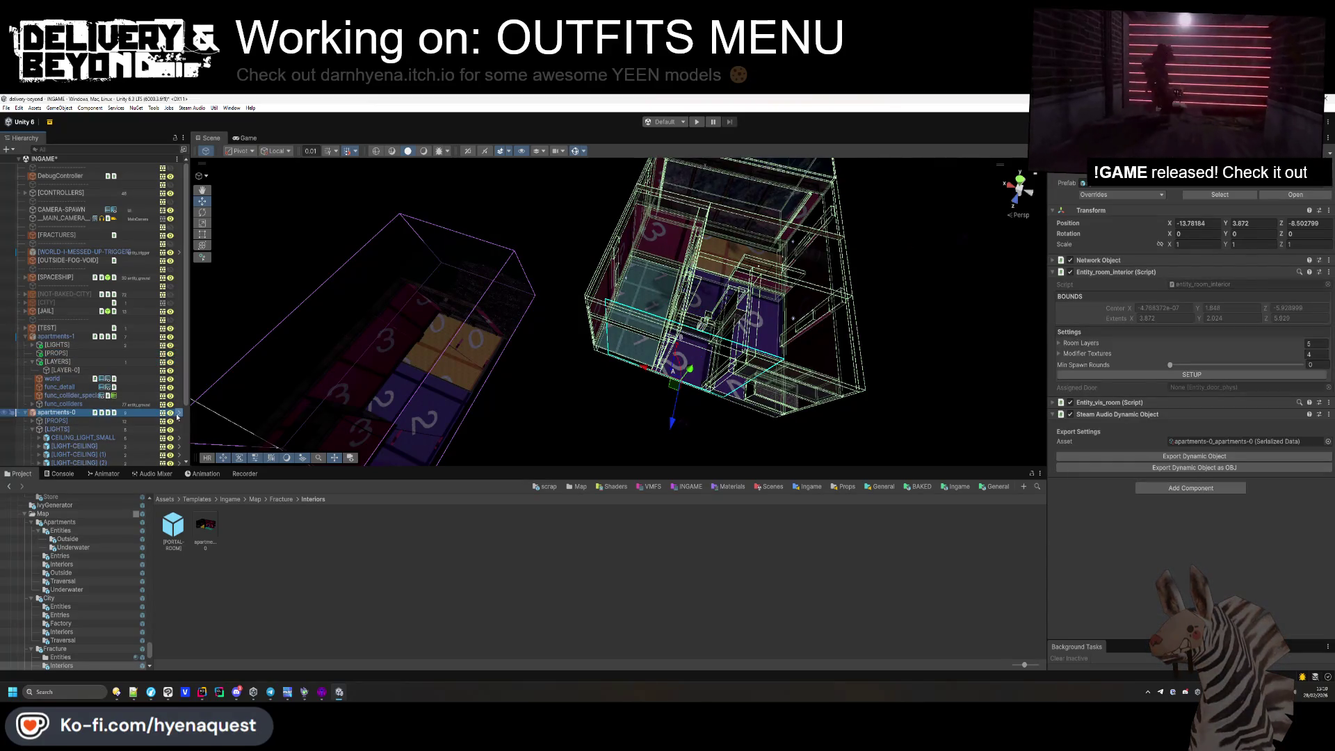
pyautogui.click(172, 413)
pyautogui.click(24, 414)
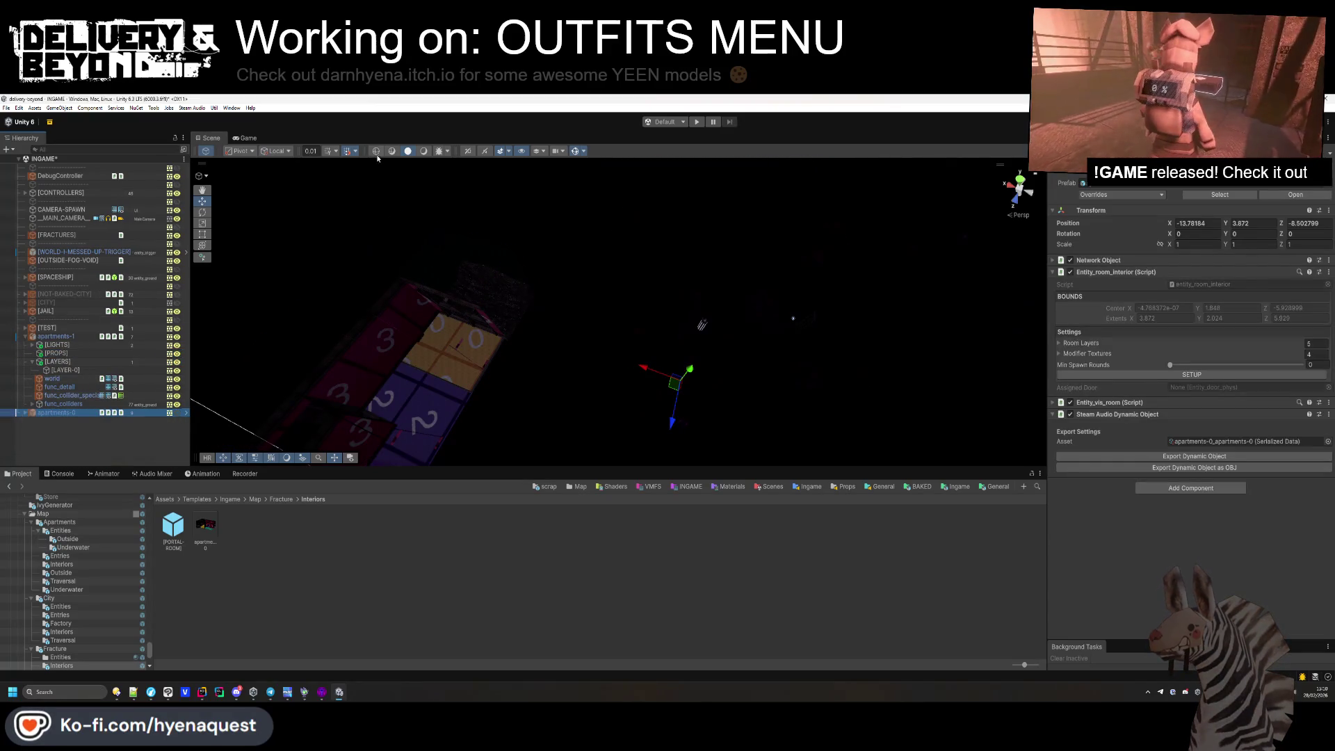
pyautogui.click(424, 152)
pyautogui.click(748, 359)
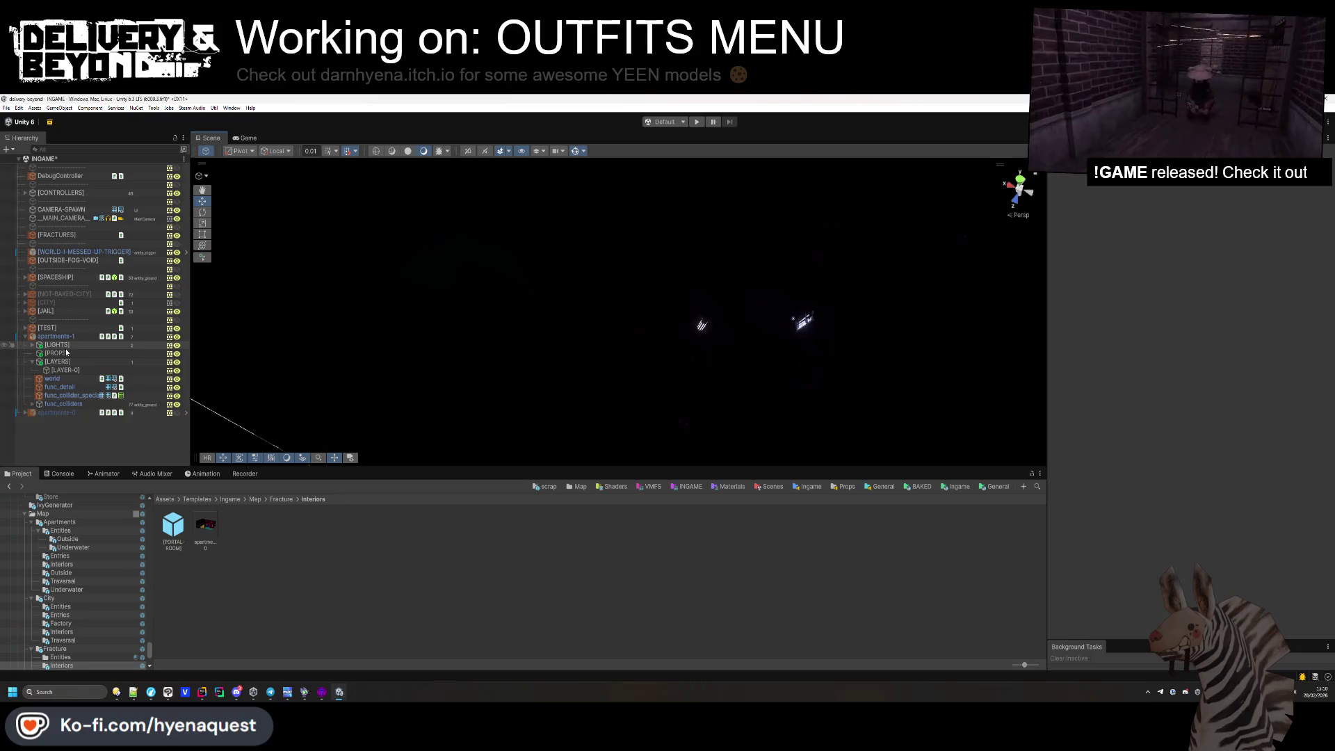
pyautogui.click(33, 345)
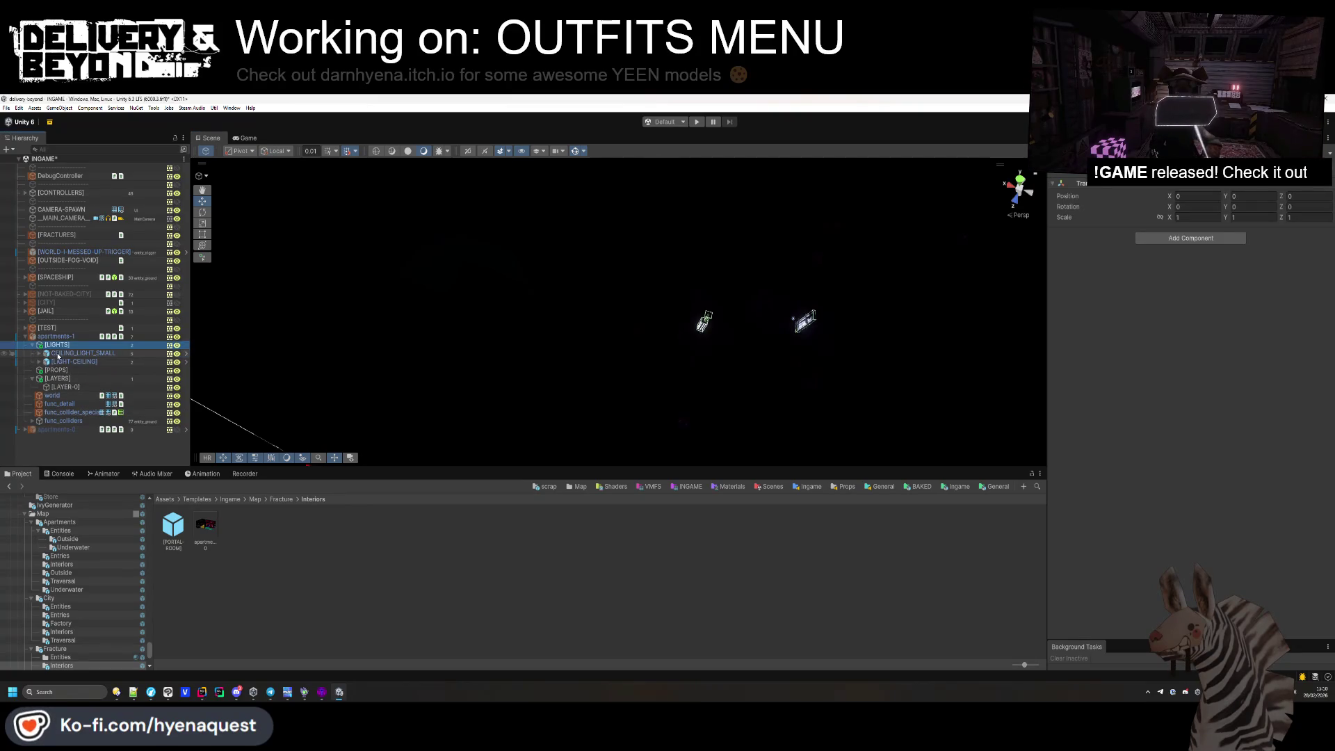
pyautogui.click(59, 354)
pyautogui.keyDown('shift'); pyautogui.click(60, 362); pyautogui.keyUp('shift')
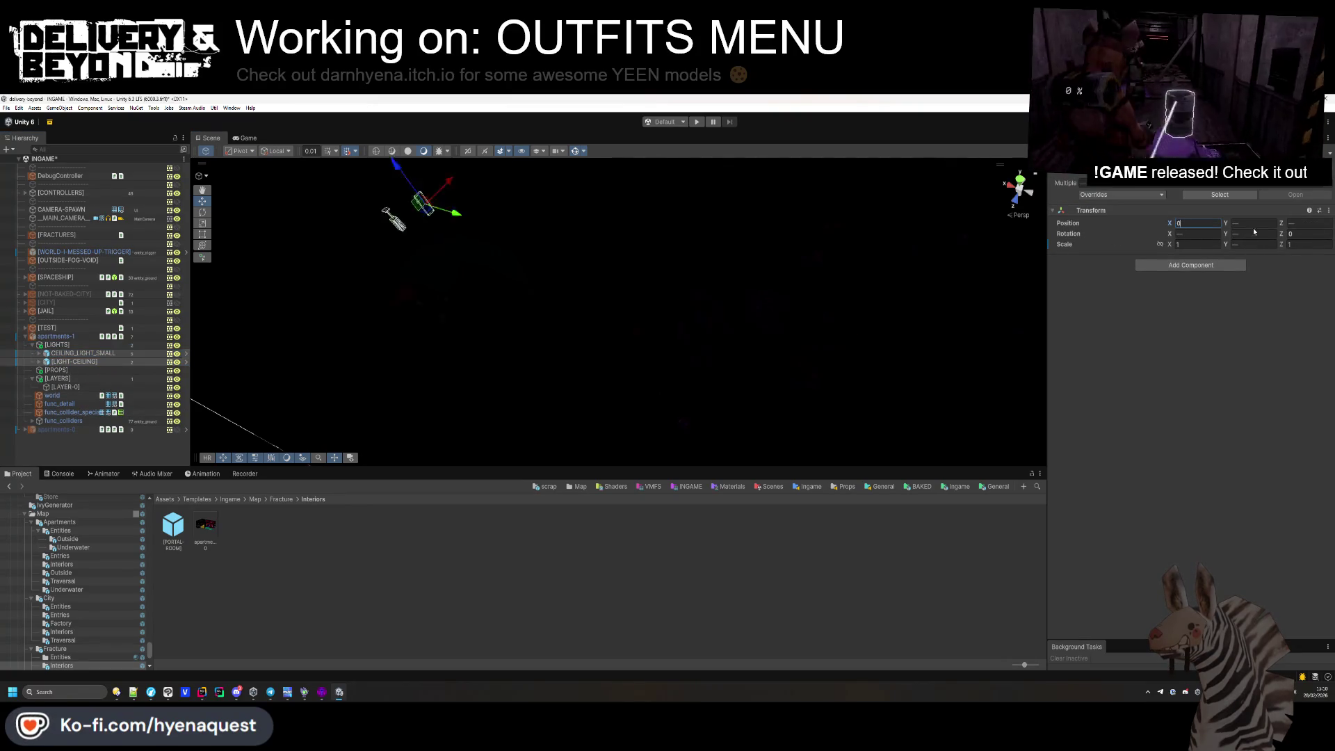
pyautogui.moveTo(471, 306)
pyautogui.mouseDown()
pyautogui.moveTo(397, 281)
pyautogui.moveTo(340, 209)
pyautogui.mouseUp()
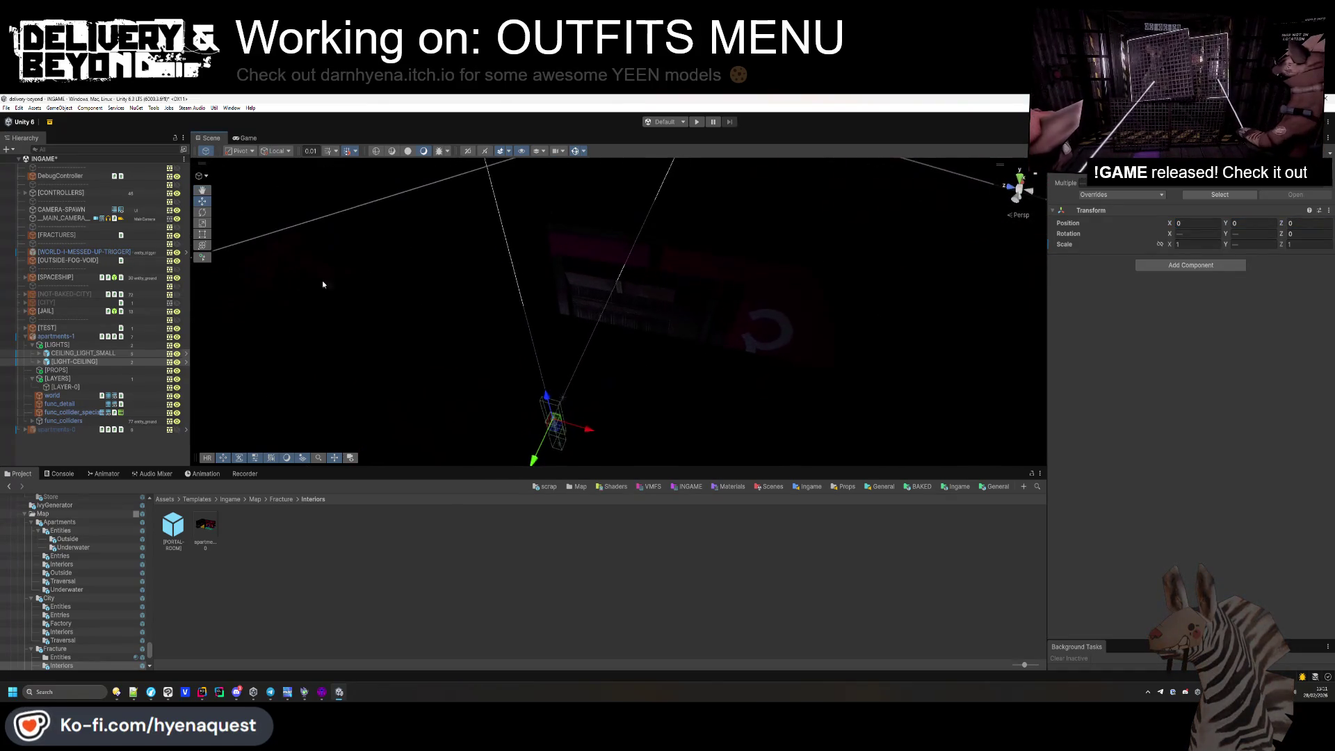
# Raise the [LIGHT-CEILING] fixture to about 2.46 high inside the room.
pyautogui.click(77, 354)
pyautogui.doubleClick(75, 362)
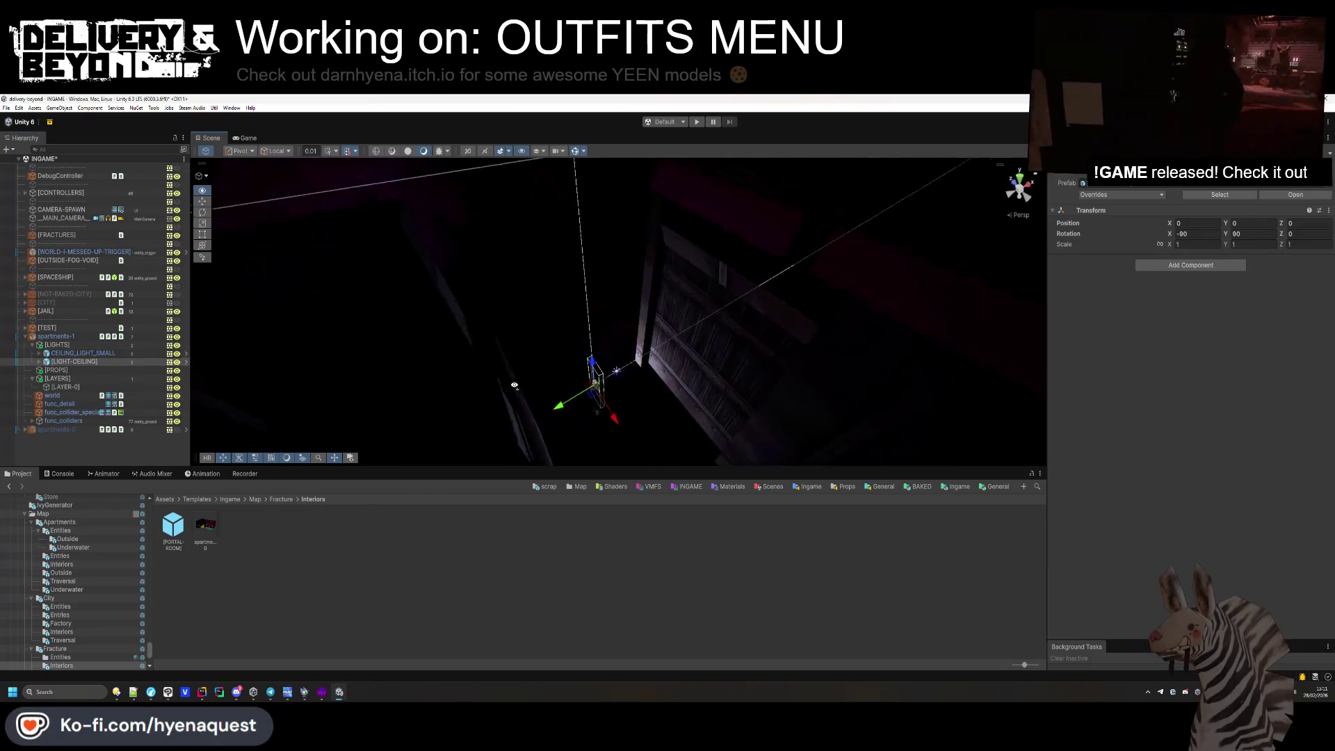
pyautogui.moveTo(590, 303); pyautogui.dragTo(587, 198)
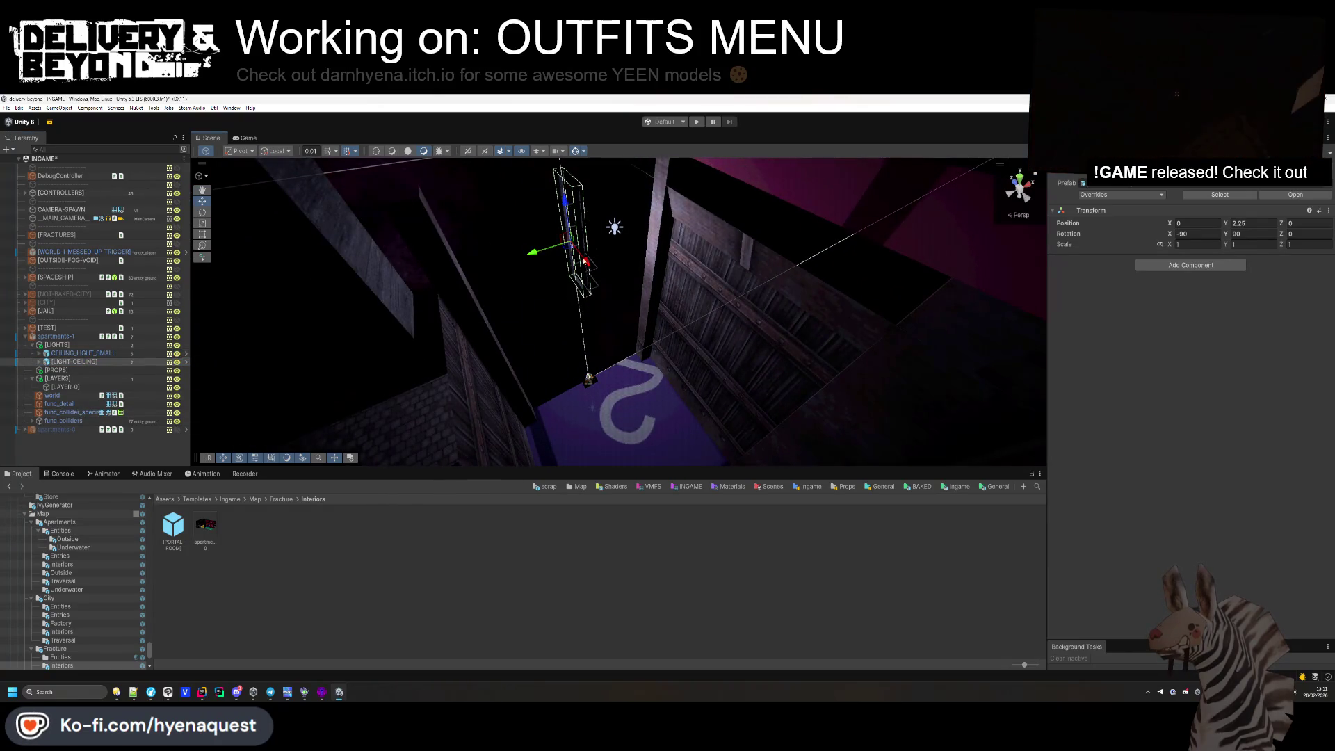
pyautogui.hotkey('ctrl', 'z')
pyautogui.hotkey('ctrl', 'z')
pyautogui.moveTo(586, 356)
pyautogui.mouseDown()
pyautogui.moveTo(571, 163)
pyautogui.moveTo(648, 182)
pyautogui.moveTo(943, 130)
pyautogui.mouseUp()
pyautogui.press('f')
pyautogui.moveTo(683, 216)
pyautogui.mouseDown()
pyautogui.moveTo(675, 197)
pyautogui.moveTo(632, 233)
pyautogui.mouseUp()
pyautogui.scroll(5, 657, 377)
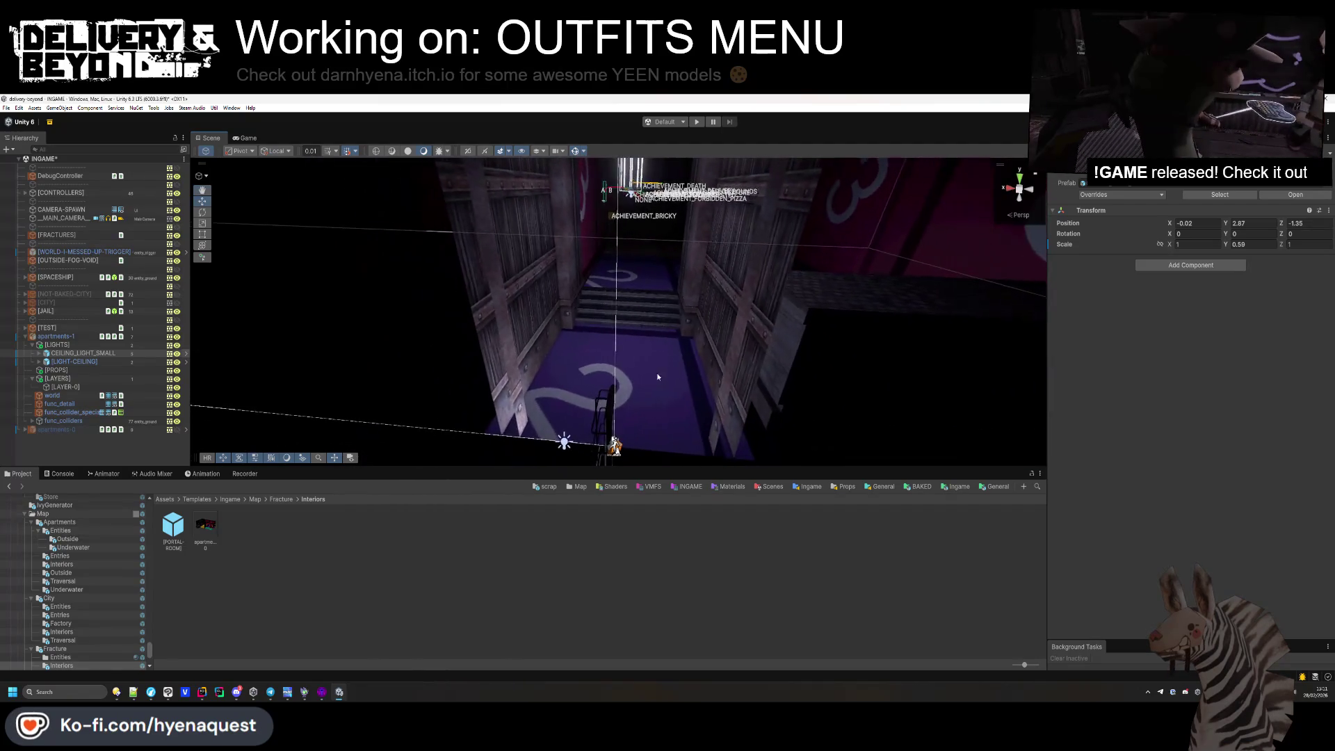
# Slide the [LIGHT-CEILING] fixture sideways and up until it sits against the pink wall.
pyautogui.click(619, 441)
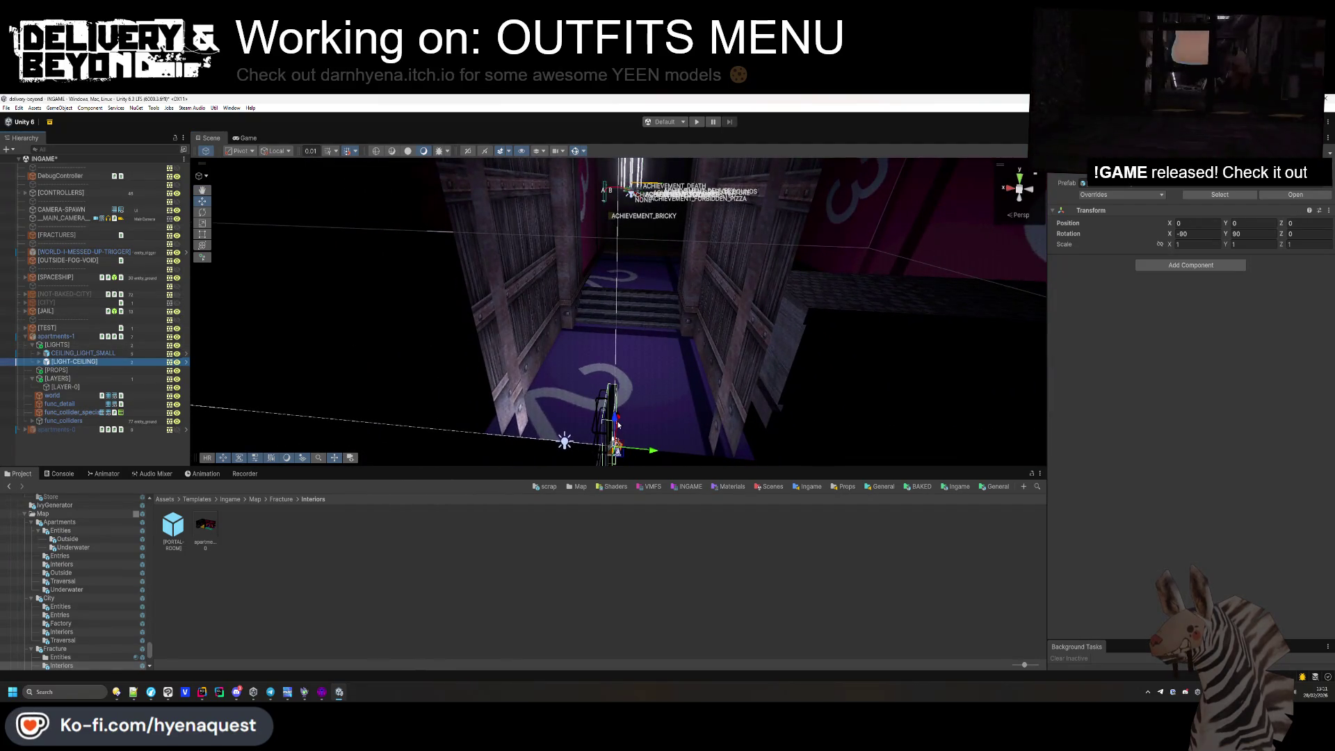
pyautogui.moveTo(618, 424); pyautogui.dragTo(635, 216)
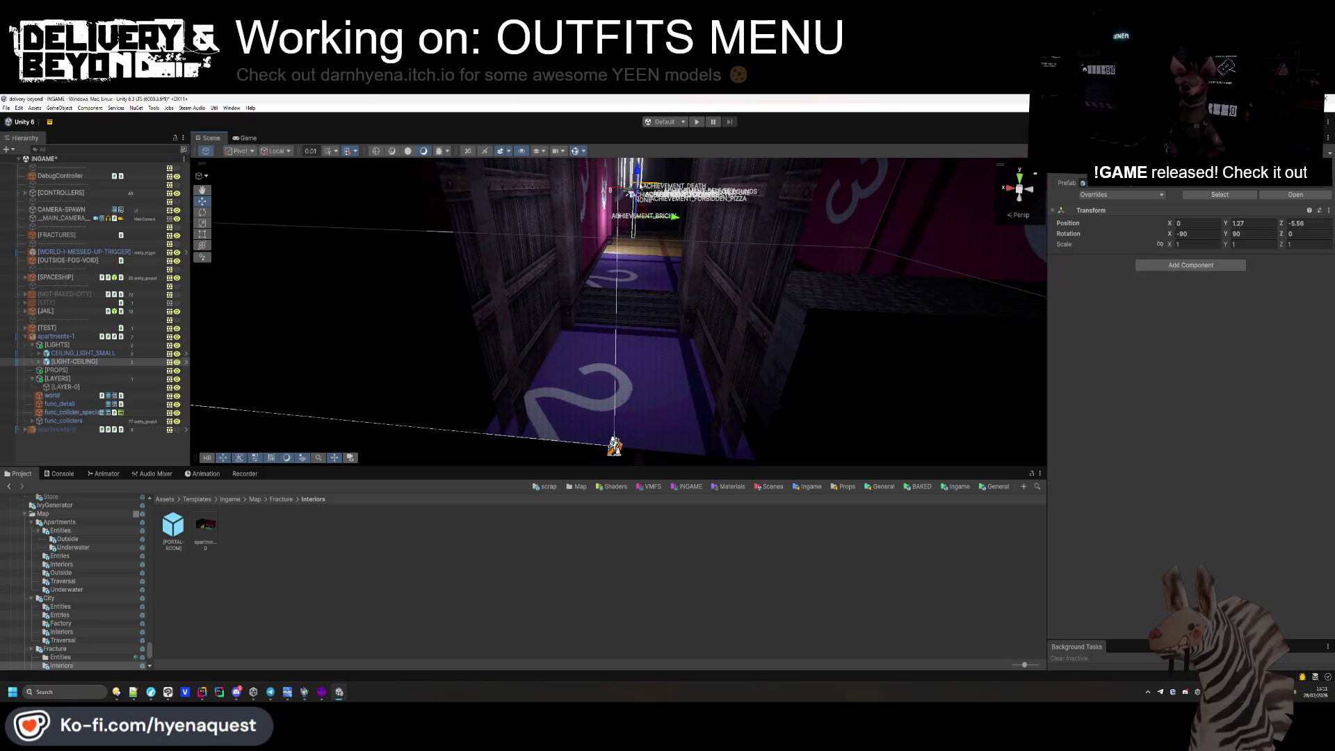
pyautogui.scroll(10, 573, 346)
pyautogui.moveTo(652, 328)
pyautogui.mouseDown()
pyautogui.moveTo(819, 316)
pyautogui.moveTo(1005, 415)
pyautogui.moveTo(835, 389)
pyautogui.mouseUp()
pyautogui.moveTo(606, 288); pyautogui.dragTo(654, 260)
pyautogui.press('f')
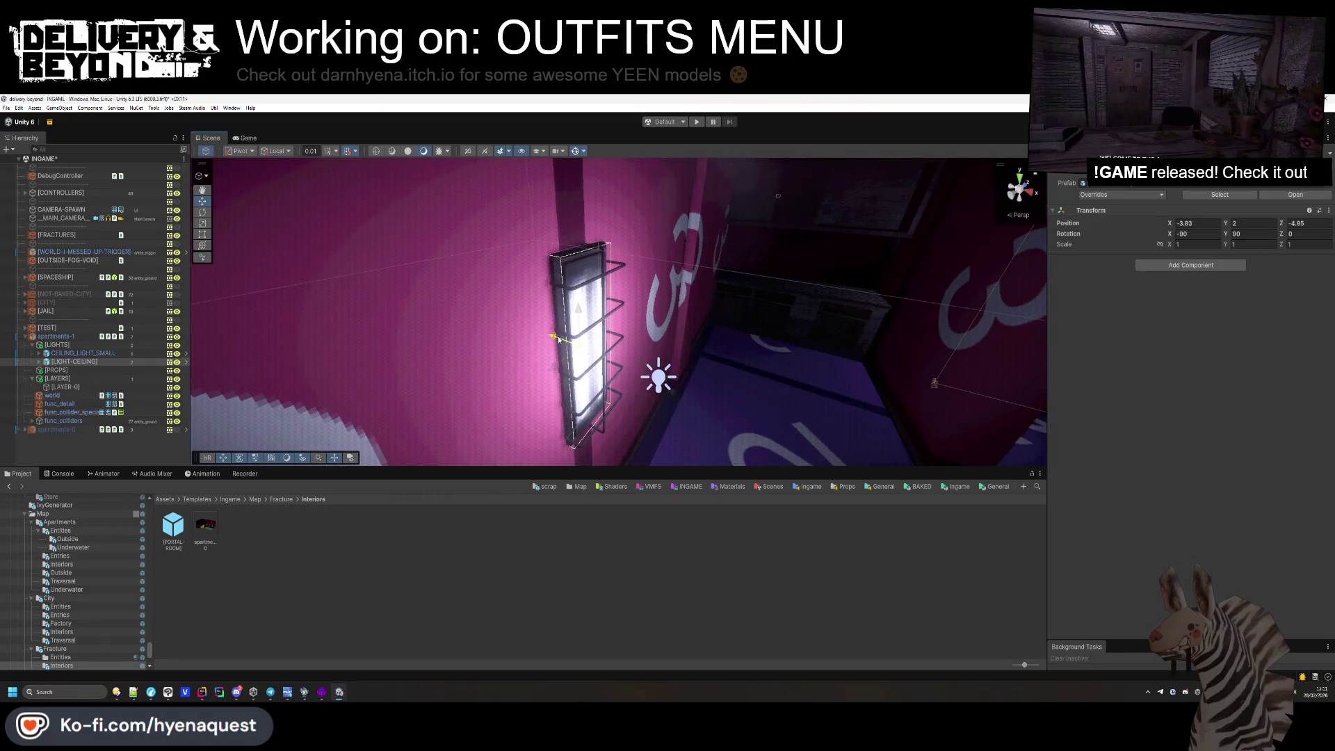
pyautogui.moveTo(566, 342)
pyautogui.mouseDown()
pyautogui.moveTo(478, 343)
pyautogui.moveTo(823, 365)
pyautogui.moveTo(328, 365)
pyautogui.moveTo(403, 334)
pyautogui.mouseUp()
# Duplicate the light, set the copy's Y rotation to -90, and place it on the opposite wall.
pyautogui.hotkey('ctrl', 'd')
pyautogui.click(1234, 234)
pyautogui.write('-')
pyautogui.moveTo(493, 298)
pyautogui.mouseDown()
pyautogui.moveTo(432, 260)
pyautogui.moveTo(539, 221)
pyautogui.moveTo(724, 358)
pyautogui.moveTo(751, 418)
pyautogui.mouseUp()
pyautogui.click(74, 370)
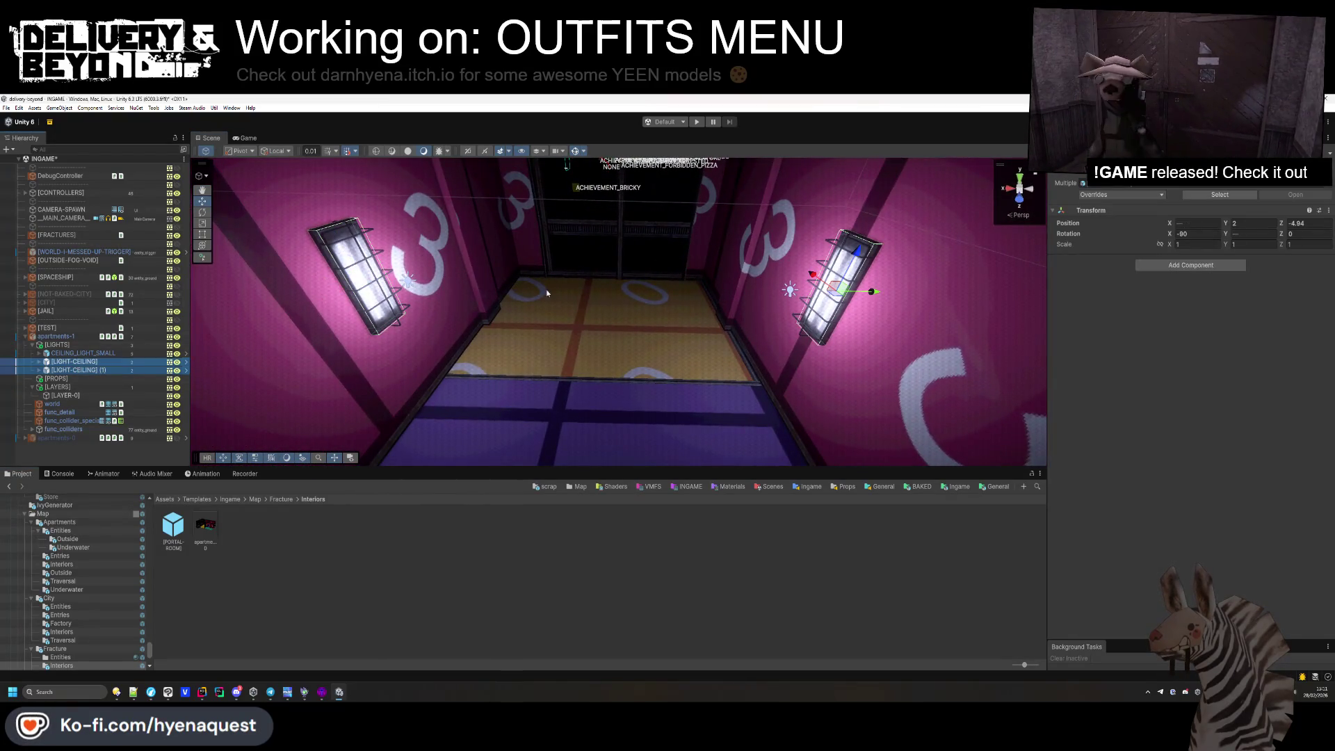
pyautogui.moveTo(844, 289)
pyautogui.mouseDown()
pyautogui.moveTo(748, 212)
pyautogui.moveTo(763, 364)
pyautogui.moveTo(834, 341)
pyautogui.moveTo(945, 343)
pyautogui.moveTo(909, 319)
pyautogui.moveTo(765, 327)
pyautogui.mouseUp()
# Nudge one ceiling light slightly along X on its wall.
pyautogui.click(87, 363)
pyautogui.doubleClick(87, 362)
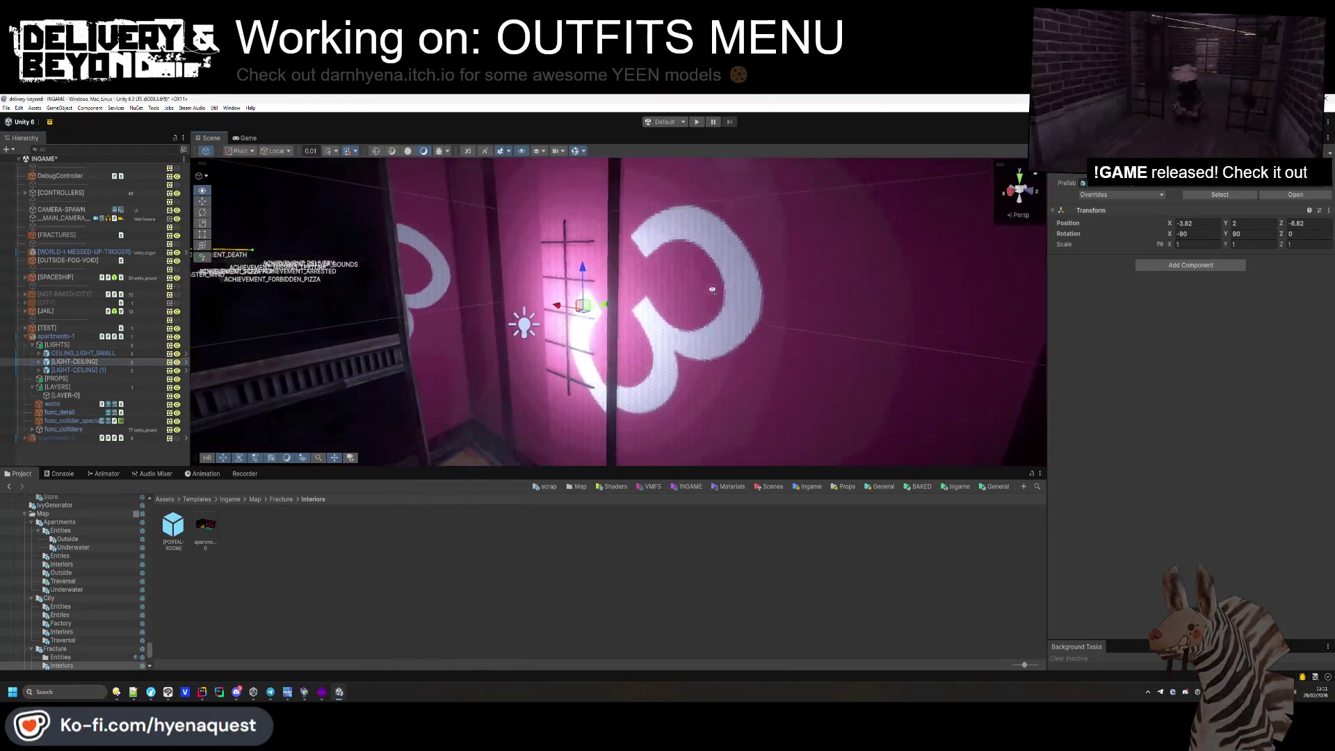
pyautogui.moveTo(688, 313)
pyautogui.mouseDown()
pyautogui.moveTo(699, 299)
pyautogui.moveTo(799, 351)
pyautogui.moveTo(501, 275)
pyautogui.moveTo(520, 296)
pyautogui.moveTo(382, 286)
pyautogui.mouseUp()
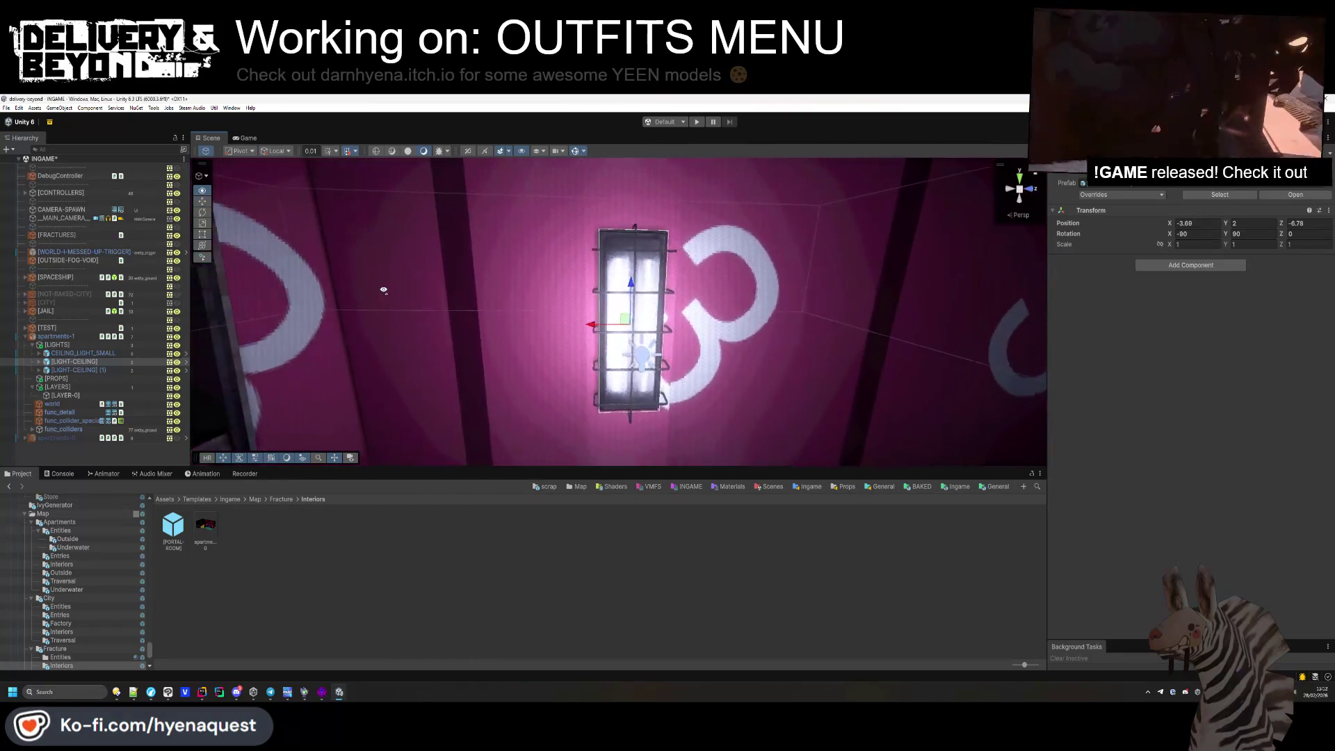
pyautogui.moveTo(616, 340); pyautogui.dragTo(513, 318)
pyautogui.moveTo(637, 273)
pyautogui.mouseDown()
pyautogui.moveTo(643, 291)
pyautogui.moveTo(591, 289)
pyautogui.moveTo(626, 299)
pyautogui.moveTo(658, 352)
pyautogui.moveTo(356, 350)
pyautogui.moveTo(874, 358)
pyautogui.moveTo(696, 348)
pyautogui.mouseUp()
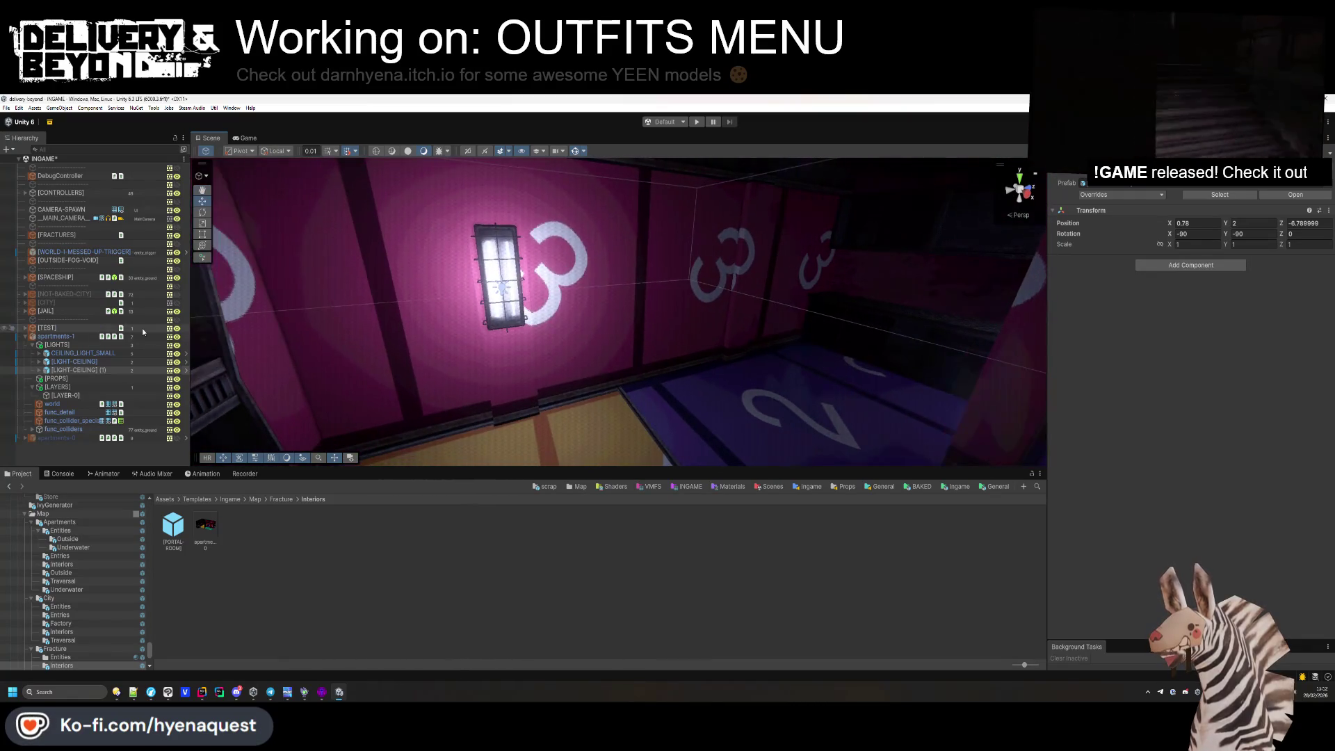
# Duplicate the original [LIGHT-CEILING] and place the new copy further along the wall.
pyautogui.click(100, 366)
pyautogui.hotkey('ctrl', 'd')
pyautogui.moveTo(457, 282)
pyautogui.mouseDown()
pyautogui.moveTo(696, 279)
pyautogui.moveTo(673, 254)
pyautogui.moveTo(567, 392)
pyautogui.mouseUp()
pyautogui.press('f')
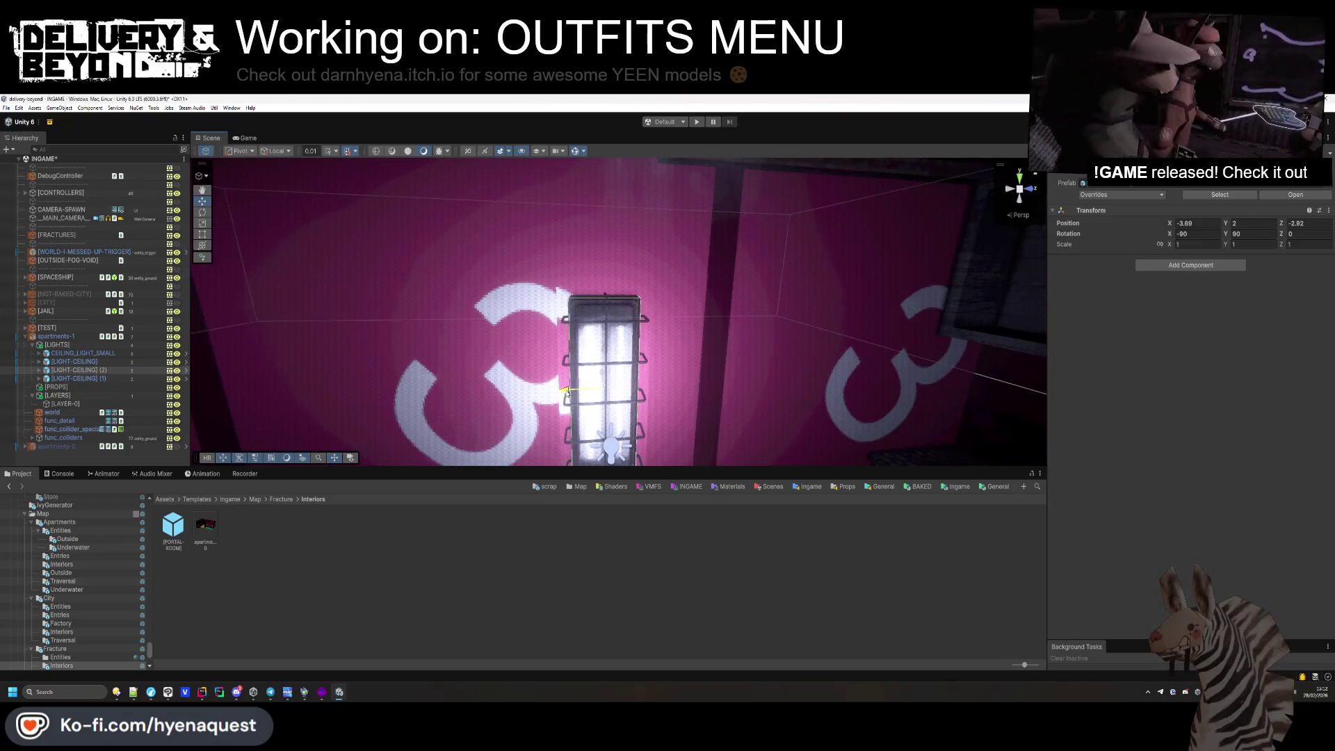
pyautogui.scroll(-5, 568, 422)
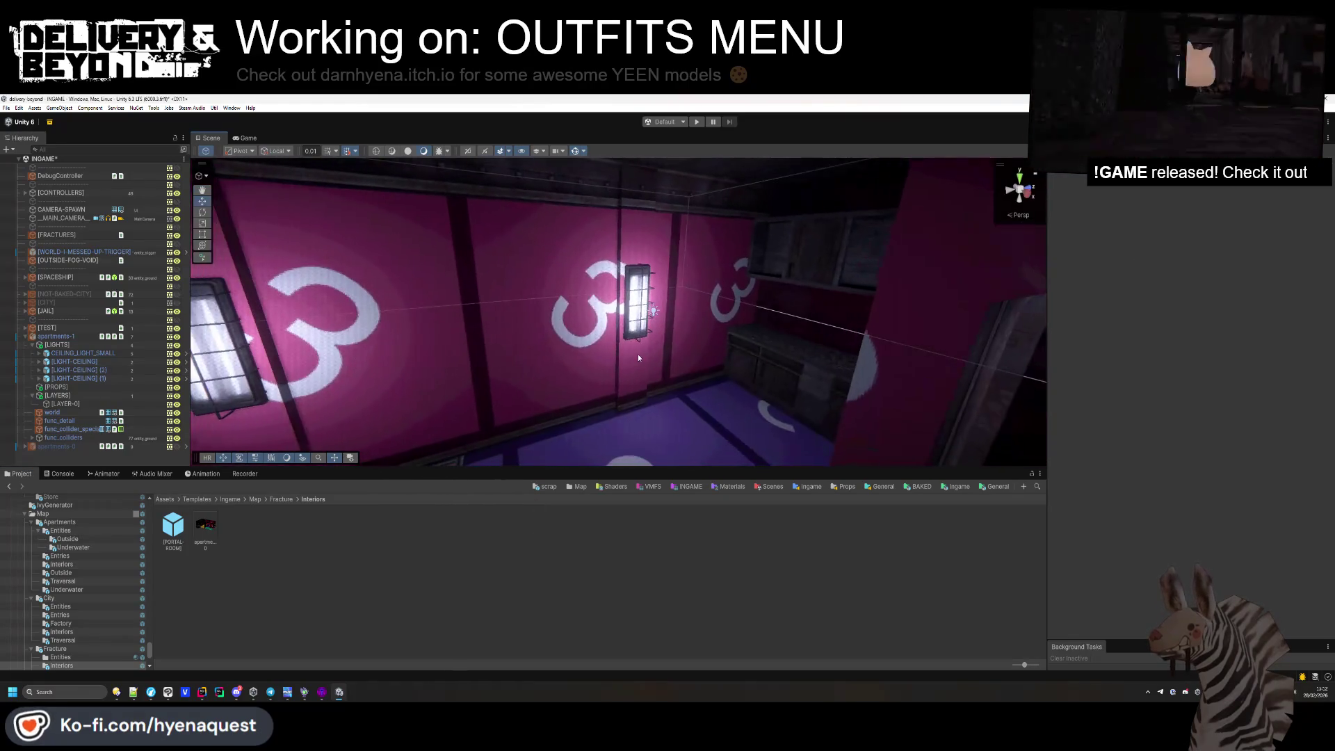
pyautogui.click(32, 345)
pyautogui.moveTo(360, 346); pyautogui.dragTo(48, 411)
pyautogui.scroll(-3, 42, 414)
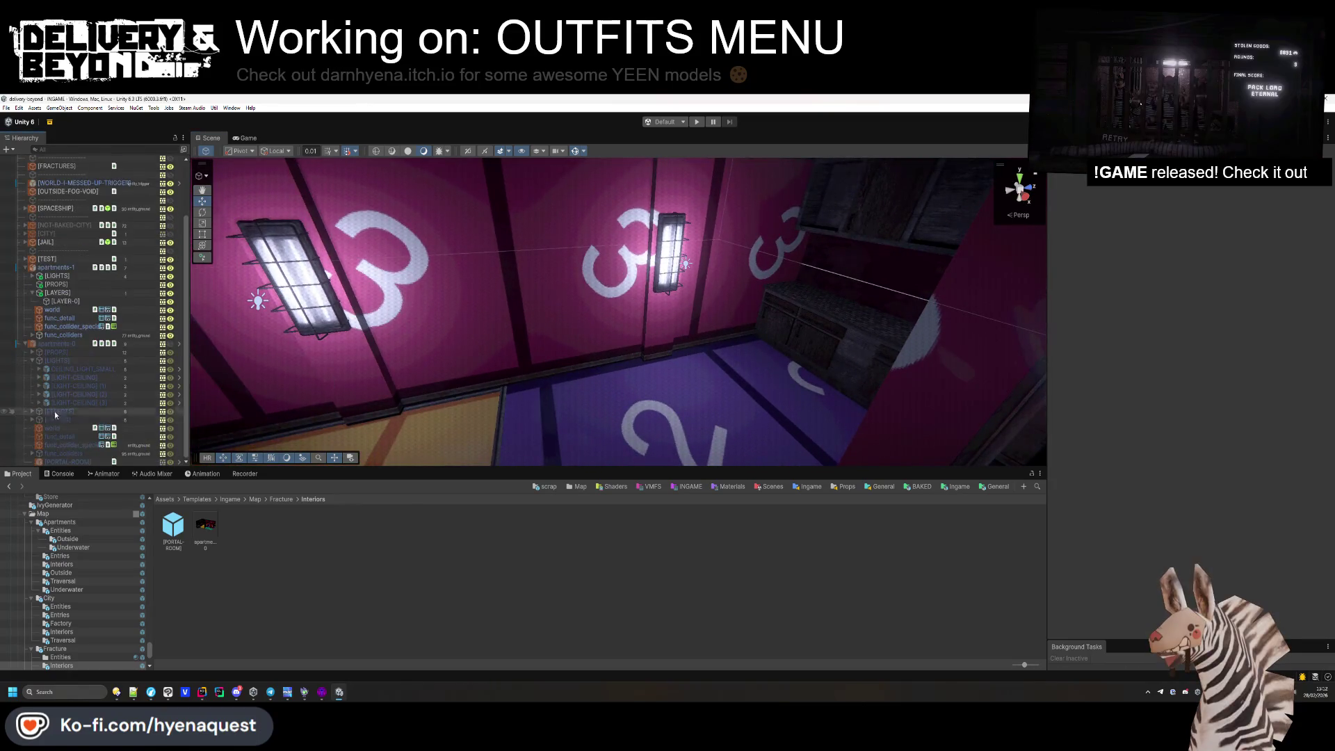
# Move [PORTAL-ROOM] above apartments-0, zero its position, then set X to 0.7.
pyautogui.moveTo(60, 276); pyautogui.dragTo(61, 346)
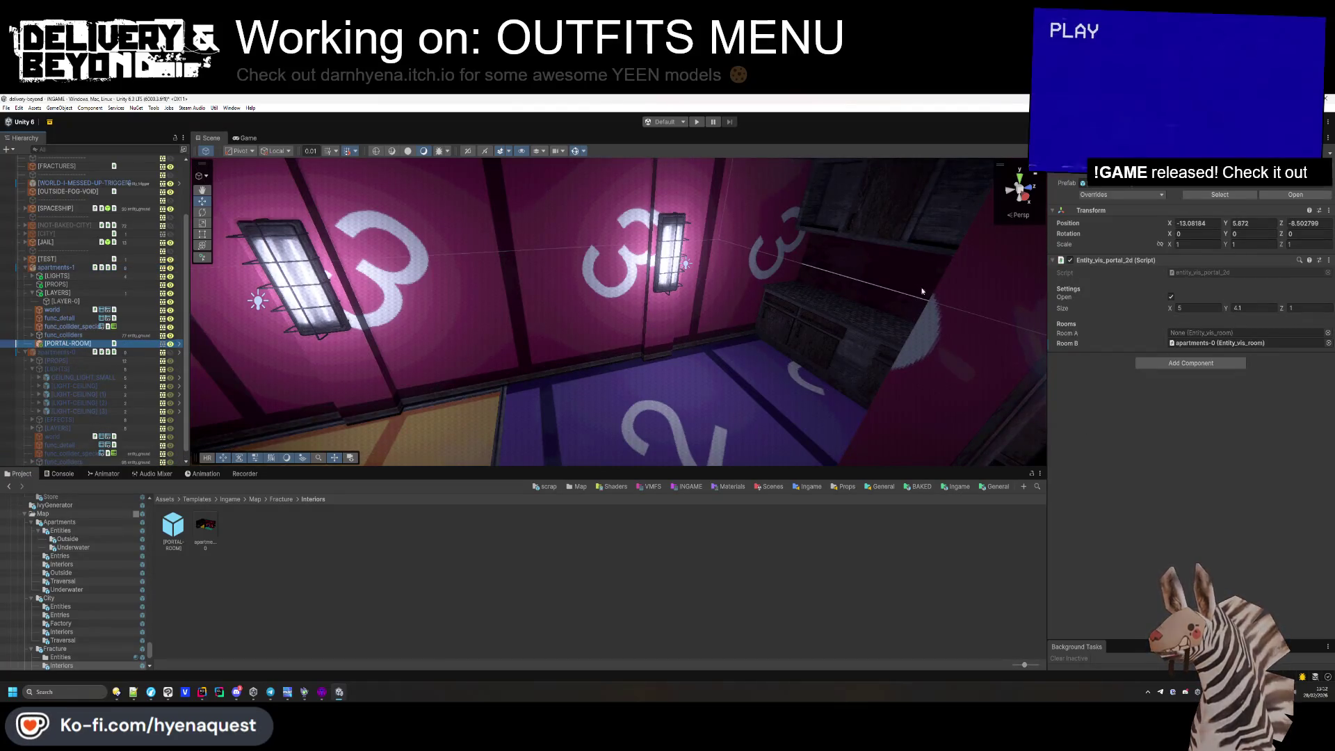
pyautogui.write('0')
pyautogui.press('Tab')
pyautogui.write('0')
pyautogui.press('Tab')
pyautogui.write('0')
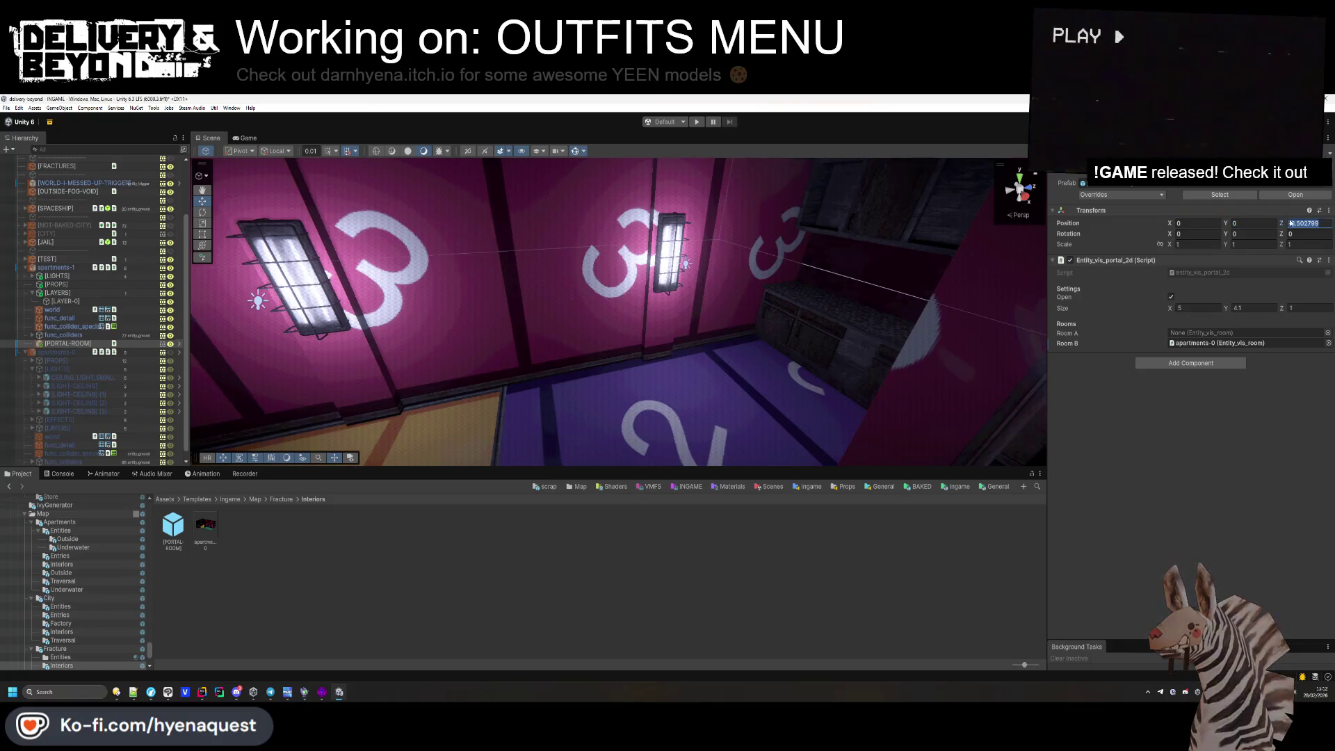
pyautogui.write('0')
pyautogui.scroll(-1, 72, 433)
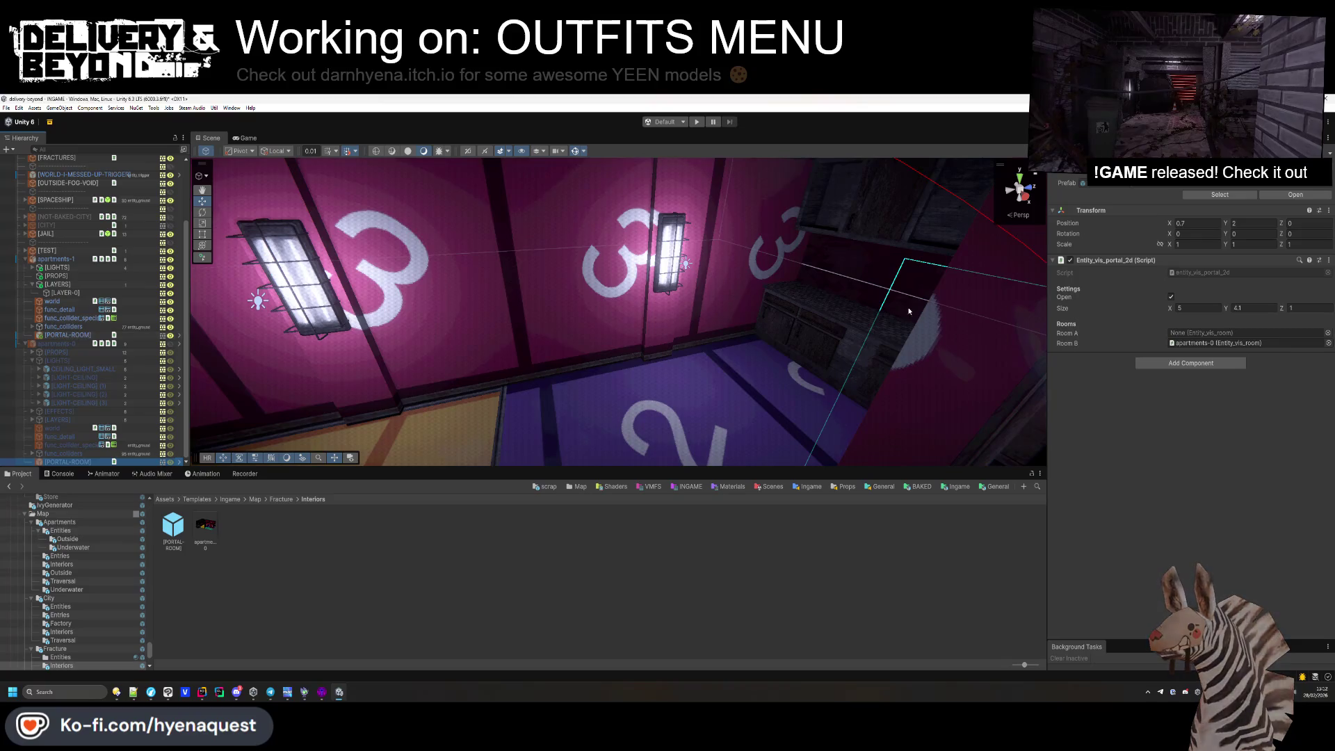
pyautogui.click(1211, 223)
pyautogui.write('0.7')
pyautogui.click(1248, 223)
pyautogui.moveTo(612, 327)
pyautogui.mouseDown()
pyautogui.moveTo(646, 346)
pyautogui.moveTo(417, 374)
pyautogui.mouseUp()
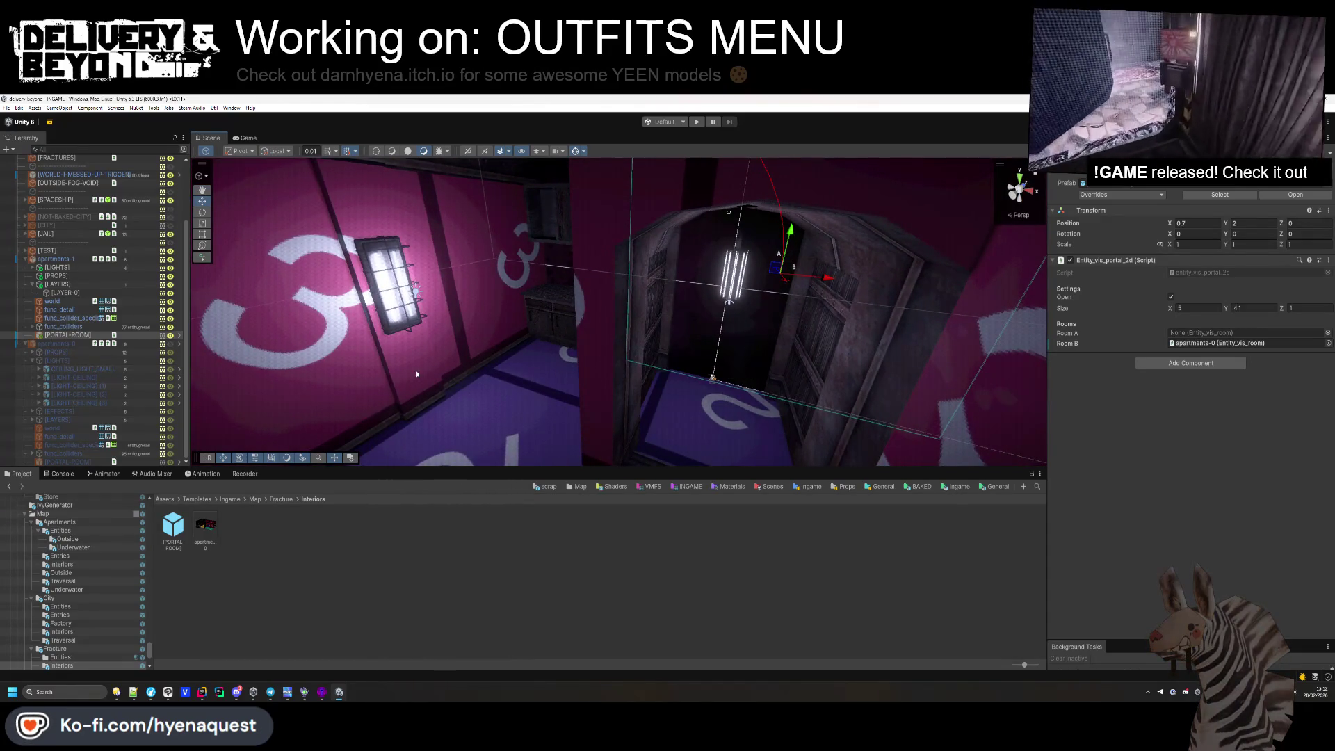
pyautogui.click(32, 412)
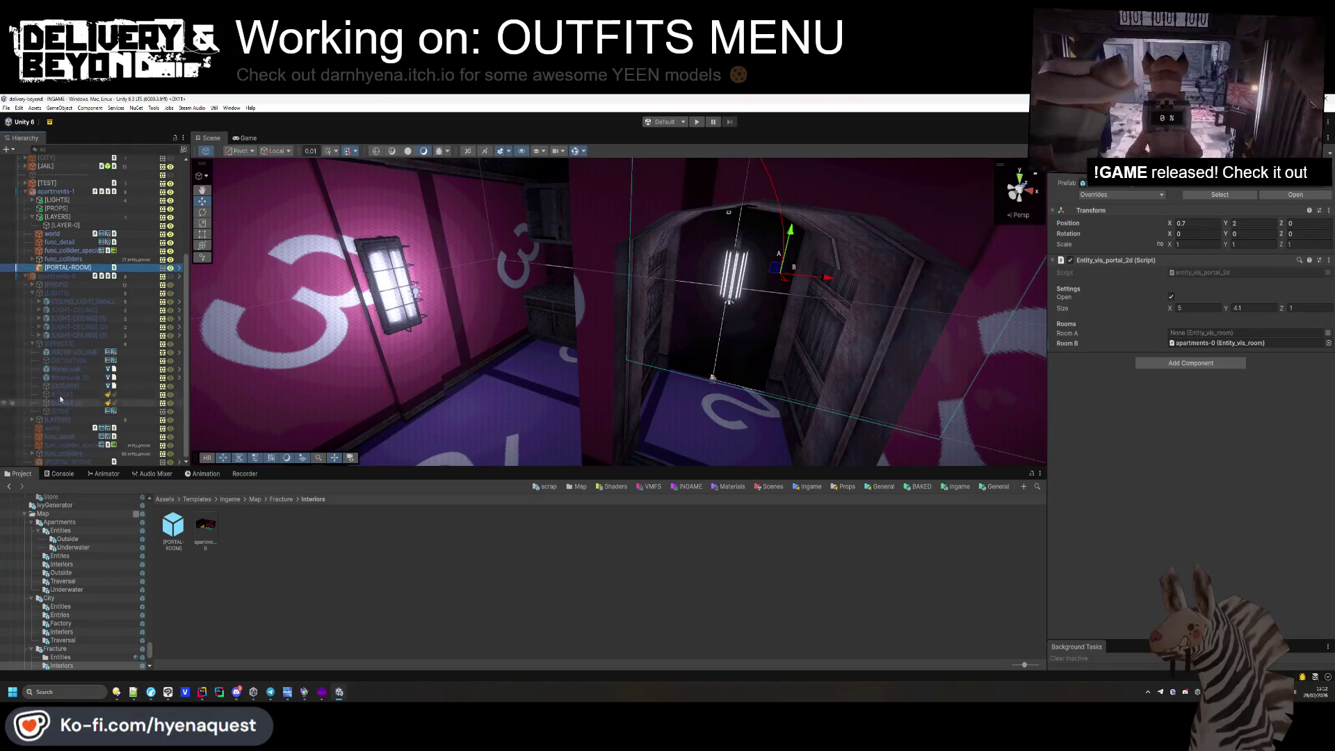
pyautogui.click(69, 343)
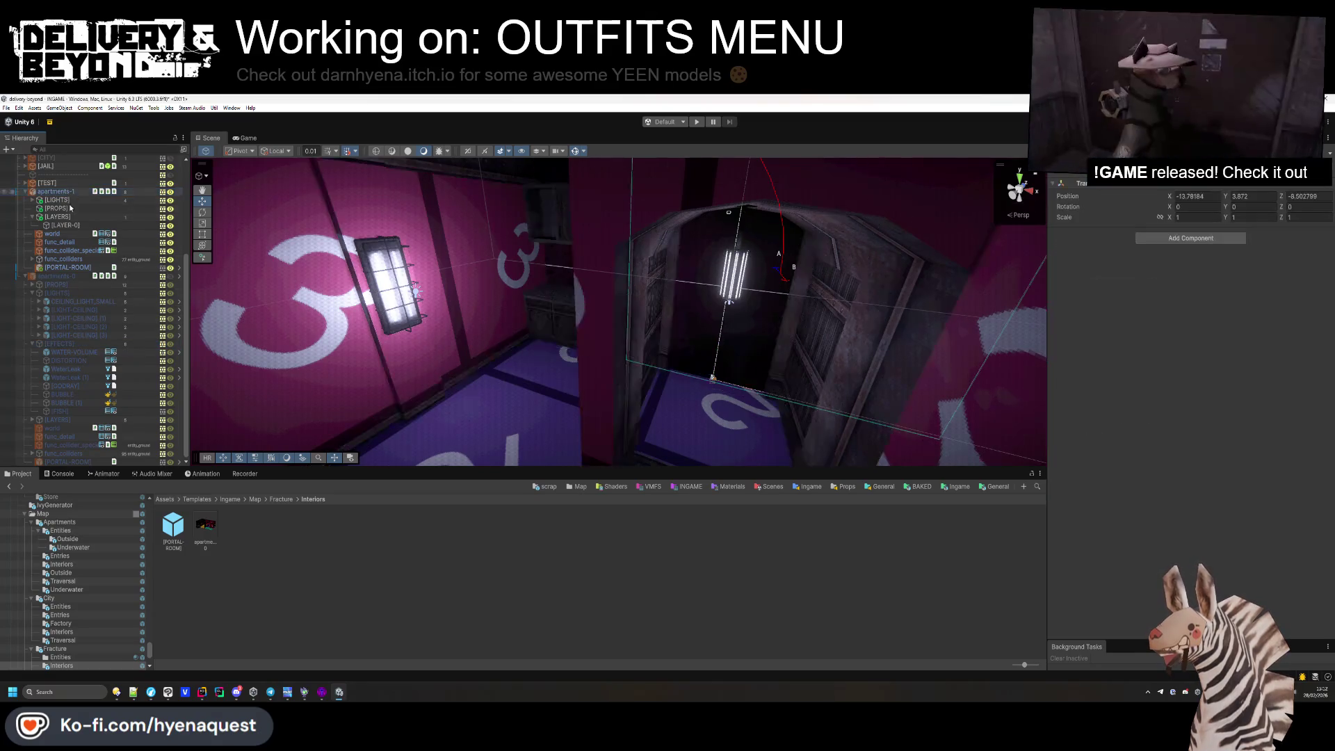
# Copy [EFFECTS] into apartments-1 and move the CORAL-1 through bars_metal_1 props into its [PROPS].
pyautogui.hotkey('ctrl', 'd')
pyautogui.moveTo(67, 199); pyautogui.dragTo(66, 200)
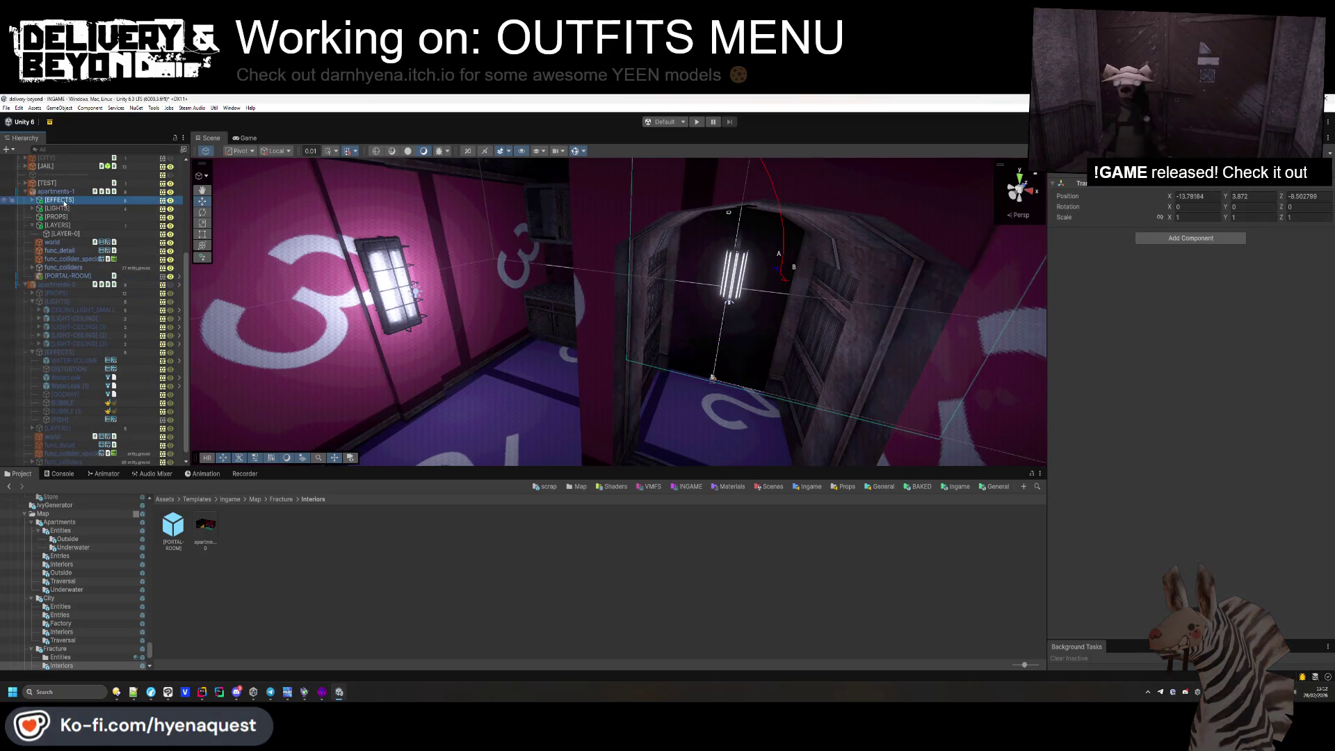
pyautogui.click(32, 293)
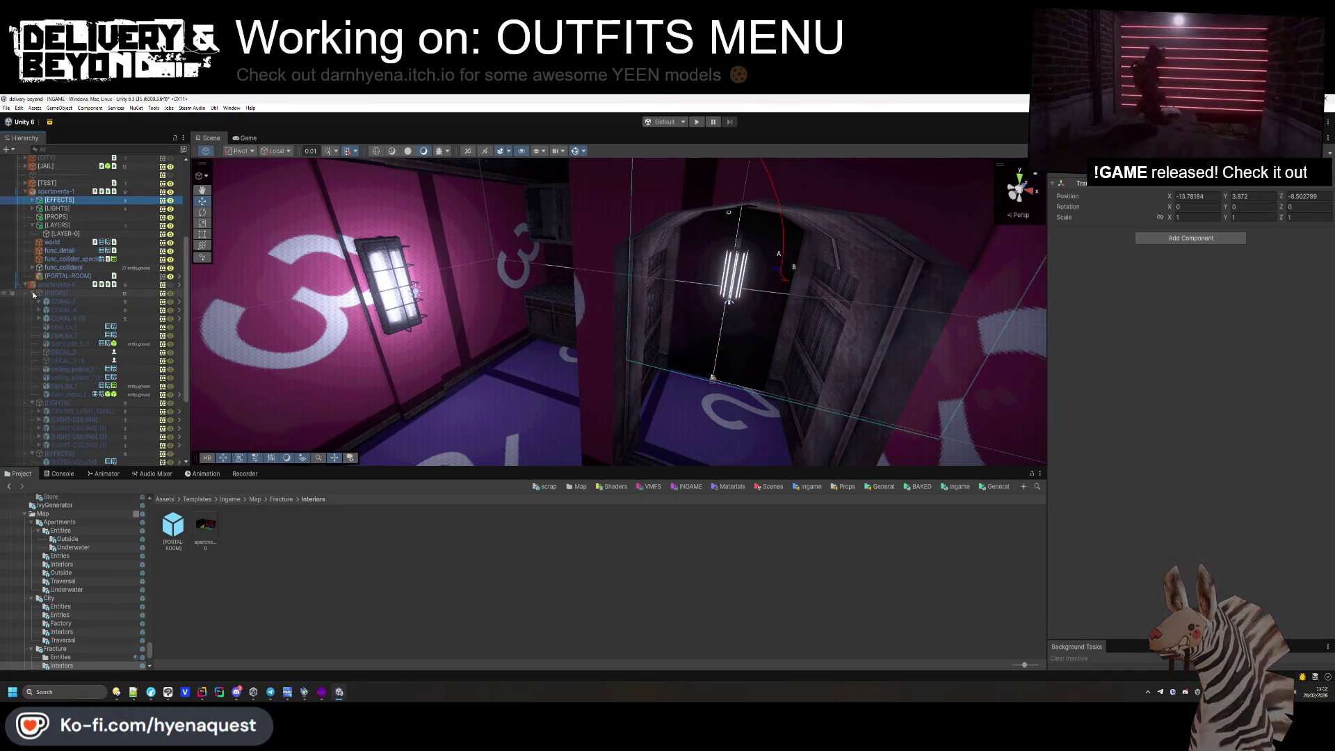
pyautogui.click(65, 301)
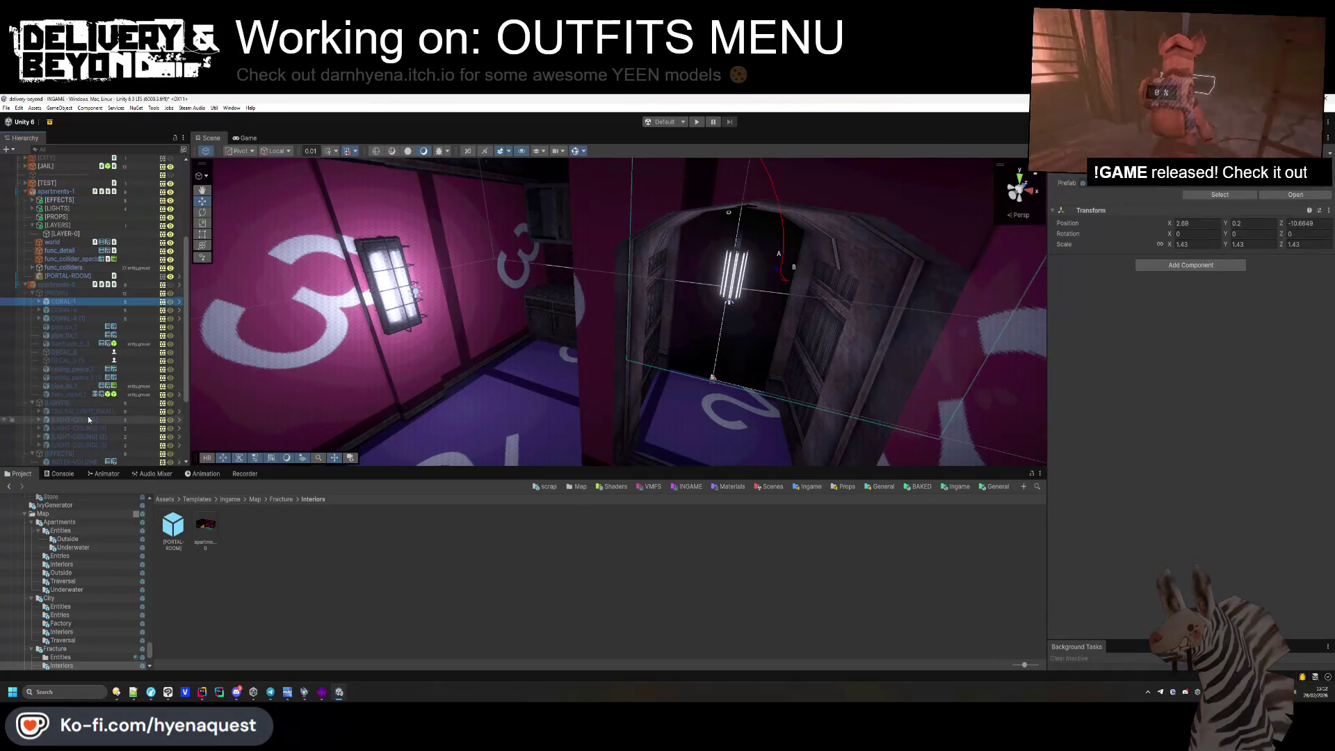
pyautogui.keyDown('shift'); pyautogui.click(82, 394); pyautogui.keyUp('shift')
pyautogui.moveTo(75, 285)
pyautogui.mouseDown()
pyautogui.moveTo(61, 232)
pyautogui.moveTo(35, 217)
pyautogui.mouseUp()
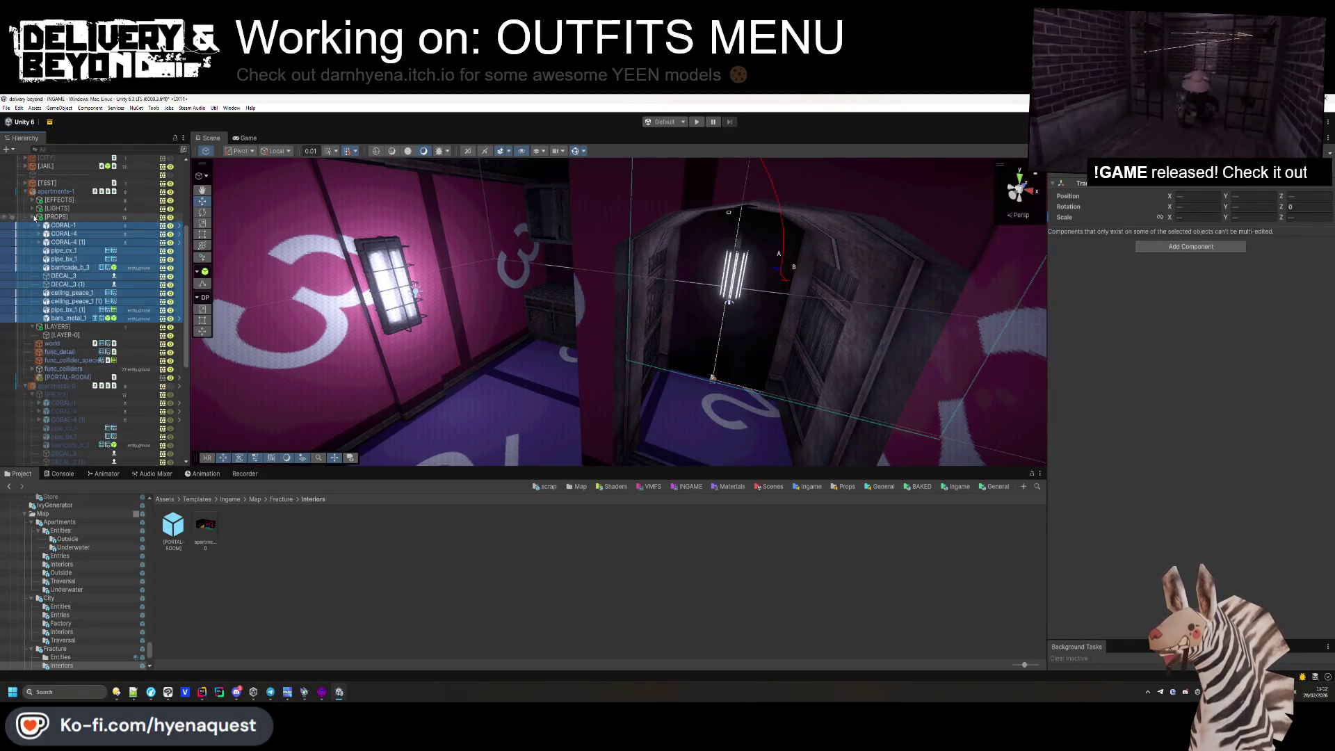
pyautogui.click(33, 217)
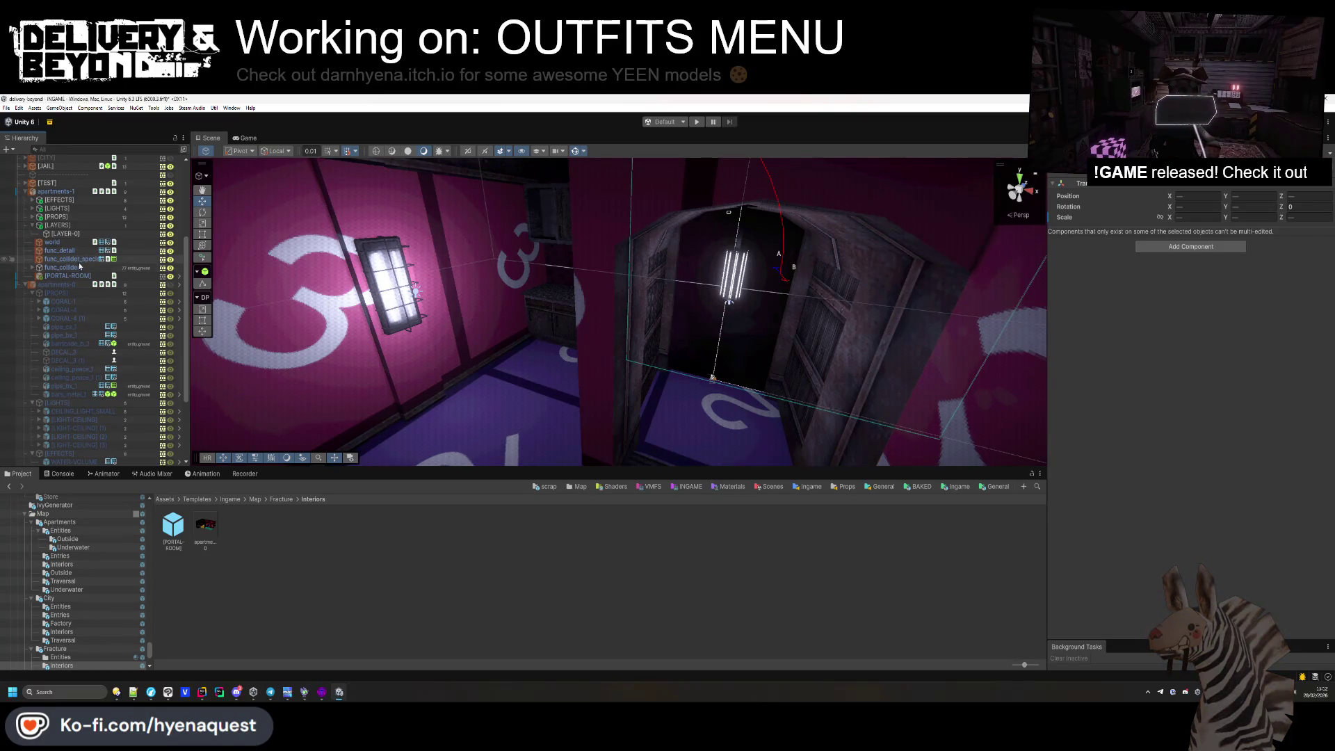
# Delete apartments-0 and save apartments-1 as a new prefab in the Interiors folder.
pyautogui.scroll(-4, 57, 337)
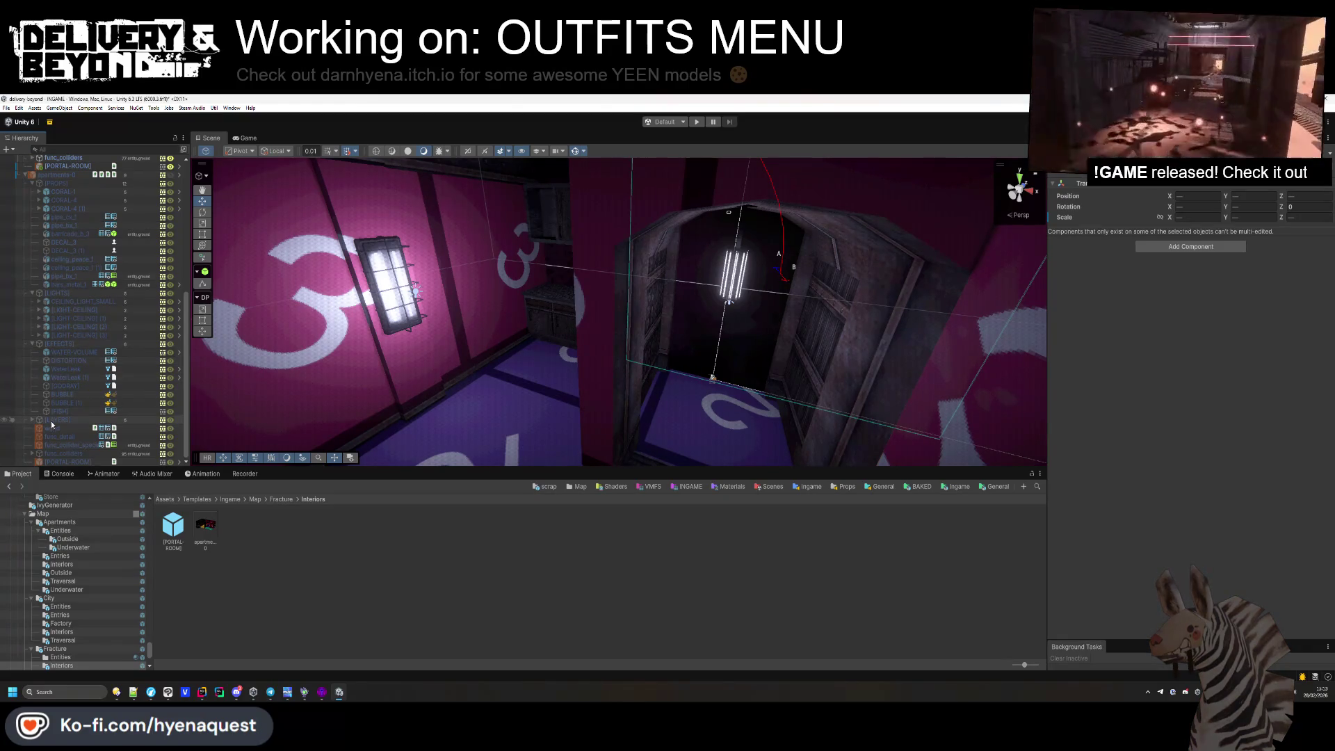
pyautogui.scroll(8, 51, 420)
pyautogui.click(50, 398)
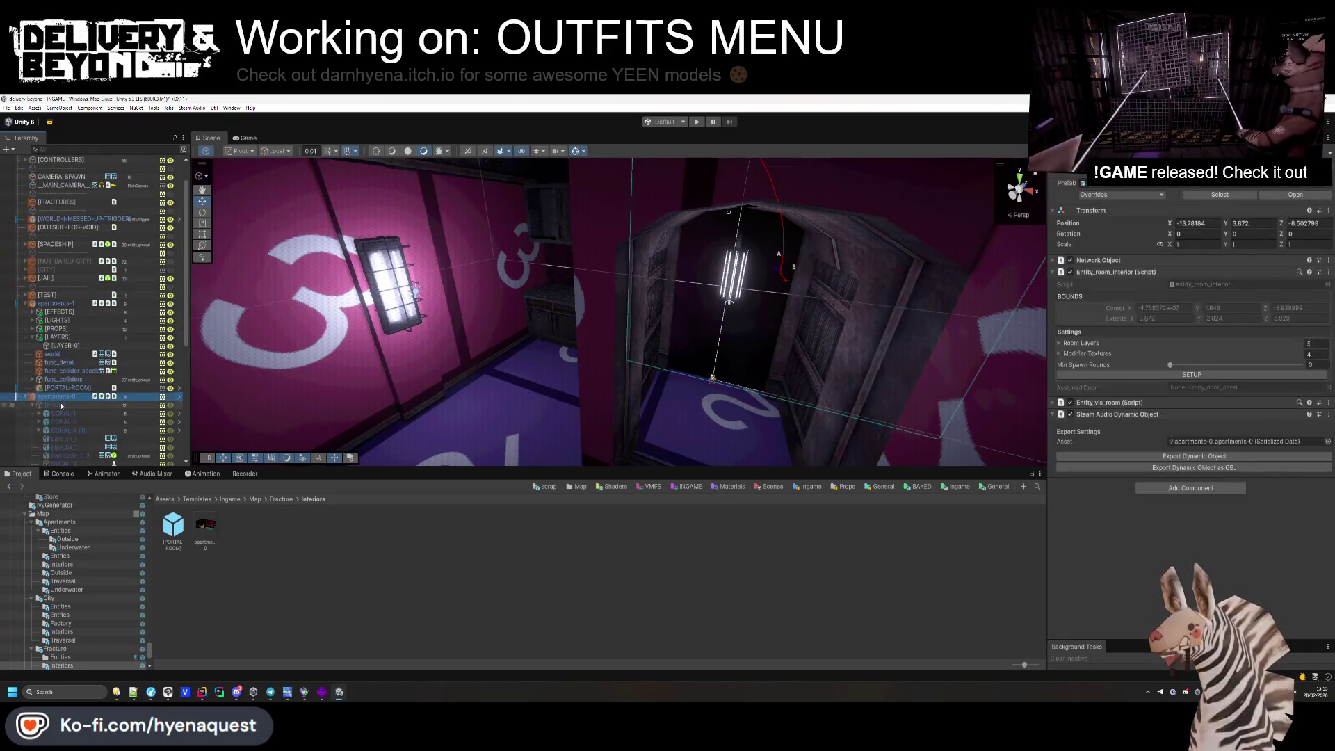
pyautogui.press('Delete')
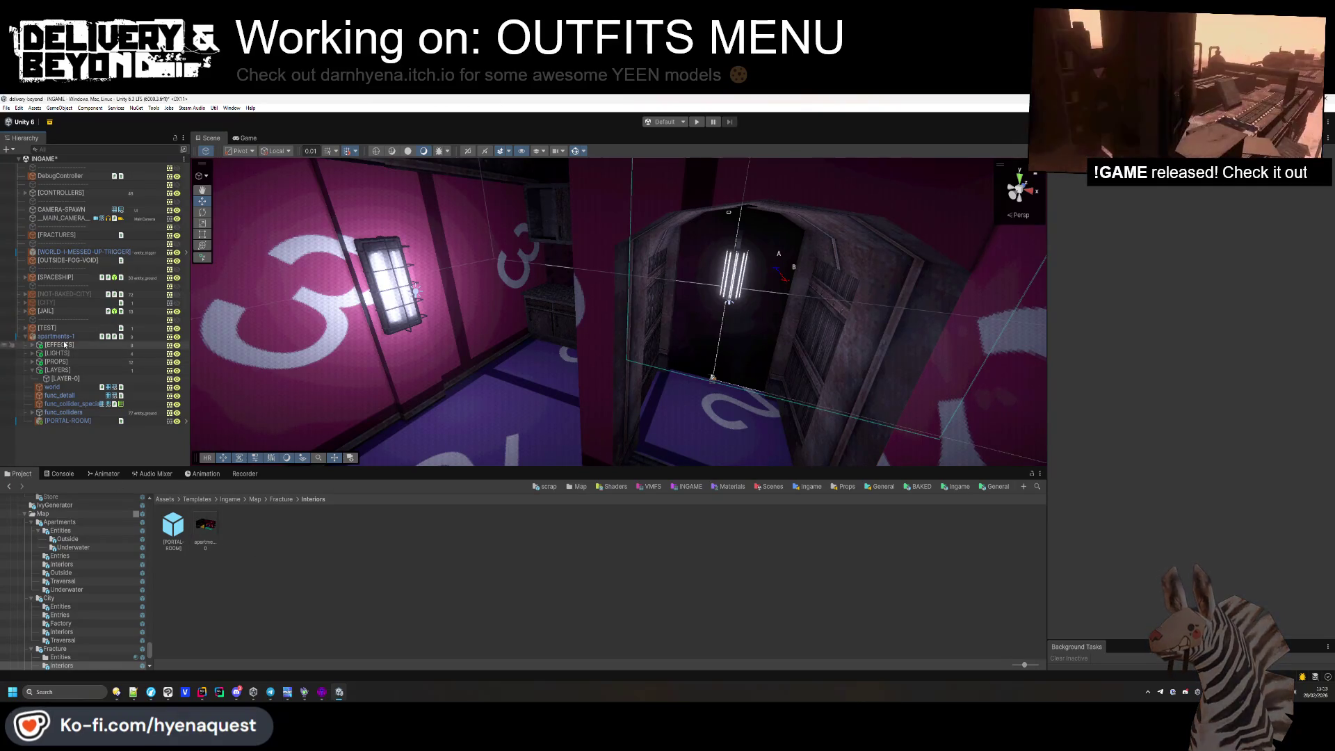
pyautogui.moveTo(255, 535); pyautogui.dragTo(256, 535)
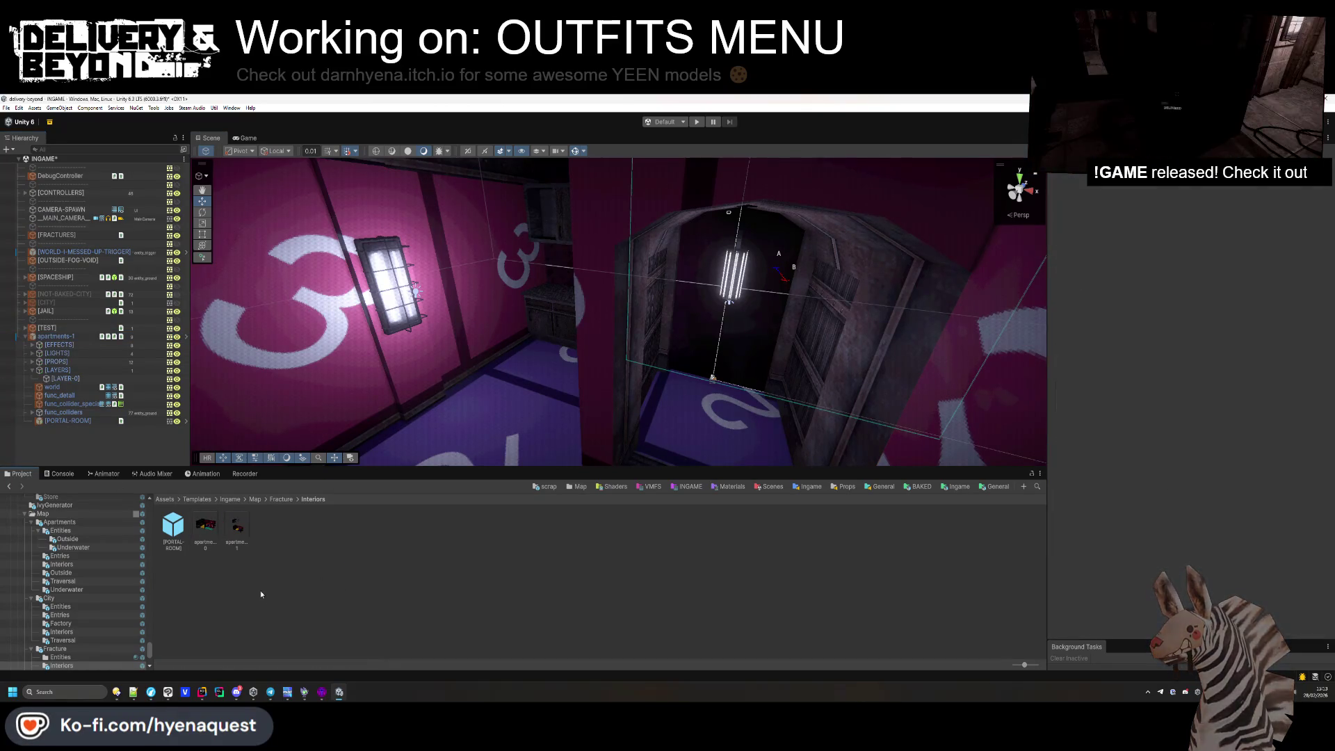
pyautogui.click(243, 535)
pyautogui.click(102, 429)
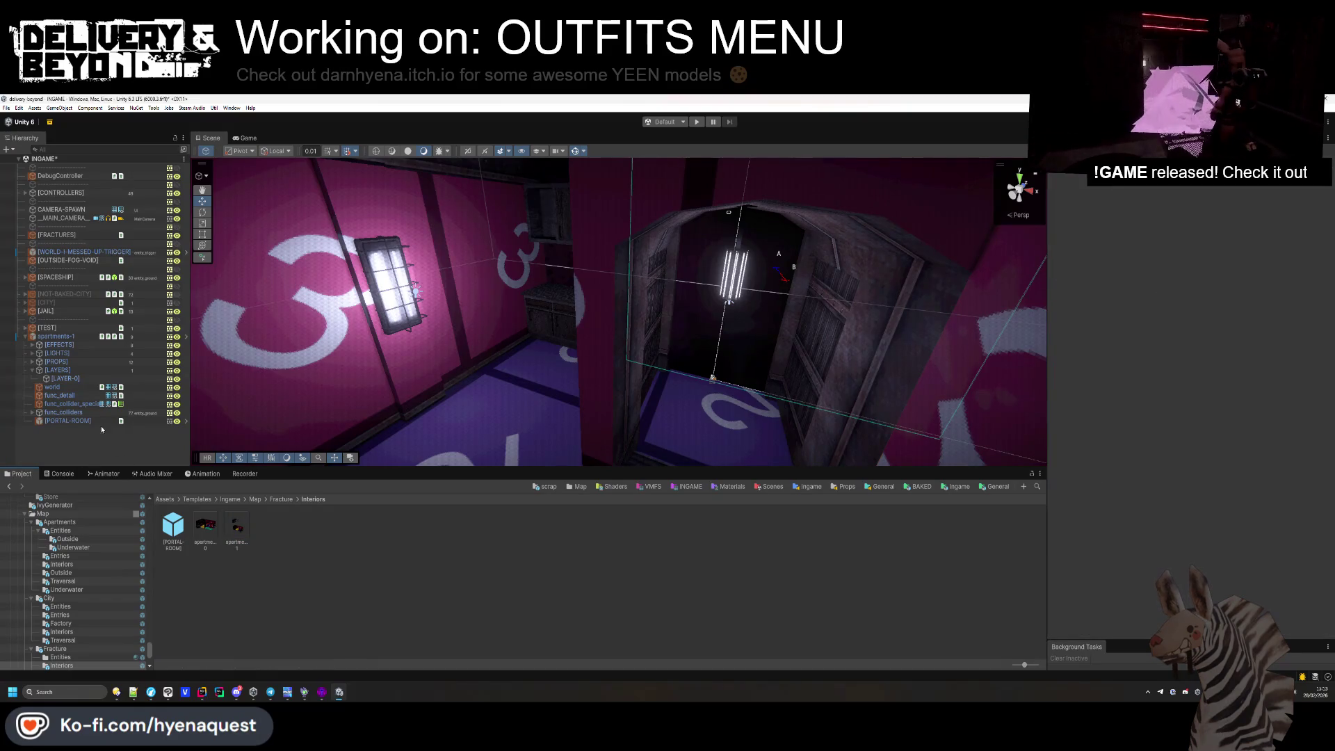
pyautogui.click(61, 337)
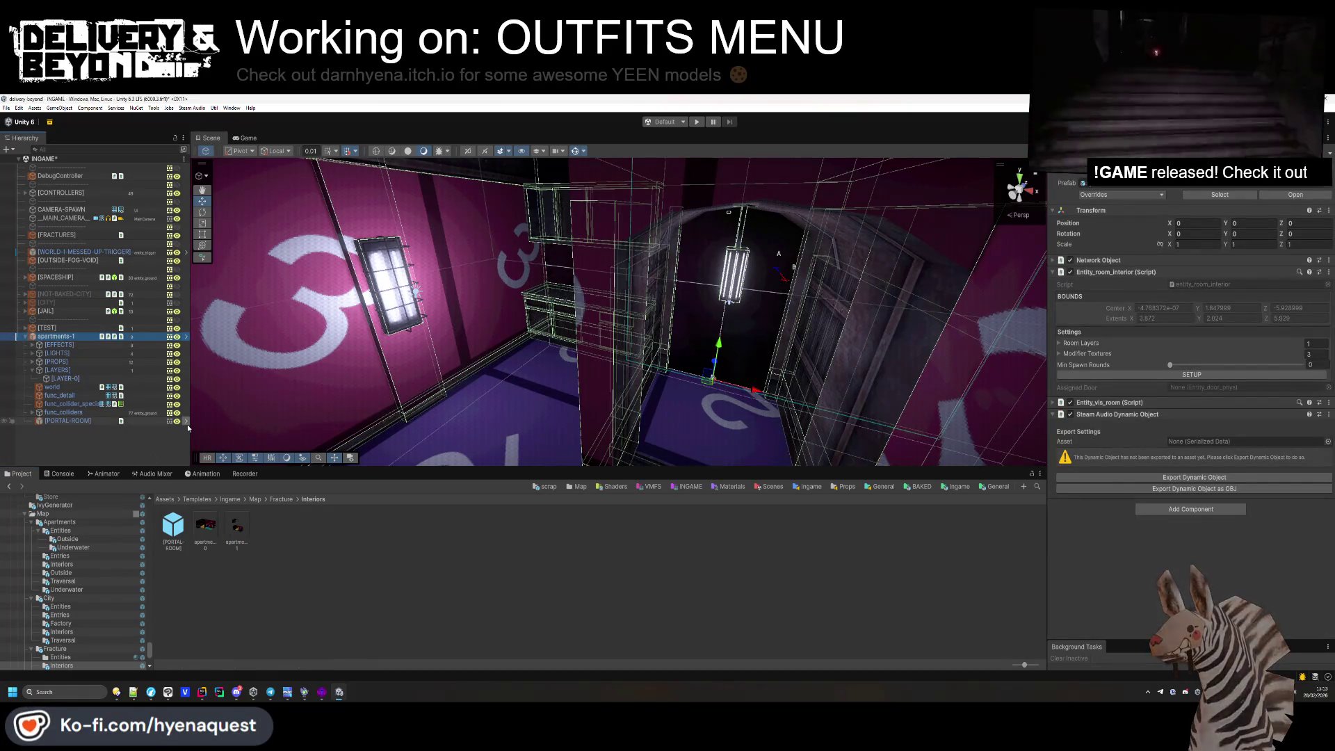
# Remove the scene's apartments-1 instance and open the apartments-1 prefab for editing.
pyautogui.press('Delete')
pyautogui.doubleClick(231, 532)
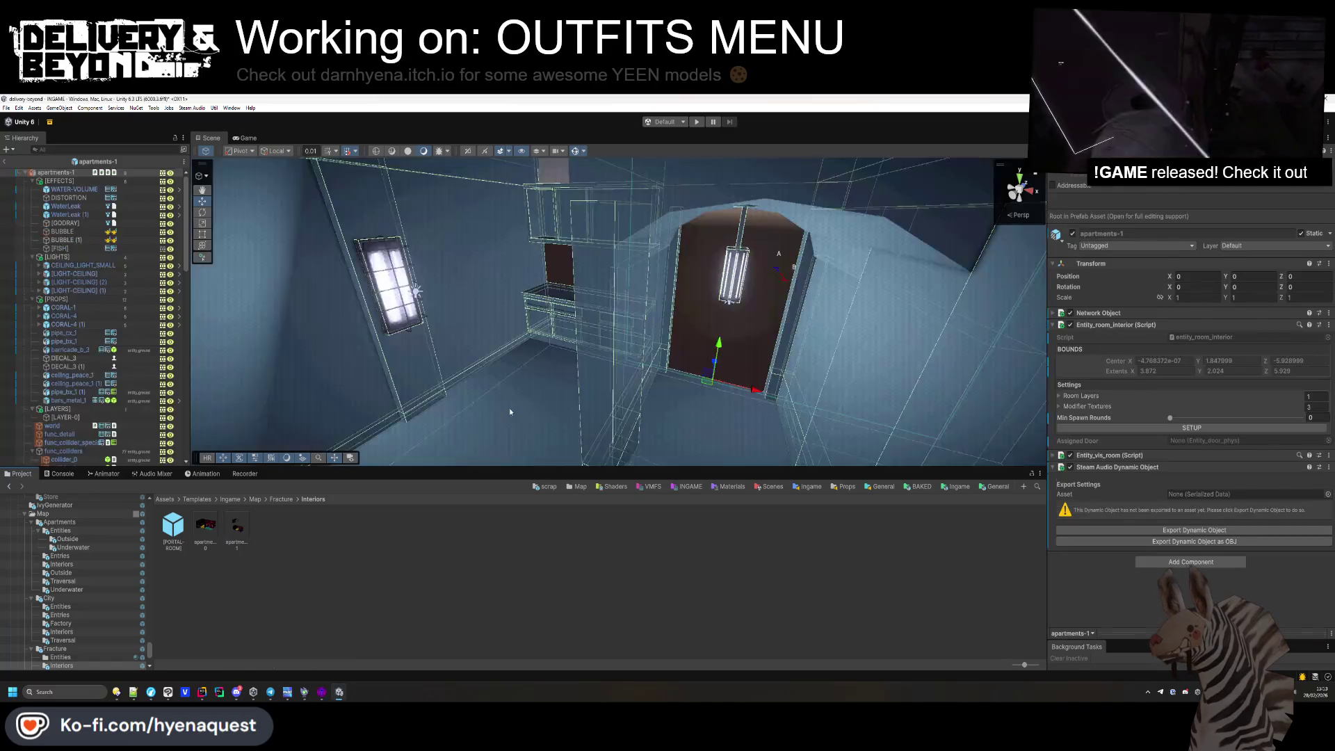
pyautogui.moveTo(686, 262); pyautogui.dragTo(591, 271)
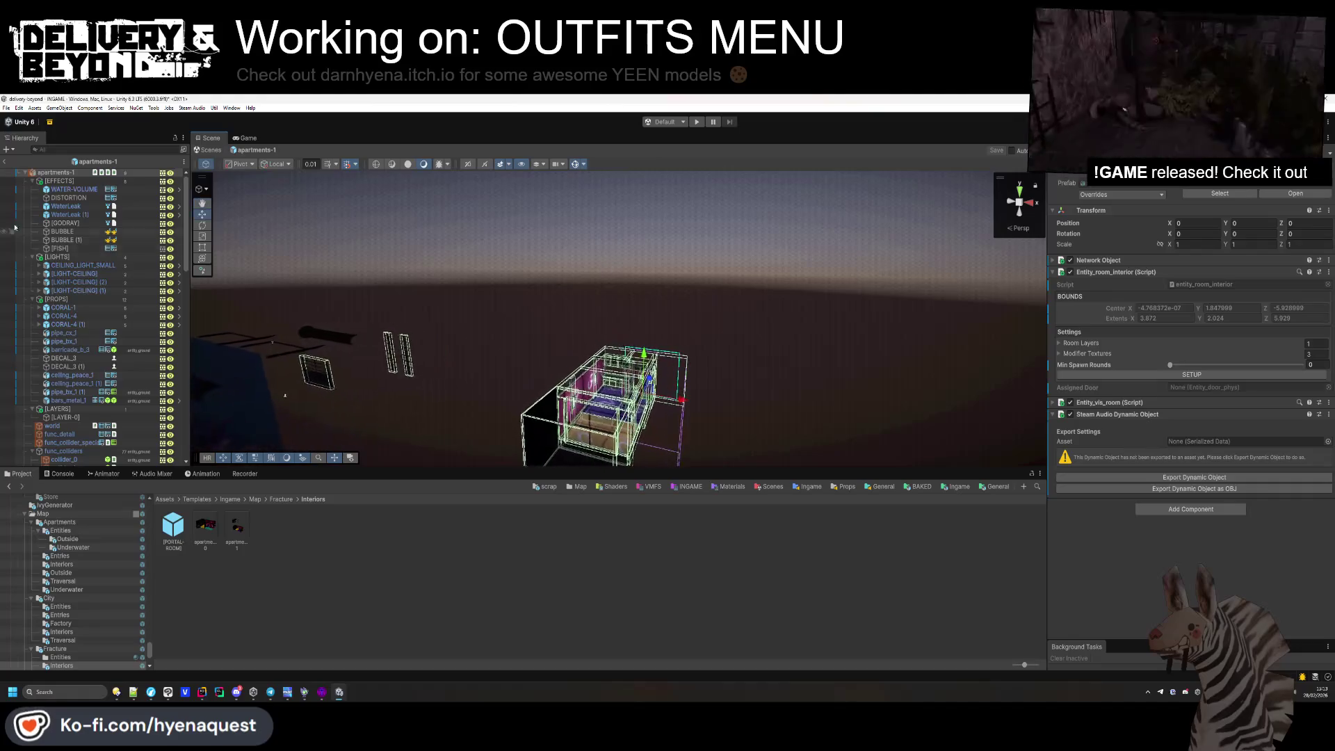
pyautogui.click(32, 298)
pyautogui.click(32, 257)
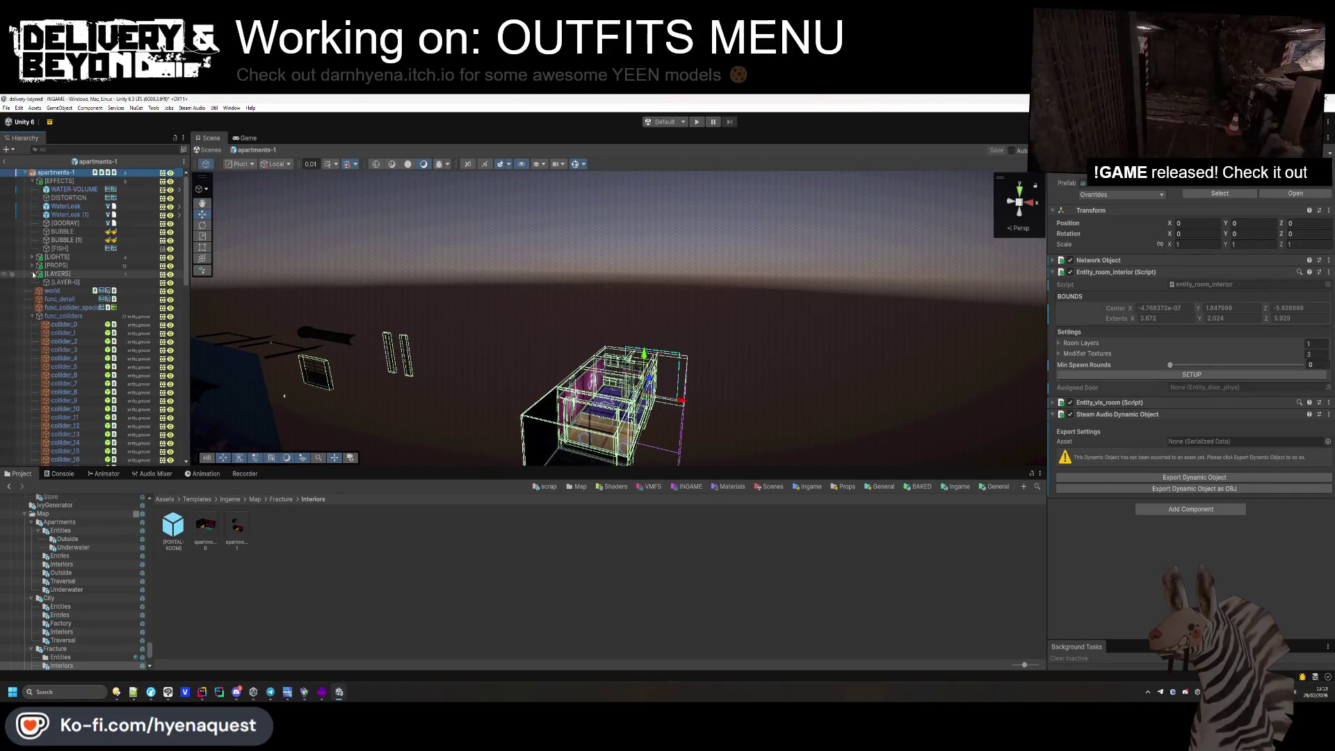
pyautogui.click(33, 274)
pyautogui.click(32, 316)
pyautogui.click(205, 367)
pyautogui.moveTo(685, 349)
pyautogui.mouseDown()
pyautogui.moveTo(521, 382)
pyautogui.moveTo(424, 421)
pyautogui.mouseUp()
# Narrow the WATER-VOLUME and shift it left to fit the room.
pyautogui.click(75, 189)
pyautogui.keyDown('shift'); pyautogui.click(179, 248); pyautogui.keyUp('shift')
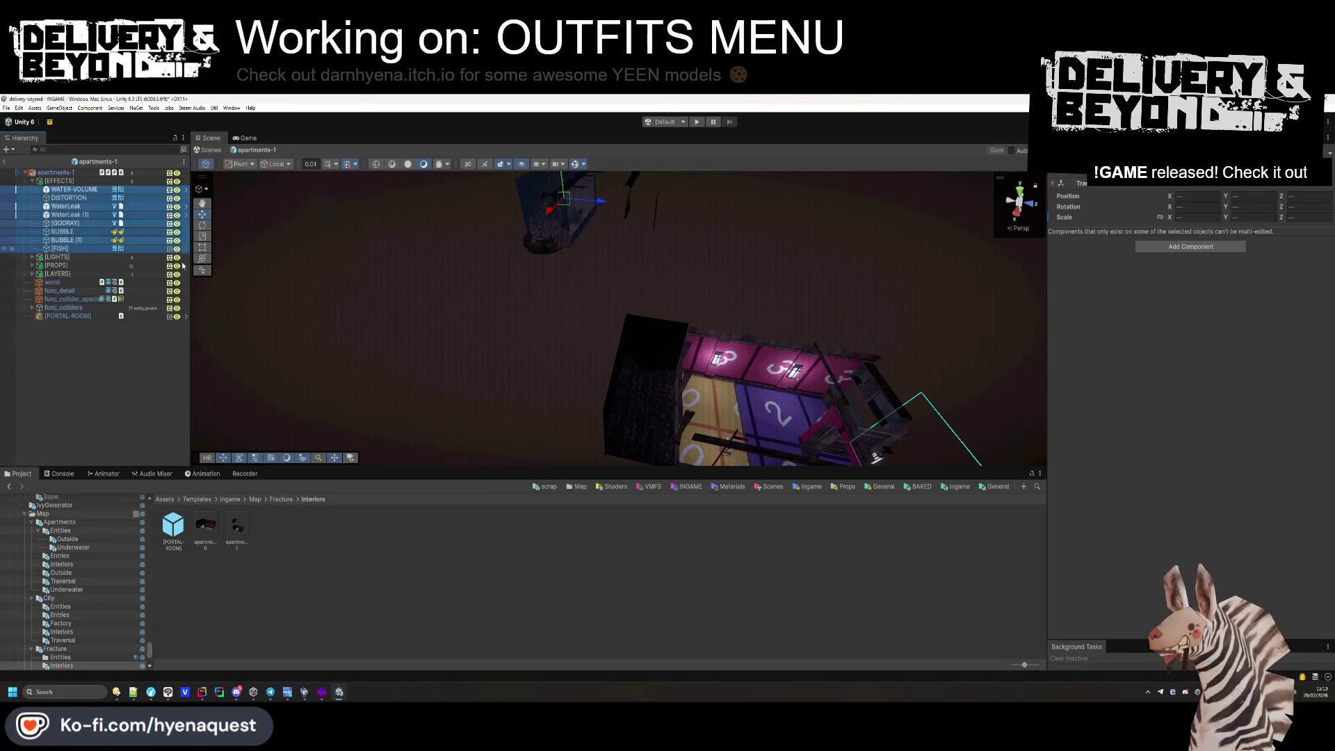
pyautogui.scroll(-2, 513, 282)
pyautogui.press('f')
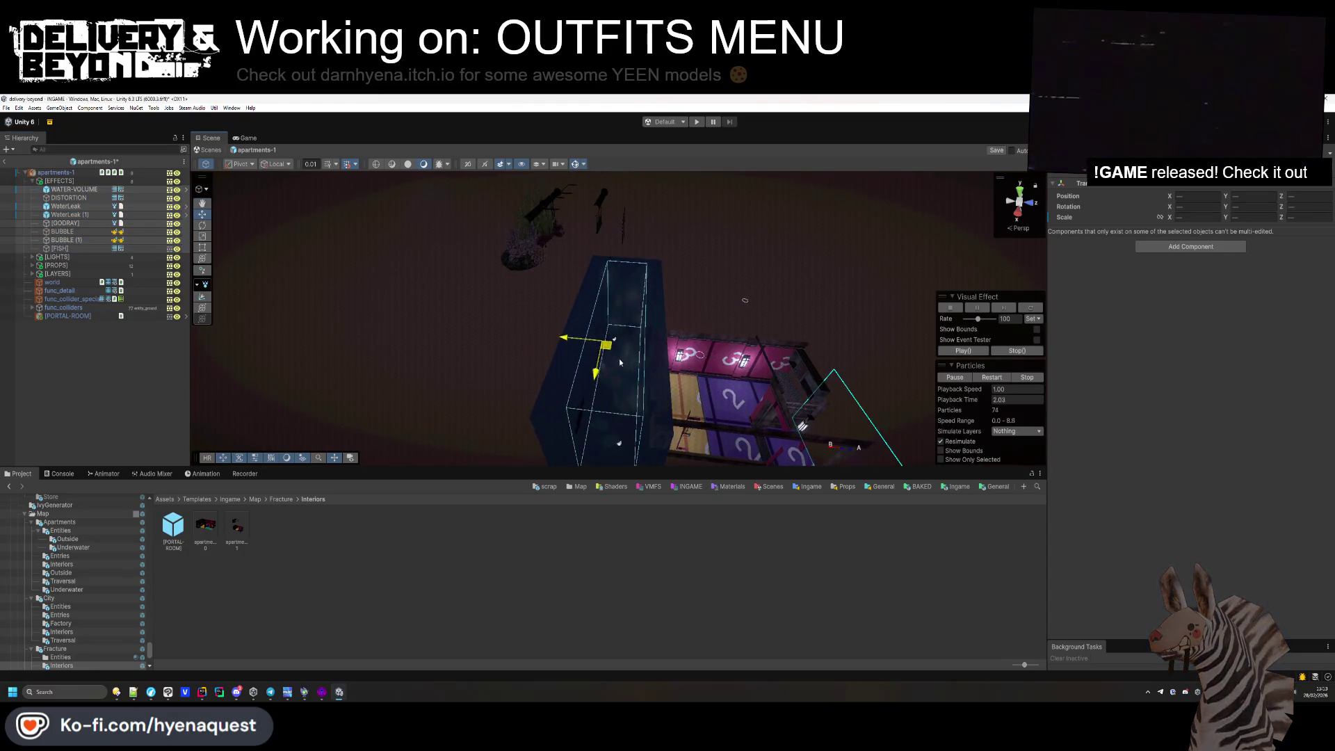
pyautogui.moveTo(619, 361)
pyautogui.mouseDown()
pyautogui.moveTo(424, 286)
pyautogui.moveTo(578, 394)
pyautogui.moveTo(670, 373)
pyautogui.moveTo(821, 459)
pyautogui.moveTo(807, 452)
pyautogui.mouseUp()
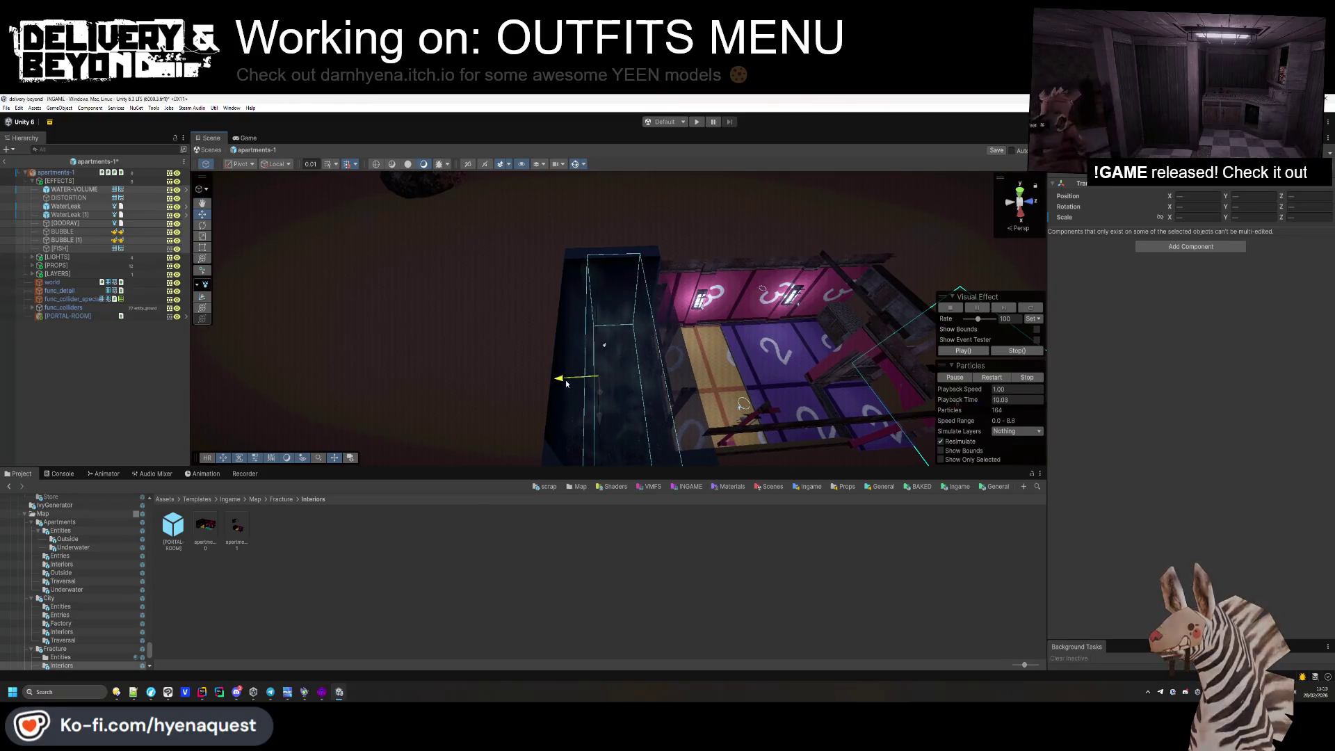
pyautogui.moveTo(565, 384)
pyautogui.mouseDown()
pyautogui.moveTo(630, 358)
pyautogui.moveTo(674, 281)
pyautogui.mouseUp()
pyautogui.click(630, 358)
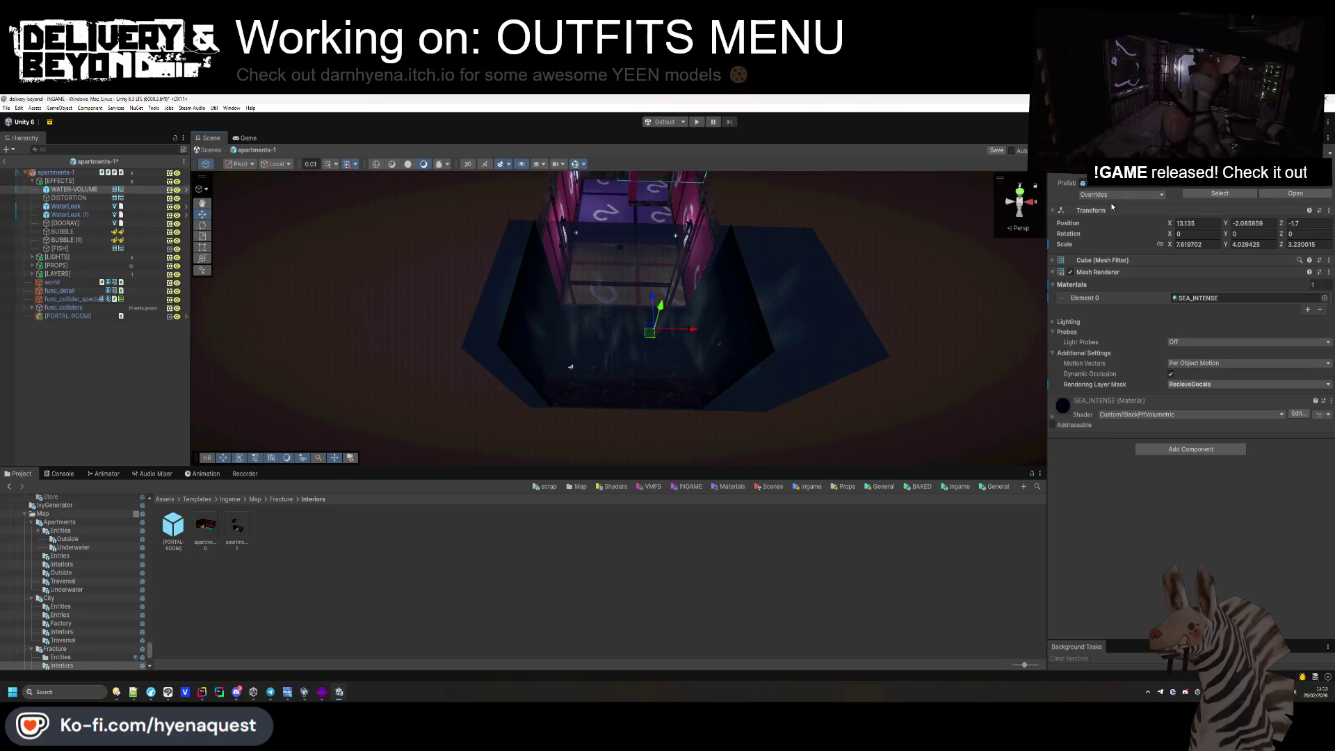
pyautogui.moveTo(1173, 246); pyautogui.dragTo(1112, 244)
pyautogui.moveTo(690, 330); pyautogui.dragTo(661, 330)
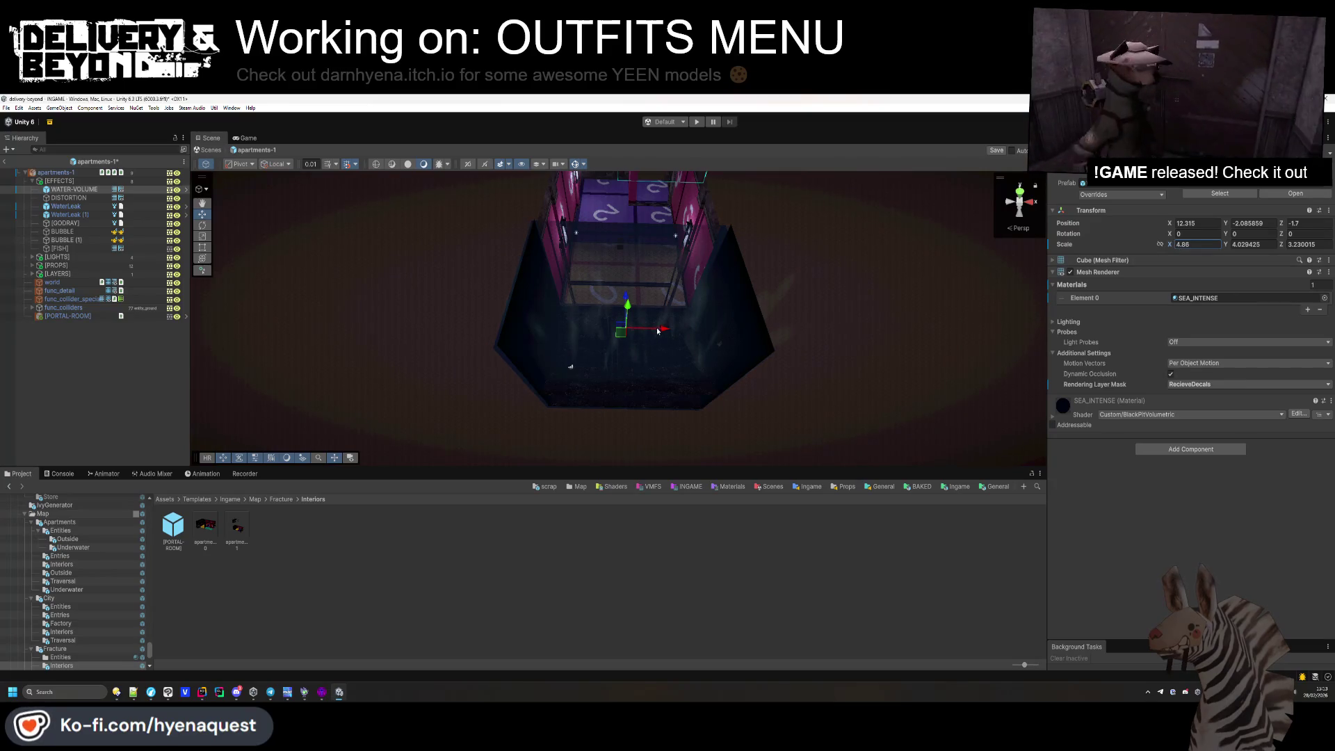
pyautogui.moveTo(664, 328)
pyautogui.mouseDown()
pyautogui.moveTo(664, 352)
pyautogui.moveTo(587, 352)
pyautogui.moveTo(688, 319)
pyautogui.moveTo(797, 207)
pyautogui.moveTo(1022, 245)
pyautogui.mouseUp()
pyautogui.scroll(5, 904, 222)
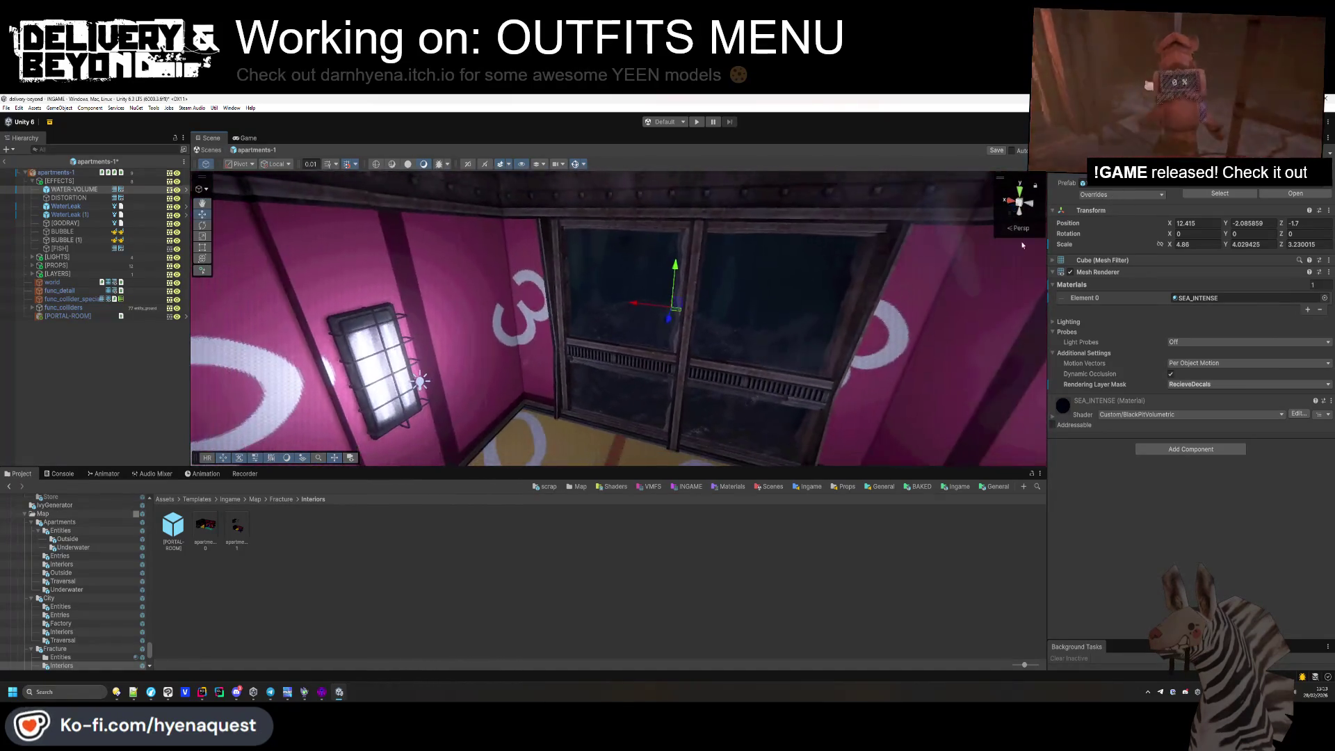
# Resize the DISTORTION quad to the room's width and inspect the BUBBLE effect.
pyautogui.doubleClick(69, 198)
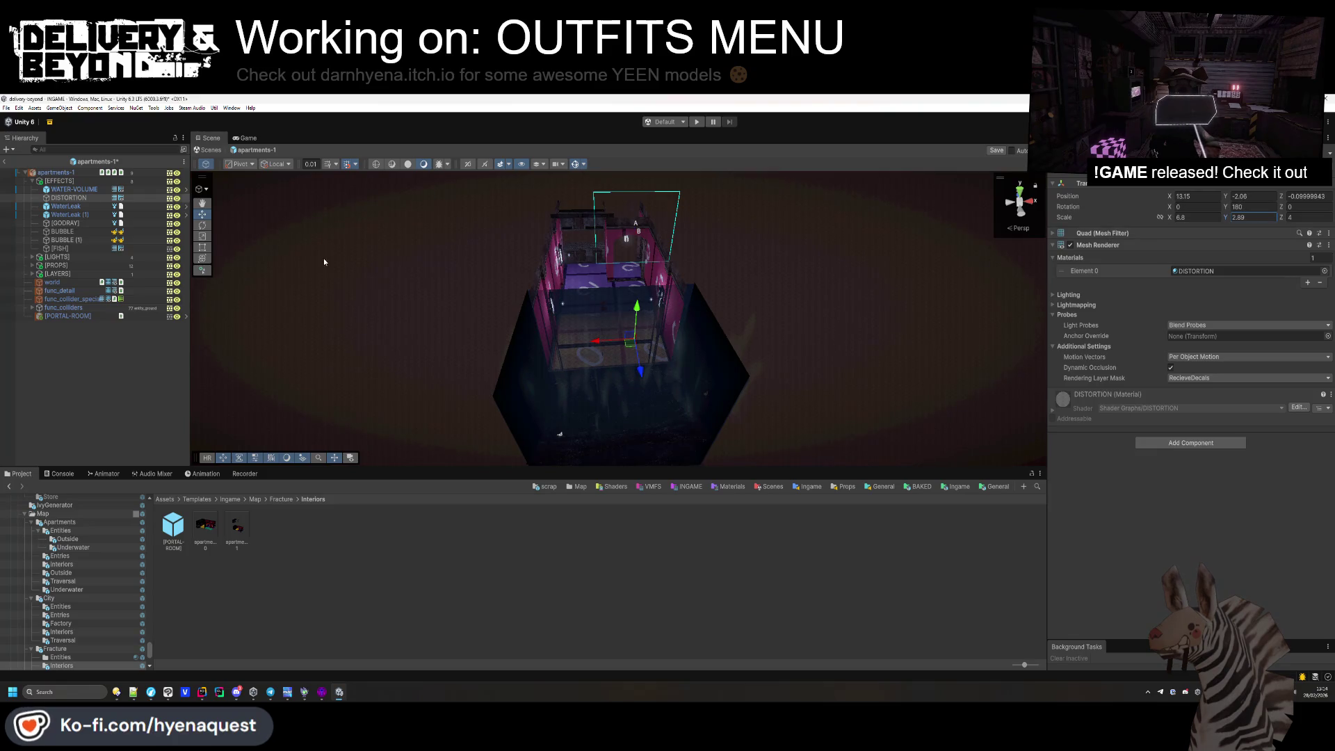
pyautogui.click(202, 247)
pyautogui.scroll(5, 695, 292)
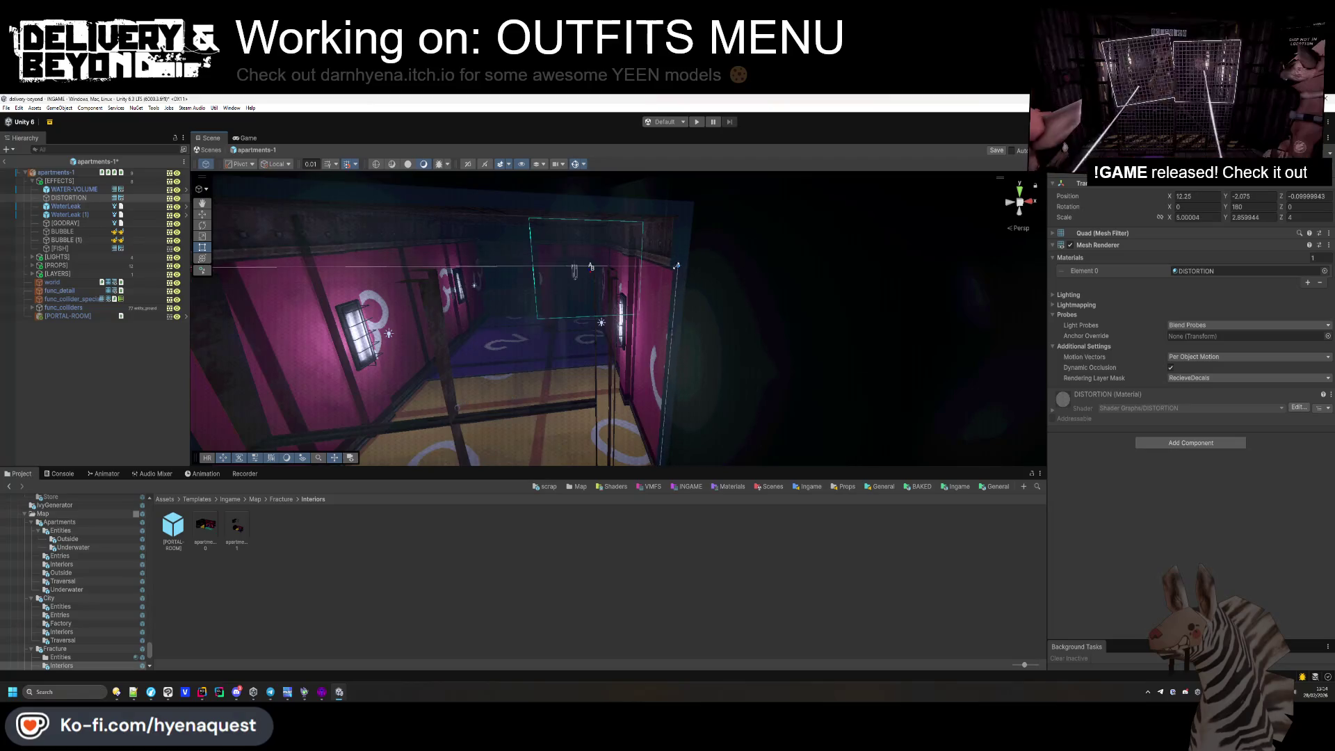
pyautogui.moveTo(675, 265)
pyautogui.mouseDown()
pyautogui.moveTo(535, 242)
pyautogui.moveTo(640, 340)
pyautogui.moveTo(1133, 316)
pyautogui.mouseUp()
pyautogui.press('f')
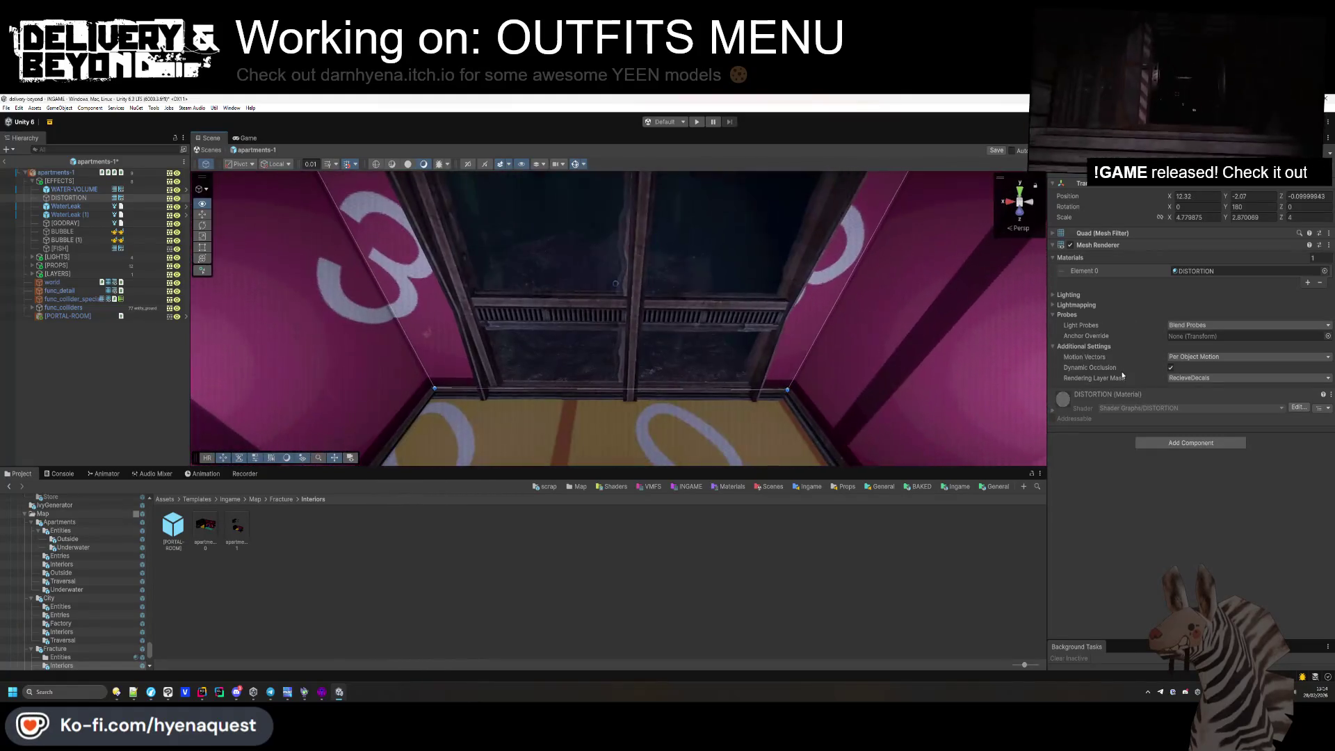
pyautogui.click(92, 233)
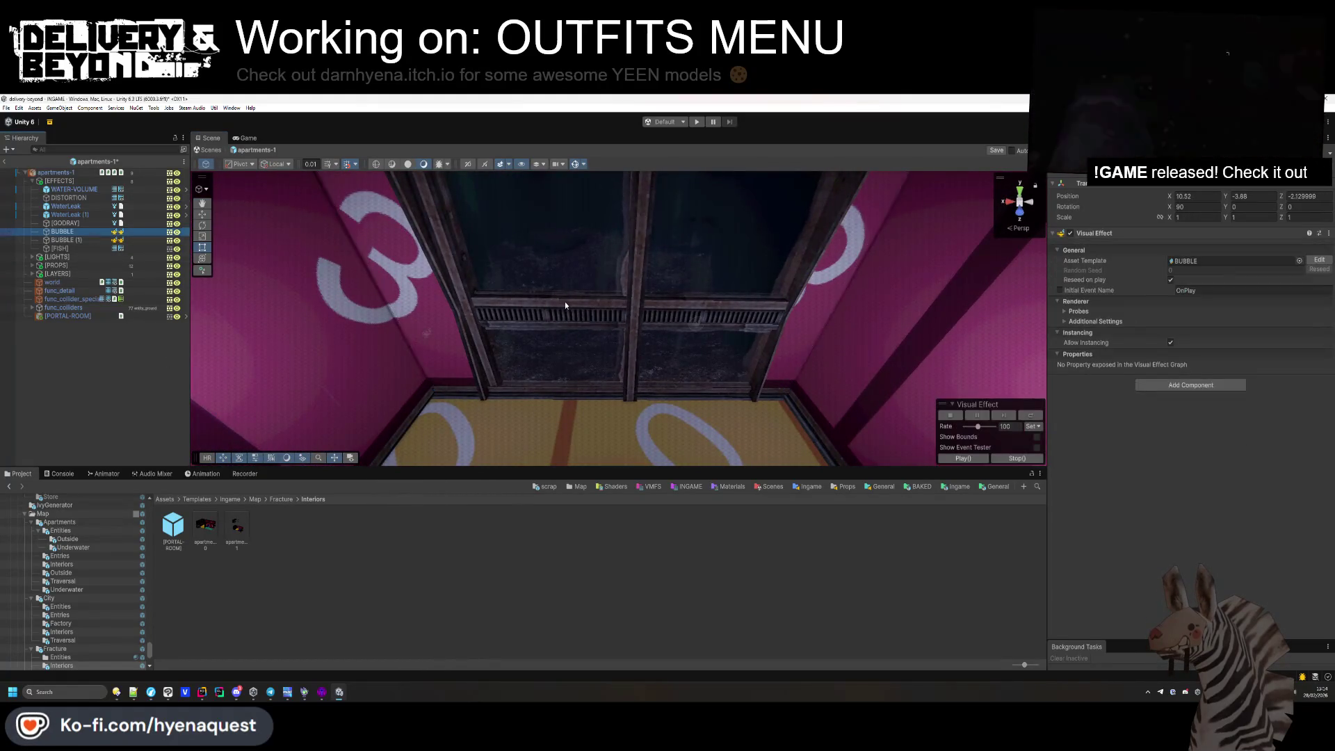
pyautogui.press('f')
pyautogui.moveTo(565, 302)
pyautogui.mouseDown()
pyautogui.moveTo(274, 320)
pyautogui.moveTo(572, 334)
pyautogui.moveTo(614, 319)
pyautogui.moveTo(585, 353)
pyautogui.moveTo(468, 336)
pyautogui.moveTo(647, 368)
pyautogui.moveTo(93, 249)
pyautogui.mouseUp()
pyautogui.press('f')
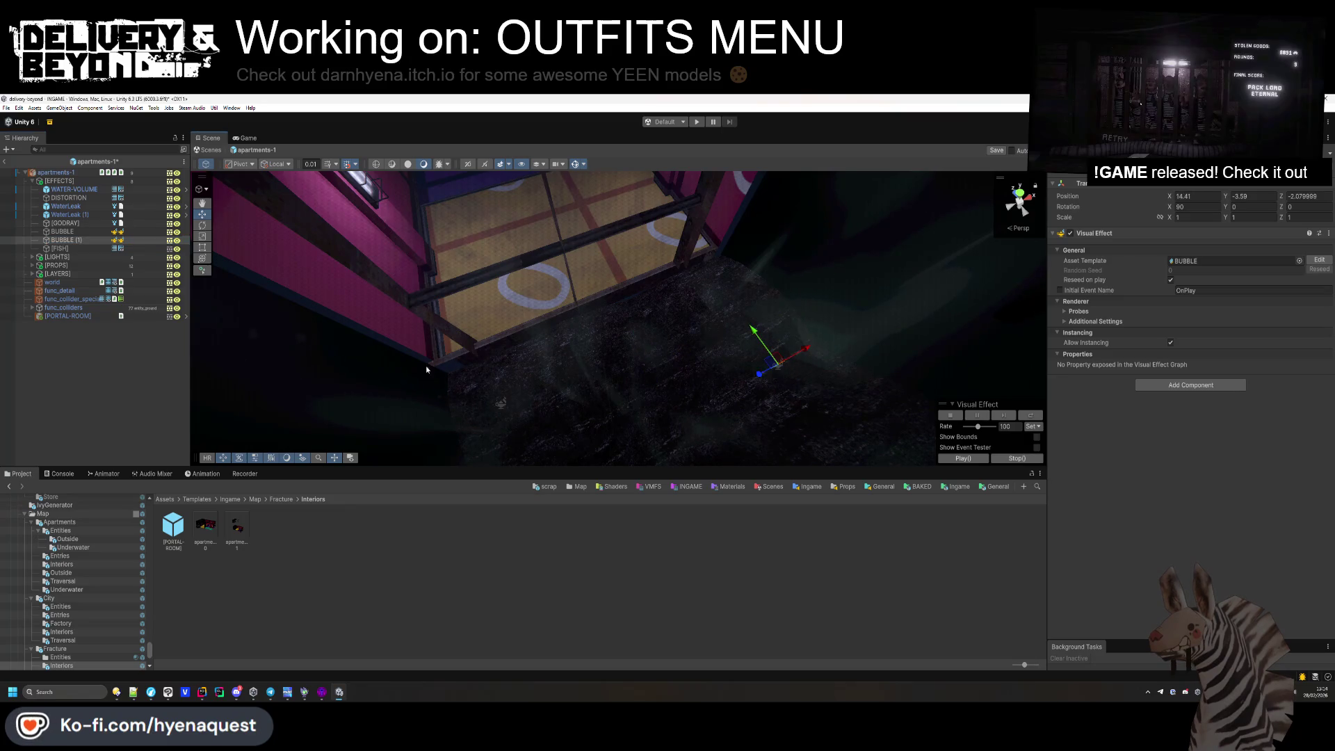
# Shrink the [GODRAY] effect's depth to fit the room, keeping its 0.91 width.
pyautogui.keyDown('ctrl'); pyautogui.click(97, 237); pyautogui.keyUp('ctrl')
pyautogui.press('f')
pyautogui.scroll(-5, 761, 274)
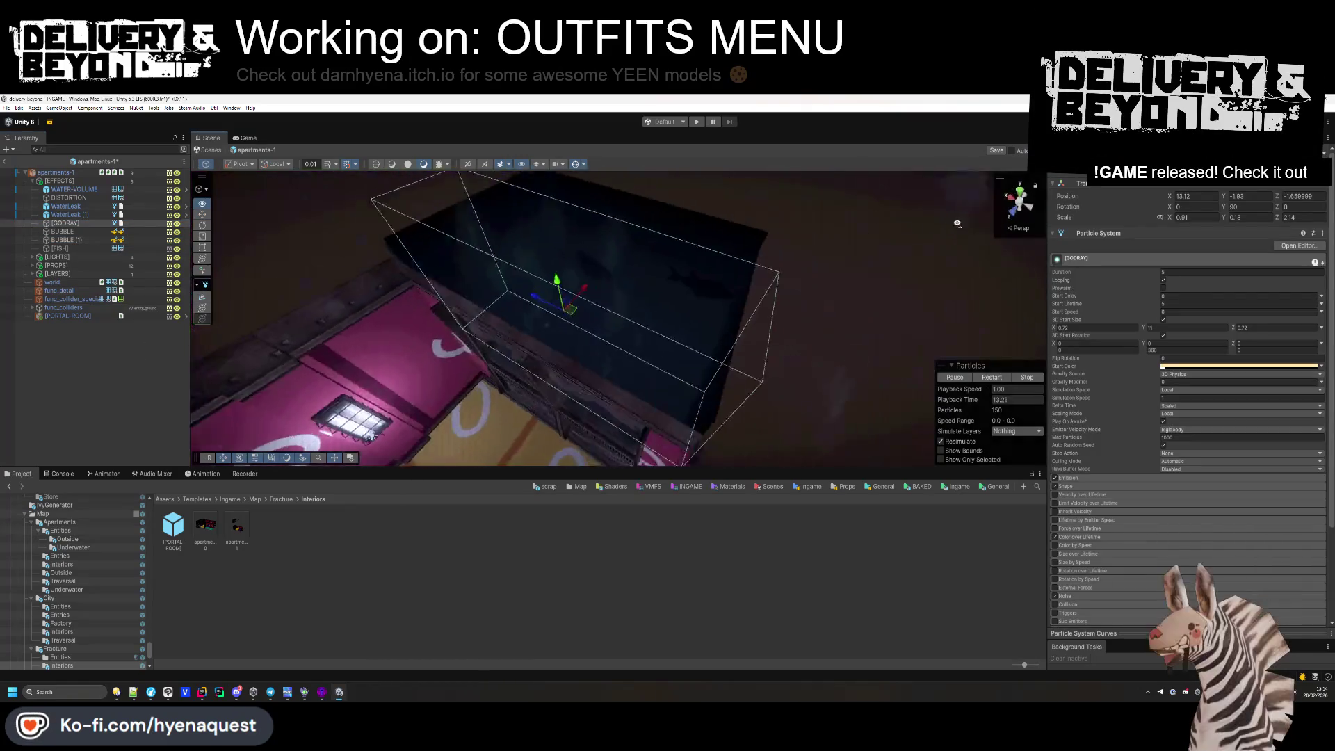
pyautogui.press('Delete')
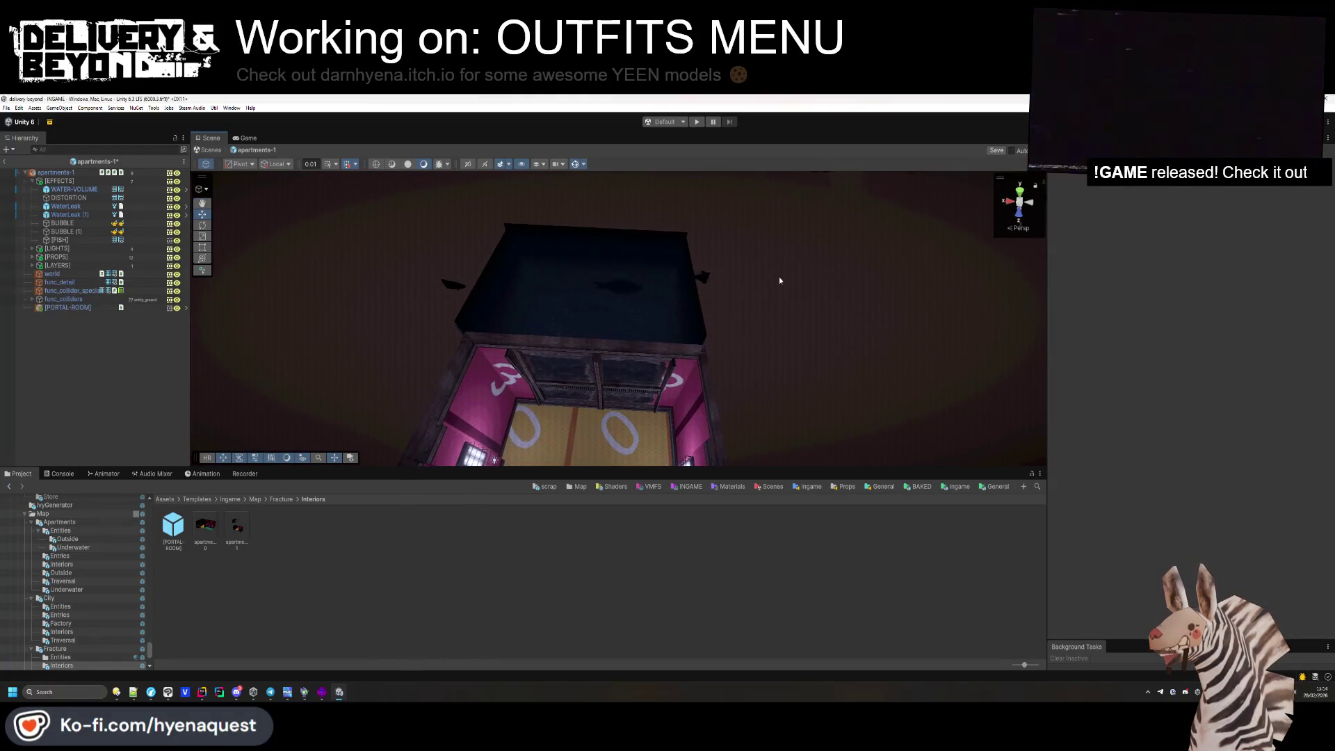
pyautogui.hotkey('ctrl', 'z')
pyautogui.moveTo(1171, 218); pyautogui.dragTo(1162, 218)
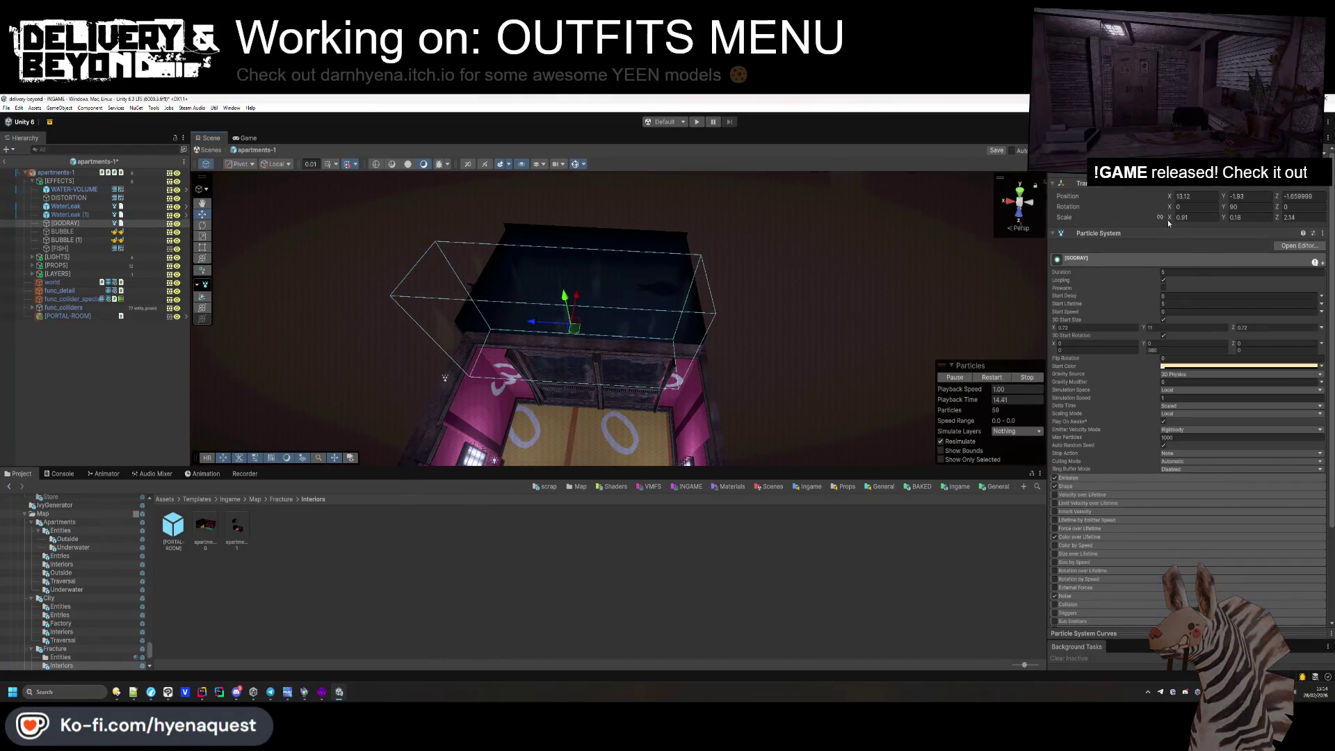
pyautogui.hotkey('ctrl', 'z')
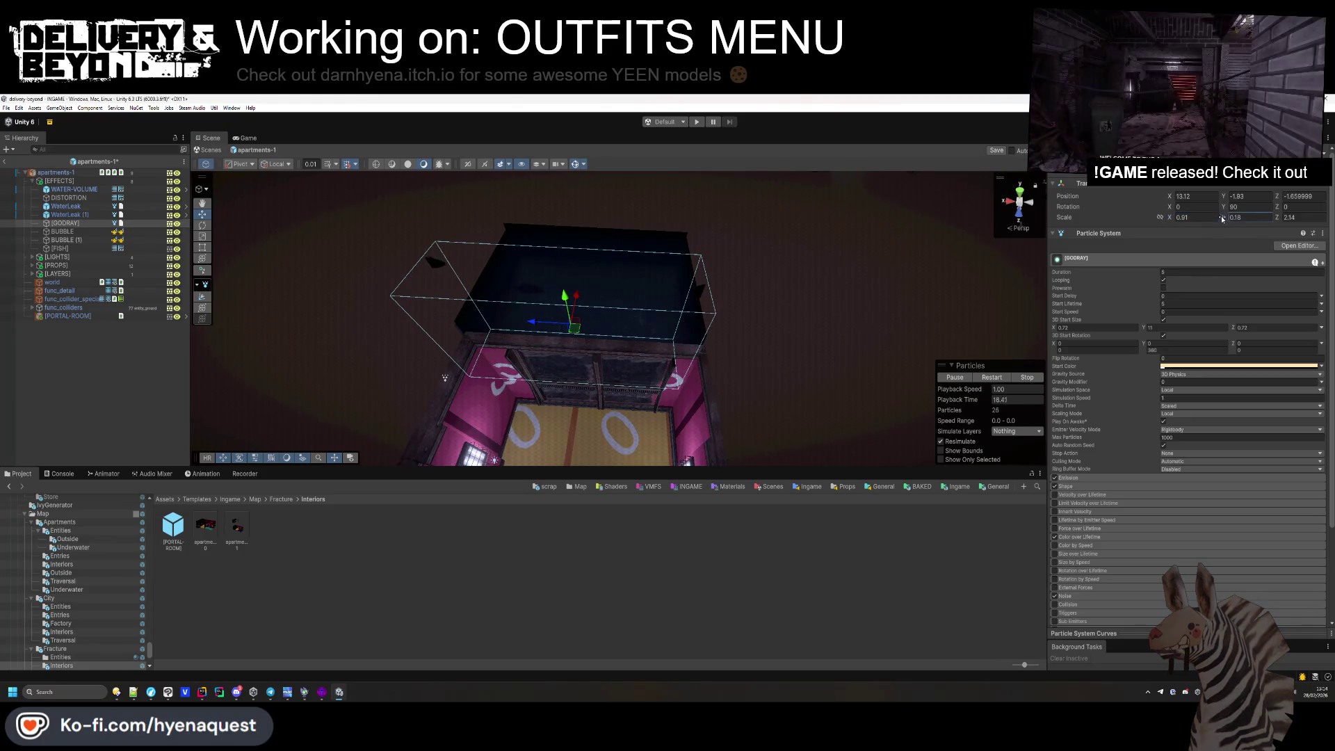
pyautogui.moveTo(1268, 220); pyautogui.dragTo(1252, 219)
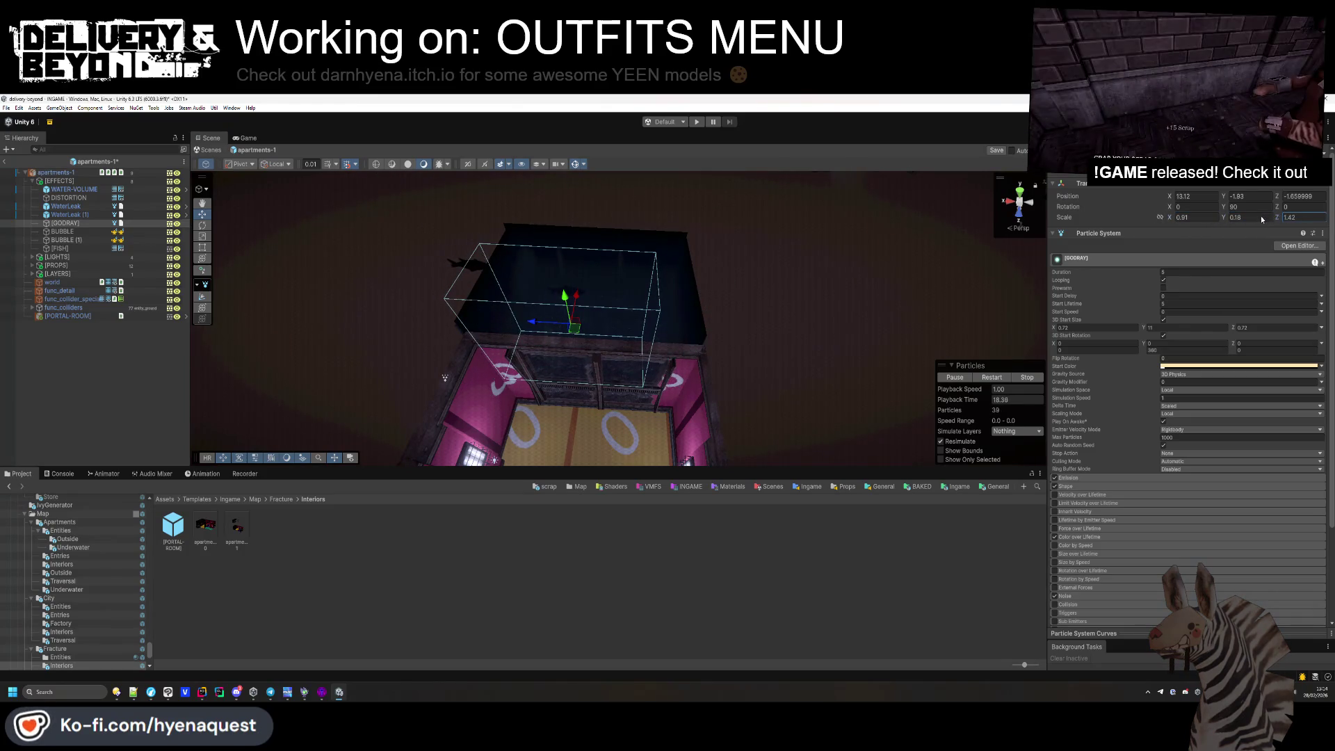
pyautogui.moveTo(536, 324)
pyautogui.mouseDown()
pyautogui.moveTo(555, 326)
pyautogui.moveTo(104, 238)
pyautogui.mouseUp()
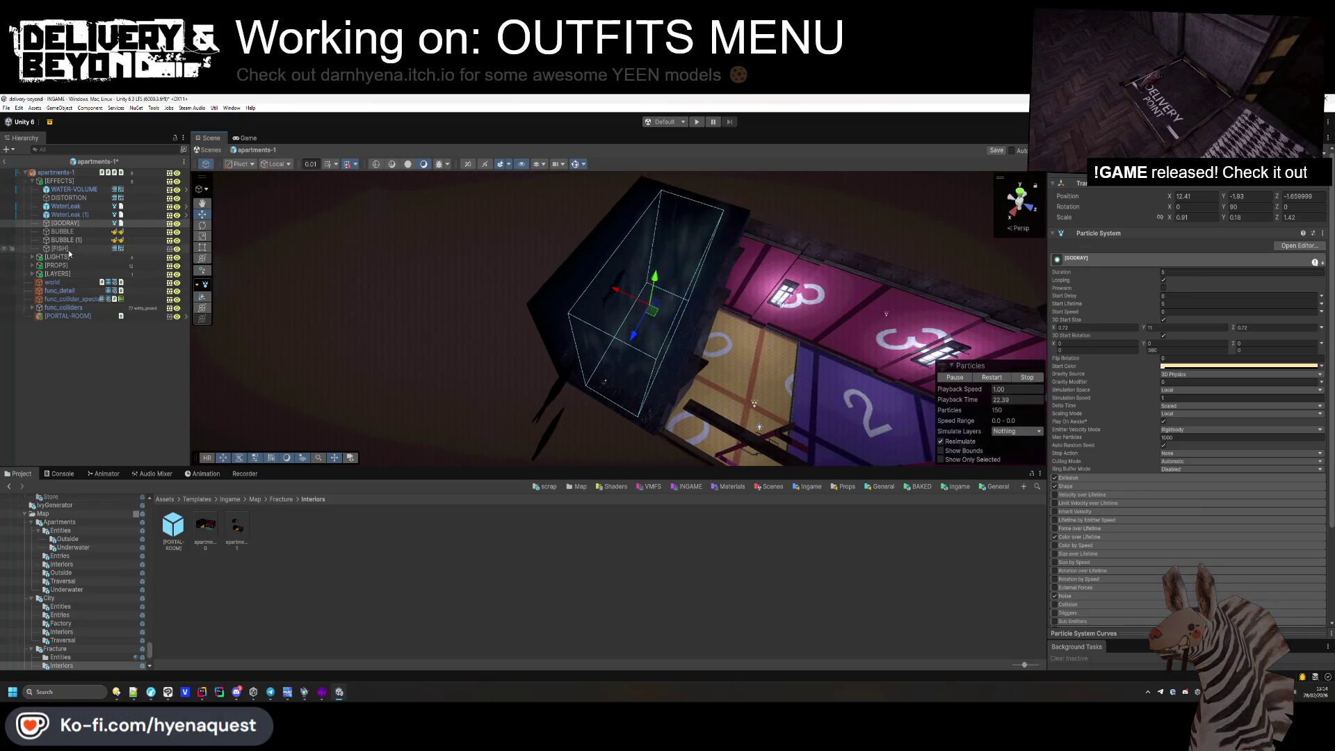
# Resize the [FISH] plane to roughly 0.25 by 0.5 to cover the room.
pyautogui.doubleClick(63, 249)
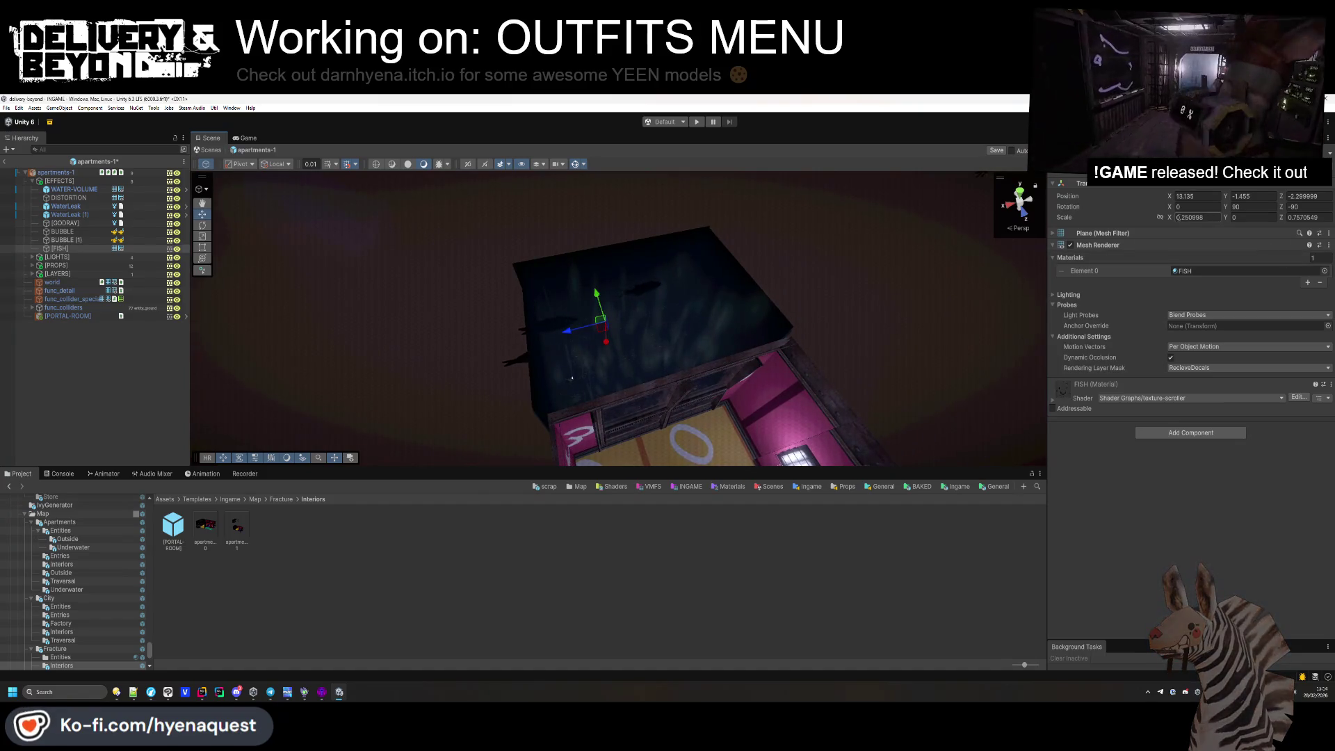
pyautogui.press('t')
pyautogui.moveTo(414, 328); pyautogui.dragTo(519, 301)
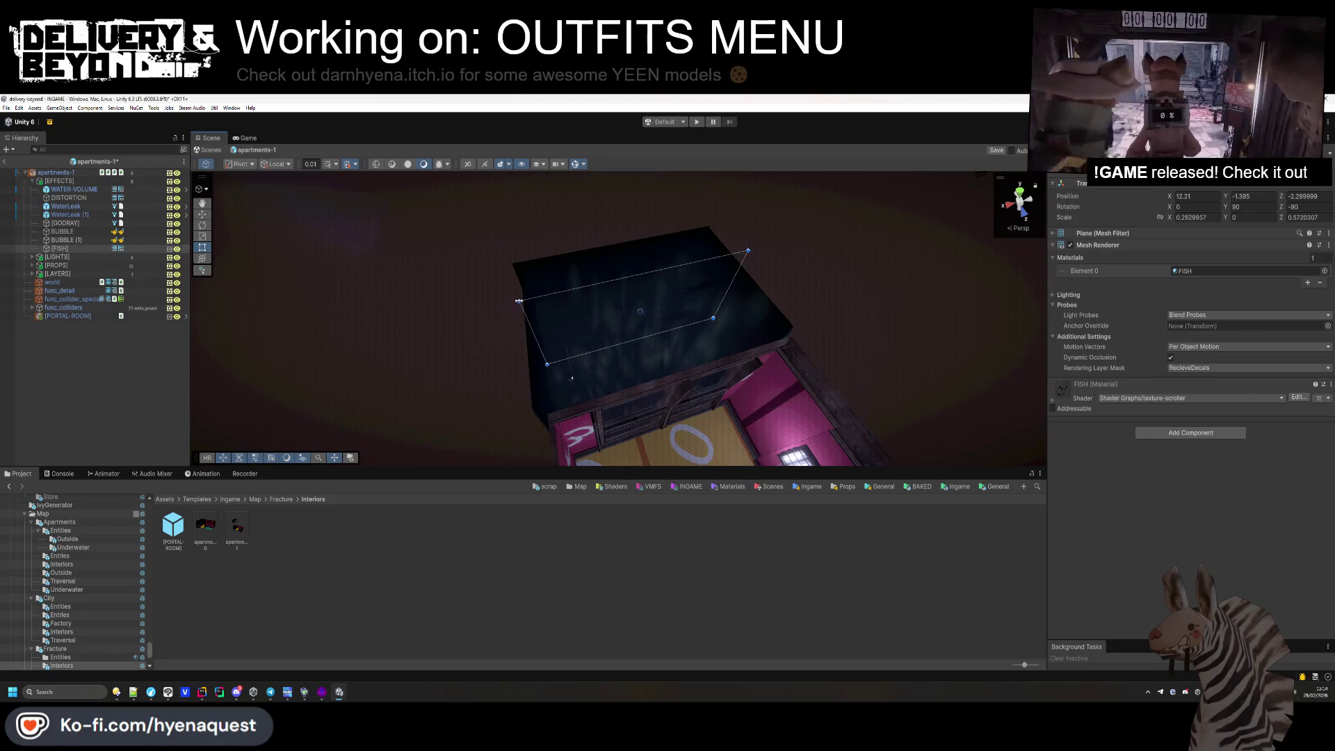
pyautogui.moveTo(730, 284)
pyautogui.mouseDown()
pyautogui.moveTo(733, 271)
pyautogui.moveTo(687, 238)
pyautogui.mouseUp()
pyautogui.moveTo(686, 239); pyautogui.dragTo(705, 249)
pyautogui.click(165, 360)
pyautogui.moveTo(362, 327); pyautogui.dragTo(440, 307)
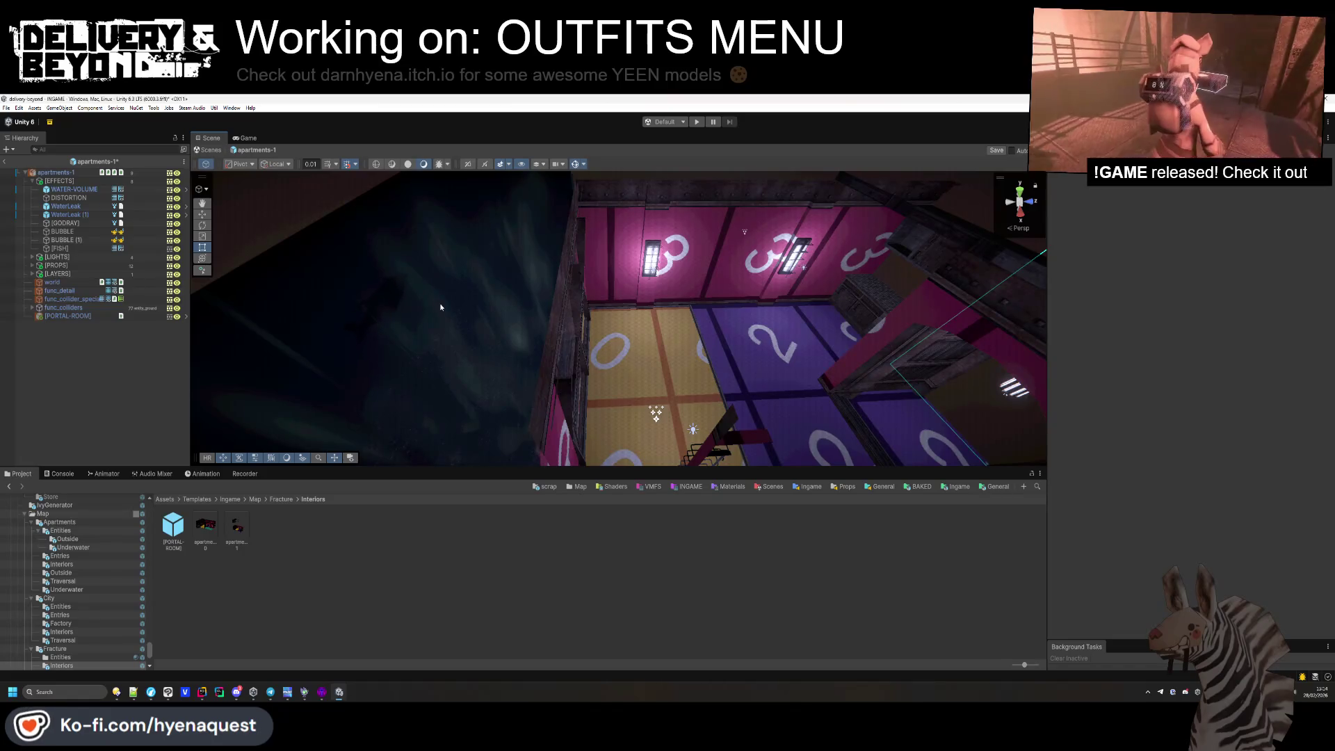
# Select WaterLeak (1) and drag it up toward the room's ceiling with the Move tool.
pyautogui.doubleClick(87, 208)
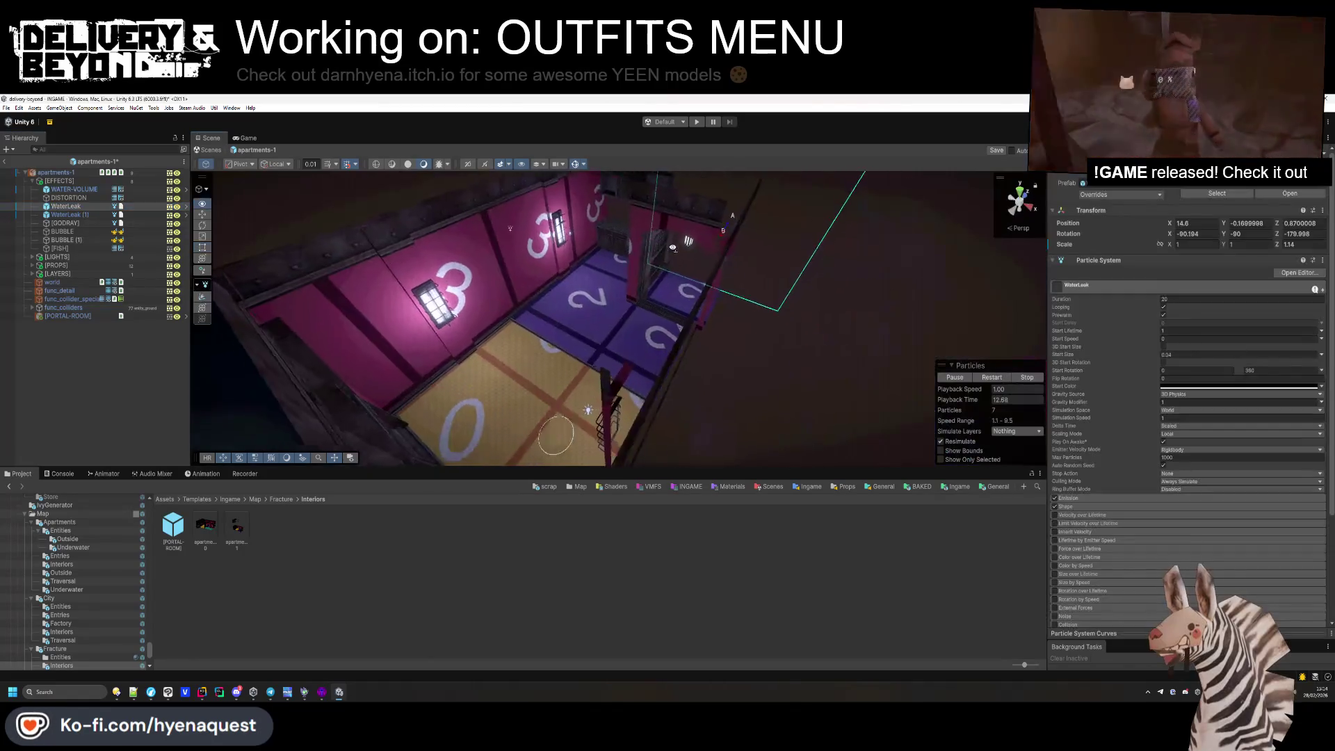
pyautogui.moveTo(737, 309); pyautogui.dragTo(760, 305)
pyautogui.click(202, 214)
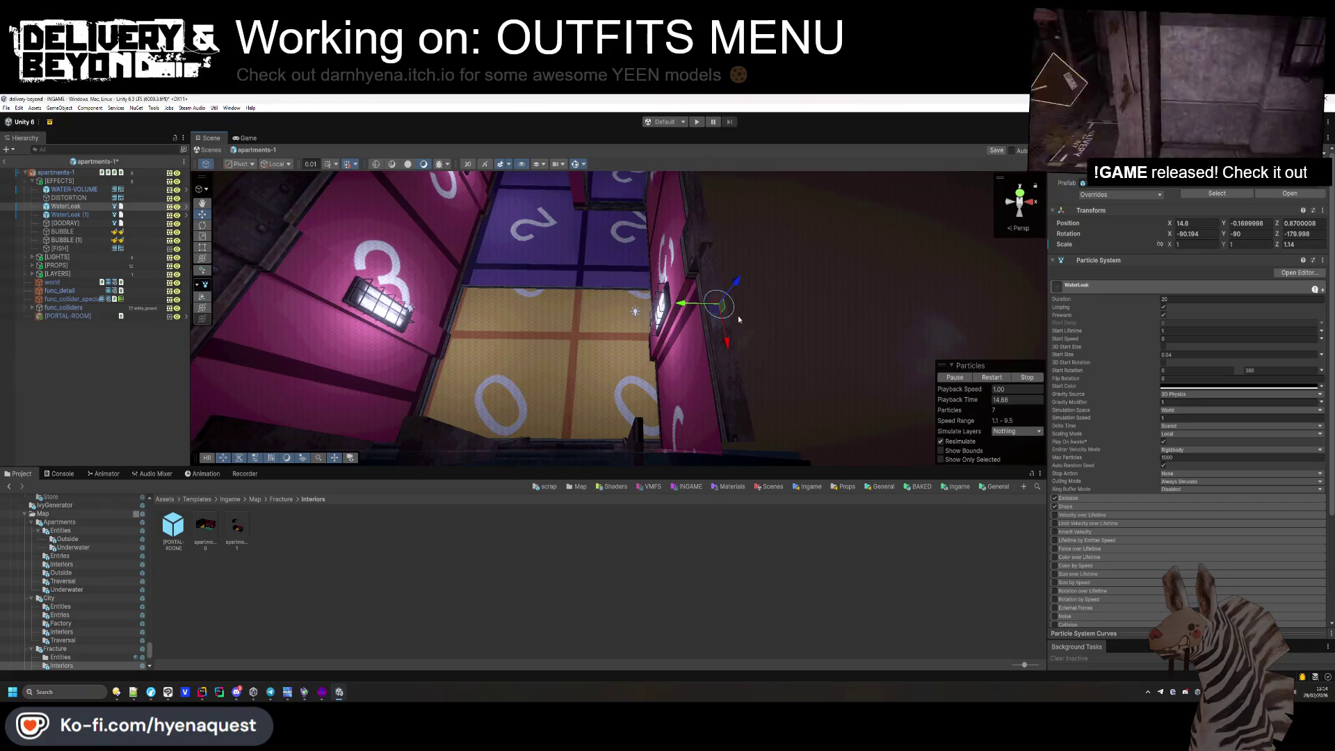
pyautogui.moveTo(389, 306); pyautogui.dragTo(517, 293)
pyautogui.moveTo(527, 179); pyautogui.dragTo(550, 189)
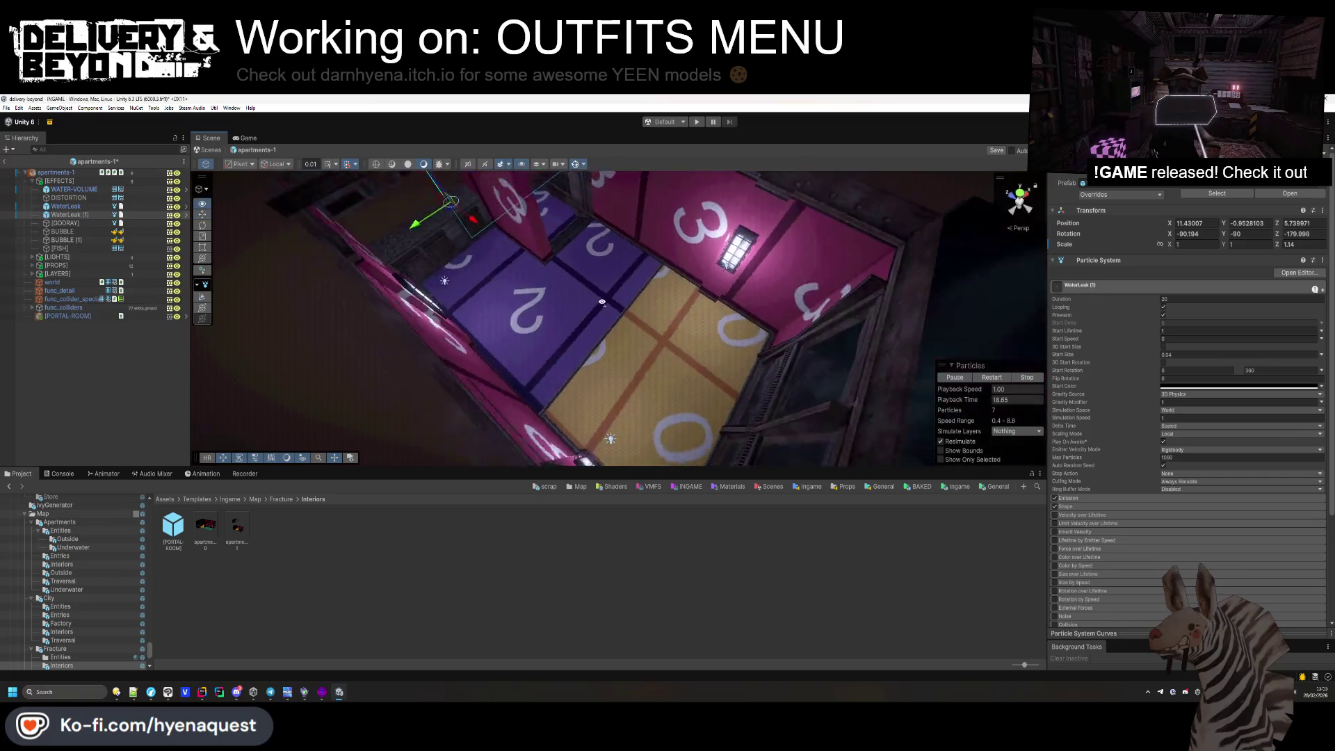
pyautogui.press('f')
# Fly into the room to check the water leak's new spot among the wooden ceiling beams.
pyautogui.moveTo(626, 313)
pyautogui.mouseDown()
pyautogui.moveTo(675, 202)
pyautogui.moveTo(611, 143)
pyautogui.moveTo(540, 472)
pyautogui.mouseUp()
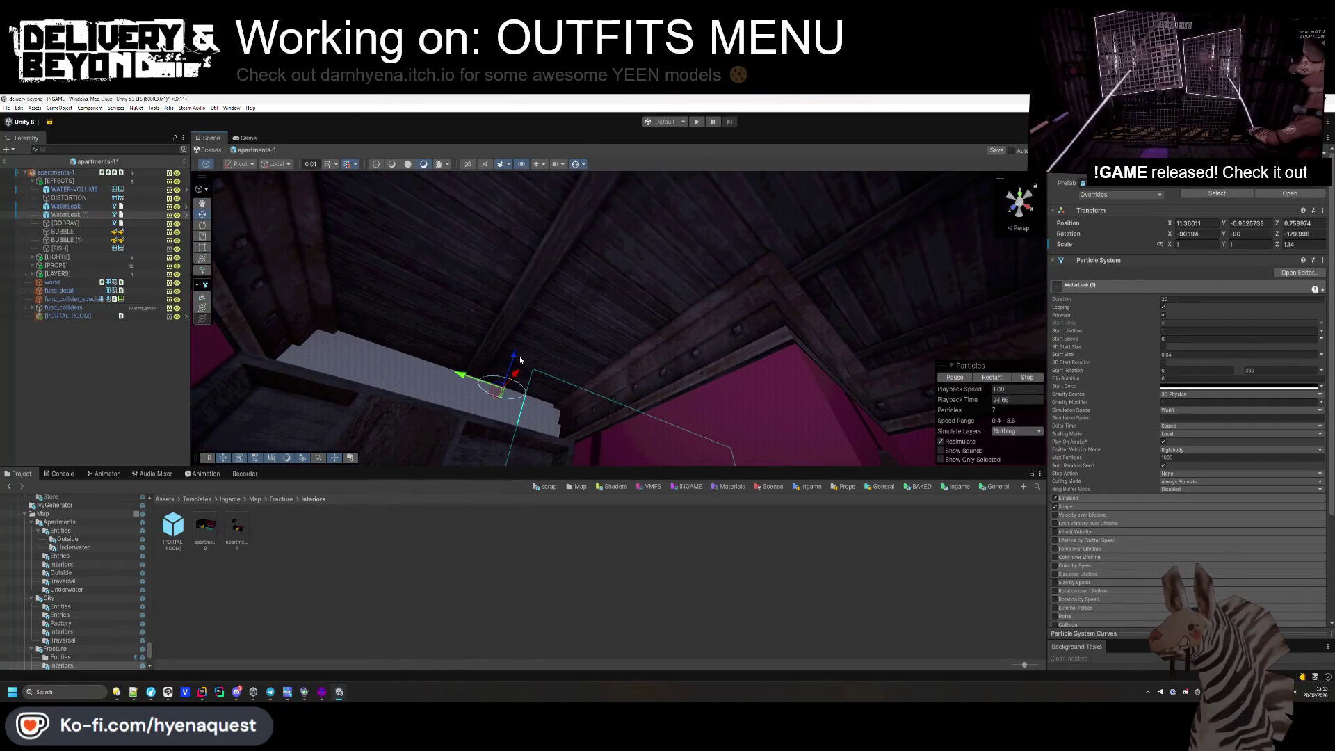
pyautogui.moveTo(564, 257)
pyautogui.mouseDown()
pyautogui.moveTo(648, 284)
pyautogui.moveTo(637, 291)
pyautogui.moveTo(623, 214)
pyautogui.moveTo(93, 239)
pyautogui.mouseUp()
pyautogui.doubleClick(66, 206)
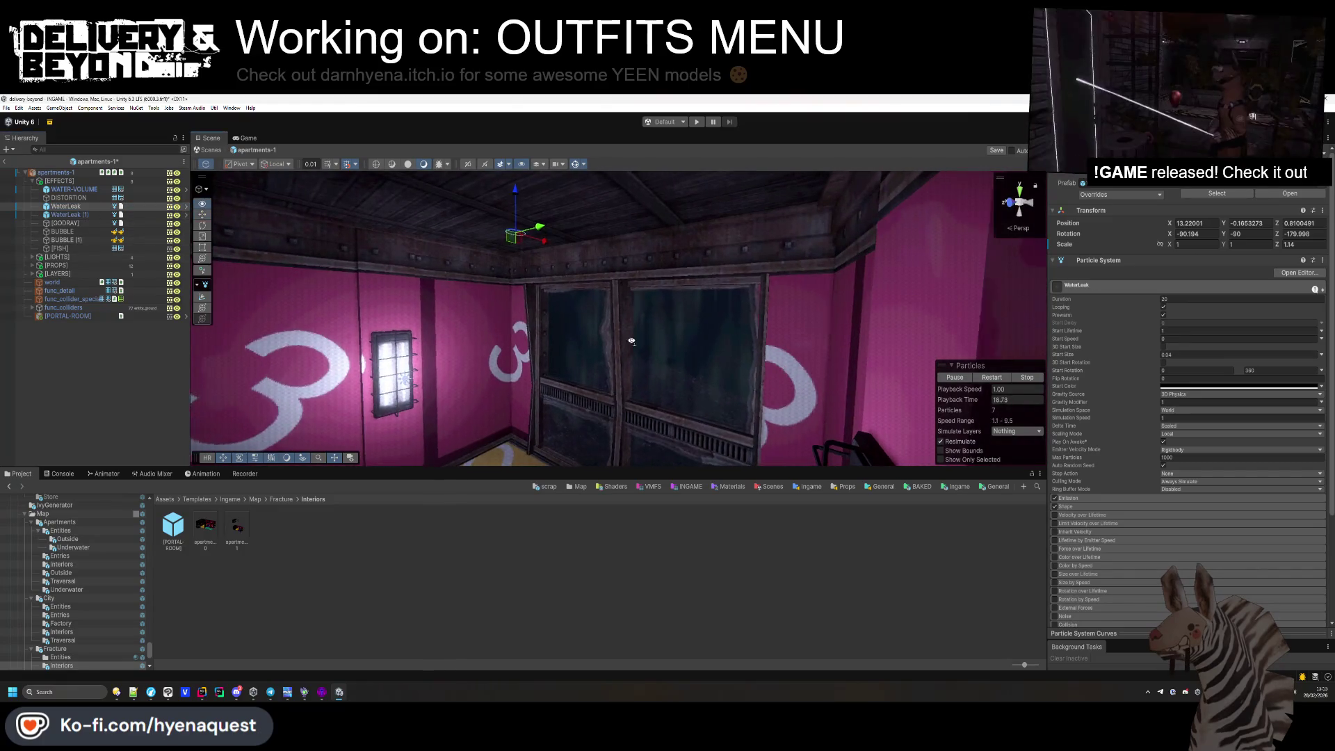
pyautogui.moveTo(642, 293); pyautogui.dragTo(699, 315)
pyautogui.click(702, 317)
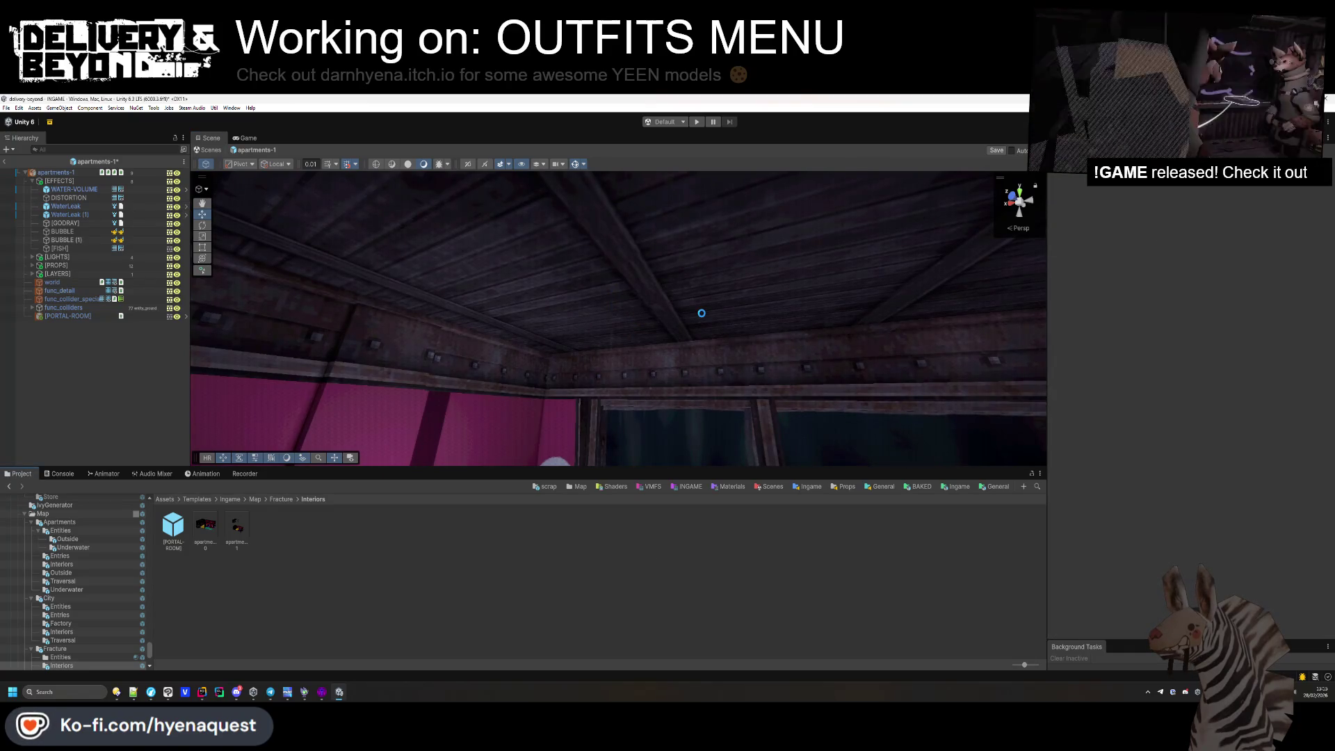
pyautogui.moveTo(702, 317); pyautogui.dragTo(785, 435)
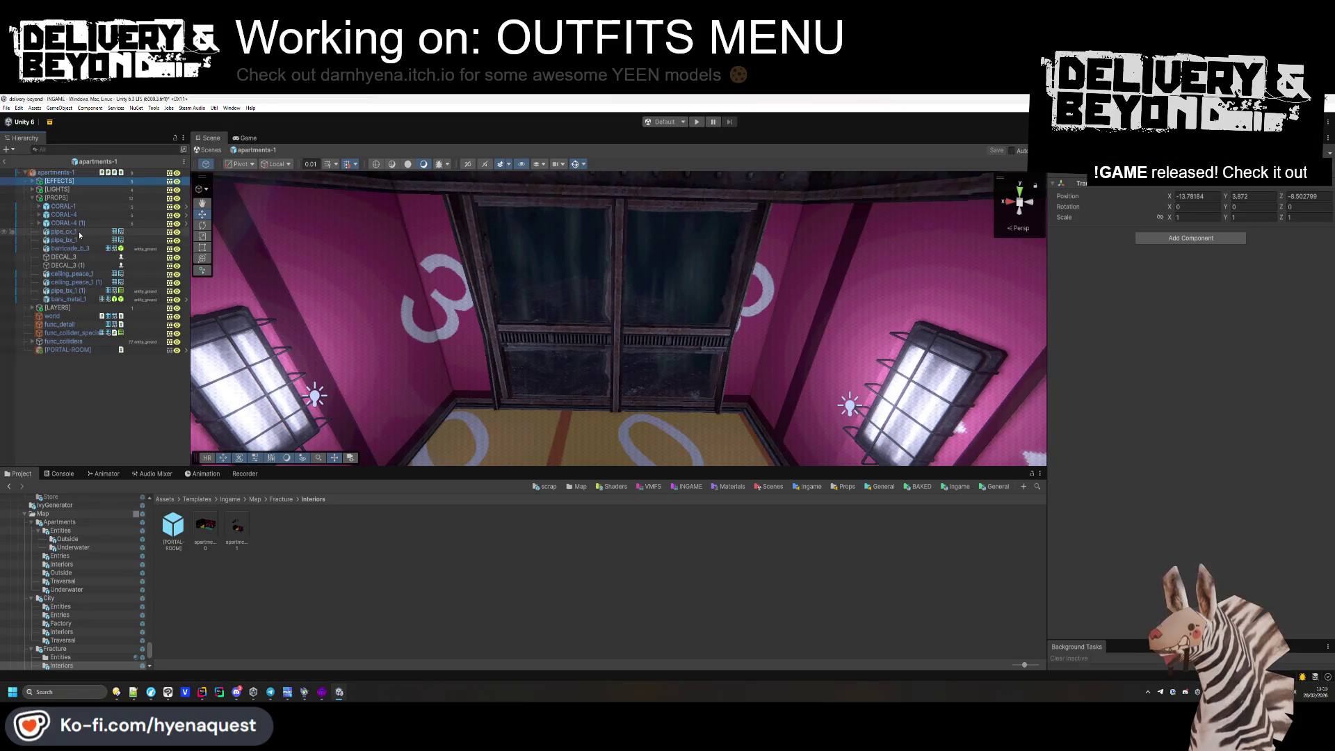
# Slide one DECAL_3 decal across the floor onto the tan floor tiles.
pyautogui.click(63, 257)
pyautogui.keyDown('shift'); pyautogui.click(68, 265); pyautogui.keyUp('shift')
pyautogui.moveTo(626, 313)
pyautogui.mouseDown()
pyautogui.moveTo(696, 313)
pyautogui.moveTo(788, 230)
pyautogui.moveTo(615, 380)
pyautogui.mouseUp()
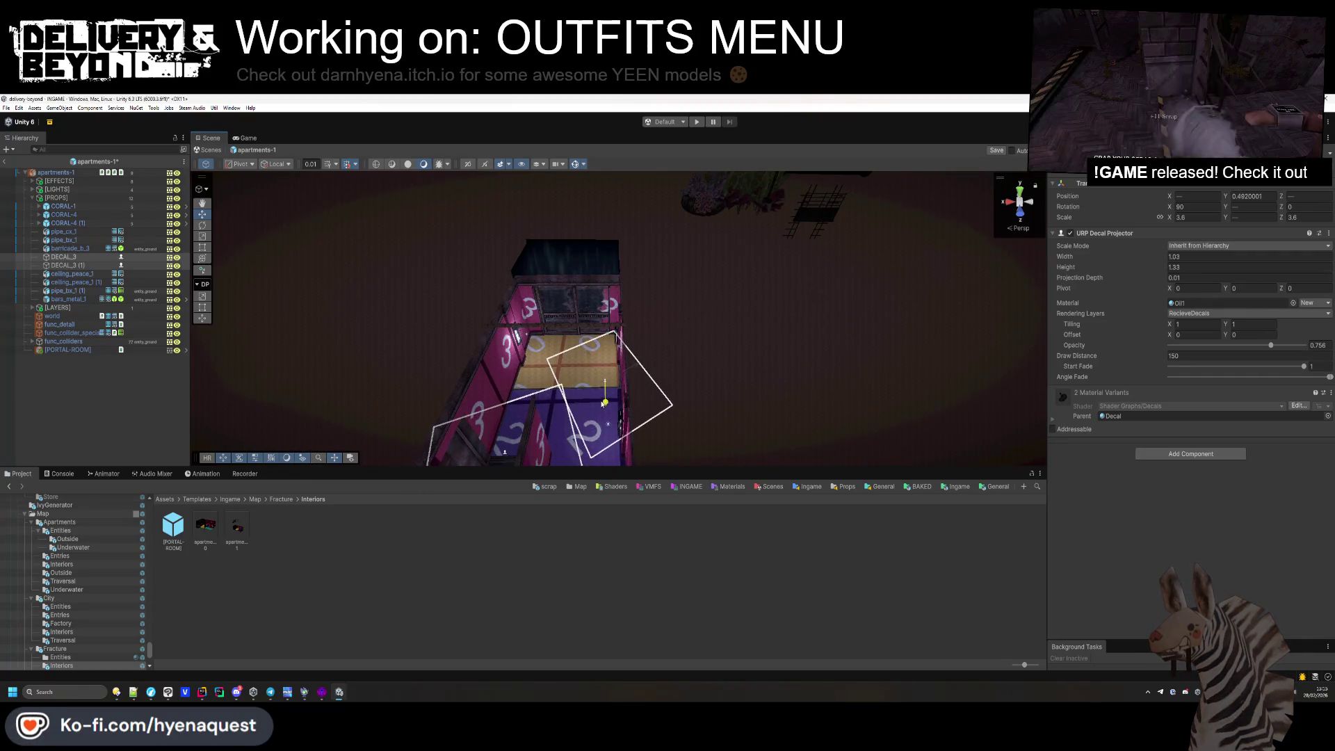
pyautogui.click(341, 388)
pyautogui.click(498, 417)
pyautogui.scroll(5, 491, 394)
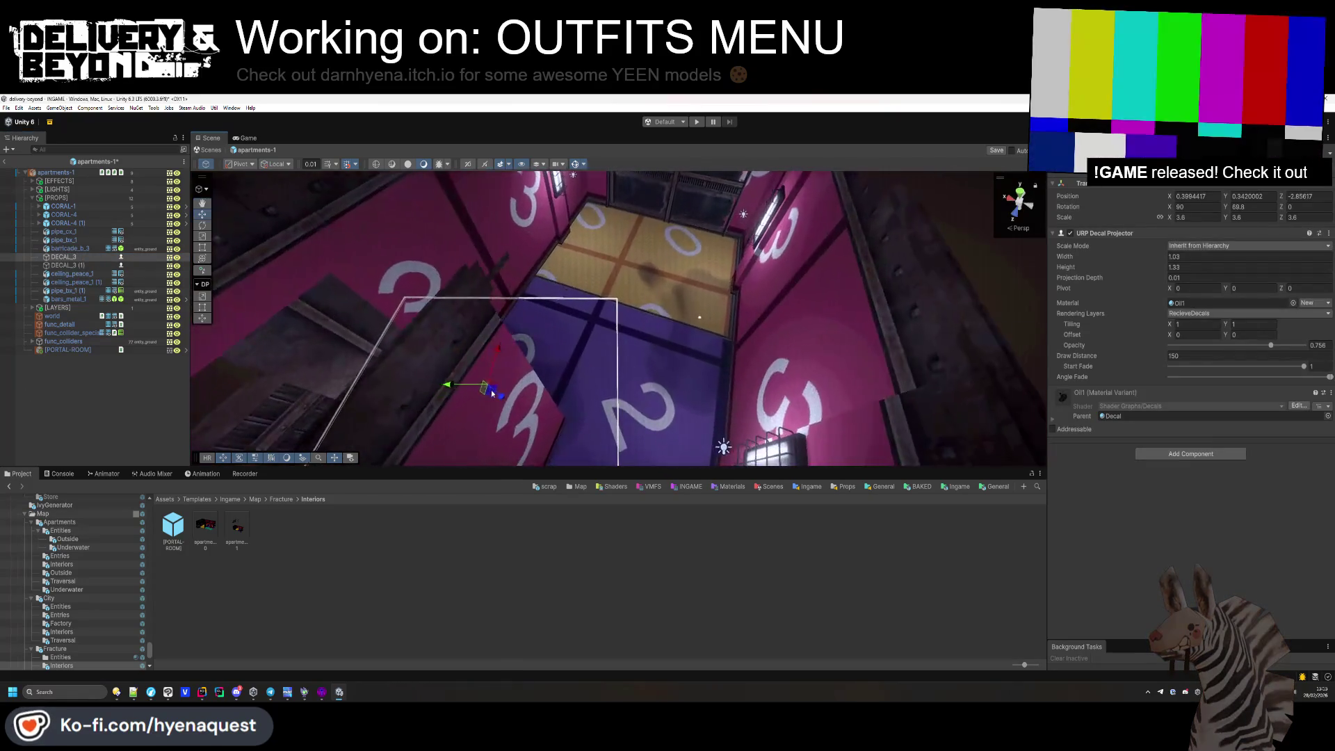
pyautogui.moveTo(491, 394); pyautogui.dragTo(584, 397)
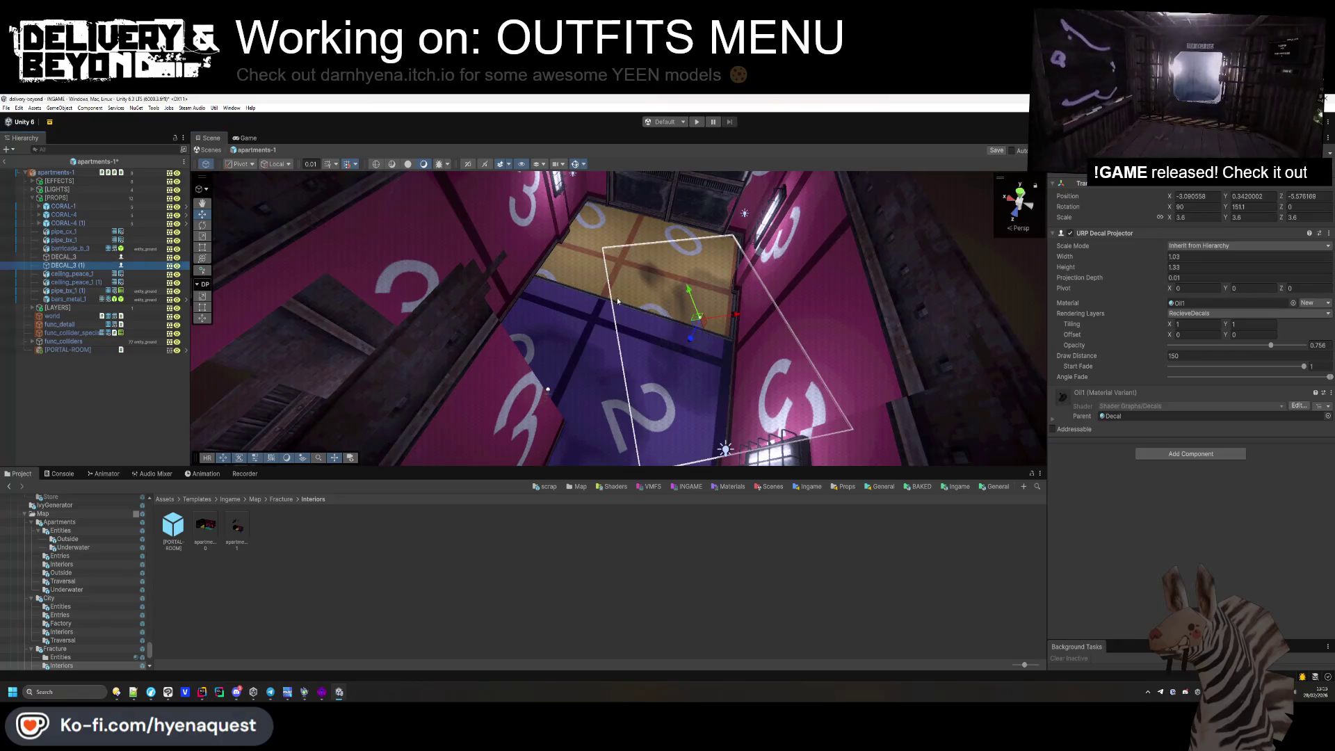
pyautogui.moveTo(700, 327); pyautogui.dragTo(666, 278)
pyautogui.scroll(-5, 687, 273)
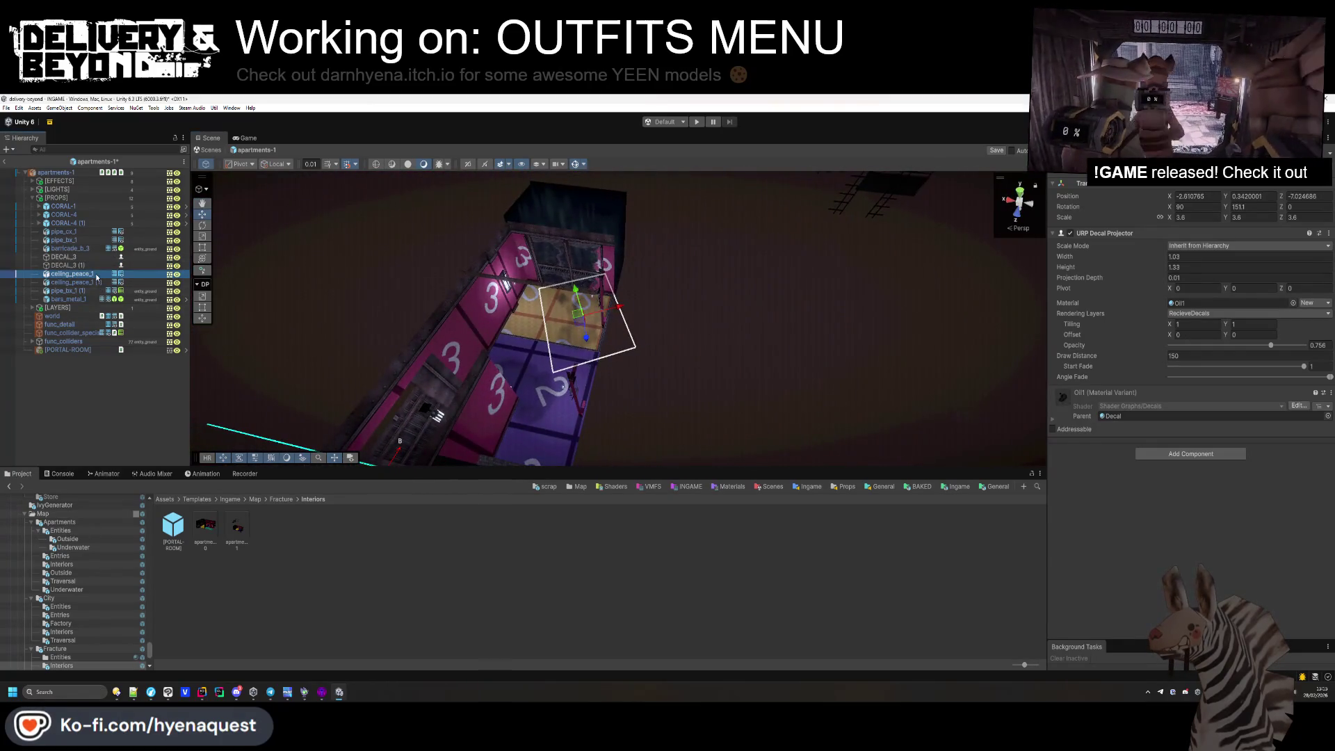
# Position ceiling_peace_1 over the pink room at about X -1.44, Y 3.71, Z -6.29, then delete its duplicate.
pyautogui.doubleClick(97, 276)
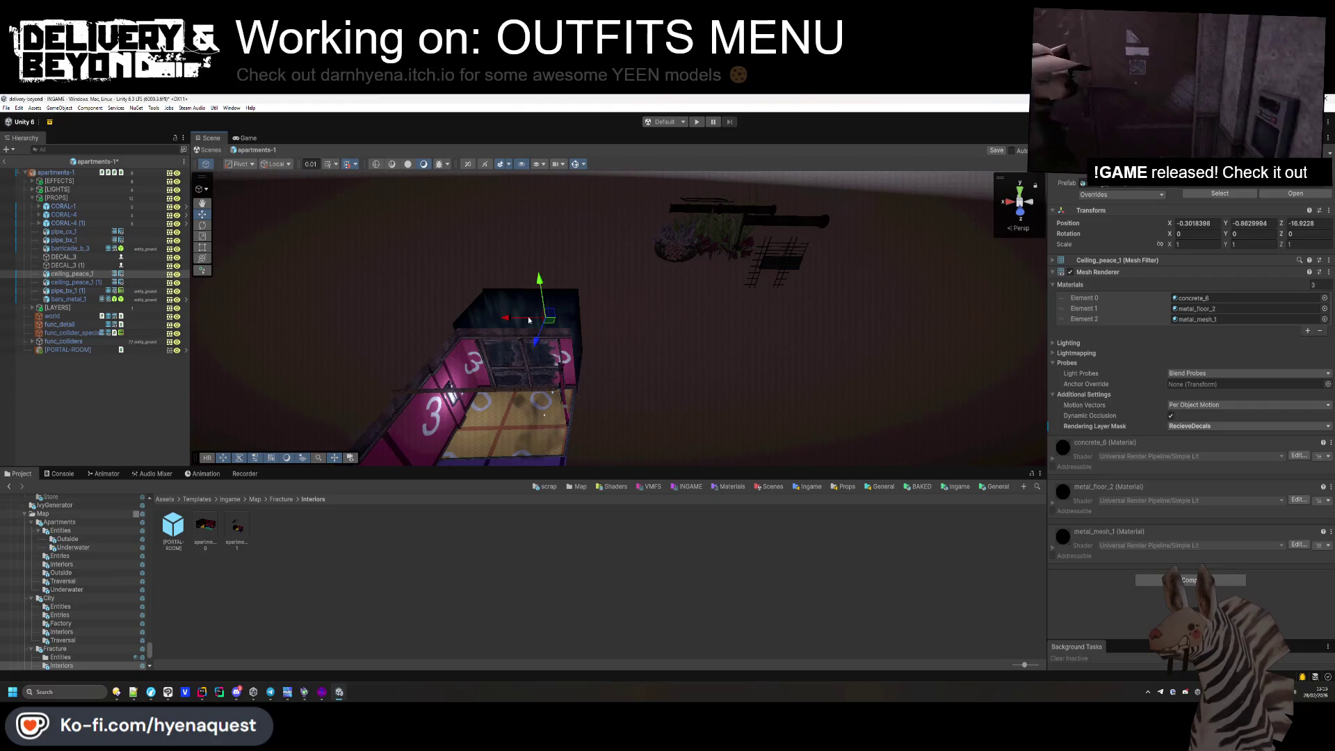
pyautogui.moveTo(525, 386)
pyautogui.mouseDown()
pyautogui.moveTo(483, 359)
pyautogui.moveTo(648, 397)
pyautogui.mouseUp()
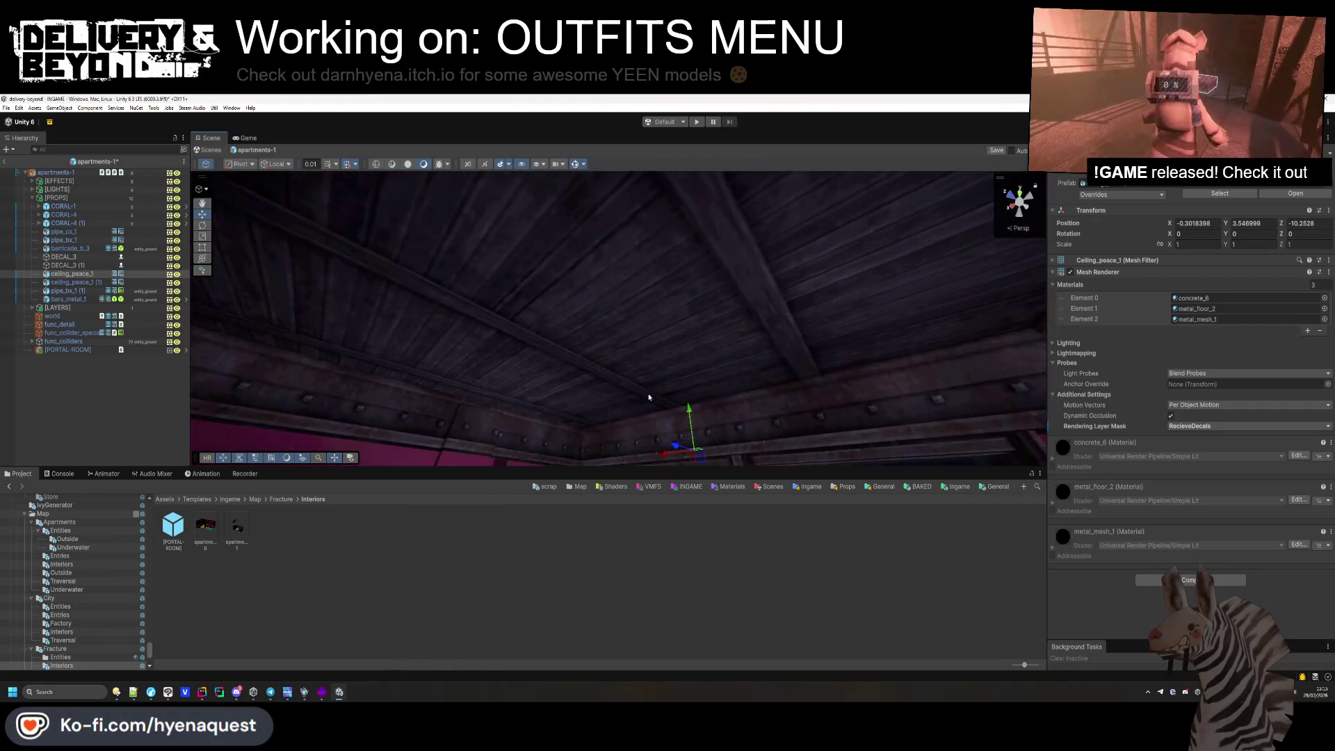
pyautogui.moveTo(675, 446)
pyautogui.mouseDown()
pyautogui.moveTo(504, 367)
pyautogui.moveTo(645, 345)
pyautogui.moveTo(690, 360)
pyautogui.moveTo(504, 390)
pyautogui.moveTo(564, 343)
pyautogui.moveTo(563, 299)
pyautogui.mouseUp()
pyautogui.press('f')
pyautogui.scroll(-4, 563, 299)
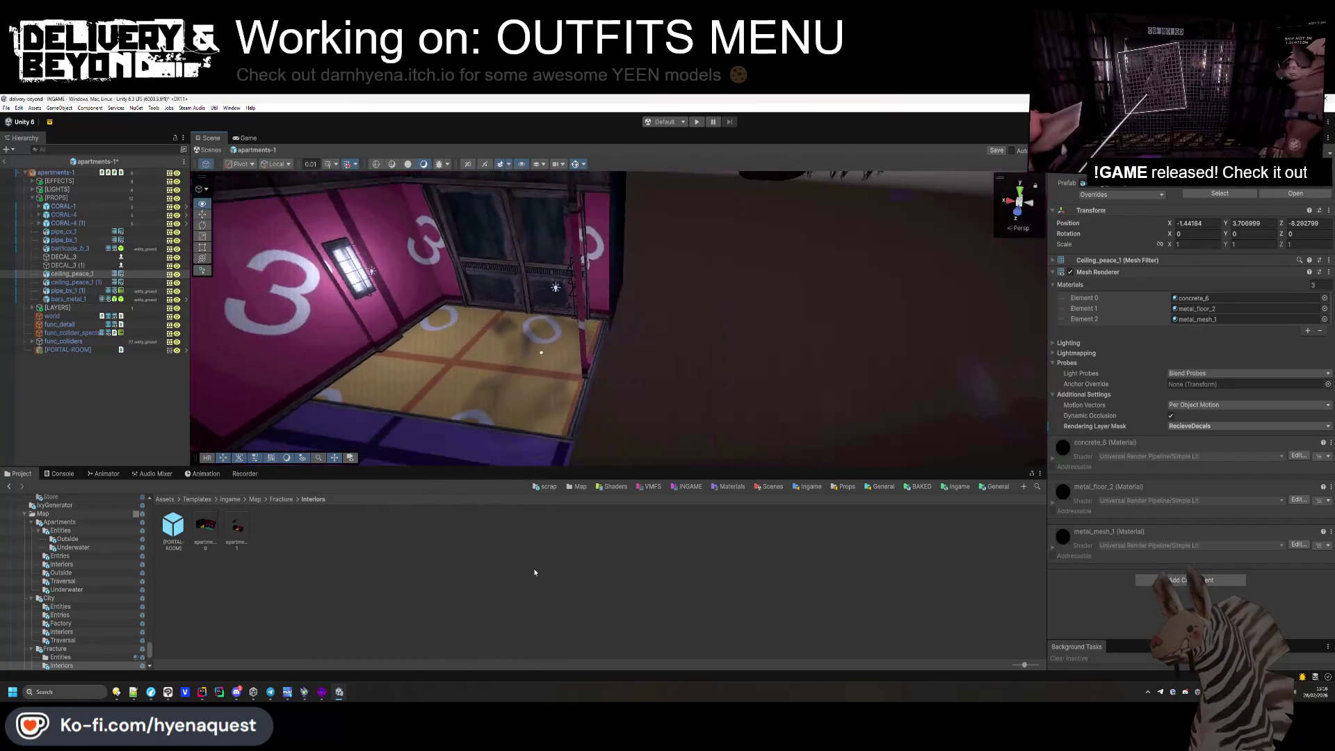
pyautogui.press('Delete')
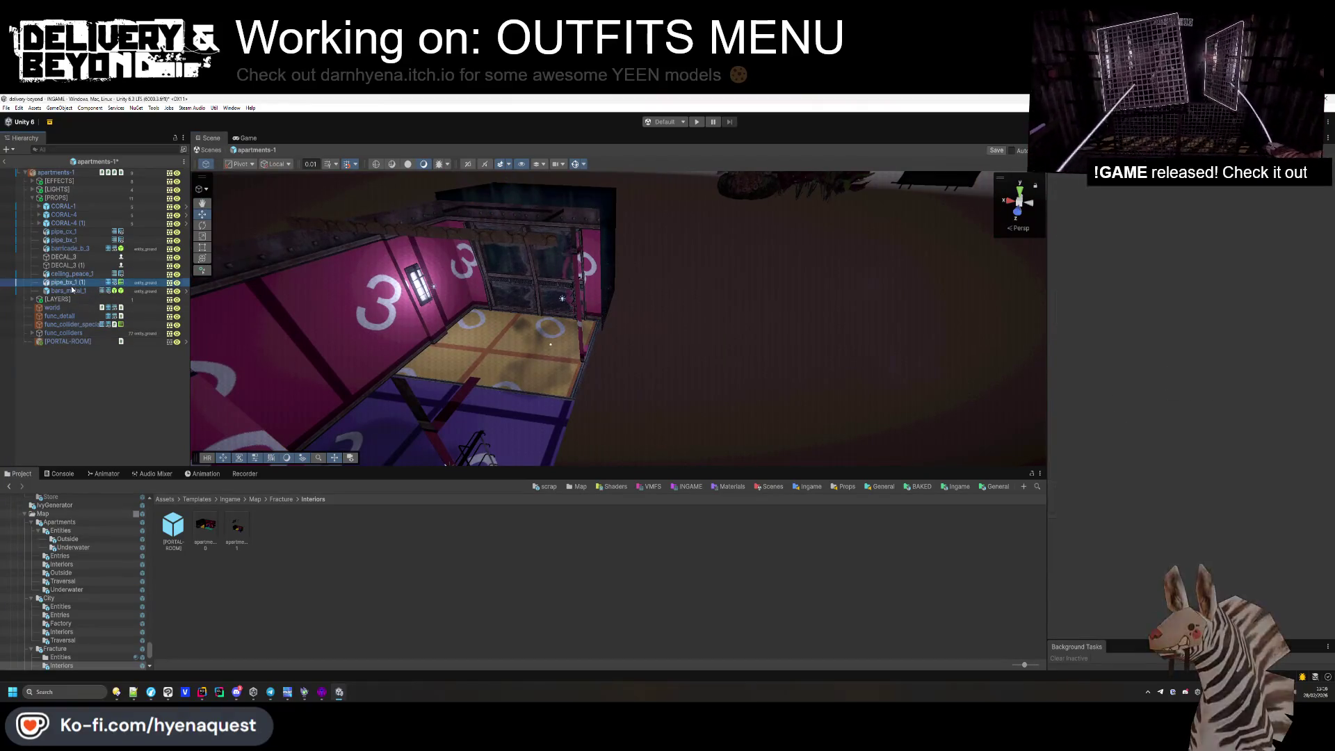
# Move the pipe_bx_1 (1) pipe from the far wall into the pink room, raised near the ceiling.
pyautogui.click(72, 281)
pyautogui.moveTo(564, 348)
pyautogui.mouseDown()
pyautogui.moveTo(564, 321)
pyautogui.moveTo(526, 381)
pyautogui.moveTo(566, 369)
pyautogui.moveTo(592, 328)
pyautogui.mouseUp()
pyautogui.moveTo(691, 249)
pyautogui.mouseDown()
pyautogui.moveTo(491, 250)
pyautogui.moveTo(532, 233)
pyautogui.moveTo(551, 318)
pyautogui.mouseUp()
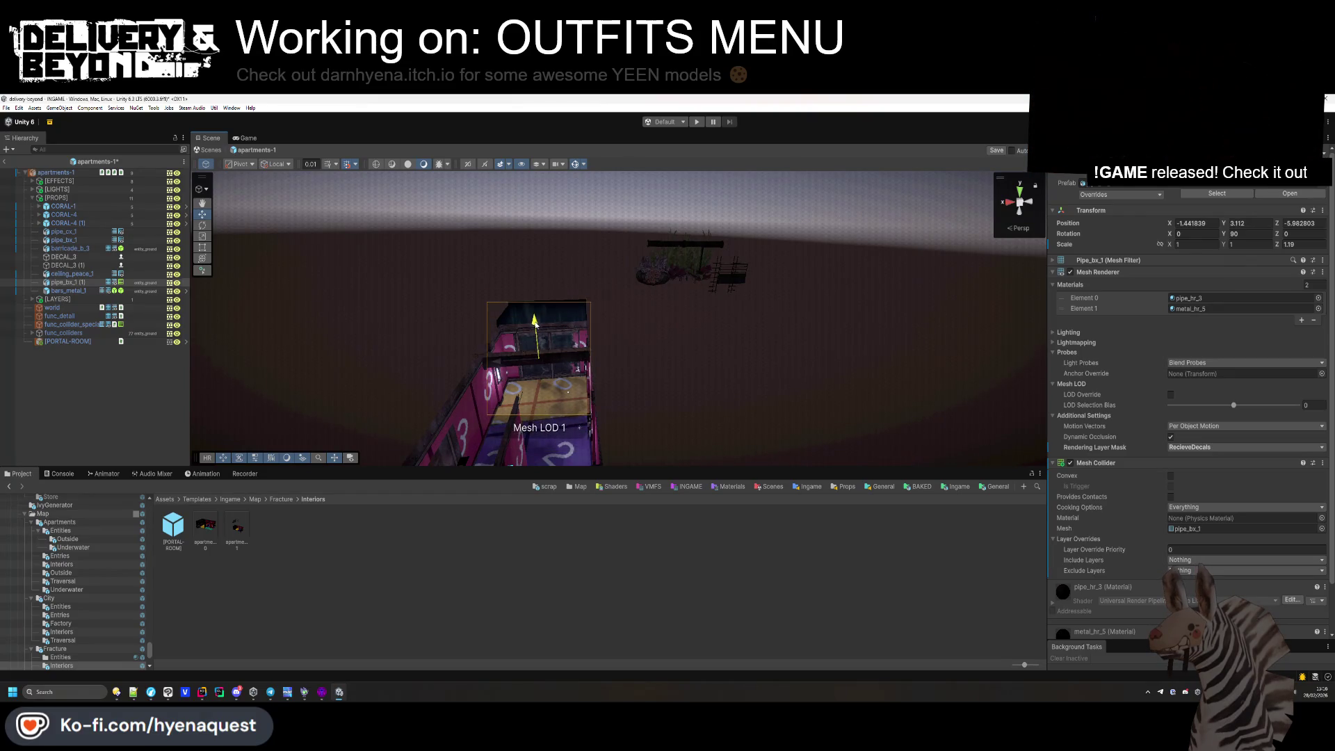
pyautogui.moveTo(536, 330)
pyautogui.mouseDown()
pyautogui.moveTo(331, 292)
pyautogui.moveTo(700, 295)
pyautogui.mouseUp()
pyautogui.moveTo(786, 226); pyautogui.dragTo(790, 170)
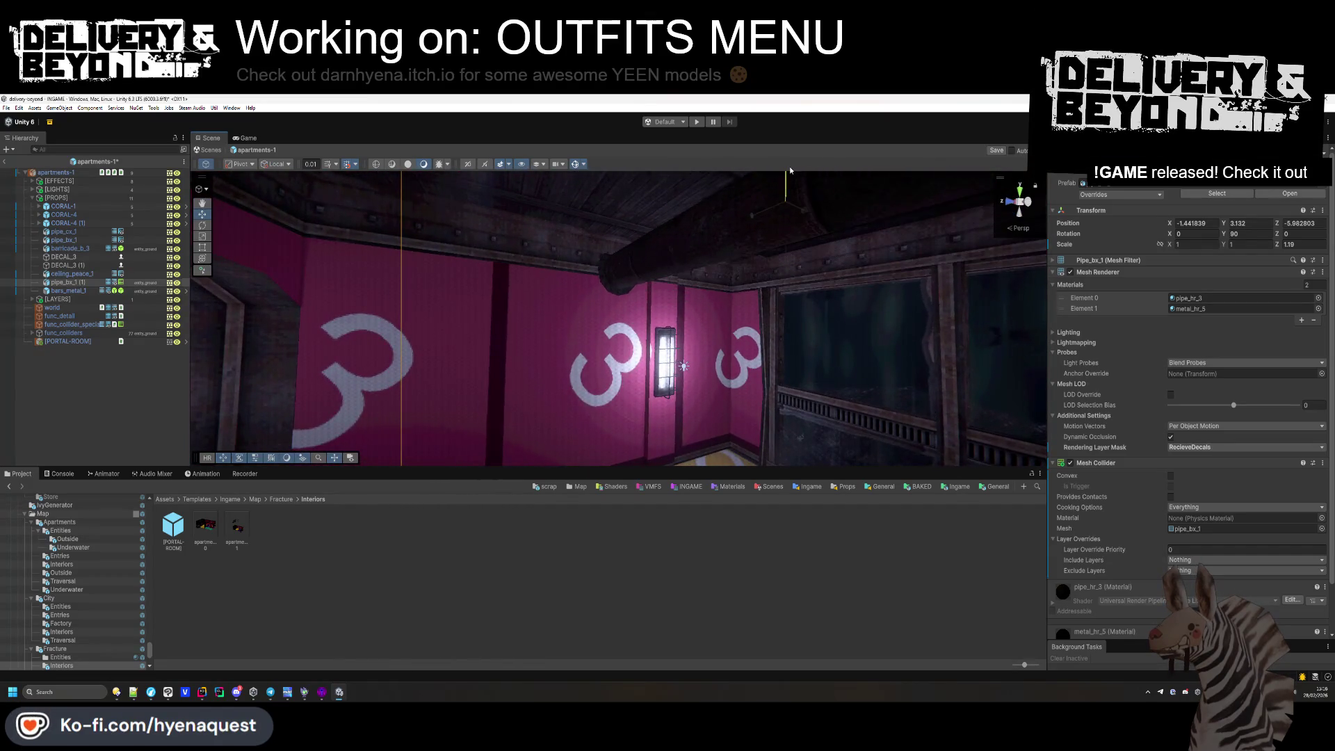
pyautogui.moveTo(810, 242)
pyautogui.mouseDown()
pyautogui.moveTo(602, 251)
pyautogui.moveTo(707, 576)
pyautogui.moveTo(599, 543)
pyautogui.moveTo(617, 515)
pyautogui.moveTo(749, 461)
pyautogui.moveTo(737, 455)
pyautogui.mouseUp()
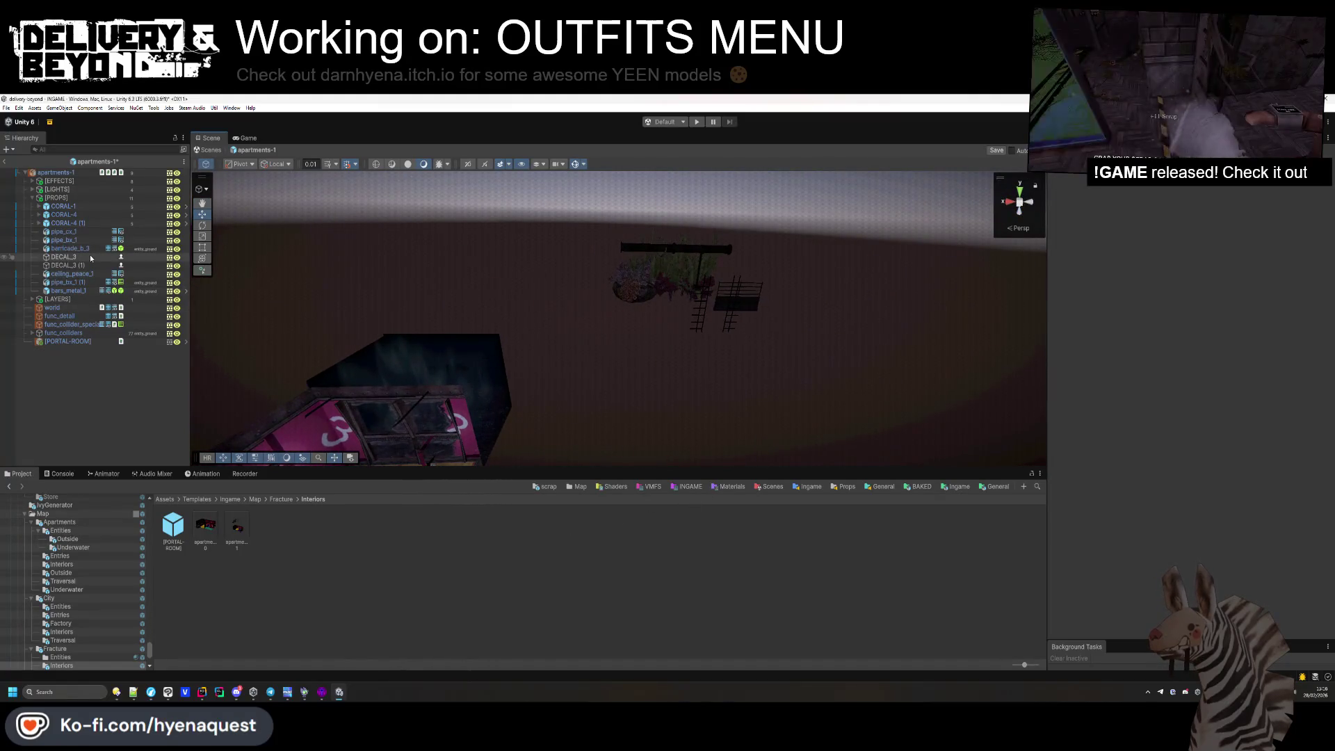
# Delete CORAL-1 and shift CORAL-4 (1) along X to about X -0.40, Z -10.28.
pyautogui.click(91, 223)
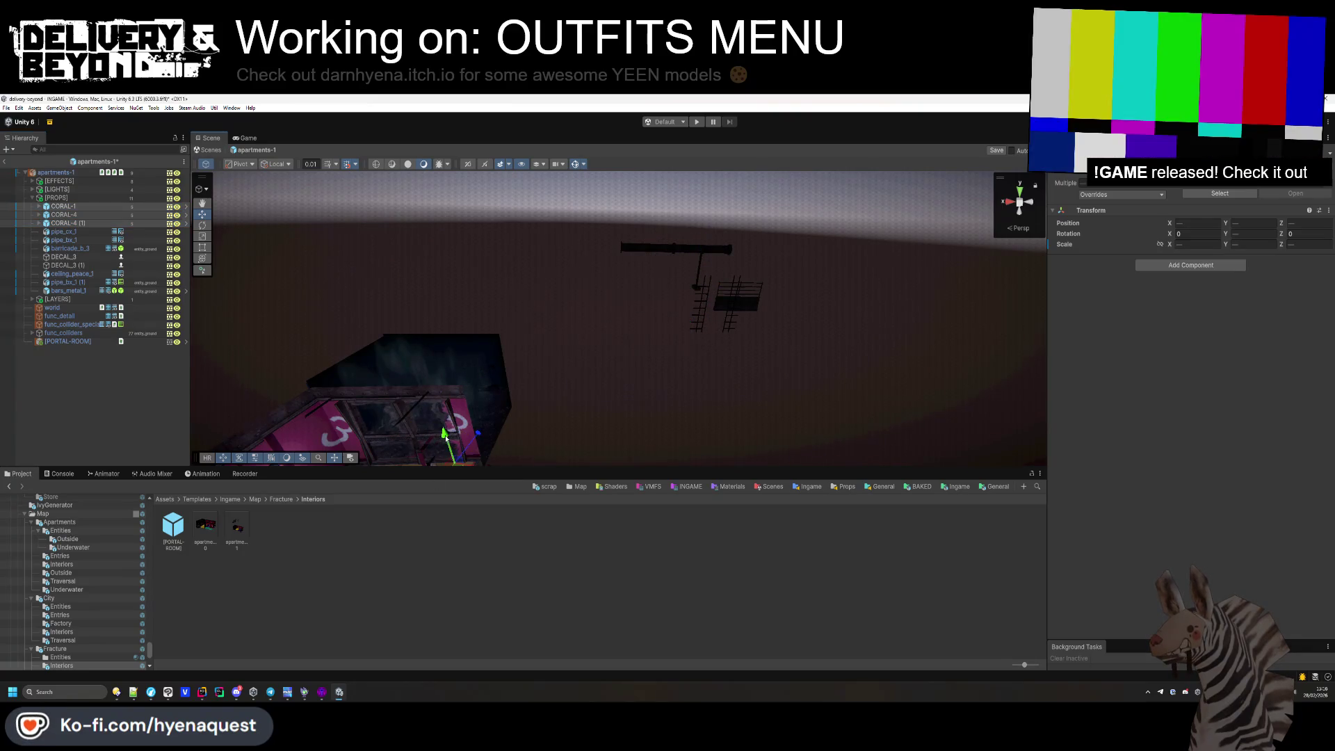
pyautogui.moveTo(475, 407); pyautogui.dragTo(365, 469)
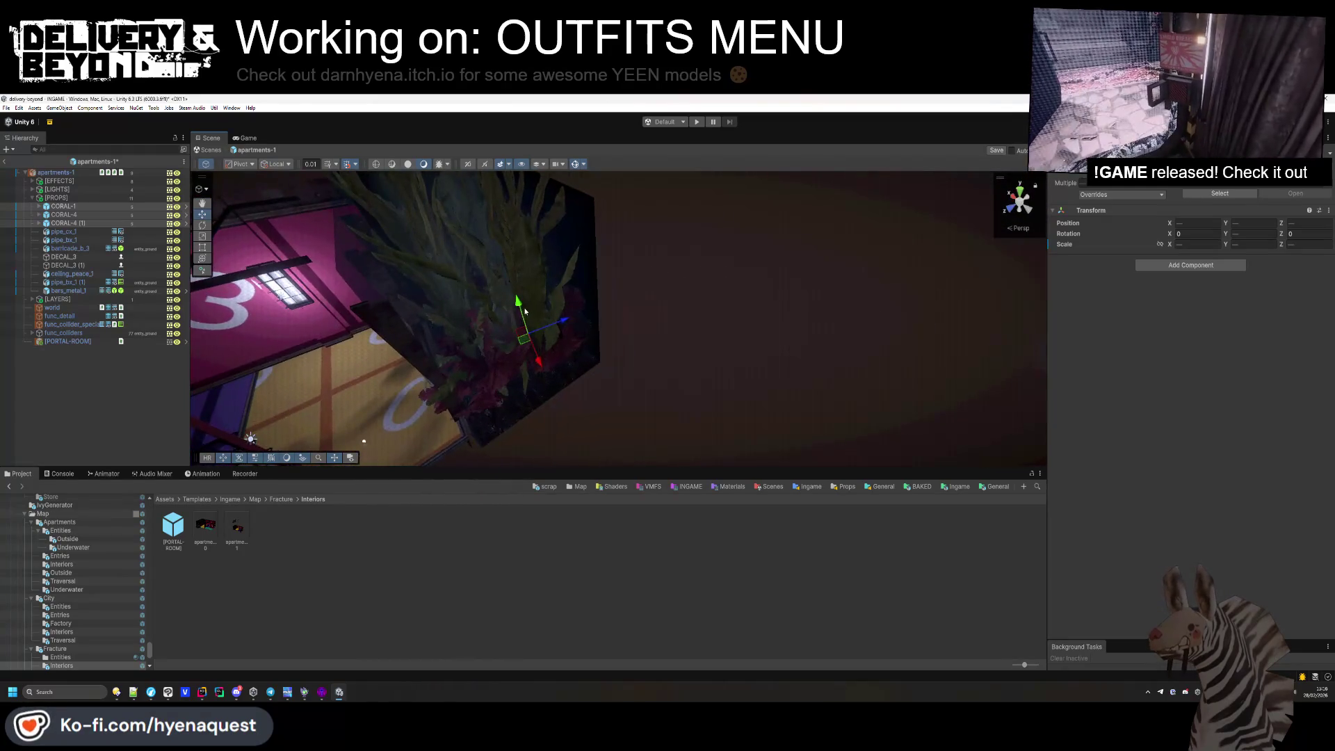
pyautogui.moveTo(521, 278)
pyautogui.mouseDown()
pyautogui.moveTo(526, 342)
pyautogui.moveTo(543, 363)
pyautogui.moveTo(623, 411)
pyautogui.moveTo(729, 439)
pyautogui.moveTo(702, 458)
pyautogui.mouseUp()
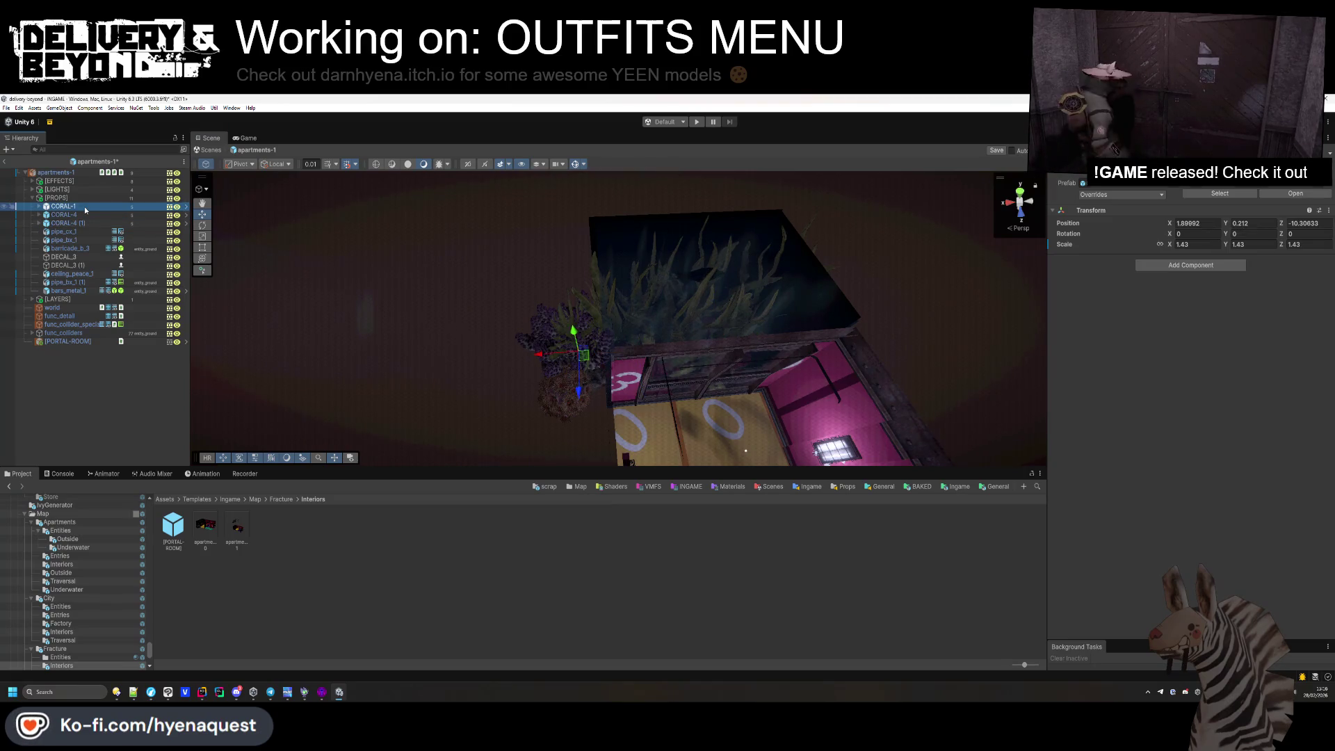
pyautogui.press('Delete')
pyautogui.doubleClick(84, 215)
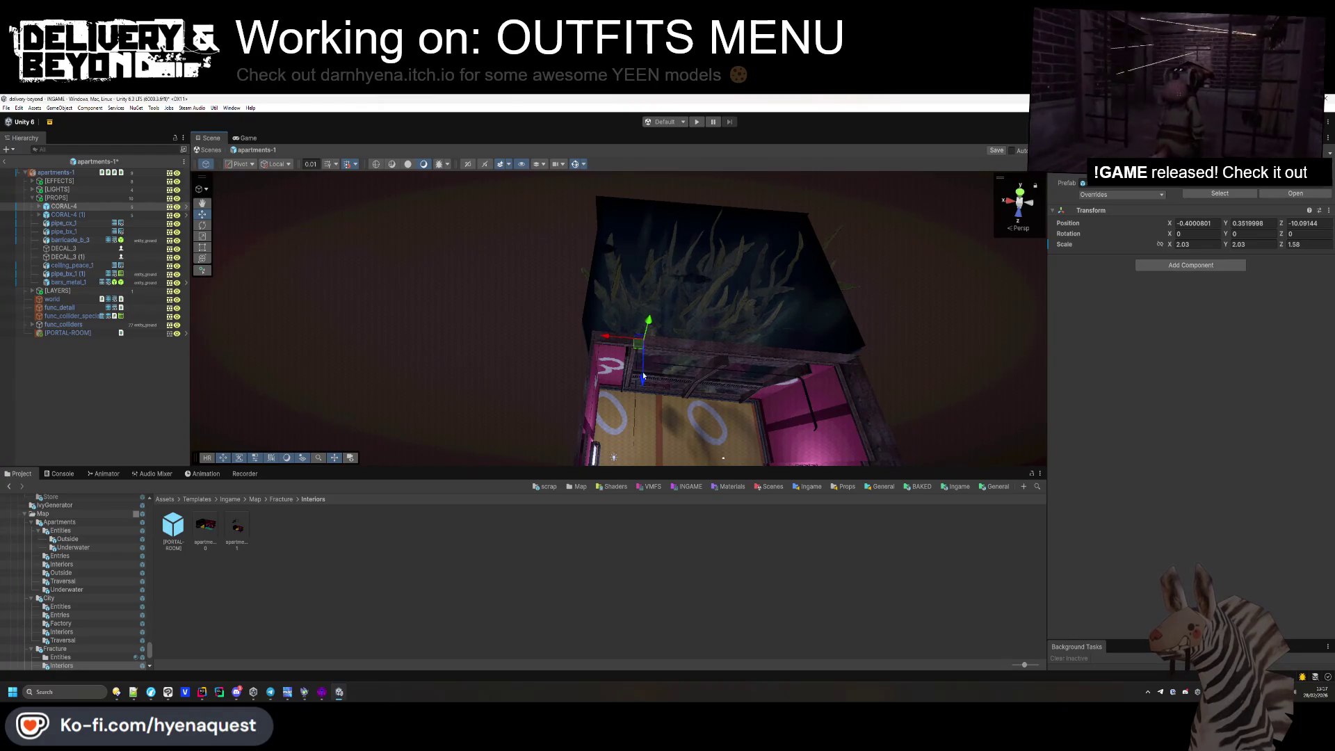
pyautogui.moveTo(372, 373)
pyautogui.mouseDown()
pyautogui.moveTo(470, 217)
pyautogui.moveTo(456, 378)
pyautogui.mouseUp()
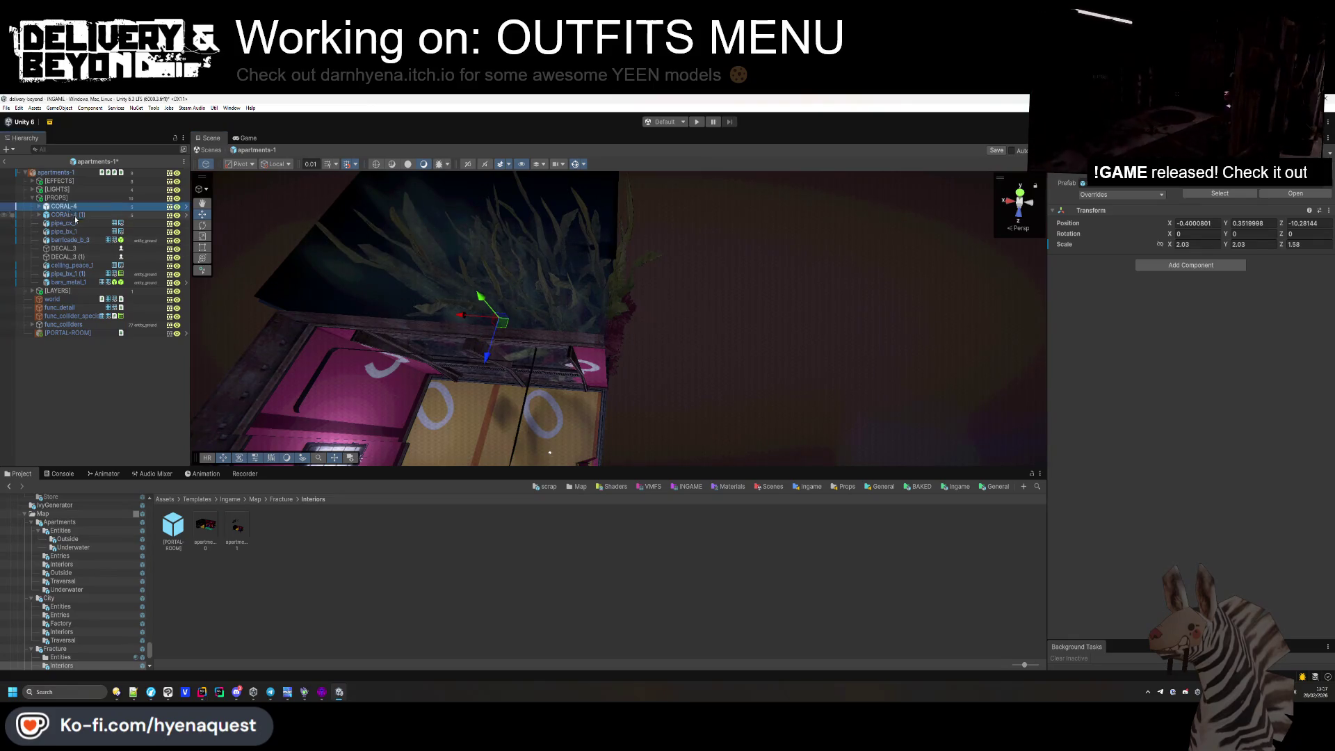
pyautogui.moveTo(626, 325)
pyautogui.mouseDown()
pyautogui.moveTo(521, 352)
pyautogui.moveTo(620, 376)
pyautogui.moveTo(660, 189)
pyautogui.moveTo(687, 218)
pyautogui.mouseUp()
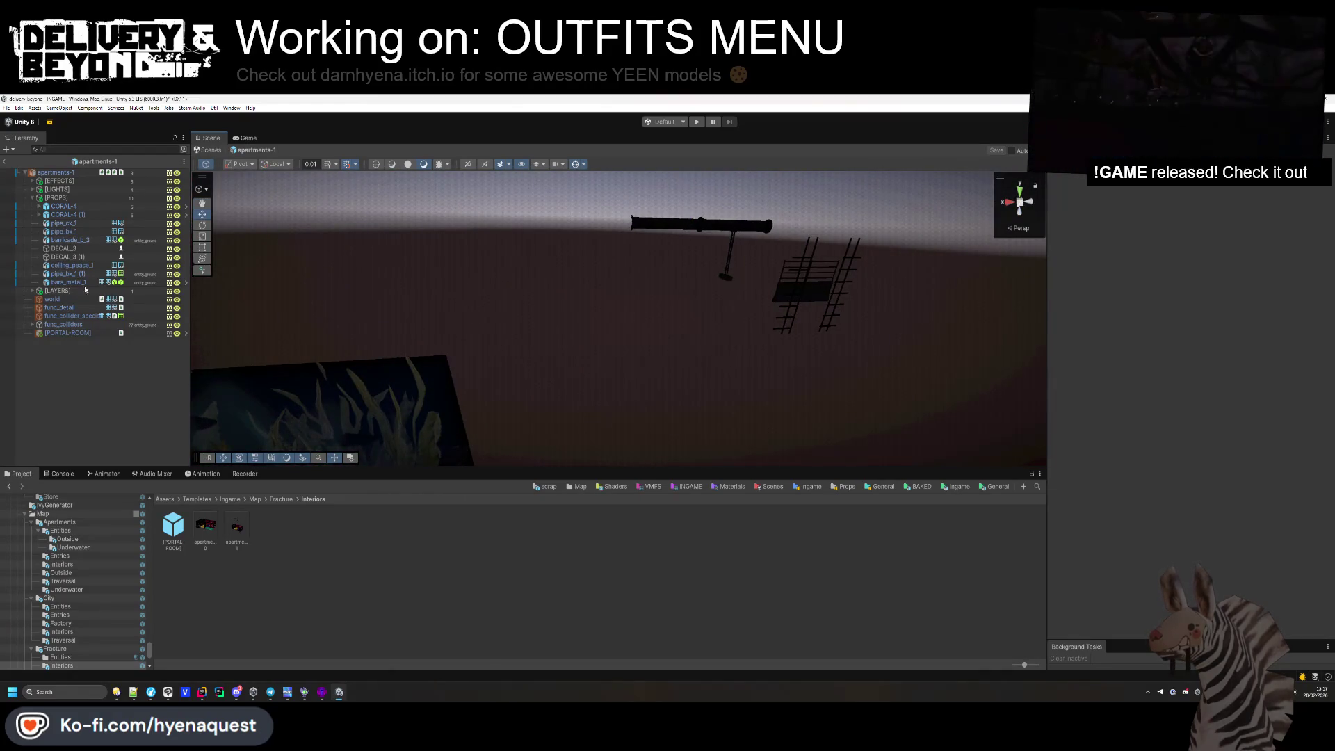
# Delete the pipe and its stand.
pyautogui.click(657, 226)
pyautogui.press('Delete')
pyautogui.click(729, 254)
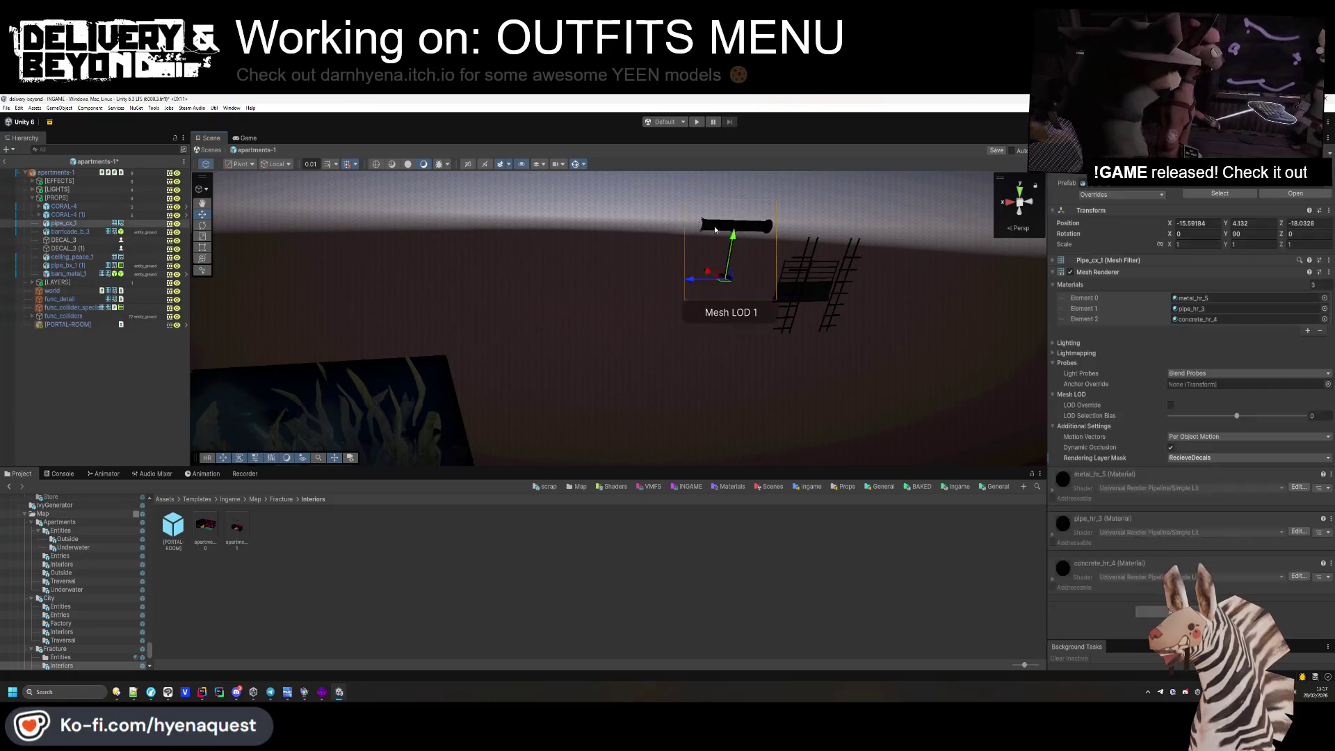
pyautogui.press('Delete')
# Move bars_metal_1 into the pink room and lower it to about X -2.51, Y 0.34, Z -2.34.
pyautogui.click(804, 294)
pyautogui.moveTo(804, 294)
pyautogui.mouseDown()
pyautogui.moveTo(602, 378)
pyautogui.moveTo(639, 369)
pyautogui.moveTo(661, 382)
pyautogui.mouseUp()
pyautogui.moveTo(862, 278); pyautogui.dragTo(505, 425)
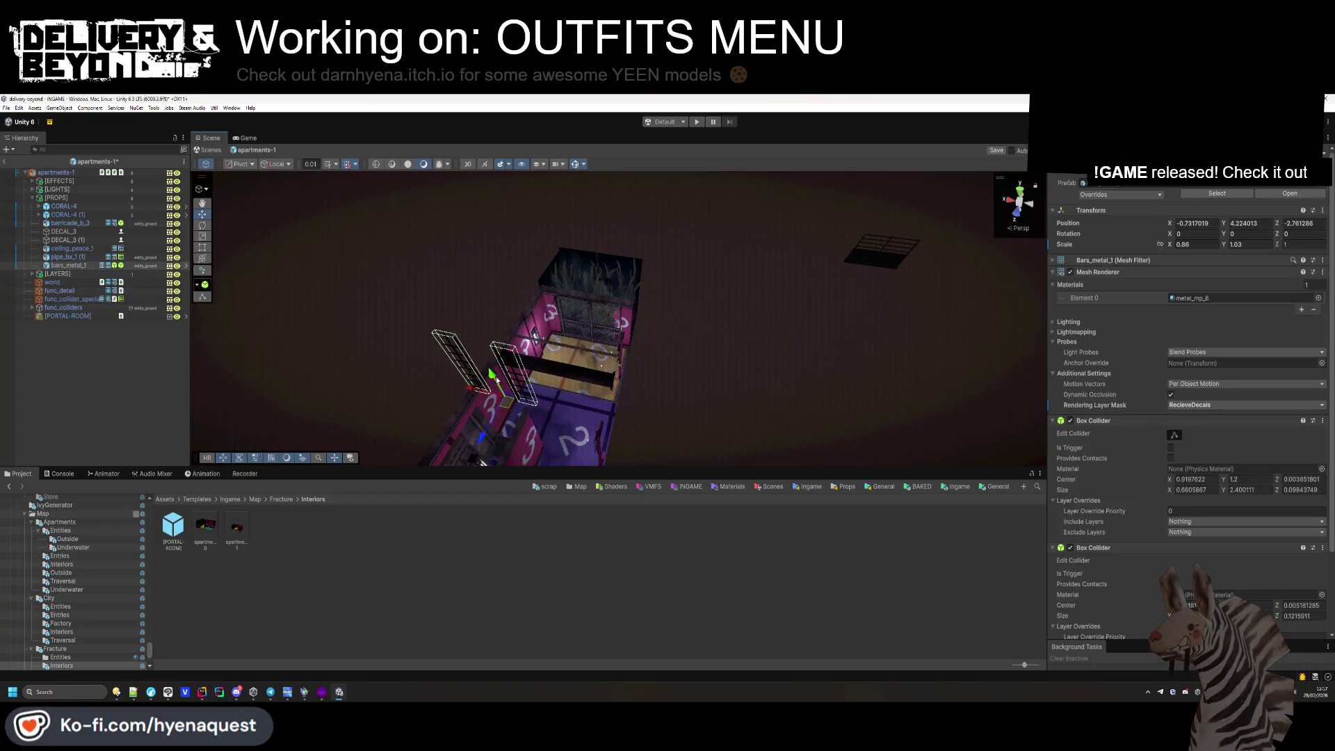
pyautogui.moveTo(502, 394); pyautogui.dragTo(471, 382)
pyautogui.press('f')
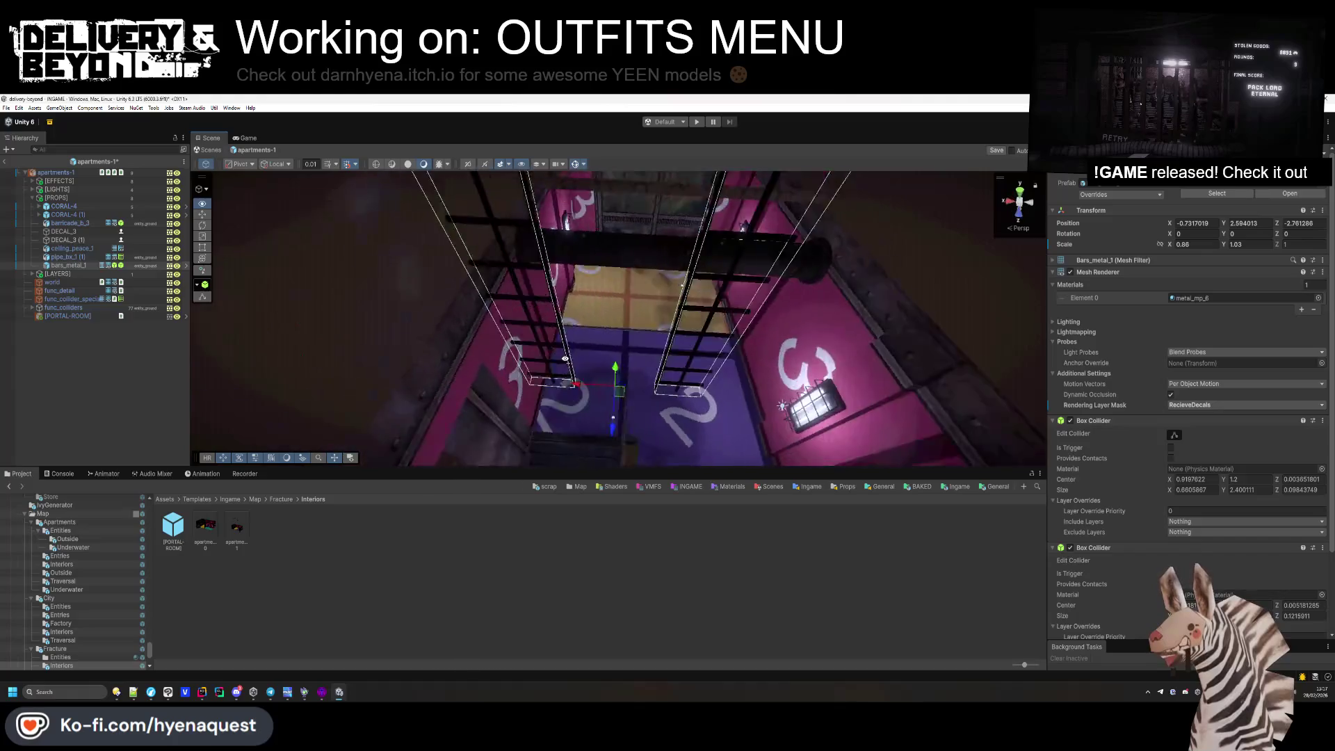
pyautogui.moveTo(644, 363)
pyautogui.mouseDown()
pyautogui.moveTo(630, 428)
pyautogui.moveTo(751, 418)
pyautogui.mouseUp()
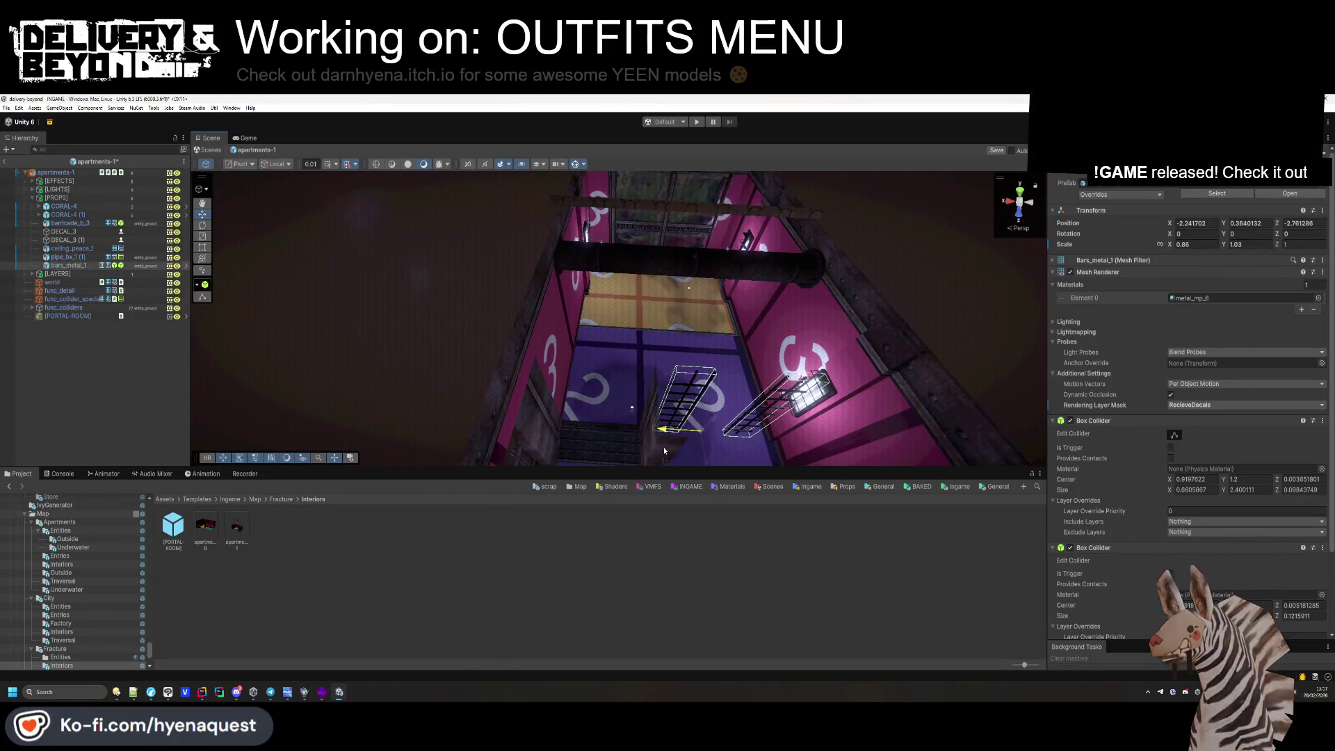
pyautogui.press('f')
pyautogui.moveTo(1017, 420)
pyautogui.mouseDown()
pyautogui.moveTo(577, 398)
pyautogui.moveTo(606, 384)
pyautogui.moveTo(616, 402)
pyautogui.mouseUp()
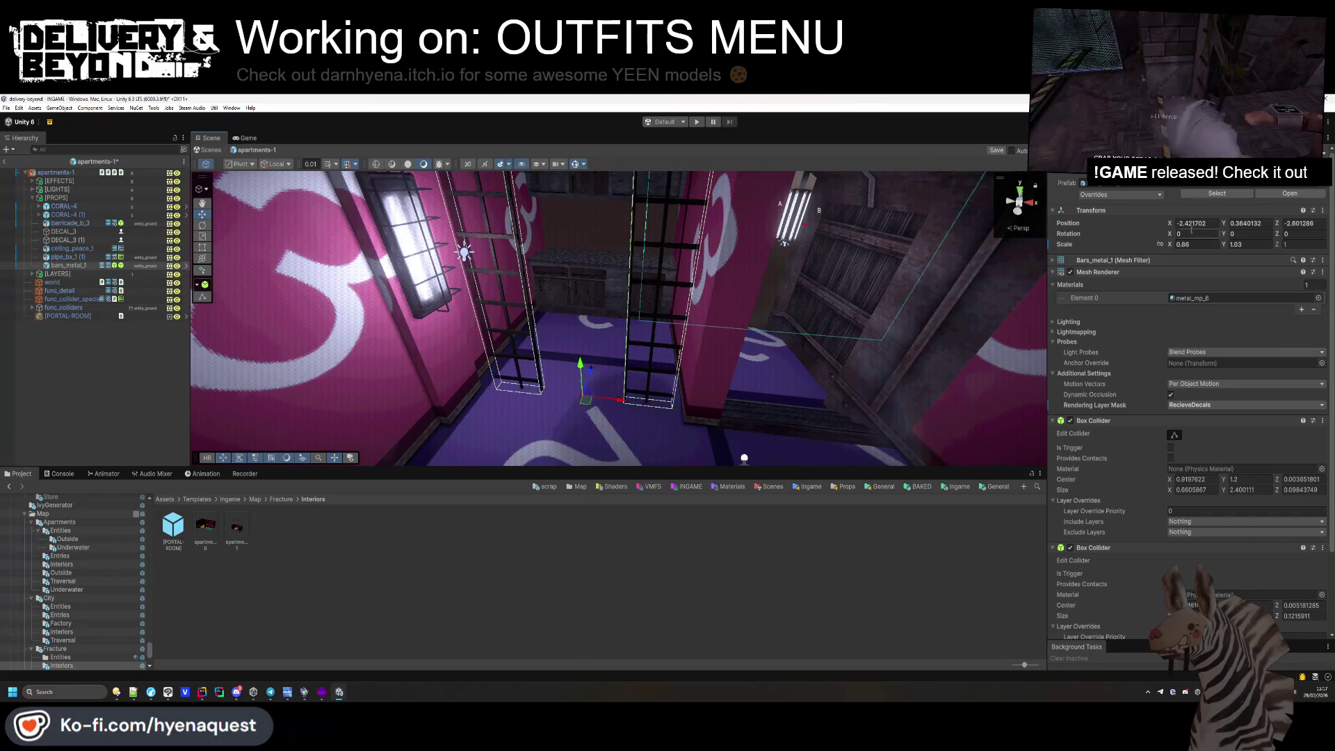
# Widen the metal bars to Scale X 1.03 and heighten them to Scale Y 1.4.
pyautogui.moveTo(1171, 246); pyautogui.dragTo(1173, 246)
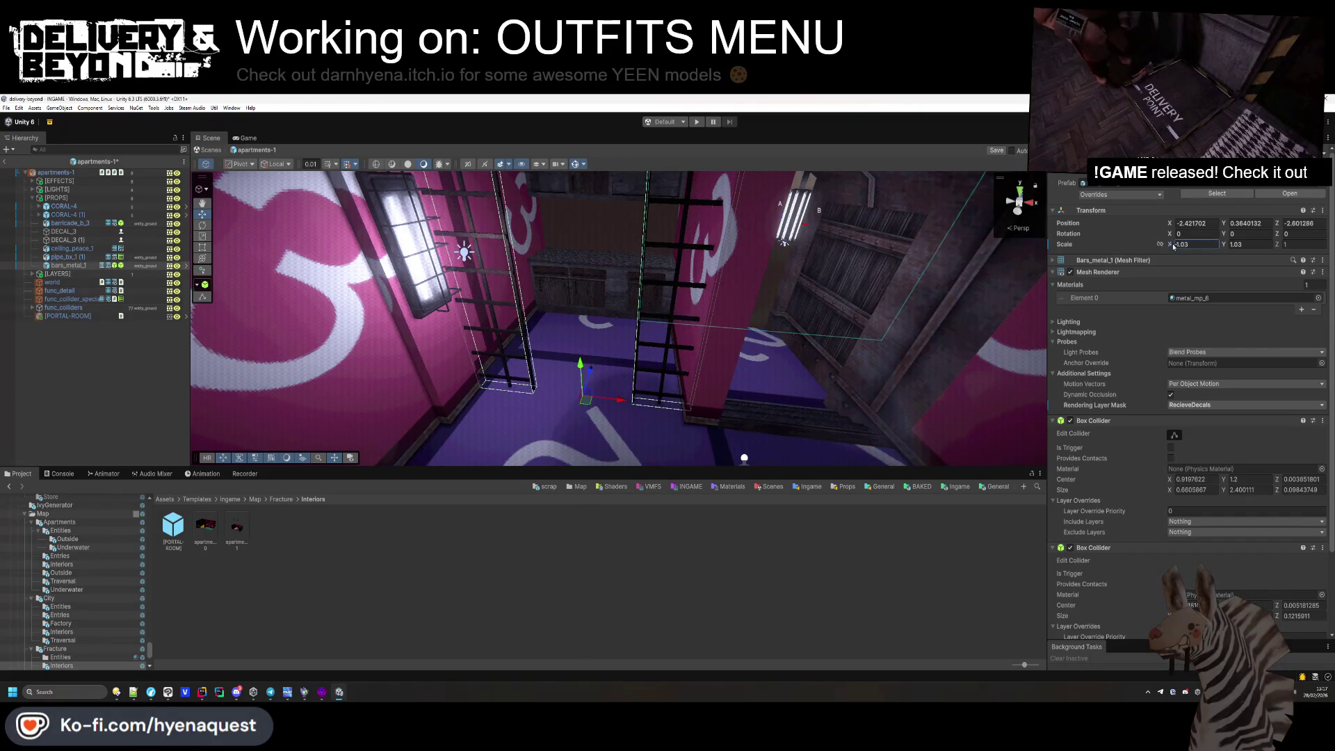
pyautogui.press('f')
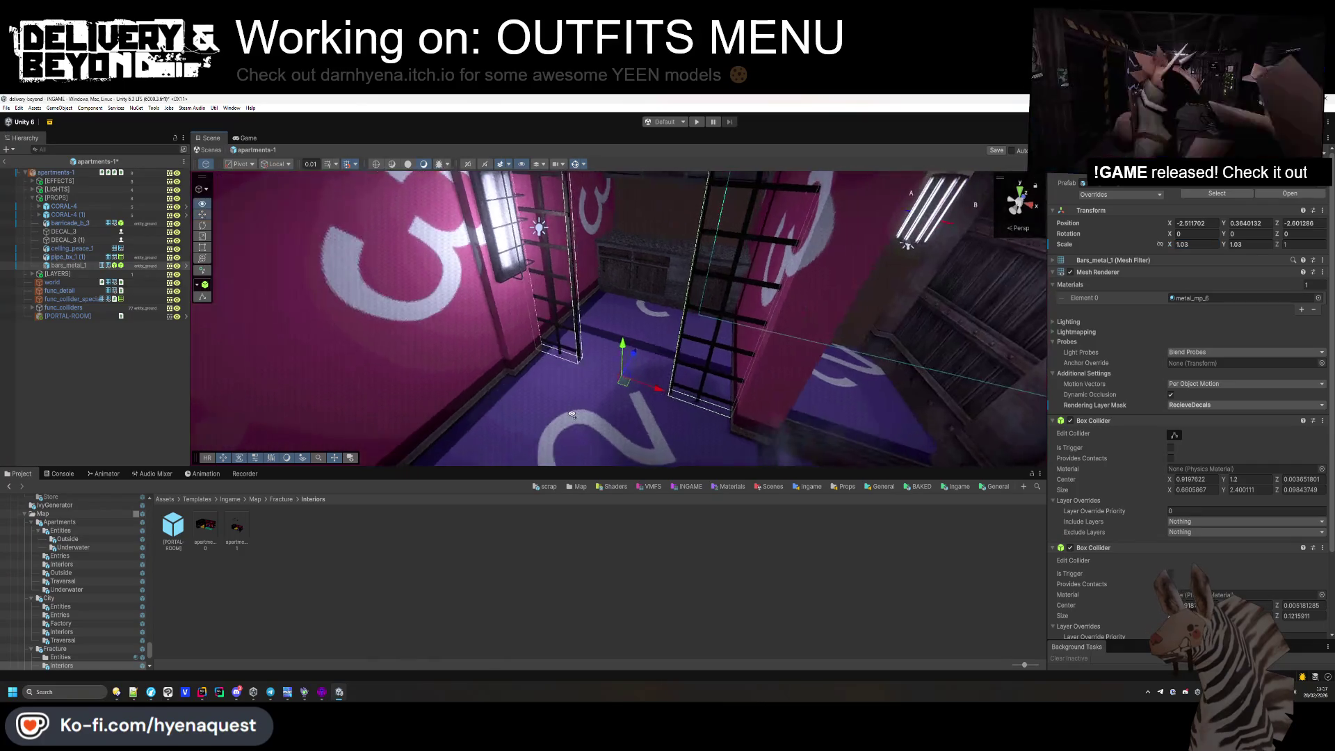
pyautogui.moveTo(612, 361)
pyautogui.mouseDown()
pyautogui.moveTo(625, 345)
pyautogui.moveTo(605, 407)
pyautogui.mouseUp()
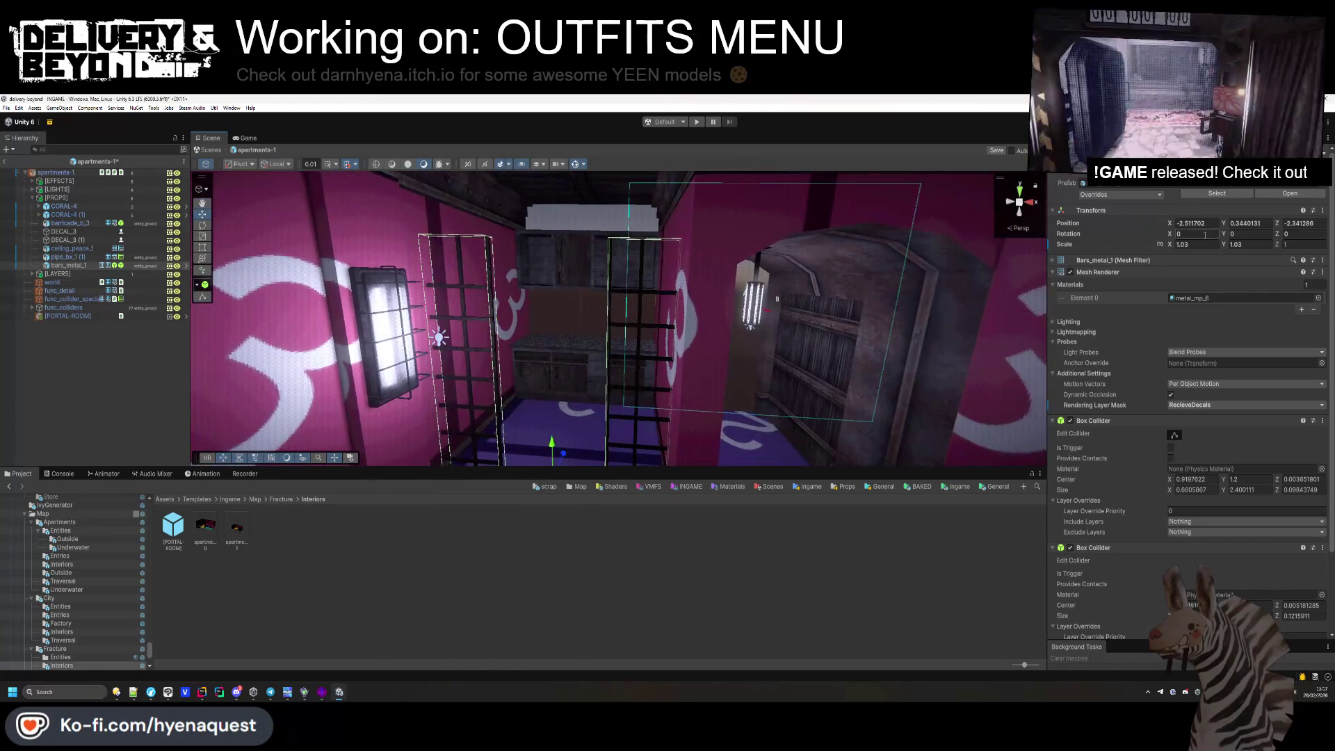
pyautogui.moveTo(802, 292); pyautogui.dragTo(785, 334)
pyautogui.moveTo(1228, 247); pyautogui.dragTo(1228, 247)
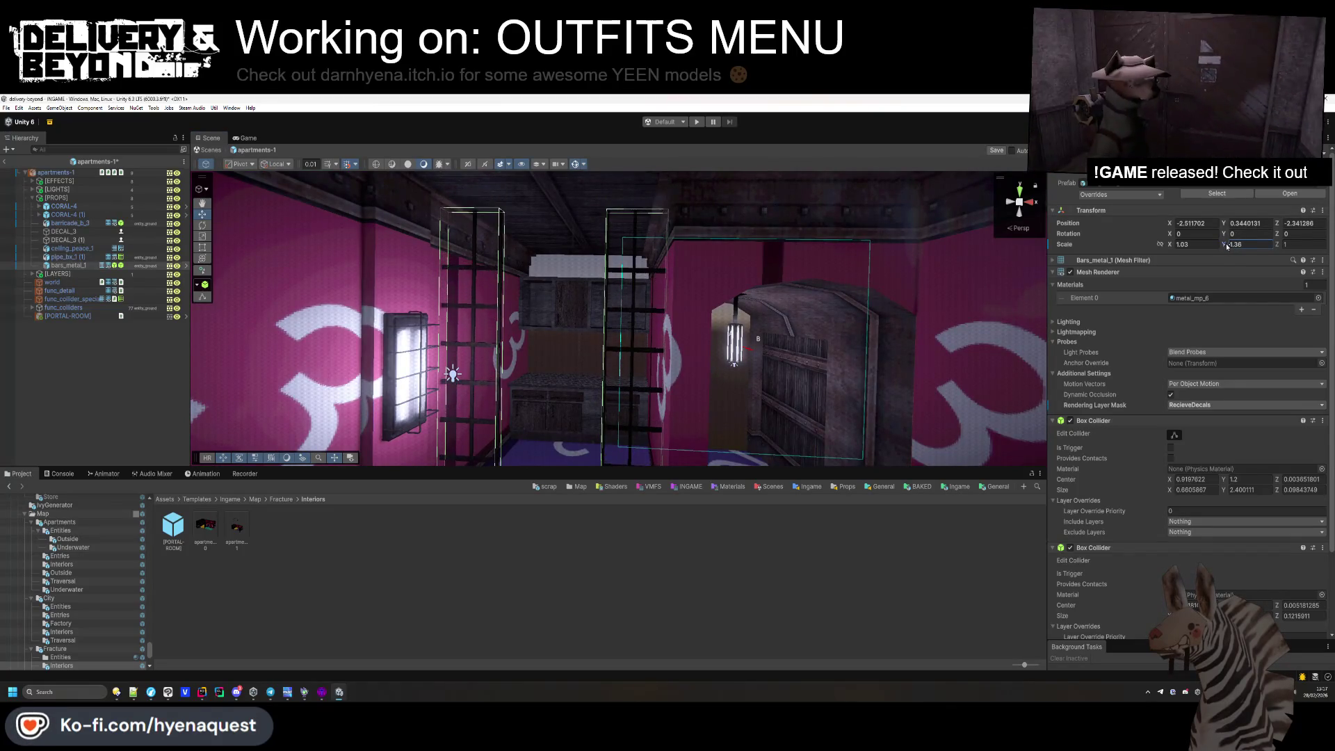
pyautogui.click(605, 566)
pyautogui.moveTo(612, 389)
pyautogui.mouseDown()
pyautogui.moveTo(611, 358)
pyautogui.moveTo(591, 355)
pyautogui.mouseUp()
pyautogui.click(621, 375)
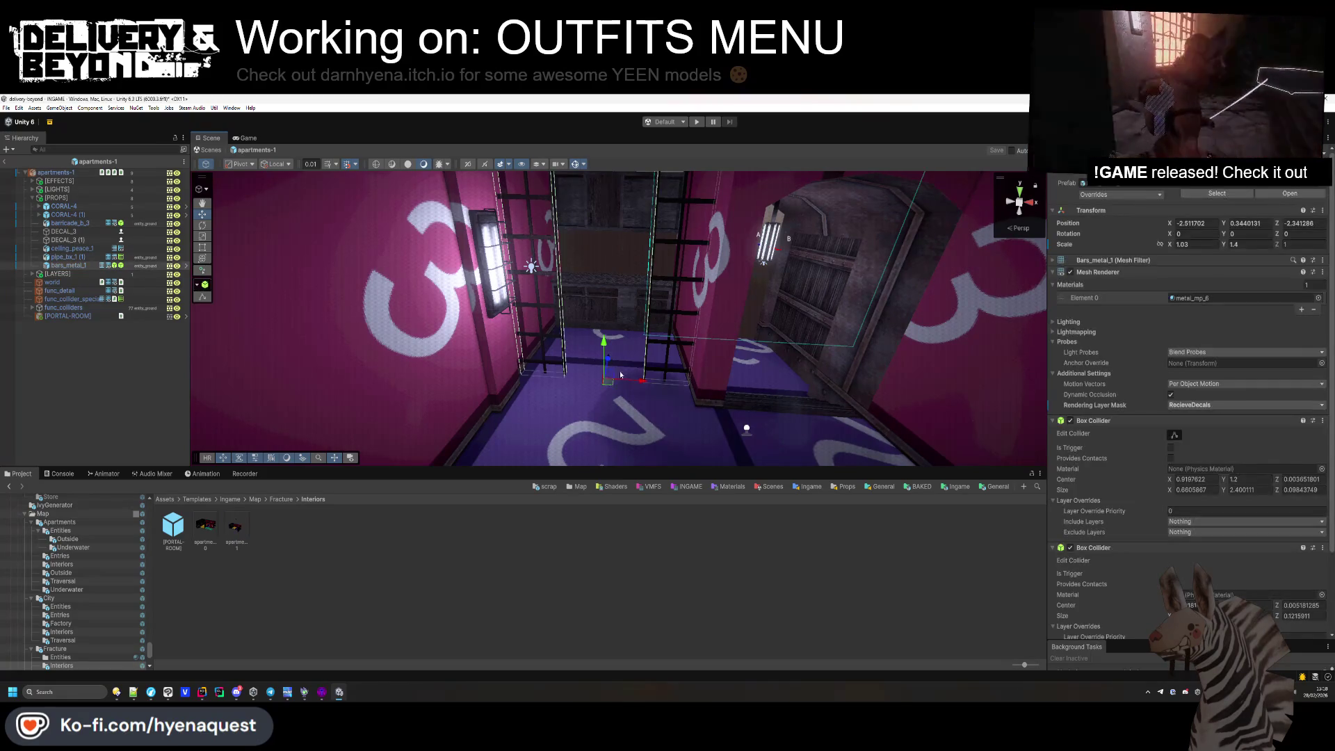
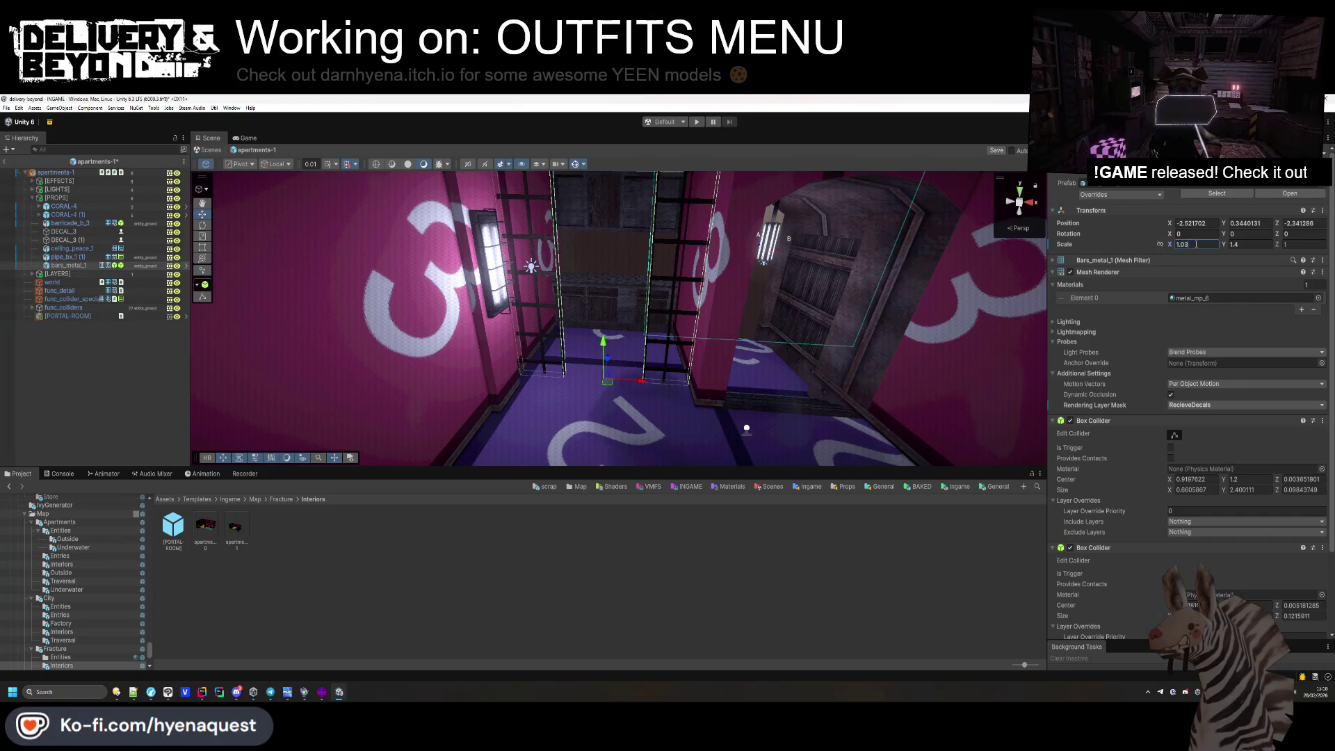
# Set the metal bars' Scale X to 1.035 in the Inspector.
pyautogui.write('5')
pyautogui.press('BackSpace')
pyautogui.write('1.035')
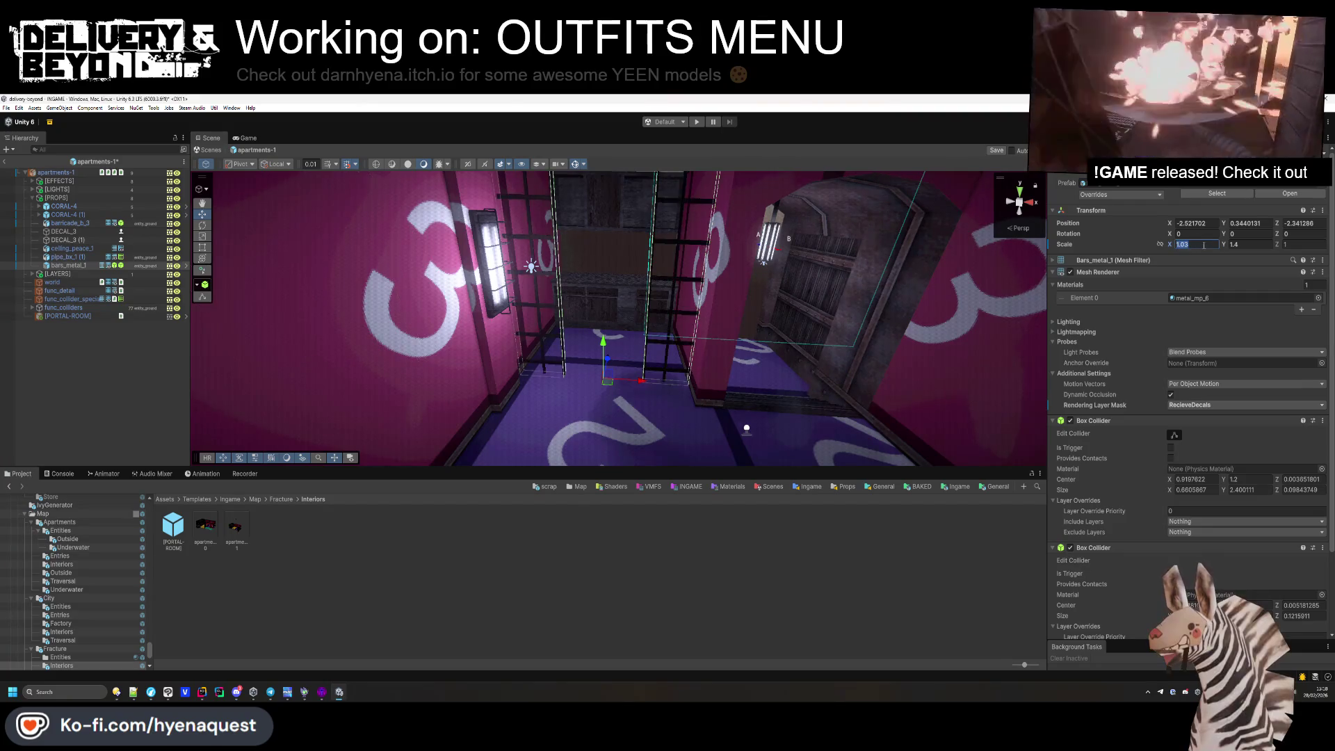
pyautogui.click(639, 516)
# Delete the barricade_b_3 prop from the apartment room.
pyautogui.moveTo(765, 348); pyautogui.dragTo(714, 294)
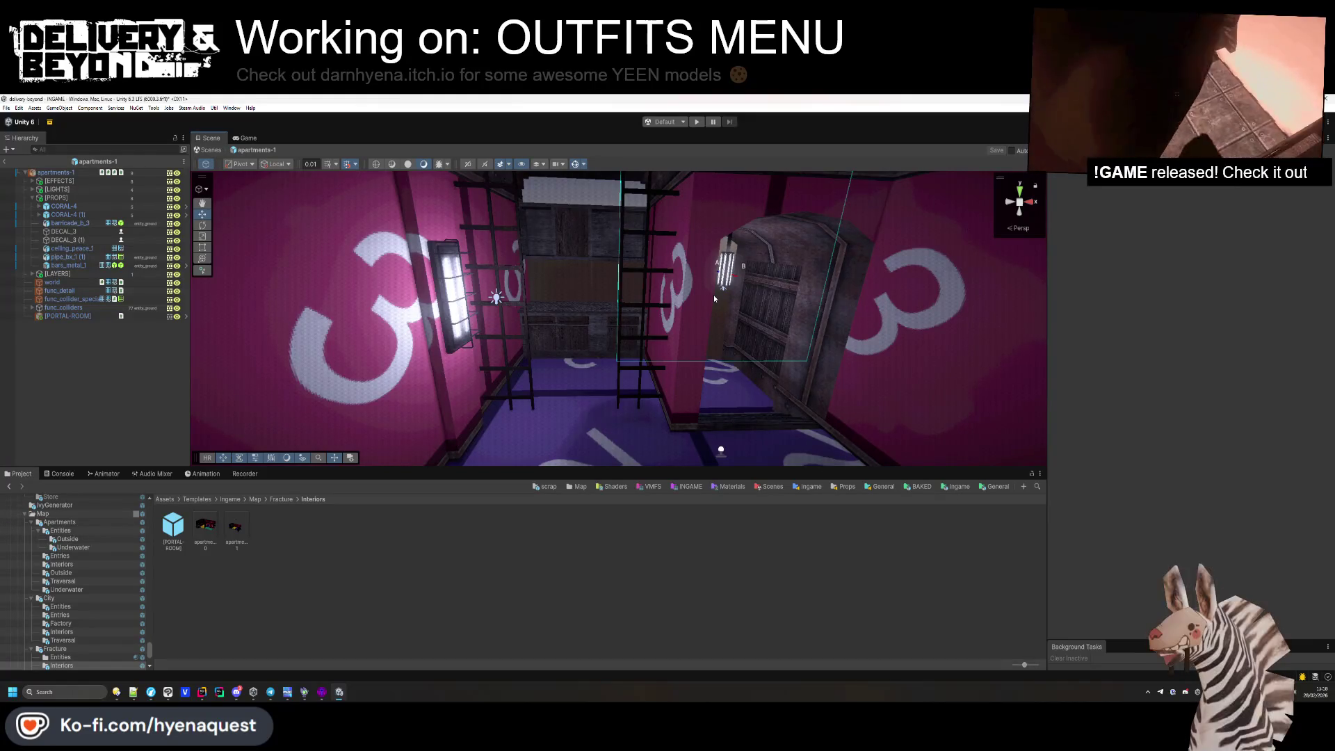
pyautogui.press('alt')
pyautogui.moveTo(755, 203)
pyautogui.mouseDown()
pyautogui.moveTo(678, 262)
pyautogui.moveTo(640, 271)
pyautogui.moveTo(571, 240)
pyautogui.mouseUp()
pyautogui.press('Delete')
pyautogui.click(612, 264)
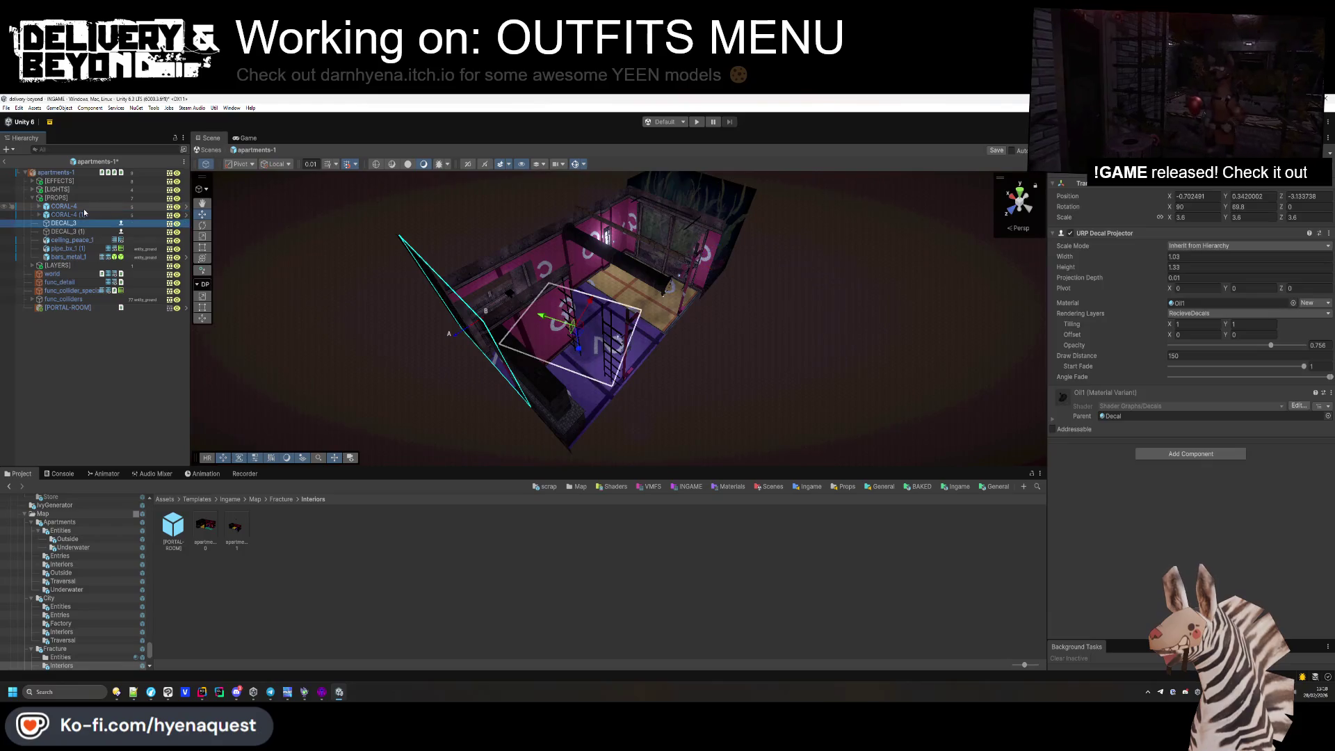
# Delete the CORAL-4 (1) coral copy from the scene.
pyautogui.click(83, 213)
pyautogui.click(1126, 185)
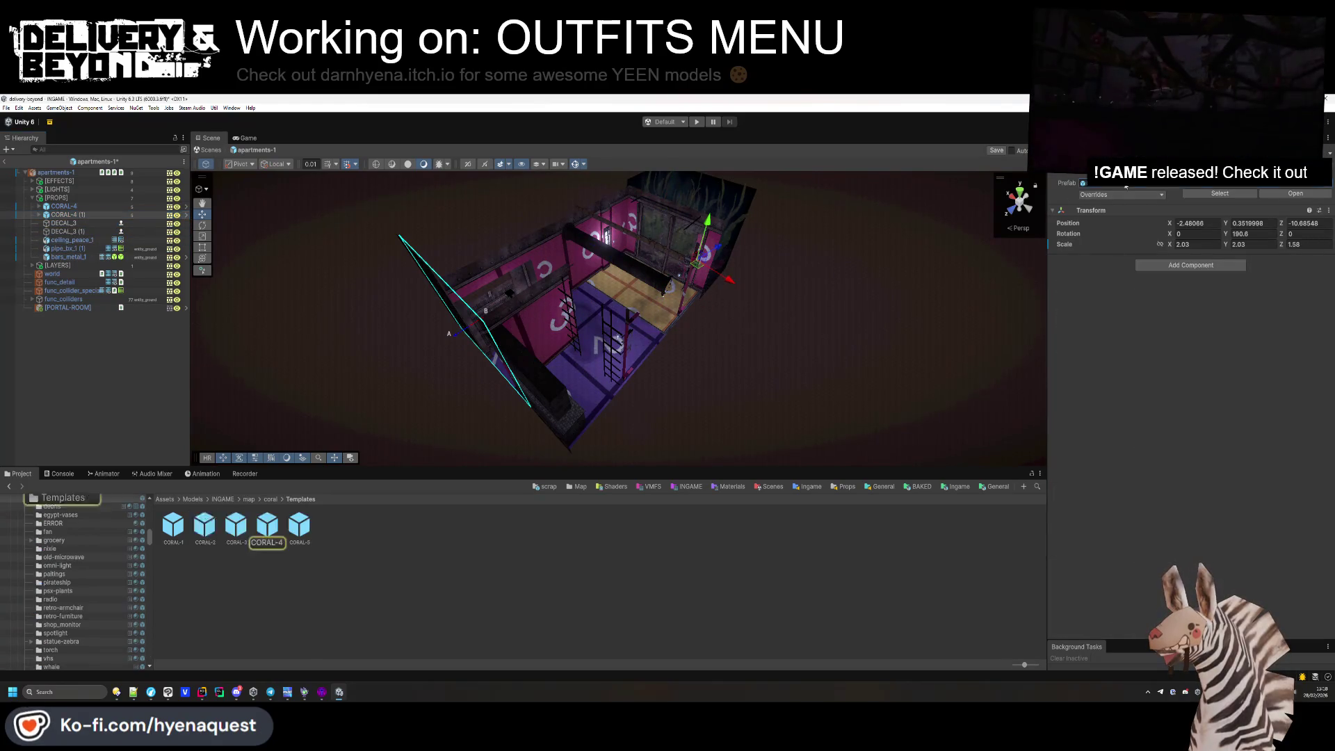
pyautogui.doubleClick(109, 215)
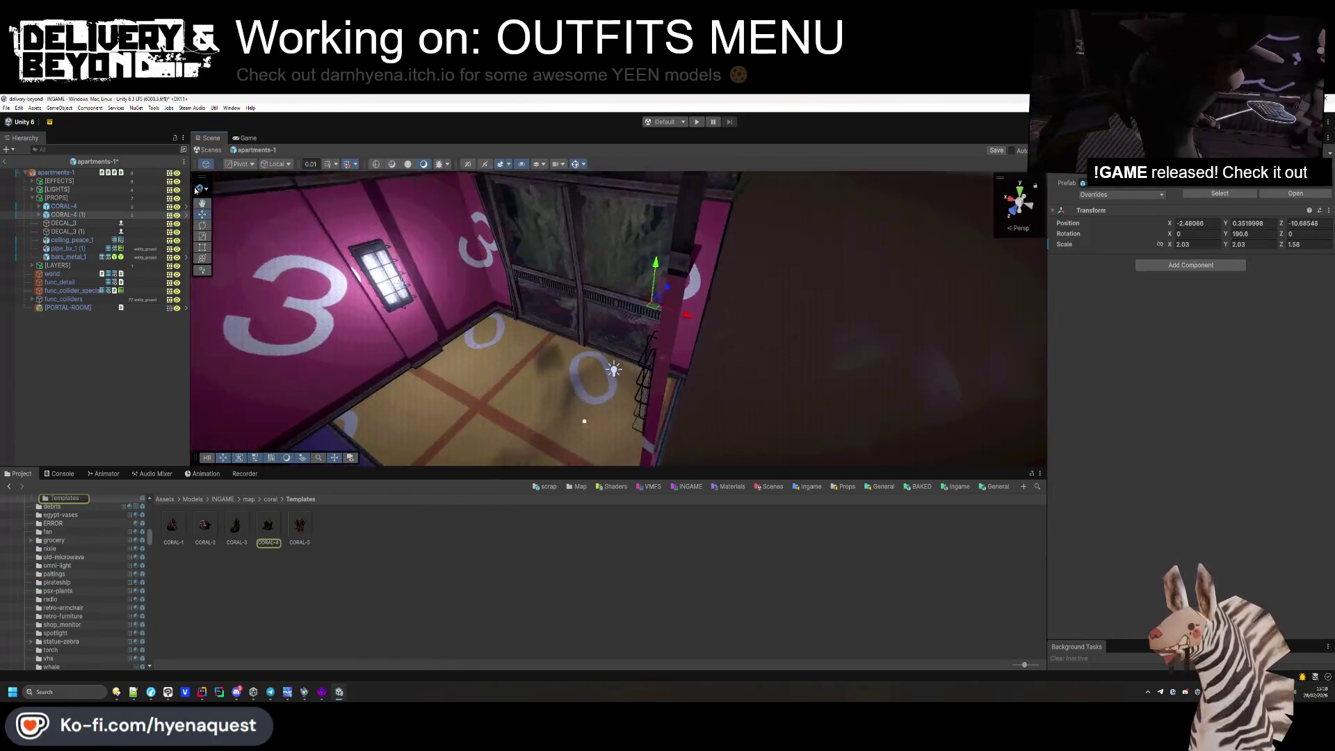
pyautogui.press('Delete')
# Place a CORAL-3 coral in the tank, rotated and slid onto the floor.
pyautogui.moveTo(529, 333)
pyautogui.mouseDown()
pyautogui.moveTo(483, 382)
pyautogui.moveTo(556, 313)
pyautogui.moveTo(605, 292)
pyautogui.moveTo(635, 348)
pyautogui.mouseUp()
pyautogui.moveTo(236, 525)
pyautogui.mouseDown()
pyautogui.moveTo(678, 247)
pyautogui.moveTo(661, 230)
pyautogui.mouseUp()
pyautogui.moveTo(1226, 234); pyautogui.dragTo(696, 232)
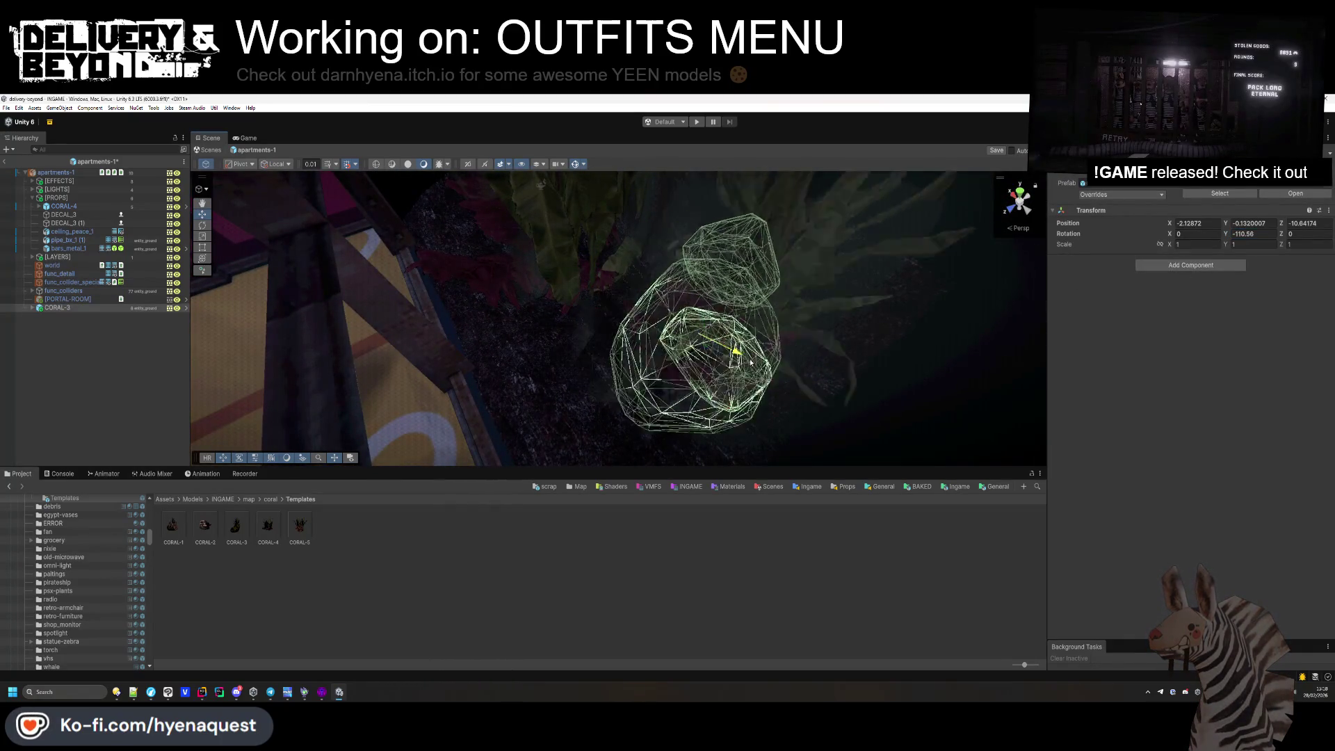
pyautogui.moveTo(670, 325)
pyautogui.mouseDown()
pyautogui.moveTo(709, 357)
pyautogui.moveTo(672, 366)
pyautogui.moveTo(698, 350)
pyautogui.mouseUp()
# Set the coral and its children to the Default layer and remove their Mesh Colliders.
pyautogui.click(1286, 164)
pyautogui.click(1252, 206)
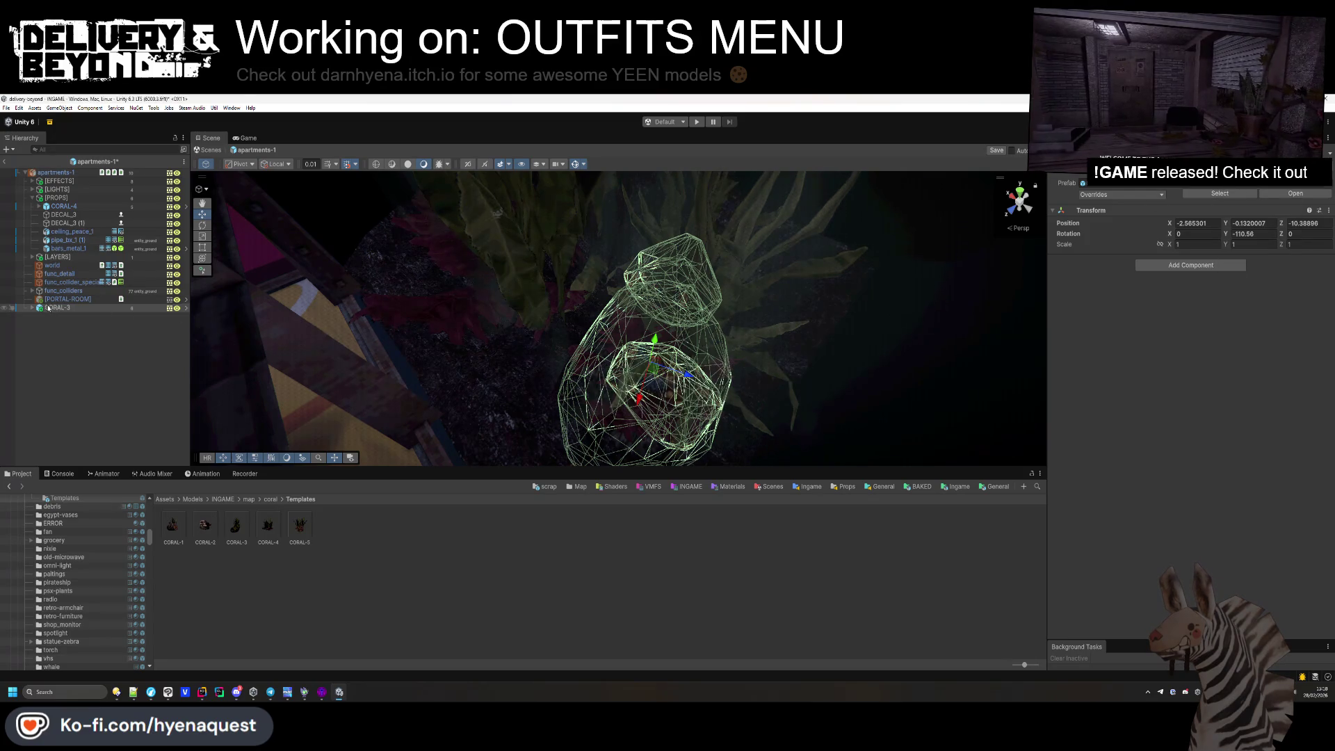
pyautogui.click(74, 341)
pyautogui.keyDown('shift'); pyautogui.click(70, 358); pyautogui.keyUp('shift')
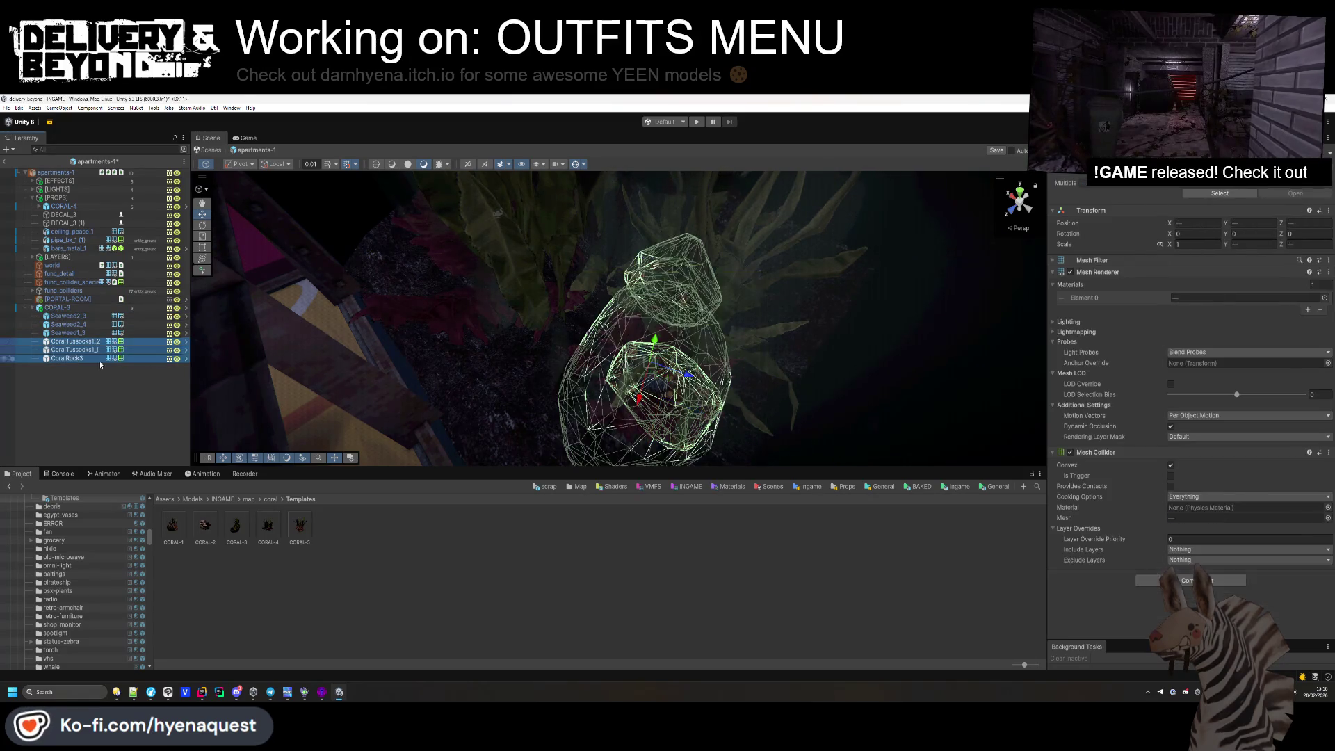
pyautogui.rightClick(1103, 452)
pyautogui.click(1126, 476)
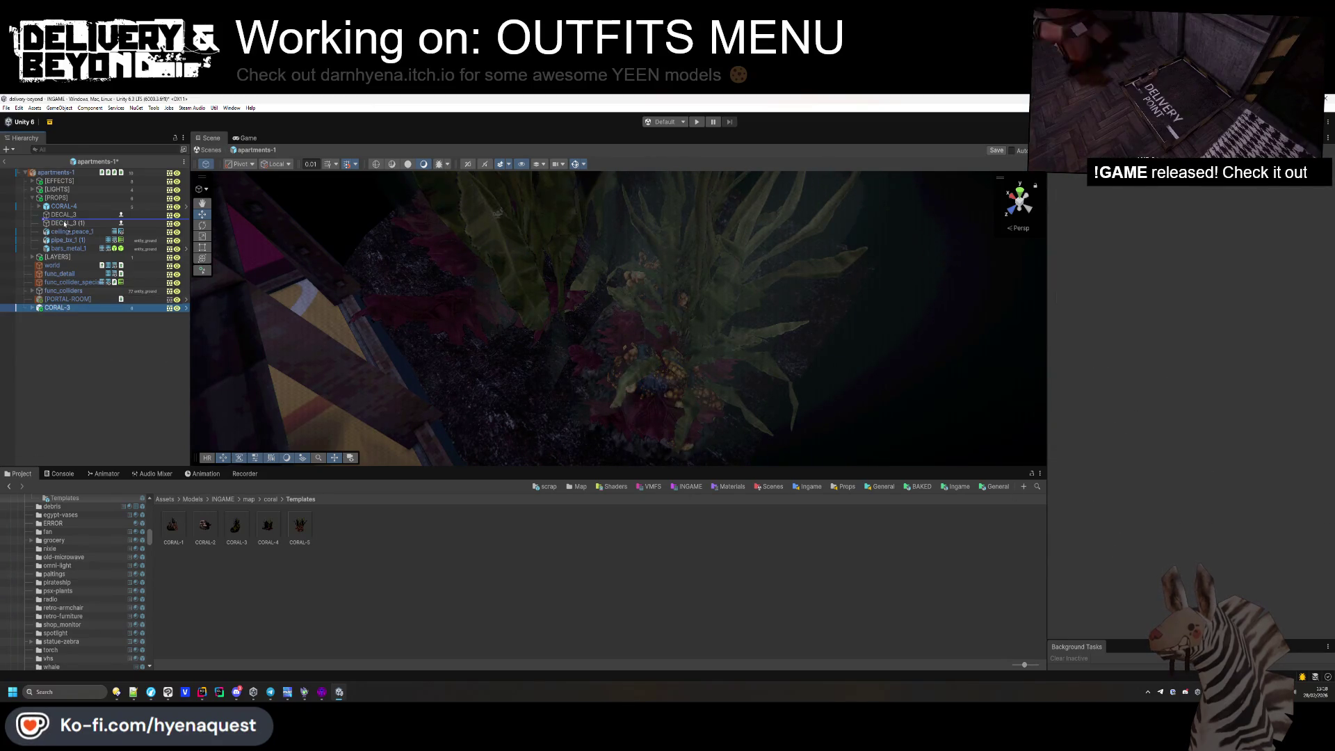
pyautogui.moveTo(481, 270)
pyautogui.mouseDown()
pyautogui.moveTo(352, 262)
pyautogui.moveTo(486, 208)
pyautogui.moveTo(614, 125)
pyautogui.moveTo(600, 188)
pyautogui.moveTo(534, 286)
pyautogui.mouseUp()
pyautogui.scroll(-10, 534, 286)
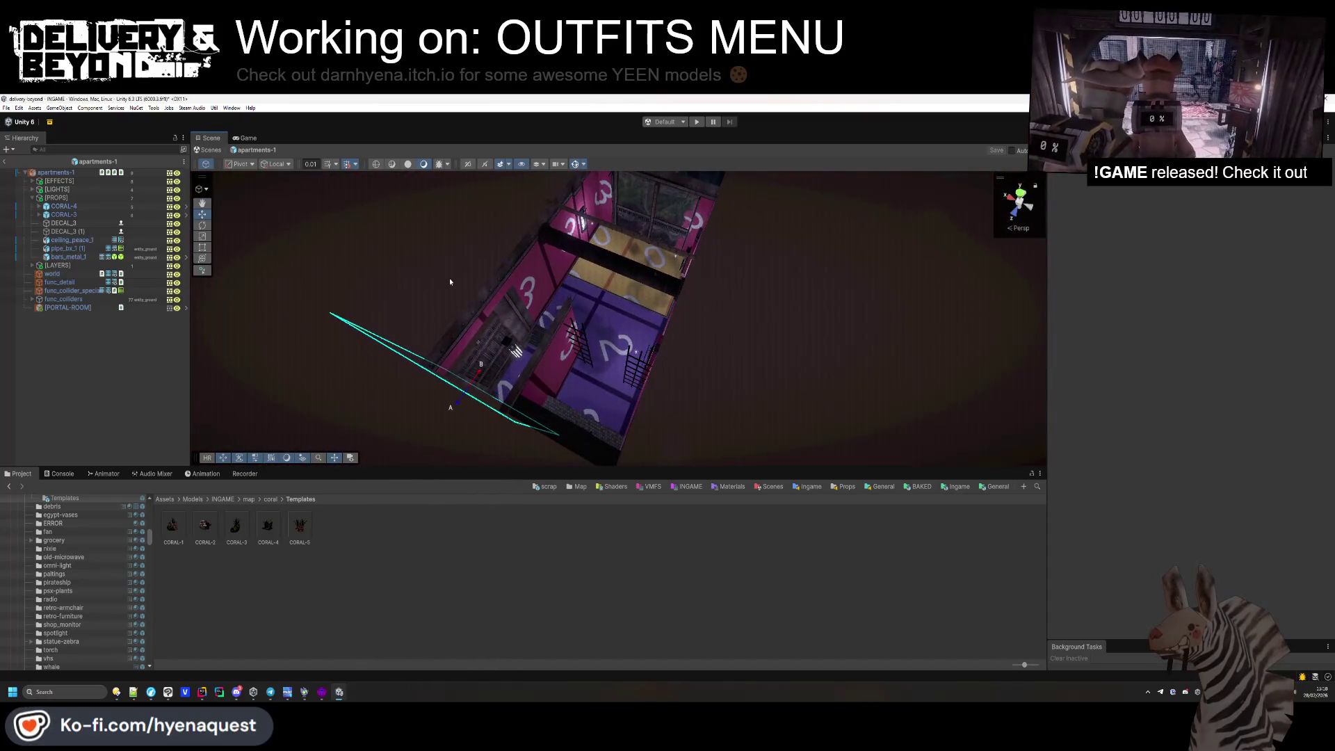
pyautogui.moveTo(292, 233)
pyautogui.mouseDown()
pyautogui.moveTo(495, 233)
pyautogui.moveTo(535, 180)
pyautogui.moveTo(545, 132)
pyautogui.mouseUp()
pyautogui.hotkey('alt', 'Tab')
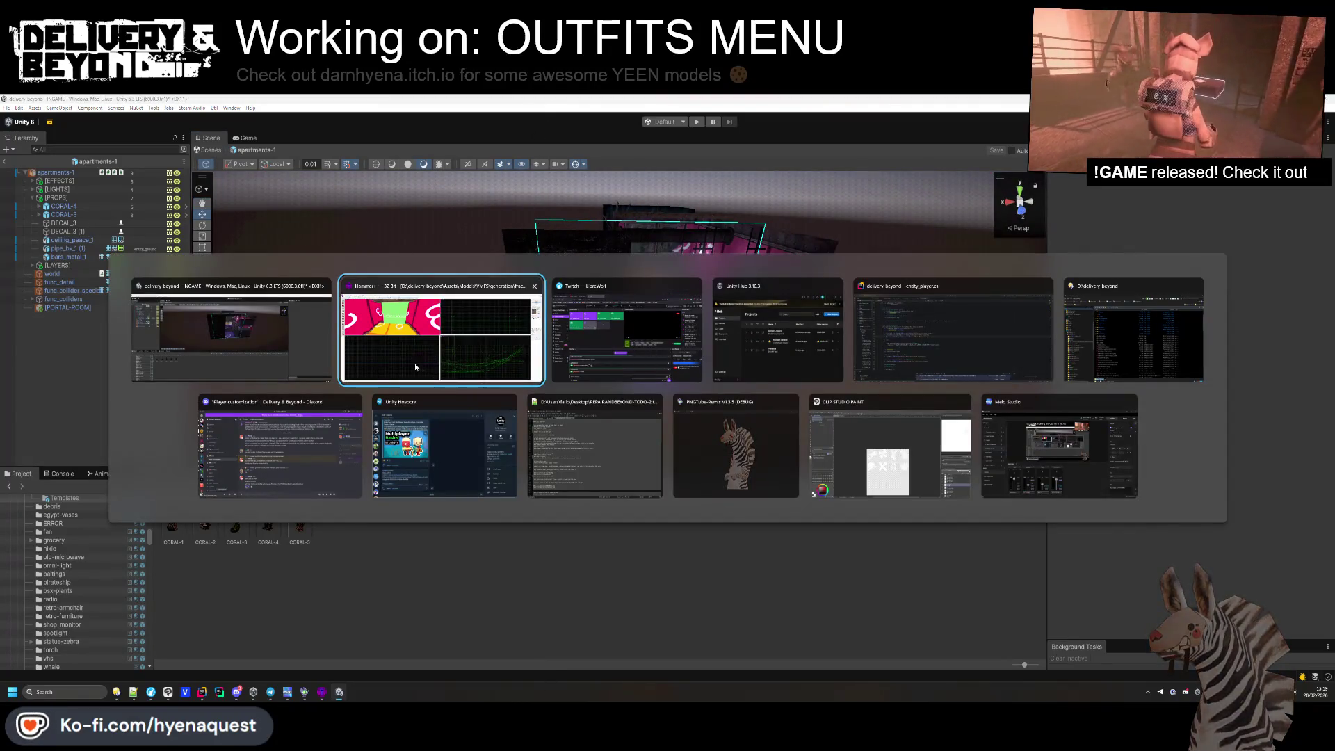
# In Hammer, narrow the rough-textured wall brush from 120 to 95 units.
pyautogui.press('w')
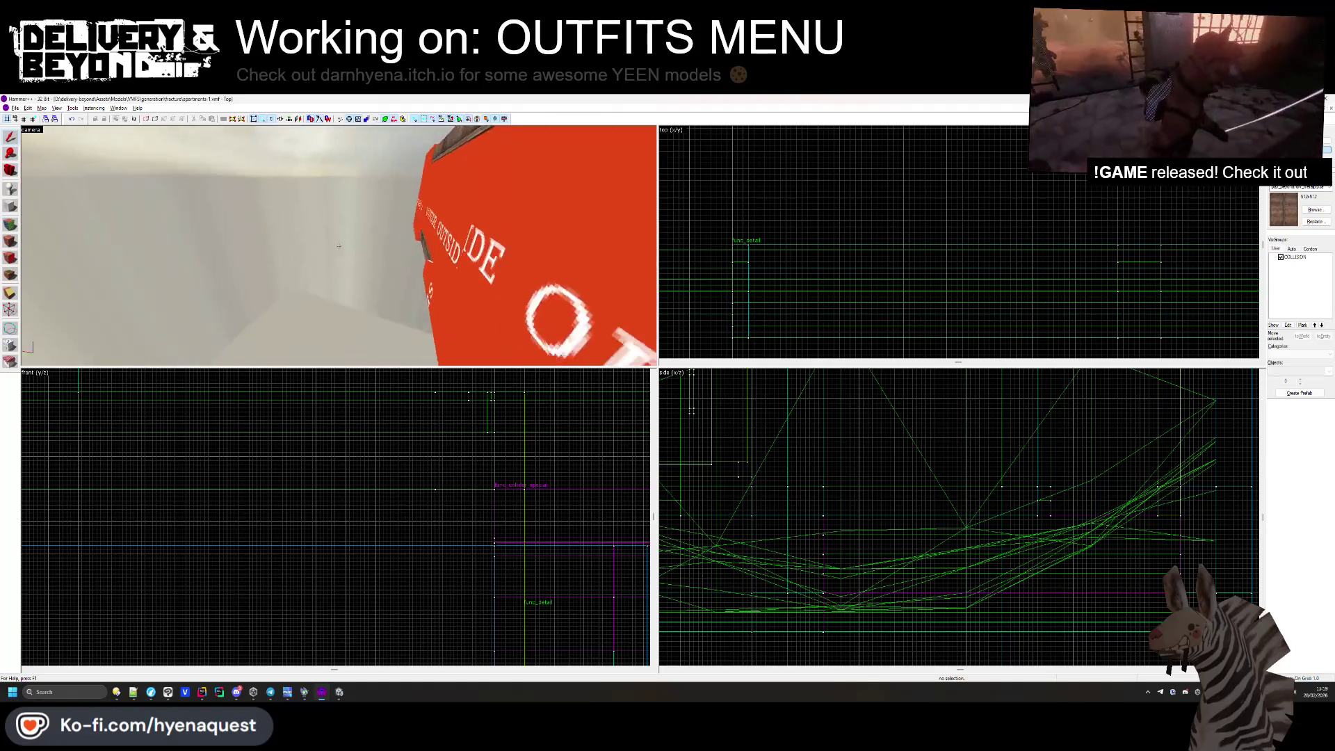
pyautogui.click(339, 249)
pyautogui.scroll(3, 928, 173)
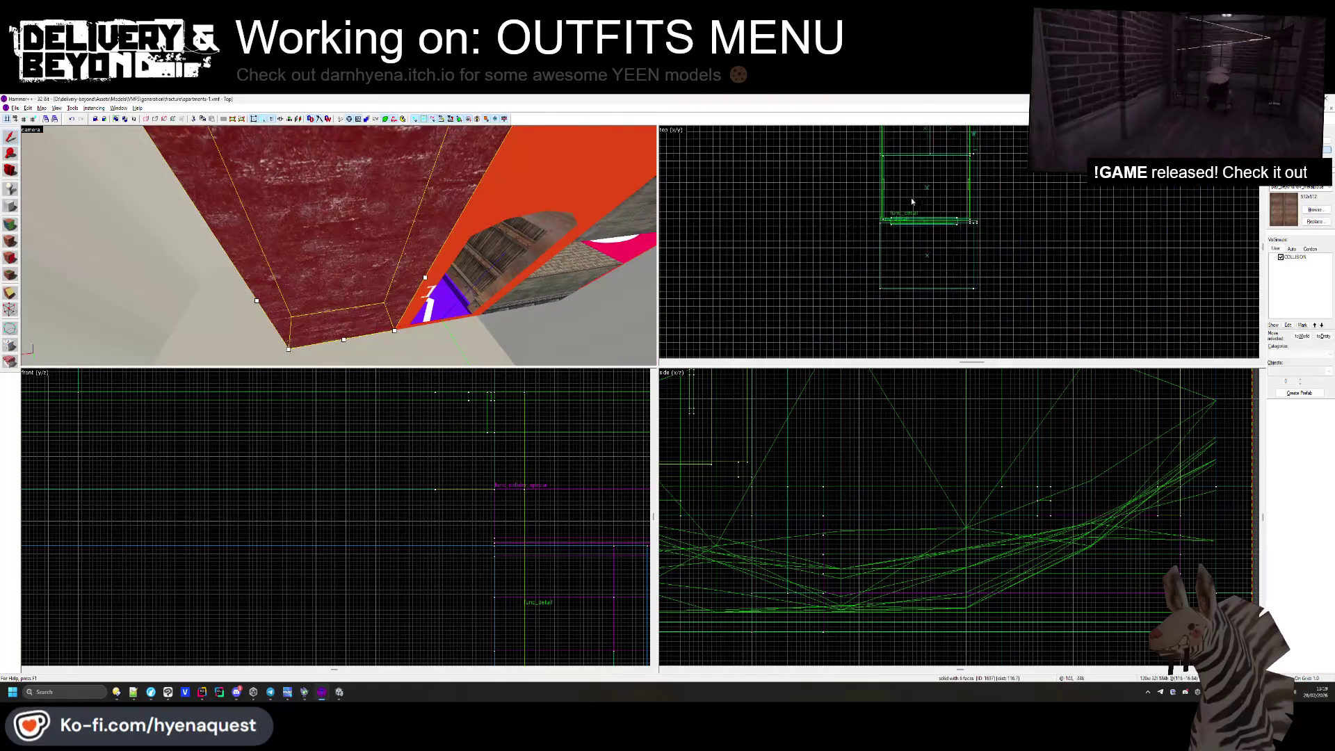
pyautogui.scroll(5, 928, 172)
pyautogui.moveTo(938, 219); pyautogui.dragTo(895, 219)
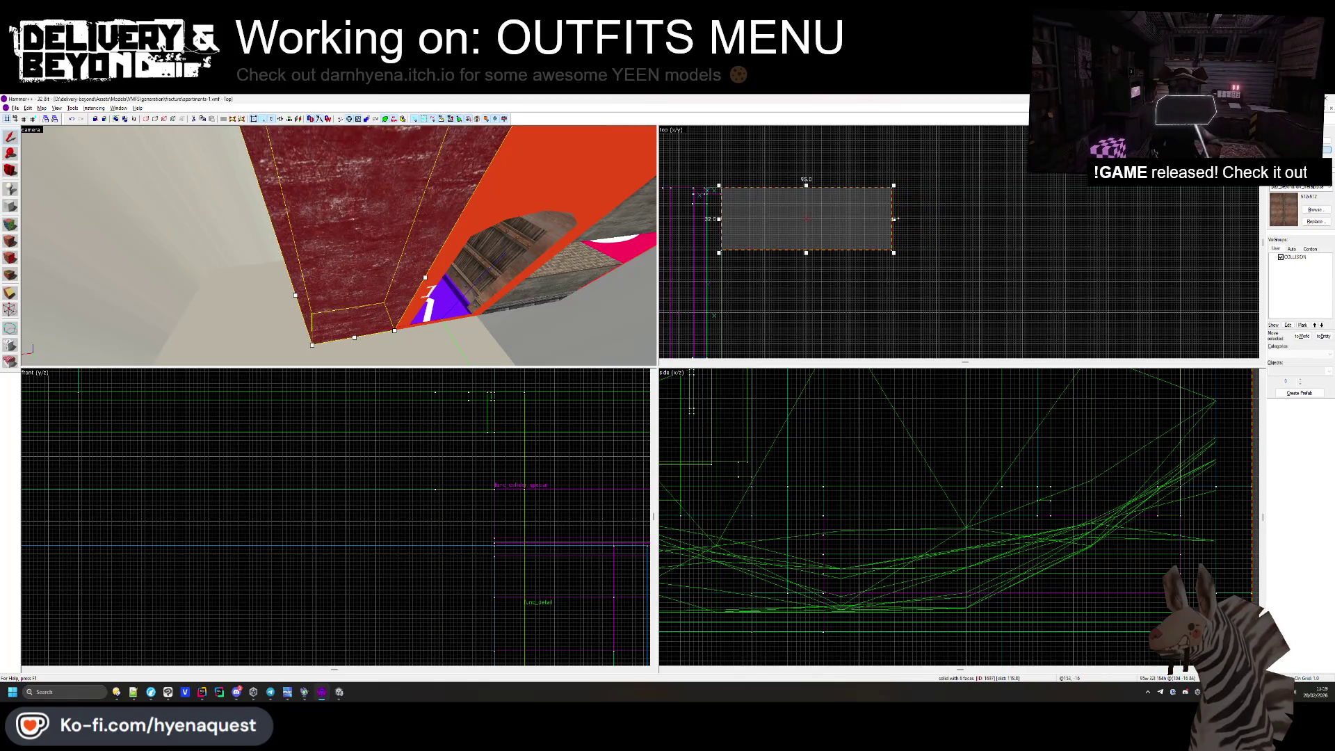
# Compare the room in Unity, deselect the wall brush, and return to Unity.
pyautogui.hotkey('alt', 'Tab')
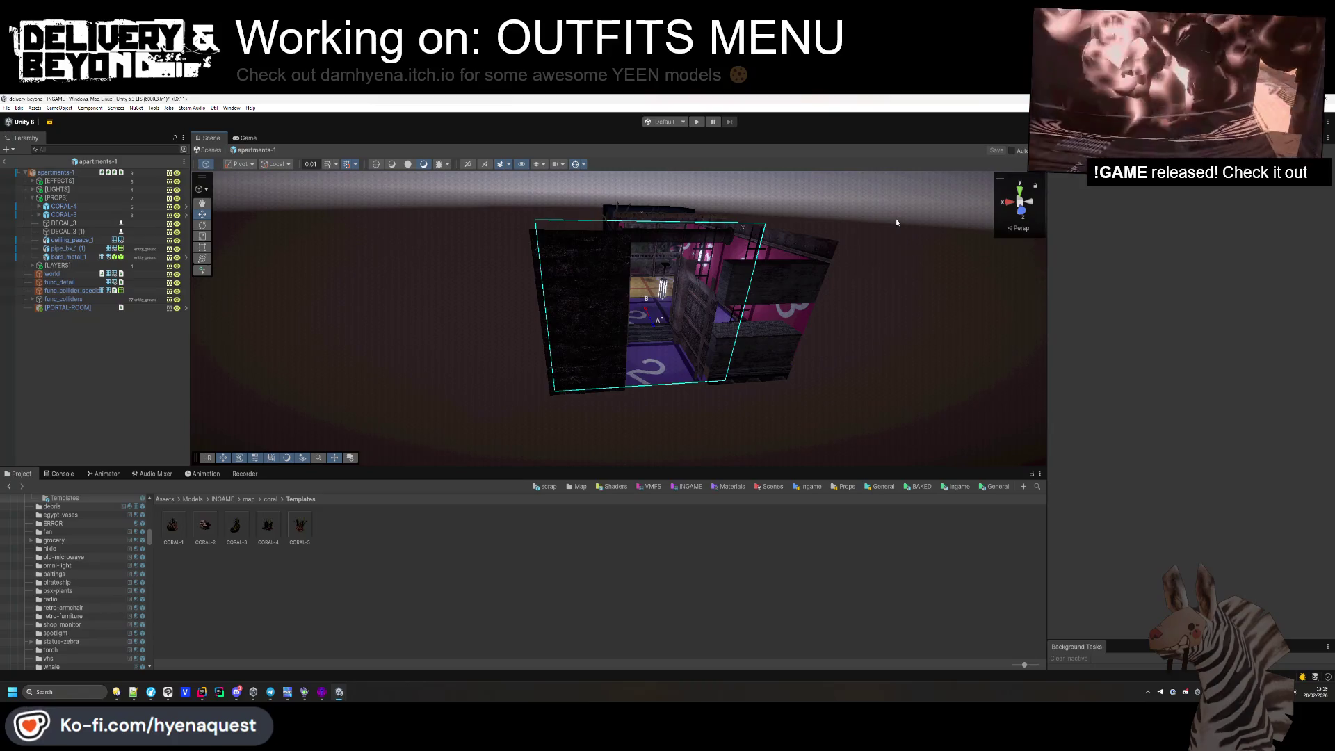
pyautogui.hotkey('alt', 'Tab')
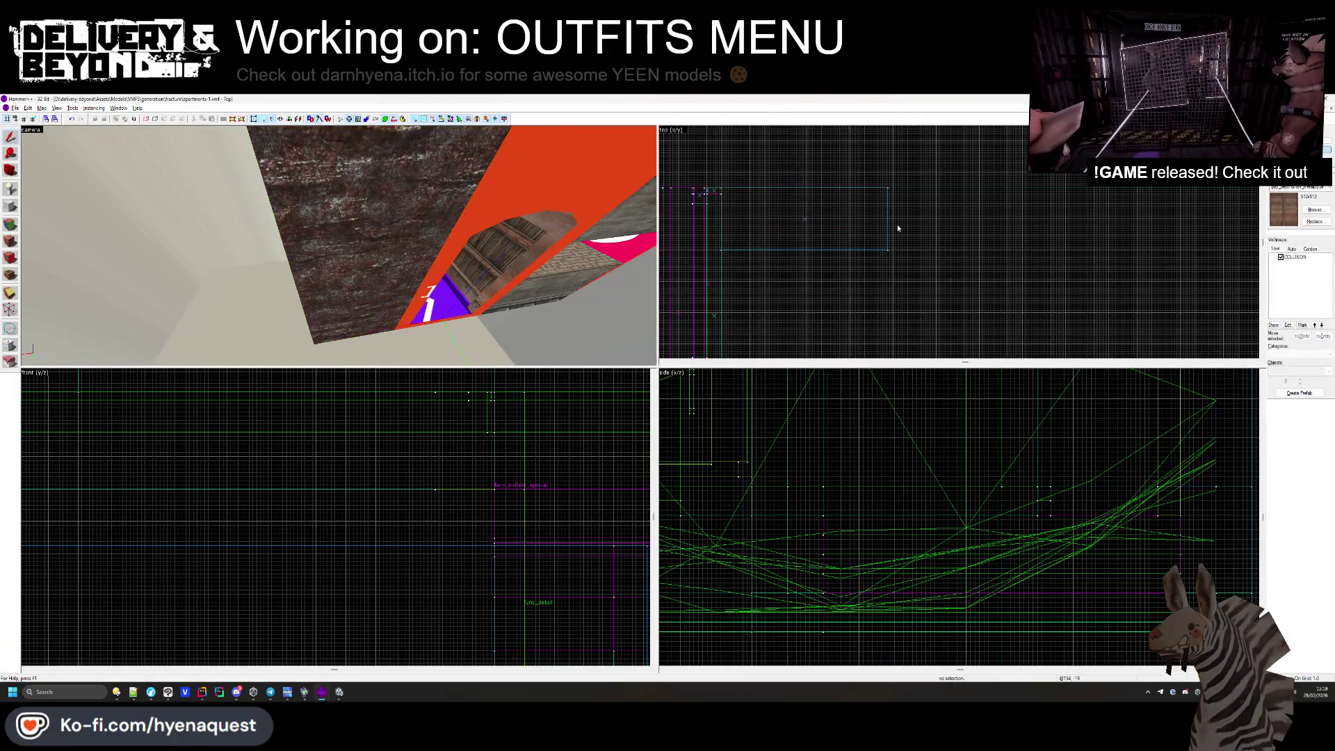
pyautogui.hotkey('alt', 'Tab')
pyautogui.hotkey('alt', 'Tab')
pyautogui.click(390, 231)
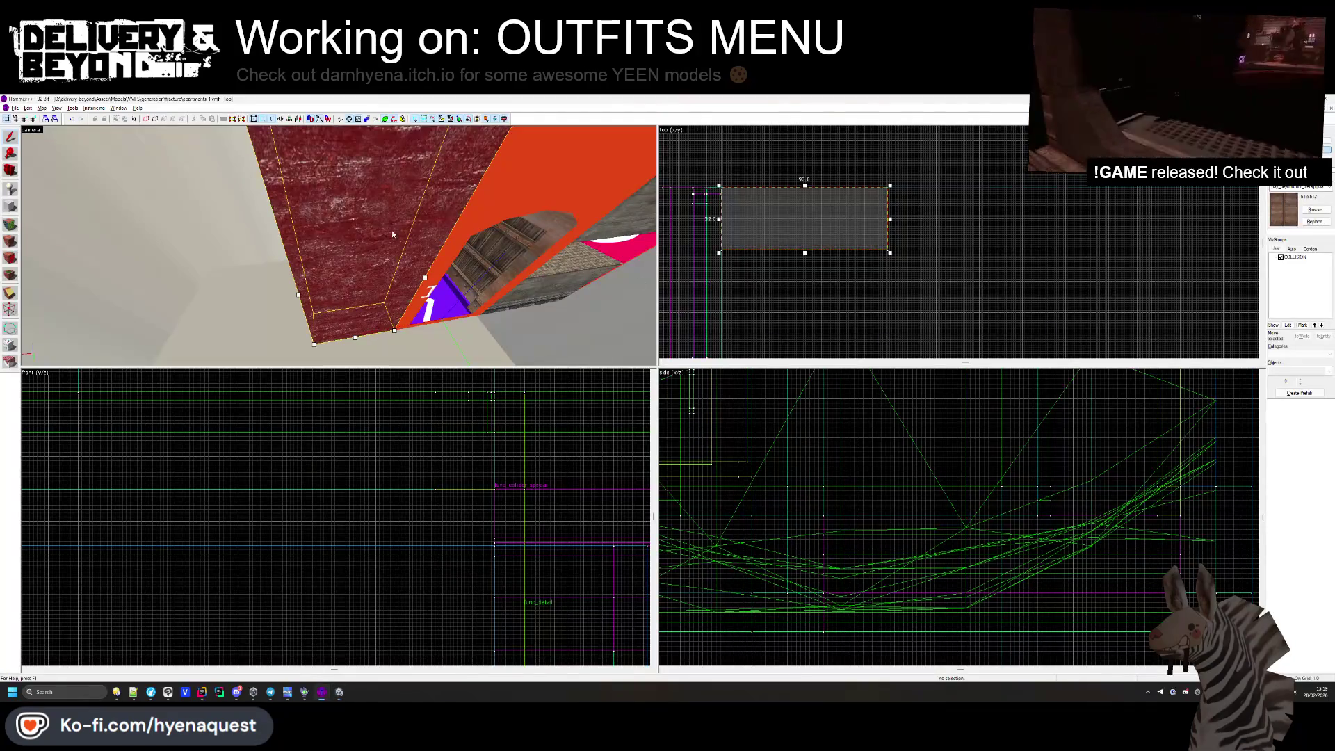
pyautogui.scroll(-5, 875, 197)
pyautogui.press('Escape')
pyautogui.scroll(8, 875, 182)
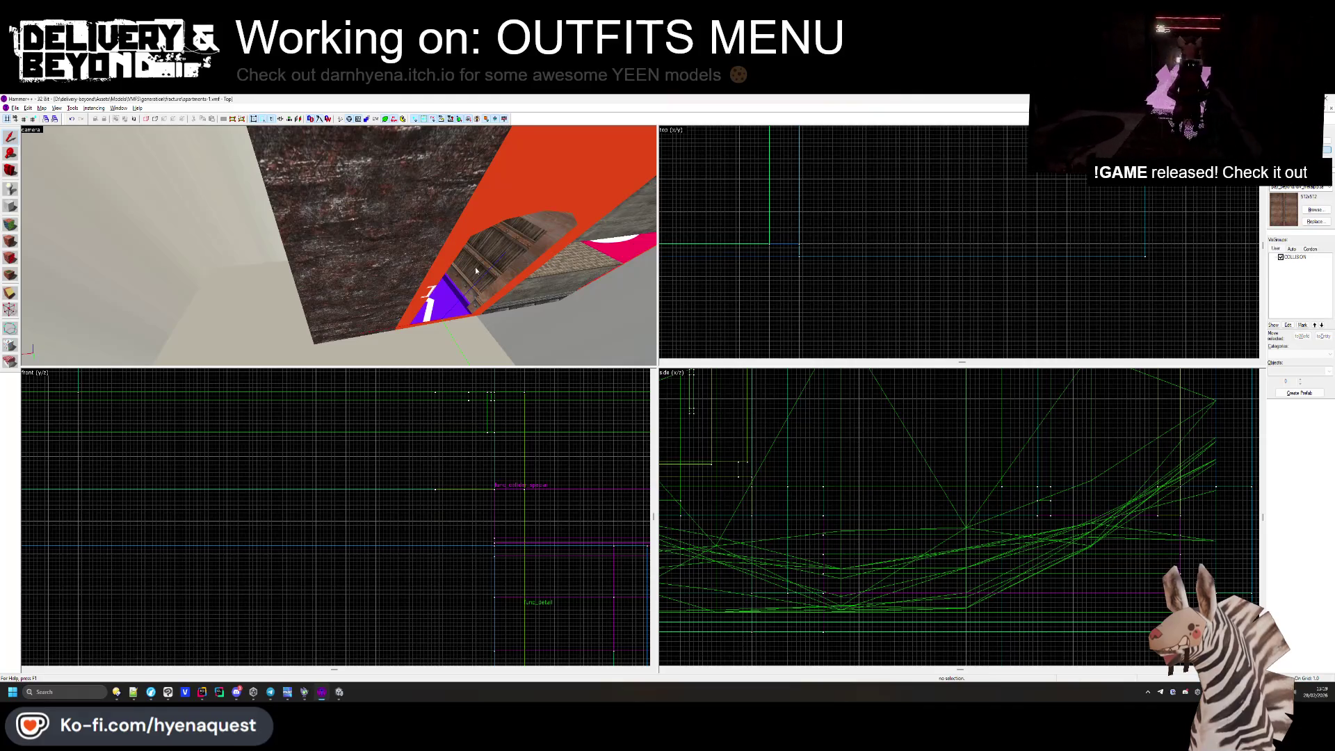
pyautogui.hotkey('alt', 'Tab')
pyautogui.moveTo(591, 334); pyautogui.dragTo(616, 344)
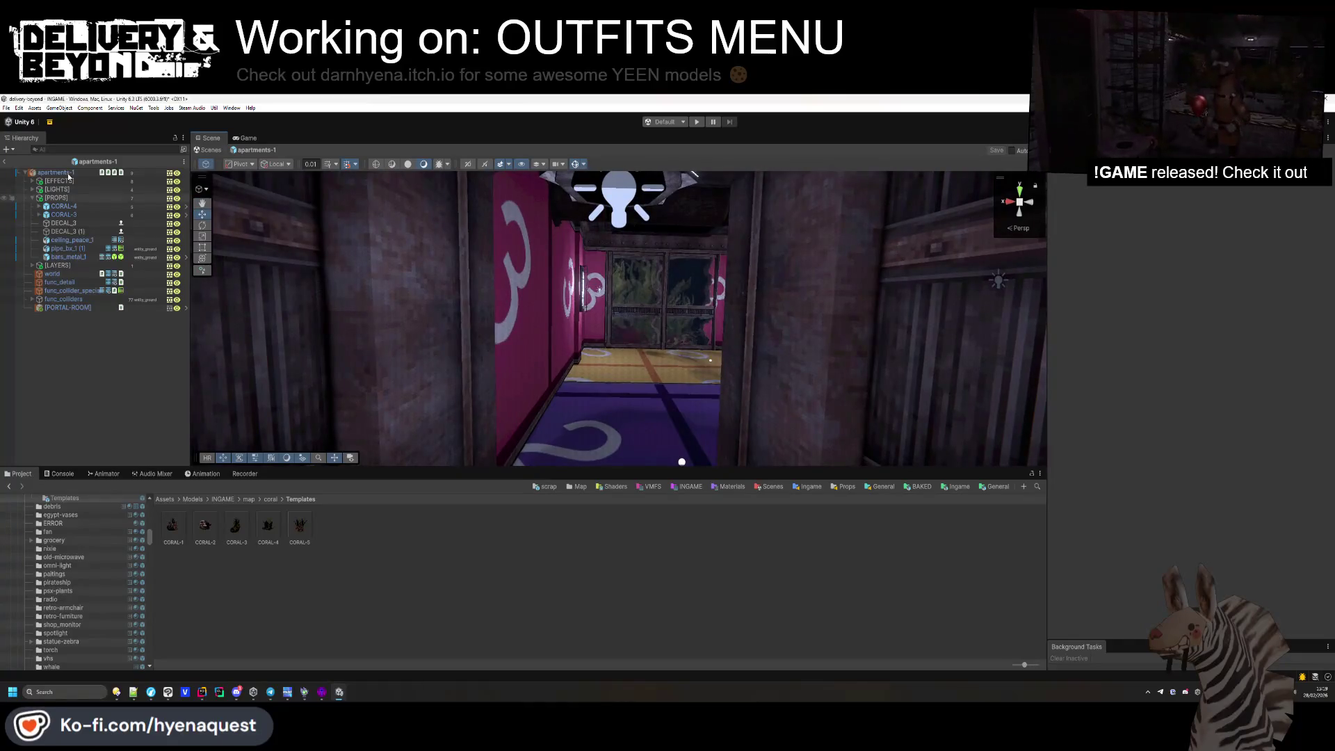
# Export apartments-1 as dynamic object asset apartments-1_apartments-1 into the Data folder.
pyautogui.click(69, 173)
pyautogui.click(1201, 479)
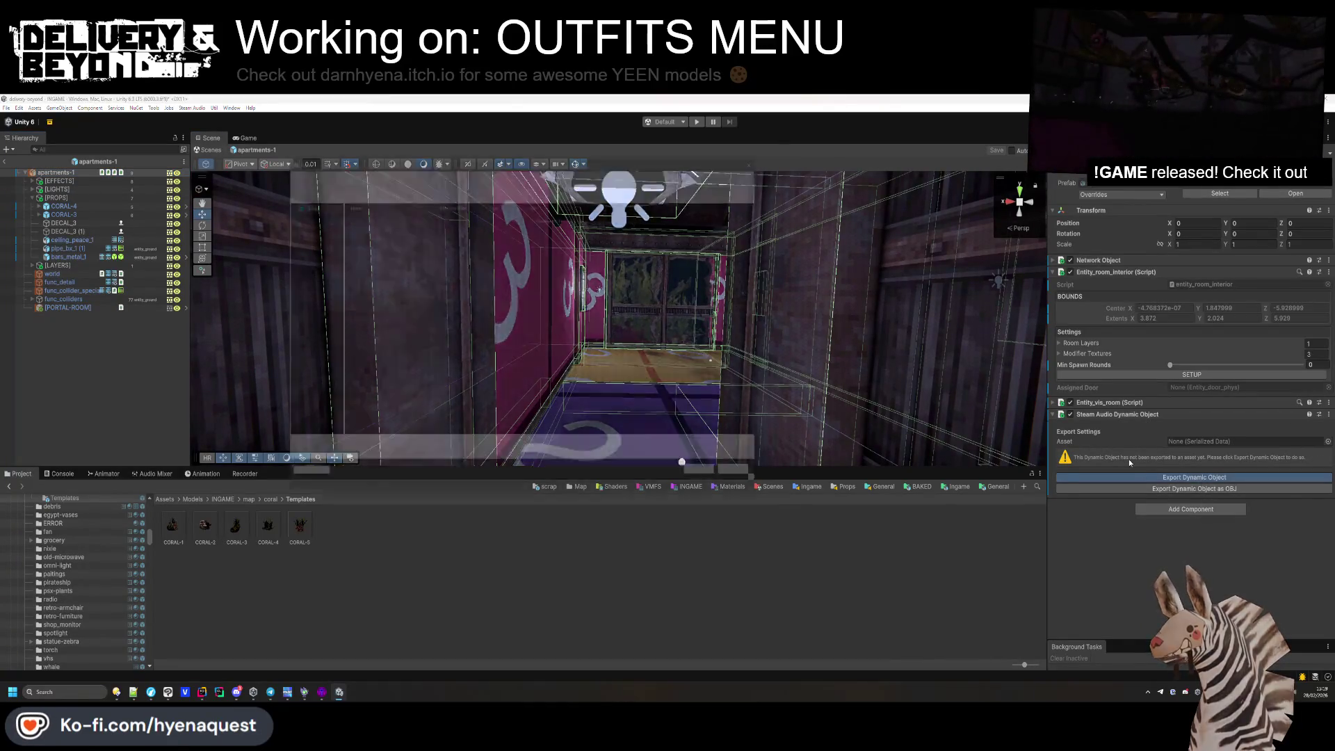
pyautogui.doubleClick(379, 225)
pyautogui.doubleClick(356, 216)
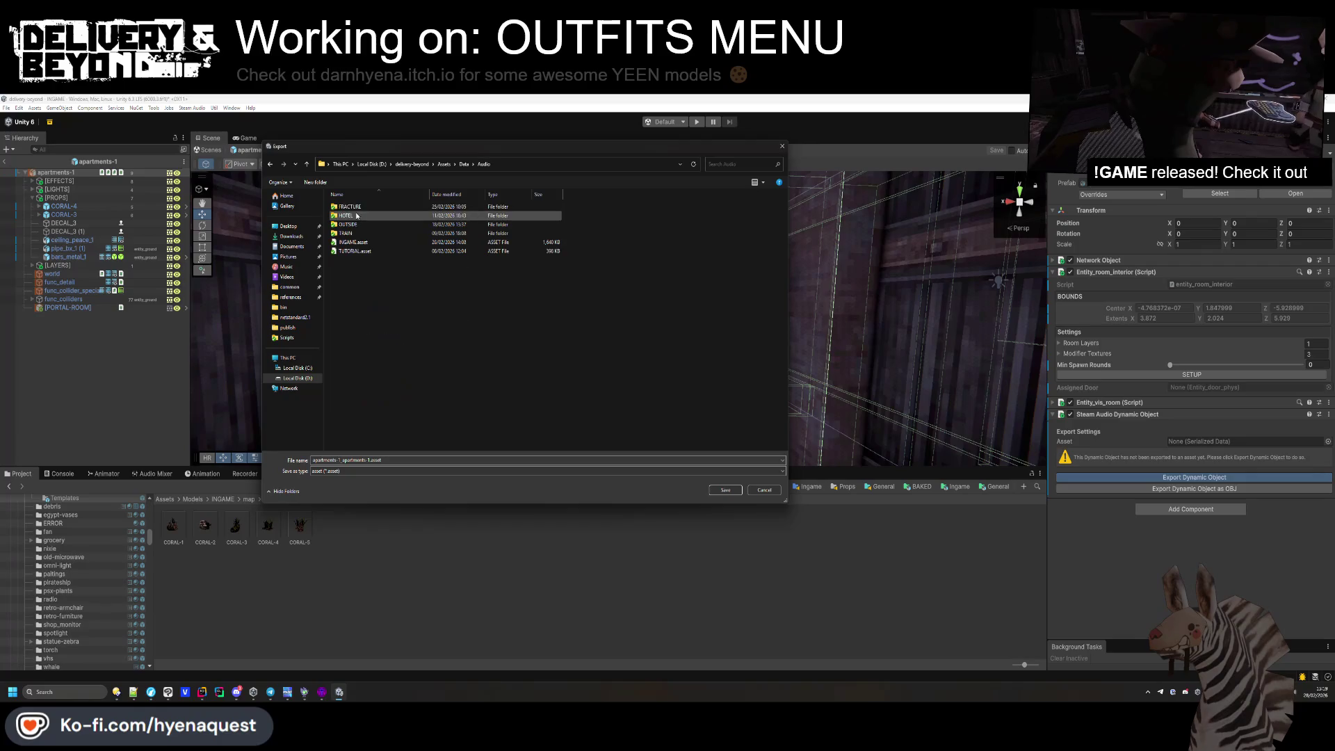
pyautogui.click(725, 489)
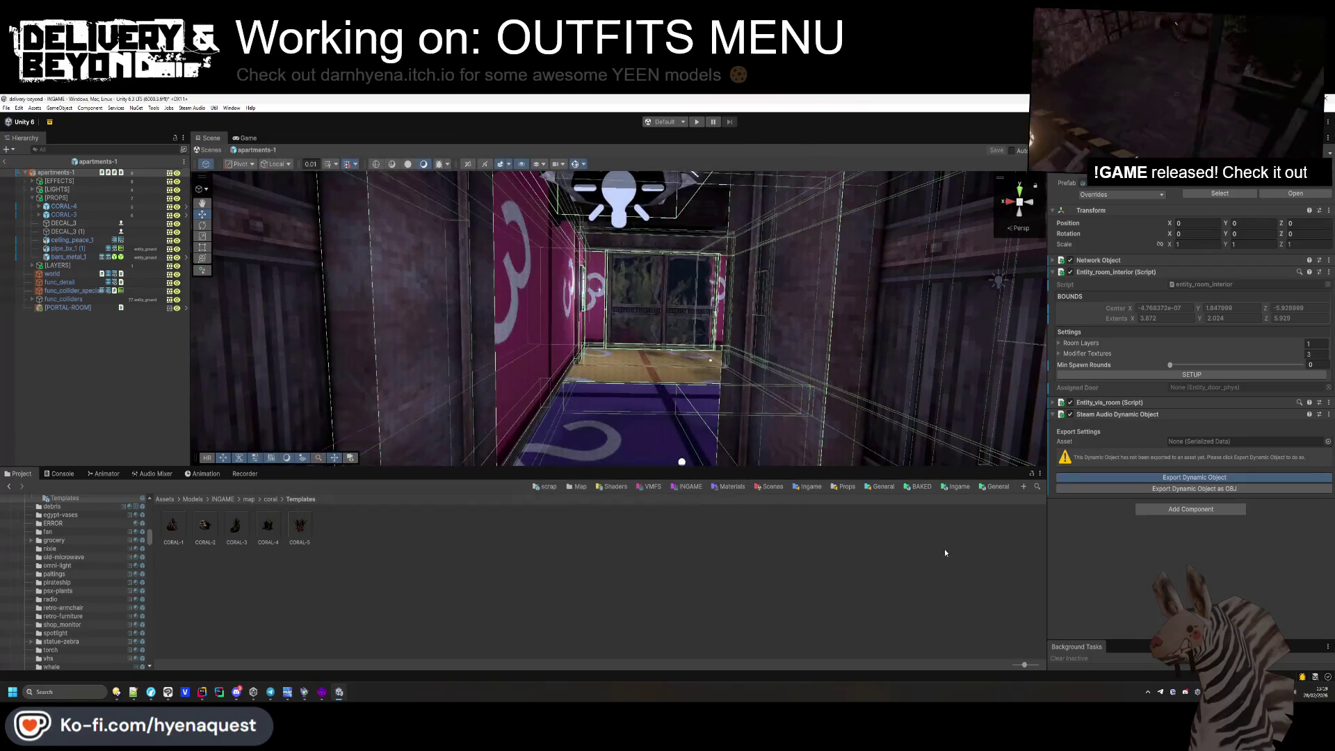
# Recalculate the Entity_room_interior bounds with SETUP.
pyautogui.click(1194, 375)
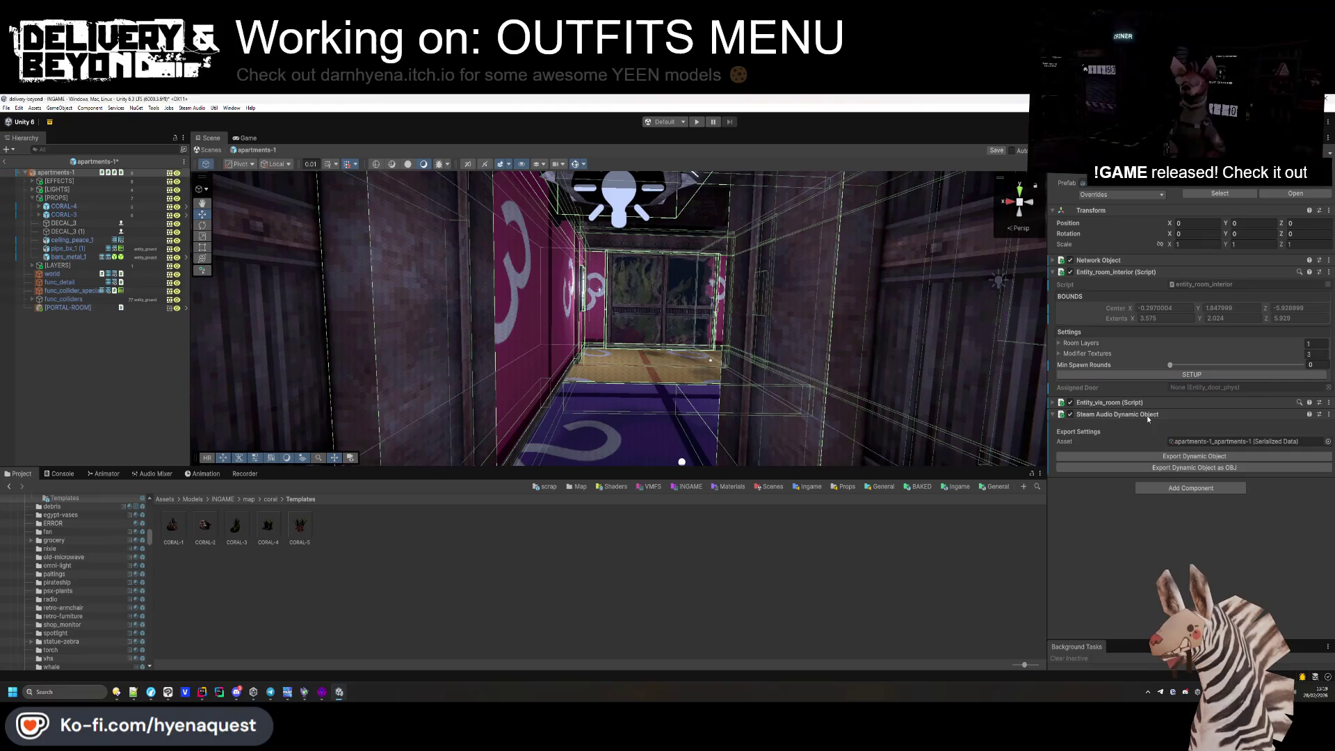
pyautogui.click(43, 373)
pyautogui.moveTo(418, 390)
pyautogui.mouseDown()
pyautogui.moveTo(446, 417)
pyautogui.moveTo(414, 475)
pyautogui.moveTo(412, 462)
pyautogui.mouseUp()
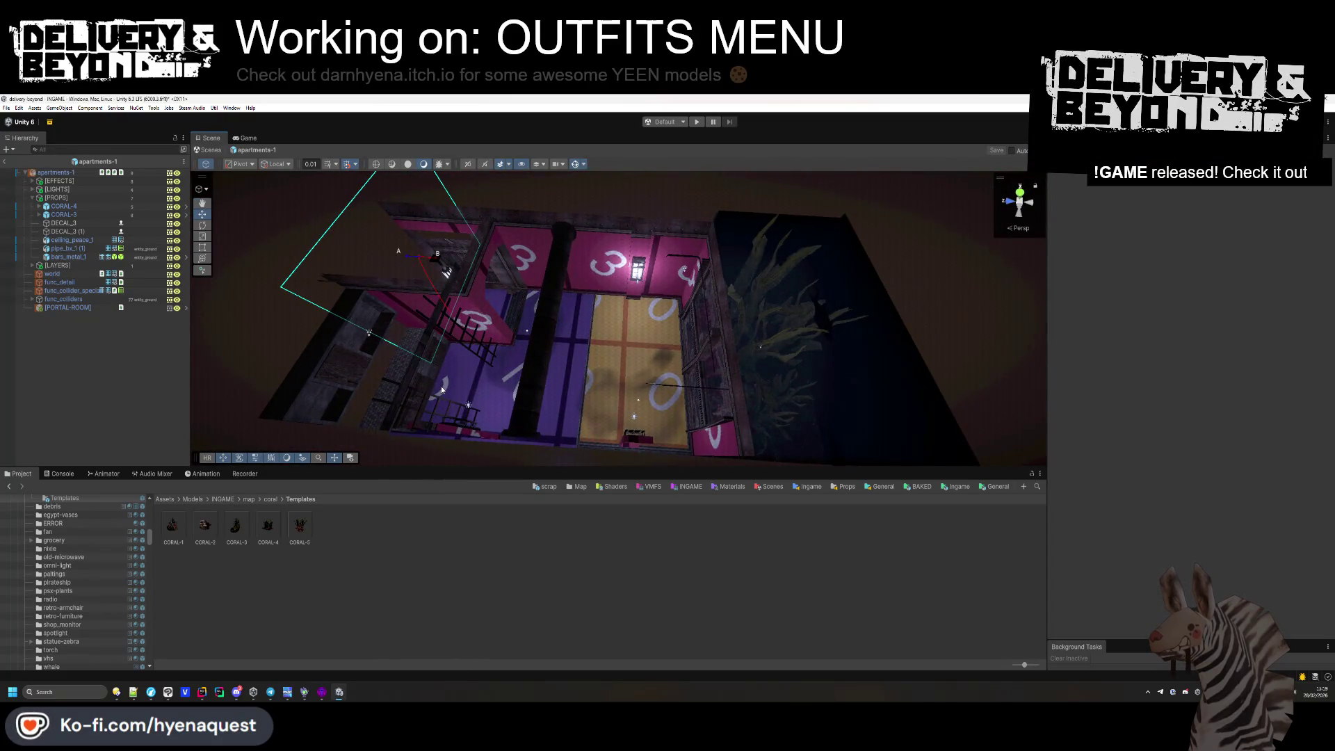
# Inspect bars_metal_1 and collapse the [PROPS] group in the Hierarchy.
pyautogui.moveTo(441, 386); pyautogui.dragTo(292, 306)
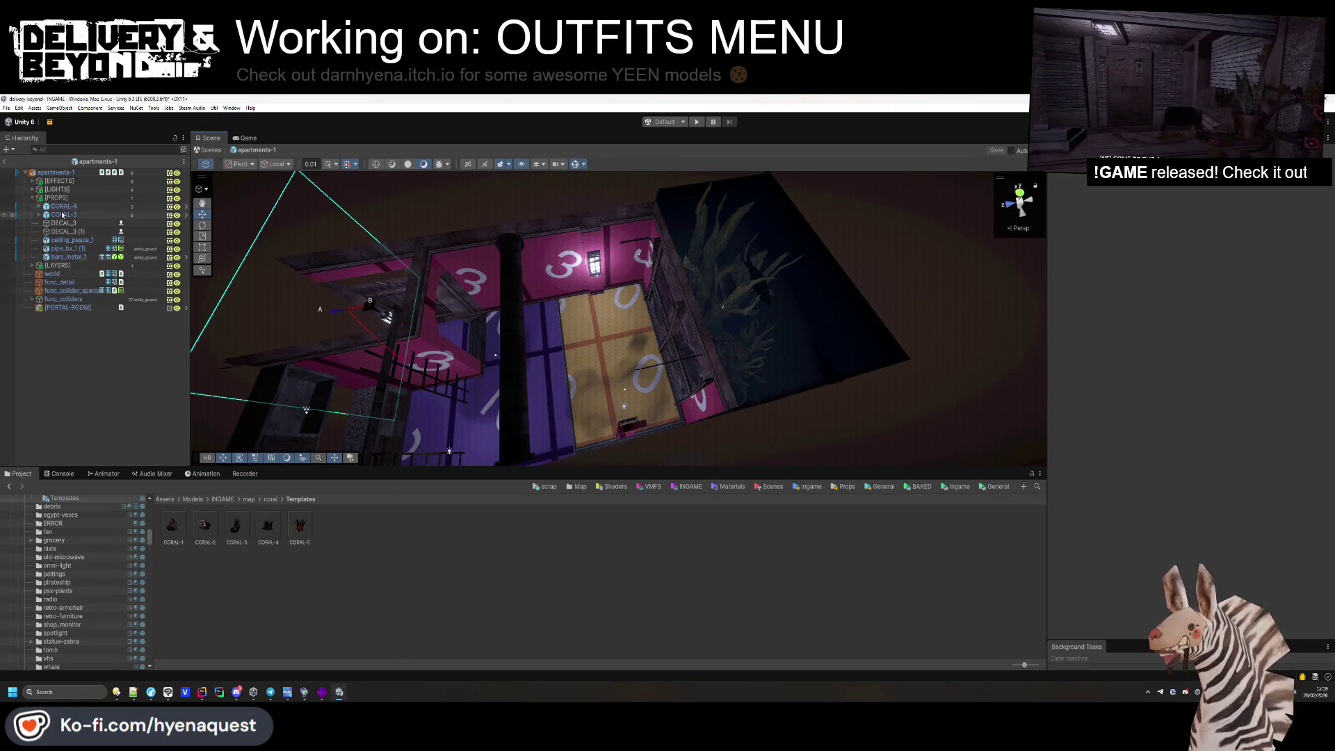
pyautogui.click(69, 256)
pyautogui.moveTo(249, 407); pyautogui.dragTo(566, 347)
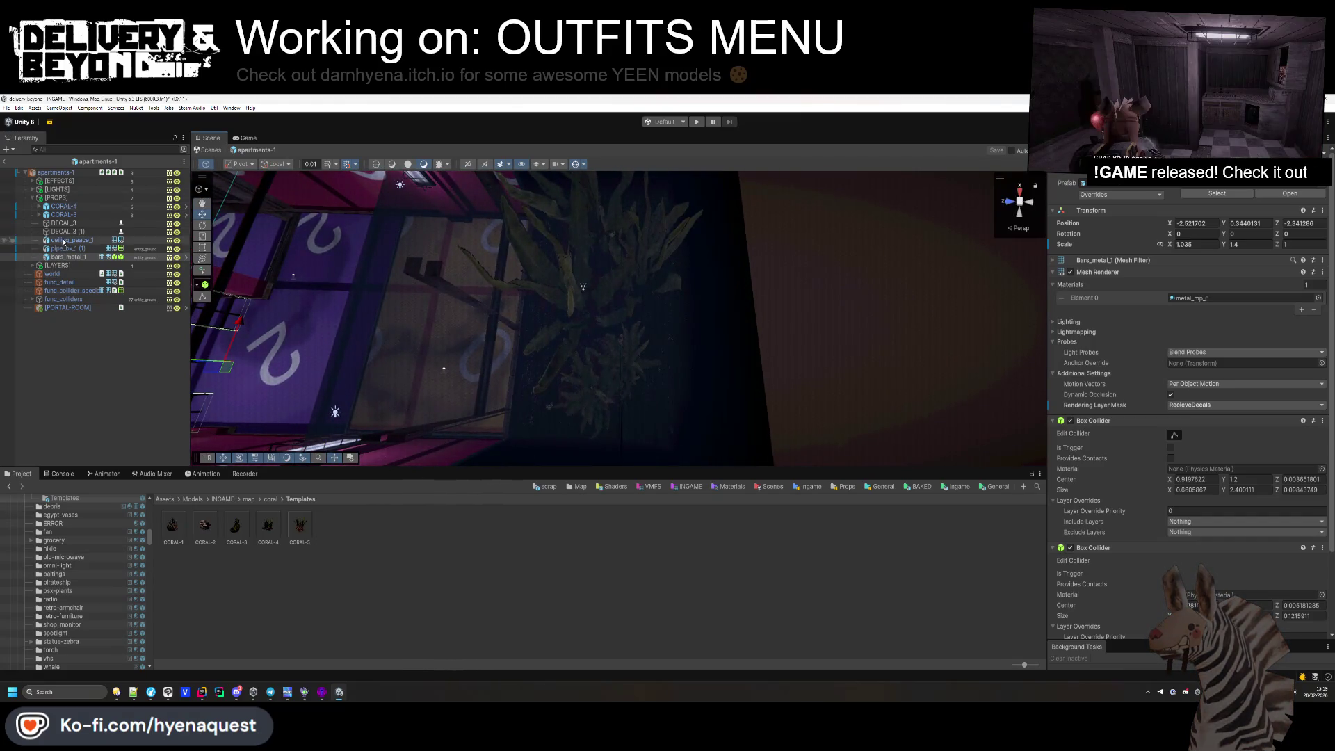
pyautogui.click(32, 197)
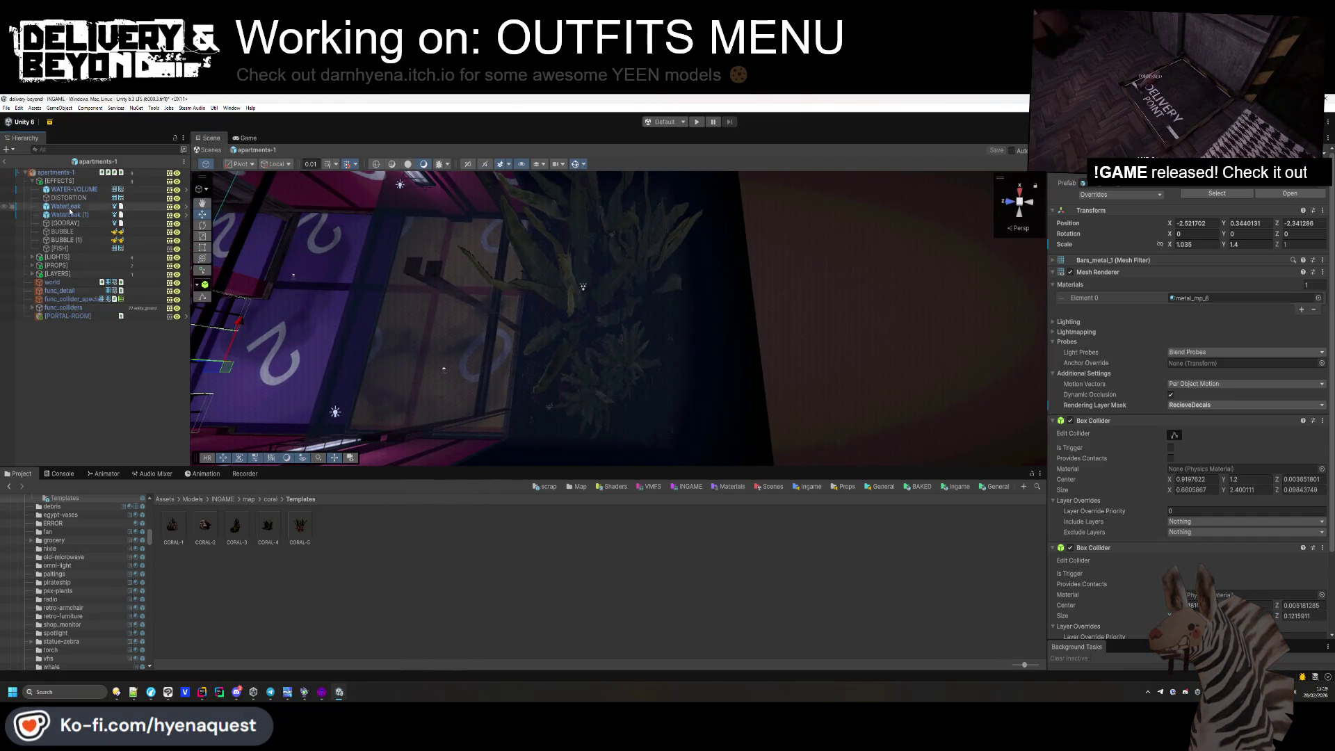
pyautogui.click(83, 248)
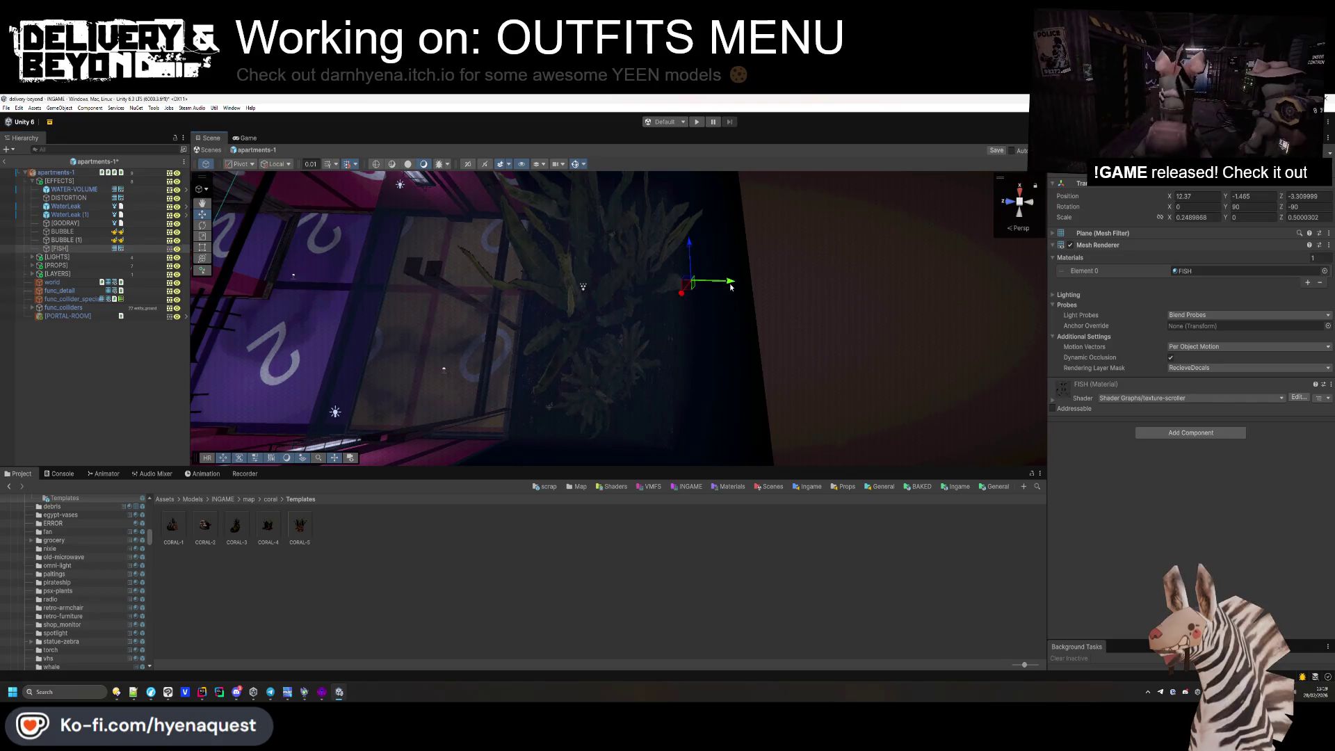
pyautogui.click(723, 285)
pyautogui.moveTo(724, 285)
pyautogui.mouseDown()
pyautogui.moveTo(729, 325)
pyautogui.moveTo(927, 283)
pyautogui.mouseUp()
pyautogui.moveTo(752, 315)
pyautogui.mouseDown()
pyautogui.moveTo(567, 322)
pyautogui.moveTo(295, 254)
pyautogui.mouseUp()
# Delete the [GODRAY] effect and collapse the EFFECTS group.
pyautogui.press('Delete')
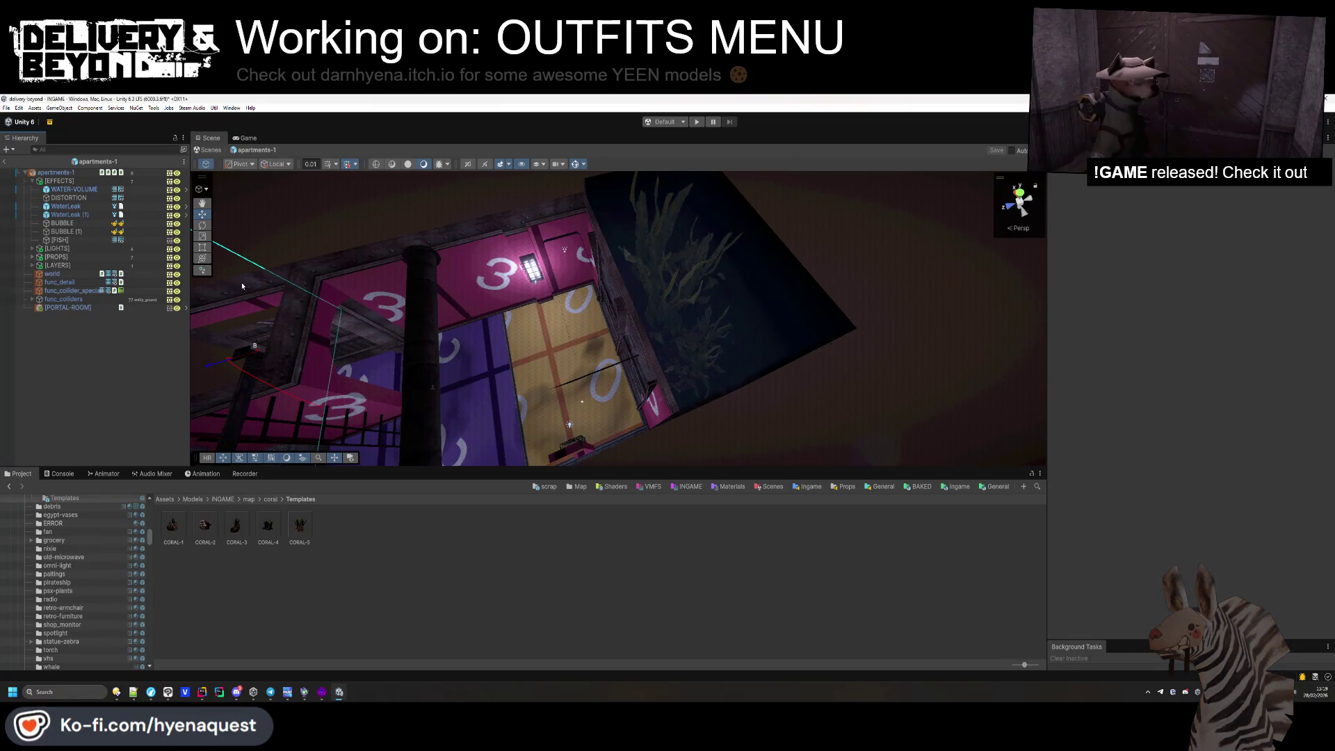
pyautogui.click(67, 232)
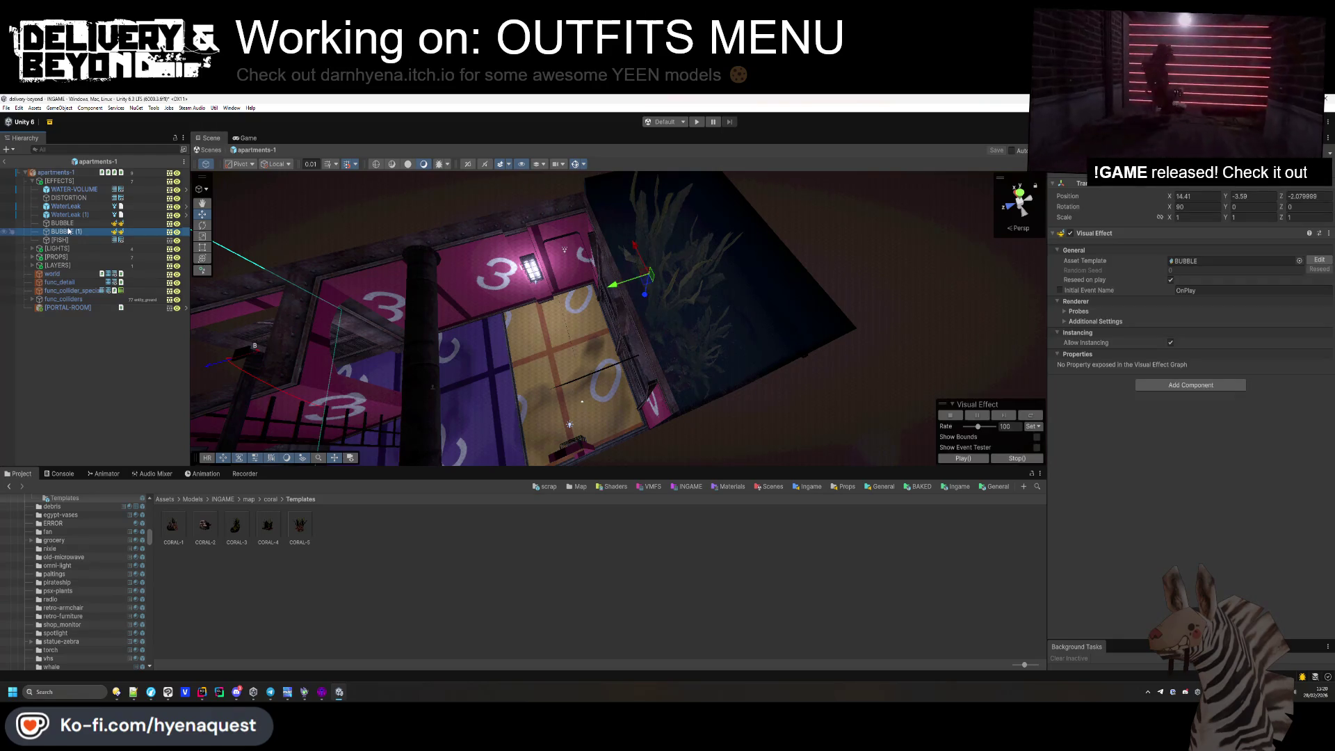
pyautogui.click(125, 361)
pyautogui.moveTo(390, 299)
pyautogui.mouseDown()
pyautogui.moveTo(454, 286)
pyautogui.moveTo(455, 325)
pyautogui.moveTo(660, 354)
pyautogui.mouseUp()
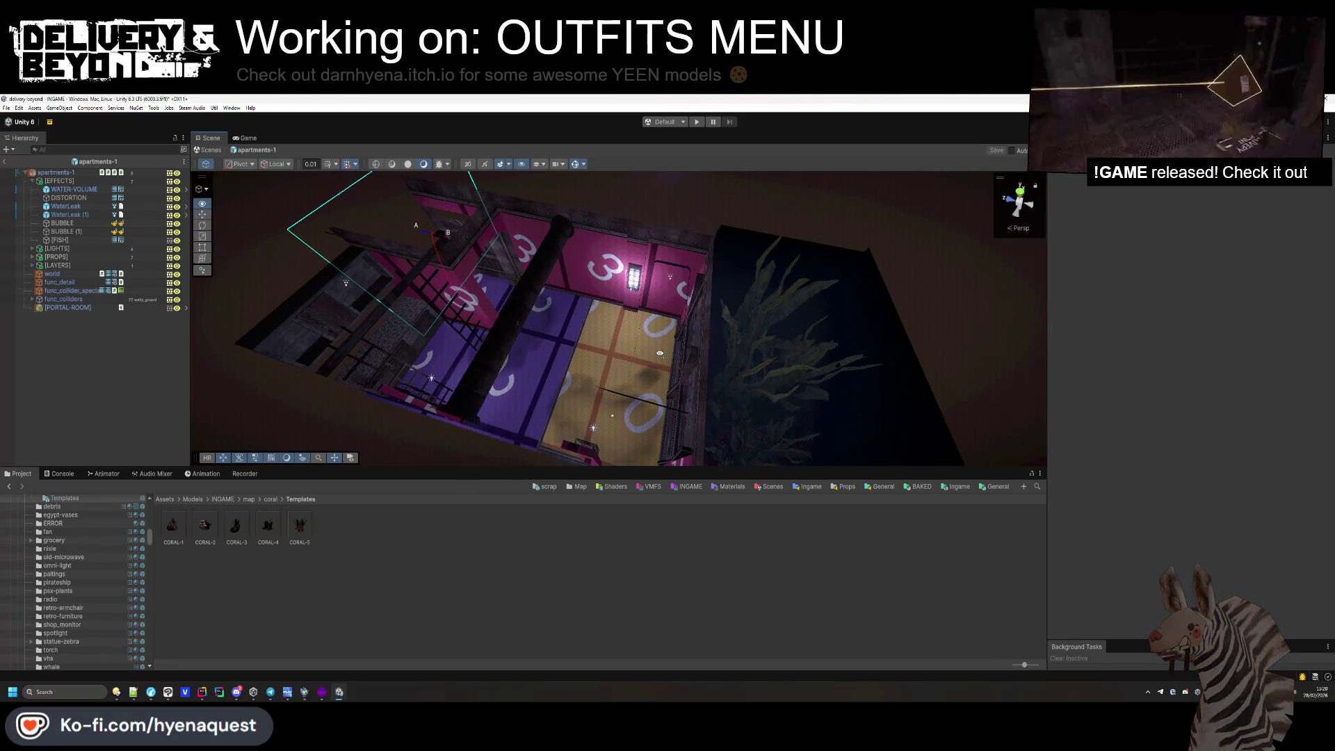
pyautogui.click(72, 173)
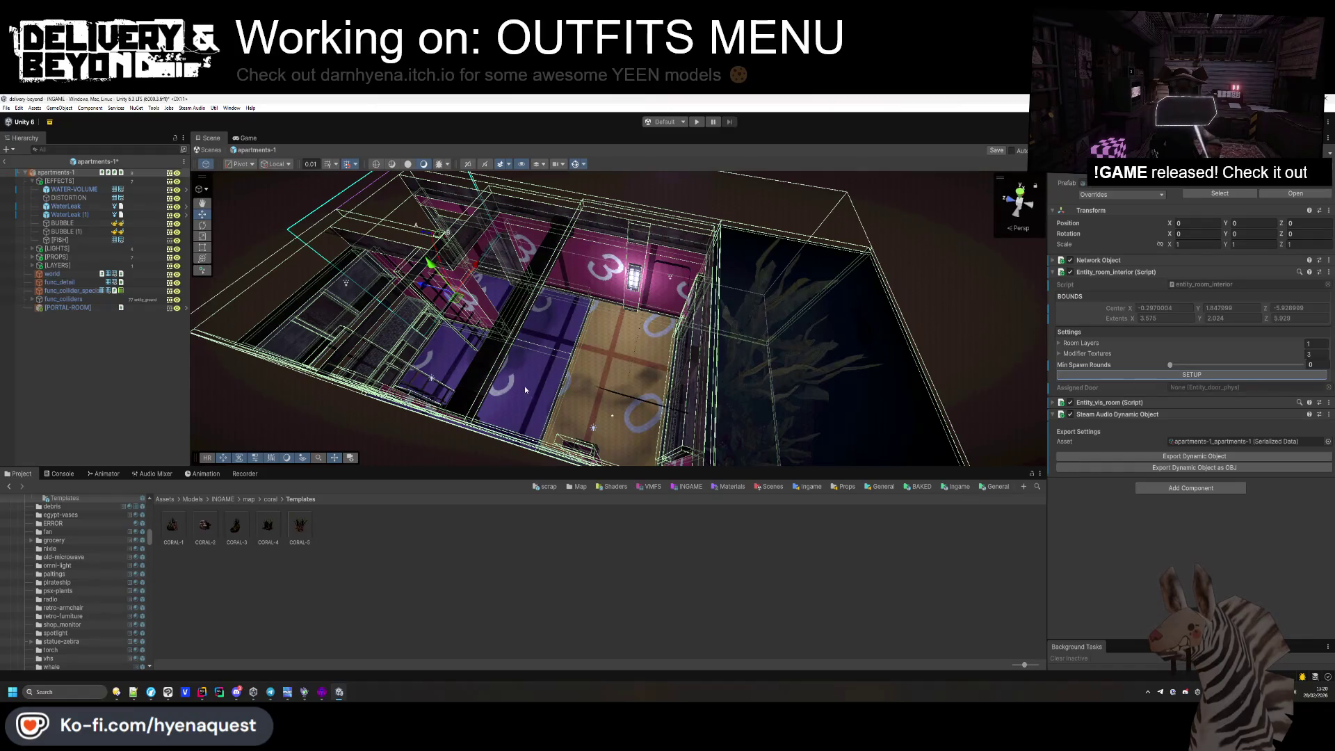
pyautogui.click(155, 380)
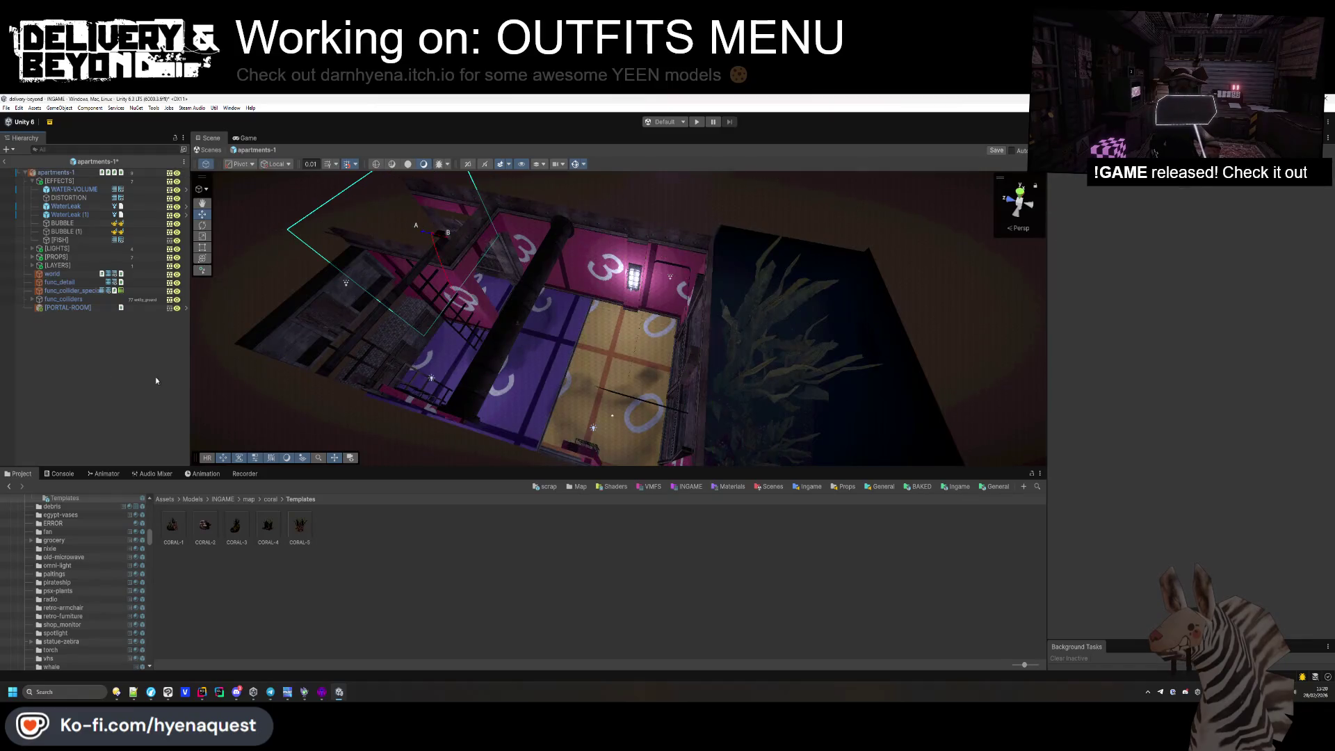
pyautogui.click(34, 182)
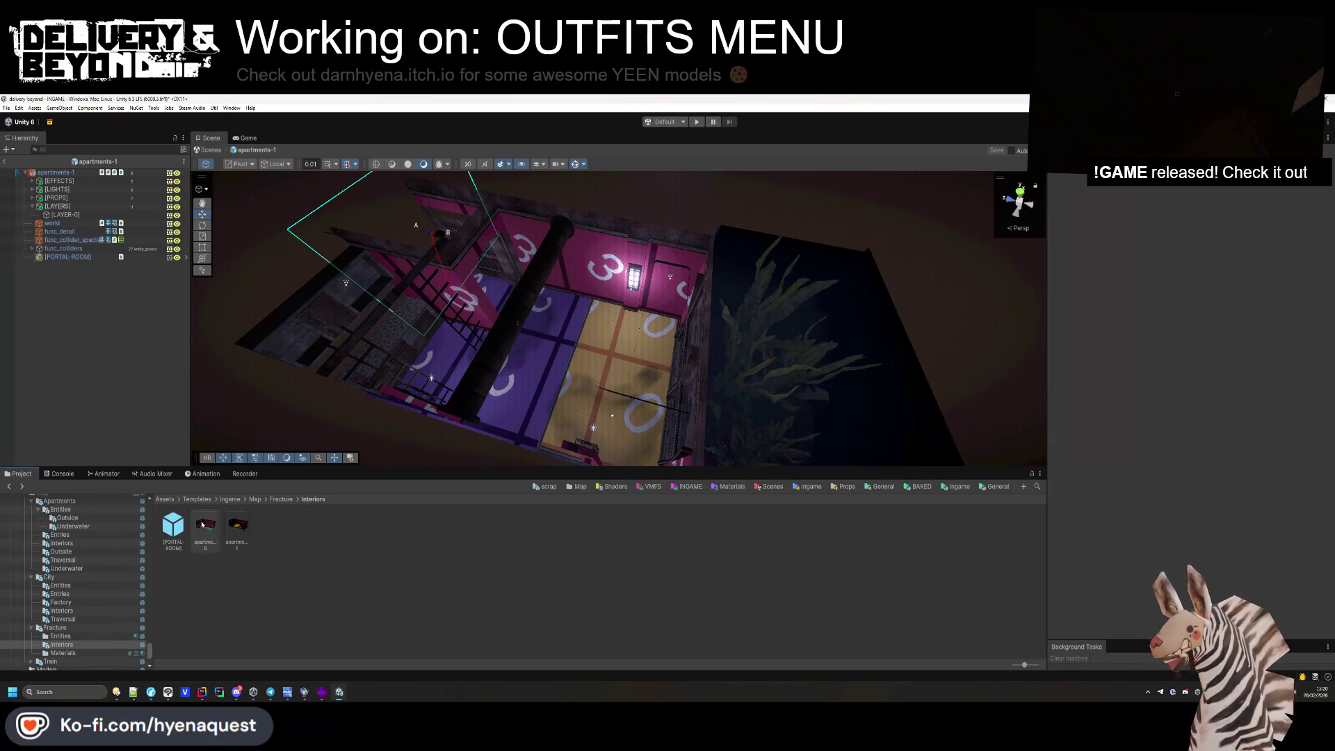
# Inspect the fridge spawn template in apartments-0's LAYER-0.
pyautogui.doubleClick(205, 526)
pyautogui.click(39, 214)
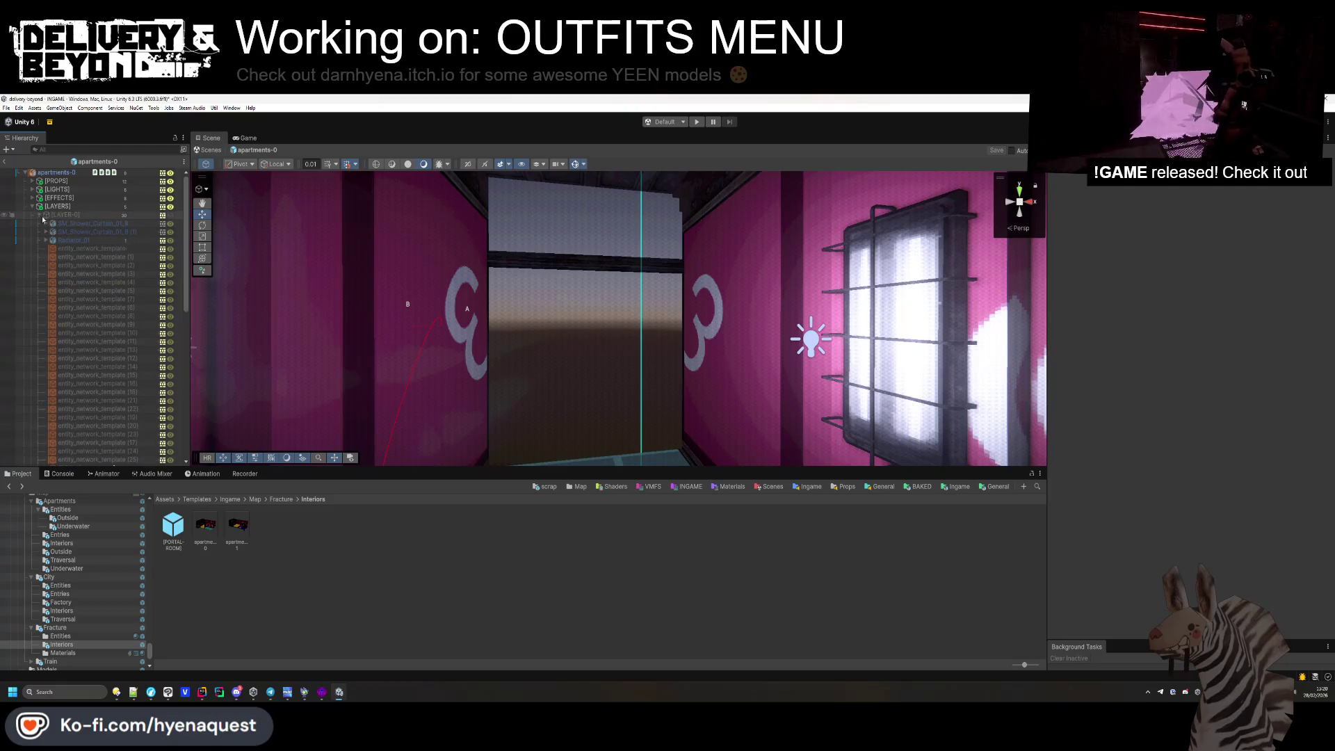
pyautogui.click(82, 249)
pyautogui.scroll(-5, 87, 271)
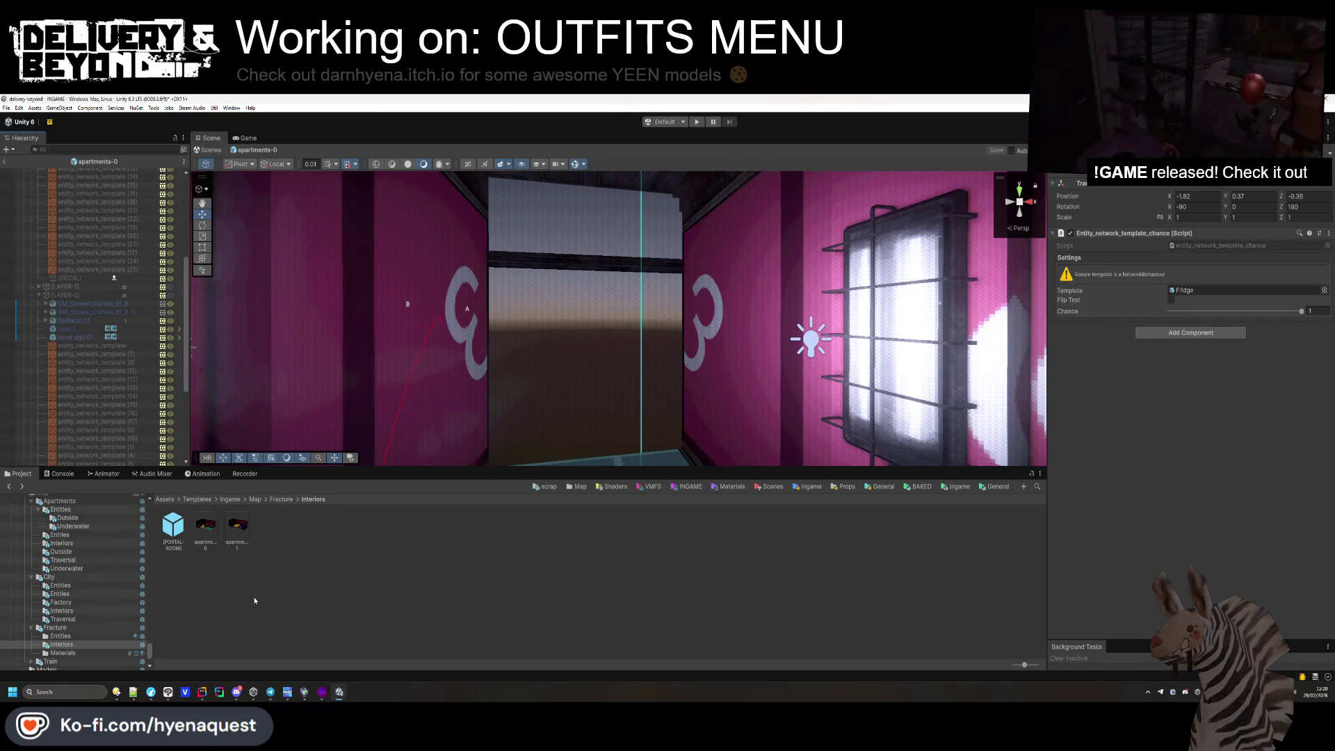
# Put the fridge template into apartments-1's LAYER-0, positioned against the wall.
pyautogui.doubleClick(237, 529)
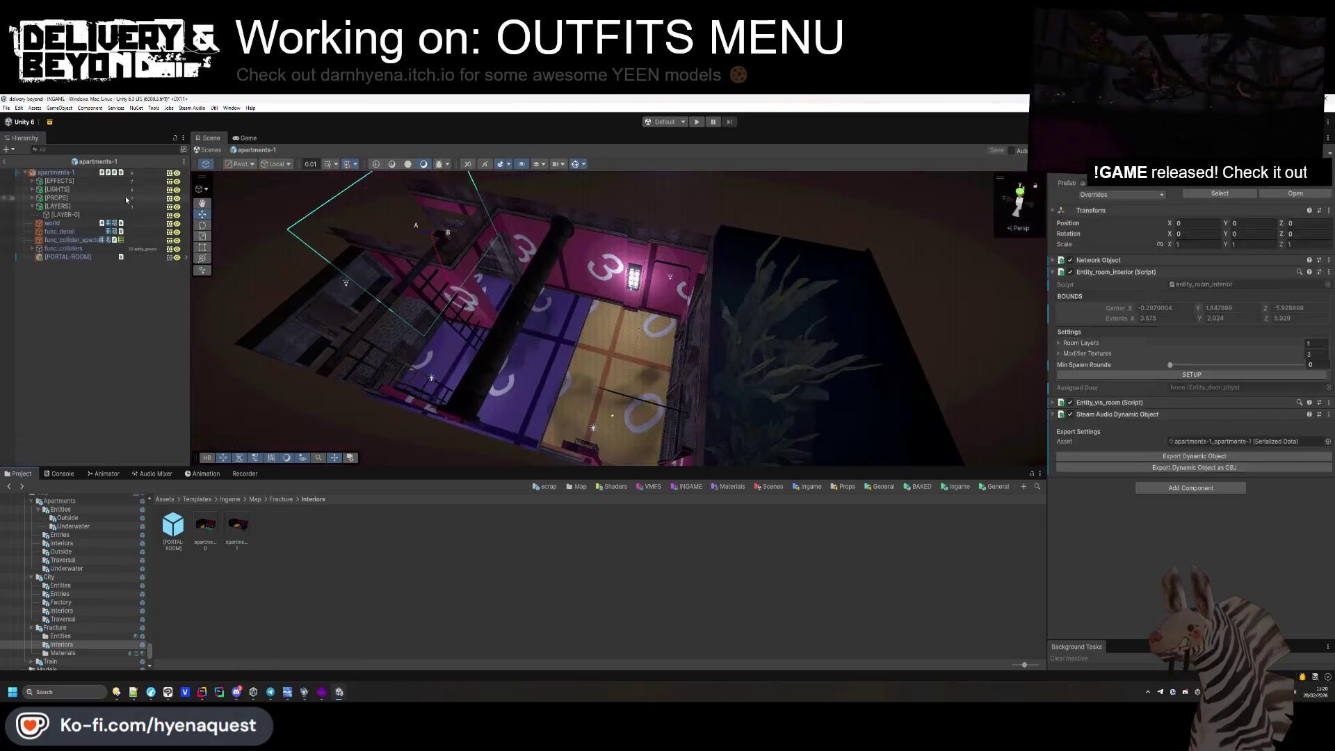
pyautogui.moveTo(65, 223); pyautogui.dragTo(55, 225)
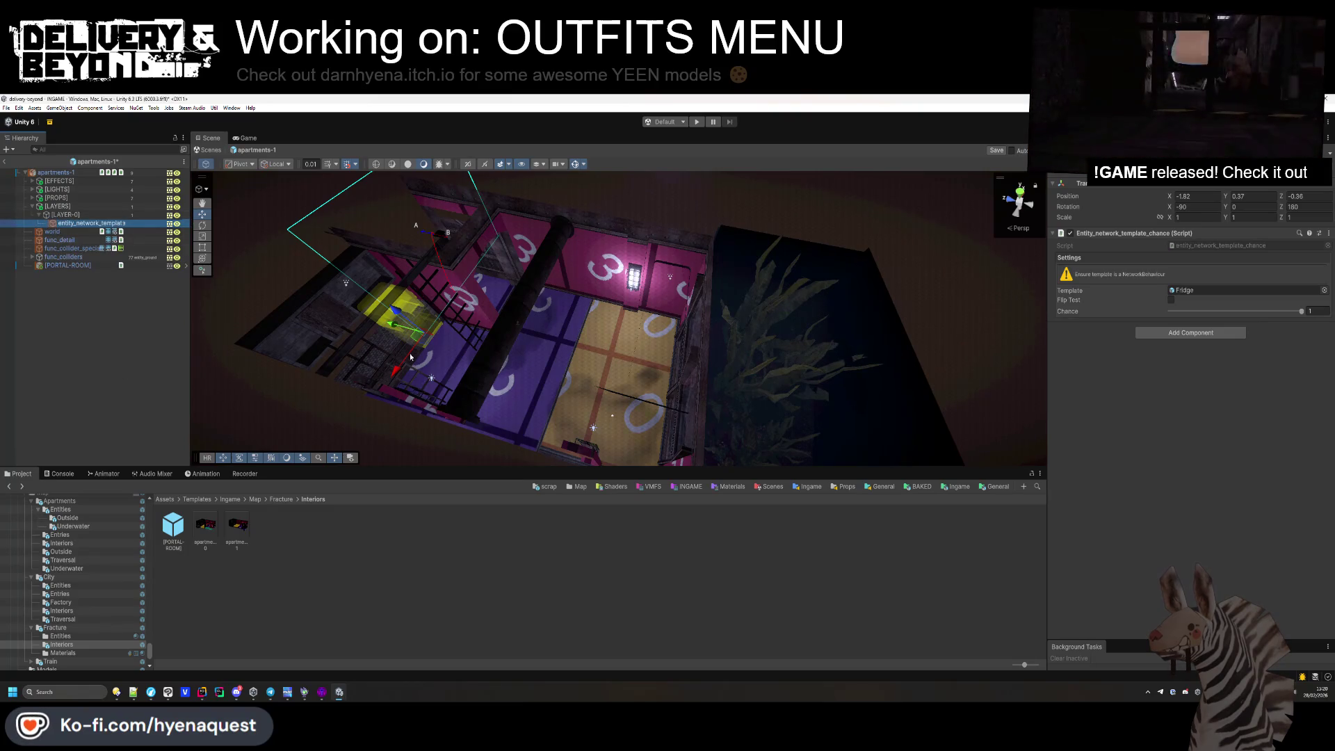
pyautogui.press('f')
pyautogui.moveTo(580, 308)
pyautogui.mouseDown()
pyautogui.moveTo(632, 475)
pyautogui.moveTo(592, 431)
pyautogui.moveTo(522, 424)
pyautogui.moveTo(647, 327)
pyautogui.mouseUp()
pyautogui.press('f')
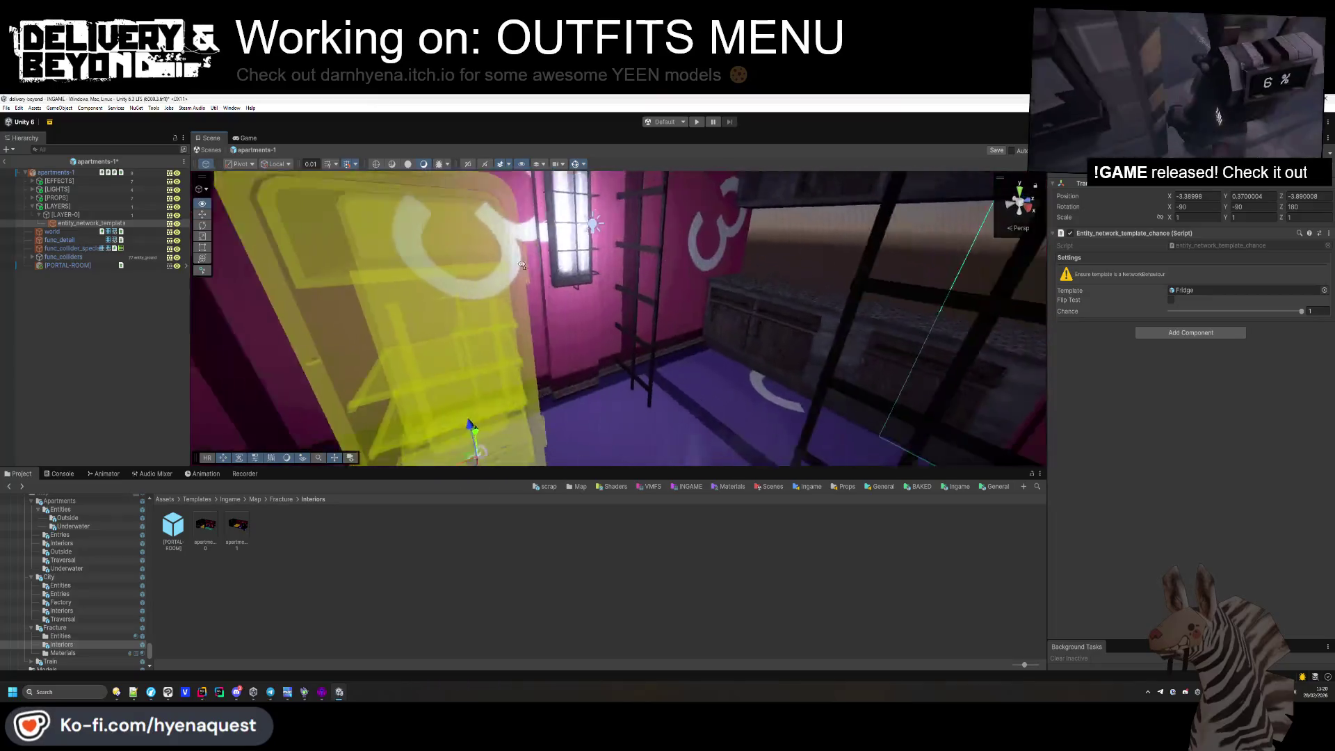
pyautogui.moveTo(559, 316)
pyautogui.mouseDown()
pyautogui.moveTo(580, 379)
pyautogui.moveTo(486, 369)
pyautogui.moveTo(503, 389)
pyautogui.mouseUp()
pyautogui.click(148, 356)
pyautogui.click(580, 379)
# Add a bedside_table_1_3 template beside the fridge with X and Z rotation 0 and 11.2 entered.
pyautogui.hotkey('ctrl', 'd')
pyautogui.moveTo(559, 341); pyautogui.dragTo(596, 344)
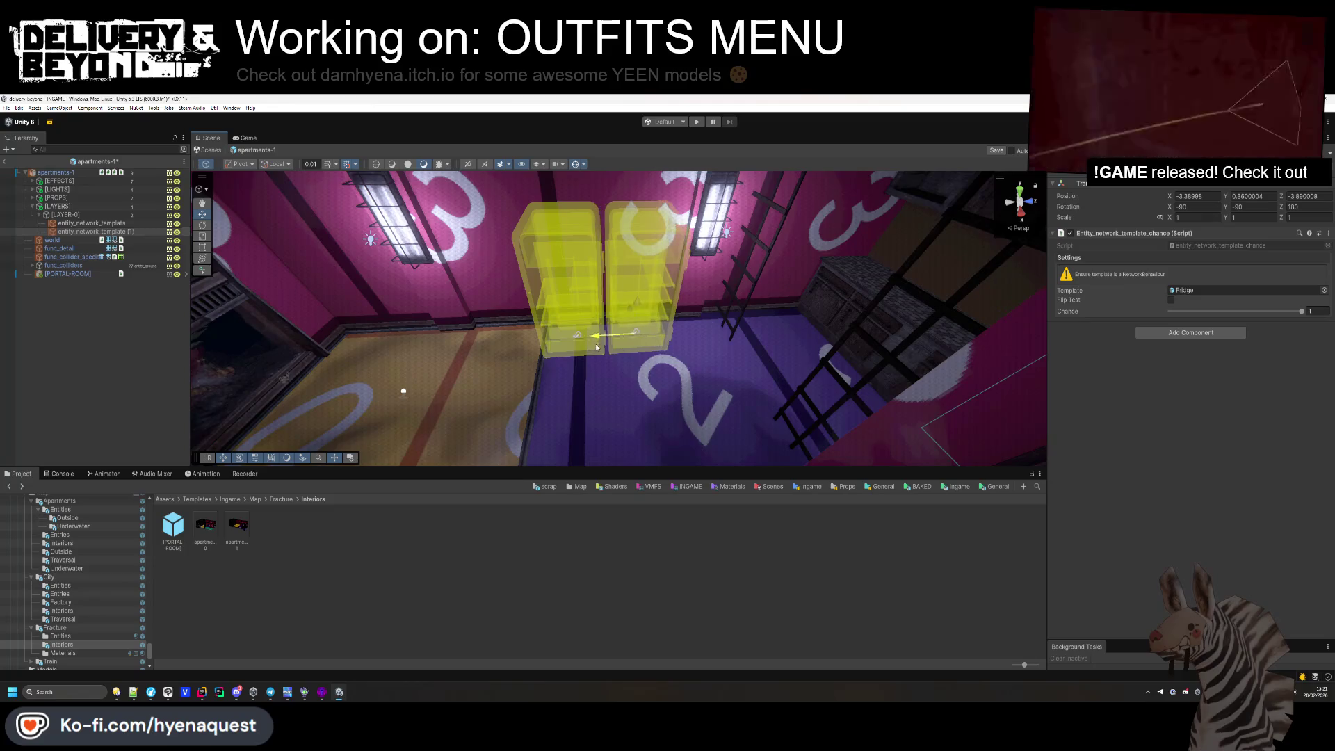
pyautogui.click(1194, 290)
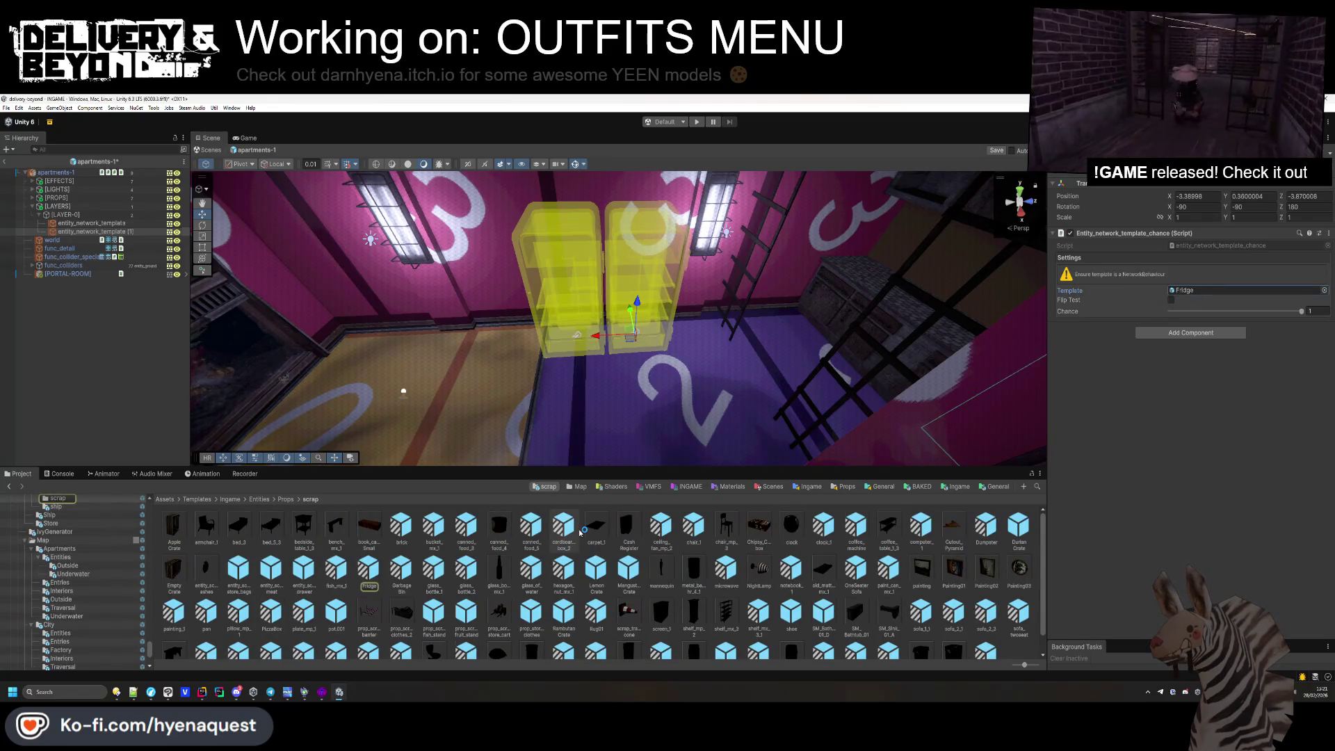
pyautogui.scroll(-1, 346, 565)
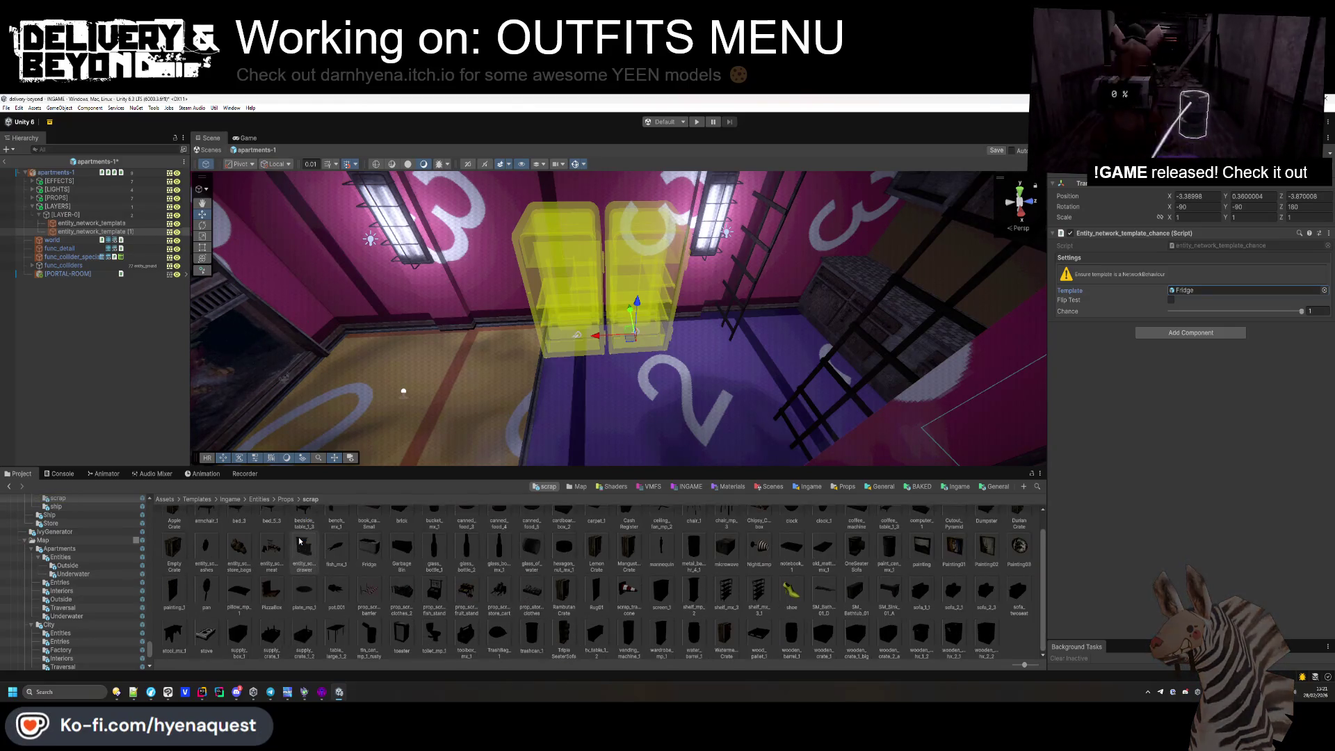
pyautogui.scroll(1, 301, 540)
pyautogui.moveTo(301, 536); pyautogui.dragTo(1224, 291)
pyautogui.write('0')
pyautogui.press('Return')
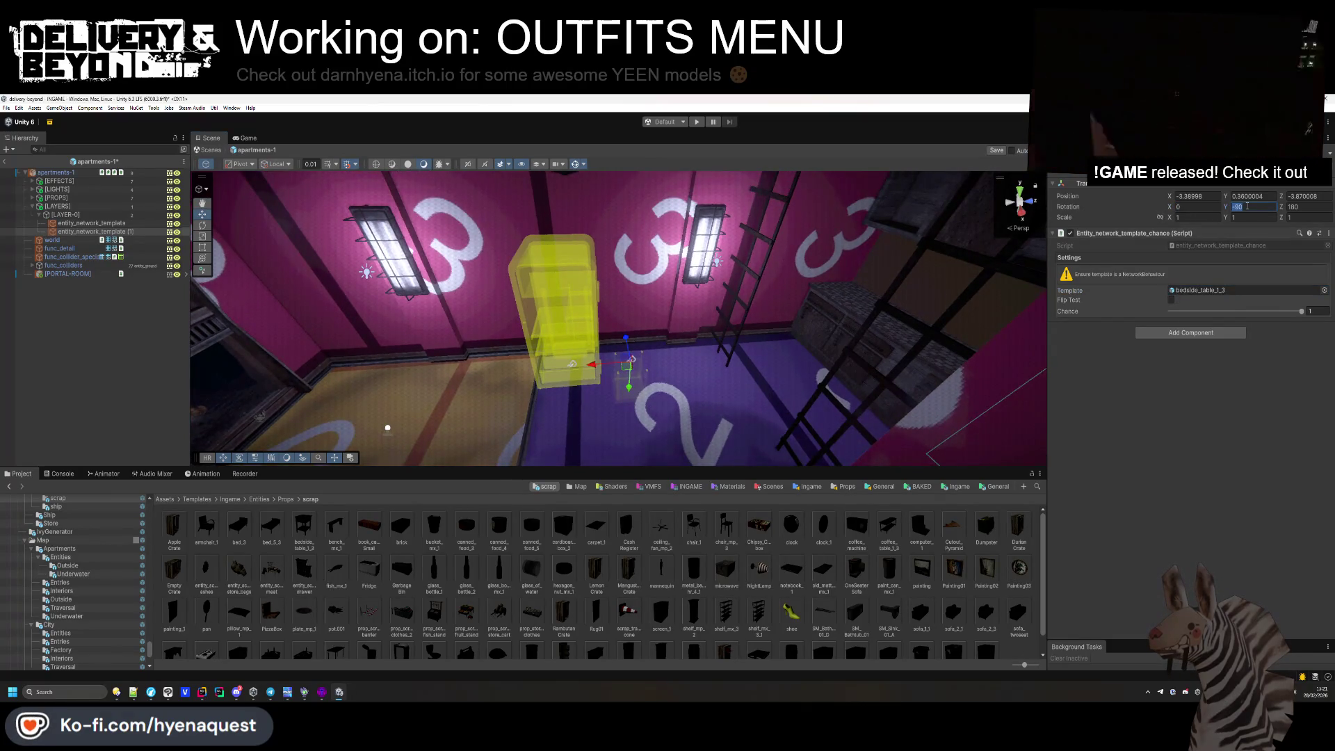
pyautogui.write('0')
pyautogui.press('Return')
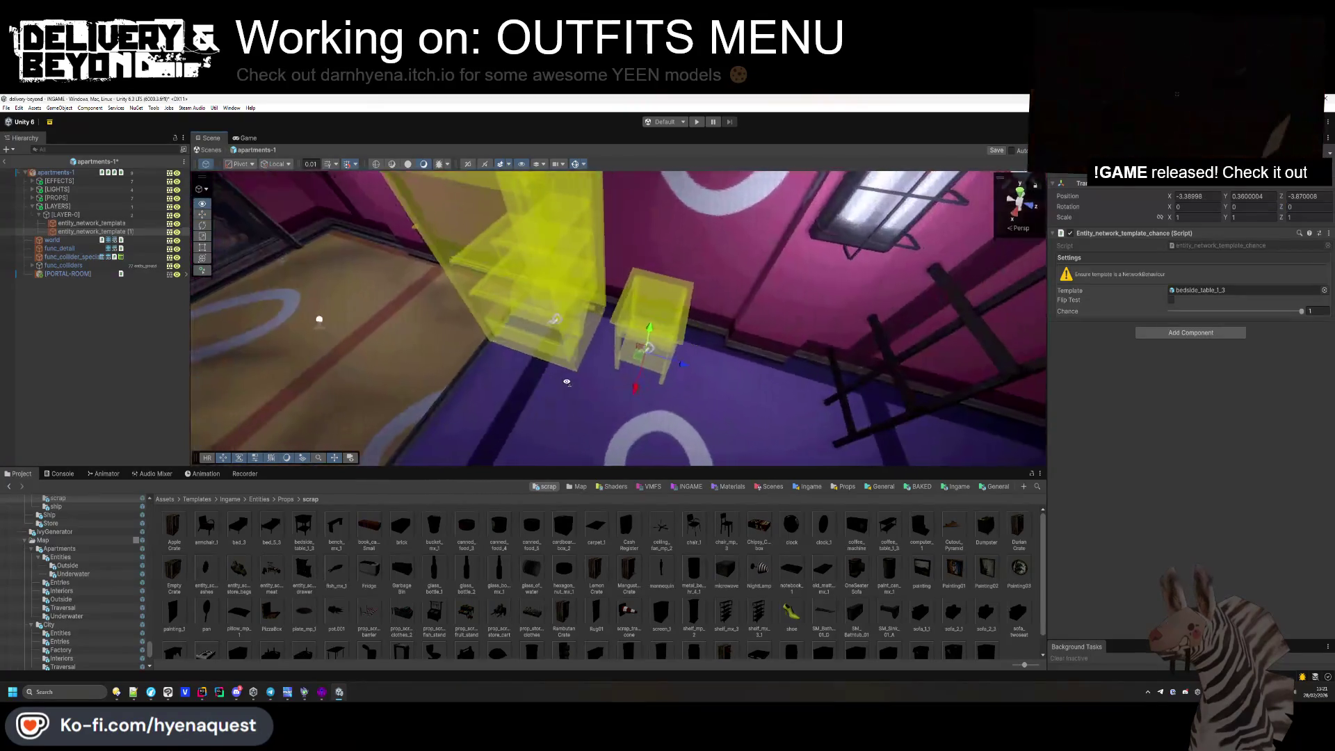
pyautogui.moveTo(634, 358); pyautogui.dragTo(620, 359)
pyautogui.write('11.2')
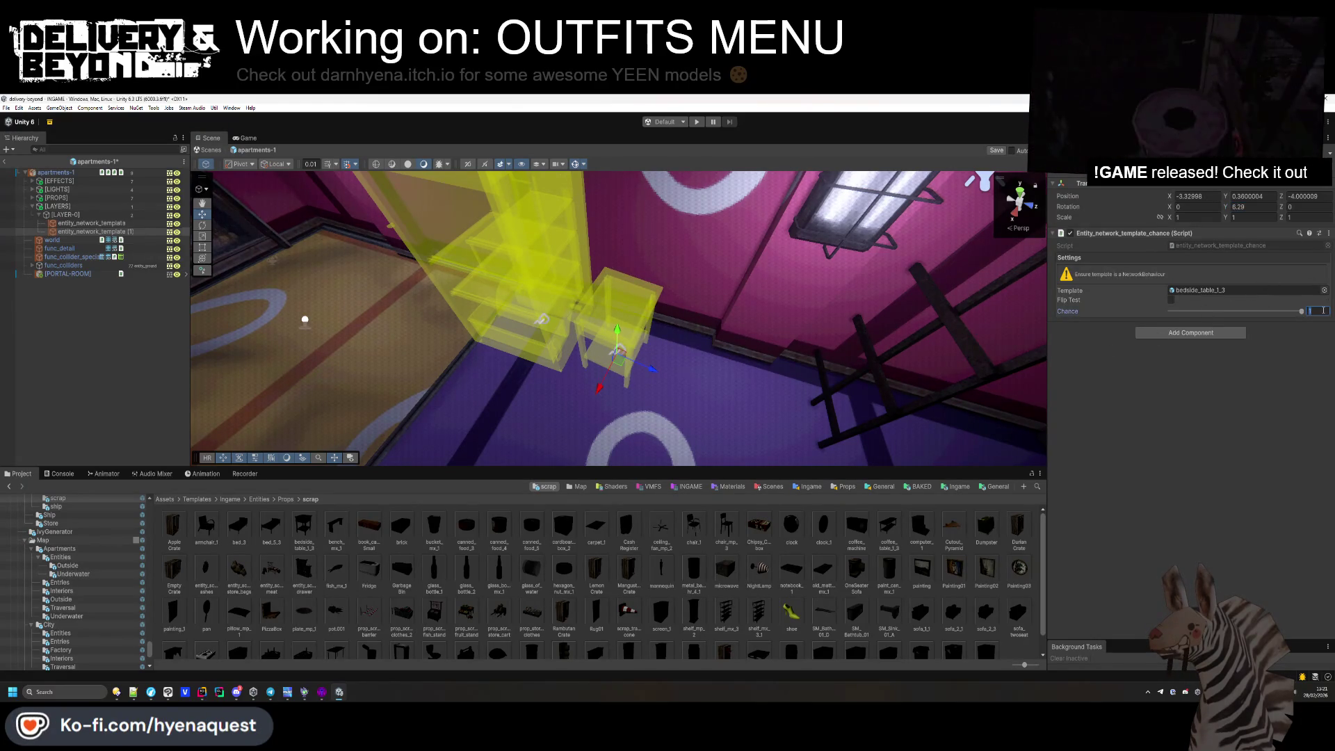
# Add a supply_crate_1 template copy, turned to -94.58° Y rotation.
pyautogui.keyDown('ctrl'); pyautogui.click(103, 234); pyautogui.keyUp('ctrl')
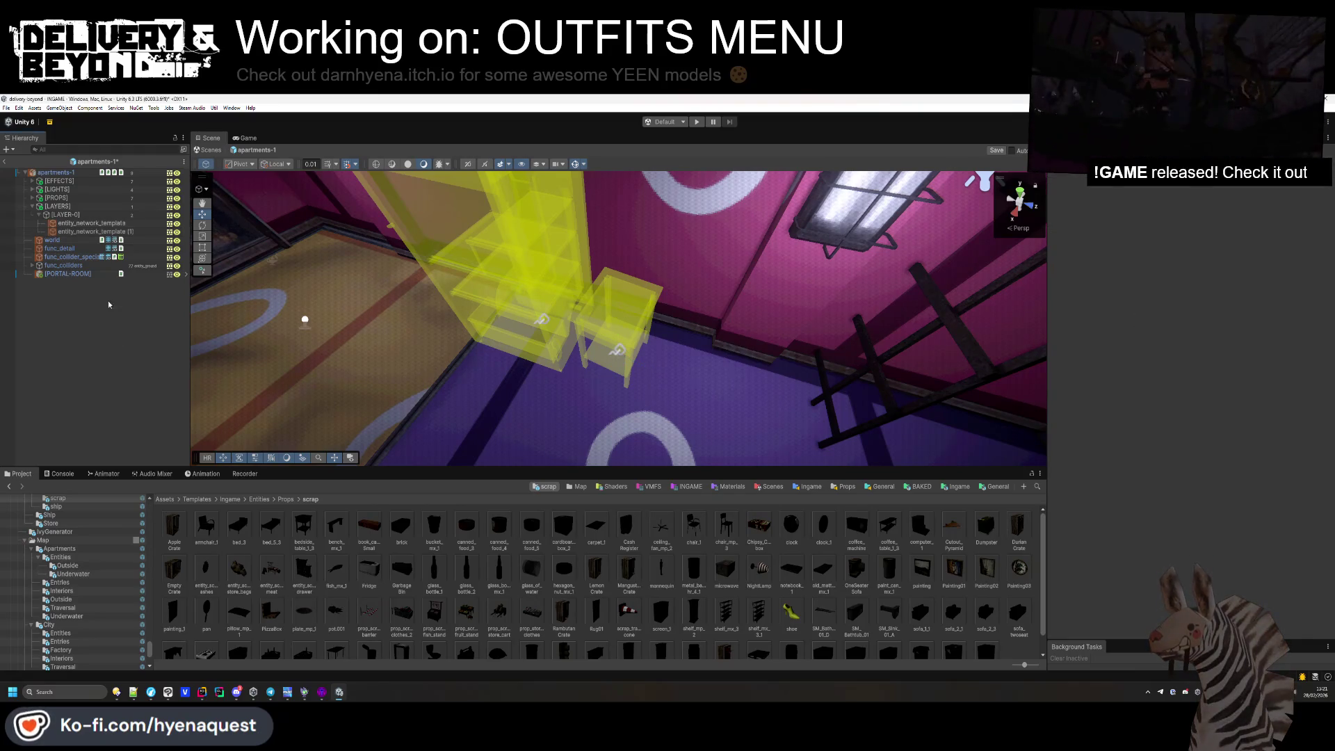
pyautogui.click(102, 235)
pyautogui.hotkey('ctrl', 'd')
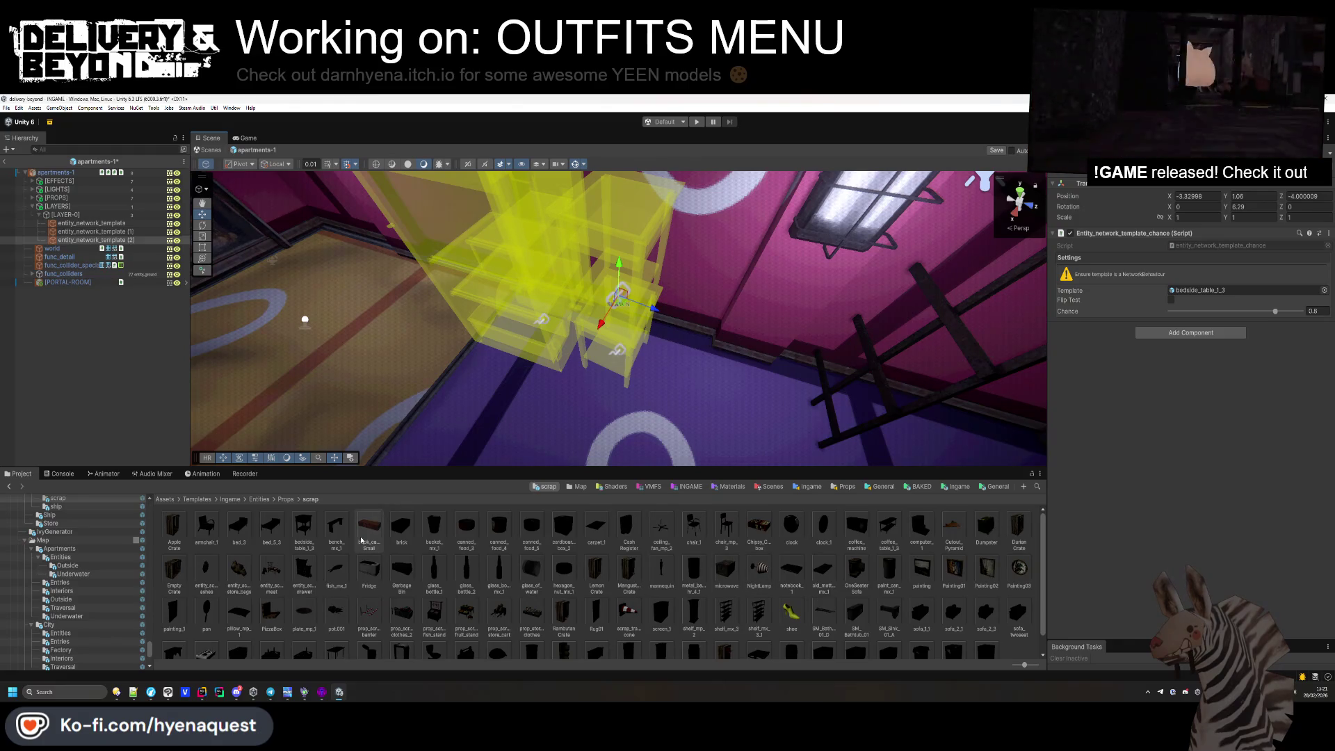
pyautogui.scroll(-1, 361, 540)
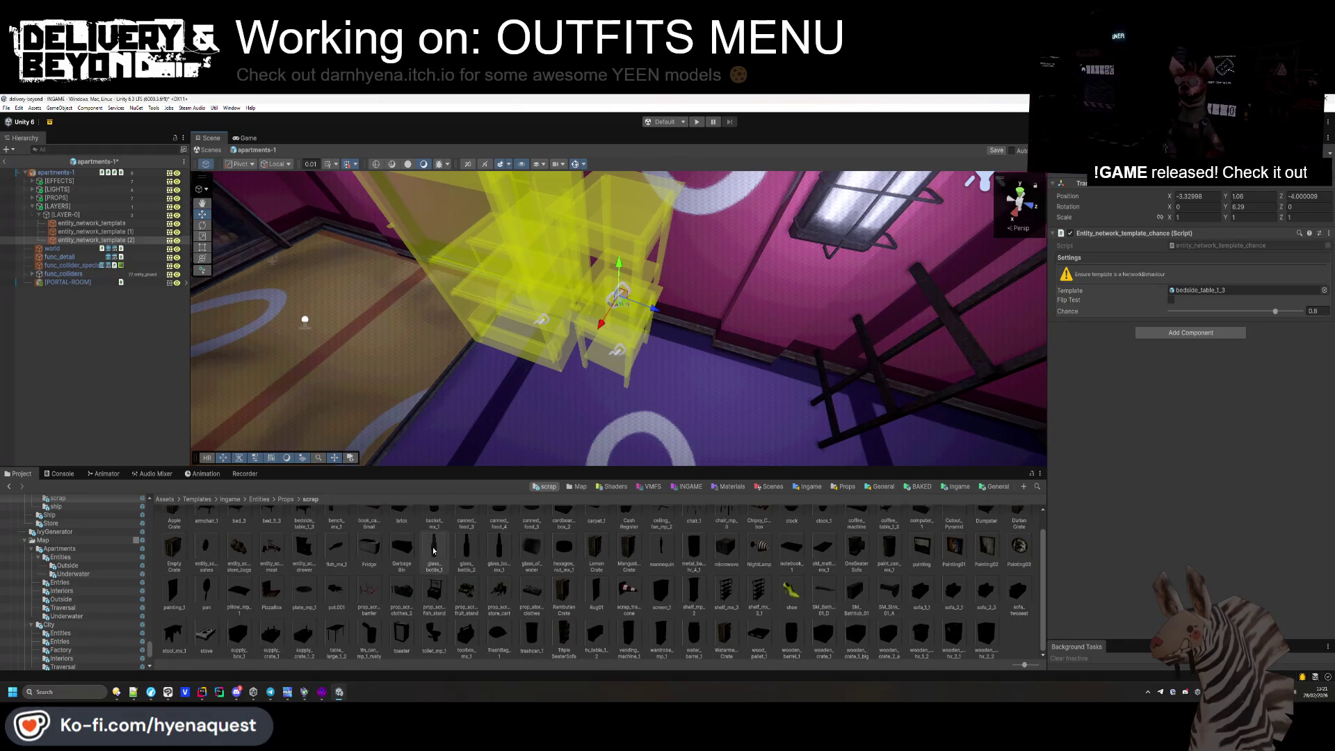
pyautogui.moveTo(269, 636)
pyautogui.mouseDown()
pyautogui.moveTo(716, 417)
pyautogui.moveTo(1224, 291)
pyautogui.mouseUp()
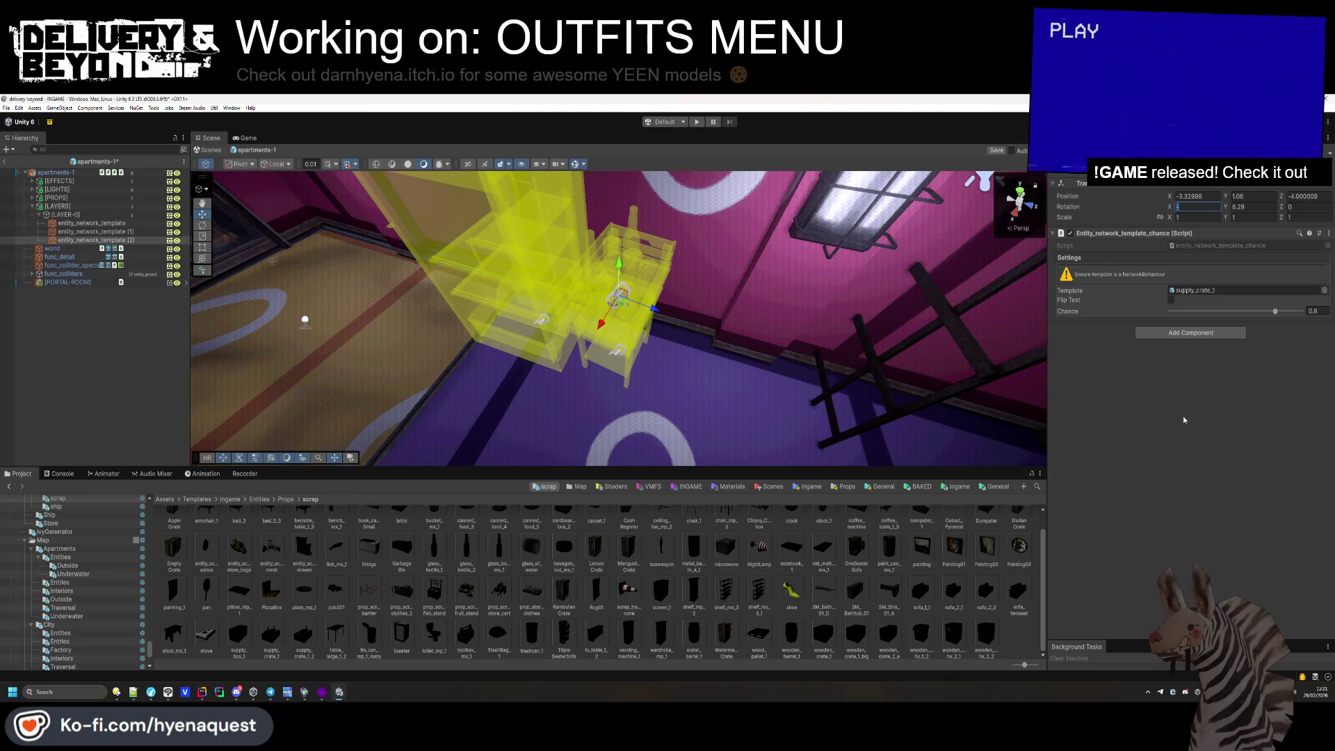
pyautogui.moveTo(557, 390)
pyautogui.mouseDown()
pyautogui.moveTo(547, 408)
pyautogui.moveTo(538, 383)
pyautogui.mouseUp()
pyautogui.moveTo(1225, 206)
pyautogui.mouseDown()
pyautogui.moveTo(970, 202)
pyautogui.moveTo(895, 337)
pyautogui.moveTo(727, 324)
pyautogui.mouseUp()
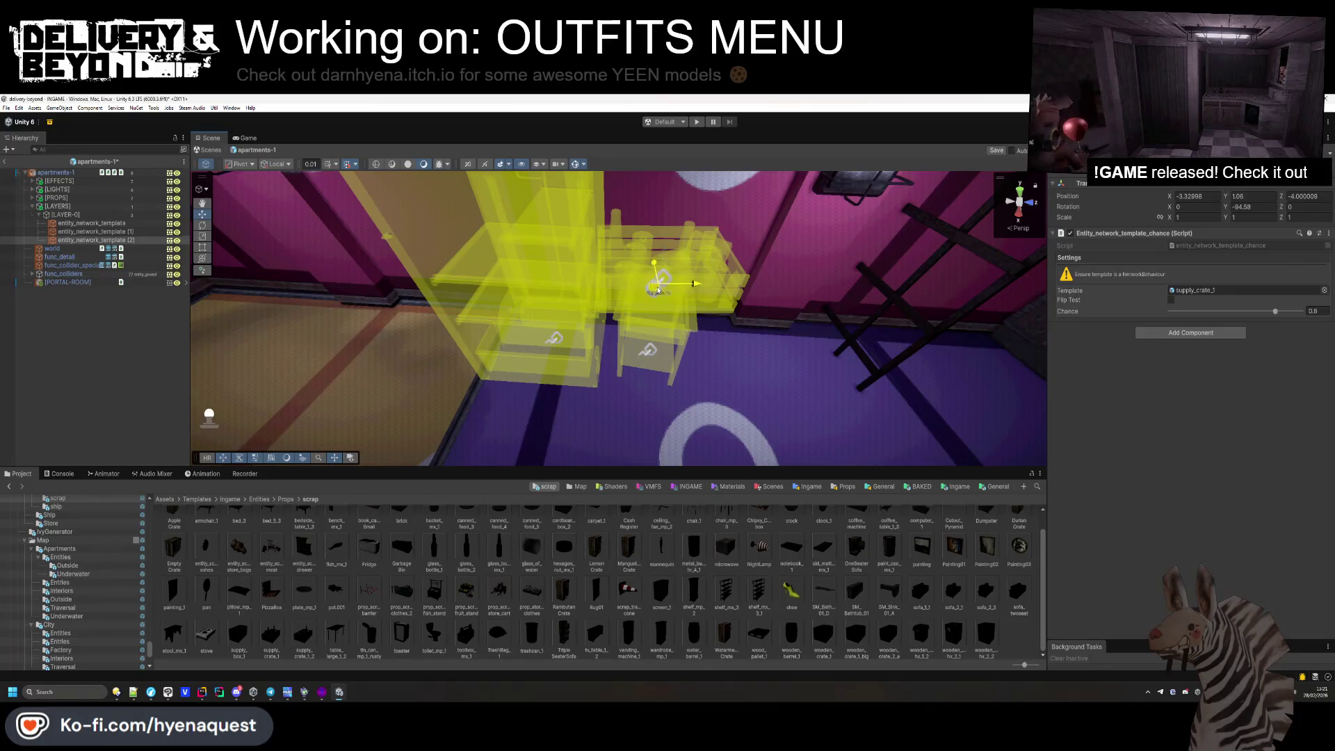
# Delete the bedside table spawn template.
pyautogui.moveTo(658, 290); pyautogui.dragTo(660, 294)
pyautogui.click(651, 353)
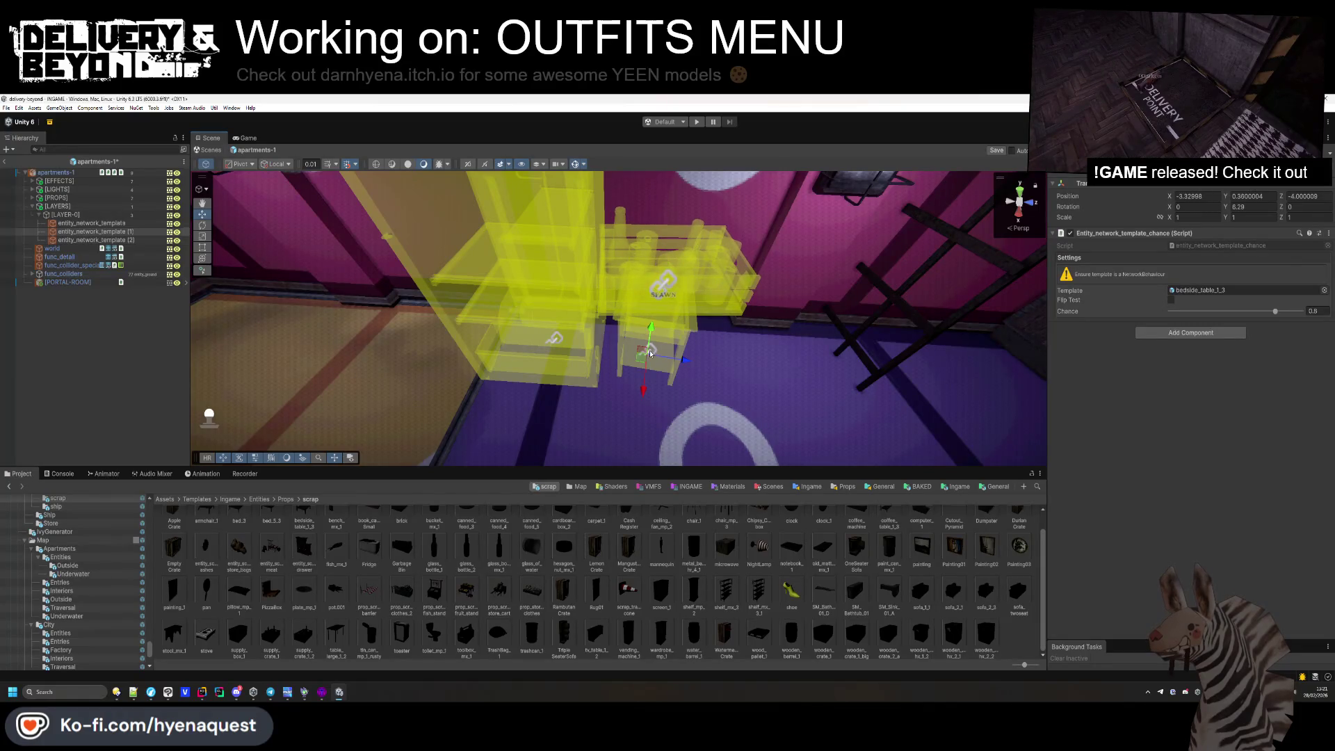
pyautogui.click(657, 301)
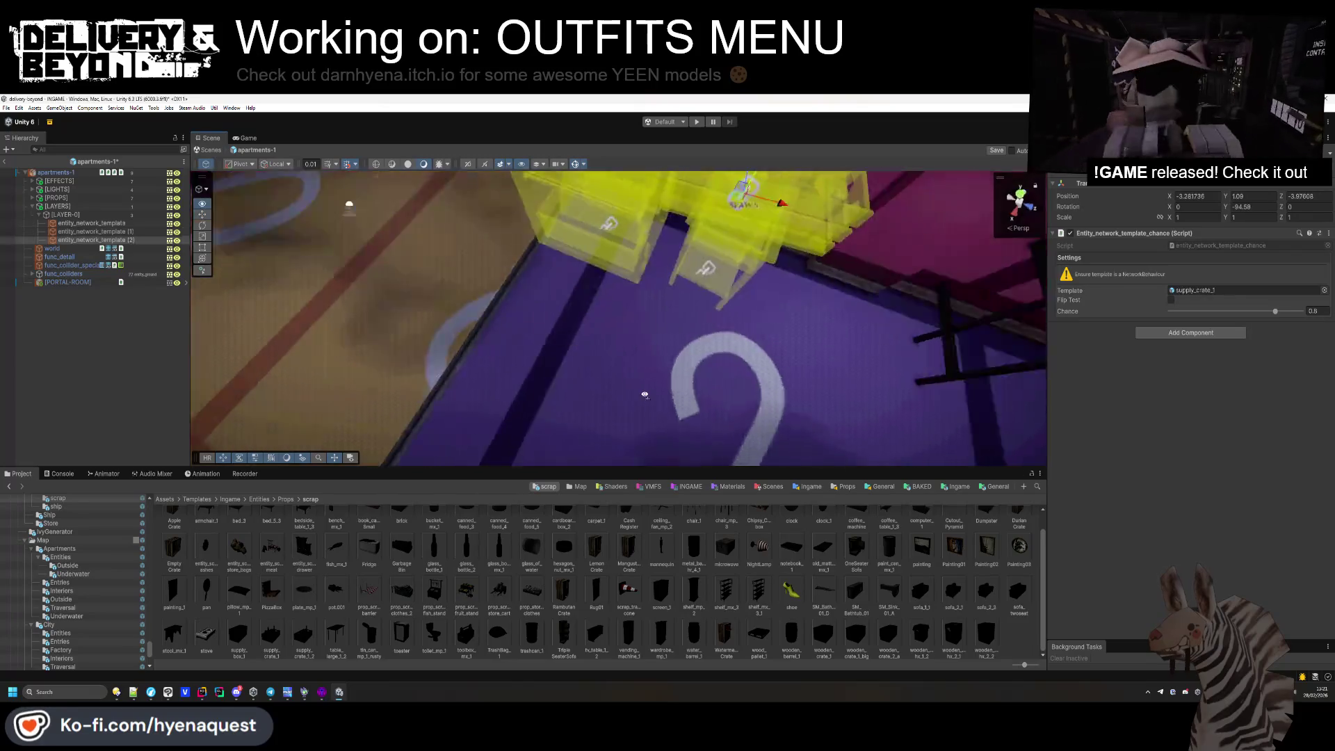
pyautogui.press('f')
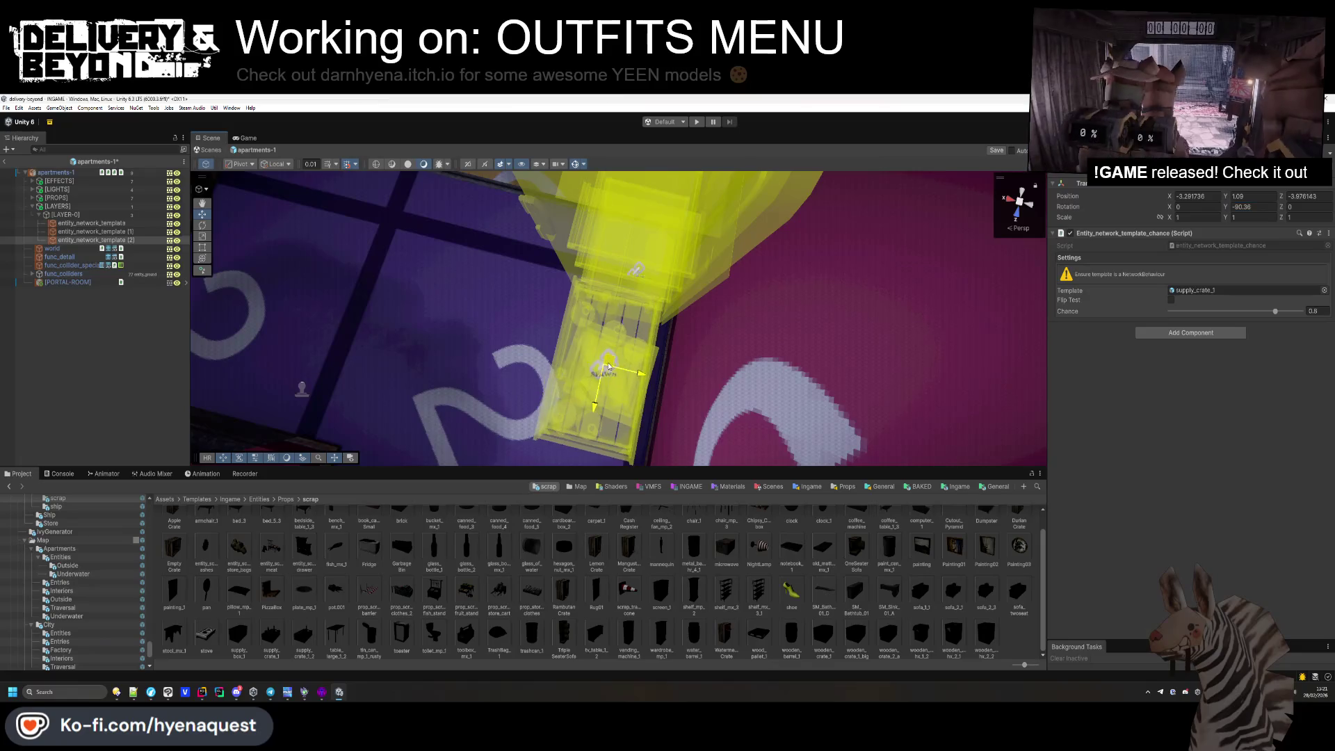
pyautogui.click(262, 382)
pyautogui.moveTo(263, 382)
pyautogui.mouseDown()
pyautogui.moveTo(1002, 201)
pyautogui.moveTo(887, 176)
pyautogui.moveTo(695, 230)
pyautogui.moveTo(602, 287)
pyautogui.moveTo(604, 327)
pyautogui.moveTo(720, 365)
pyautogui.moveTo(934, 338)
pyautogui.moveTo(954, 264)
pyautogui.moveTo(868, 365)
pyautogui.moveTo(229, 294)
pyautogui.mouseUp()
pyautogui.press('Delete')
# Set the crate's Y rotation to 0 on the brick counter and add a copy beside it.
pyautogui.click(602, 287)
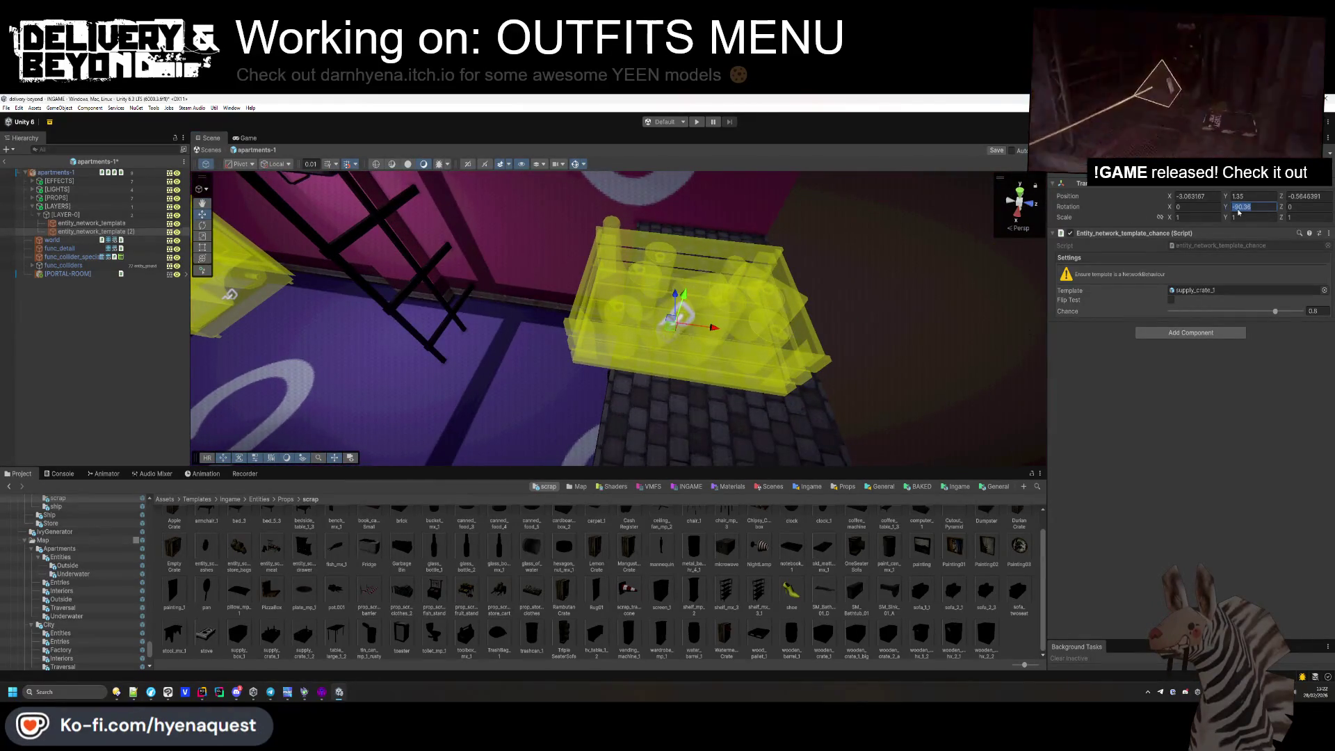
pyautogui.write('0')
pyautogui.moveTo(676, 327)
pyautogui.mouseDown()
pyautogui.moveTo(715, 299)
pyautogui.moveTo(974, 379)
pyautogui.mouseUp()
pyautogui.hotkey('ctrl', 'd')
pyautogui.moveTo(758, 310); pyautogui.dragTo(823, 316)
pyautogui.press('f')
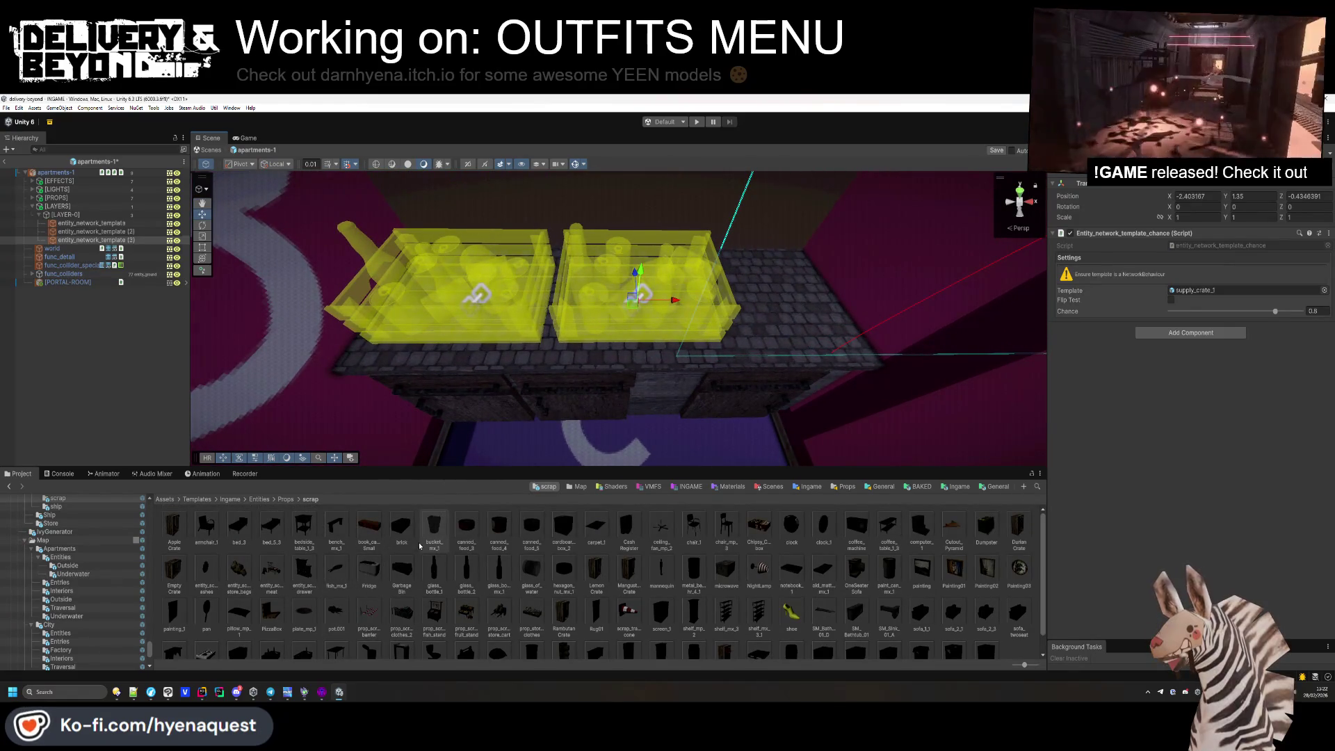
pyautogui.scroll(-1, 429, 547)
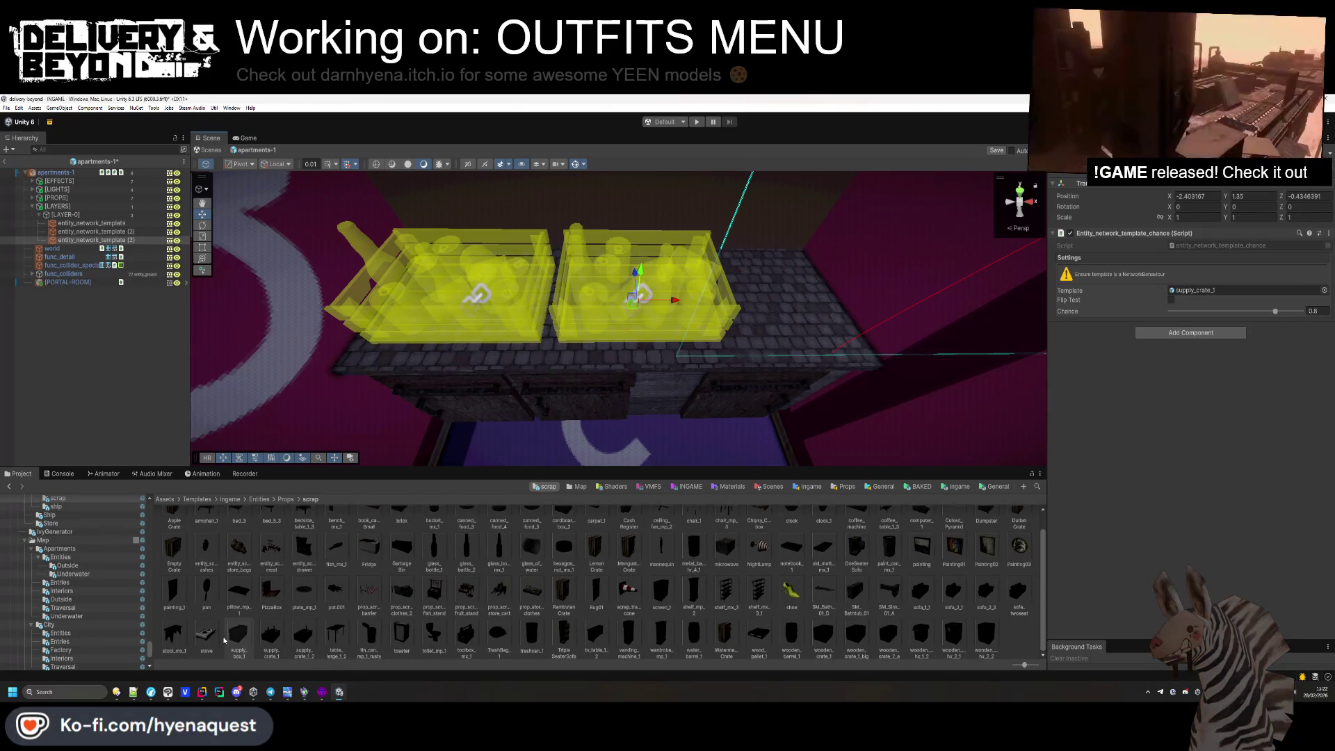
pyautogui.scroll(1, 834, 566)
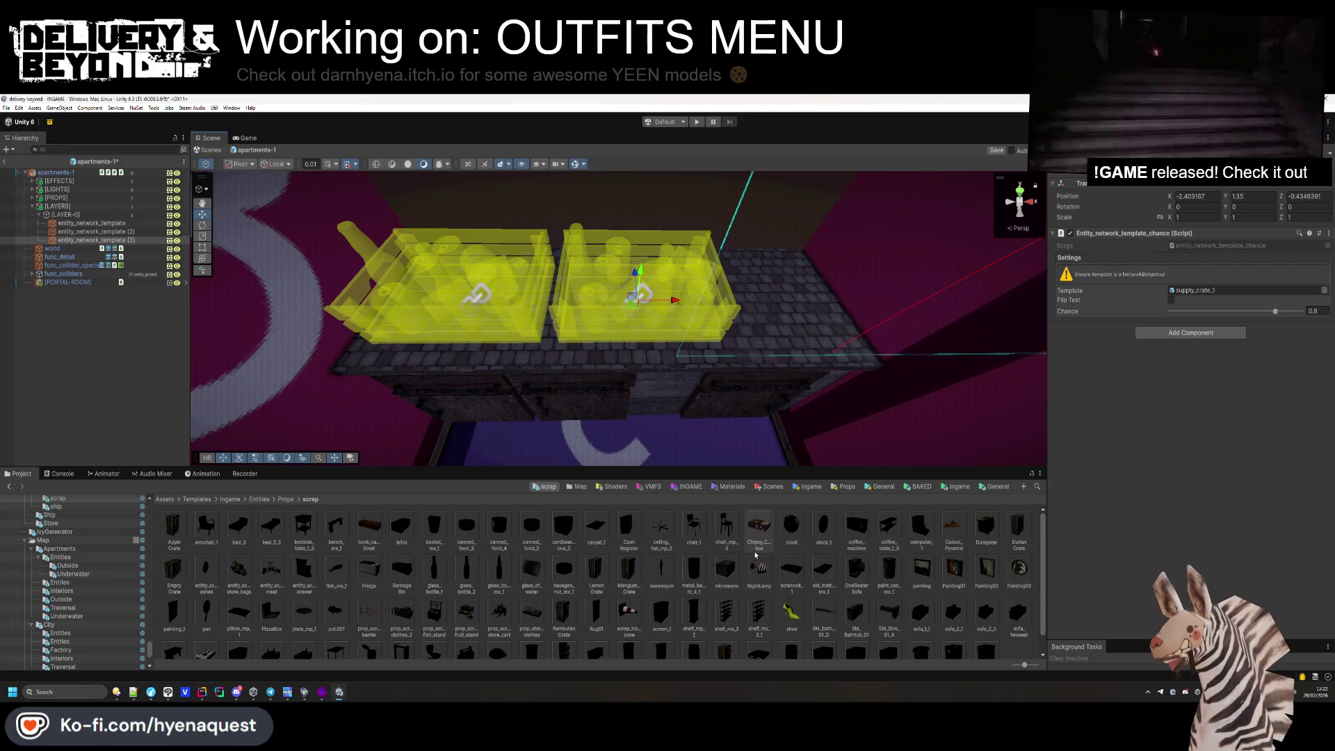
pyautogui.click(656, 533)
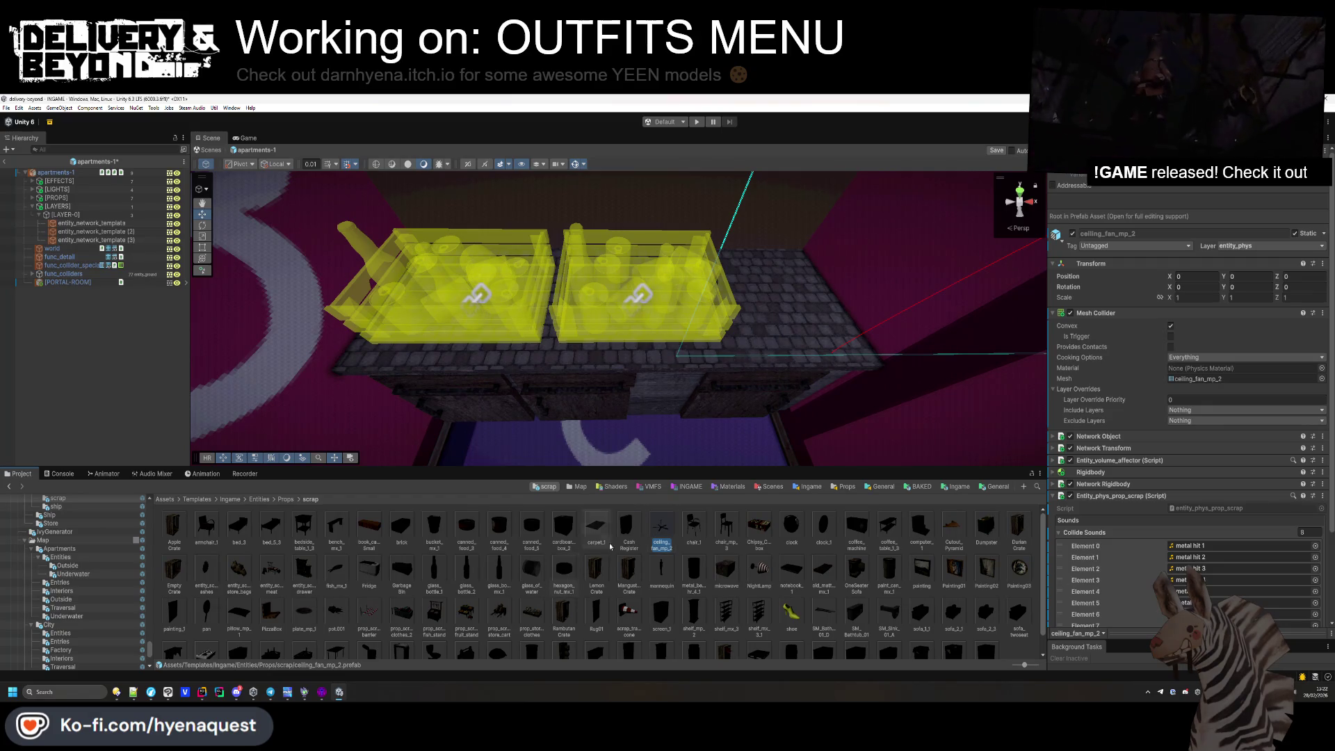
pyautogui.click(582, 554)
pyautogui.doubleClick(660, 532)
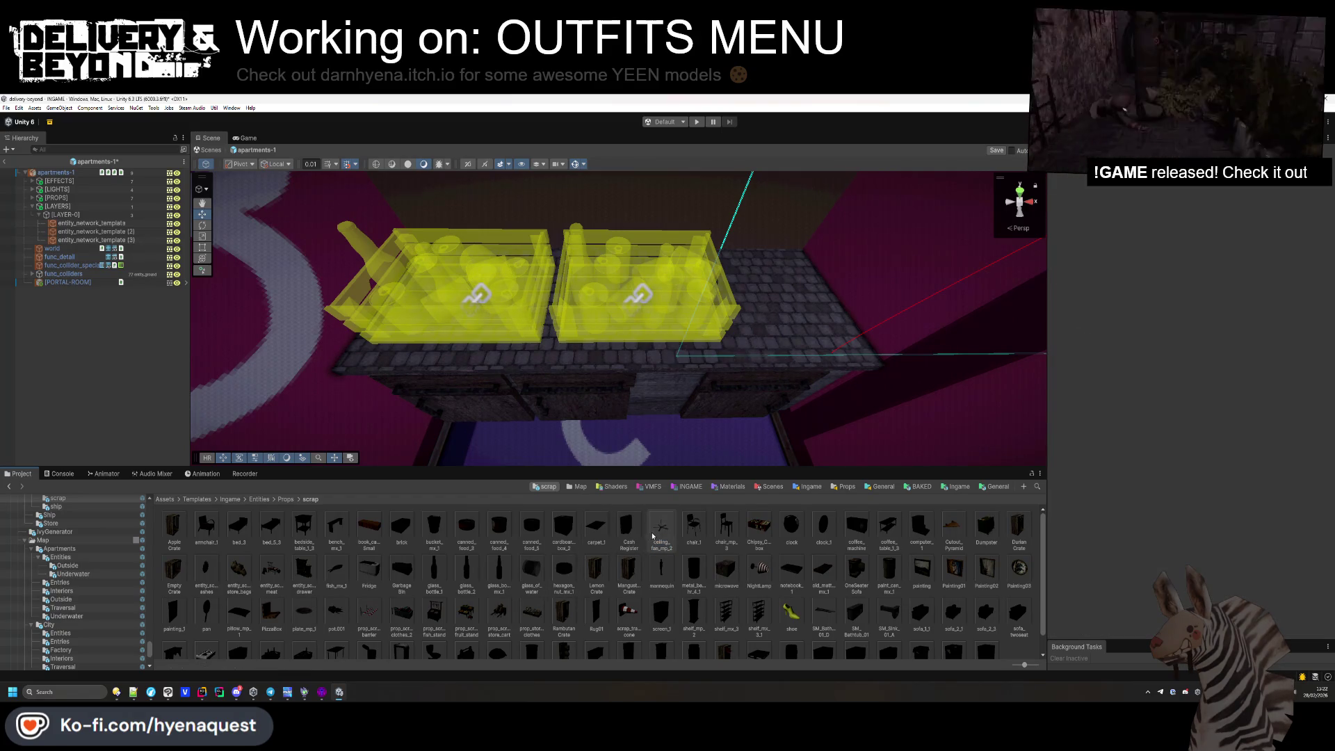
pyautogui.click(636, 404)
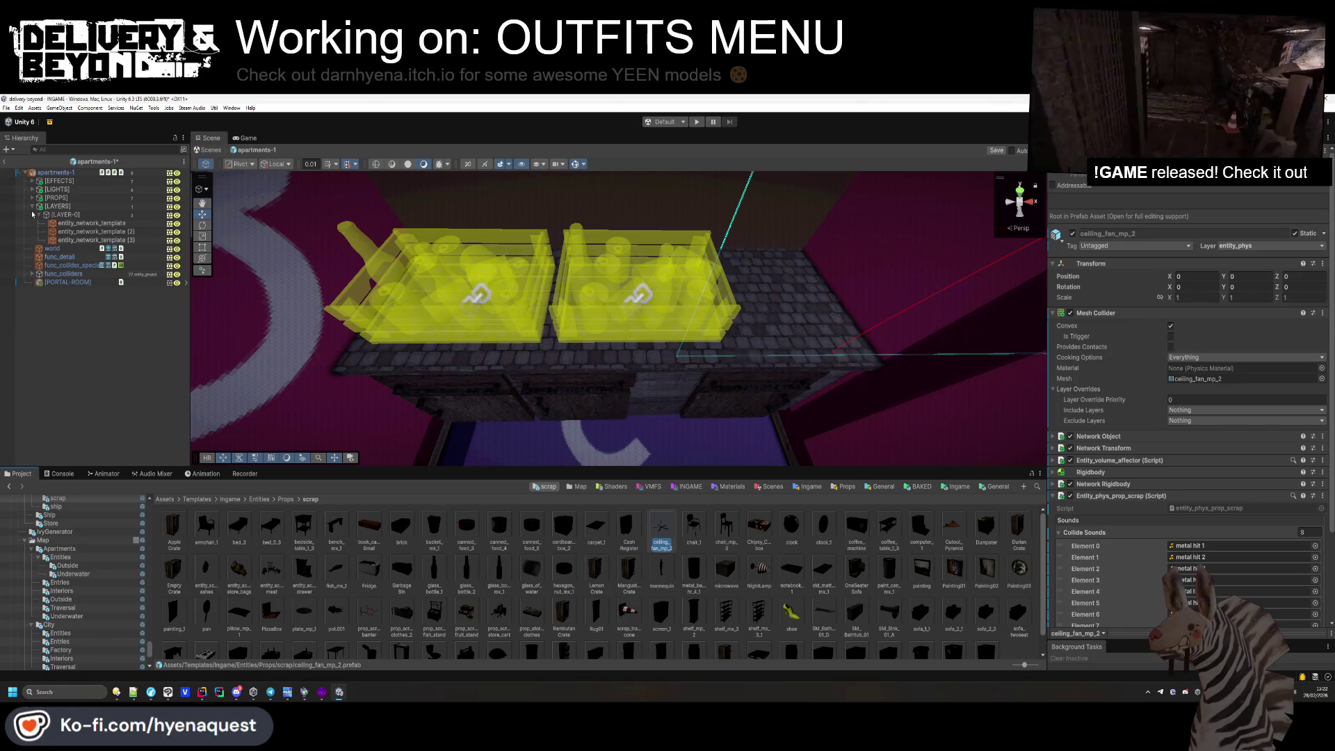
pyautogui.click(69, 190)
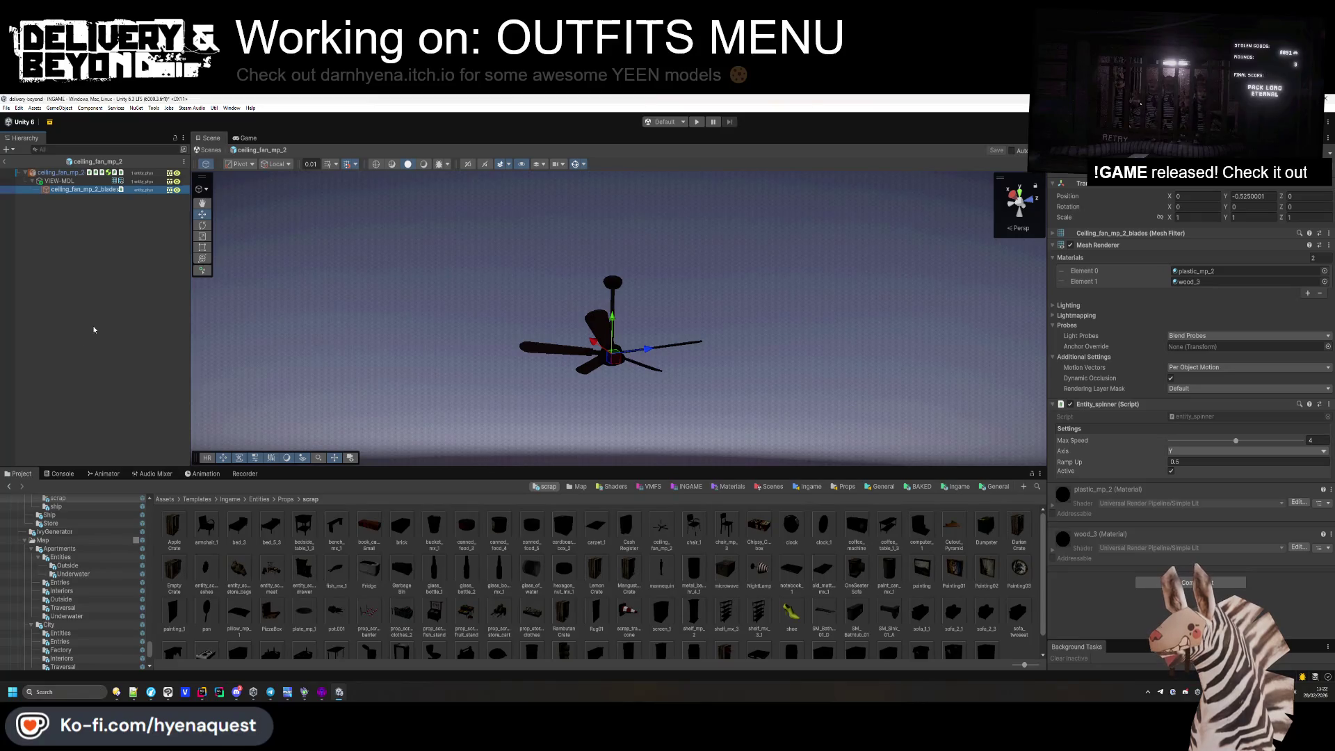
pyautogui.click(5, 160)
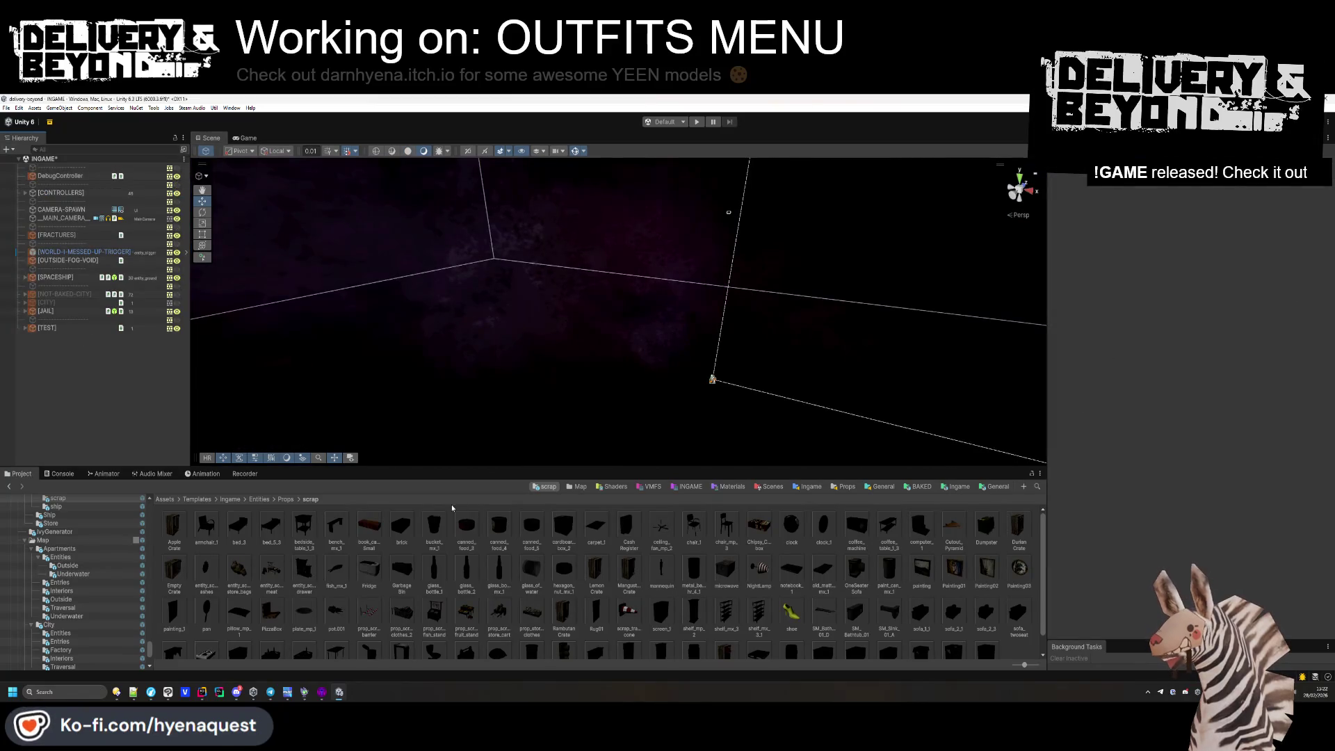
pyautogui.click(8, 486)
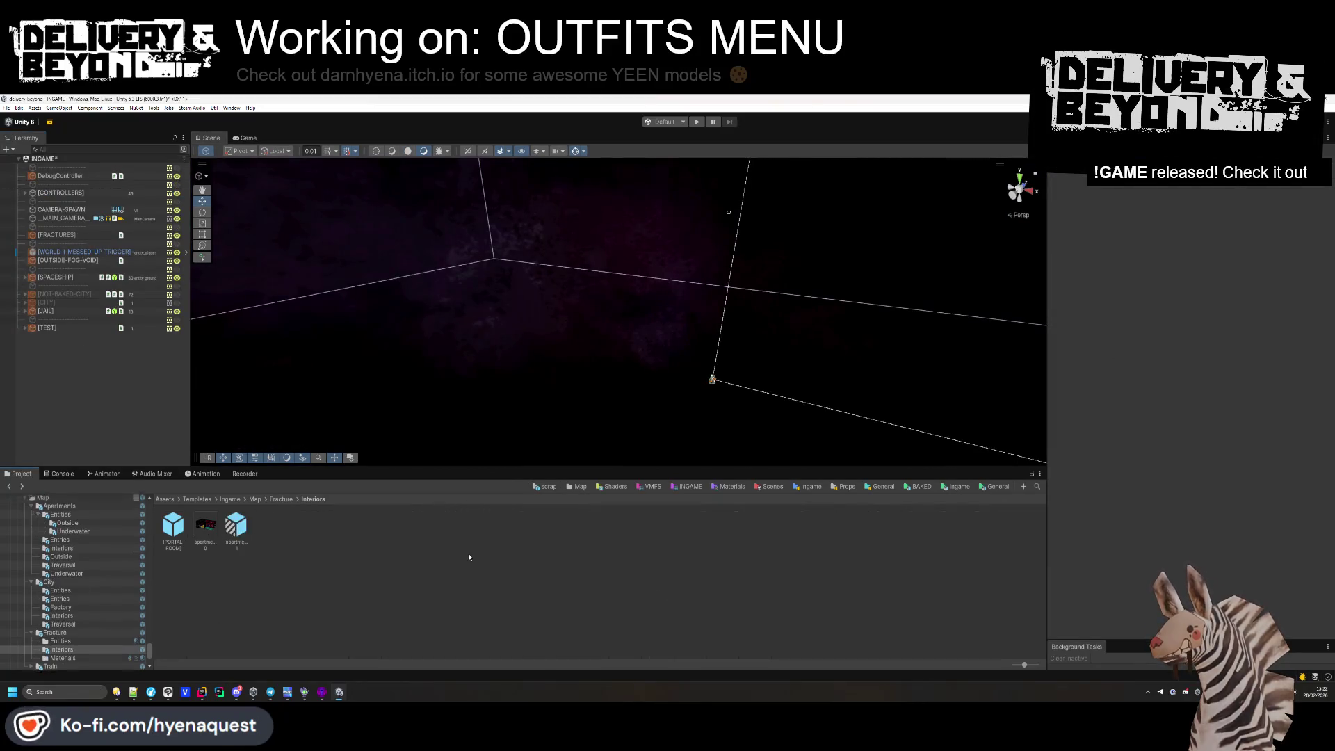
pyautogui.doubleClick(240, 526)
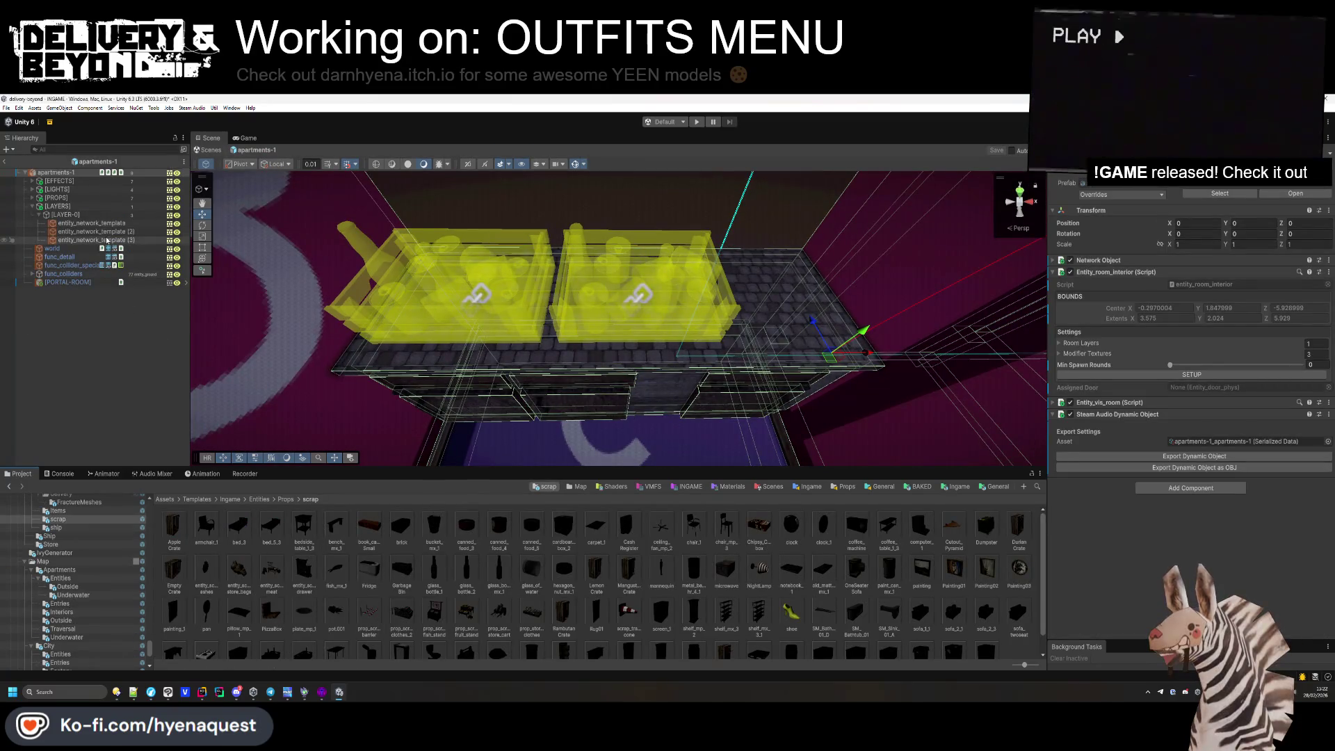
pyautogui.click(107, 240)
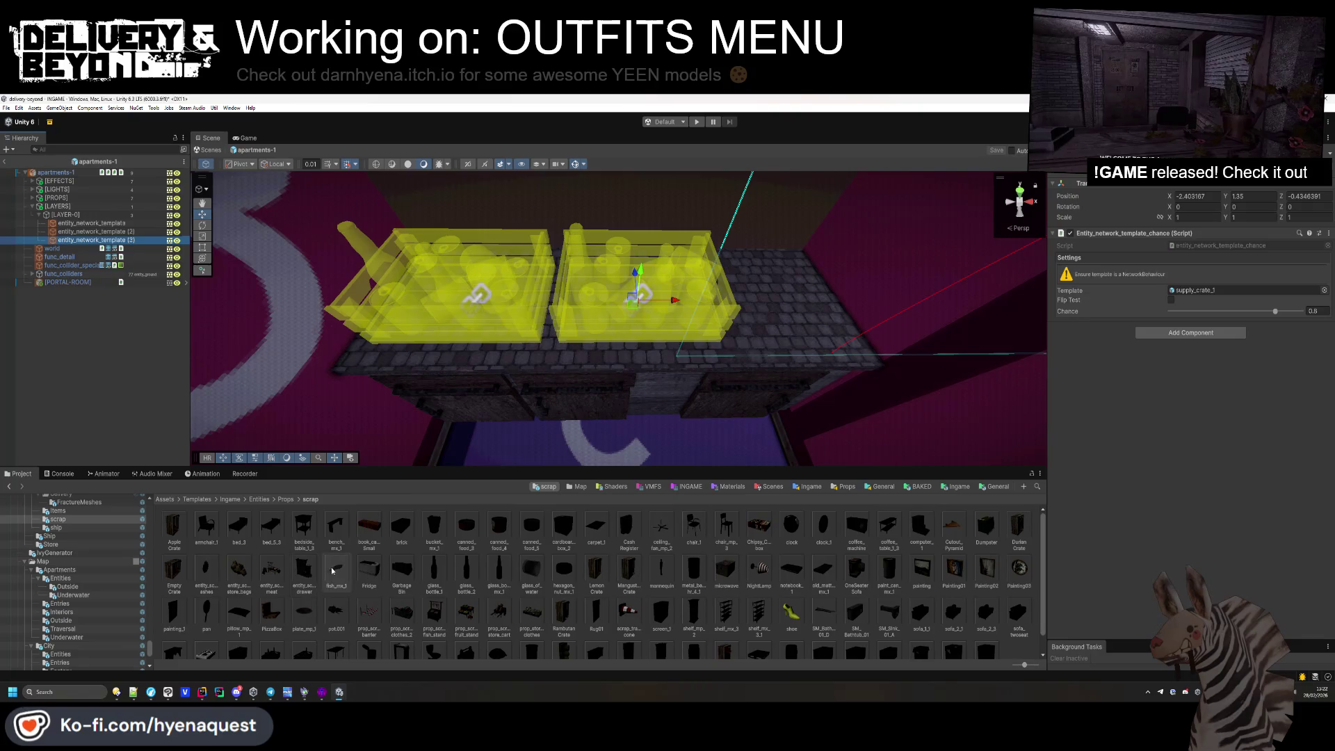
pyautogui.scroll(-1, 331, 585)
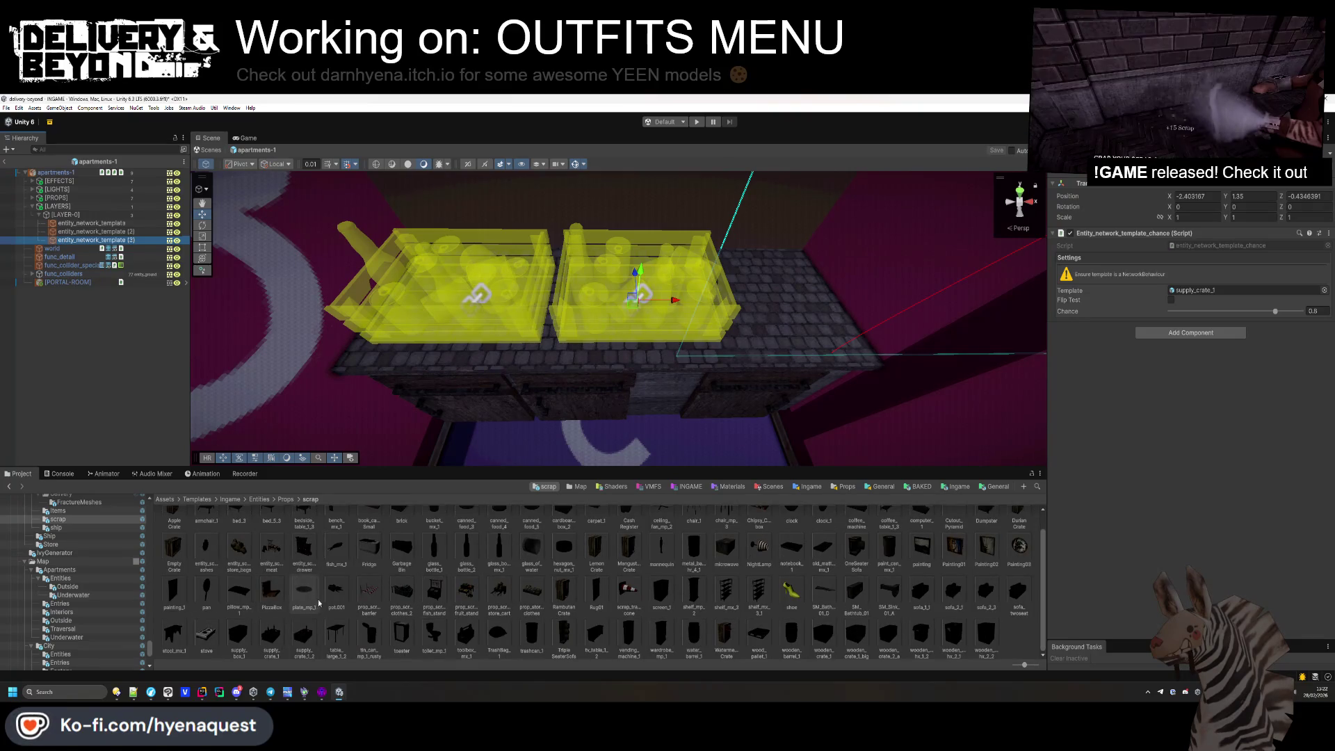
pyautogui.scroll(1, 418, 598)
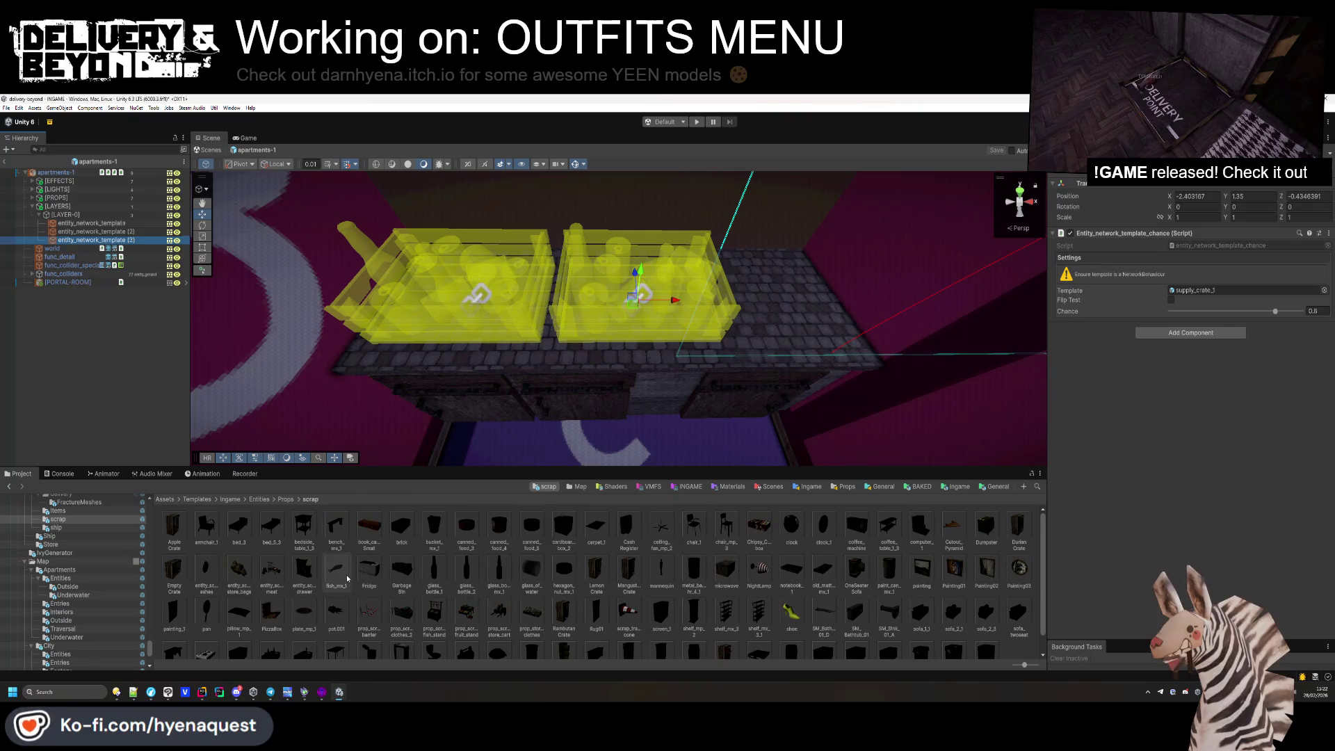
pyautogui.scroll(-1, 347, 579)
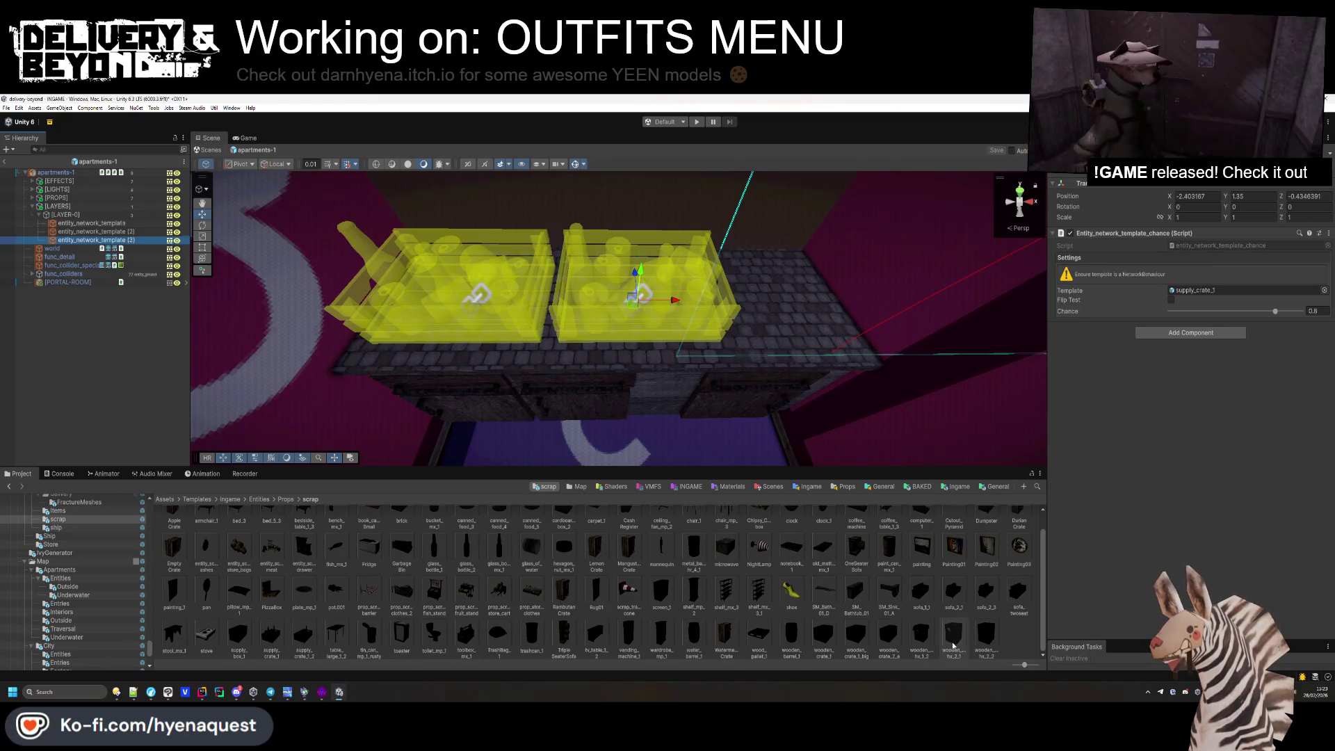
pyautogui.scroll(1, 954, 638)
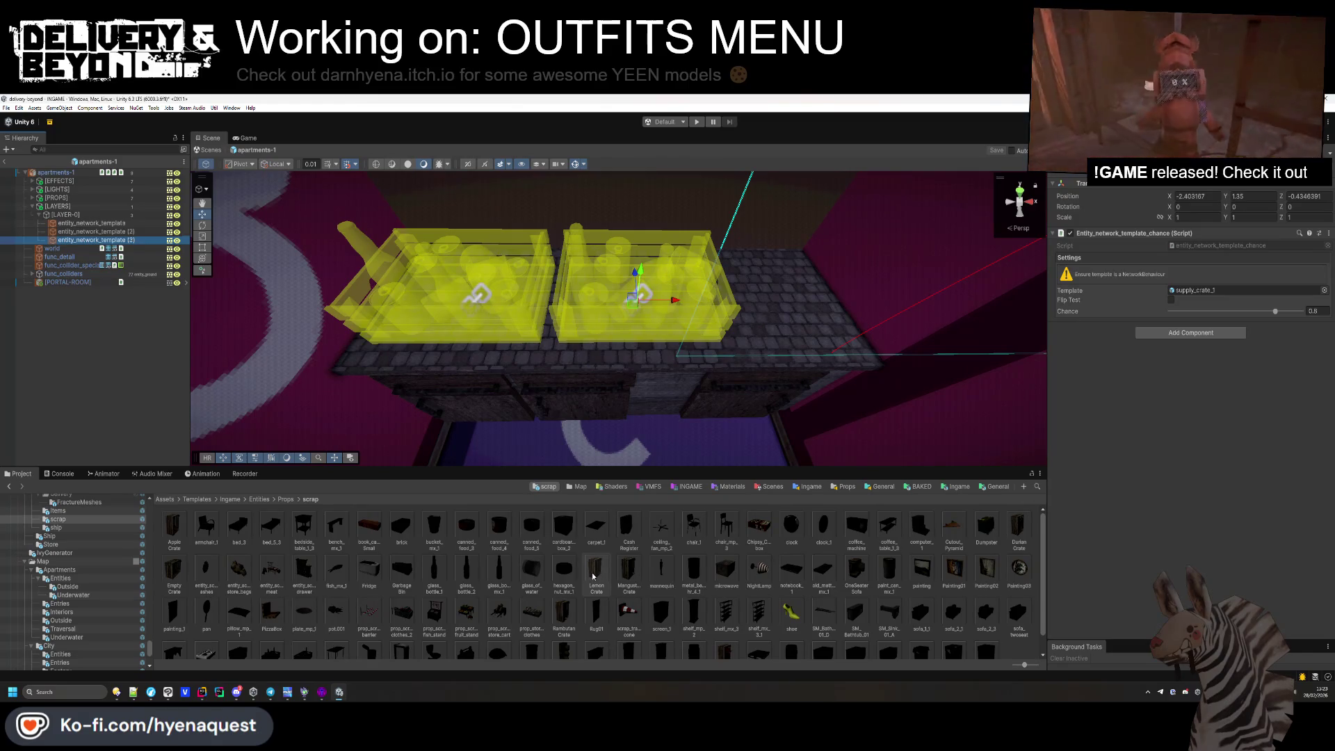
pyautogui.scroll(-1, 593, 577)
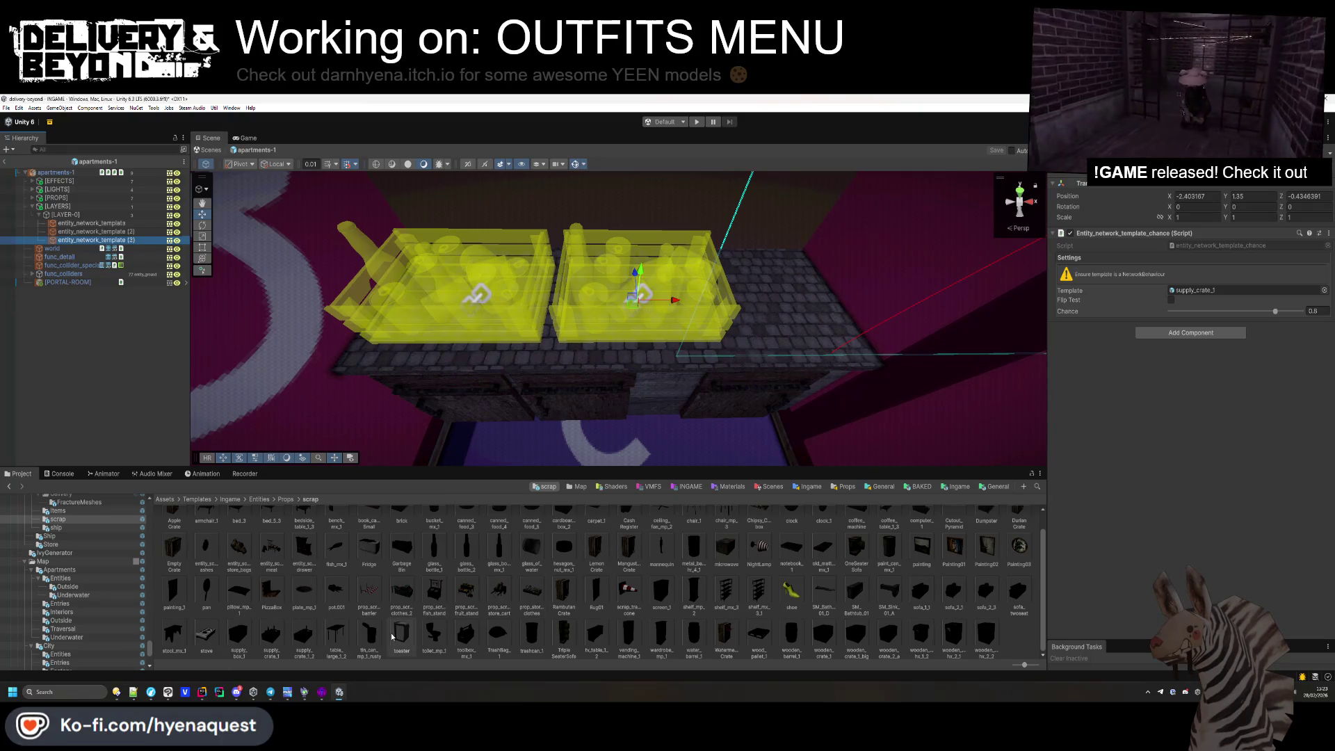
pyautogui.scroll(1, 401, 638)
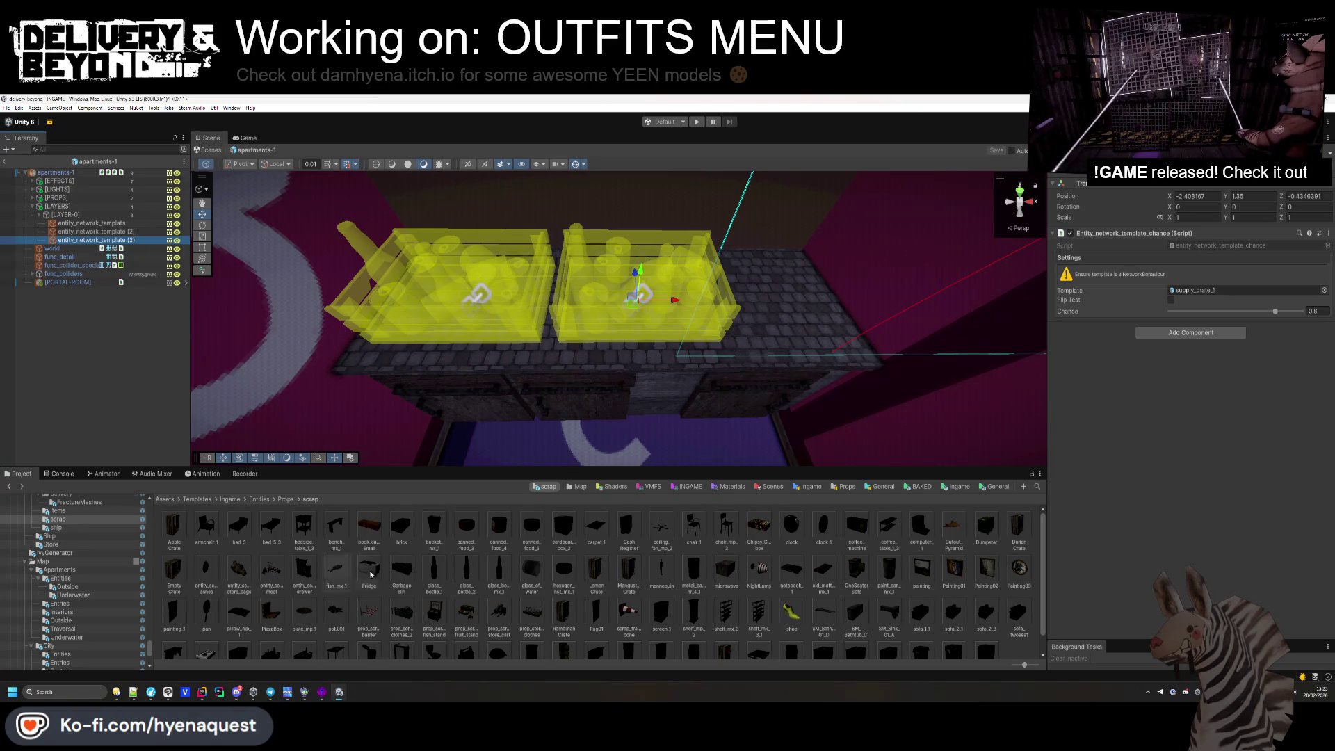
pyautogui.moveTo(726, 572); pyautogui.dragTo(1212, 286)
# Make one crate template spawn a microwave, rotated and slid sideways.
pyautogui.moveTo(1226, 206)
pyautogui.mouseDown()
pyautogui.moveTo(857, 219)
pyautogui.moveTo(987, 215)
pyautogui.mouseUp()
pyautogui.moveTo(640, 295)
pyautogui.mouseDown()
pyautogui.moveTo(815, 295)
pyautogui.moveTo(768, 293)
pyautogui.mouseUp()
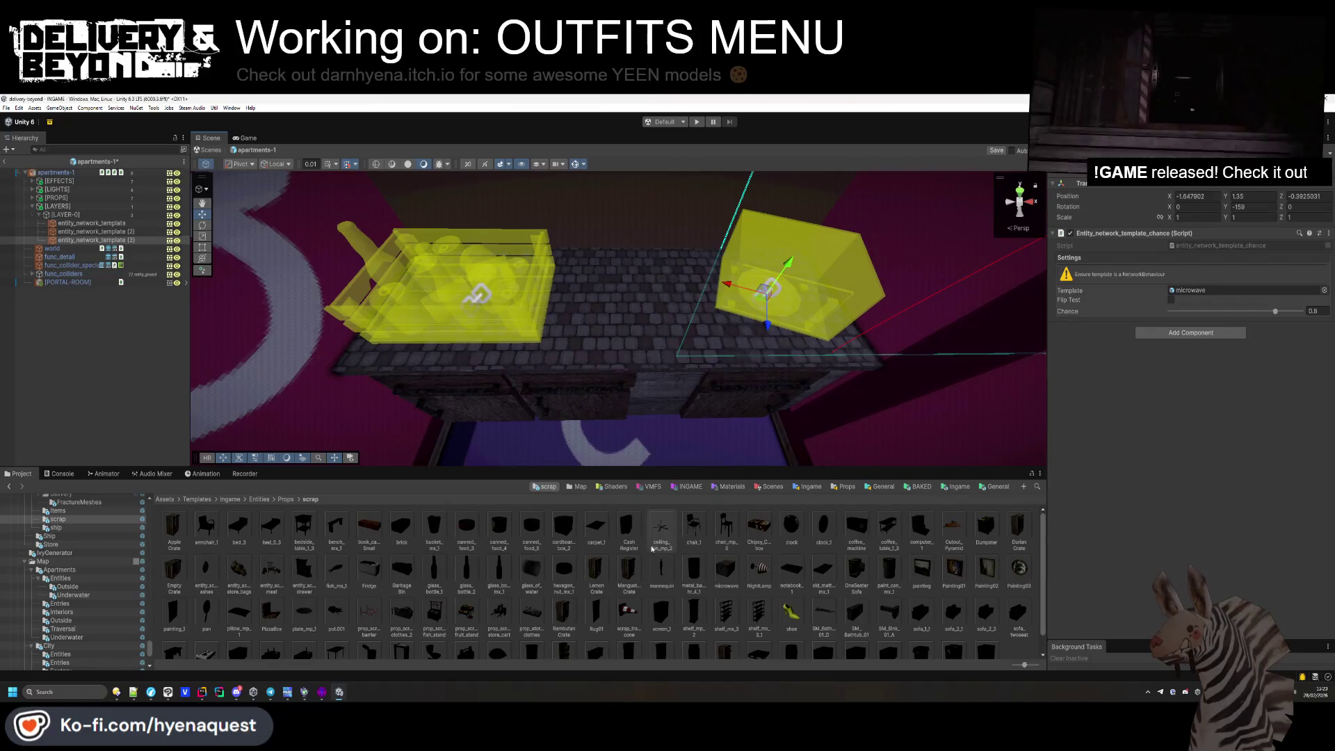
pyautogui.click(663, 358)
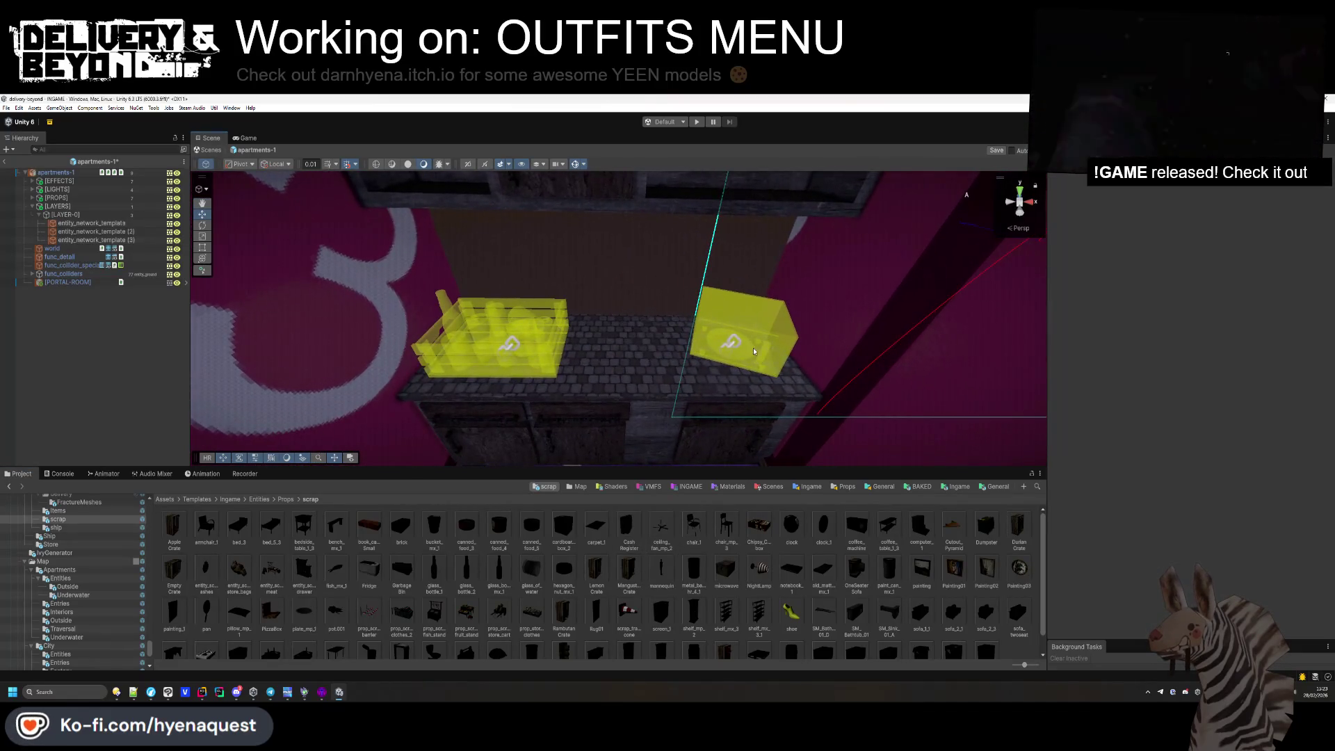
pyautogui.click(714, 351)
# Duplicate it onto the shelf as a glass_bottle_mx_1 template.
pyautogui.hotkey('ctrl', 'd')
pyautogui.moveTo(685, 390); pyautogui.dragTo(688, 235)
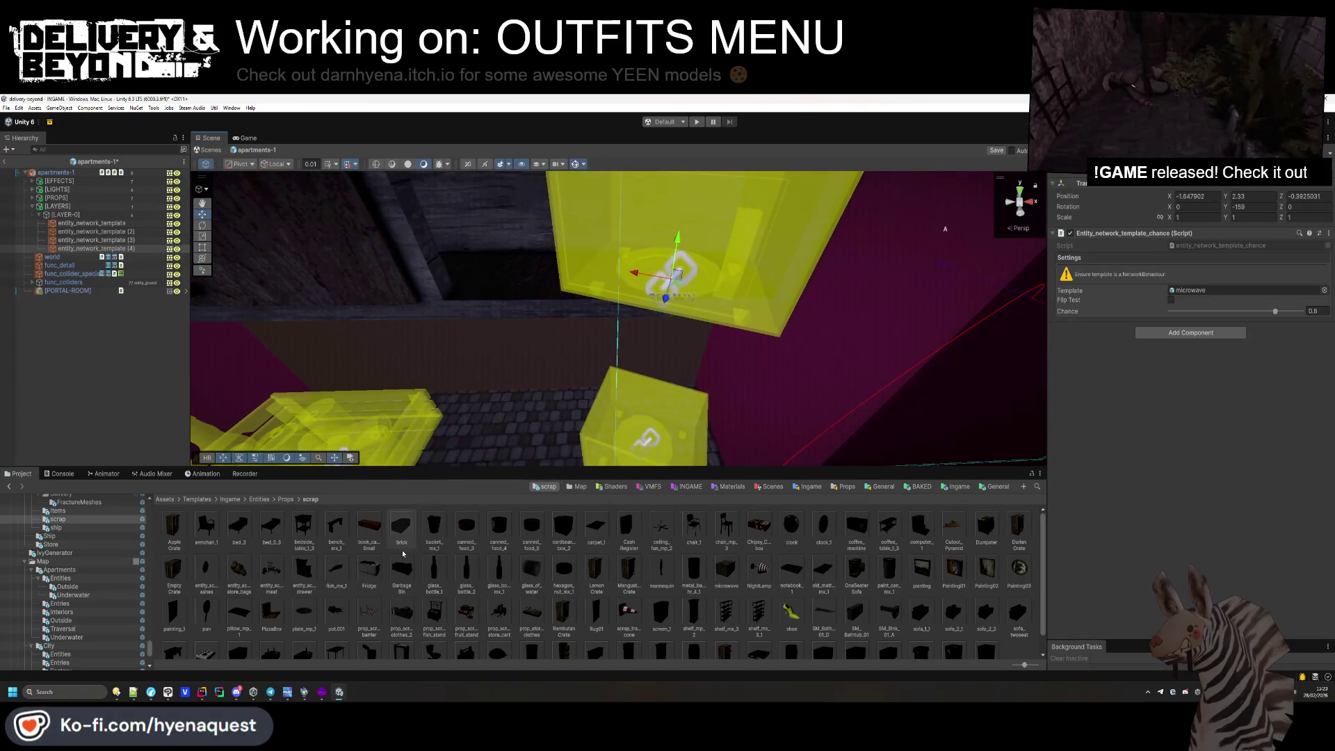
pyautogui.scroll(-1, 402, 563)
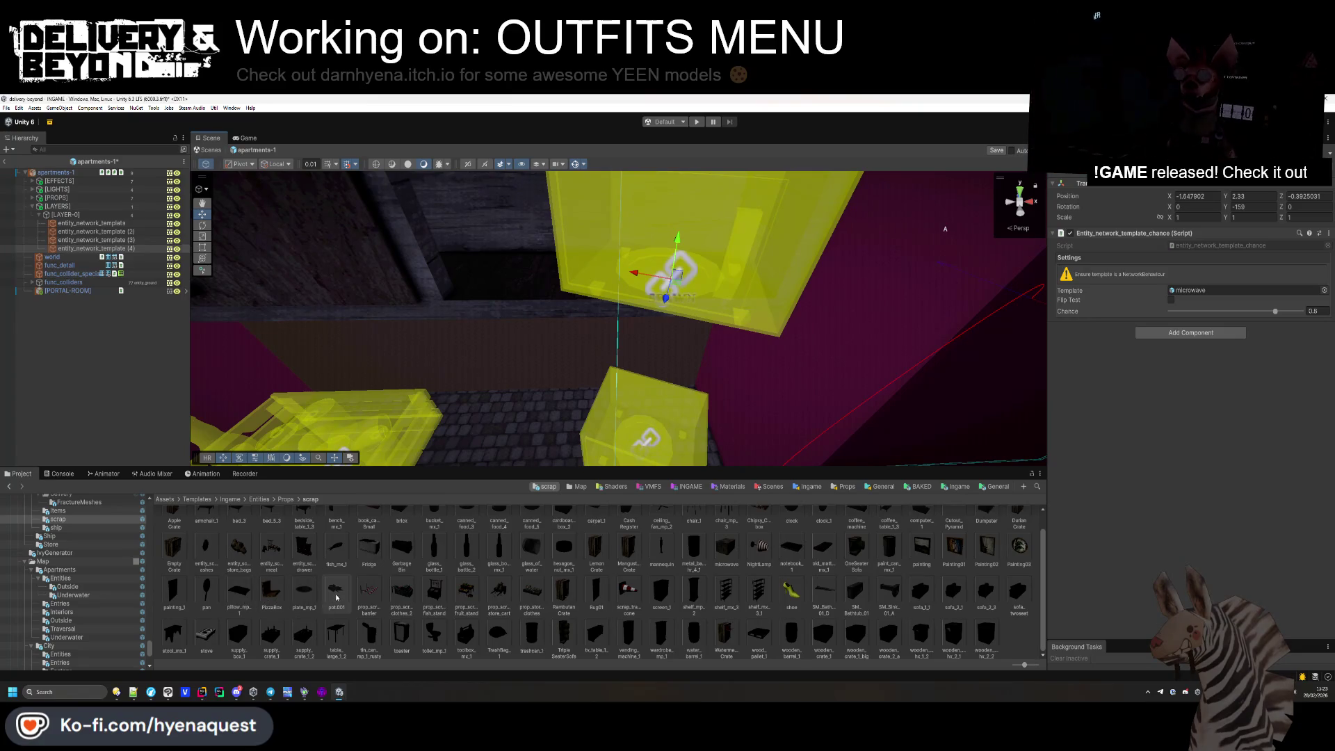
pyautogui.scroll(1, 511, 616)
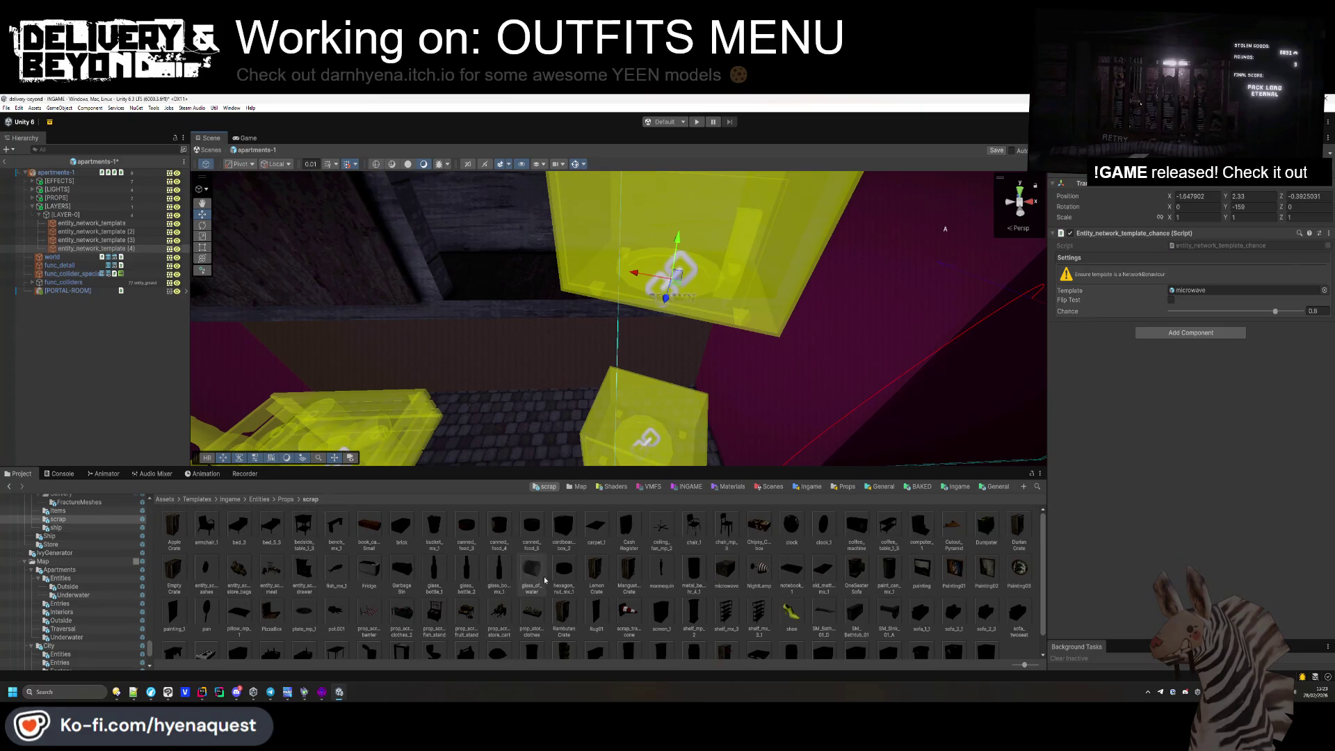
pyautogui.moveTo(499, 570); pyautogui.dragTo(1245, 290)
pyautogui.moveTo(626, 313); pyautogui.dragTo(686, 196)
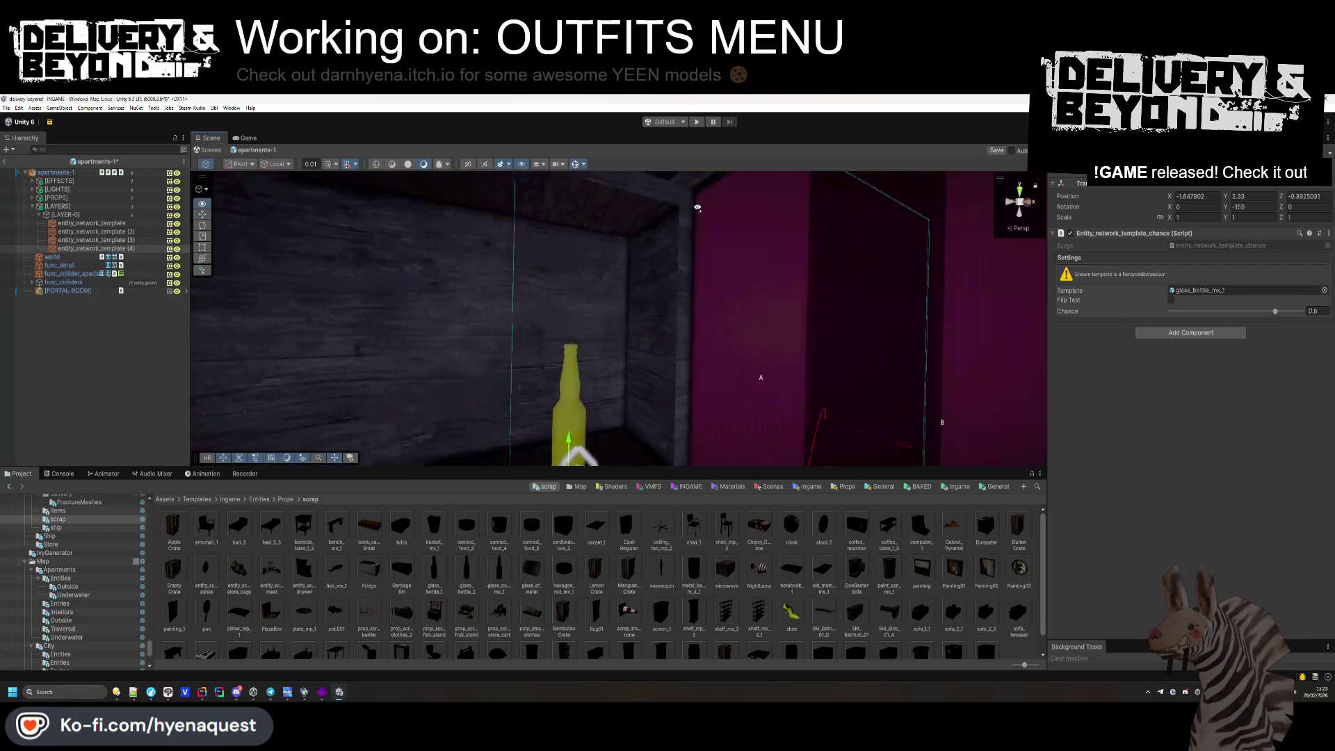
pyautogui.press('f')
pyautogui.moveTo(636, 299)
pyautogui.mouseDown()
pyautogui.moveTo(724, 310)
pyautogui.moveTo(703, 254)
pyautogui.mouseUp()
# Add more bottle copies along the shelf, one a glass_bottle_2 laid on its side.
pyautogui.hotkey('ctrl', 'd')
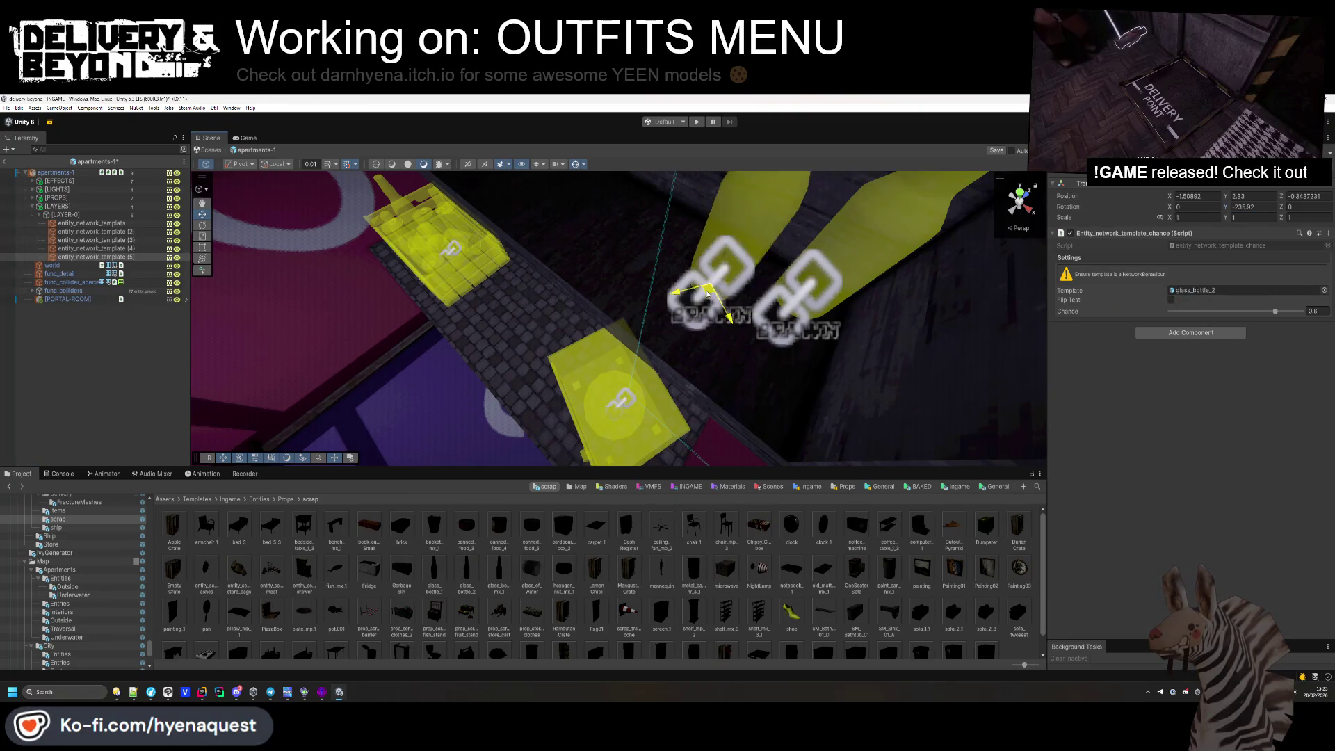
pyautogui.hotkey('ctrl', 'd')
pyautogui.moveTo(698, 261); pyautogui.dragTo(711, 346)
pyautogui.moveTo(504, 586)
pyautogui.mouseDown()
pyautogui.moveTo(1181, 650)
pyautogui.moveTo(1208, 291)
pyautogui.mouseUp()
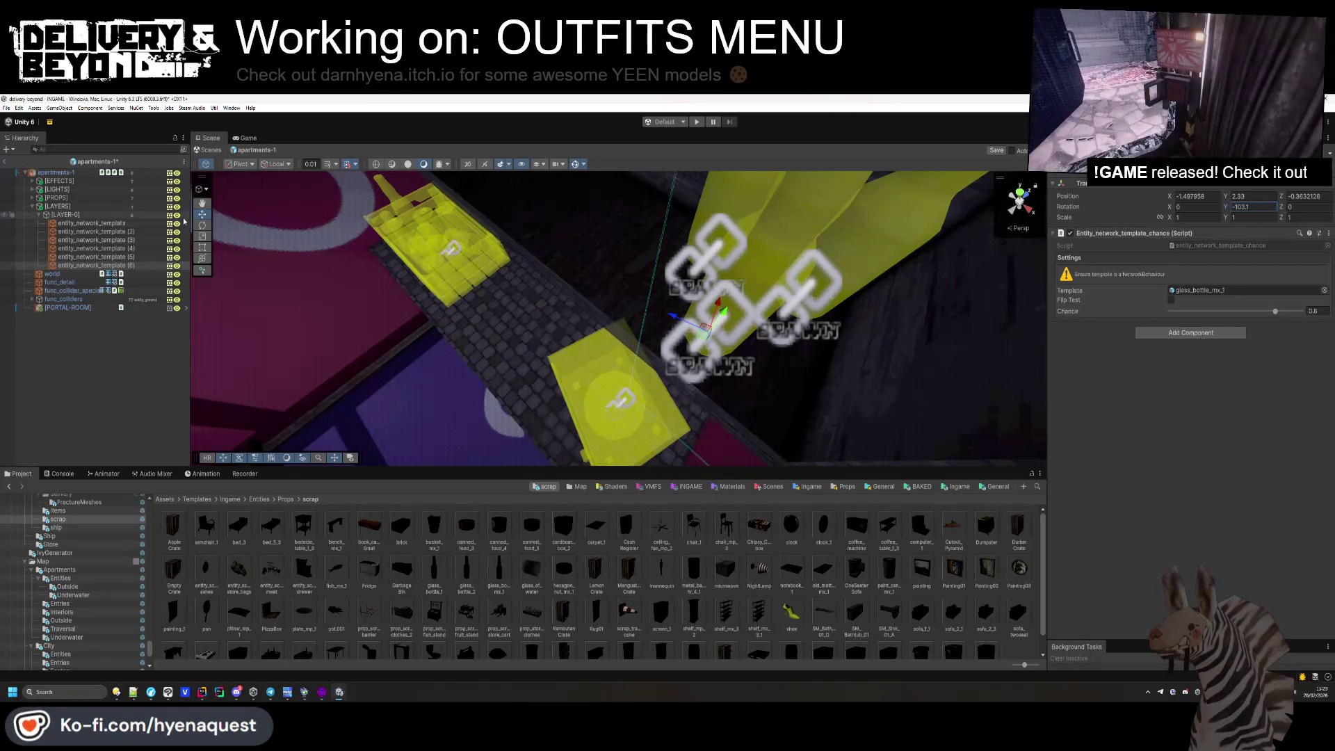
pyautogui.moveTo(707, 314)
pyautogui.mouseDown()
pyautogui.moveTo(650, 304)
pyautogui.moveTo(719, 311)
pyautogui.mouseUp()
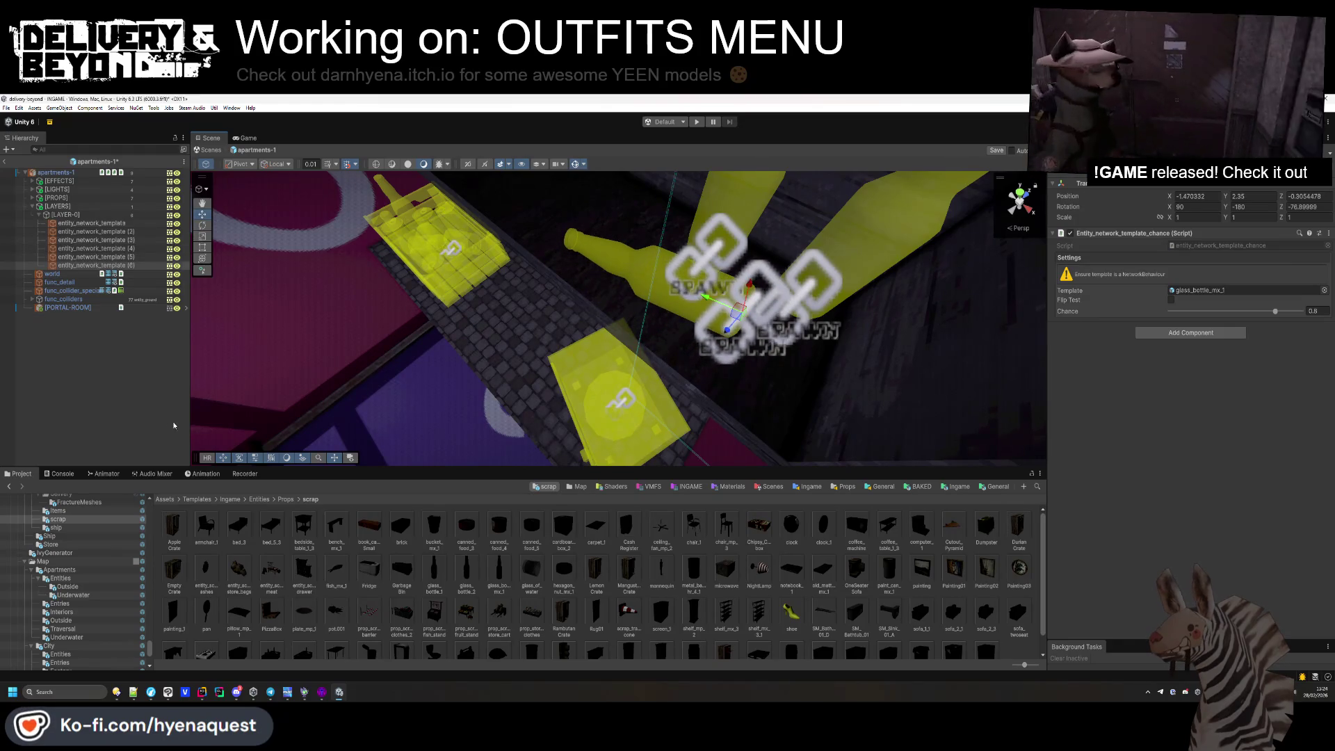
pyautogui.click(174, 425)
pyautogui.moveTo(556, 279)
pyautogui.keyDown('alt'); pyautogui.mouseDown()
pyautogui.moveTo(574, 257)
pyautogui.moveTo(657, 351)
pyautogui.mouseUp(); pyautogui.keyUp('alt')
pyautogui.scroll(5, 574, 258)
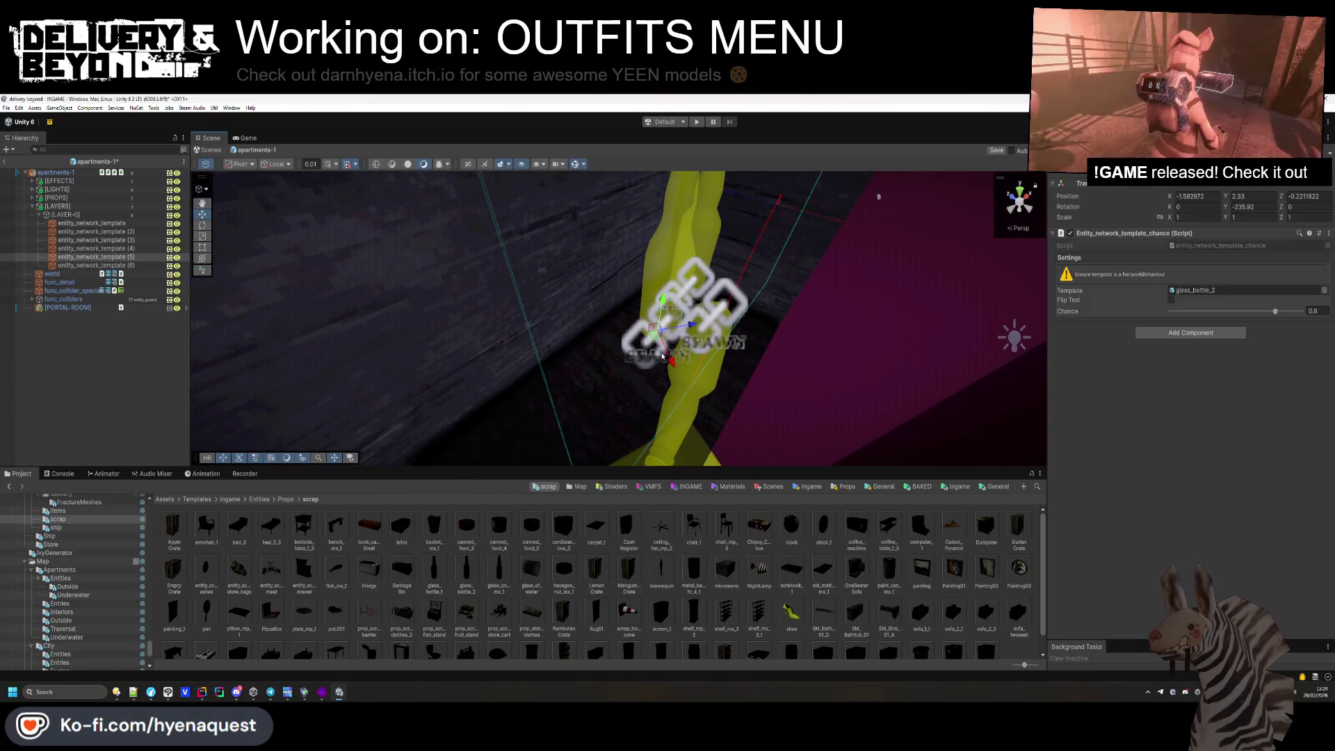
pyautogui.moveTo(470, 340)
pyautogui.keyDown('alt'); pyautogui.mouseDown()
pyautogui.moveTo(550, 417)
pyautogui.moveTo(626, 393)
pyautogui.moveTo(806, 404)
pyautogui.moveTo(640, 373)
pyautogui.moveTo(596, 290)
pyautogui.moveTo(667, 403)
pyautogui.moveTo(361, 314)
pyautogui.moveTo(342, 361)
pyautogui.moveTo(309, 259)
pyautogui.moveTo(346, 361)
pyautogui.moveTo(576, 279)
pyautogui.mouseUp(); pyautogui.keyUp('alt')
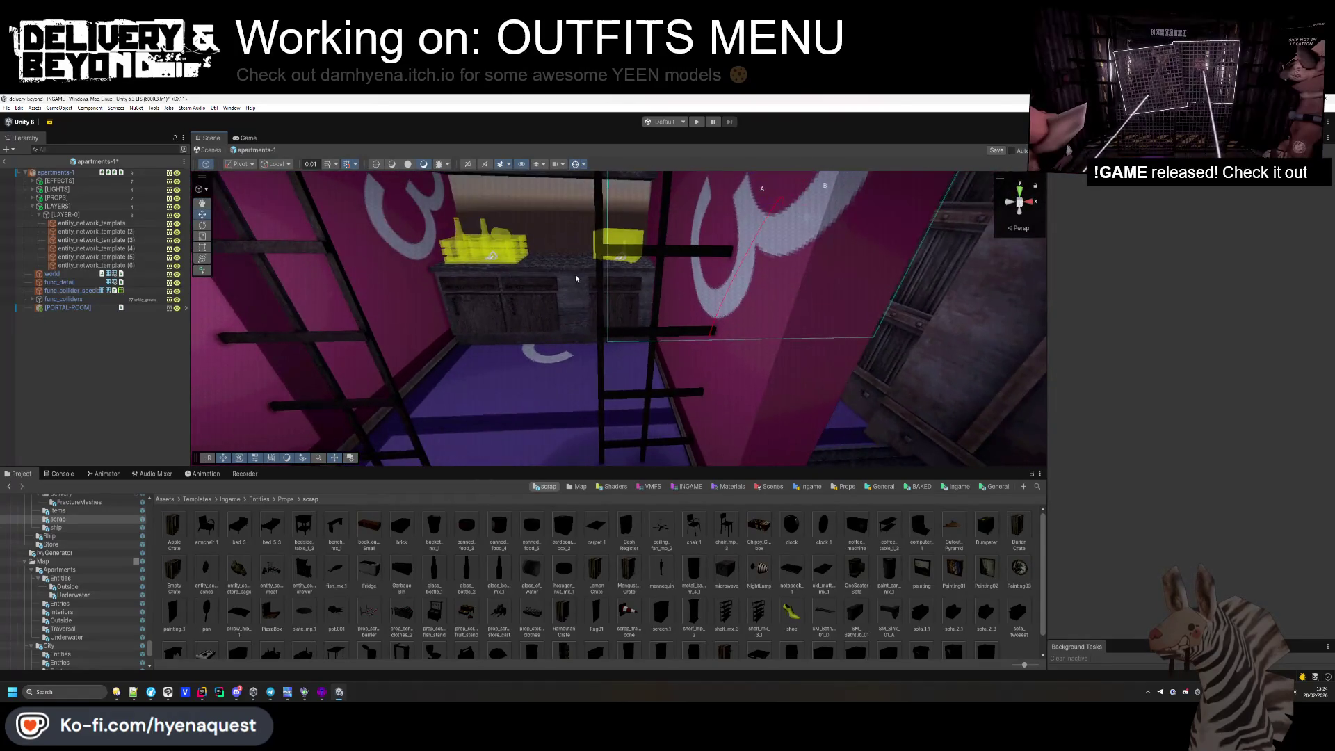
# Duplicate the supply crate spawn template into the room and make it spawn a mannequin.
pyautogui.click(499, 260)
pyautogui.hotkey('ctrl', 'd')
pyautogui.moveTo(500, 260)
pyautogui.mouseDown()
pyautogui.moveTo(536, 369)
pyautogui.moveTo(579, 316)
pyautogui.moveTo(586, 417)
pyautogui.mouseUp()
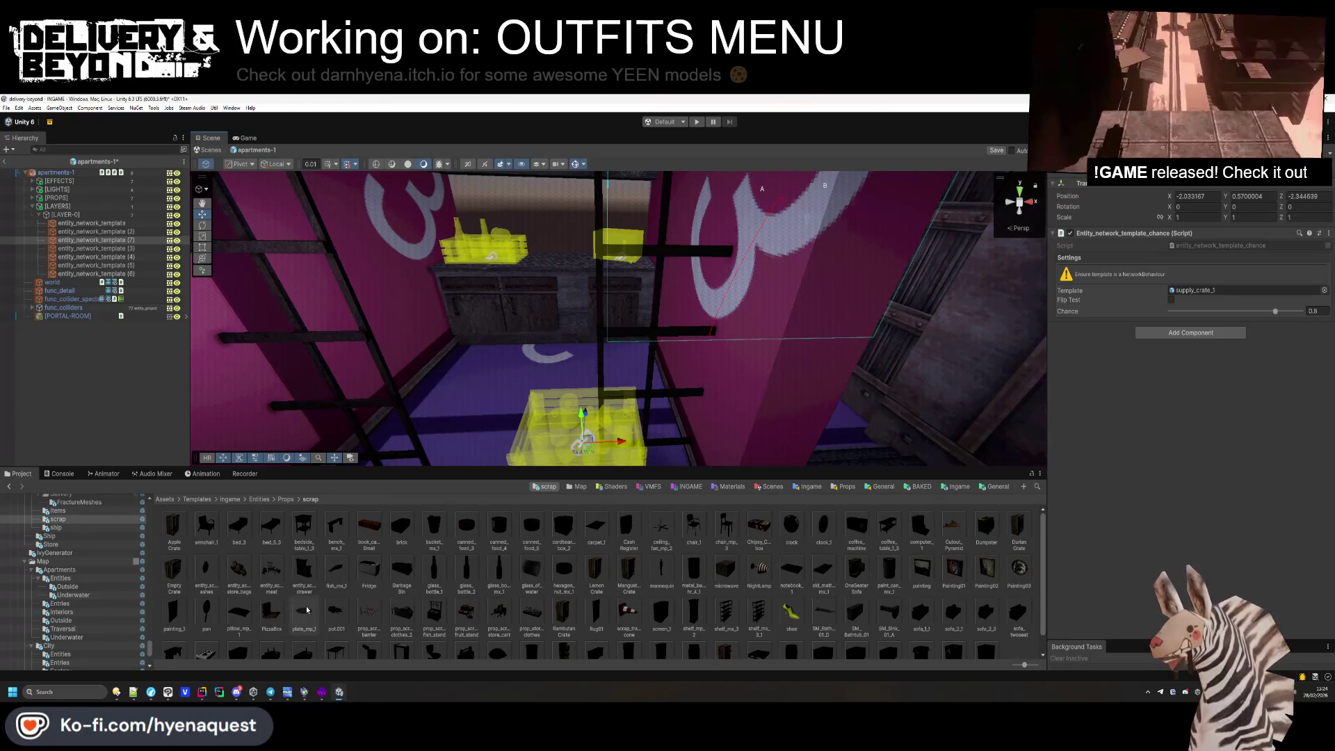
pyautogui.moveTo(661, 568); pyautogui.dragTo(1245, 290)
pyautogui.press('f')
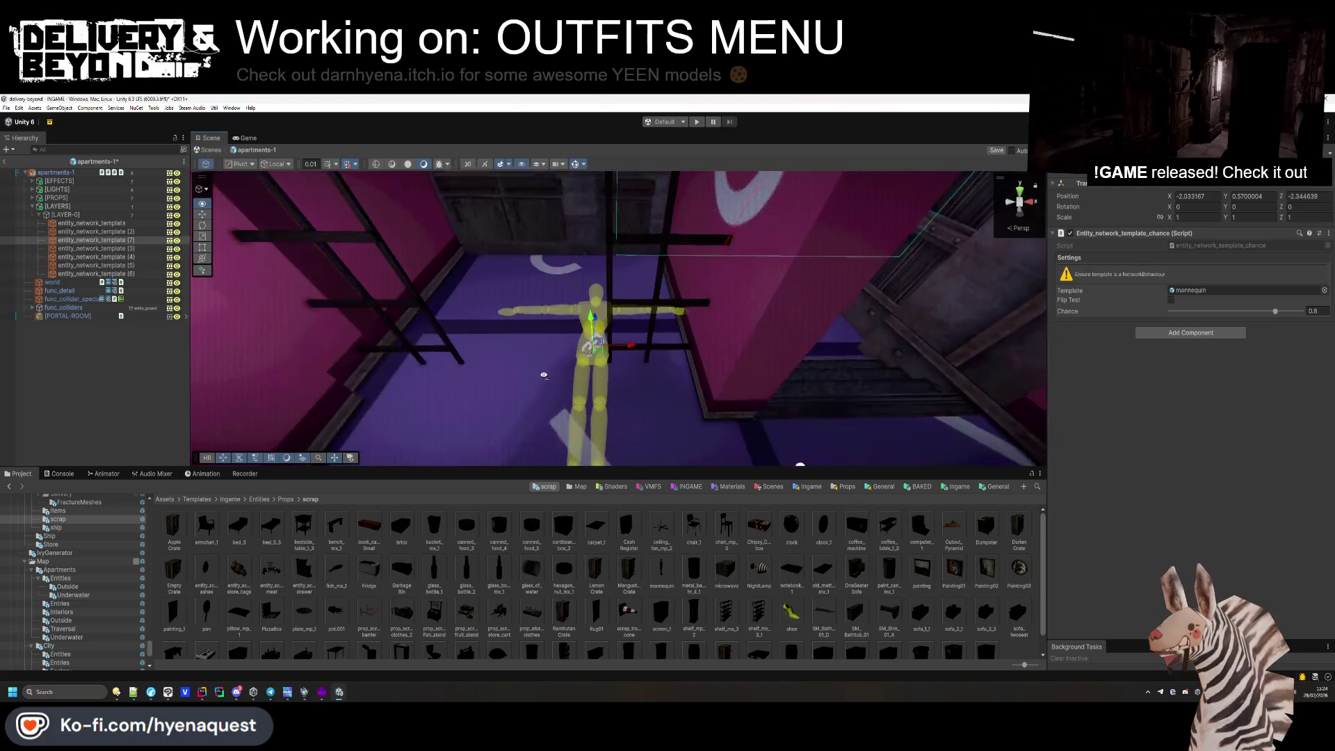
pyautogui.moveTo(596, 349)
pyautogui.mouseDown()
pyautogui.moveTo(647, 379)
pyautogui.moveTo(532, 387)
pyautogui.moveTo(660, 398)
pyautogui.moveTo(656, 369)
pyautogui.mouseUp()
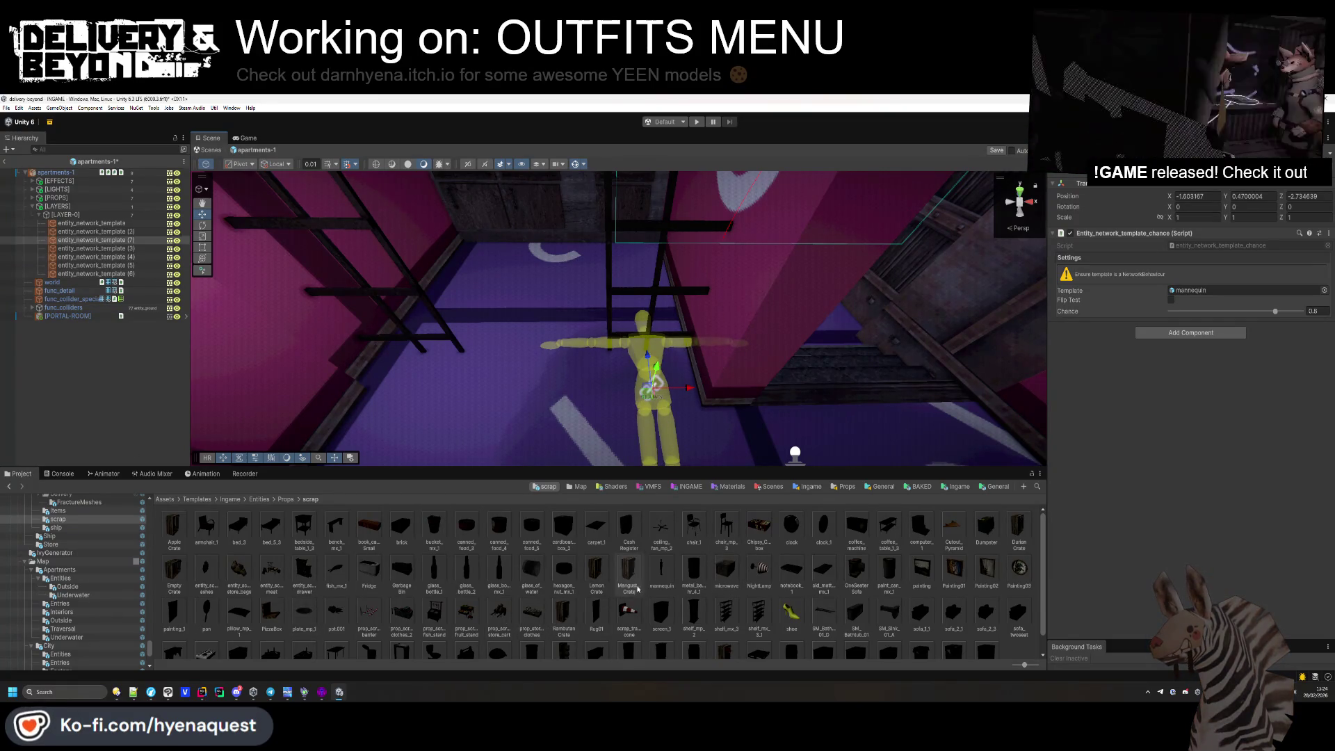
# Reset the mannequin model's local position inside the template to 0, 0, 0.
pyautogui.click(596, 307)
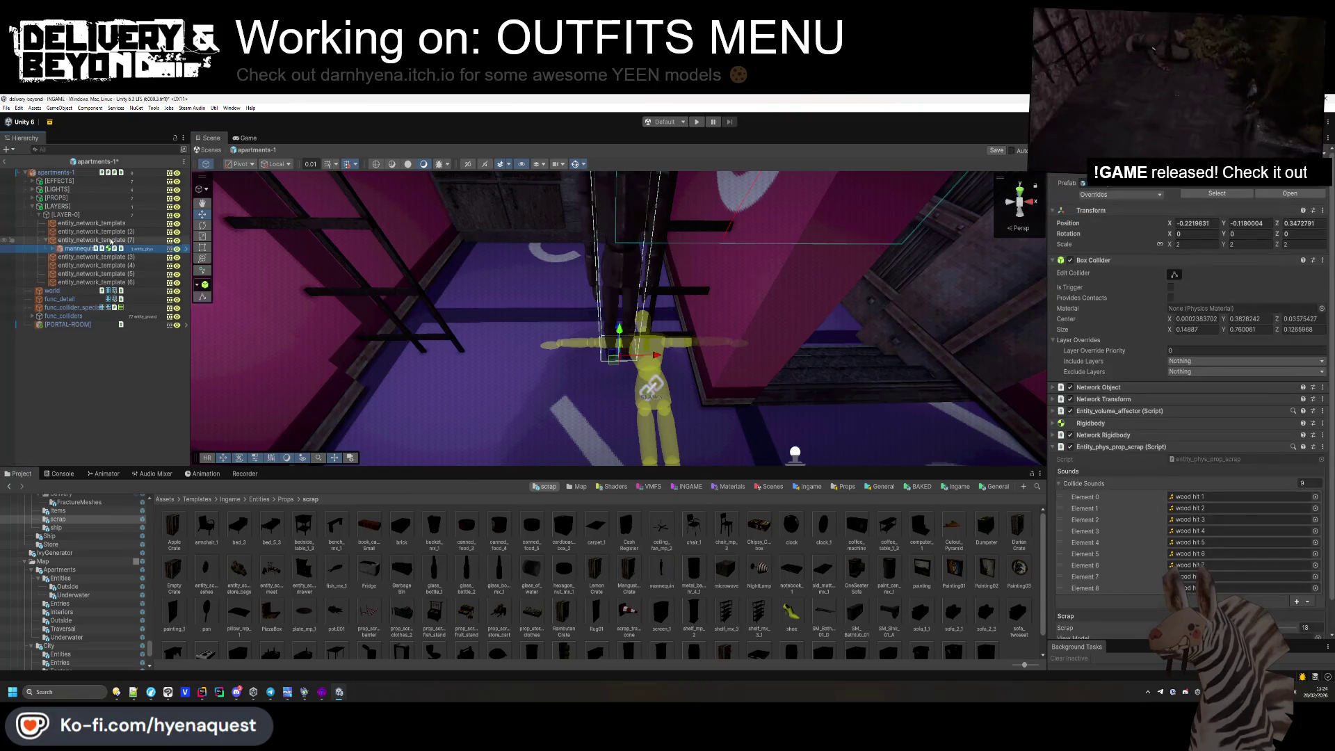
pyautogui.click(1193, 223)
pyautogui.write('0')
pyautogui.press('Tab')
pyautogui.write('0')
pyautogui.press('Tab')
pyautogui.write('0')
pyautogui.moveTo(695, 313)
pyautogui.mouseDown()
pyautogui.moveTo(749, 313)
pyautogui.moveTo(130, 276)
pyautogui.mouseUp()
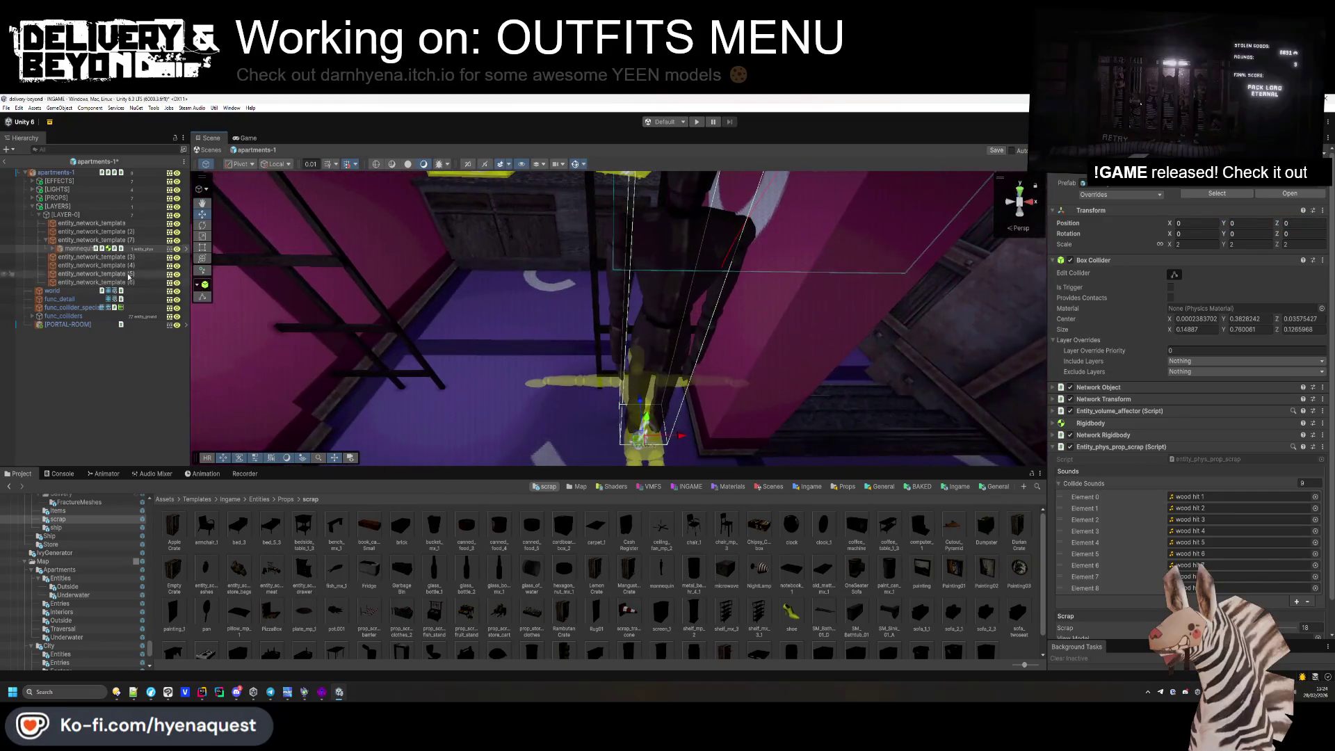
# Rotate the mannequin template 180° on Y and lower it onto the floor.
pyautogui.click(76, 241)
pyautogui.moveTo(675, 438); pyautogui.dragTo(660, 440)
pyautogui.press('f')
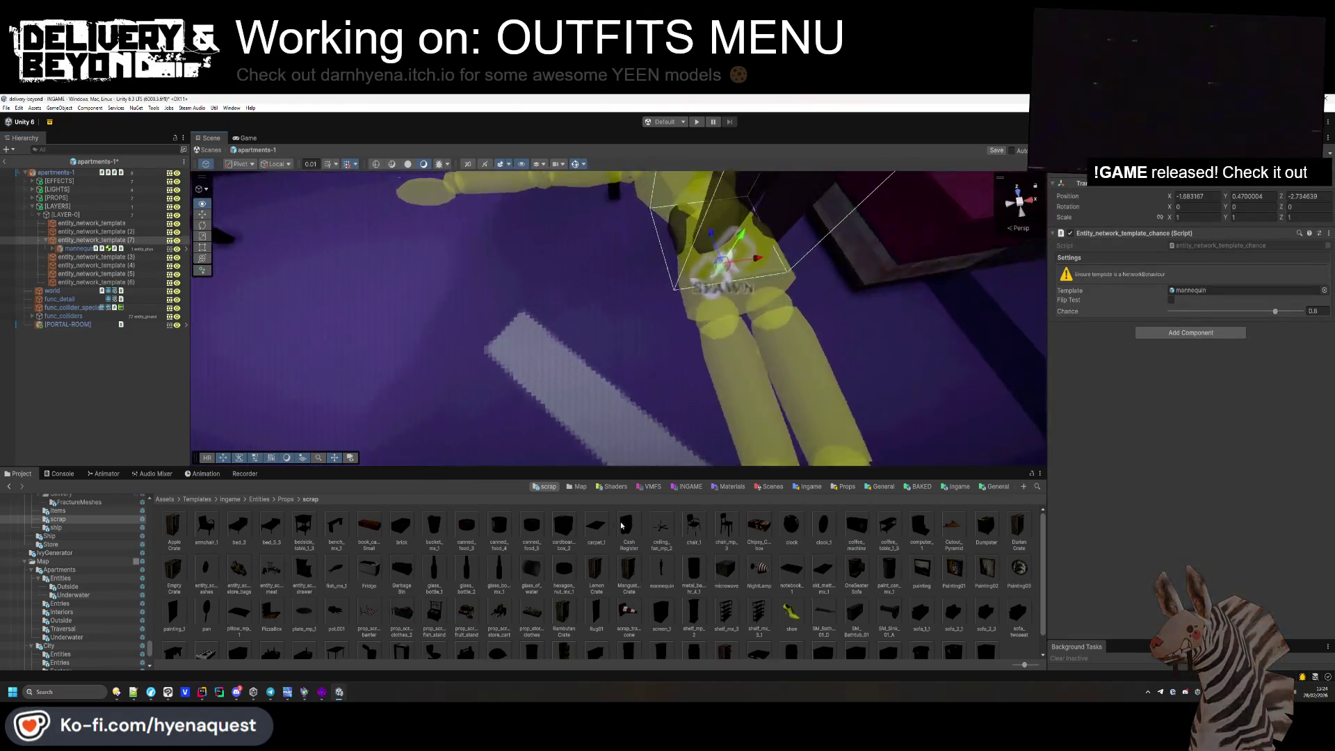
pyautogui.click(1244, 207)
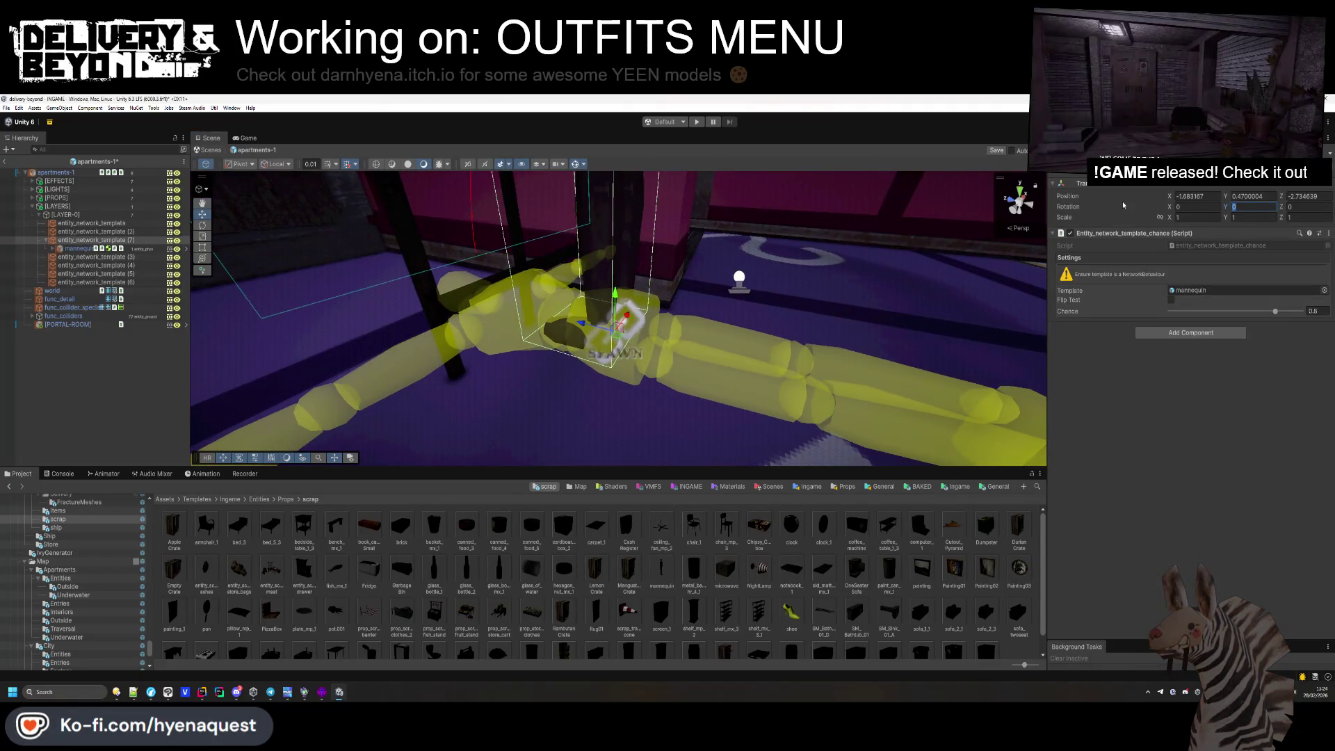
pyautogui.write('180')
pyautogui.moveTo(615, 298)
pyautogui.mouseDown()
pyautogui.moveTo(624, 330)
pyautogui.moveTo(703, 411)
pyautogui.moveTo(612, 372)
pyautogui.mouseUp()
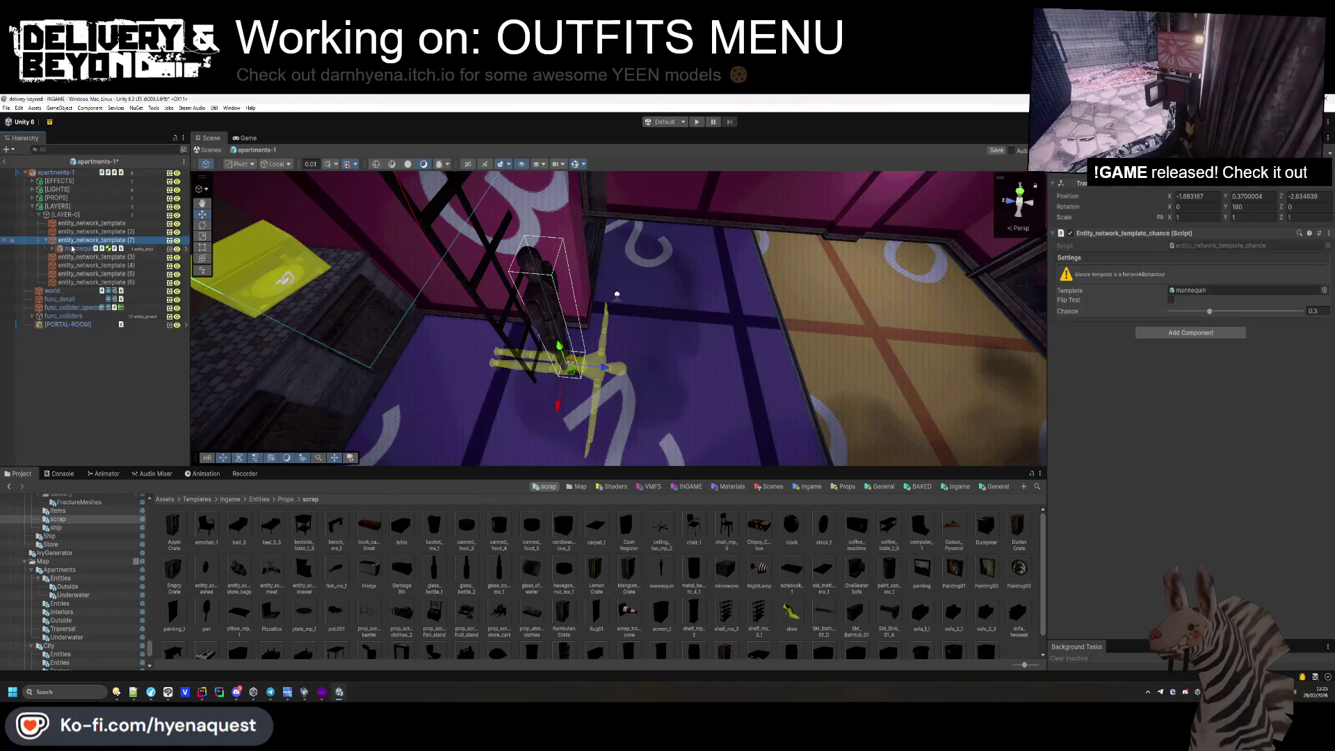
pyautogui.click(115, 381)
# Duplicate the counter crate as a chair_1 spawn template on the floor by the wall.
pyautogui.moveTo(677, 361)
pyautogui.keyDown('alt'); pyautogui.mouseDown()
pyautogui.moveTo(570, 306)
pyautogui.moveTo(388, 370)
pyautogui.moveTo(417, 362)
pyautogui.mouseUp(); pyautogui.keyUp('alt')
pyautogui.click(555, 297)
pyautogui.hotkey('ctrl', 'd')
pyautogui.moveTo(842, 290); pyautogui.dragTo(692, 351)
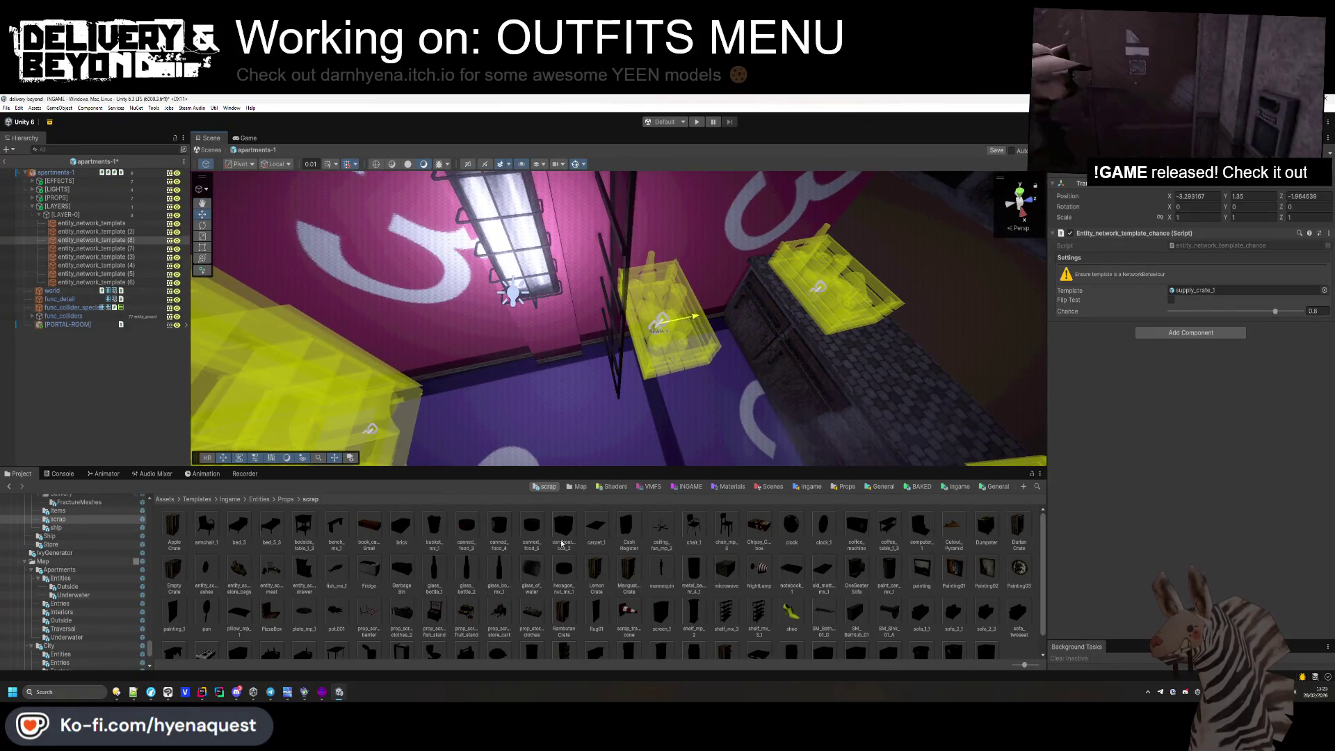
pyautogui.moveTo(1168, 289); pyautogui.dragTo(1208, 294)
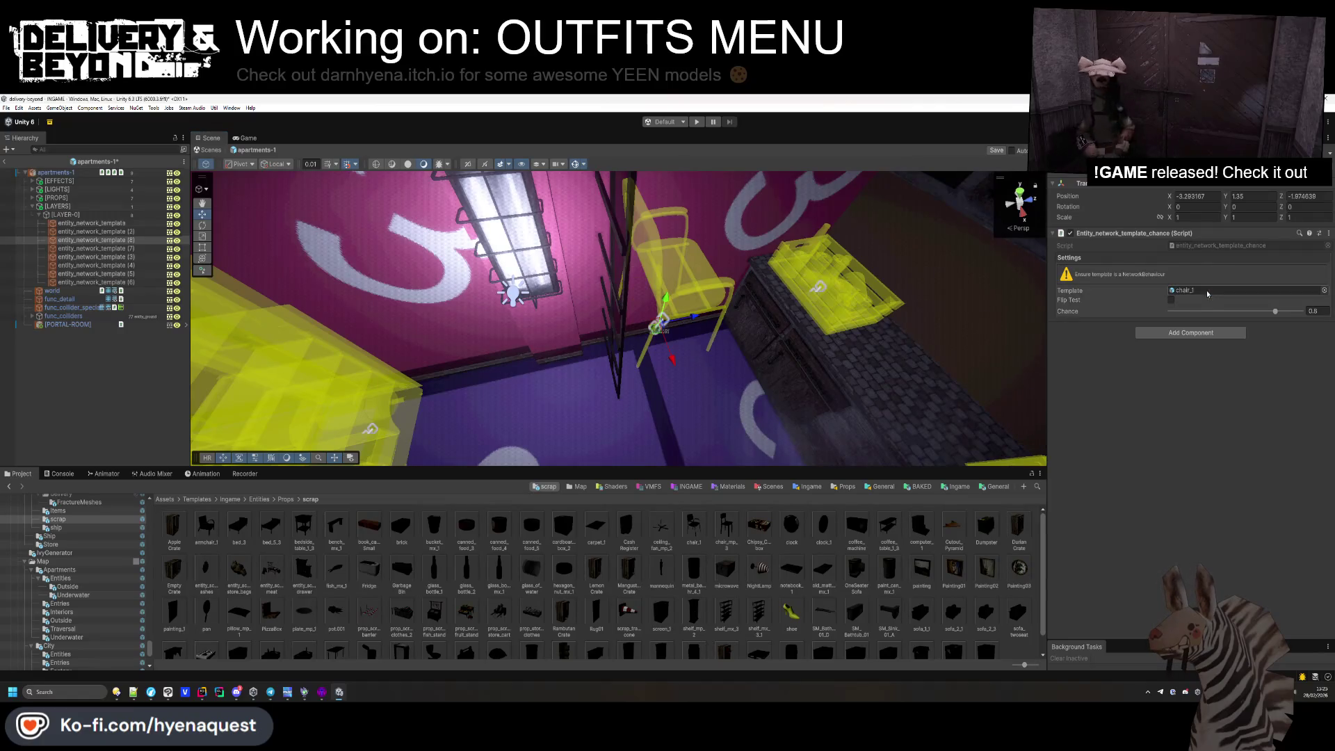
pyautogui.moveTo(663, 319)
pyautogui.mouseDown()
pyautogui.moveTo(658, 379)
pyautogui.moveTo(726, 415)
pyautogui.moveTo(516, 360)
pyautogui.moveTo(615, 337)
pyautogui.moveTo(629, 319)
pyautogui.moveTo(650, 366)
pyautogui.moveTo(649, 328)
pyautogui.moveTo(650, 352)
pyautogui.moveTo(541, 515)
pyautogui.moveTo(1037, 269)
pyautogui.mouseUp()
pyautogui.moveTo(629, 390)
pyautogui.keyDown('alt'); pyautogui.mouseDown()
pyautogui.moveTo(637, 375)
pyautogui.moveTo(620, 369)
pyautogui.moveTo(612, 327)
pyautogui.moveTo(889, 287)
pyautogui.moveTo(724, 299)
pyautogui.moveTo(774, 332)
pyautogui.mouseUp(); pyautogui.keyUp('alt')
pyautogui.hotkey('ctrl', 'z')
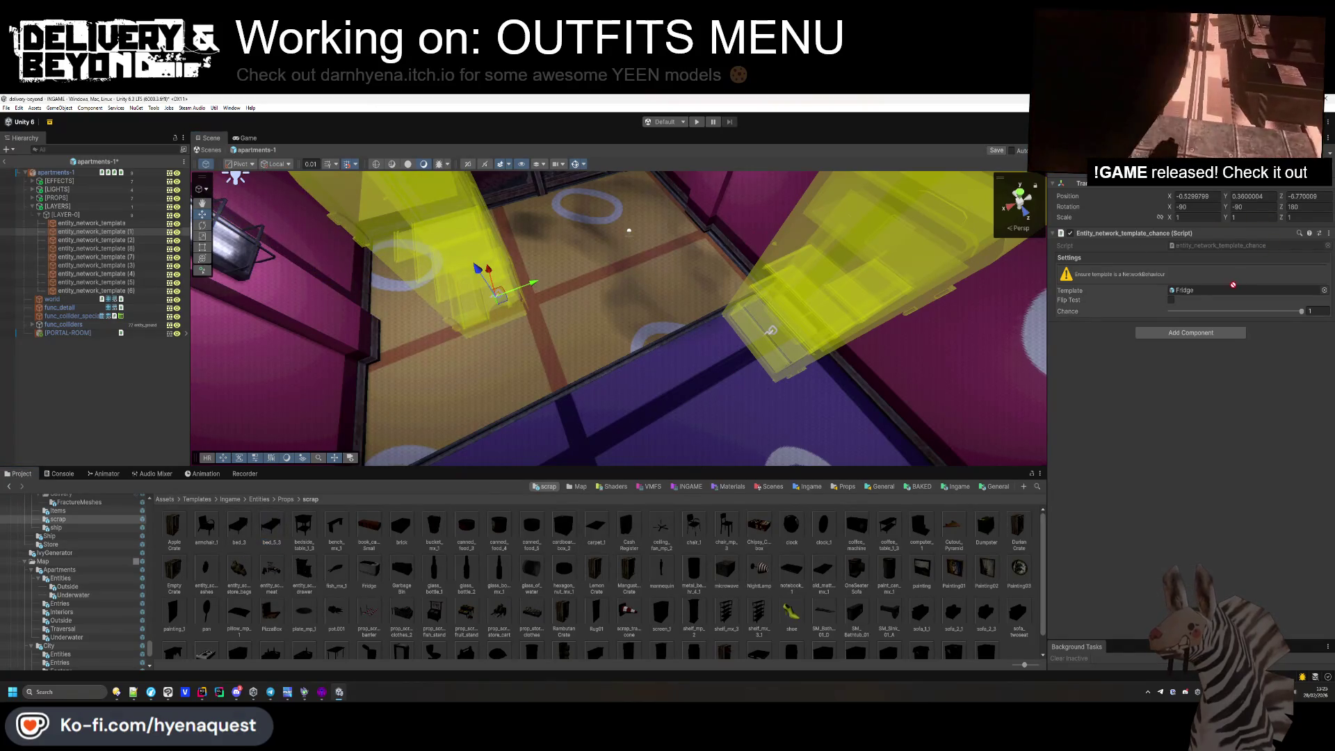
# Make the fridge template spawn bed_5_3 at rotation 0, 0, 0, placed against the far wall.
pyautogui.moveTo(1226, 294); pyautogui.dragTo(1227, 295)
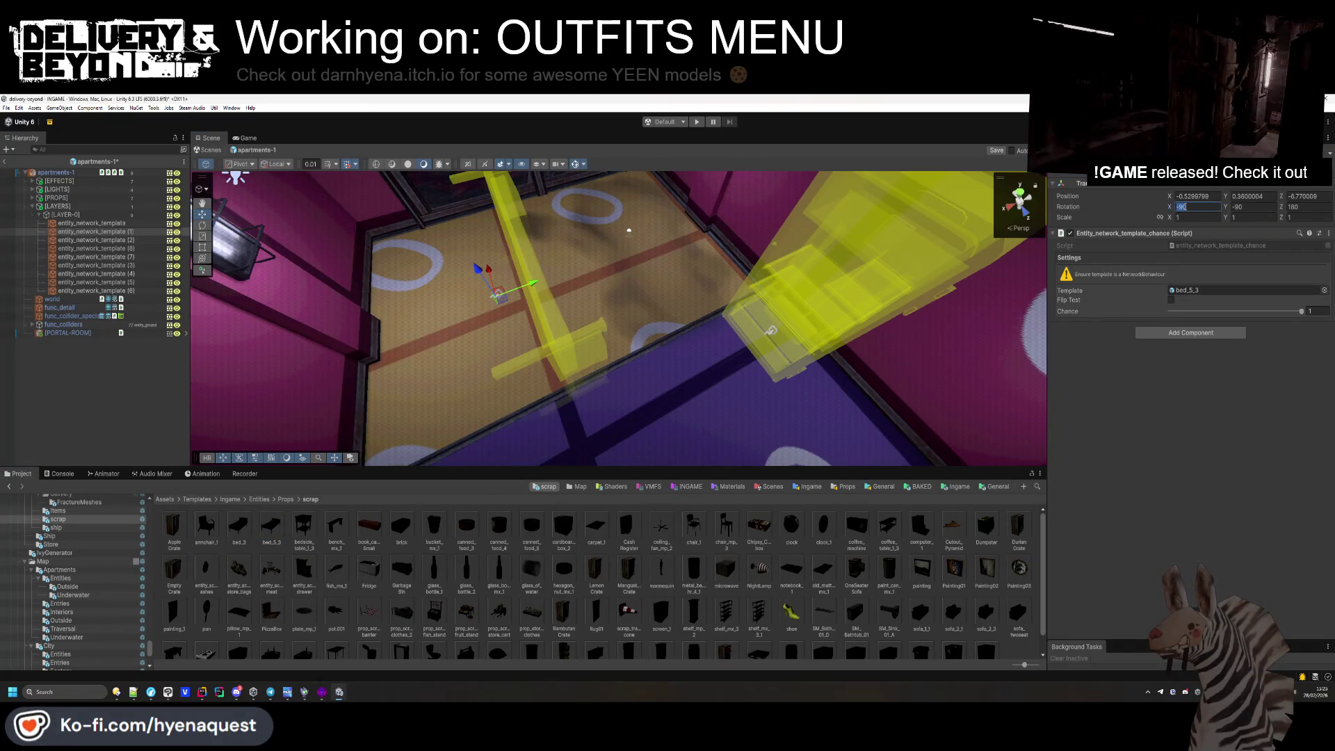
pyautogui.write('0')
pyautogui.press('Tab')
pyautogui.write('0')
pyautogui.press('Tab')
pyautogui.write('0')
pyautogui.press('Return')
pyautogui.moveTo(528, 292)
pyautogui.keyDown('alt'); pyautogui.mouseDown()
pyautogui.moveTo(488, 268)
pyautogui.moveTo(524, 334)
pyautogui.mouseUp(); pyautogui.keyUp('alt')
pyautogui.moveTo(533, 276)
pyautogui.mouseDown()
pyautogui.moveTo(688, 282)
pyautogui.moveTo(661, 358)
pyautogui.moveTo(556, 346)
pyautogui.moveTo(565, 317)
pyautogui.mouseUp()
pyautogui.moveTo(609, 242)
pyautogui.mouseDown()
pyautogui.moveTo(857, 223)
pyautogui.moveTo(1096, 232)
pyautogui.moveTo(666, 268)
pyautogui.moveTo(508, 246)
pyautogui.moveTo(676, 351)
pyautogui.mouseUp()
# Duplicate the bed as a bedside_table_1_3 spawn template.
pyautogui.hotkey('ctrl', 'd')
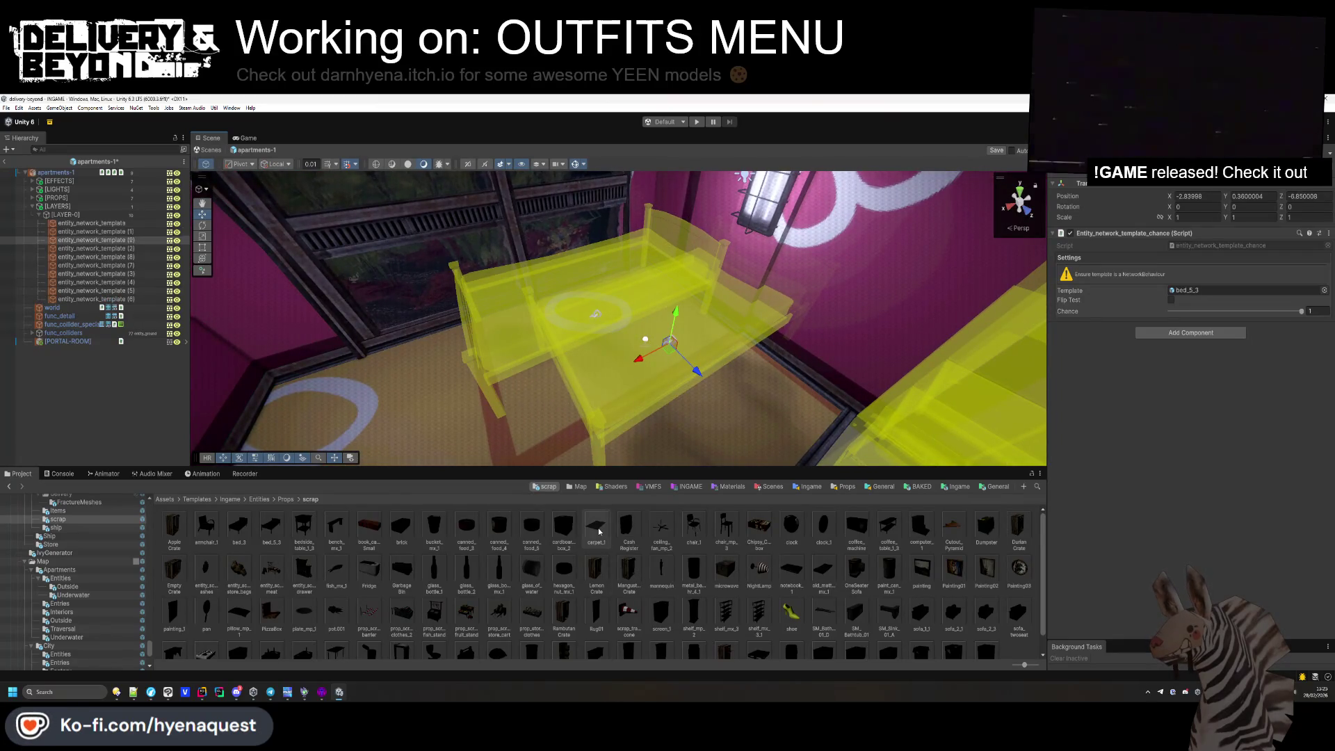
pyautogui.moveTo(300, 535); pyautogui.dragTo(1210, 292)
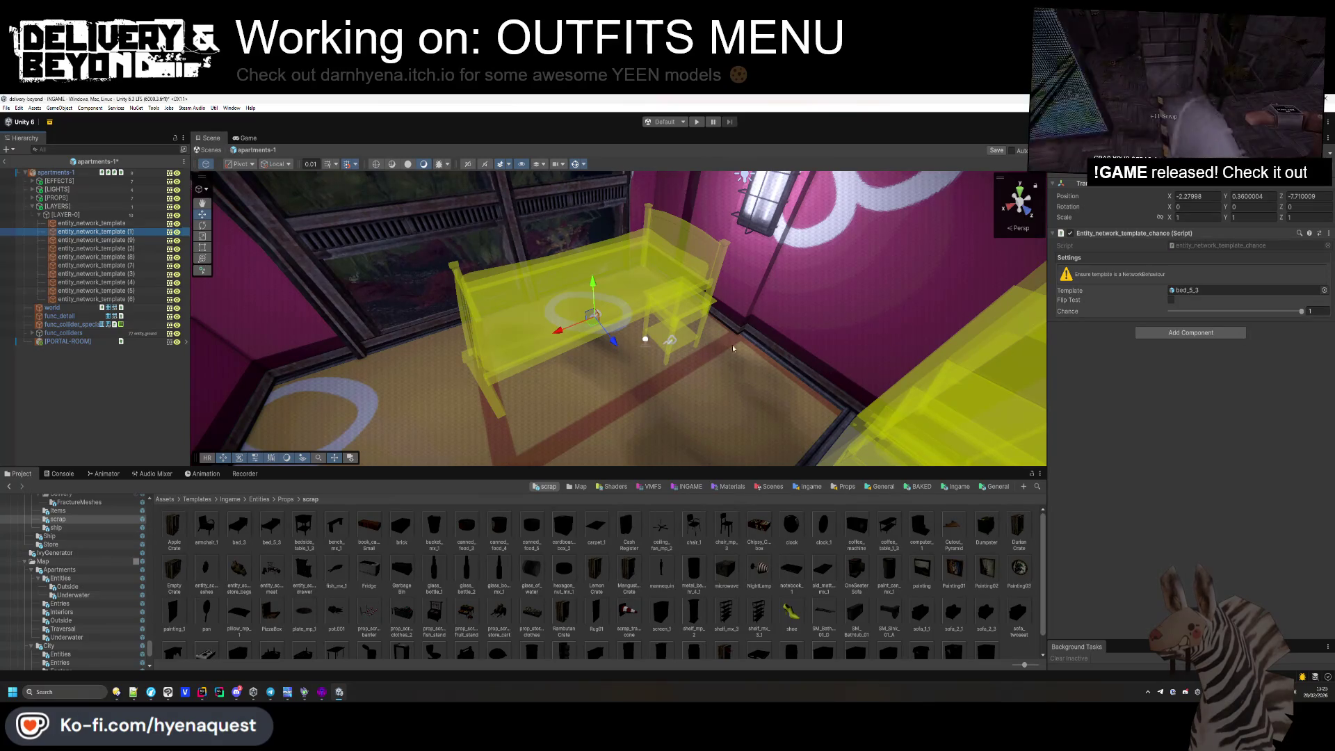
pyautogui.click(686, 345)
# Give the bedside table a 0.7 spawn chance, slide it beside the bed and turn it 90°.
pyautogui.click(1320, 311)
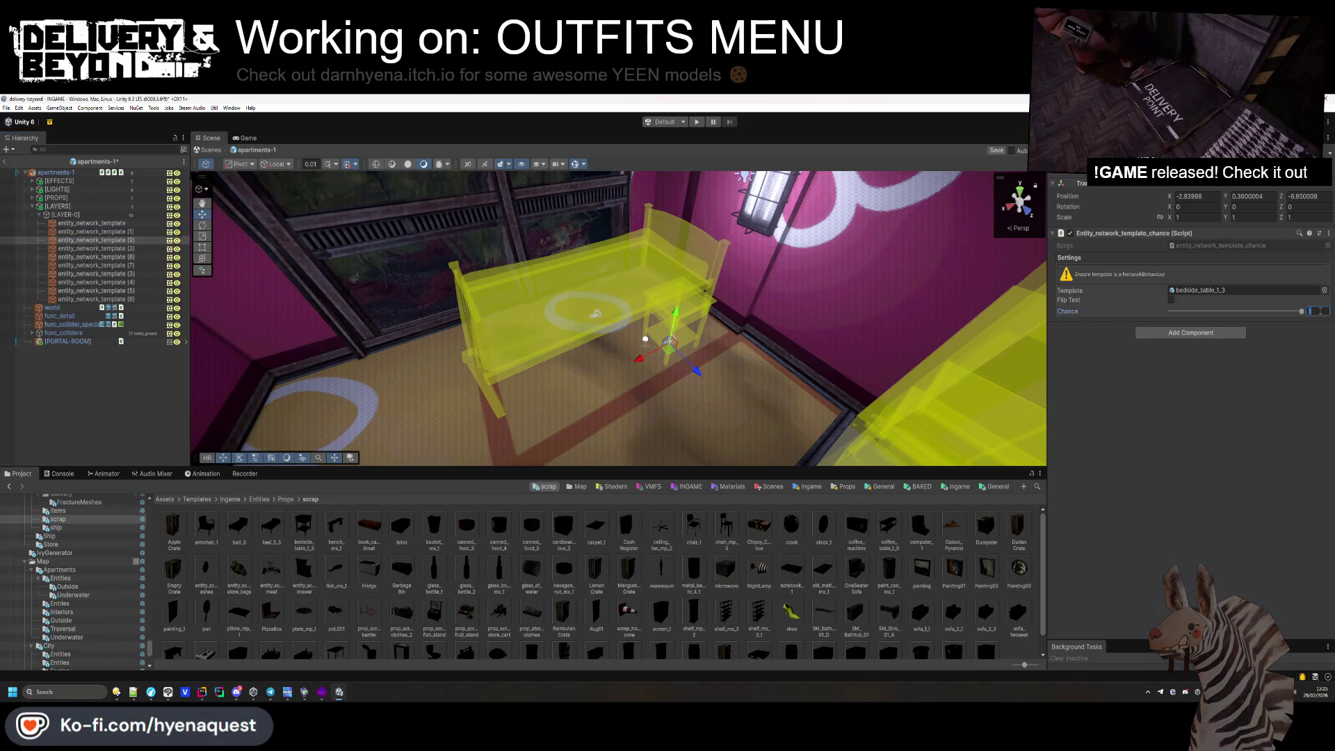
pyautogui.write('0.7')
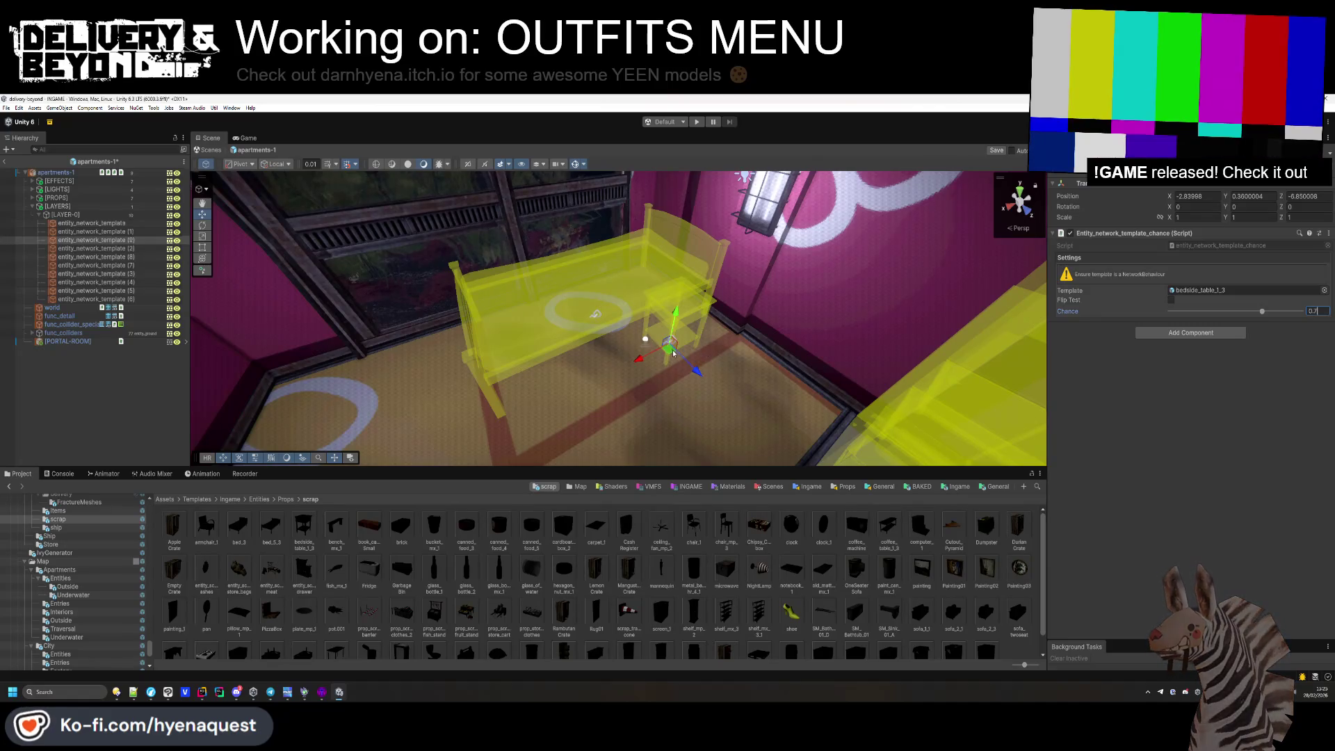
pyautogui.moveTo(669, 342); pyautogui.dragTo(701, 337)
pyautogui.moveTo(1227, 207); pyautogui.dragTo(1193, 207)
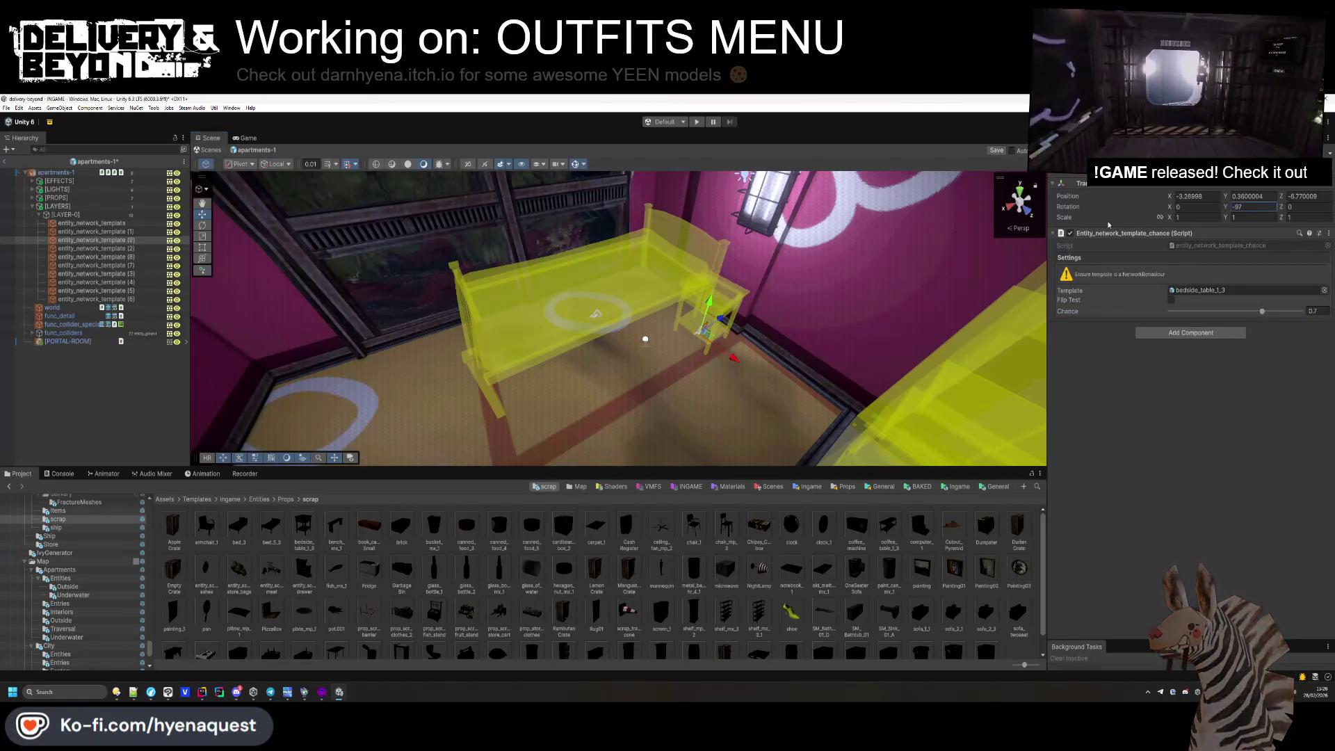
pyautogui.moveTo(702, 309)
pyautogui.mouseDown()
pyautogui.moveTo(715, 302)
pyautogui.moveTo(633, 365)
pyautogui.moveTo(644, 240)
pyautogui.mouseUp()
# Add a raised scrap_traffic_cone copy above the table, rotated 90, plus a second cone copy.
pyautogui.hotkey('ctrl', 'd')
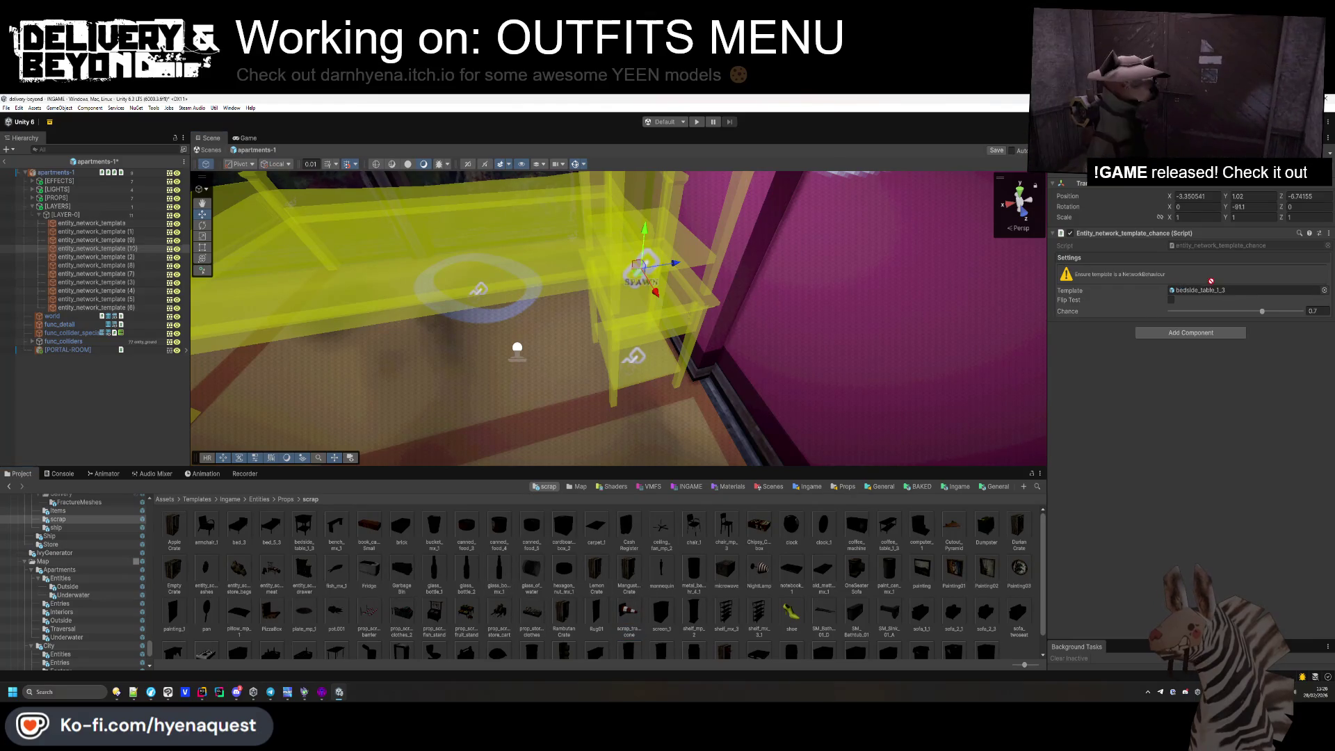
pyautogui.moveTo(1210, 281); pyautogui.dragTo(1212, 293)
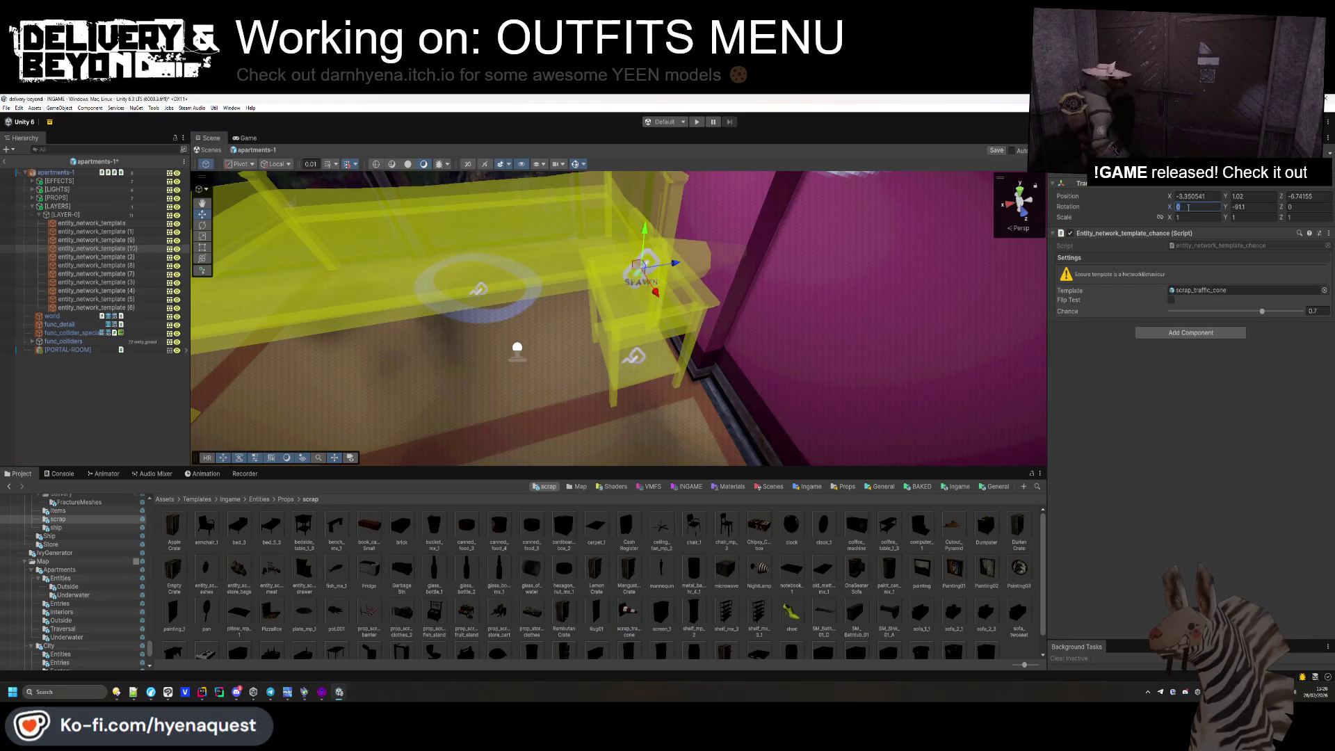
pyautogui.write('90')
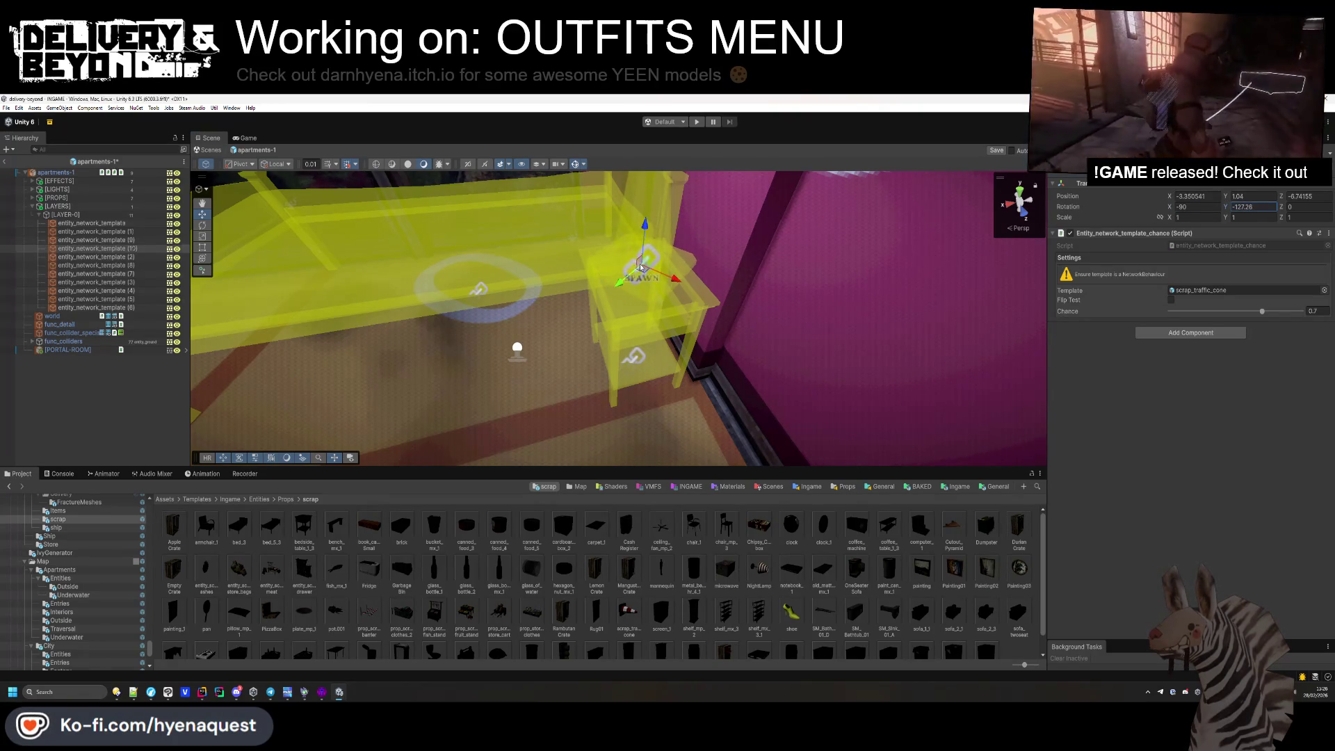
pyautogui.click(139, 241)
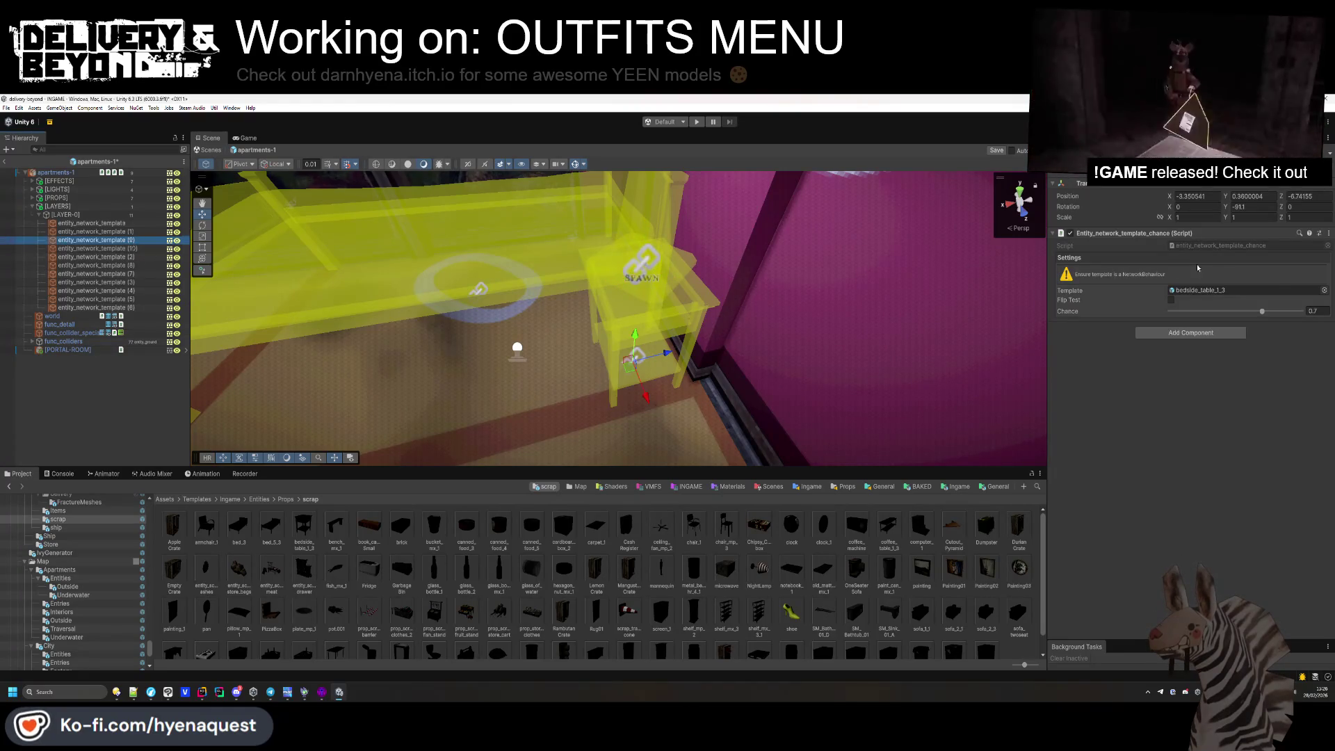
pyautogui.click(138, 249)
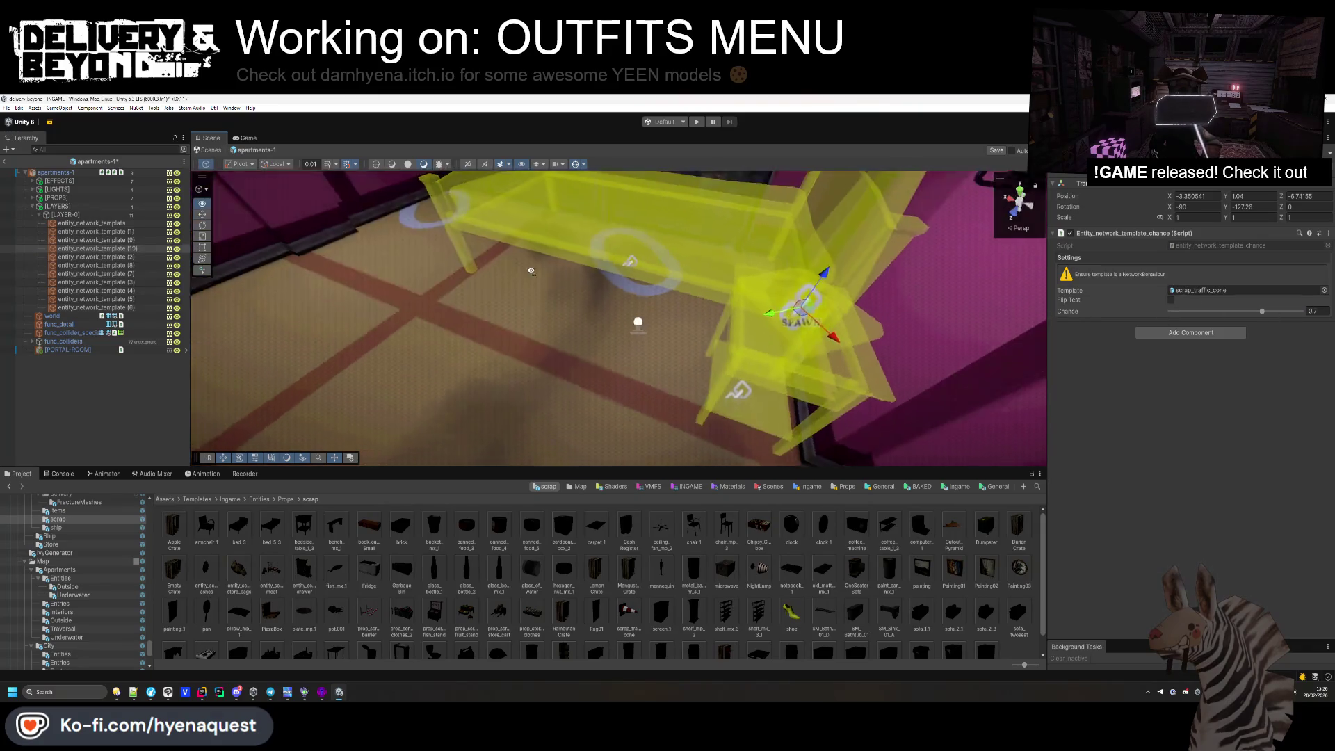
pyautogui.hotkey('ctrl', 'd')
pyautogui.moveTo(799, 343); pyautogui.dragTo(389, 285)
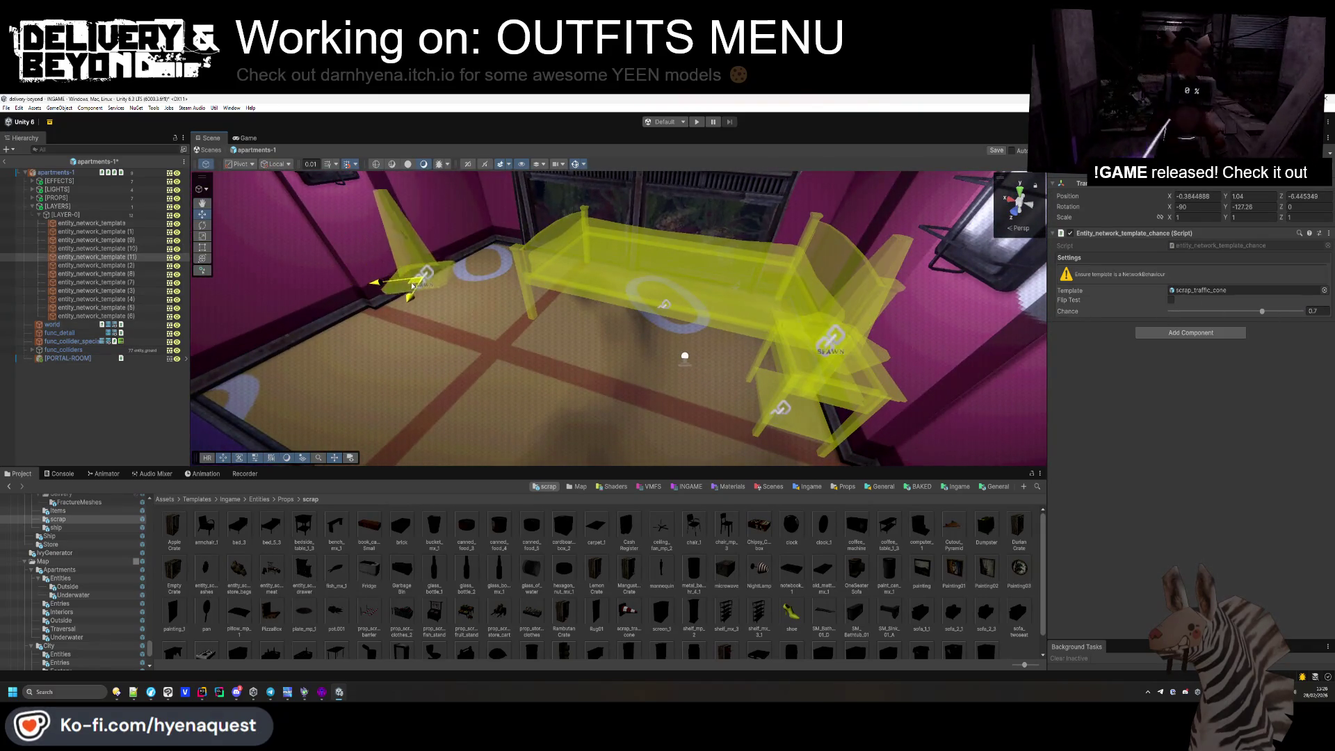
pyautogui.press('f')
pyautogui.scroll(-1, 466, 558)
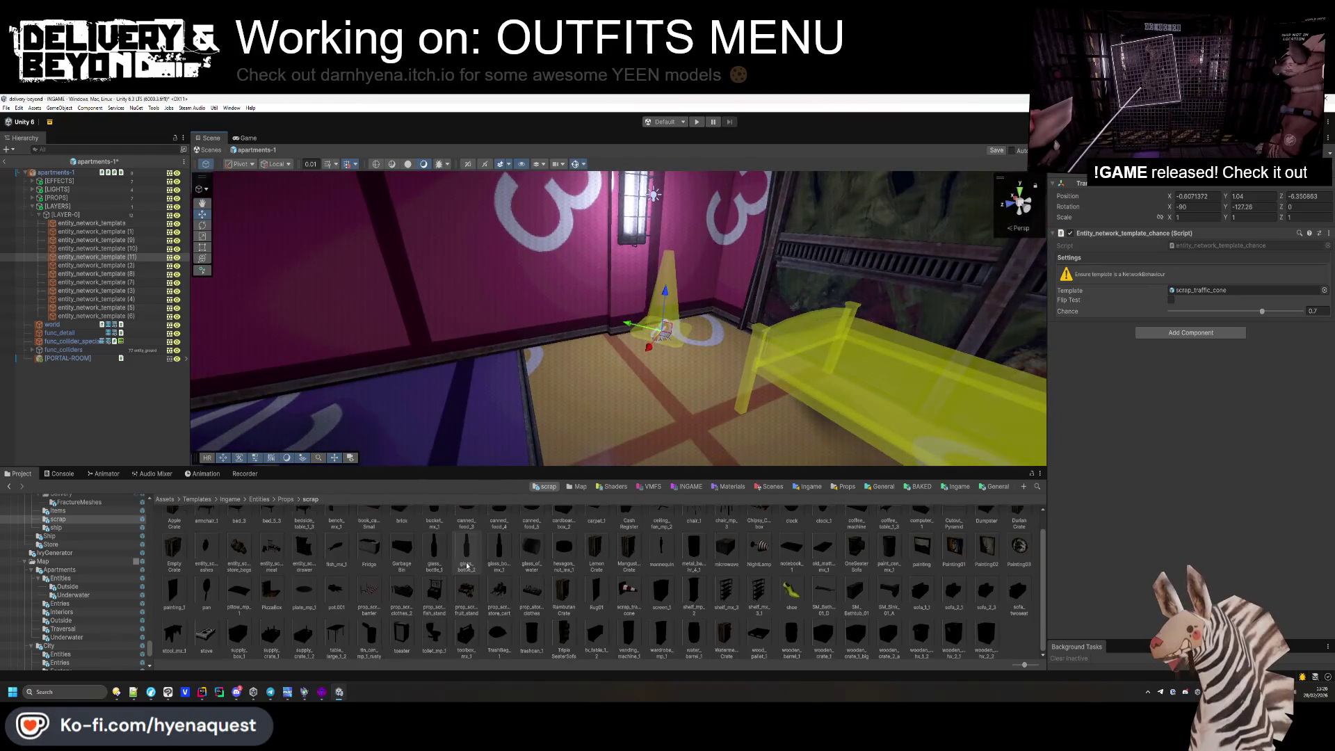
# Turn the cone copy into an upright toilet_mp_1 standing on the floor against the wall.
pyautogui.moveTo(466, 549)
pyautogui.mouseDown()
pyautogui.moveTo(904, 361)
pyautogui.moveTo(1255, 297)
pyautogui.mouseUp()
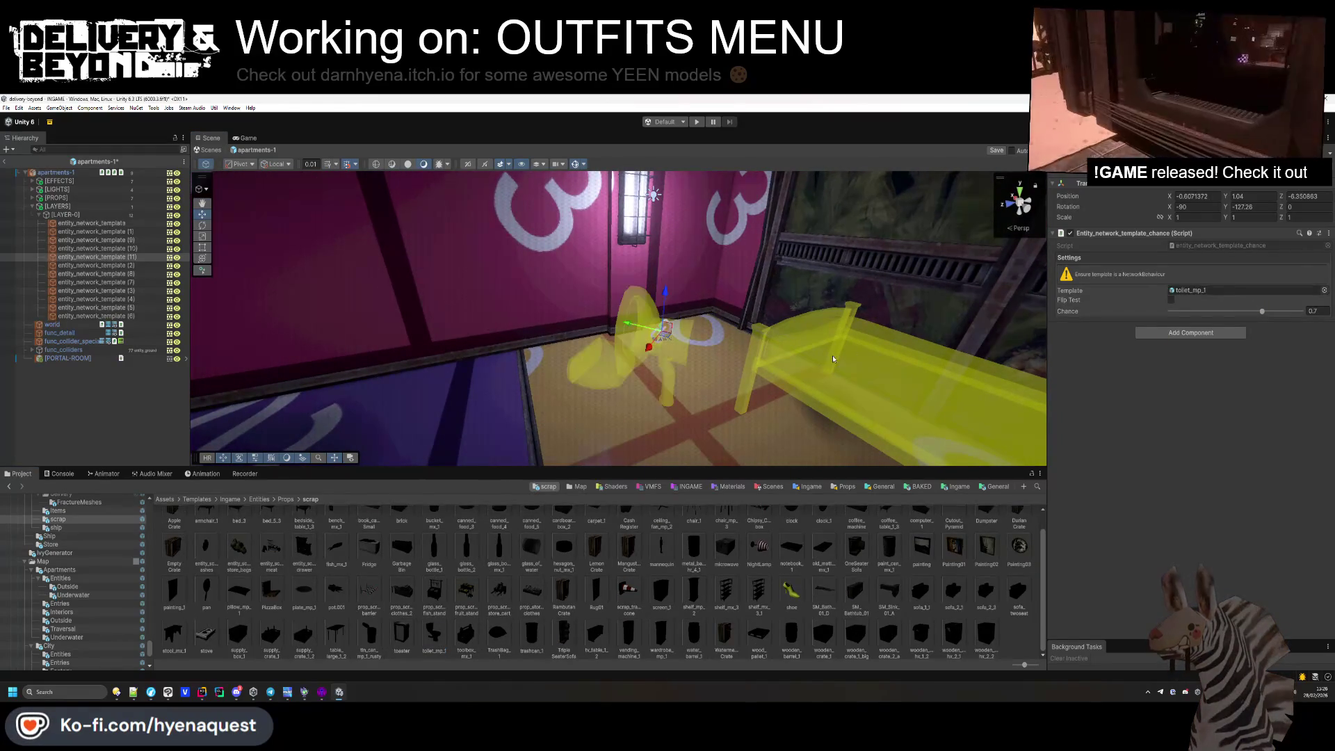
pyautogui.write('0')
pyautogui.click(1252, 206)
pyautogui.write('0')
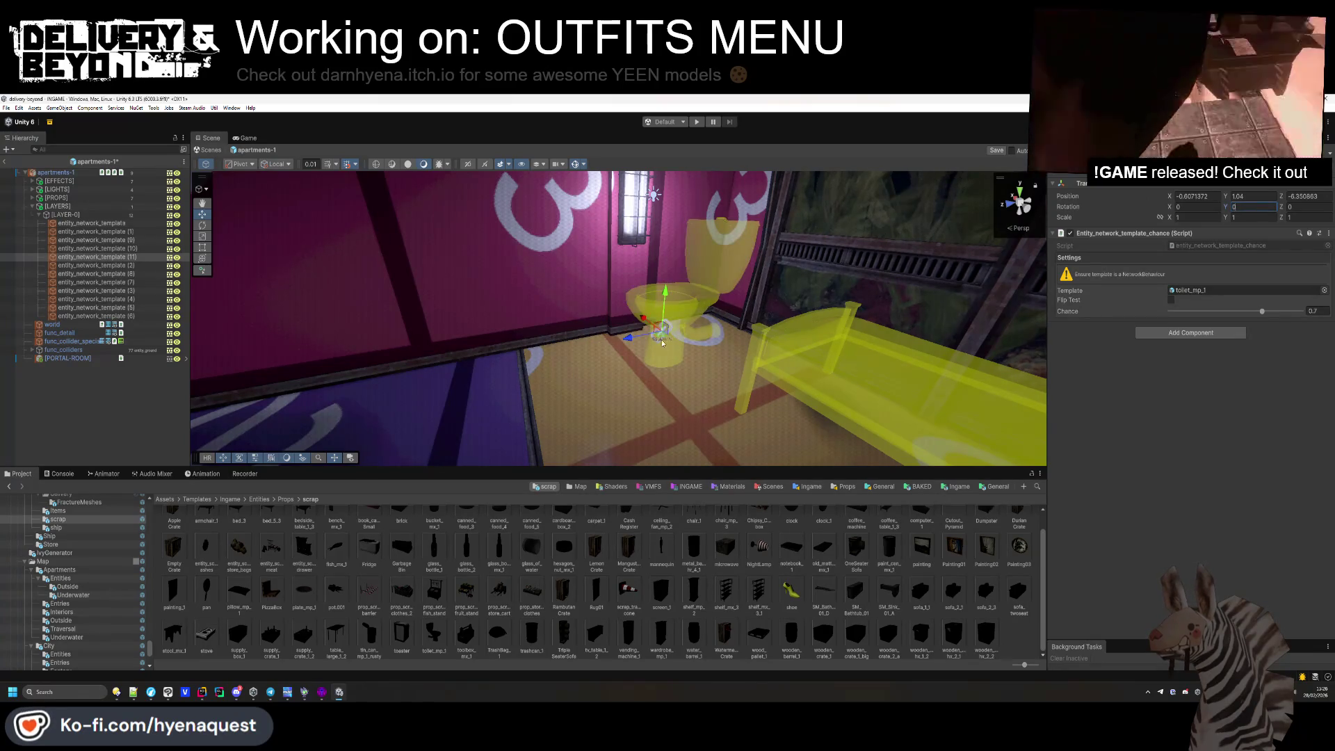
pyautogui.moveTo(662, 342)
pyautogui.mouseDown()
pyautogui.moveTo(671, 362)
pyautogui.moveTo(646, 356)
pyautogui.mouseUp()
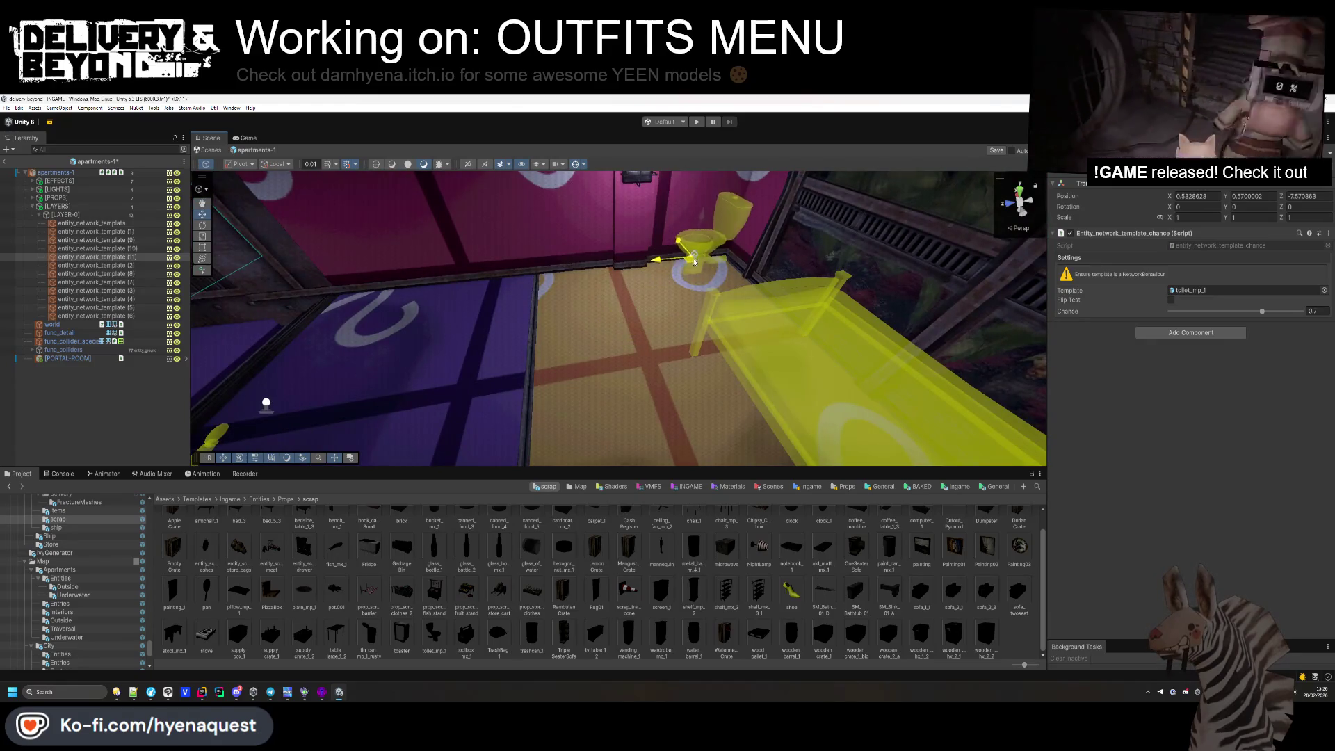
pyautogui.moveTo(706, 259)
pyautogui.mouseDown()
pyautogui.moveTo(919, 347)
pyautogui.moveTo(661, 355)
pyautogui.mouseUp()
pyautogui.moveTo(567, 361)
pyautogui.mouseDown()
pyautogui.moveTo(755, 407)
pyautogui.moveTo(529, 353)
pyautogui.mouseUp()
pyautogui.moveTo(470, 306)
pyautogui.mouseDown()
pyautogui.moveTo(410, 313)
pyautogui.moveTo(489, 297)
pyautogui.moveTo(483, 283)
pyautogui.moveTo(594, 203)
pyautogui.moveTo(632, 441)
pyautogui.moveTo(719, 453)
pyautogui.moveTo(821, 381)
pyautogui.moveTo(747, 364)
pyautogui.mouseUp()
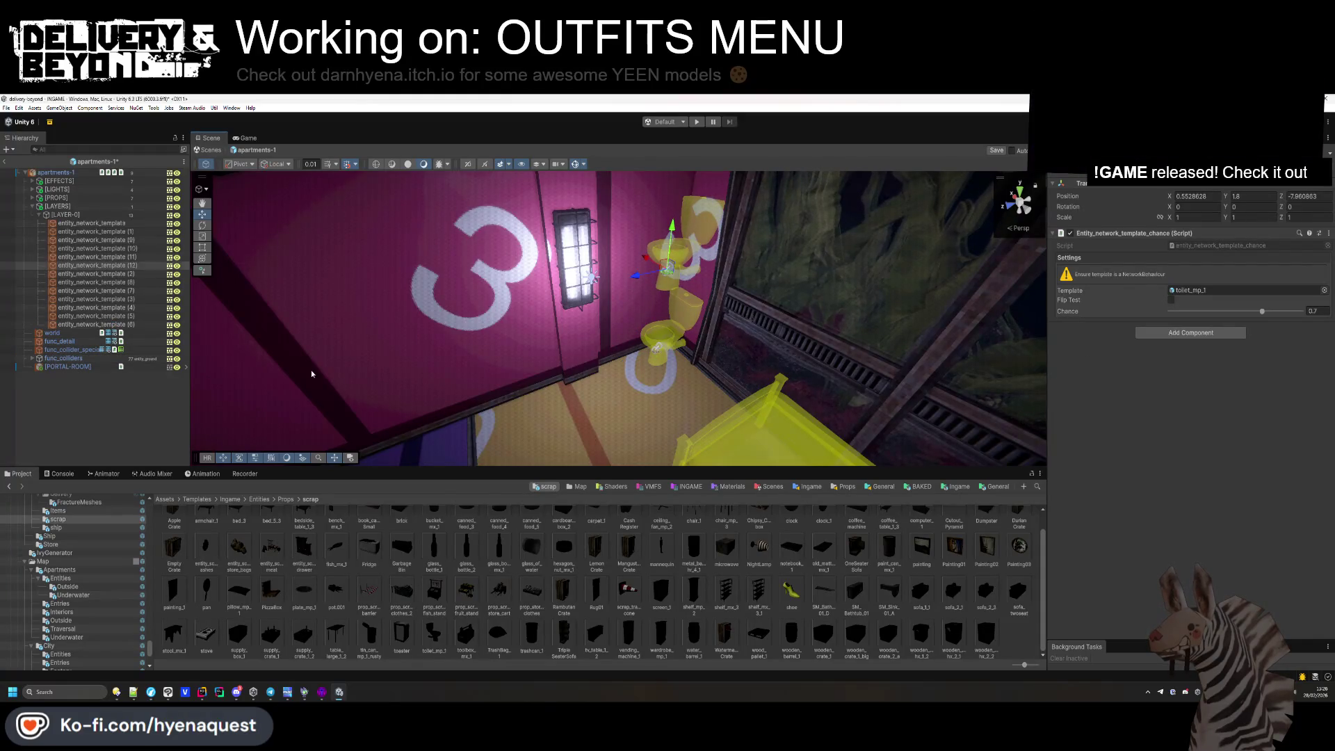
# Make the template above it a Painting01 rotated -90, -90, 0, hung on the wall.
pyautogui.click(129, 265)
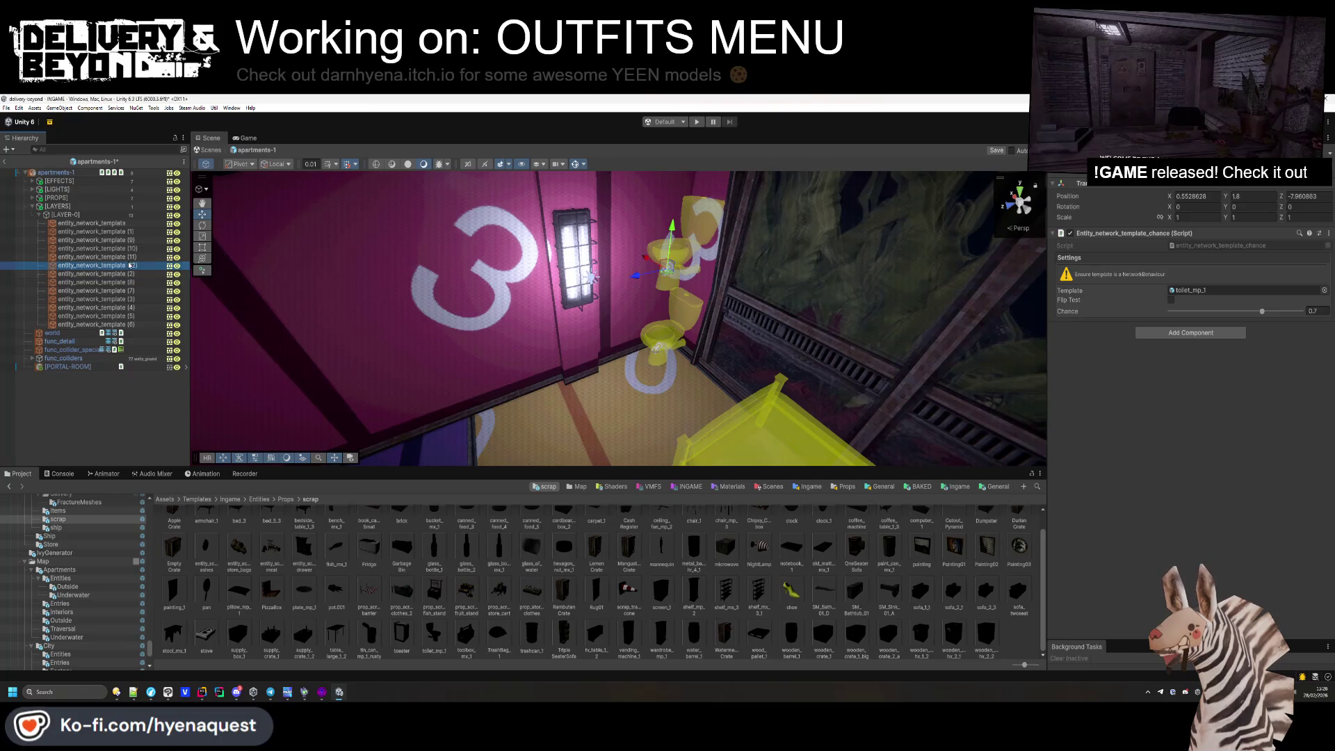
pyautogui.moveTo(1192, 311); pyautogui.dragTo(1197, 290)
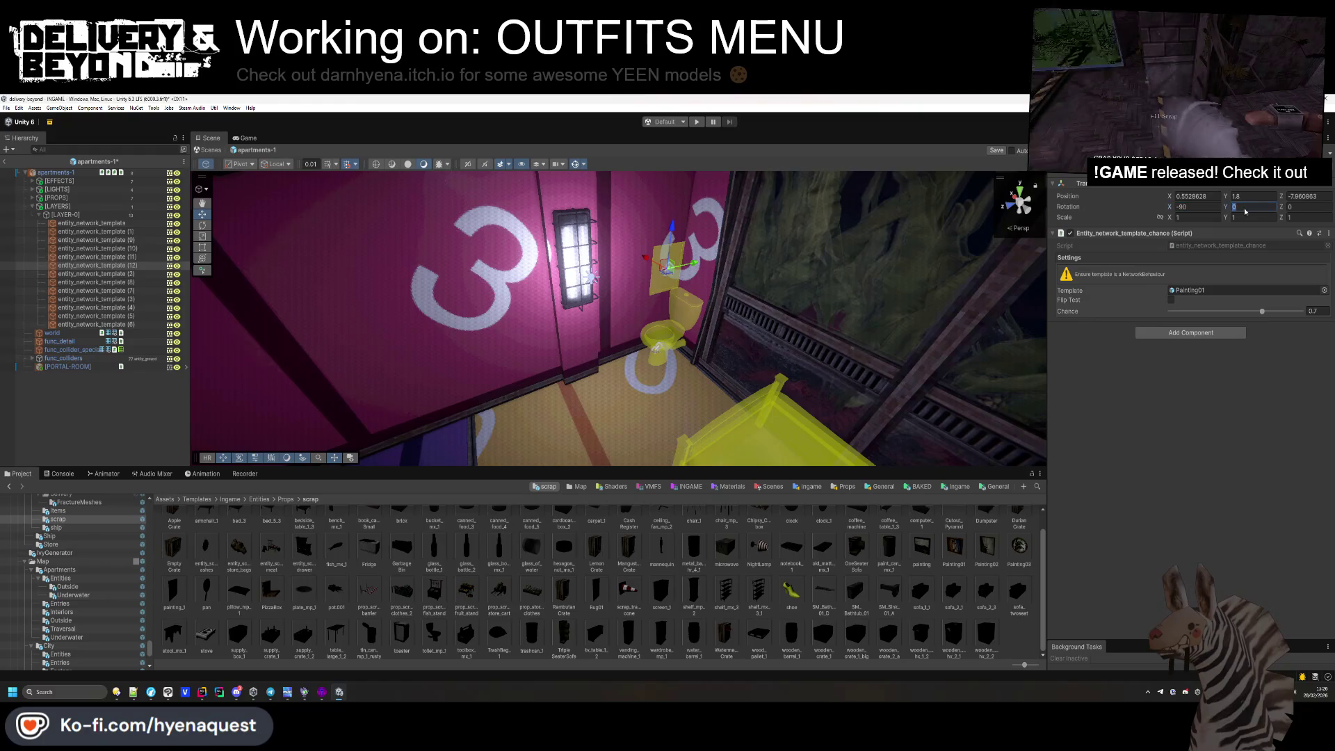
pyautogui.press('f')
pyautogui.write('-90')
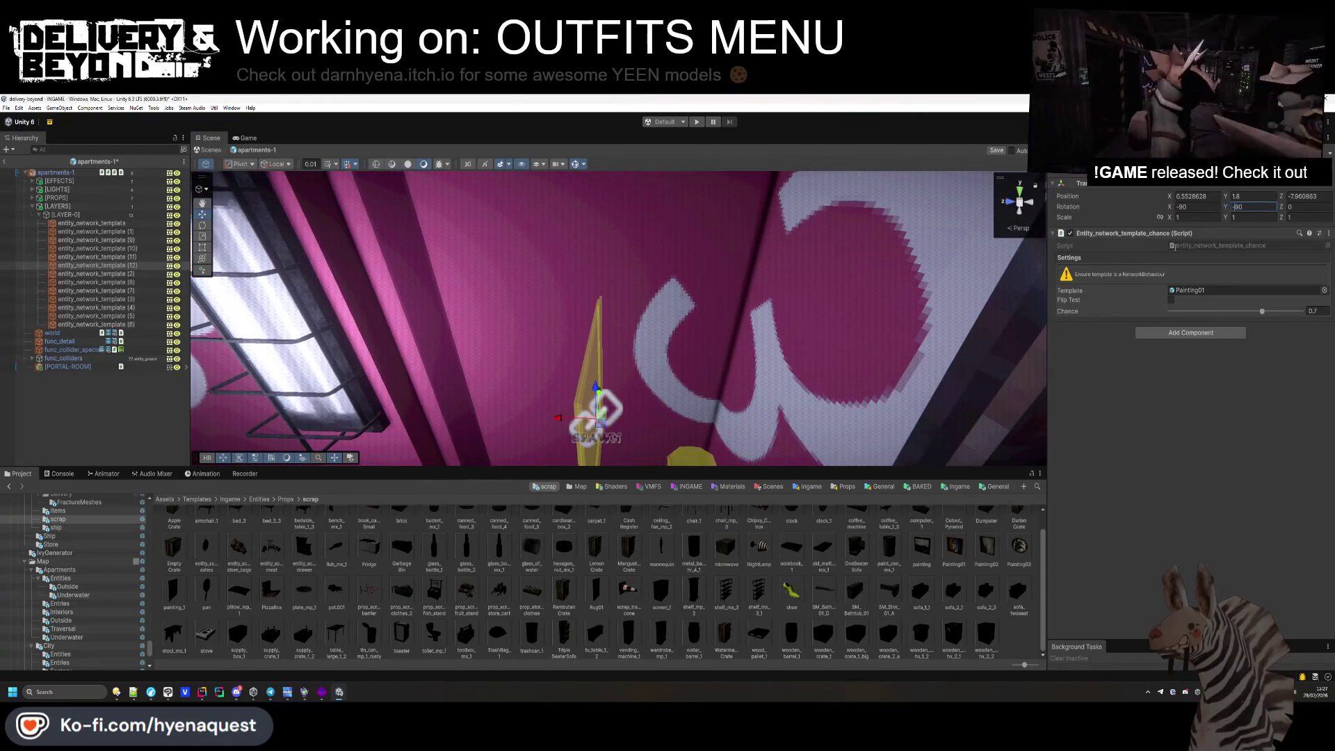
pyautogui.press('Return')
pyautogui.moveTo(737, 365)
pyautogui.mouseDown()
pyautogui.moveTo(812, 368)
pyautogui.moveTo(681, 348)
pyautogui.moveTo(584, 299)
pyautogui.mouseUp()
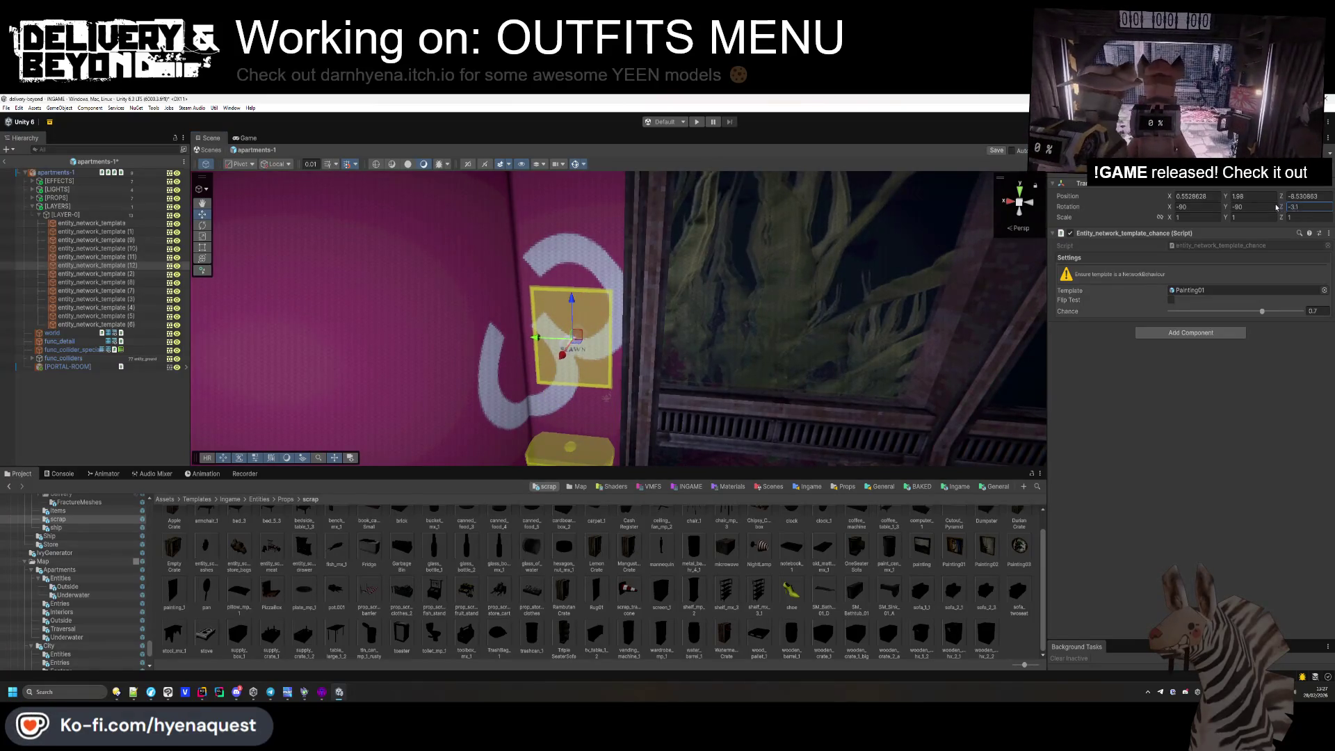
pyautogui.press('BackSpace')
pyautogui.press('BackSpace')
pyautogui.press('BackSpace')
pyautogui.write('0')
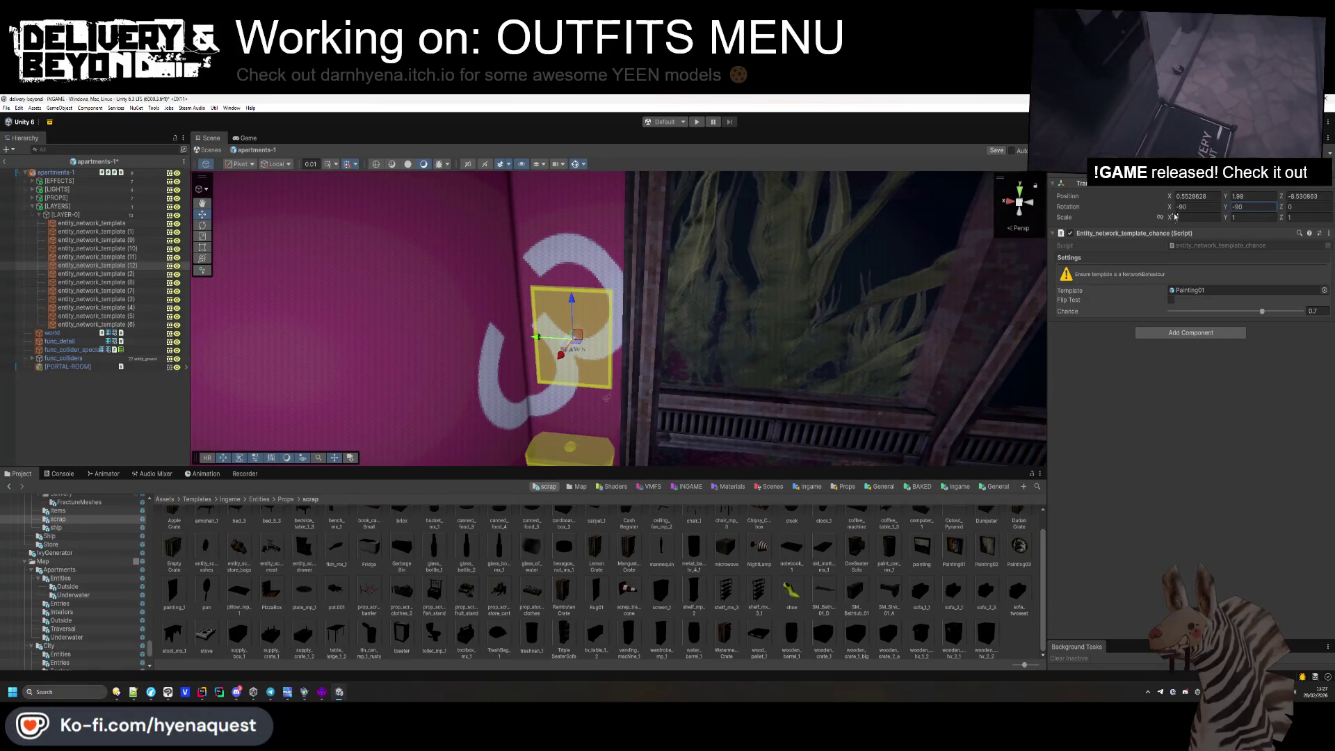
pyautogui.moveTo(1189, 211); pyautogui.dragTo(1176, 208)
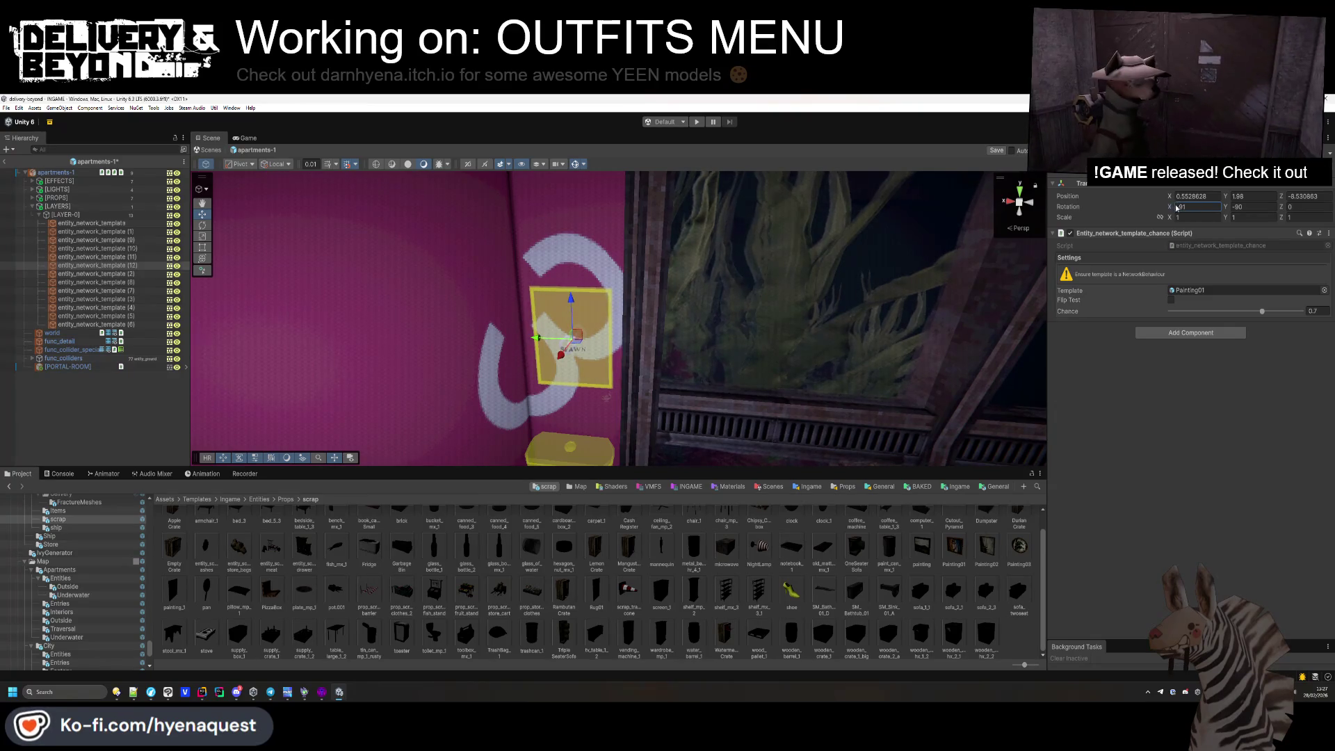
pyautogui.moveTo(486, 292)
pyautogui.mouseDown()
pyautogui.moveTo(468, 268)
pyautogui.moveTo(562, 386)
pyautogui.moveTo(710, 253)
pyautogui.mouseUp()
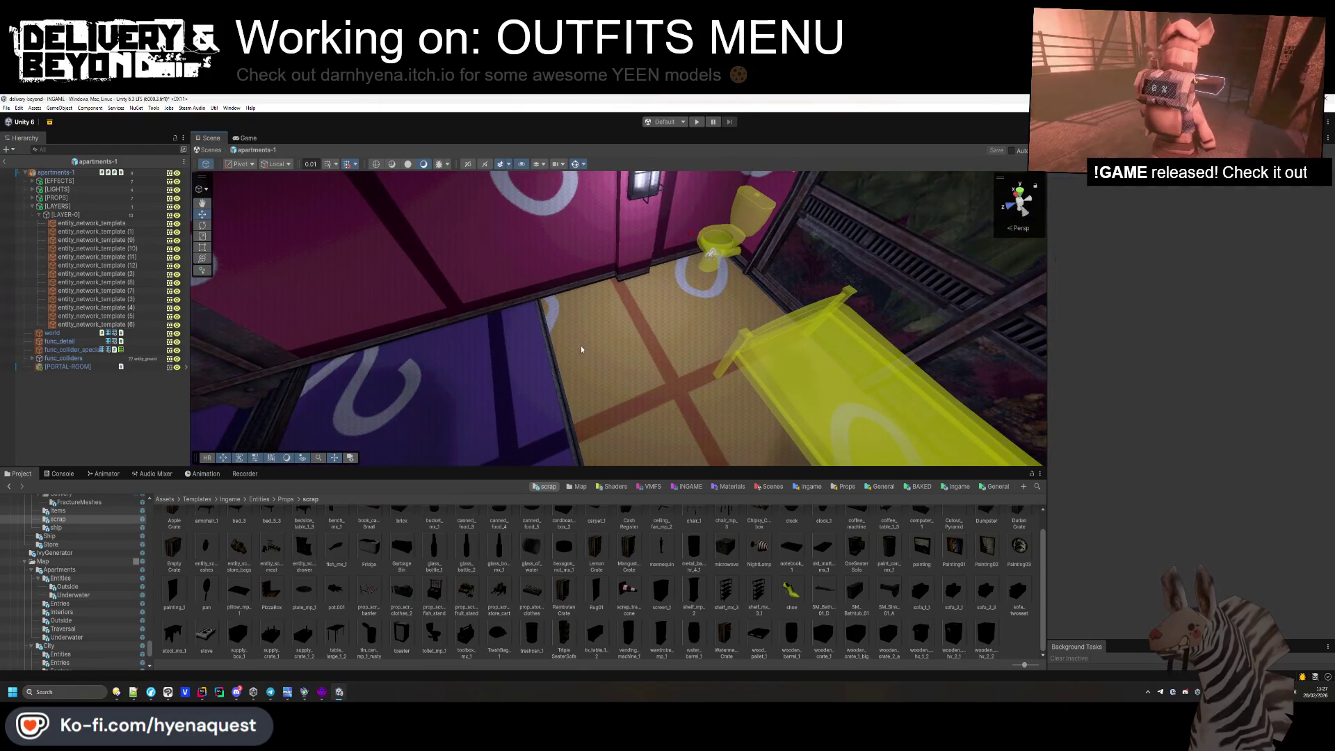
# Duplicate the toilet as a shelf_mx_3 template turned 90° and moved toward the wall.
pyautogui.click(711, 240)
pyautogui.hotkey('ctrl', 'd')
pyautogui.moveTo(862, 299); pyautogui.dragTo(573, 326)
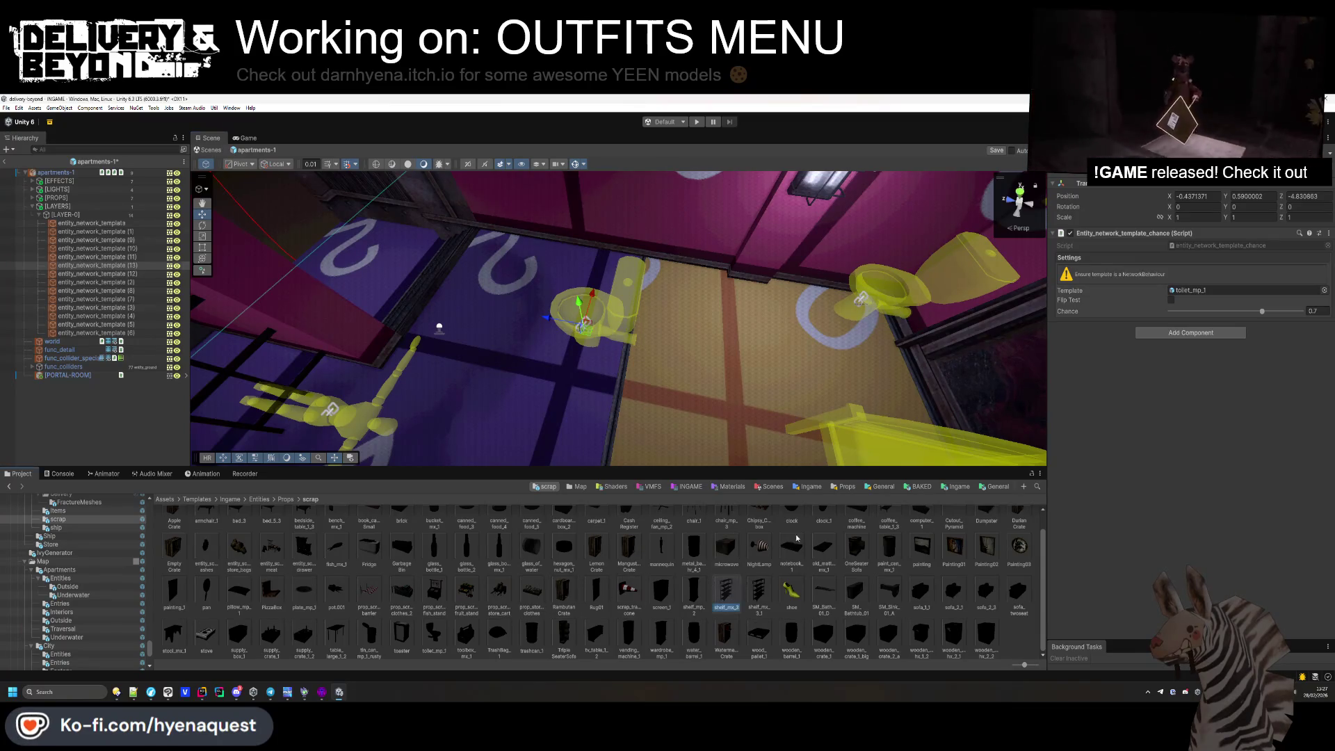
pyautogui.moveTo(1189, 293); pyautogui.dragTo(1190, 293)
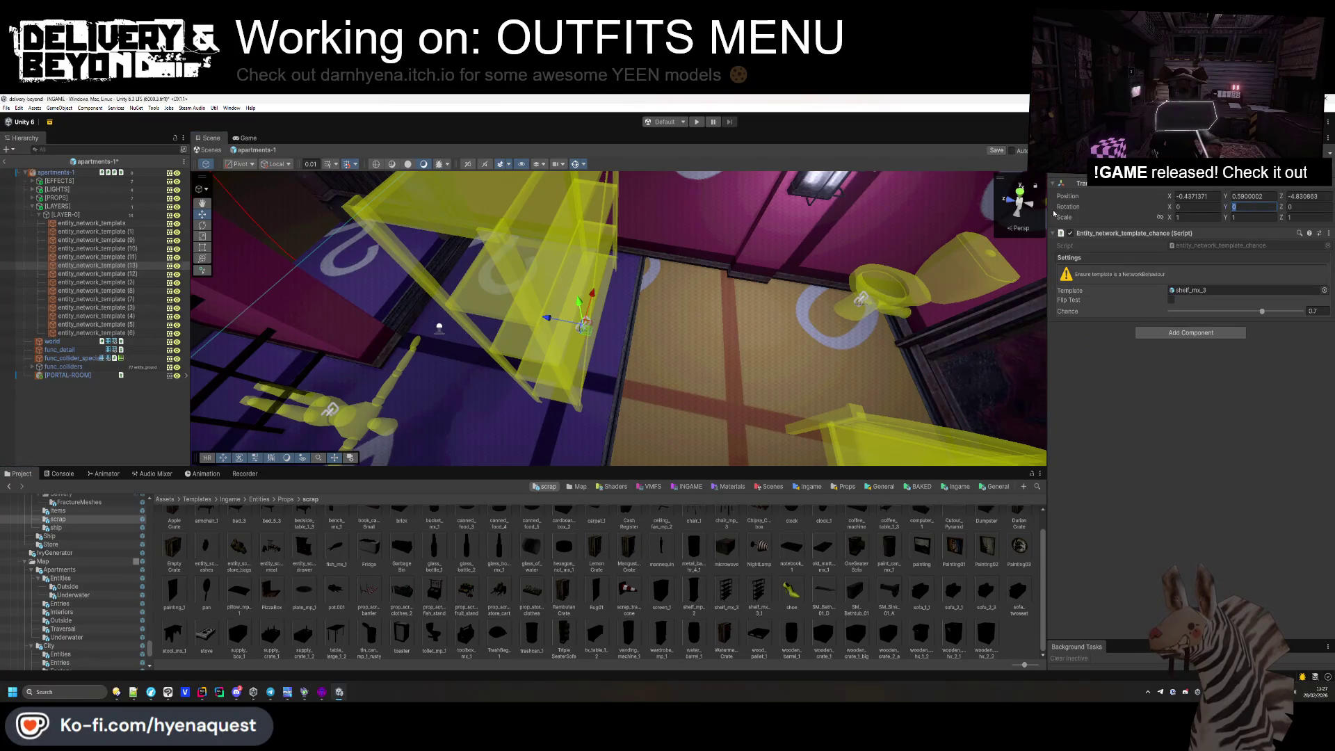
pyautogui.write('90')
pyautogui.press('Return')
pyautogui.moveTo(550, 259); pyautogui.dragTo(592, 243)
pyautogui.moveTo(551, 296)
pyautogui.mouseDown()
pyautogui.moveTo(611, 289)
pyautogui.moveTo(605, 368)
pyautogui.moveTo(745, 229)
pyautogui.mouseUp()
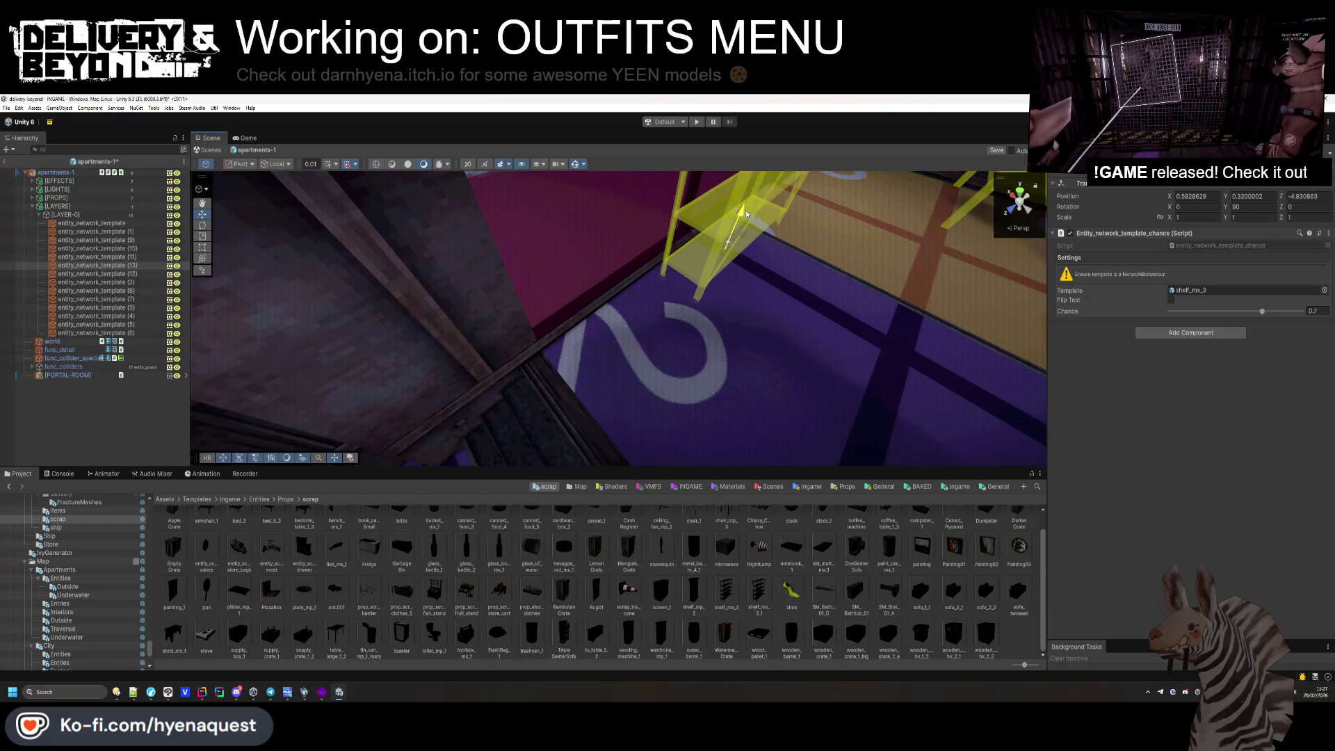
# Slide the shelf along Z and place a duplicate shelf beside it.
pyautogui.moveTo(745, 206)
pyautogui.mouseDown()
pyautogui.moveTo(662, 373)
pyautogui.moveTo(567, 359)
pyautogui.moveTo(753, 355)
pyautogui.mouseUp()
pyautogui.hotkey('ctrl', 'd')
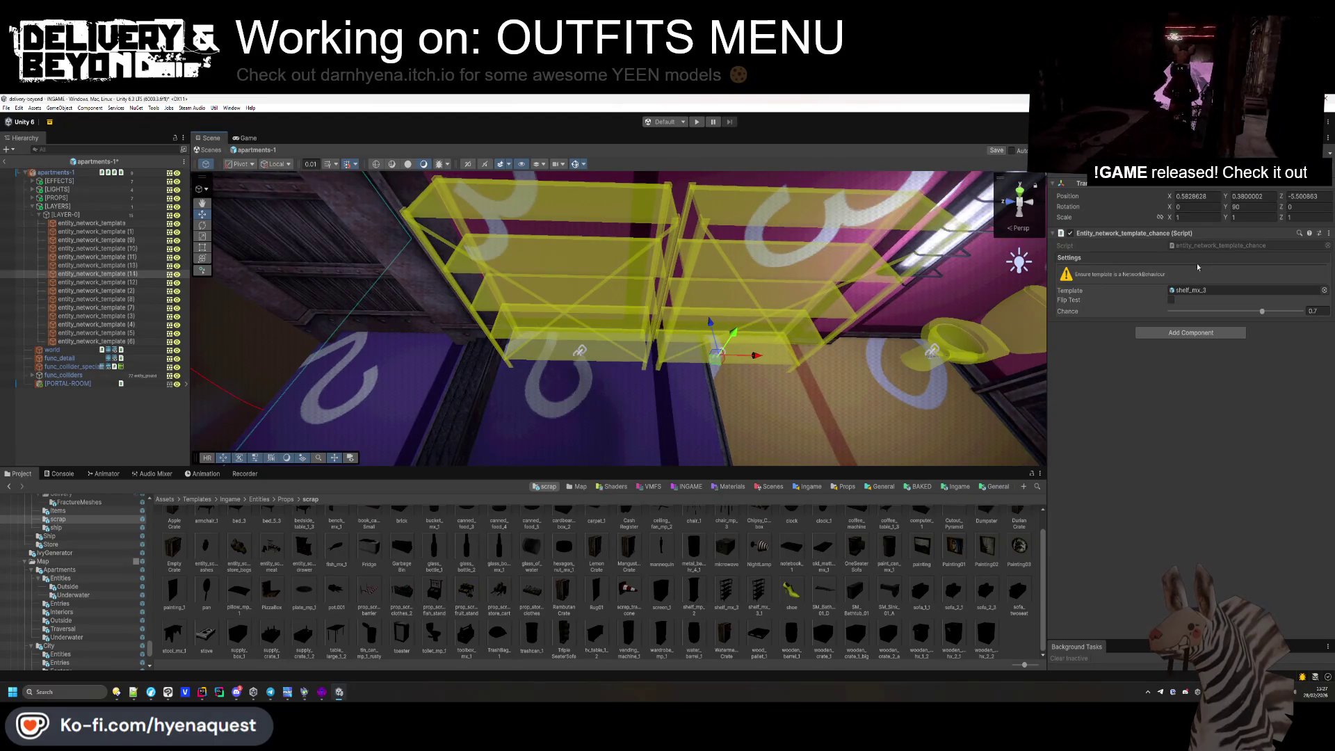
pyautogui.click(215, 429)
pyautogui.moveTo(215, 429)
pyautogui.mouseDown()
pyautogui.moveTo(786, 222)
pyautogui.moveTo(468, 352)
pyautogui.moveTo(256, 376)
pyautogui.moveTo(418, 348)
pyautogui.moveTo(796, 373)
pyautogui.moveTo(626, 313)
pyautogui.moveTo(466, 302)
pyautogui.moveTo(557, 295)
pyautogui.moveTo(632, 333)
pyautogui.mouseUp()
# Duplicate the bed as a carpet_1 spawn, moved across the floor and rotated slightly on Y.
pyautogui.click(492, 298)
pyautogui.hotkey('ctrl', 'd')
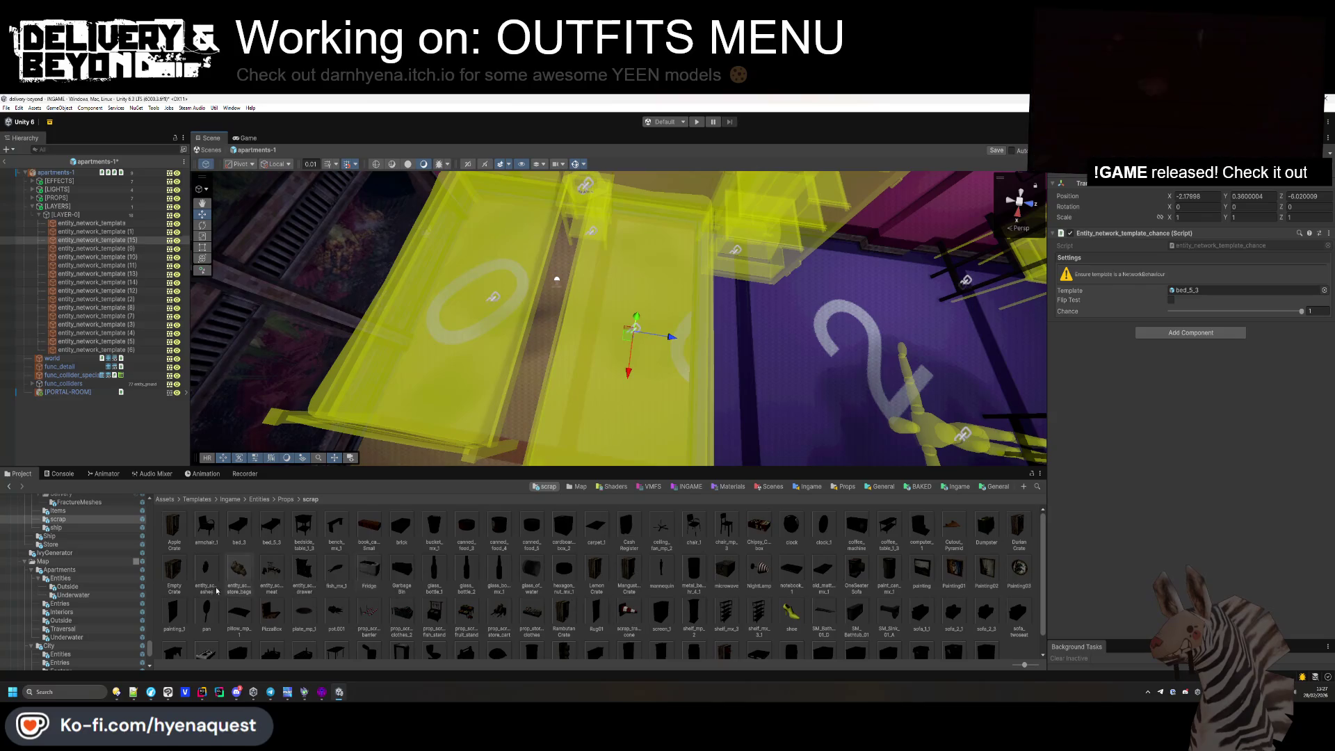
pyautogui.moveTo(1215, 290); pyautogui.dragTo(1214, 290)
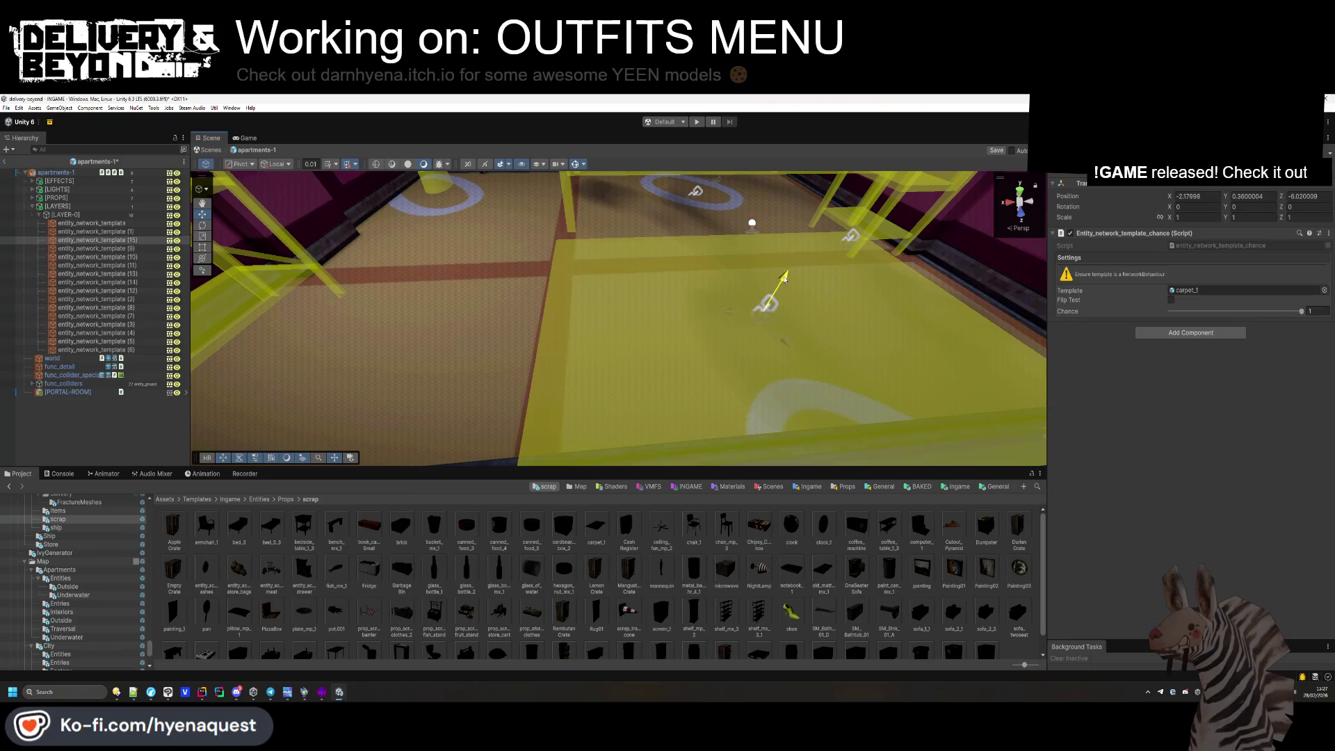
pyautogui.moveTo(766, 318); pyautogui.dragTo(742, 270)
pyautogui.moveTo(1226, 209); pyautogui.dragTo(1233, 212)
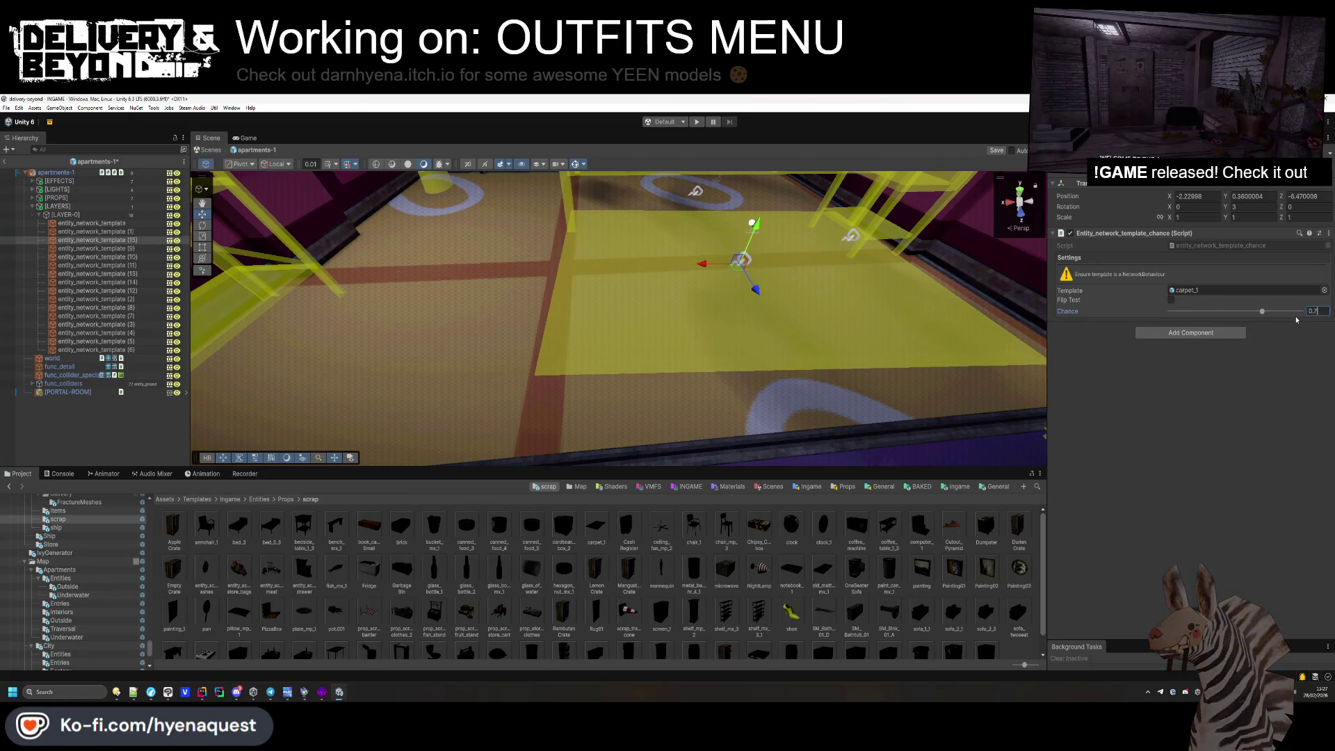
pyautogui.hotkey('shift', 'd')
pyautogui.click(139, 254)
# Duplicate the carpet as a ceiling_fan_mp_2 spawn hanging from the ceiling.
pyautogui.hotkey('ctrl', 'd')
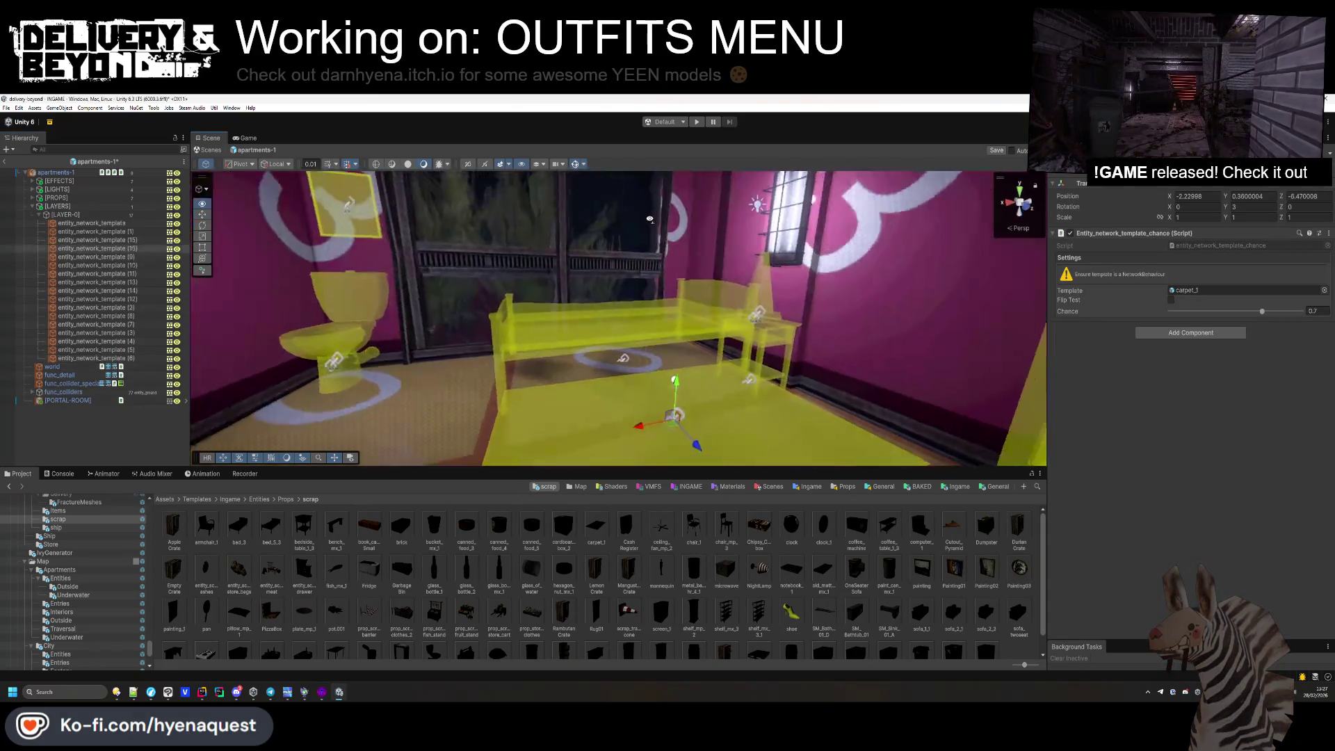
pyautogui.moveTo(670, 194); pyautogui.dragTo(653, 203)
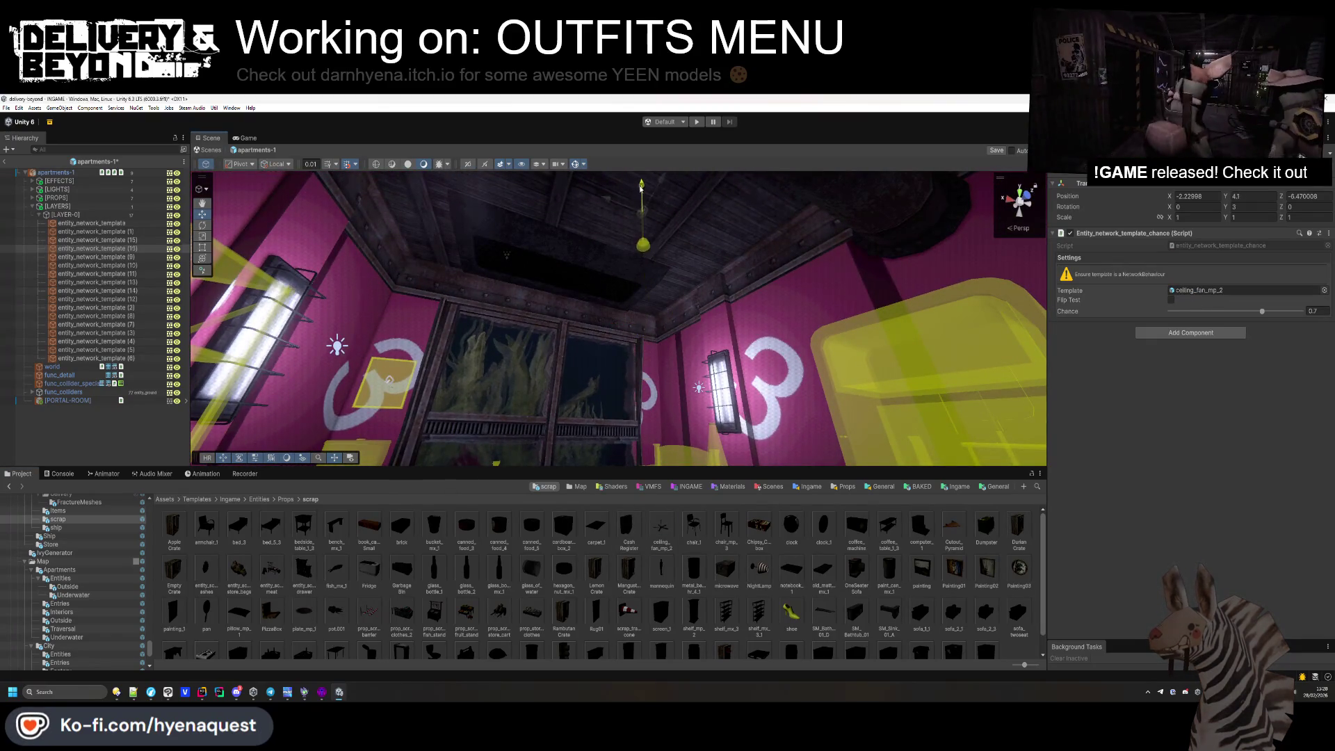
pyautogui.moveTo(650, 212)
pyautogui.mouseDown()
pyautogui.moveTo(722, 213)
pyautogui.moveTo(602, 221)
pyautogui.moveTo(926, 224)
pyautogui.moveTo(697, 336)
pyautogui.moveTo(724, 244)
pyautogui.moveTo(591, 237)
pyautogui.mouseUp()
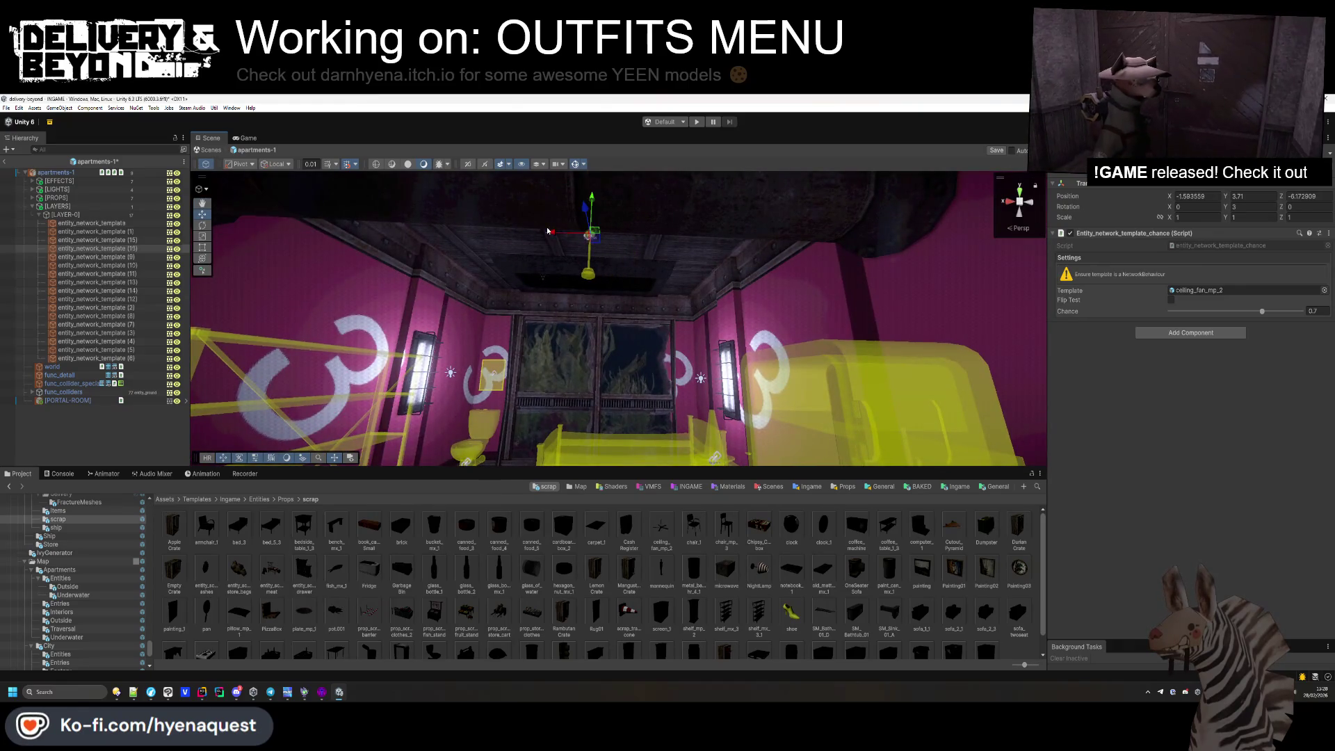
pyautogui.click(46, 216)
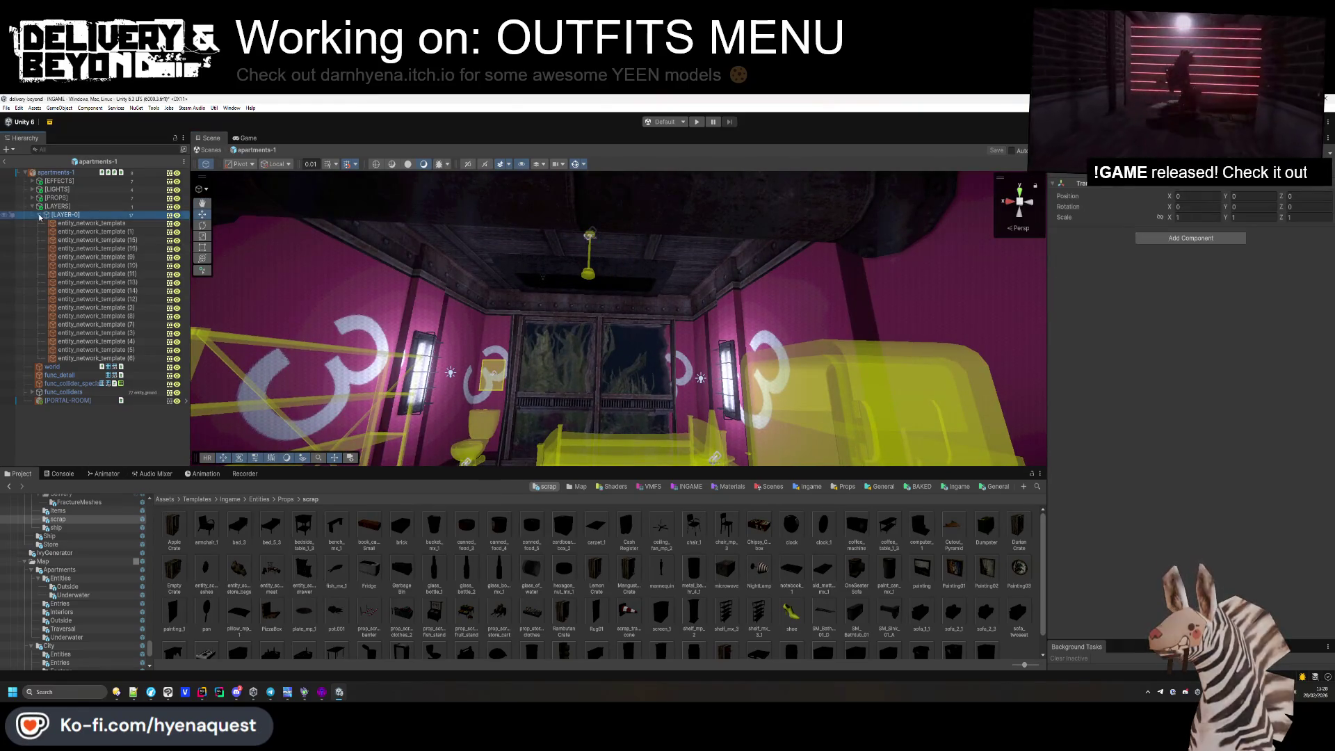
# Duplicate the LAYER-0 group as LAYER-1 and disable the original.
pyautogui.click(40, 216)
pyautogui.hotkey('ctrl', 'd')
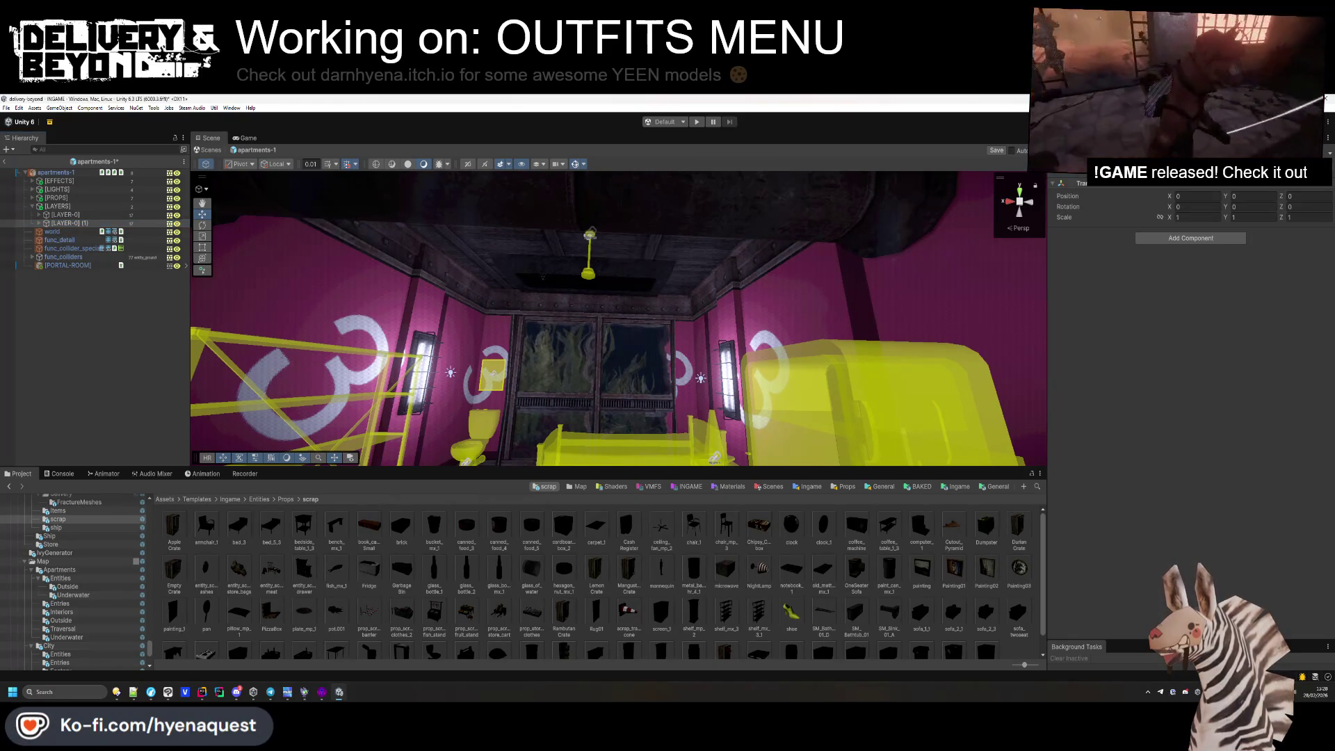
pyautogui.click(5, 214)
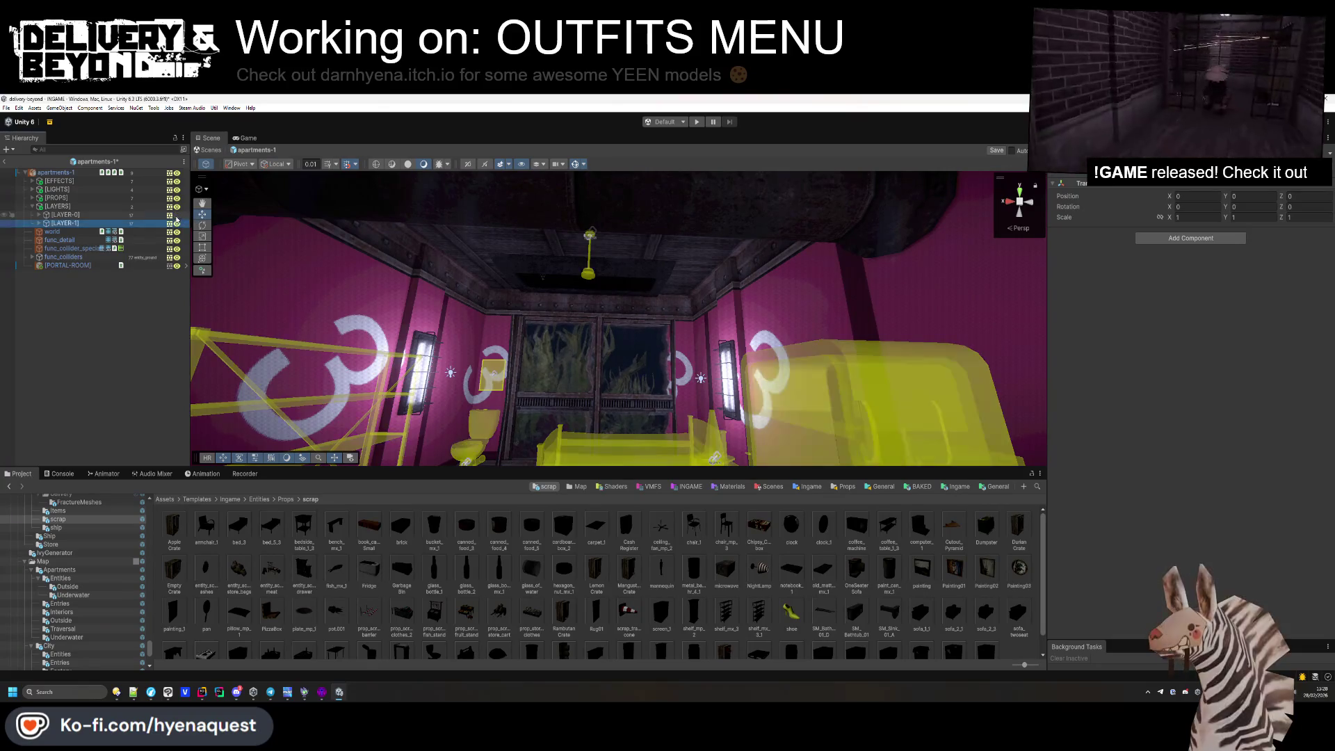
pyautogui.moveTo(487, 313); pyautogui.dragTo(625, 348)
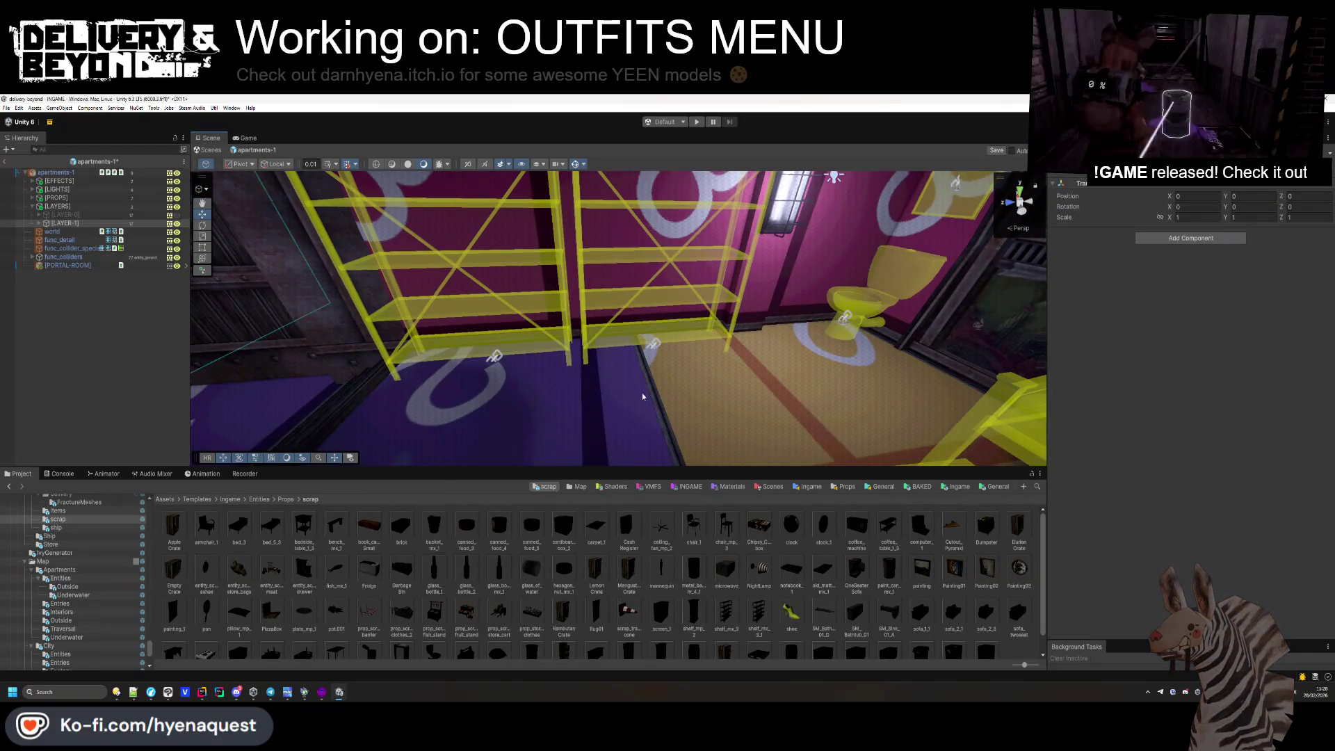
# Swap a shelf template to TripleSeaterSofa with X rotation -90.
pyautogui.click(657, 352)
pyautogui.click(1235, 290)
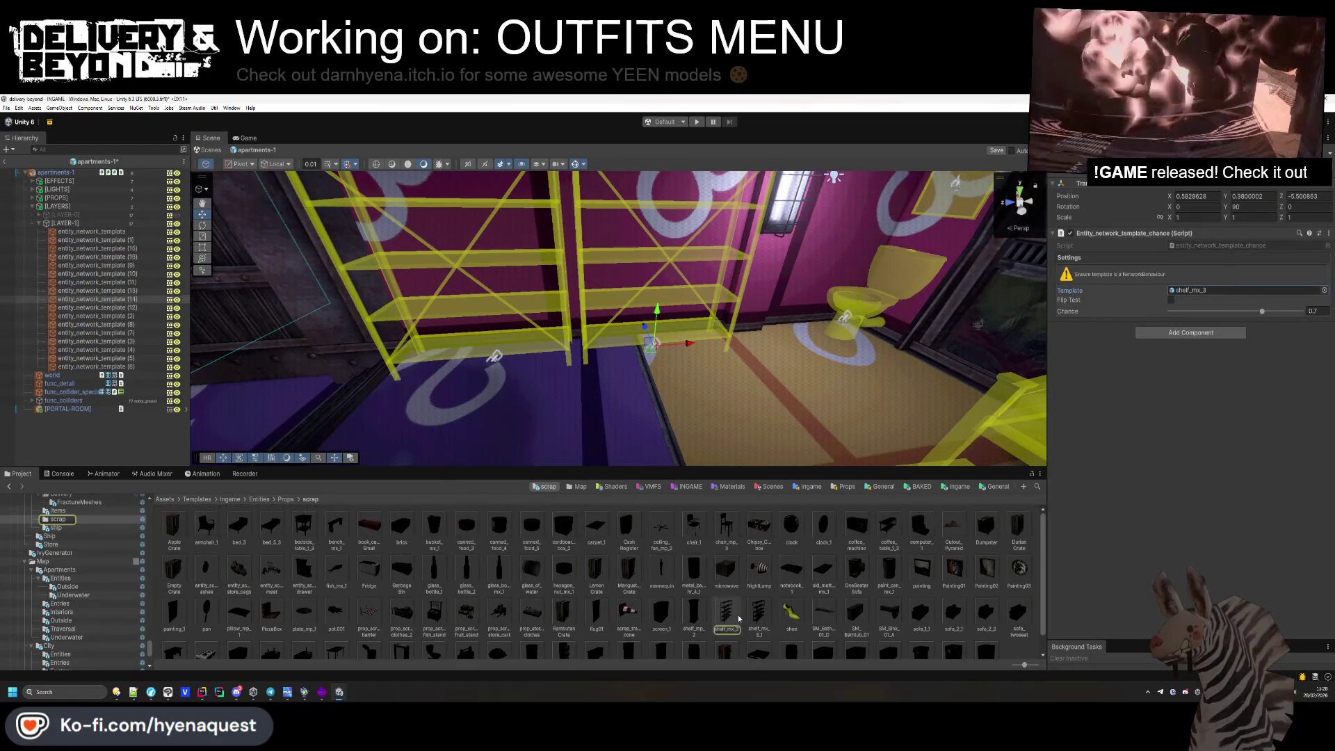
pyautogui.scroll(-1, 872, 611)
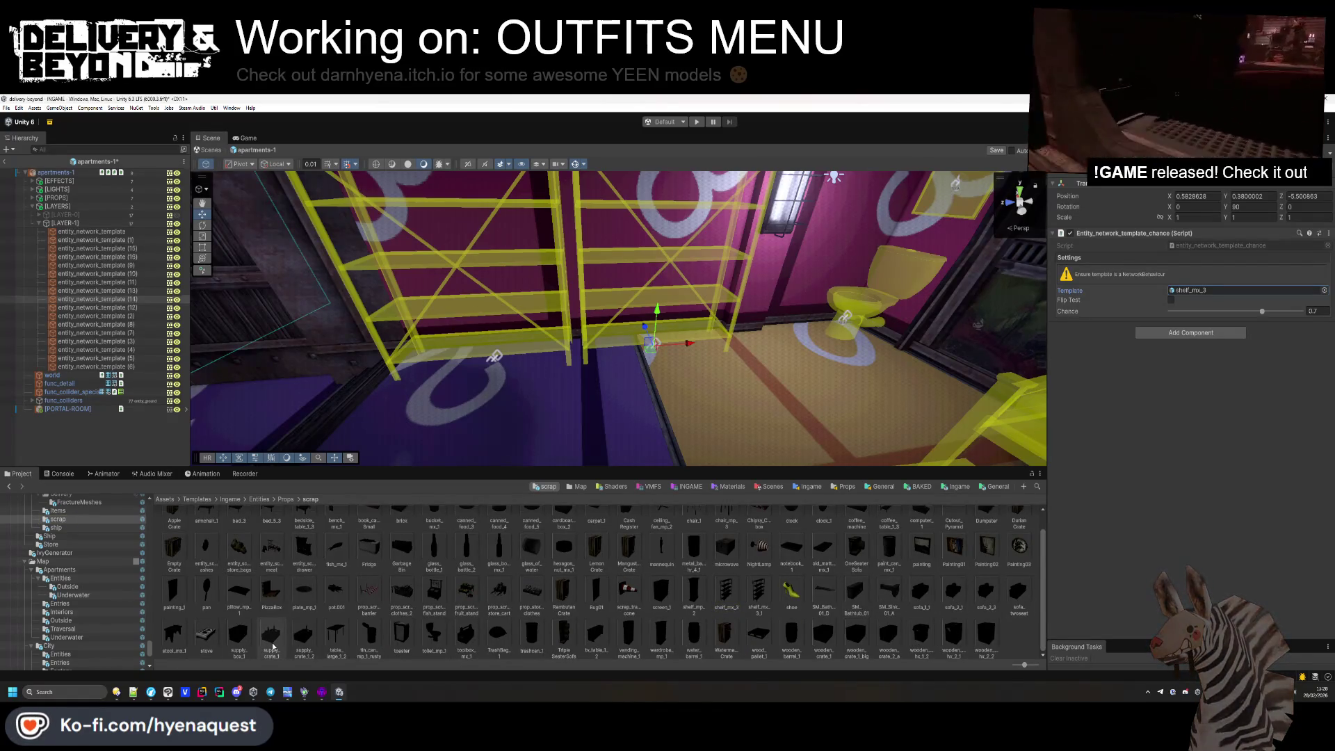
pyautogui.moveTo(572, 638); pyautogui.dragTo(1224, 290)
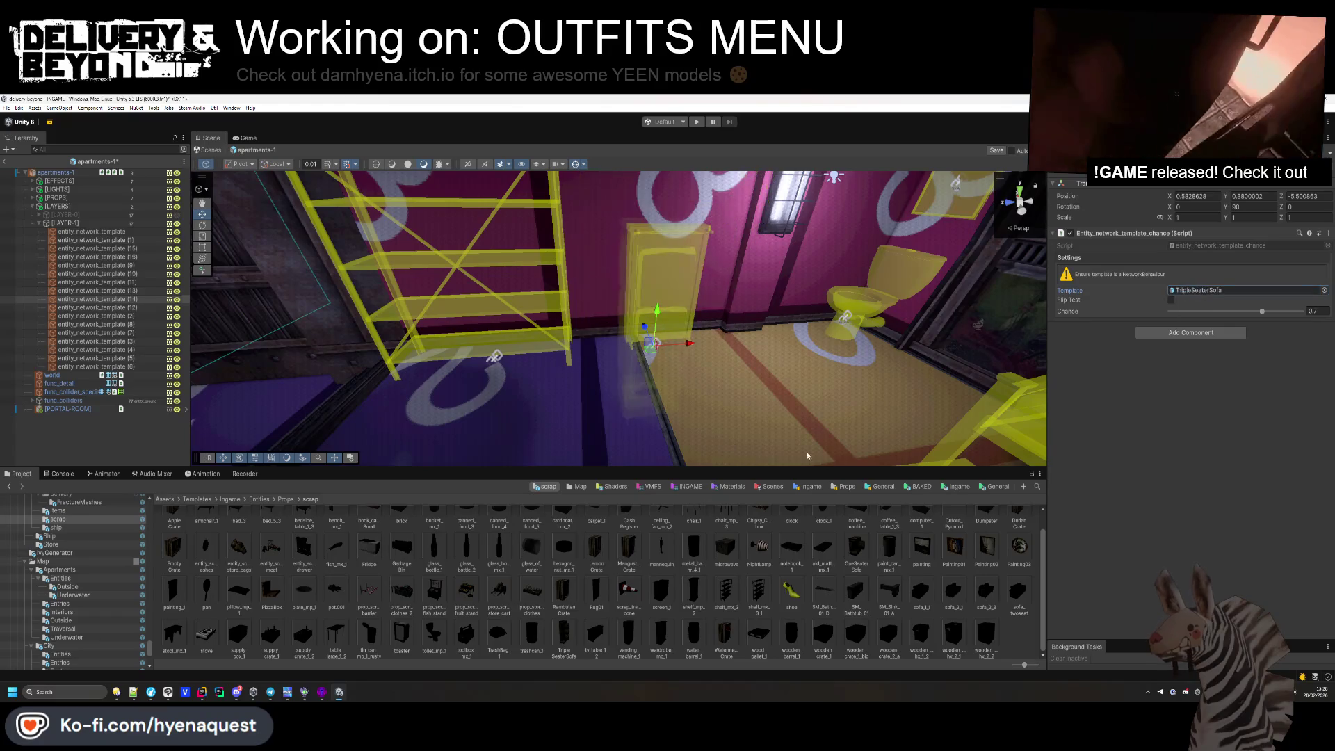
pyautogui.click(1250, 206)
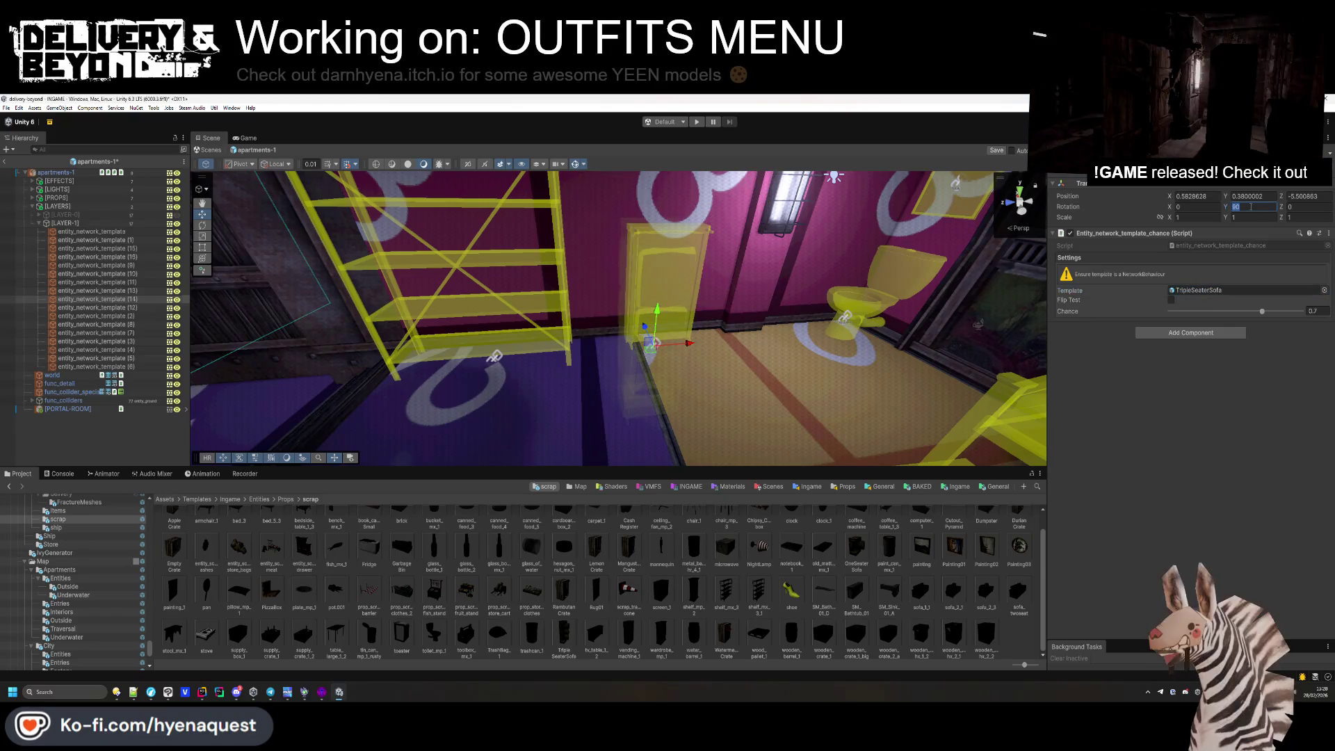
pyautogui.click(1212, 207)
pyautogui.write('-90')
pyautogui.press('Return')
# Set the sofa's rotation to X -90 and Y 180.
pyautogui.moveTo(800, 327); pyautogui.dragTo(894, 333)
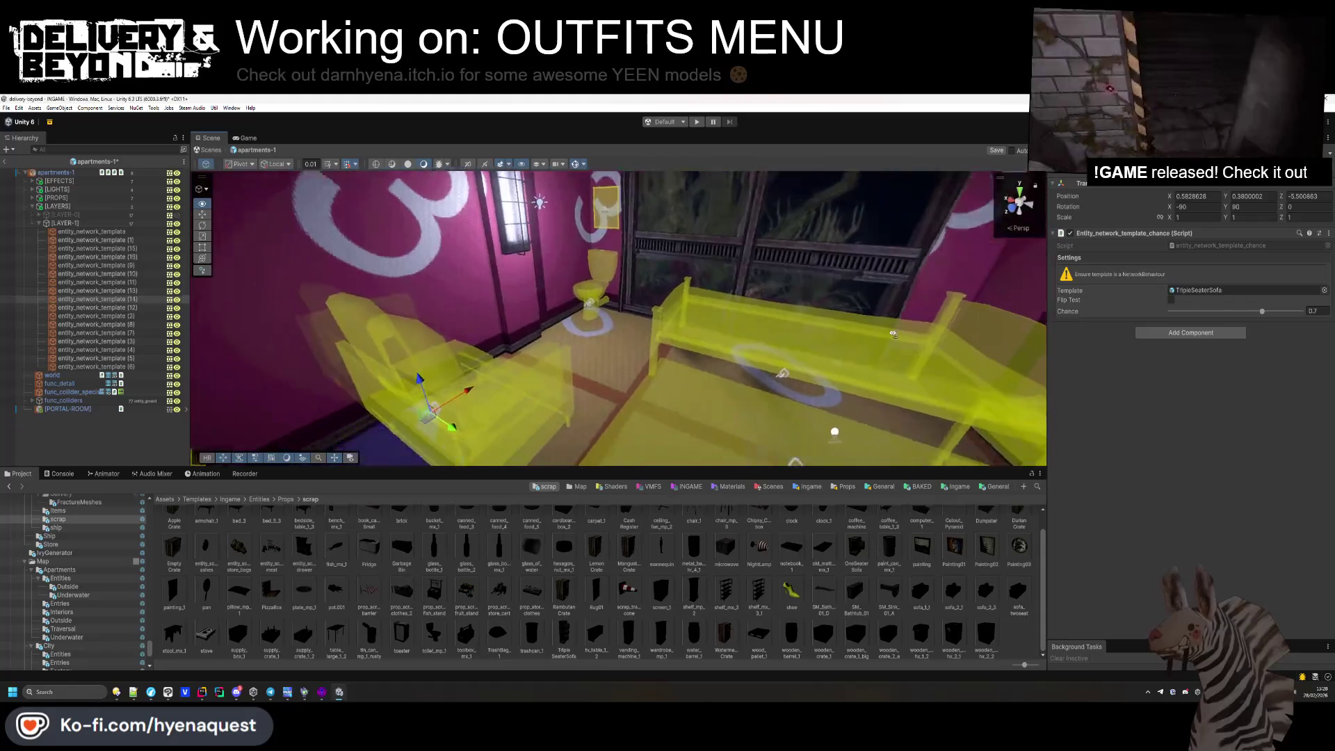
pyautogui.press('f')
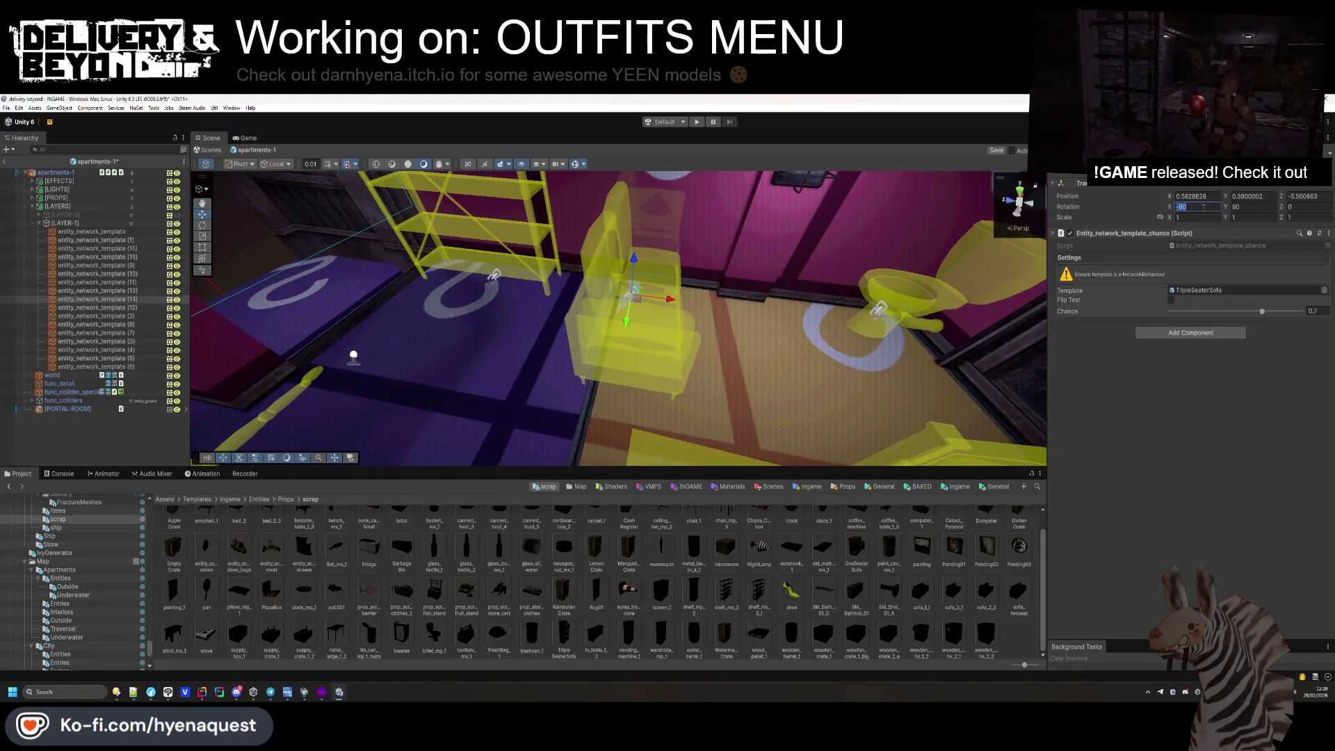
pyautogui.write('0')
pyautogui.press('BackSpace')
pyautogui.write('90')
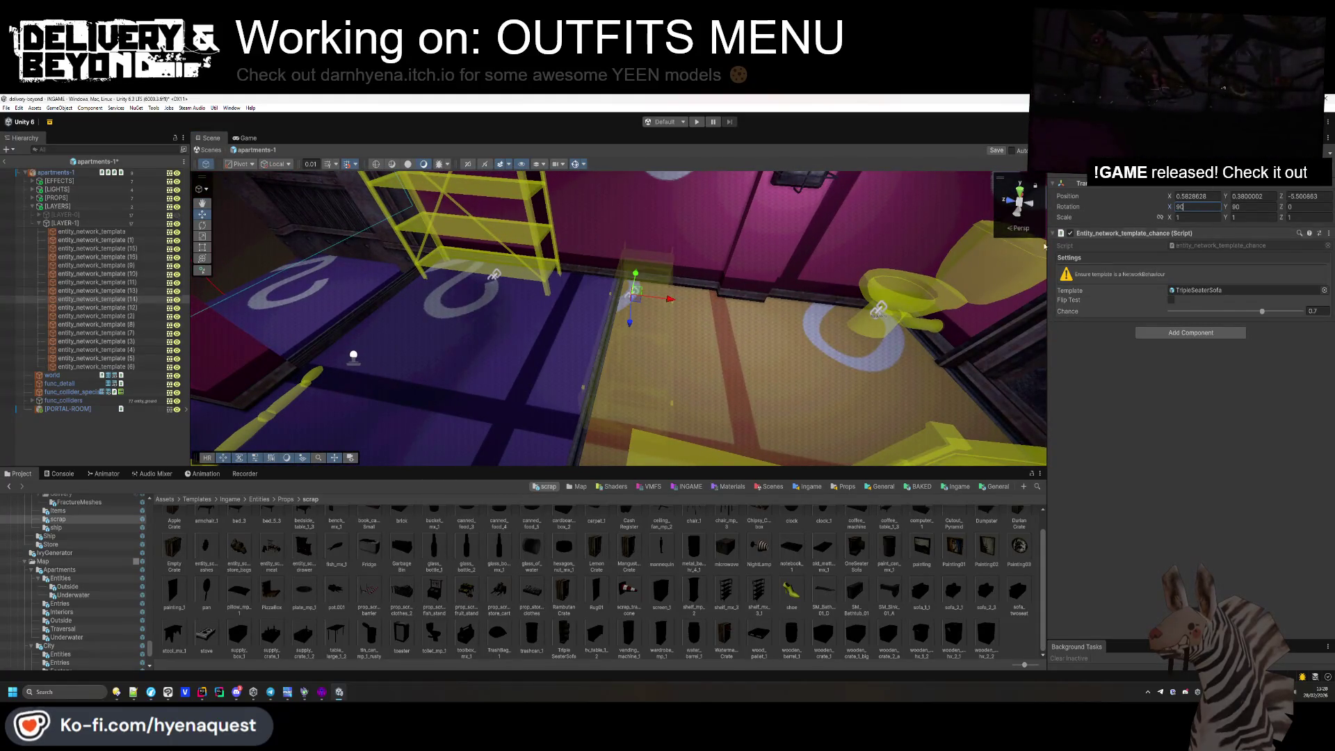
pyautogui.write('-90')
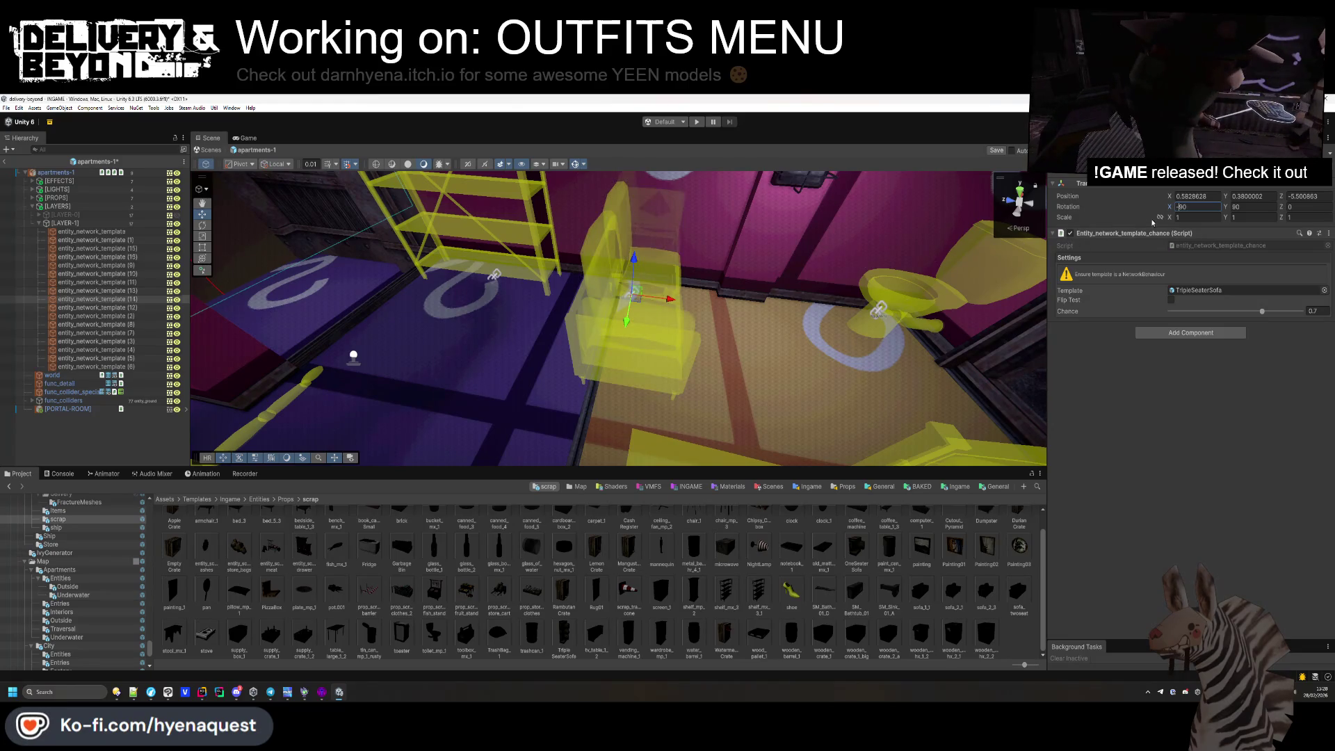
pyautogui.press('Tab')
pyautogui.write('0')
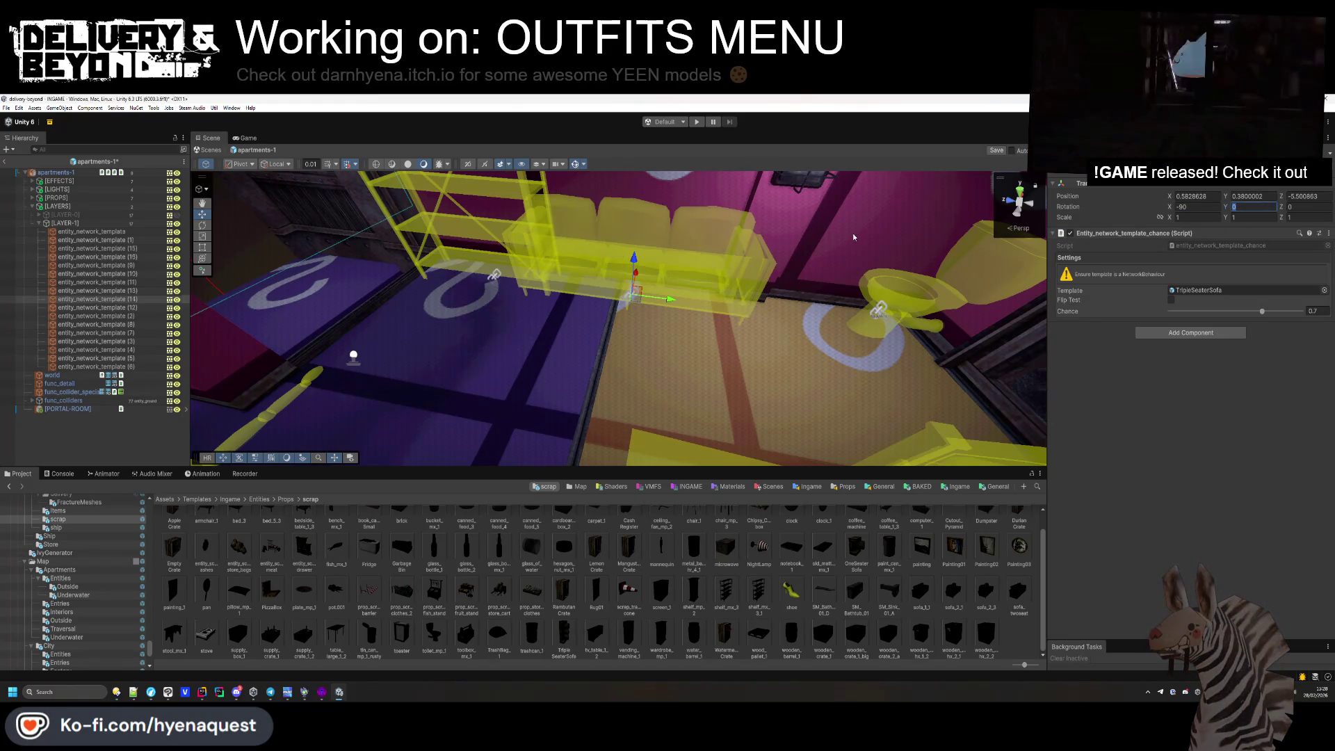
pyautogui.write('180')
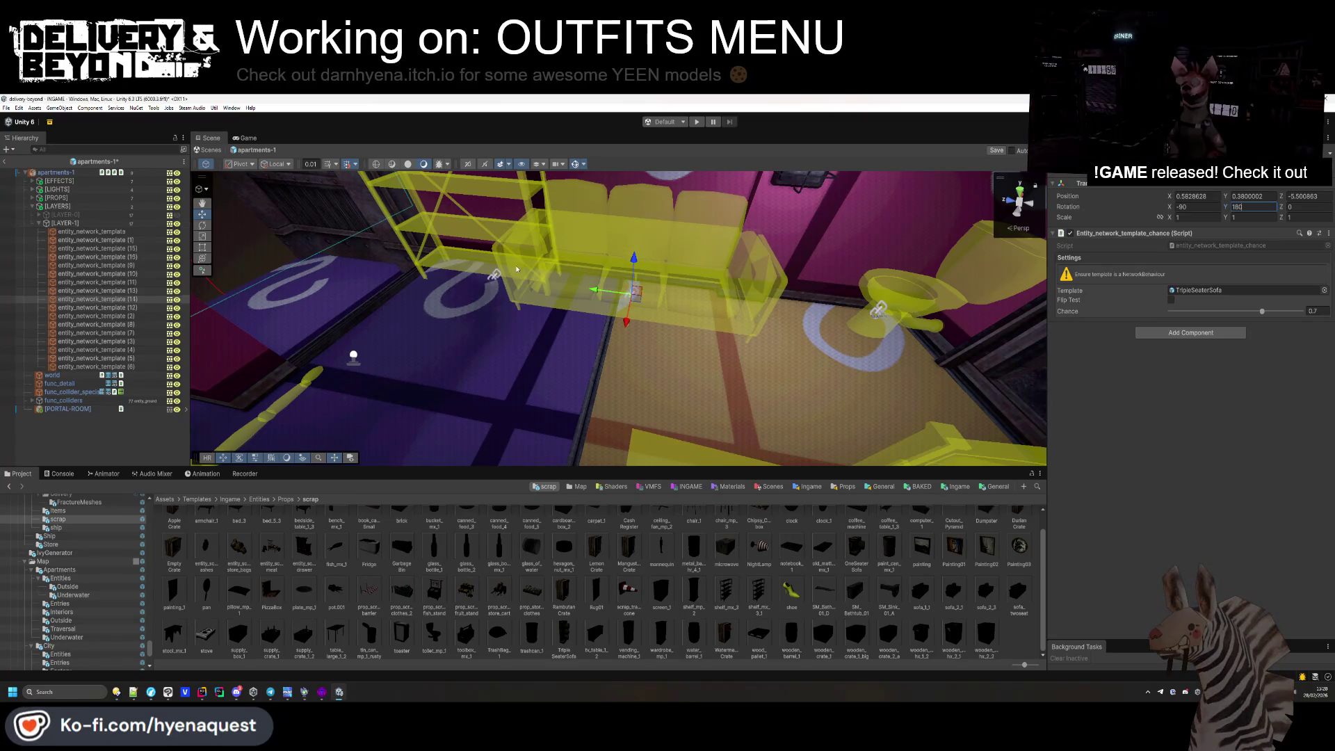
# Delete the extra shelf template, nudge the sofa along Z and duplicate it.
pyautogui.press('Delete')
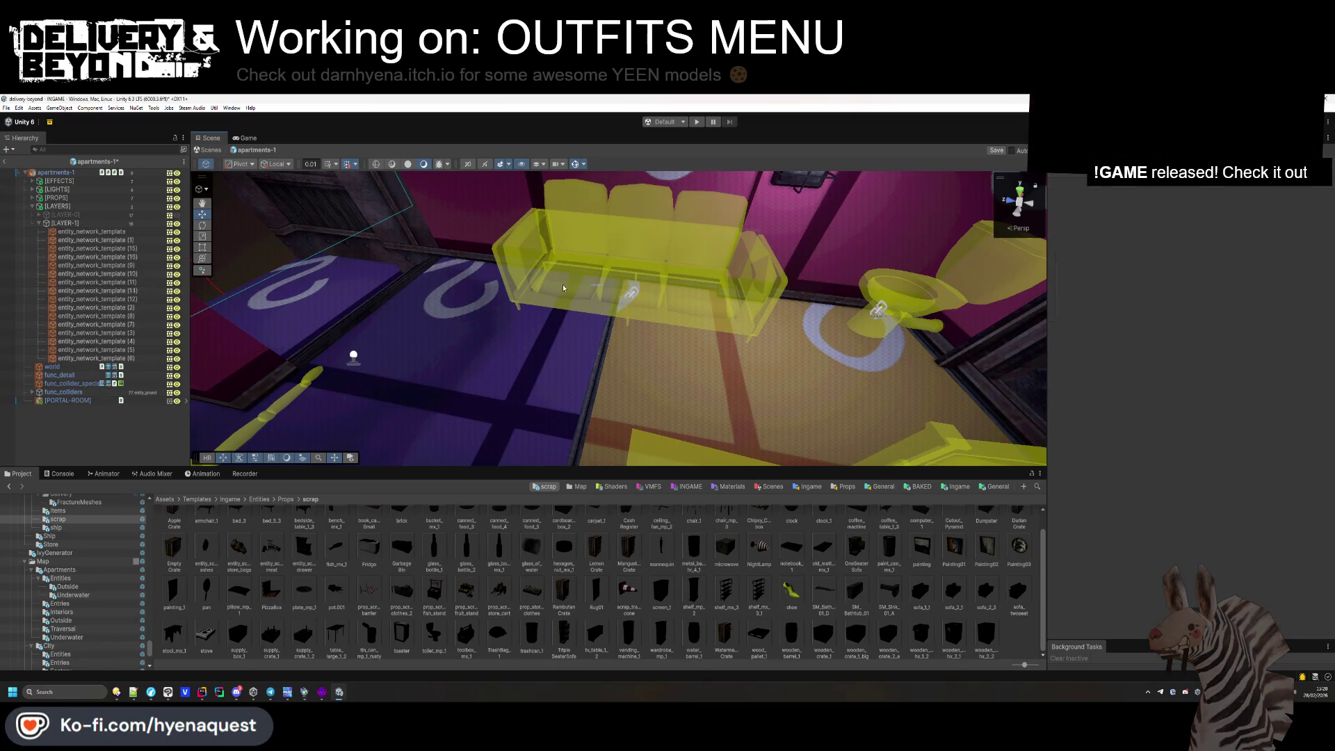
pyautogui.click(563, 287)
pyautogui.moveTo(564, 288)
pyautogui.mouseDown()
pyautogui.moveTo(511, 348)
pyautogui.moveTo(591, 295)
pyautogui.moveTo(598, 263)
pyautogui.mouseUp()
pyautogui.scroll(-5, 598, 313)
pyautogui.moveTo(639, 340)
pyautogui.mouseDown()
pyautogui.moveTo(684, 264)
pyautogui.moveTo(664, 229)
pyautogui.mouseUp()
pyautogui.hotkey('ctrl', 'd')
pyautogui.click(1244, 290)
pyautogui.scroll(1, 678, 525)
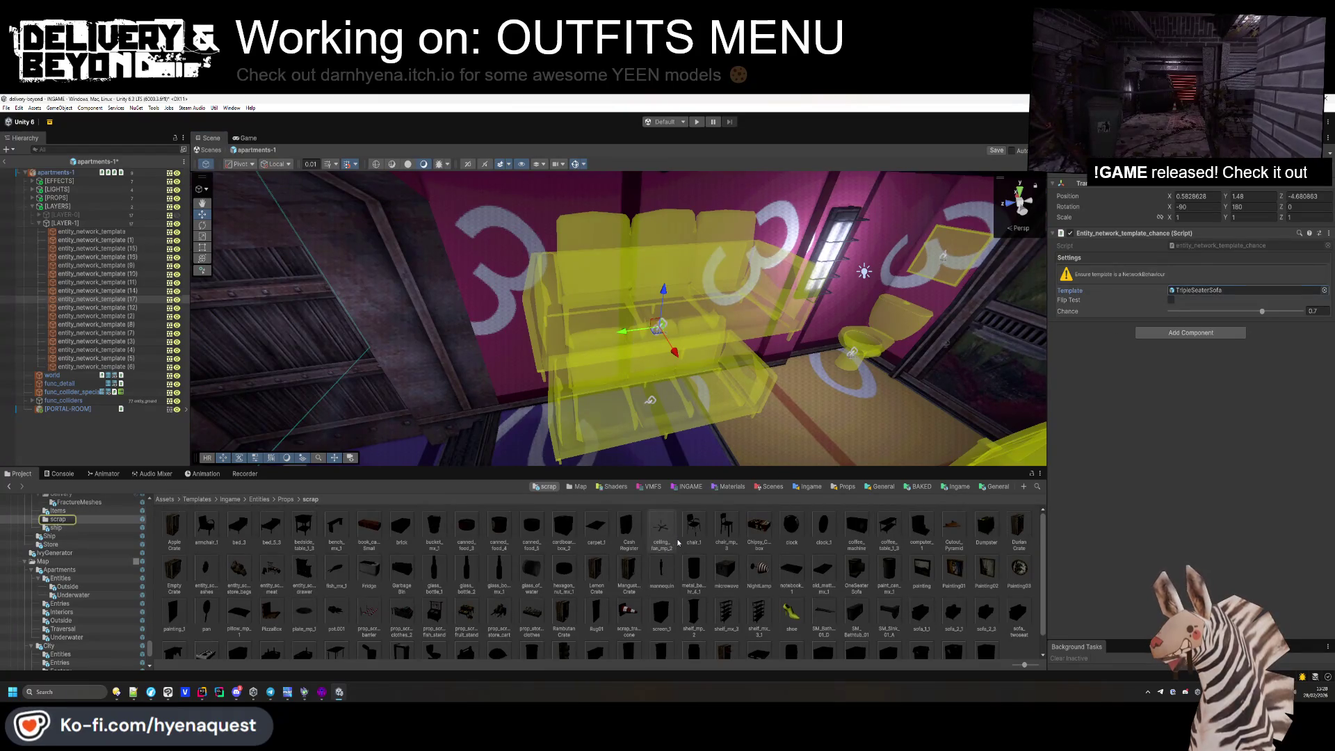
# Turn the sofa copy into a painting spawn with X rotation 0, shifted along X.
pyautogui.moveTo(929, 578); pyautogui.dragTo(1245, 290)
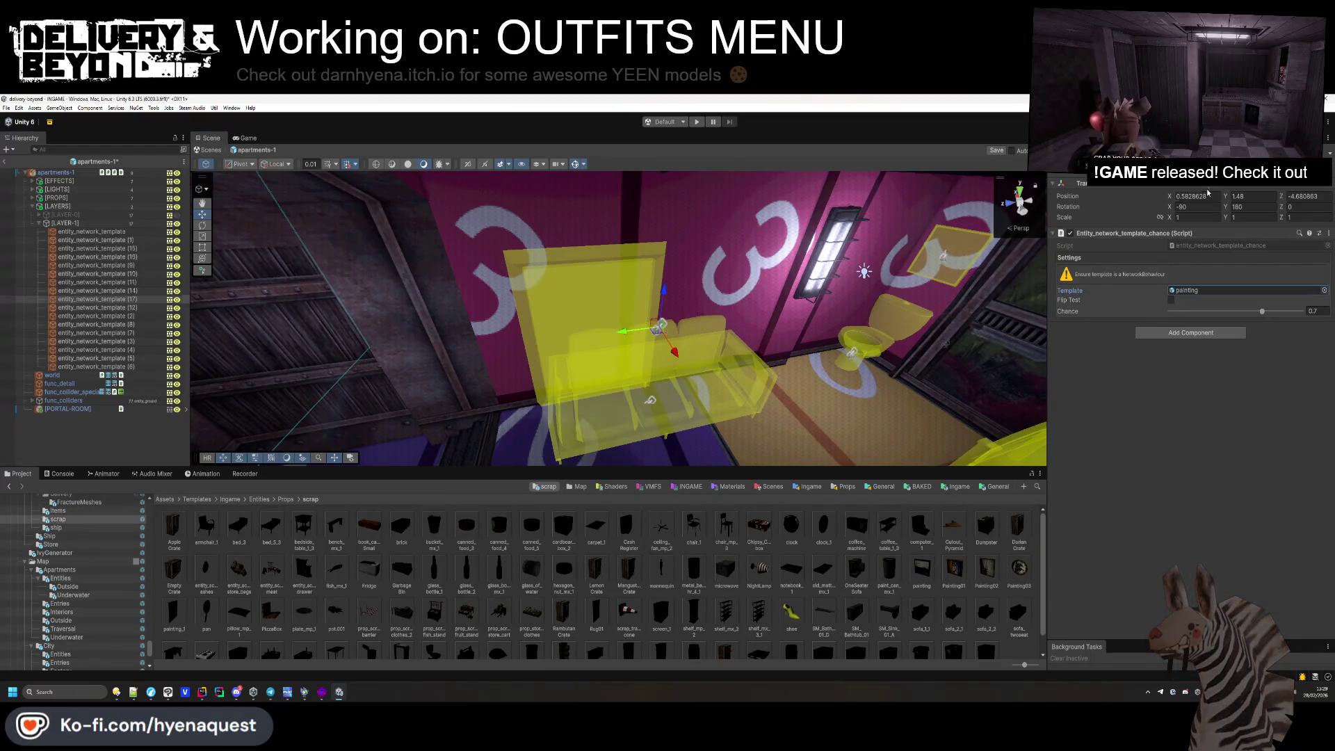
pyautogui.write('0')
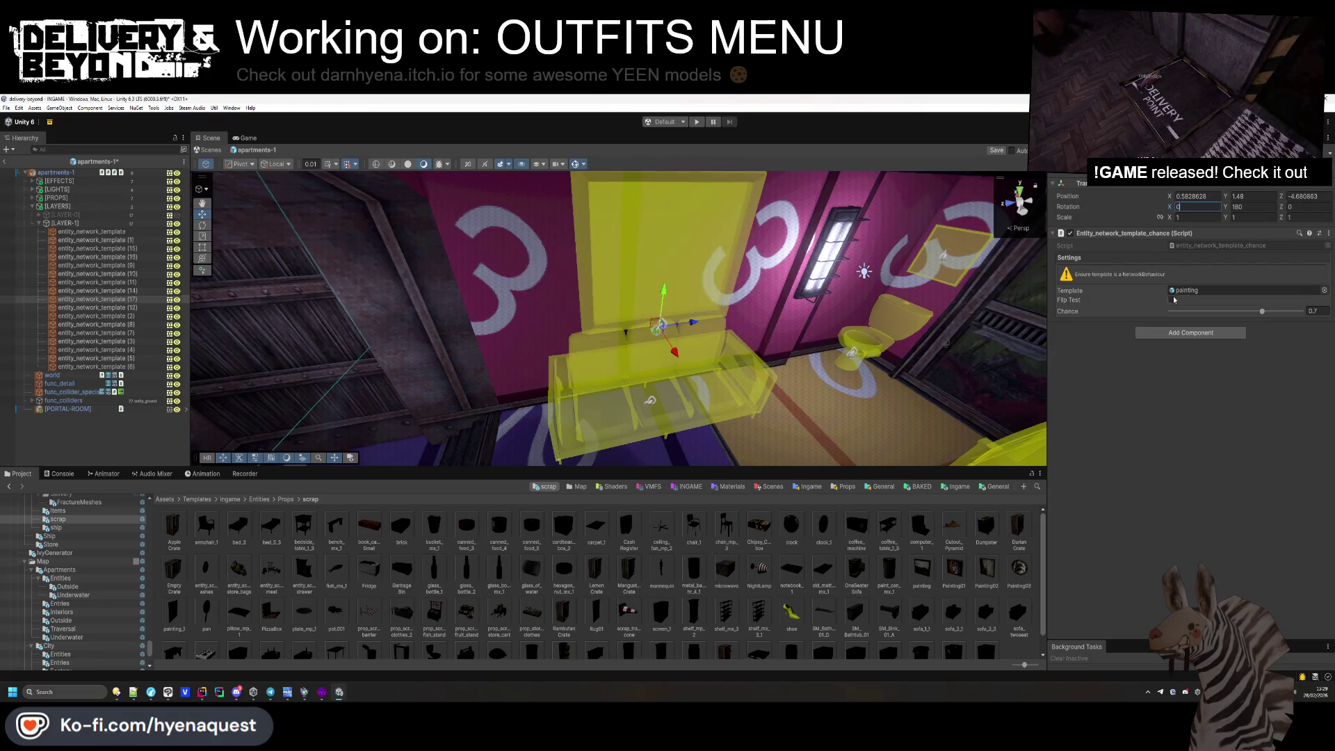
pyautogui.moveTo(756, 352); pyautogui.dragTo(618, 349)
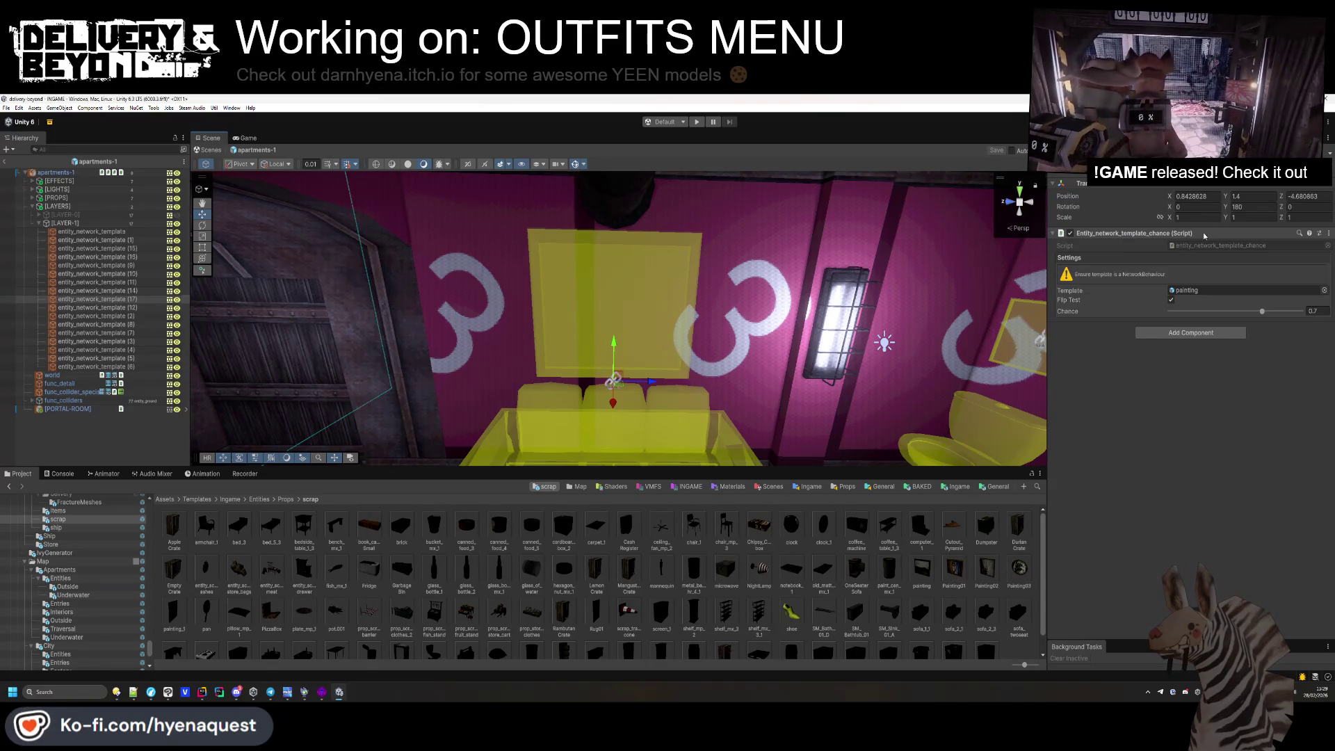
pyautogui.click(605, 368)
pyautogui.moveTo(605, 368)
pyautogui.mouseDown()
pyautogui.moveTo(619, 344)
pyautogui.moveTo(660, 379)
pyautogui.moveTo(696, 387)
pyautogui.moveTo(702, 375)
pyautogui.mouseUp()
# Delete the toilet template.
pyautogui.click(621, 341)
pyautogui.press('Delete')
pyautogui.click(702, 376)
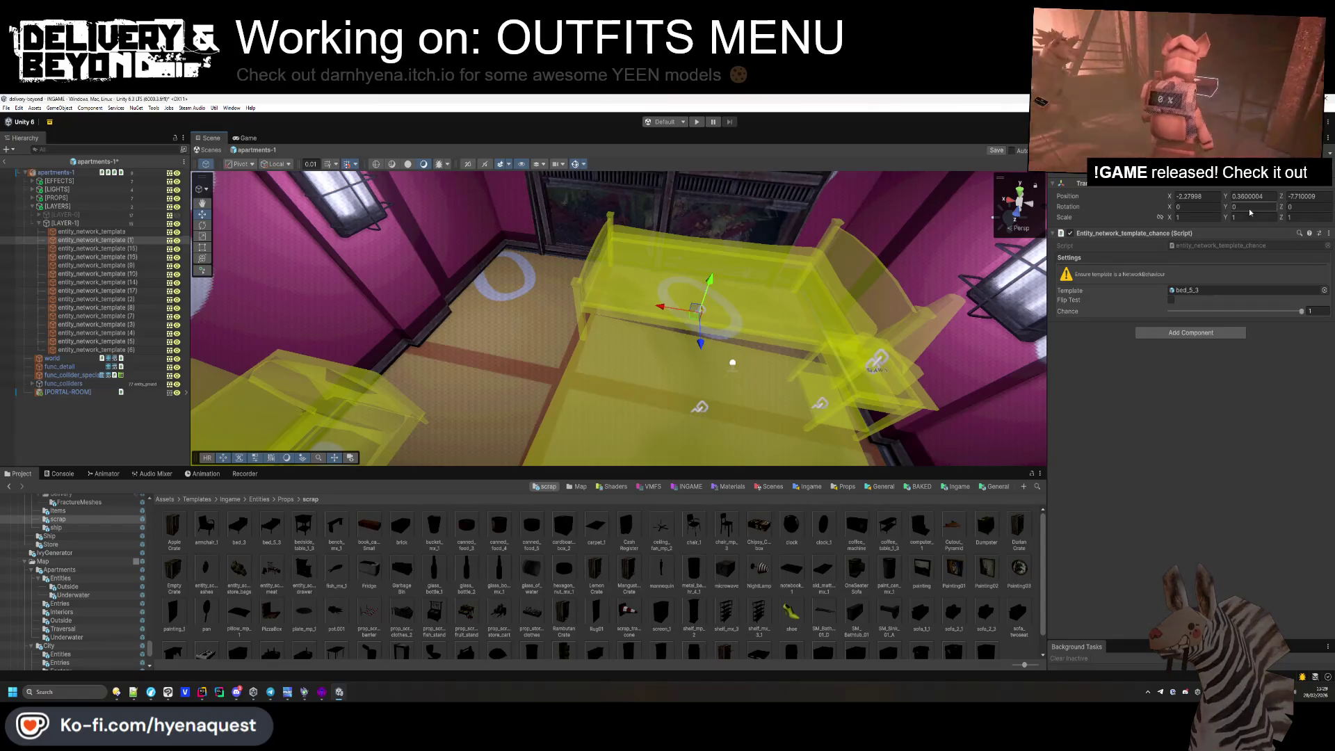
# Turn the bed 180 degrees on Y and shift it slightly along X.
pyautogui.write('180')
pyautogui.press('Return')
pyautogui.moveTo(720, 327)
pyautogui.mouseDown()
pyautogui.moveTo(622, 327)
pyautogui.moveTo(403, 362)
pyautogui.moveTo(671, 375)
pyautogui.moveTo(512, 341)
pyautogui.mouseUp()
# Move the bedside table spawn template over to the far wall.
pyautogui.click(677, 376)
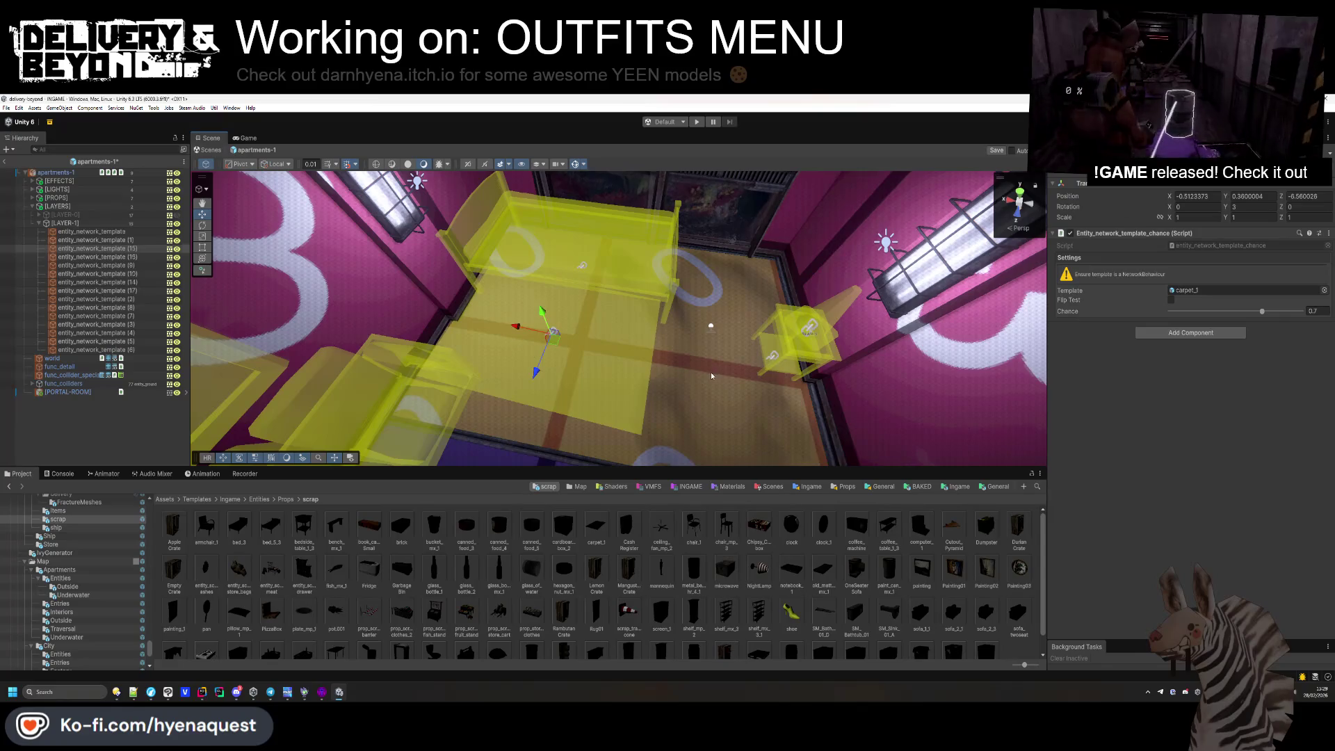
pyautogui.click(773, 358)
pyautogui.moveTo(810, 338)
pyautogui.mouseDown()
pyautogui.moveTo(702, 256)
pyautogui.moveTo(697, 234)
pyautogui.mouseUp()
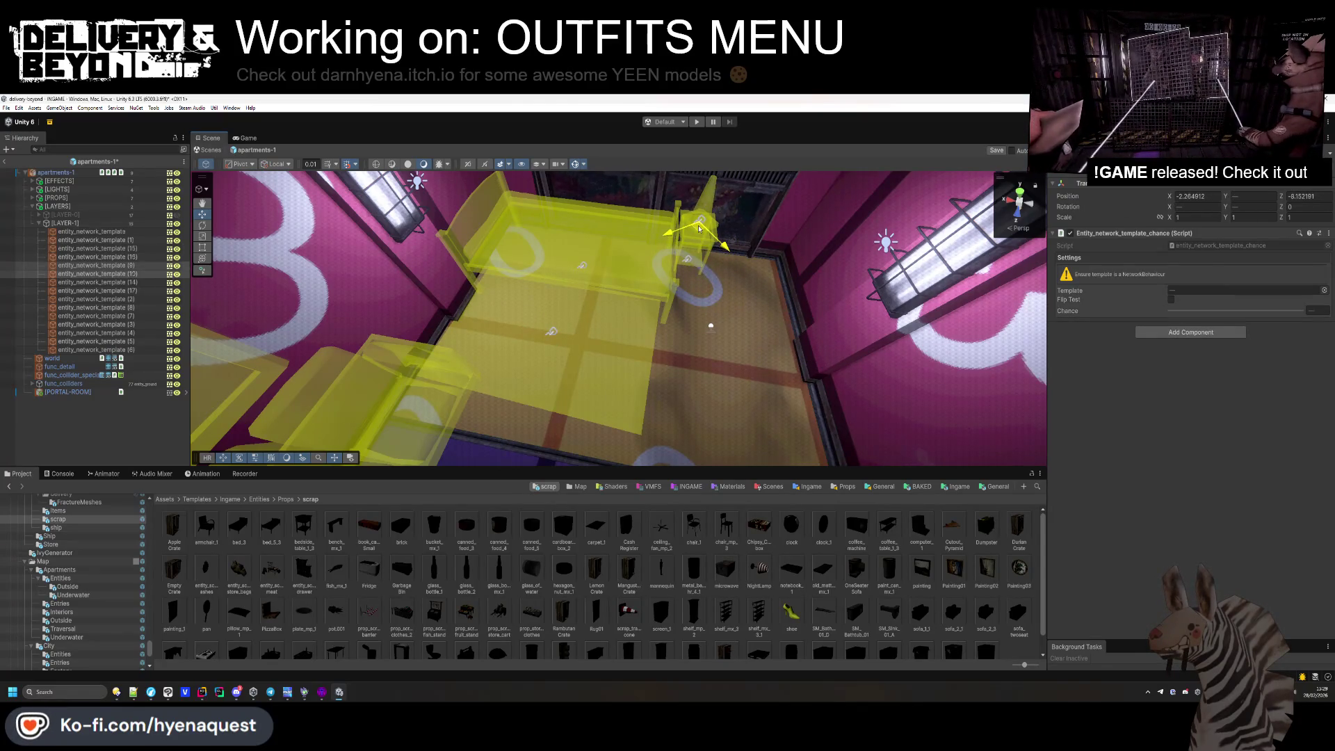
pyautogui.click(371, 348)
# Delete the traffic cone spawn template entity_network_template (10), keeping the world object.
pyautogui.moveTo(371, 348)
pyautogui.mouseDown()
pyautogui.moveTo(531, 388)
pyautogui.moveTo(664, 398)
pyautogui.mouseUp()
pyautogui.click(664, 398)
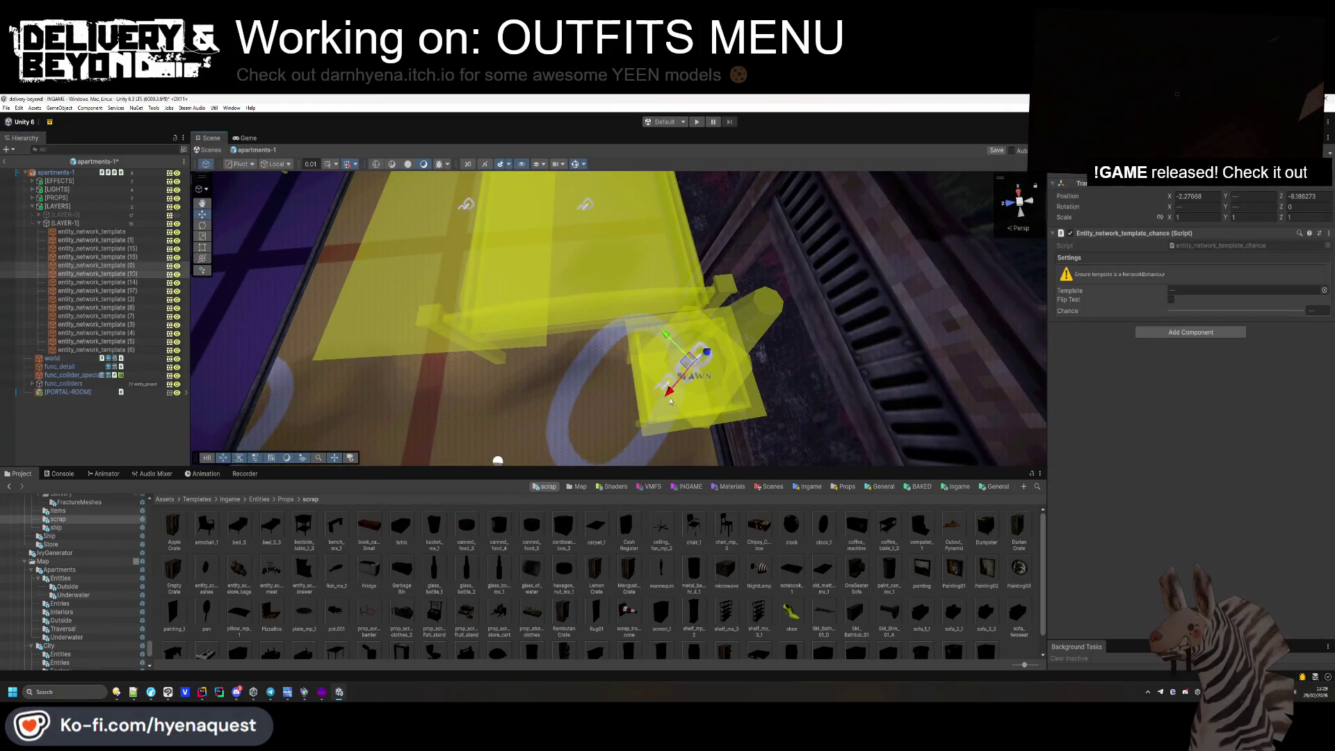
pyautogui.click(697, 373)
pyautogui.click(696, 372)
pyautogui.press('Delete')
pyautogui.hotkey('ctrl', 'z')
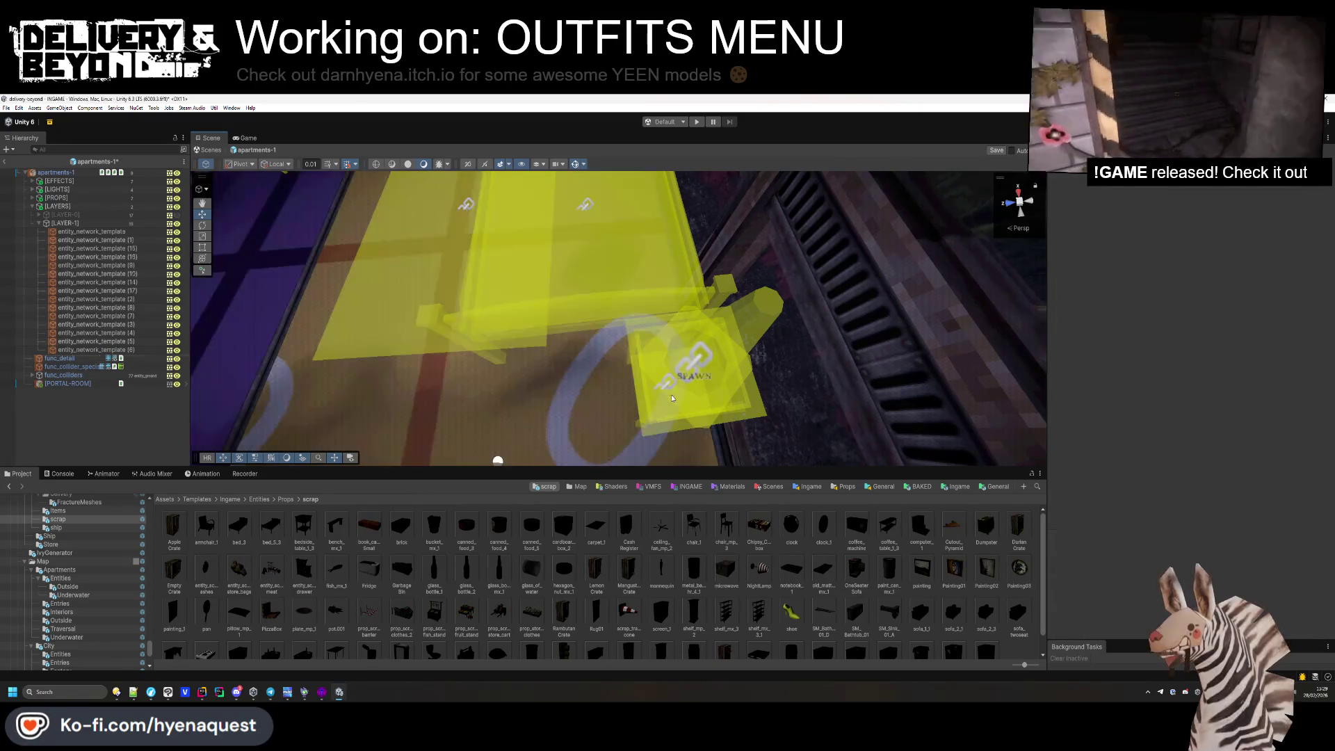
pyautogui.click(696, 368)
pyautogui.press('Delete')
# Duplicate the carpet spawn as cardboard_box_2 and set it low near the wall.
pyautogui.moveTo(695, 369)
pyautogui.mouseDown()
pyautogui.moveTo(507, 322)
pyautogui.moveTo(534, 361)
pyautogui.moveTo(634, 345)
pyautogui.mouseUp()
pyautogui.click(563, 251)
pyautogui.hotkey('ctrl', 'd')
pyautogui.press('f')
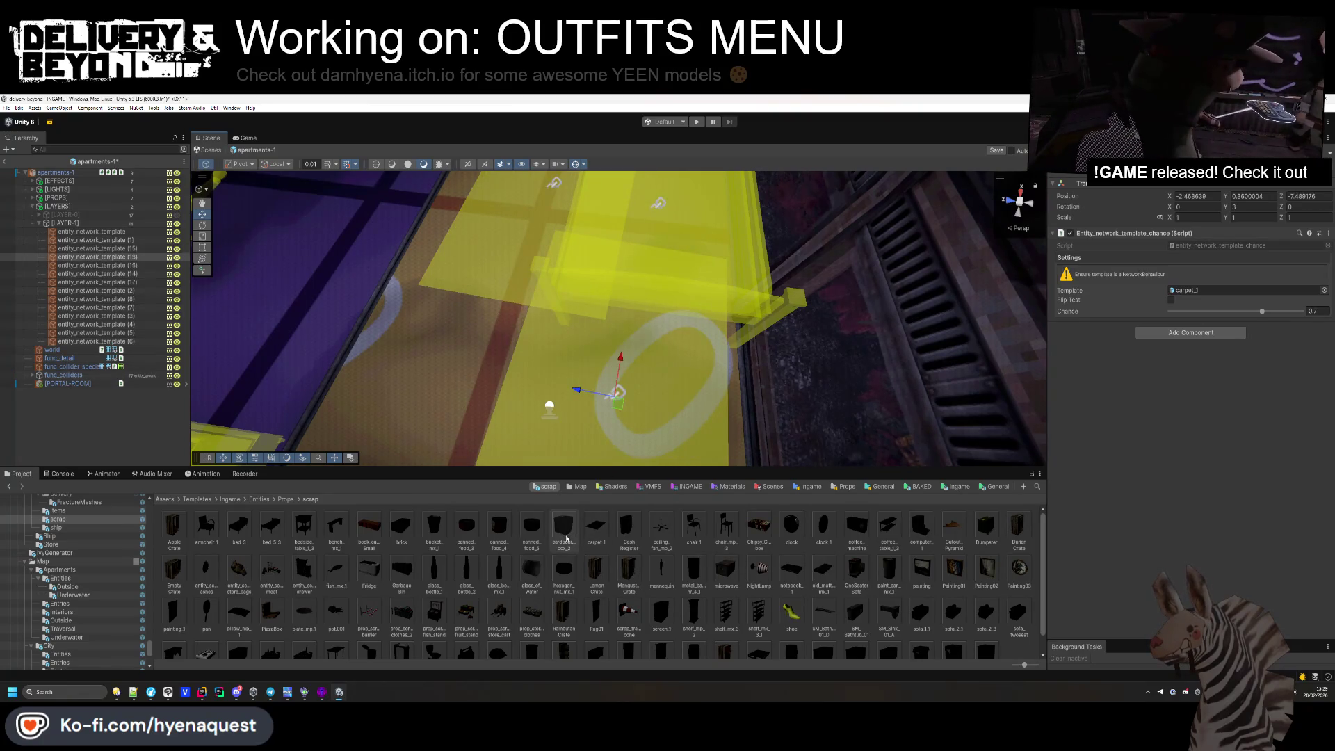
pyautogui.moveTo(1188, 279); pyautogui.dragTo(1180, 292)
pyautogui.moveTo(623, 399)
pyautogui.mouseDown()
pyautogui.moveTo(678, 309)
pyautogui.moveTo(702, 310)
pyautogui.moveTo(651, 299)
pyautogui.moveTo(814, 370)
pyautogui.moveTo(800, 365)
pyautogui.mouseUp()
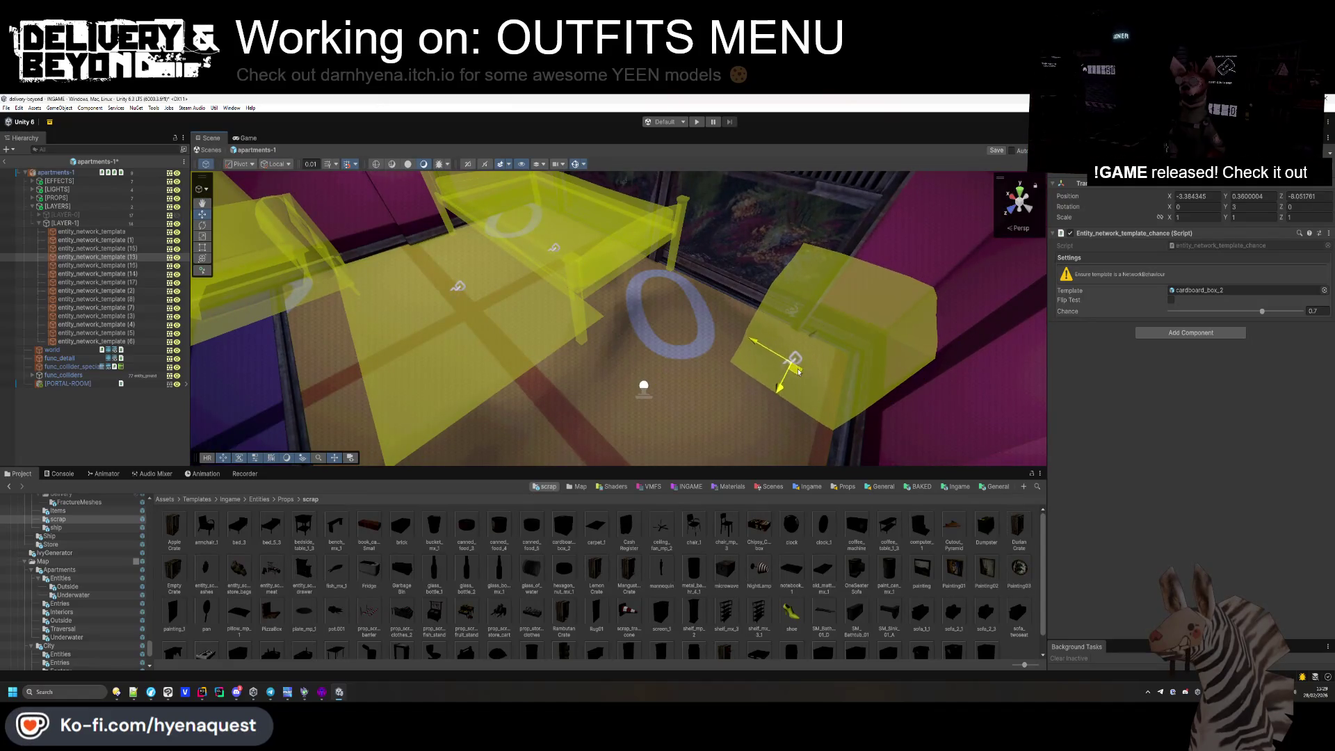
pyautogui.press('f')
pyautogui.moveTo(862, 329); pyautogui.dragTo(920, 329)
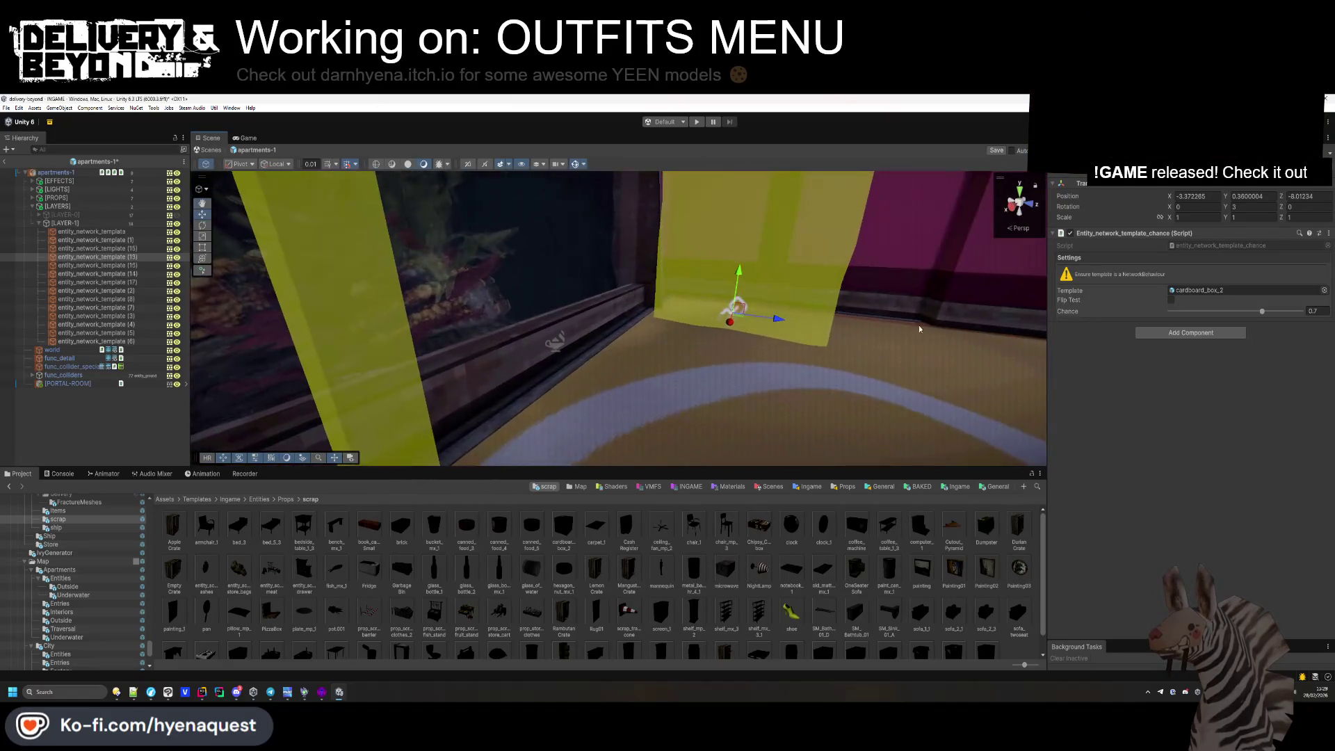
pyautogui.moveTo(740, 269)
pyautogui.mouseDown()
pyautogui.moveTo(640, 347)
pyautogui.moveTo(669, 271)
pyautogui.mouseUp()
# Add a second cardboard box spawn rotated to Y 16.25.
pyautogui.hotkey('ctrl', 'd')
pyautogui.press('f')
pyautogui.moveTo(1224, 212); pyautogui.dragTo(1251, 212)
pyautogui.moveTo(612, 258)
pyautogui.mouseDown()
pyautogui.moveTo(461, 347)
pyautogui.moveTo(192, 351)
pyautogui.moveTo(913, 320)
pyautogui.moveTo(477, 396)
pyautogui.moveTo(650, 373)
pyautogui.moveTo(570, 348)
pyautogui.mouseUp()
pyautogui.click(477, 396)
# Shift the fridge spawn along the wall and swap its template to coffee_machine.
pyautogui.moveTo(723, 306); pyautogui.dragTo(555, 319)
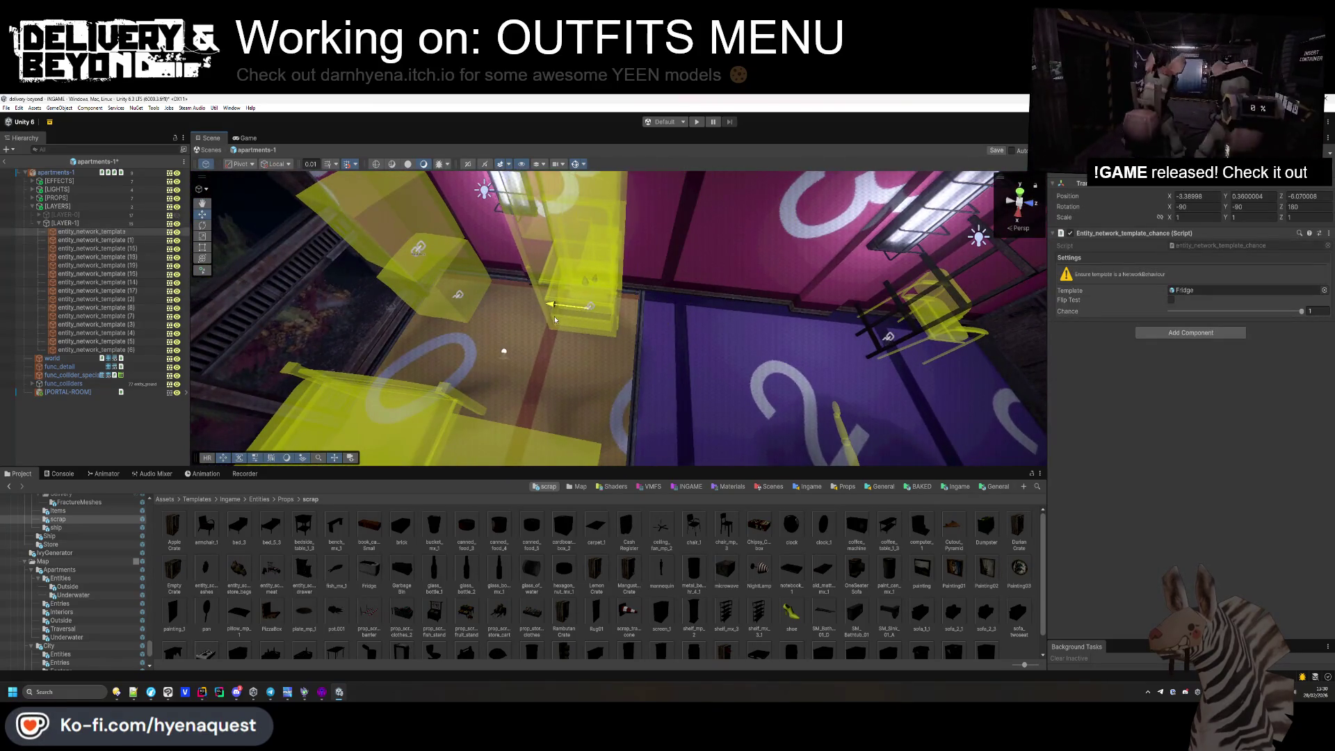
pyautogui.click(1181, 294)
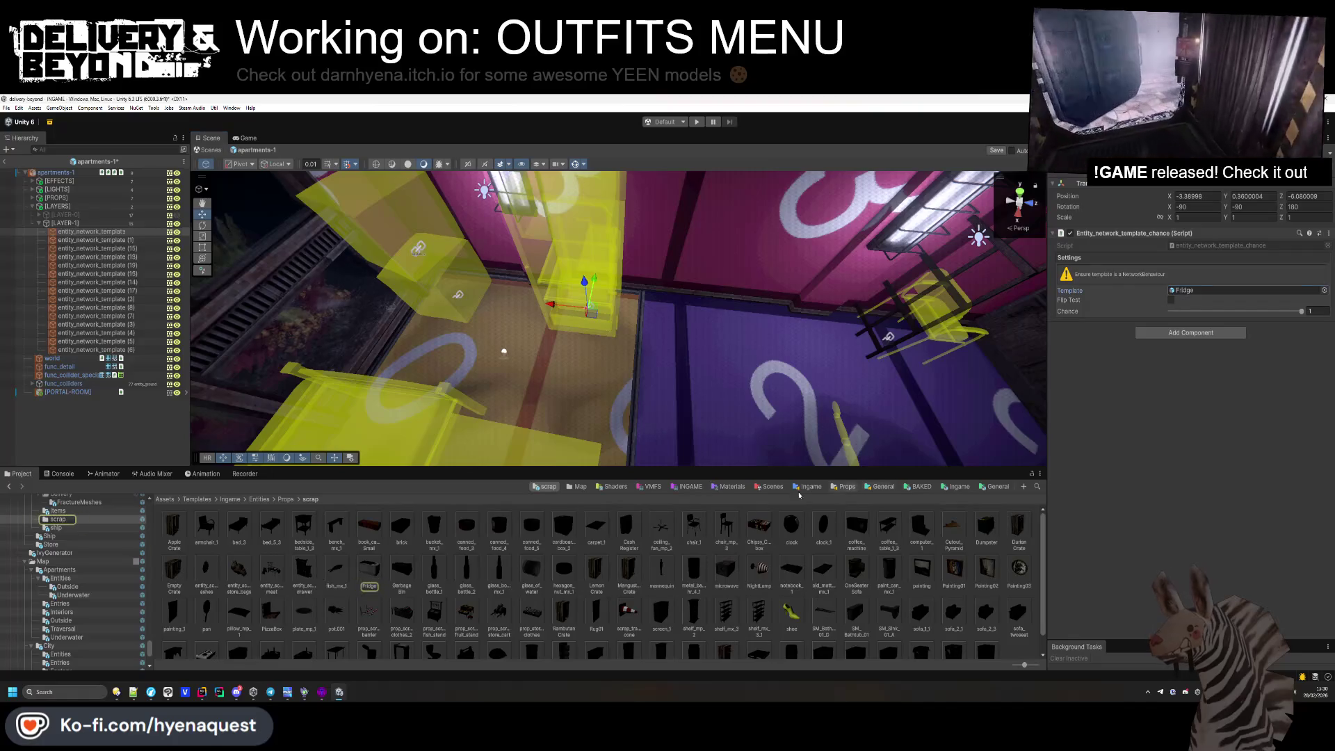
pyautogui.scroll(-1, 534, 543)
pyautogui.scroll(1, 298, 635)
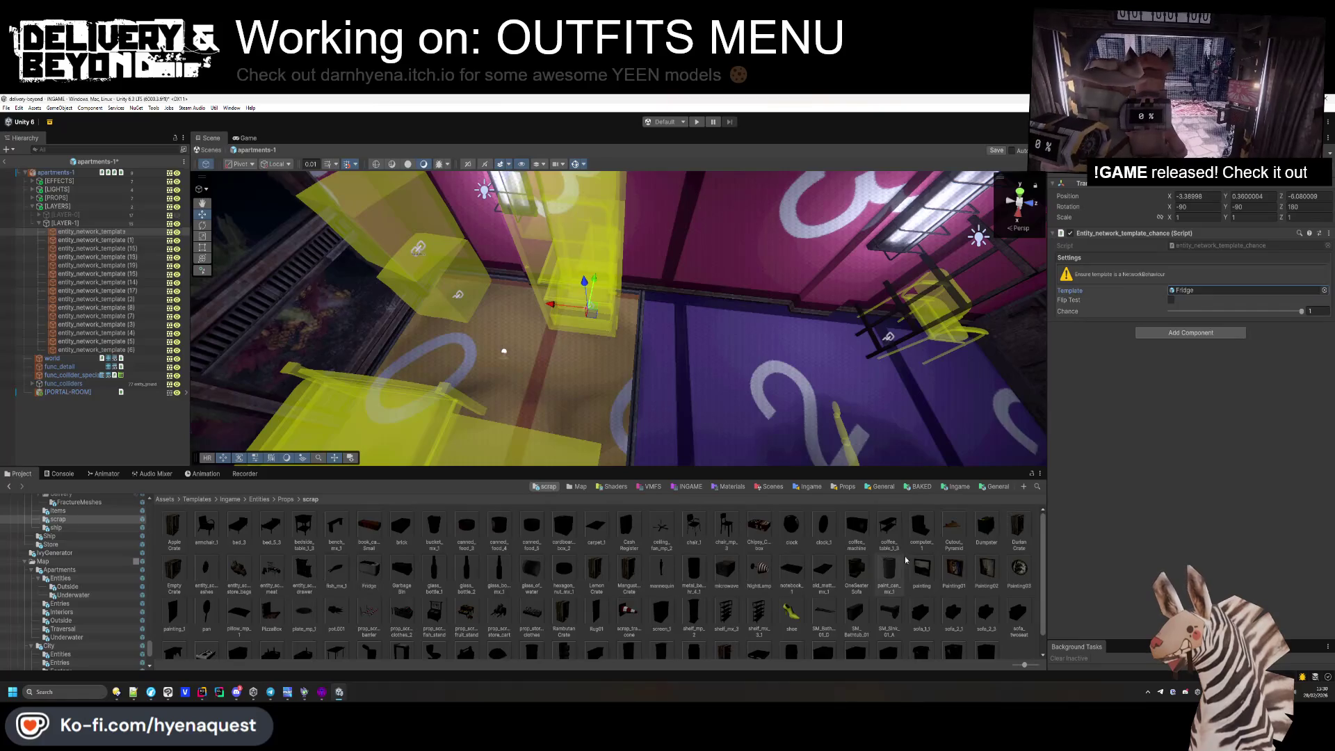
pyautogui.moveTo(855, 530); pyautogui.dragTo(1194, 292)
# Set the coffee machine's Y rotation to 180 and nudge it along the wall.
pyautogui.click(1249, 207)
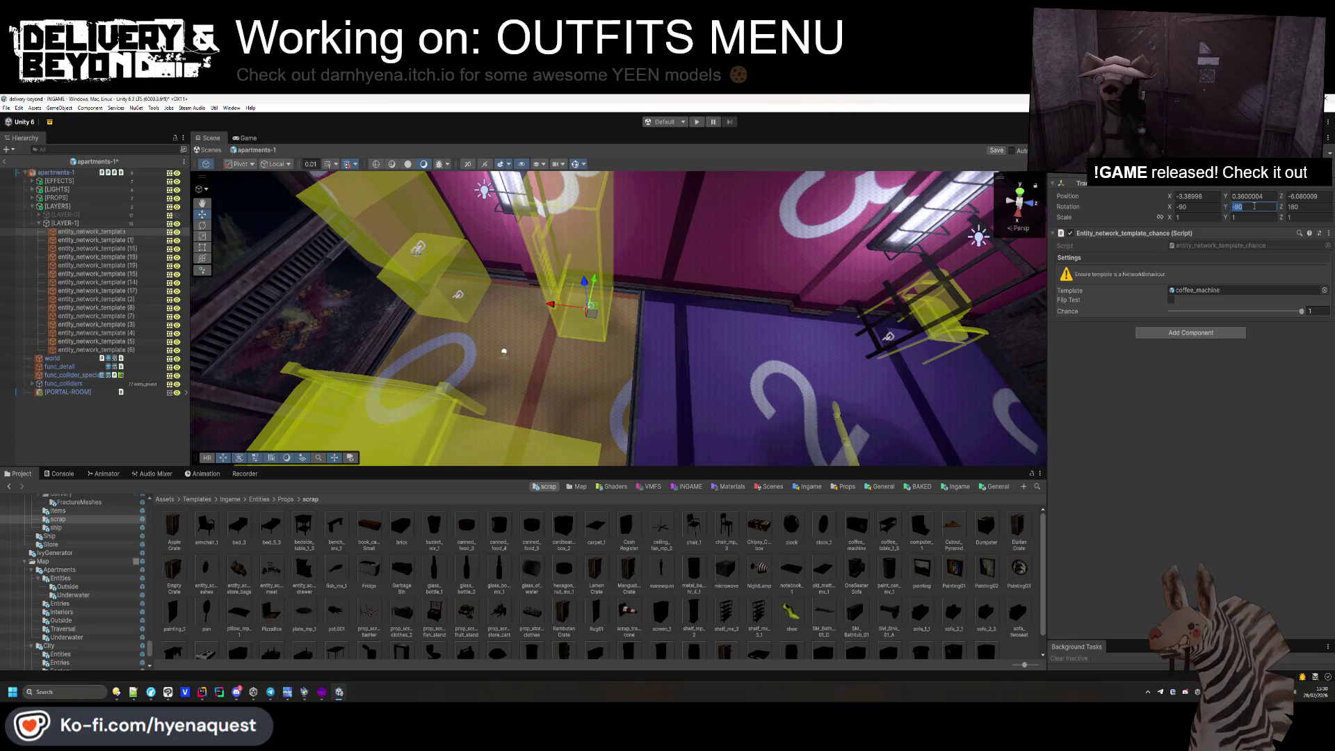
pyautogui.write('0')
pyautogui.press('BackSpace')
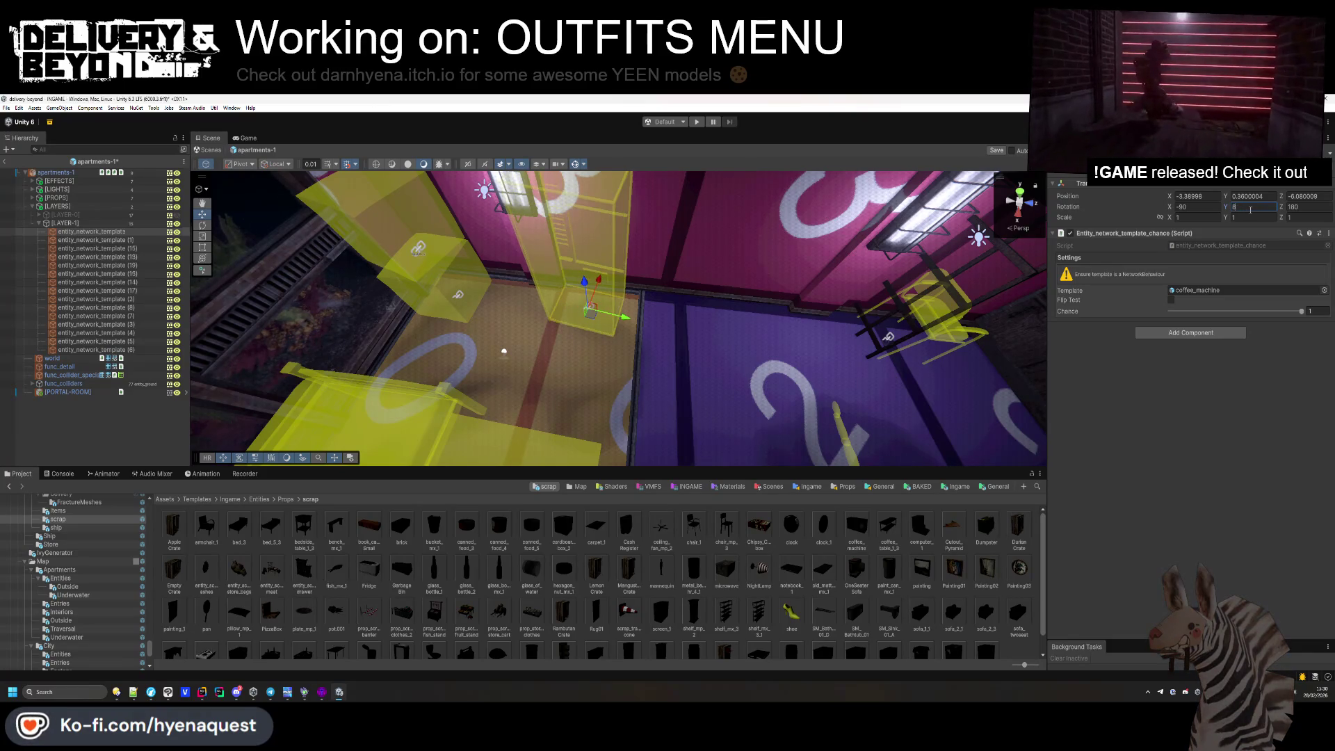
pyautogui.write('180')
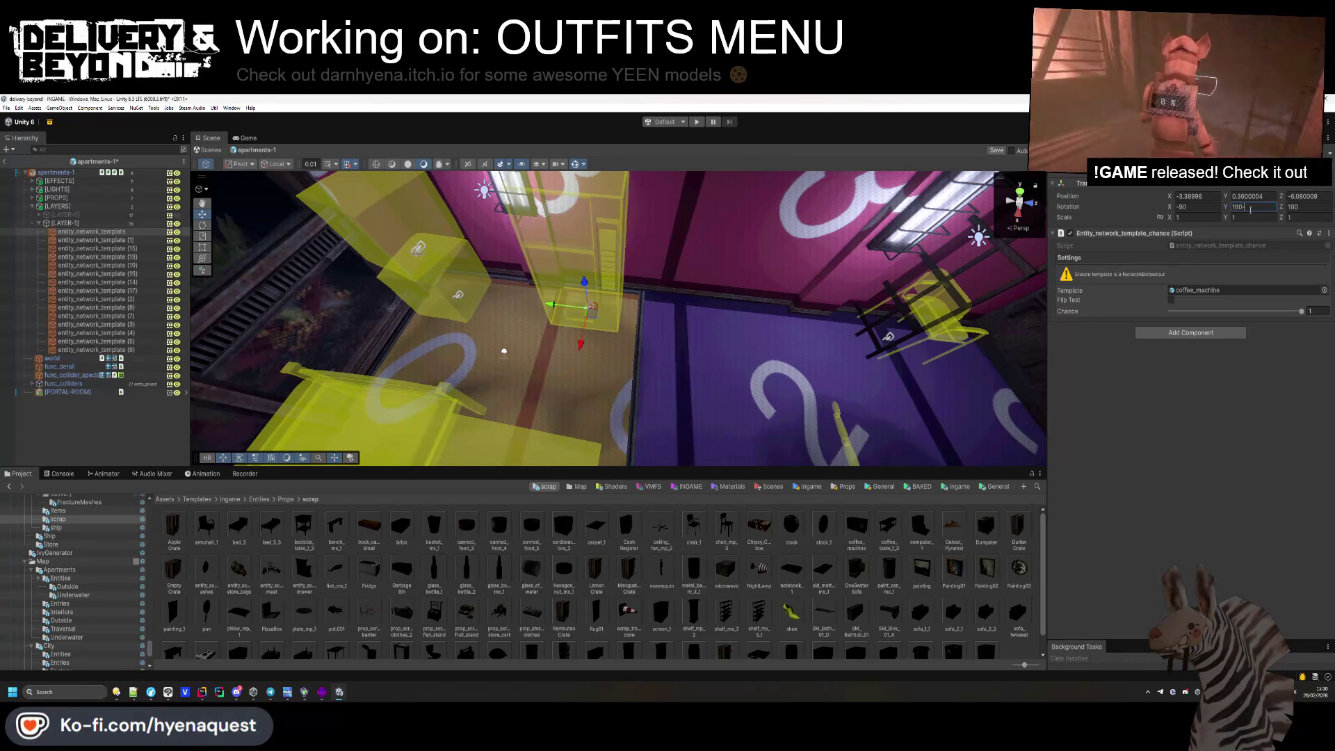
pyautogui.moveTo(551, 304)
pyautogui.mouseDown()
pyautogui.moveTo(626, 327)
pyautogui.moveTo(765, 333)
pyautogui.moveTo(558, 344)
pyautogui.moveTo(529, 360)
pyautogui.moveTo(689, 328)
pyautogui.moveTo(746, 287)
pyautogui.mouseUp()
pyautogui.click(711, 324)
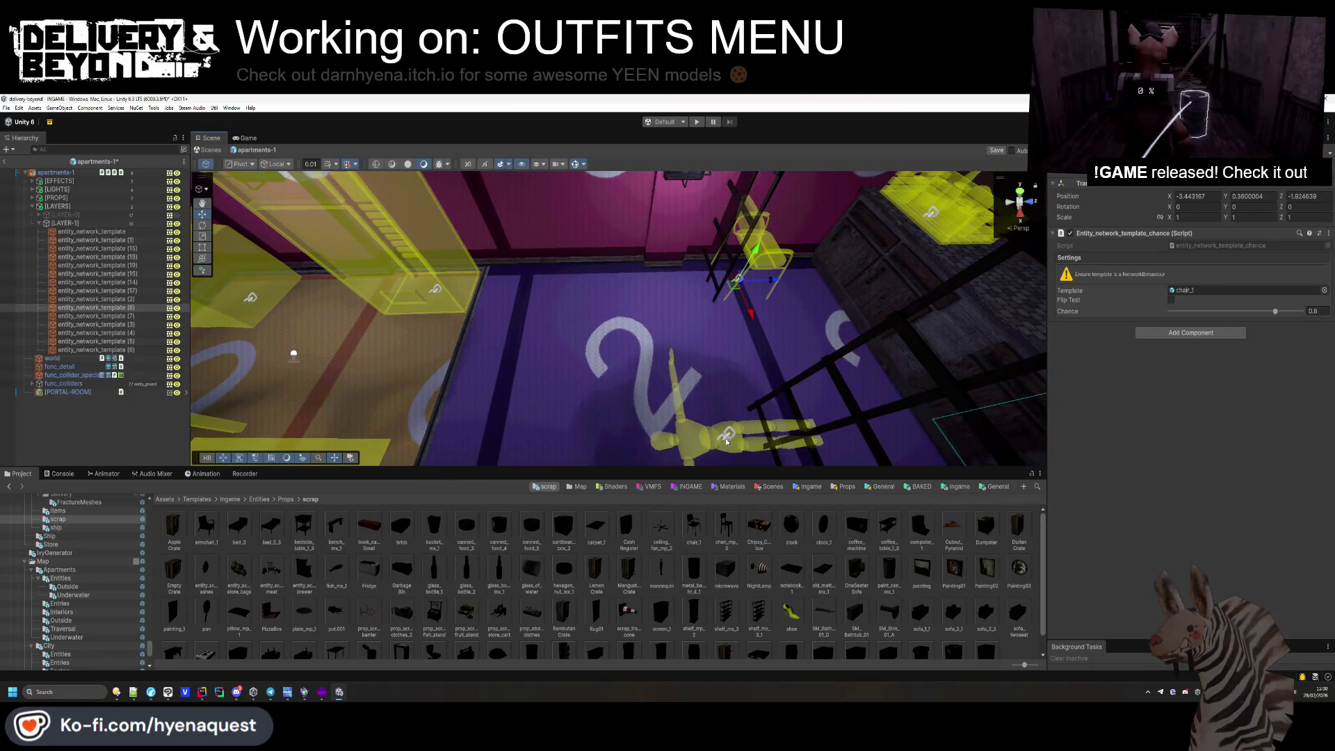
# Remove the mannequin template entity_network_template (7) and browse the scrap folder for the next asset.
pyautogui.hotkey('ctrl', 'z')
pyautogui.hotkey('ctrl', 'z')
pyautogui.hotkey('ctrl', 'z')
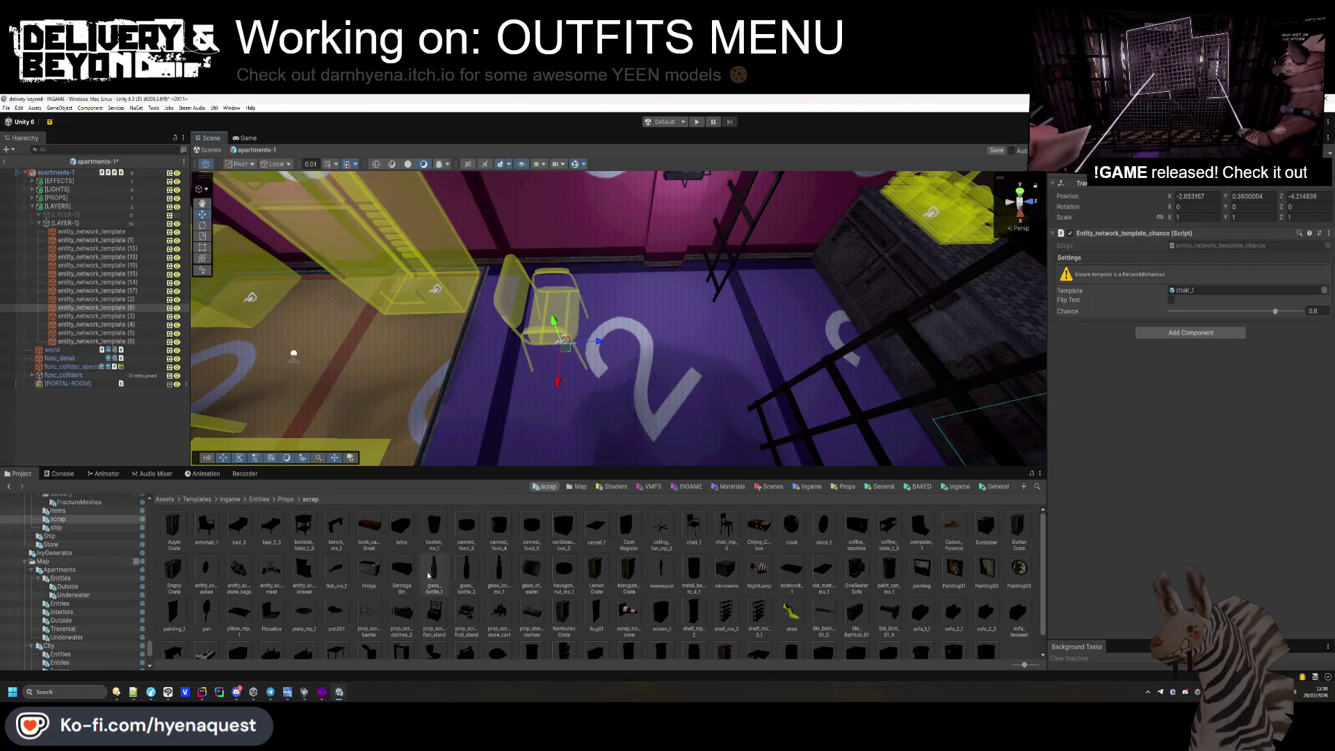
pyautogui.scroll(-1, 337, 615)
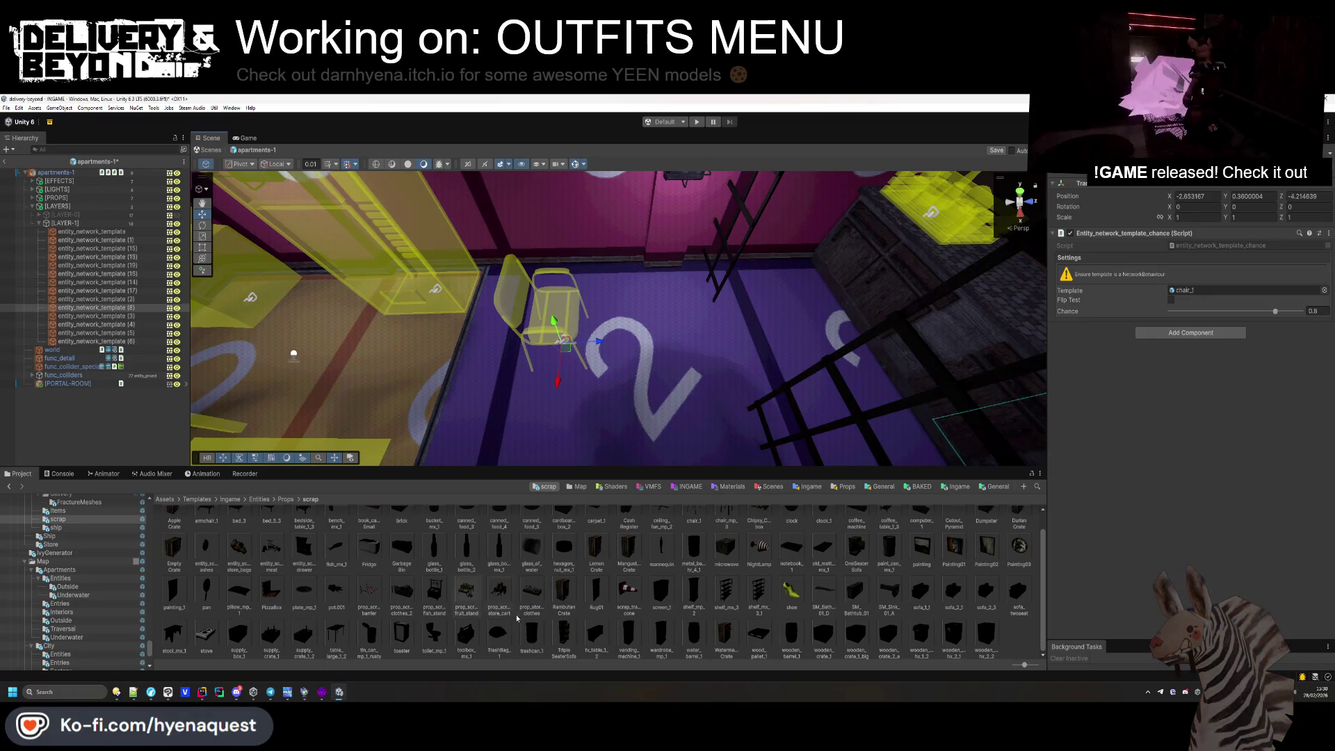
pyautogui.scroll(1, 517, 618)
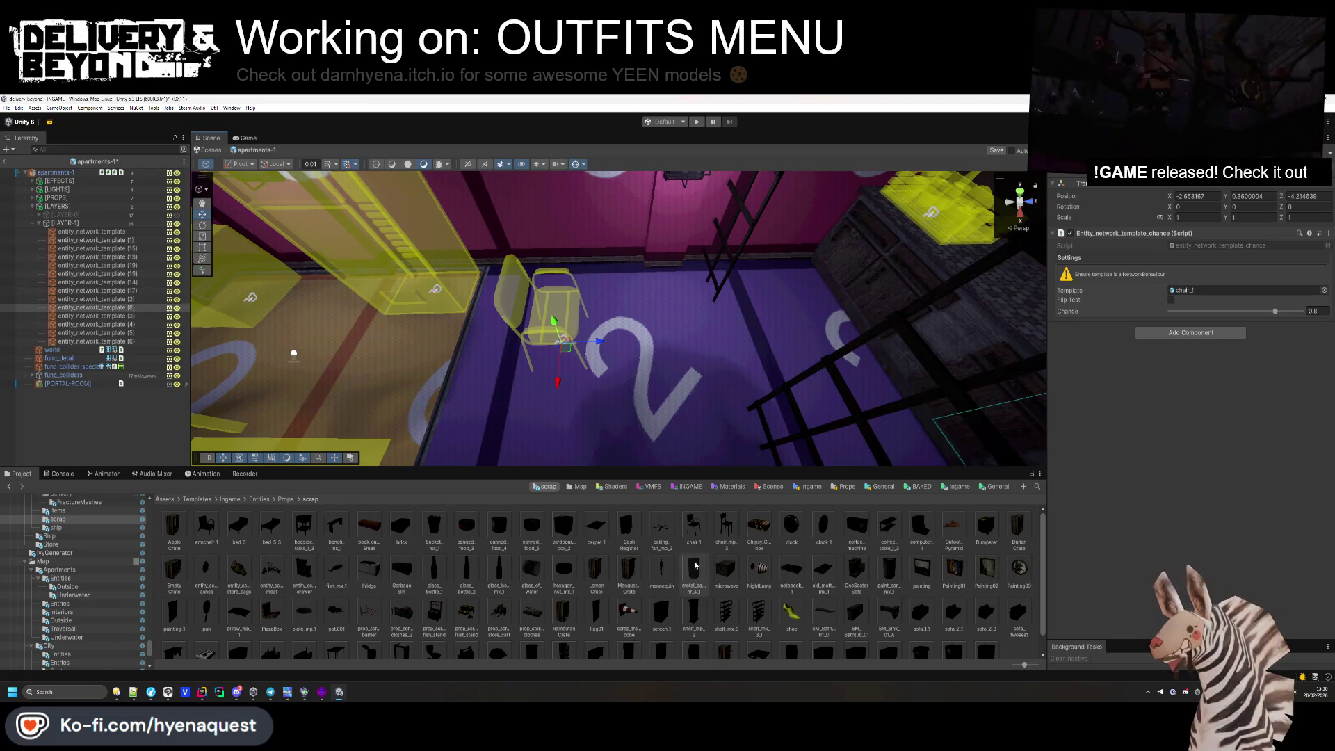
pyautogui.scroll(-1, 568, 584)
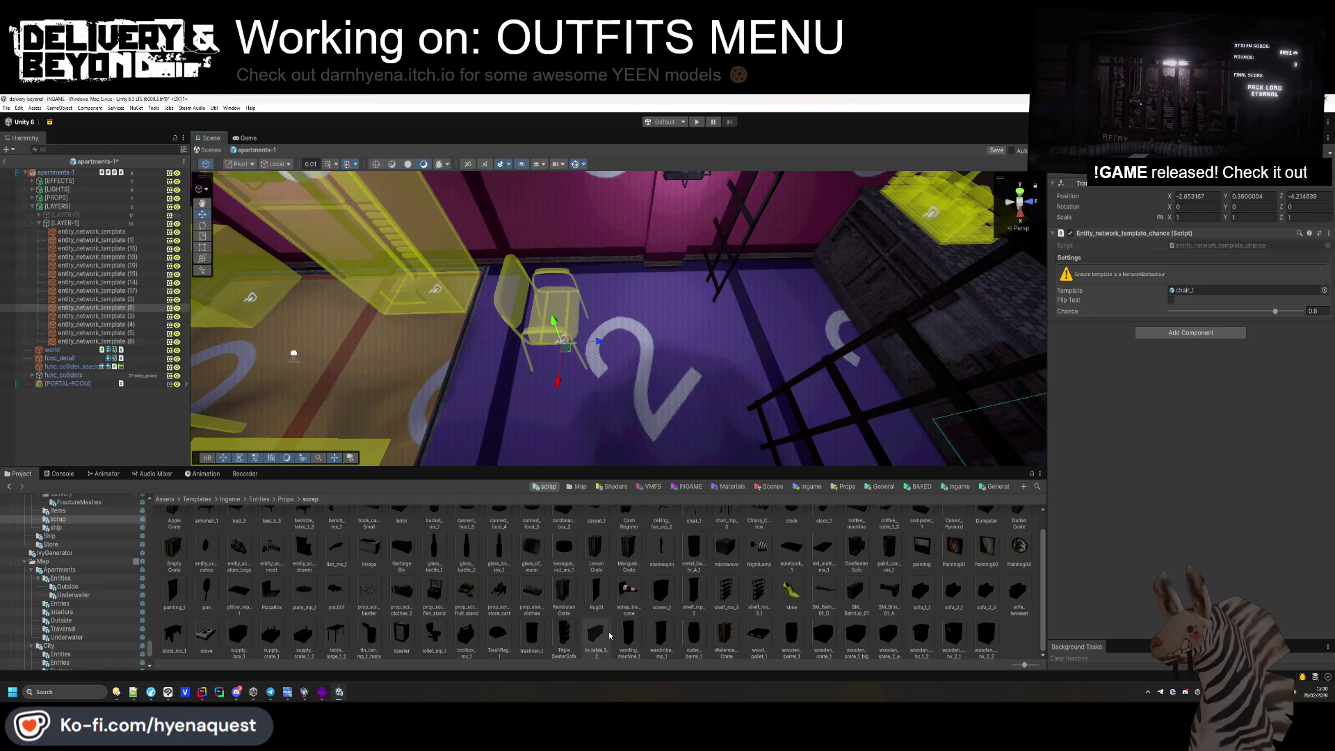
pyautogui.scroll(1, 609, 635)
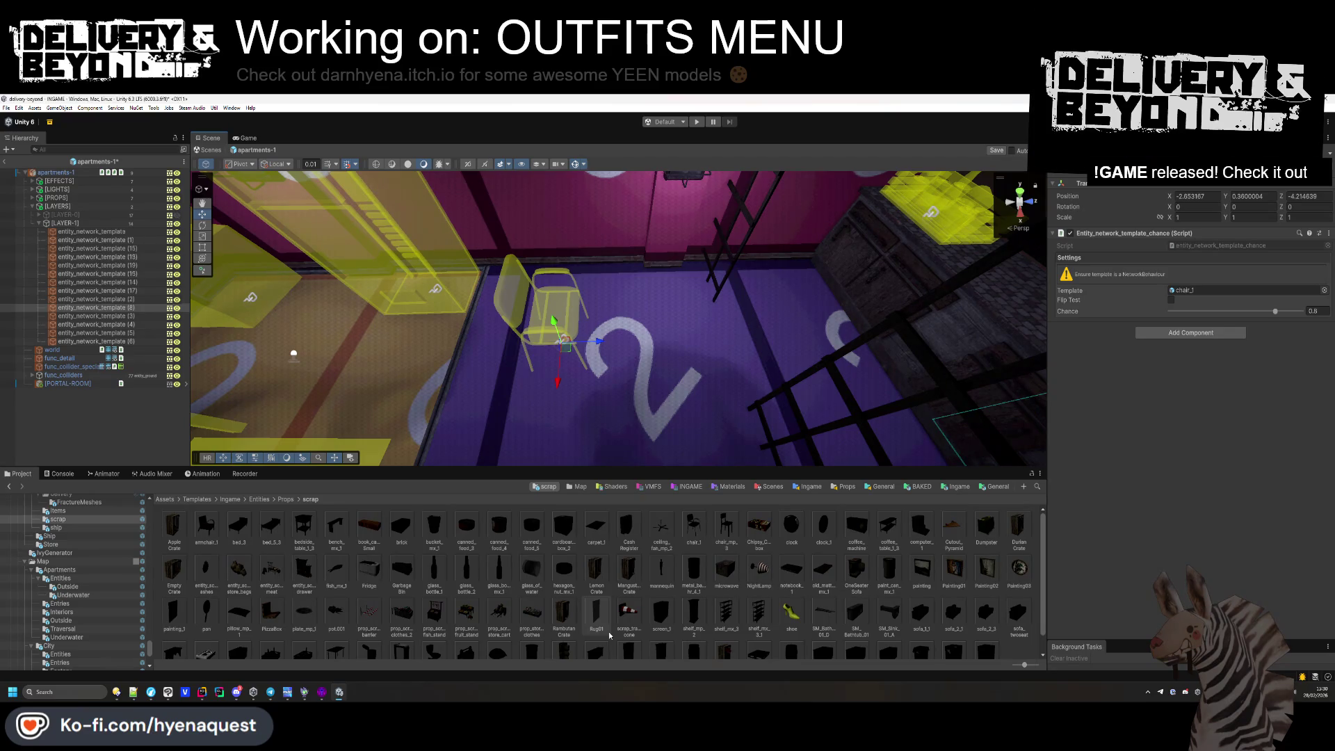
pyautogui.scroll(-1, 610, 635)
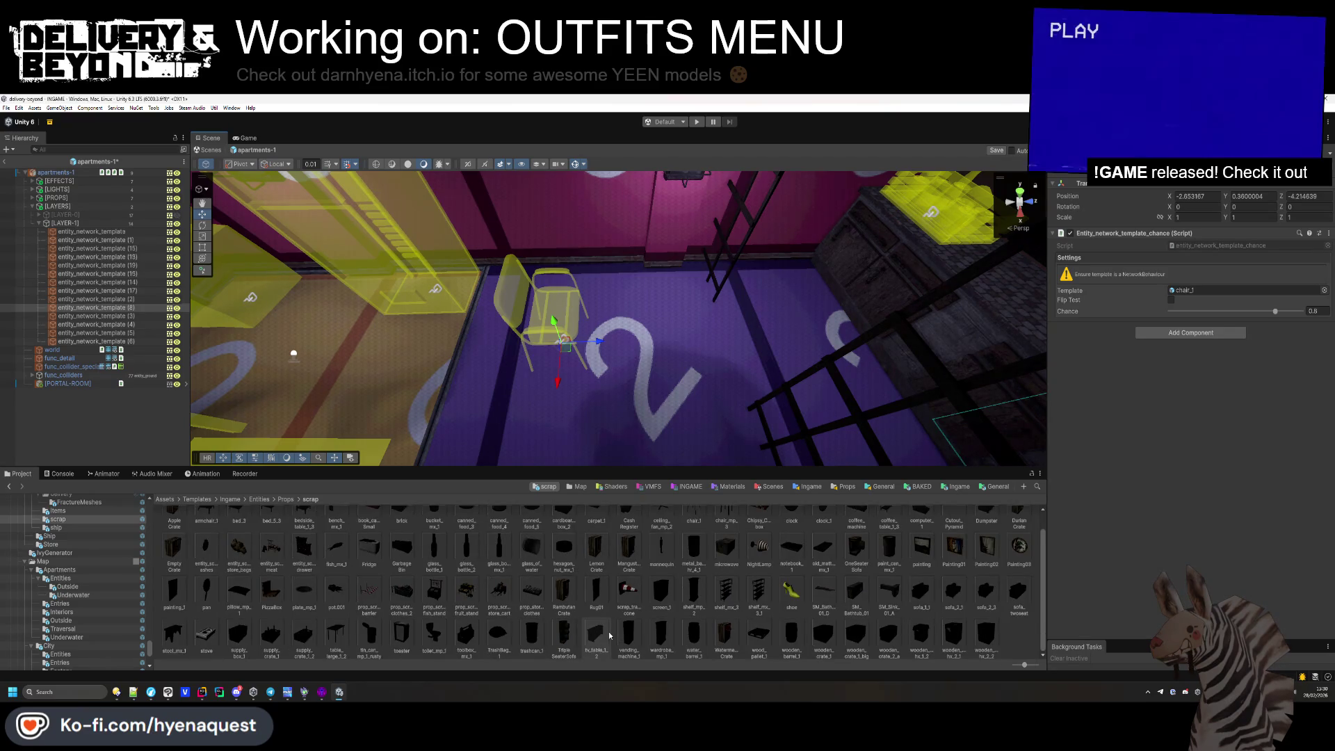
pyautogui.scroll(1, 610, 635)
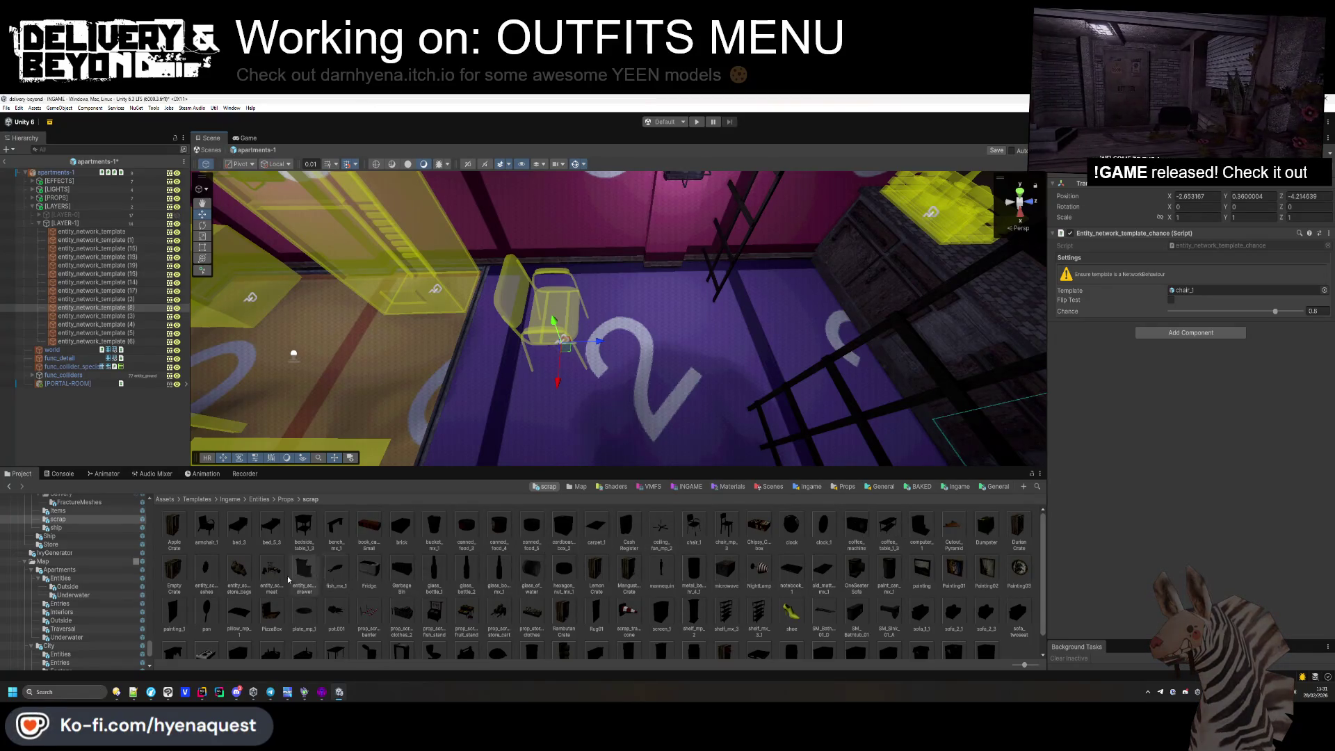
pyautogui.scroll(-1, 198, 596)
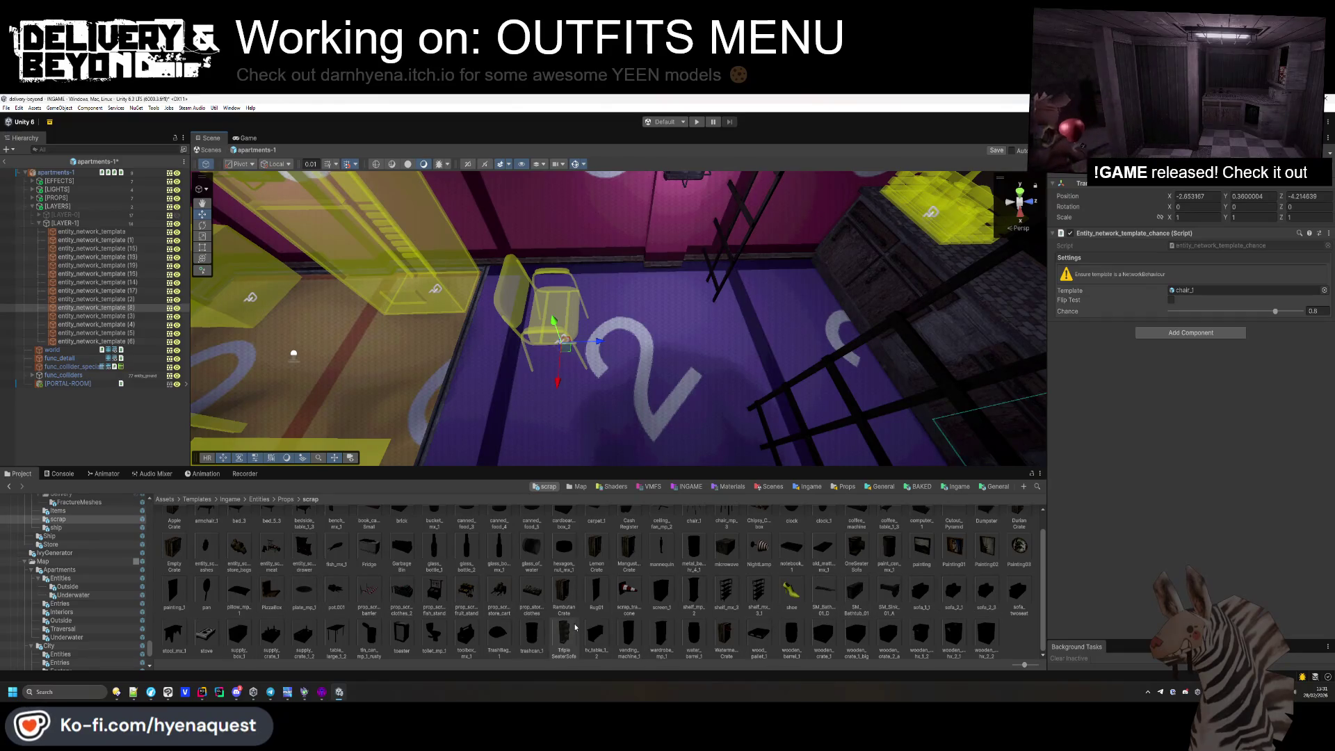
pyautogui.scroll(1, 695, 630)
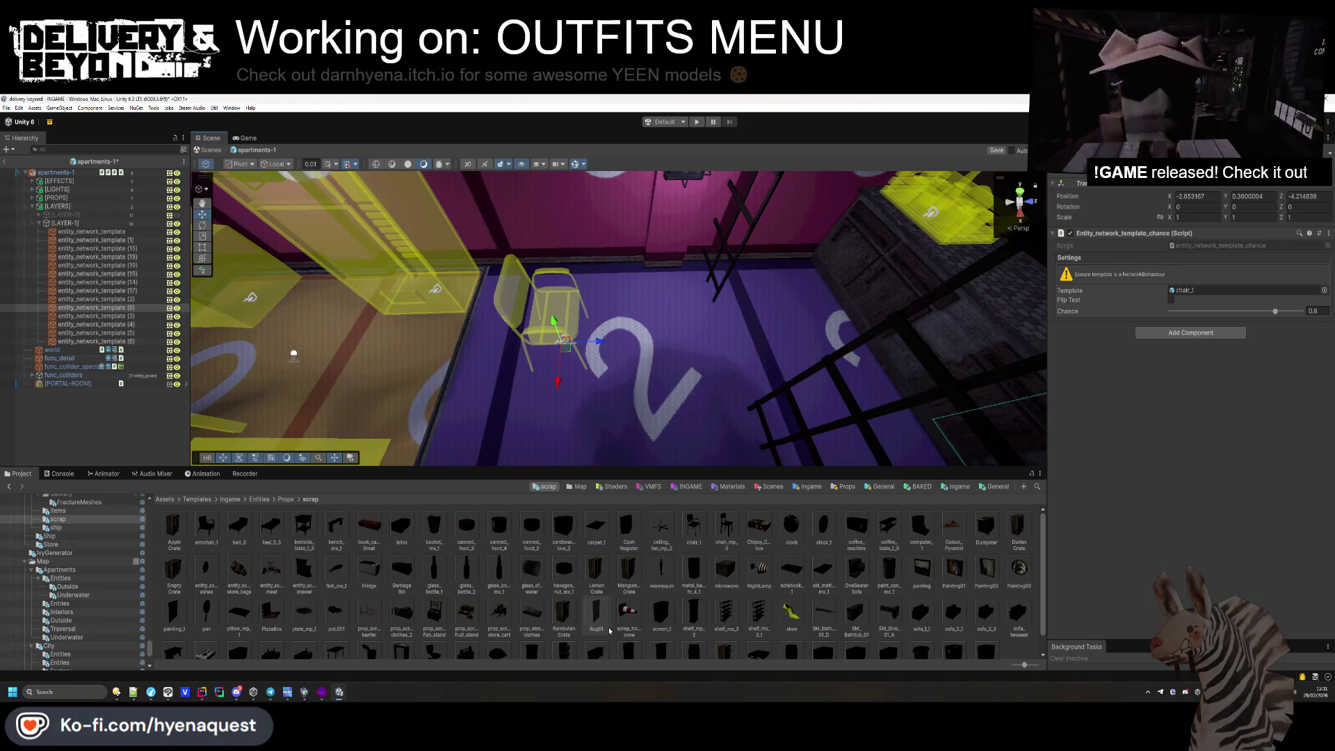
pyautogui.scroll(-1, 611, 628)
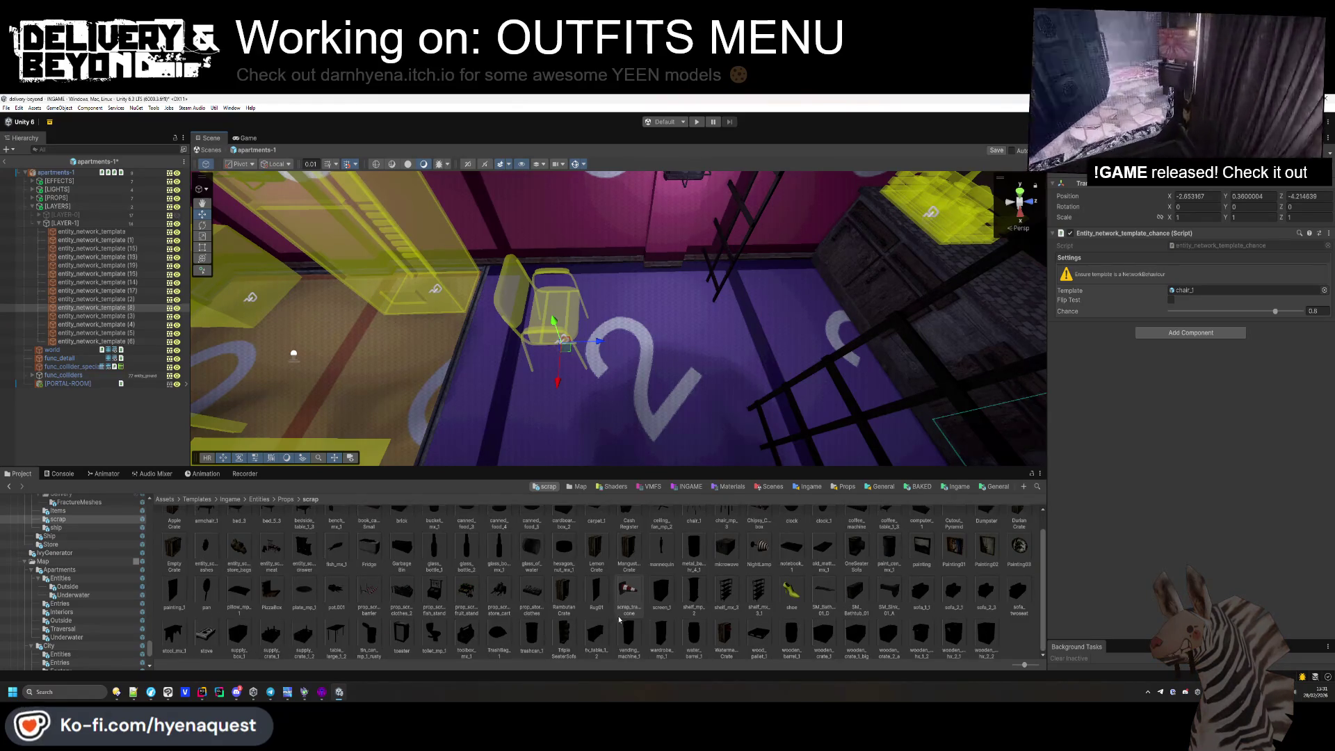
# Turn the chair spawn into table_large_1_2, rotated 90 degrees on Y, placed on the floor.
pyautogui.moveTo(336, 632); pyautogui.dragTo(1207, 248)
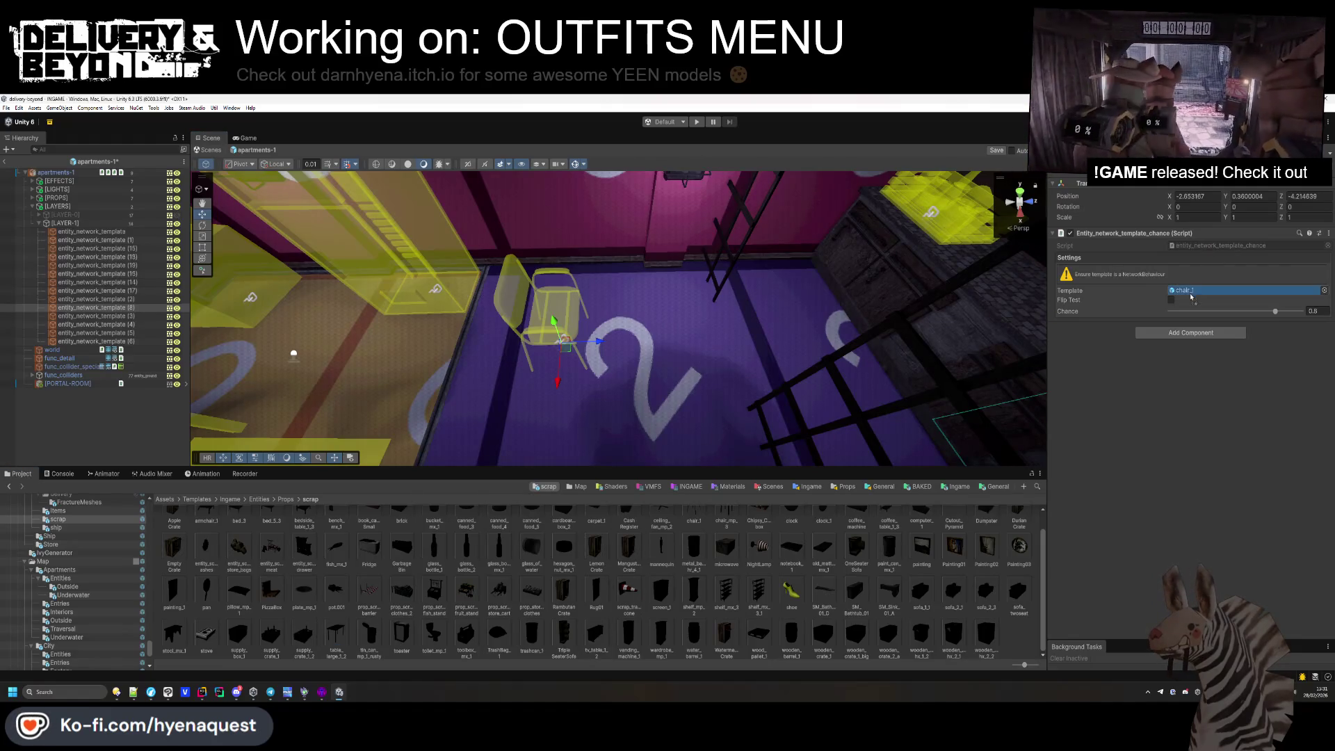
pyautogui.moveTo(1191, 296); pyautogui.dragTo(1181, 288)
pyautogui.write('90')
pyautogui.press('Return')
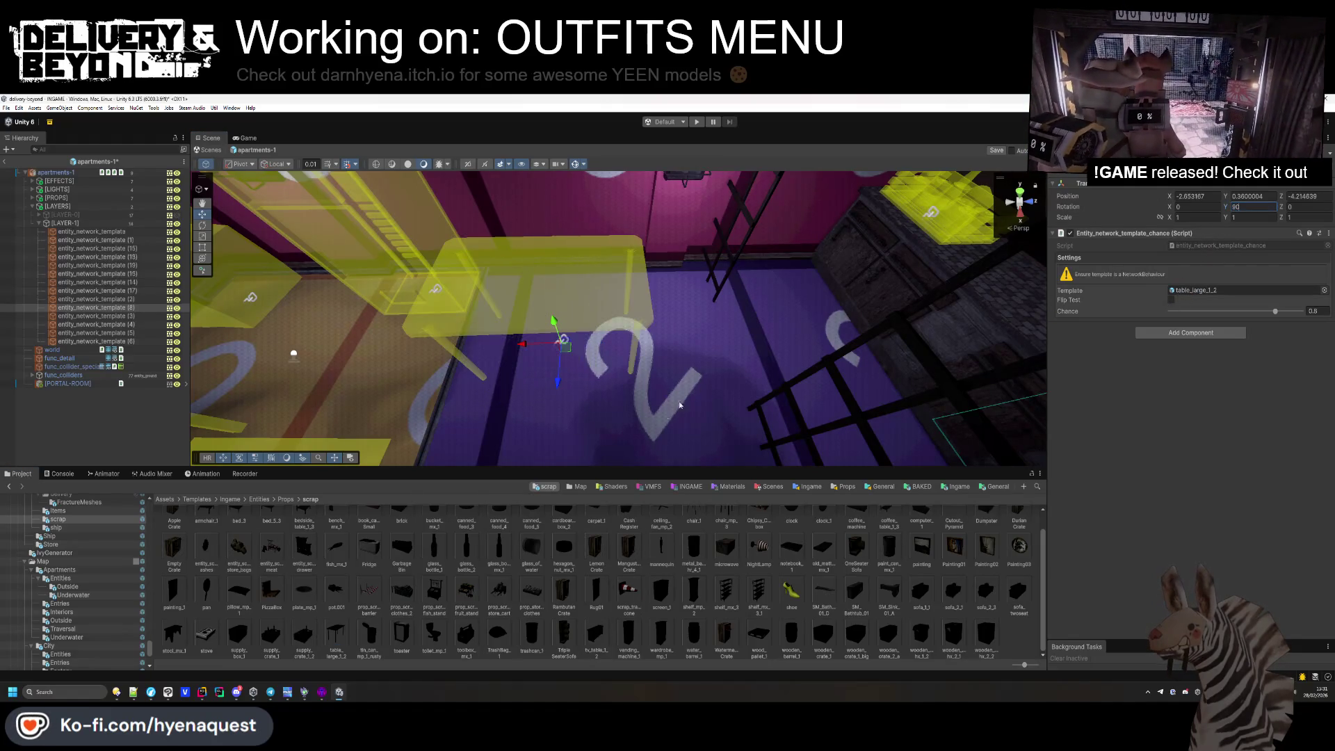
pyautogui.moveTo(562, 341)
pyautogui.mouseDown()
pyautogui.moveTo(552, 307)
pyautogui.moveTo(529, 342)
pyautogui.moveTo(764, 344)
pyautogui.moveTo(599, 355)
pyautogui.mouseUp()
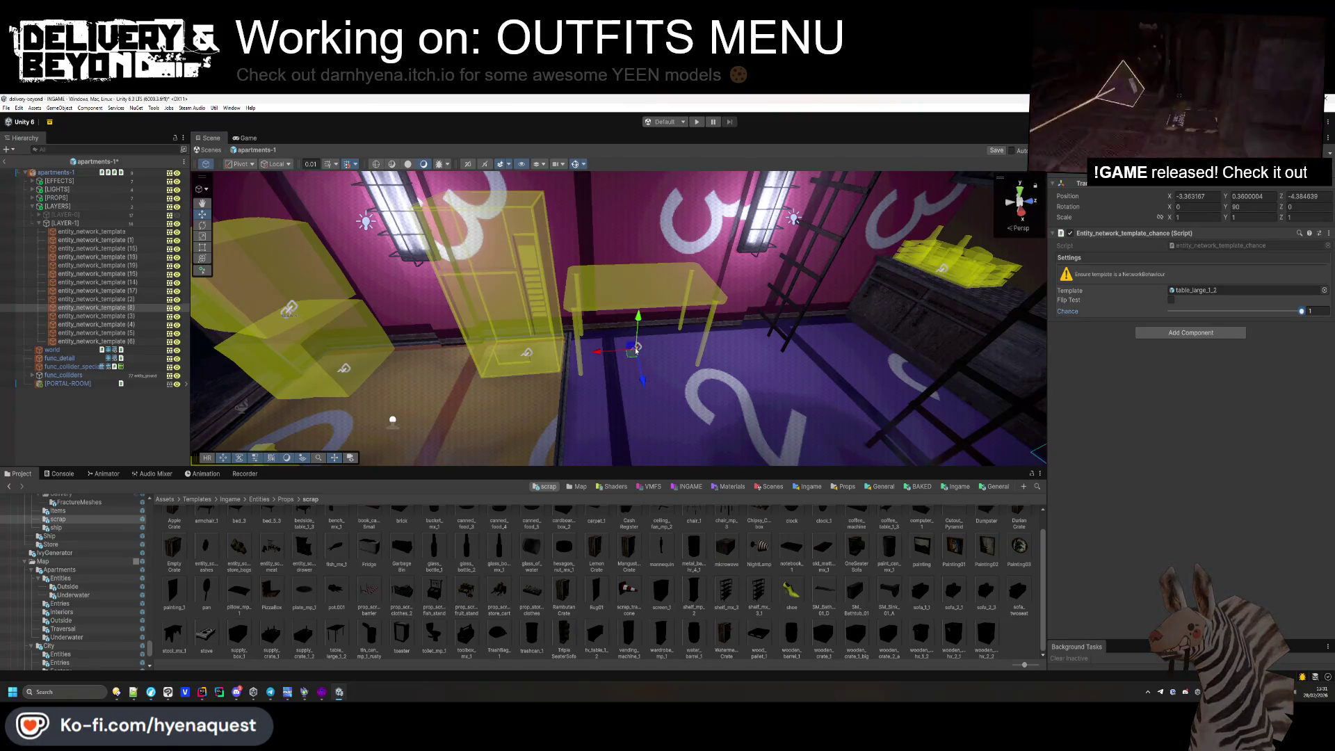
# Add two chair_mp_3 spawns beside the table, turned to face it.
pyautogui.hotkey('ctrl', 'd')
pyautogui.moveTo(640, 376); pyautogui.dragTo(652, 403)
pyautogui.scroll(1, 439, 571)
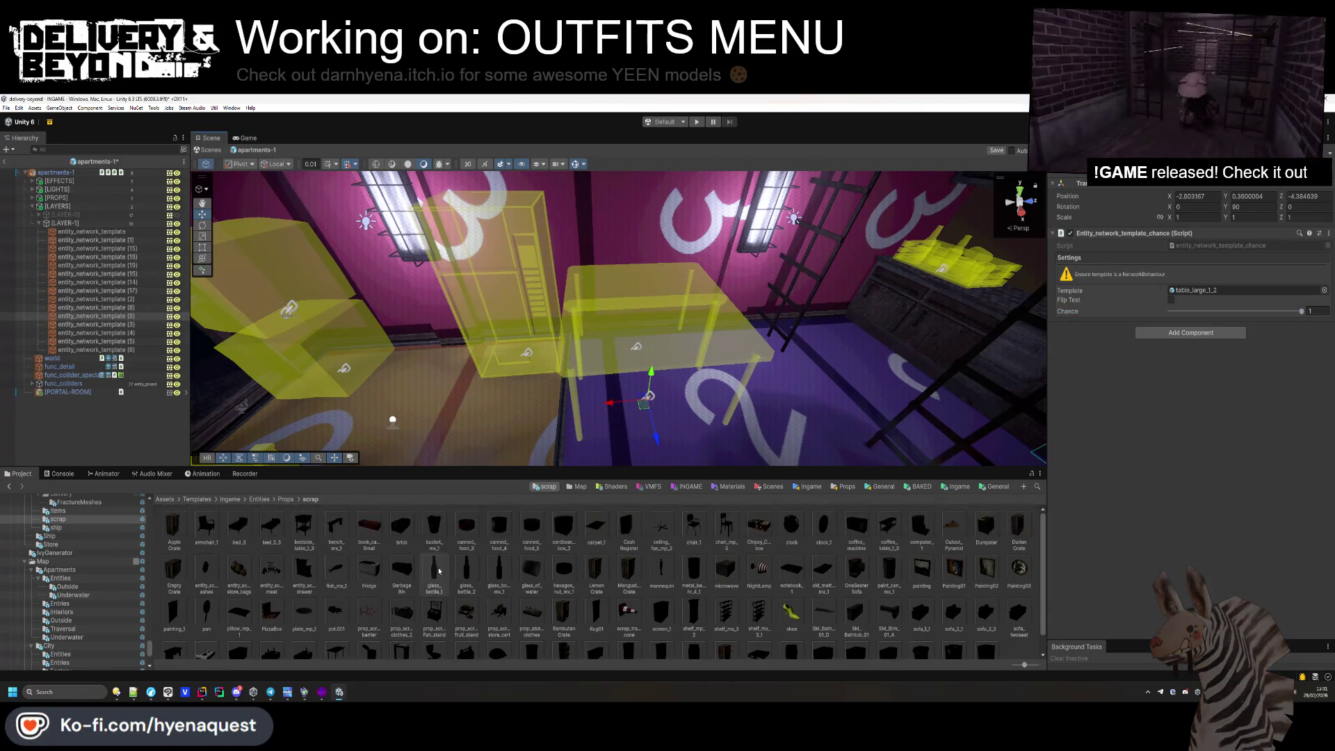
pyautogui.moveTo(1005, 383); pyautogui.dragTo(1214, 290)
pyautogui.moveTo(1229, 210)
pyautogui.mouseDown()
pyautogui.moveTo(779, 308)
pyautogui.moveTo(843, 329)
pyautogui.mouseUp()
pyautogui.moveTo(696, 327)
pyautogui.mouseDown()
pyautogui.moveTo(583, 351)
pyautogui.moveTo(658, 372)
pyautogui.moveTo(560, 361)
pyautogui.mouseUp()
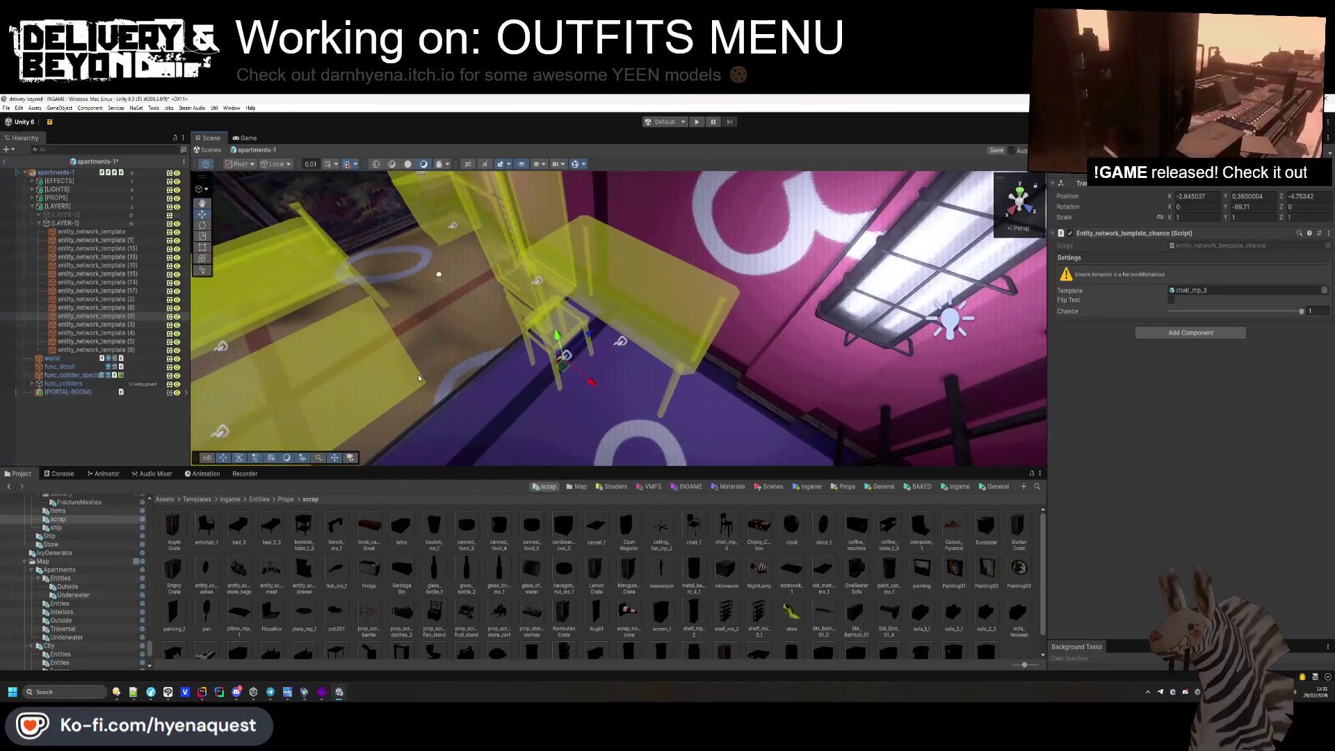
pyautogui.click(97, 316)
pyautogui.press('f')
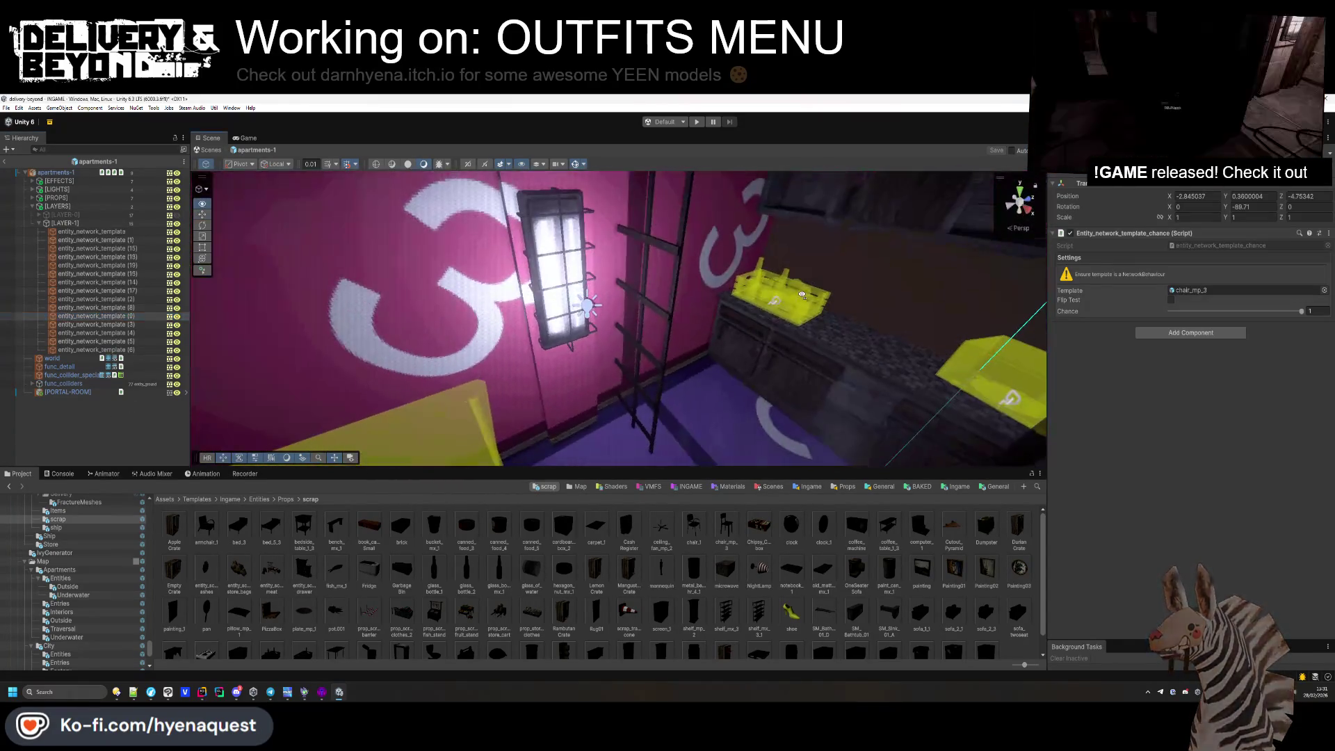
pyautogui.hotkey('ctrl', 'd')
pyautogui.moveTo(548, 356); pyautogui.dragTo(616, 361)
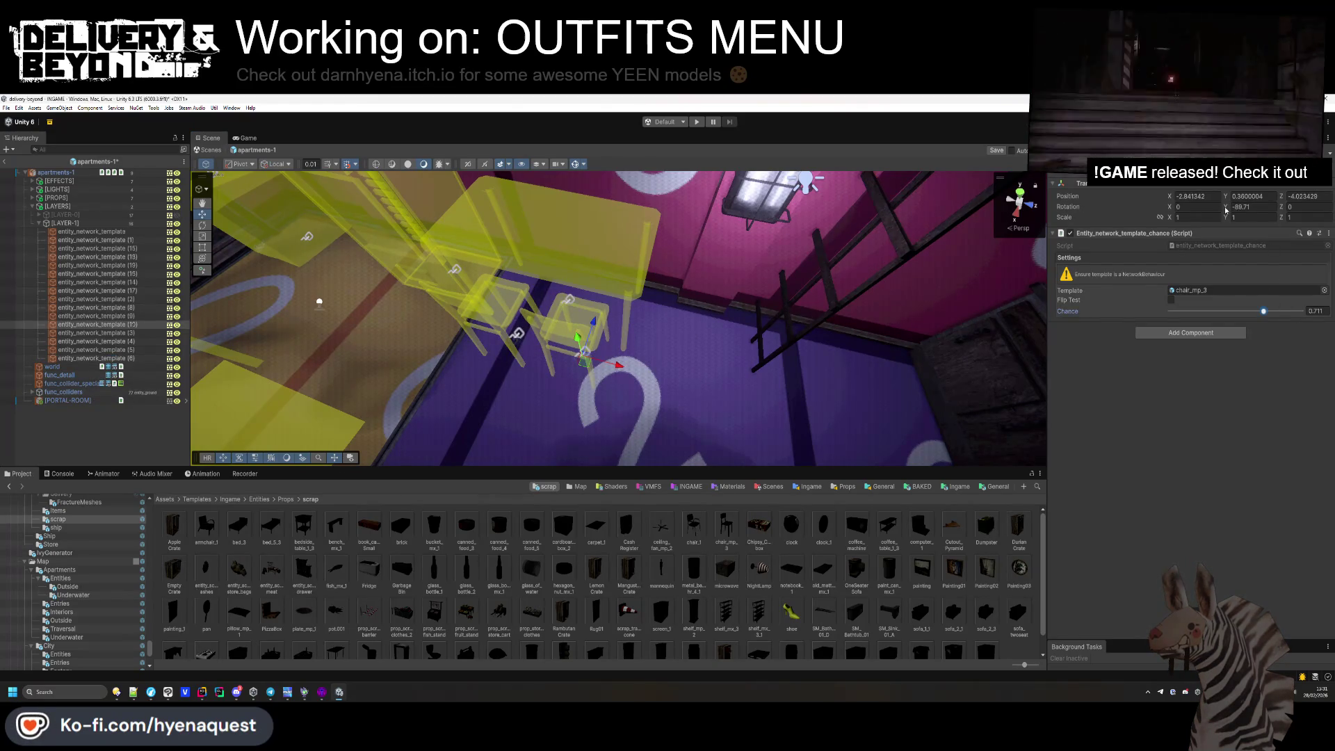
# Change the left shelf crate spawn to Chipsy_Chunks_box and shift it left along X.
pyautogui.click(121, 437)
pyautogui.moveTo(626, 312)
pyautogui.mouseDown()
pyautogui.moveTo(808, 293)
pyautogui.moveTo(549, 341)
pyautogui.mouseUp()
pyautogui.click(550, 340)
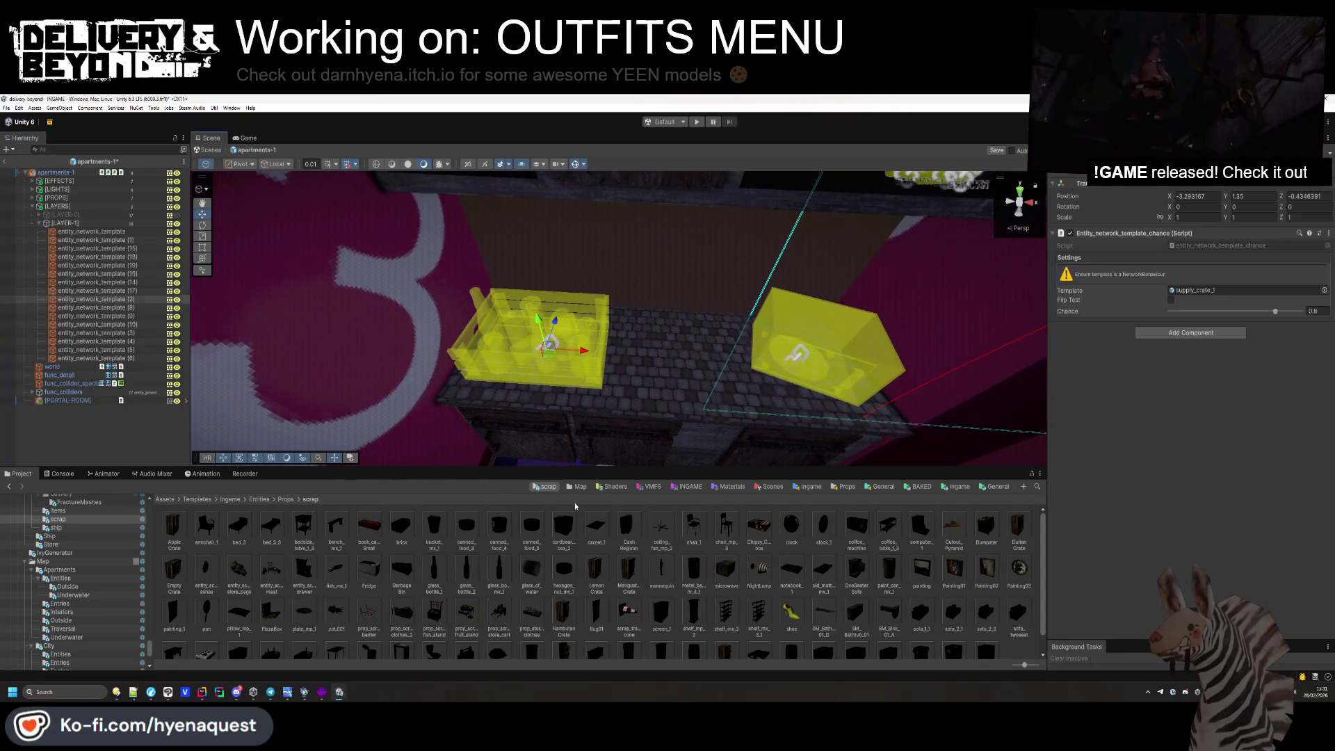
pyautogui.moveTo(978, 372); pyautogui.dragTo(1244, 290)
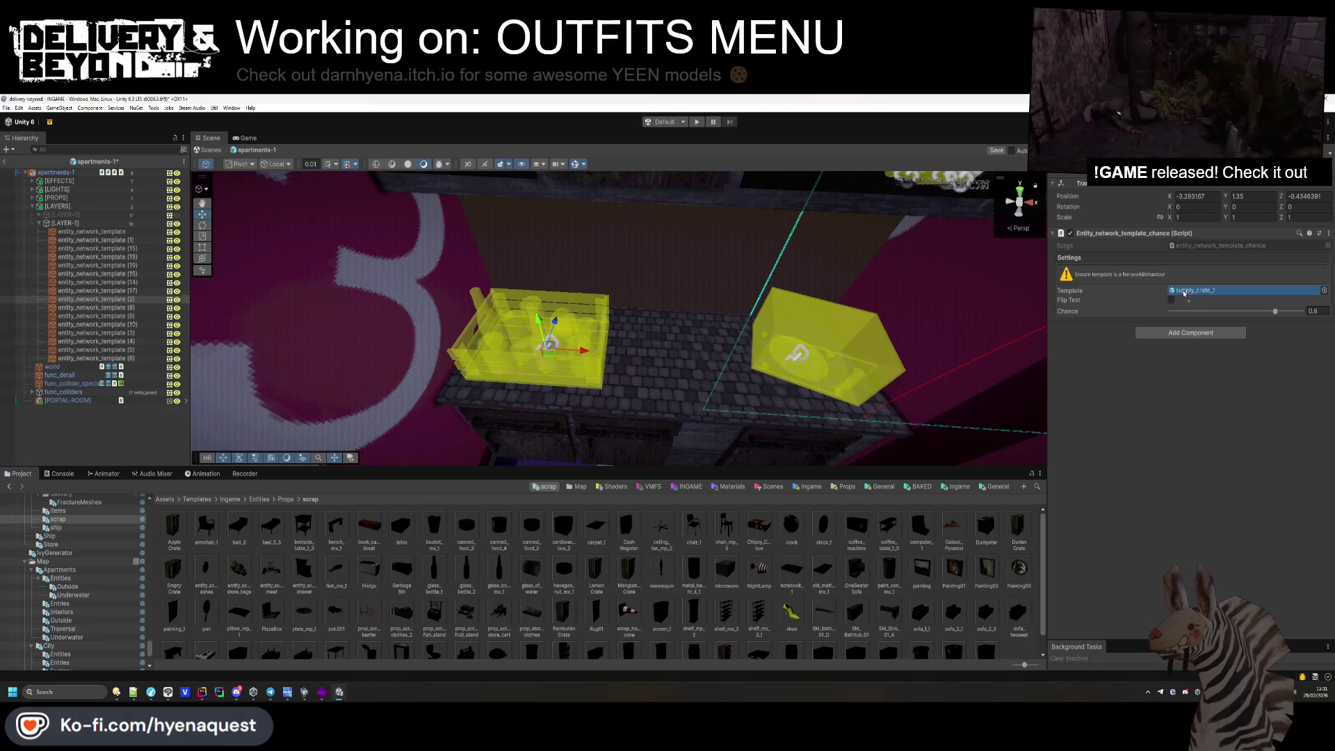
pyautogui.moveTo(590, 354); pyautogui.dragTo(551, 348)
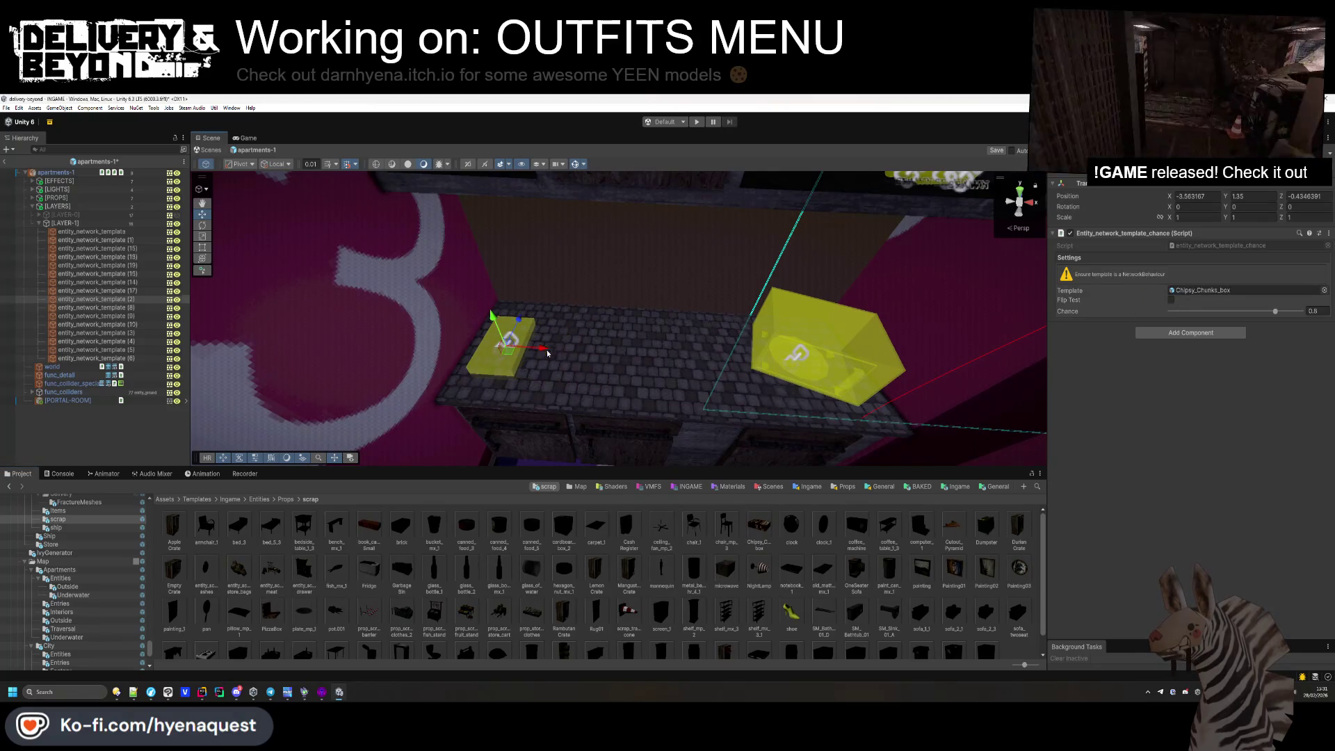
# Make a shelf spawn a stove, slide it right along the shelf and enter -4.5.
pyautogui.scroll(-1, 352, 574)
pyautogui.moveTo(215, 635)
pyautogui.mouseDown()
pyautogui.moveTo(904, 390)
pyautogui.moveTo(1237, 297)
pyautogui.mouseUp()
pyautogui.moveTo(546, 350)
pyautogui.mouseDown()
pyautogui.moveTo(592, 357)
pyautogui.moveTo(539, 307)
pyautogui.moveTo(571, 326)
pyautogui.mouseUp()
pyautogui.write('-4.5')
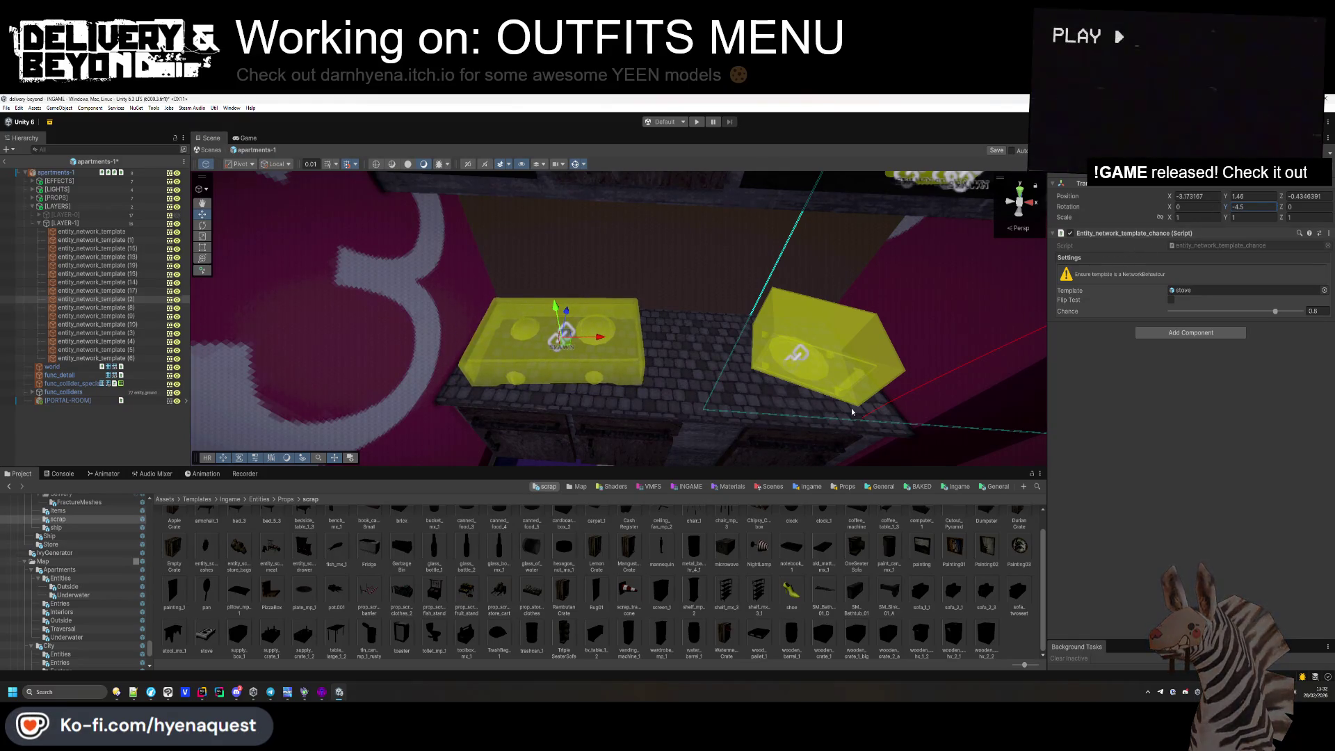
# Change the microwave spawn to PizzaBox with X rotation -90, lowered onto the shelf.
pyautogui.click(798, 358)
pyautogui.scroll(1, 736, 624)
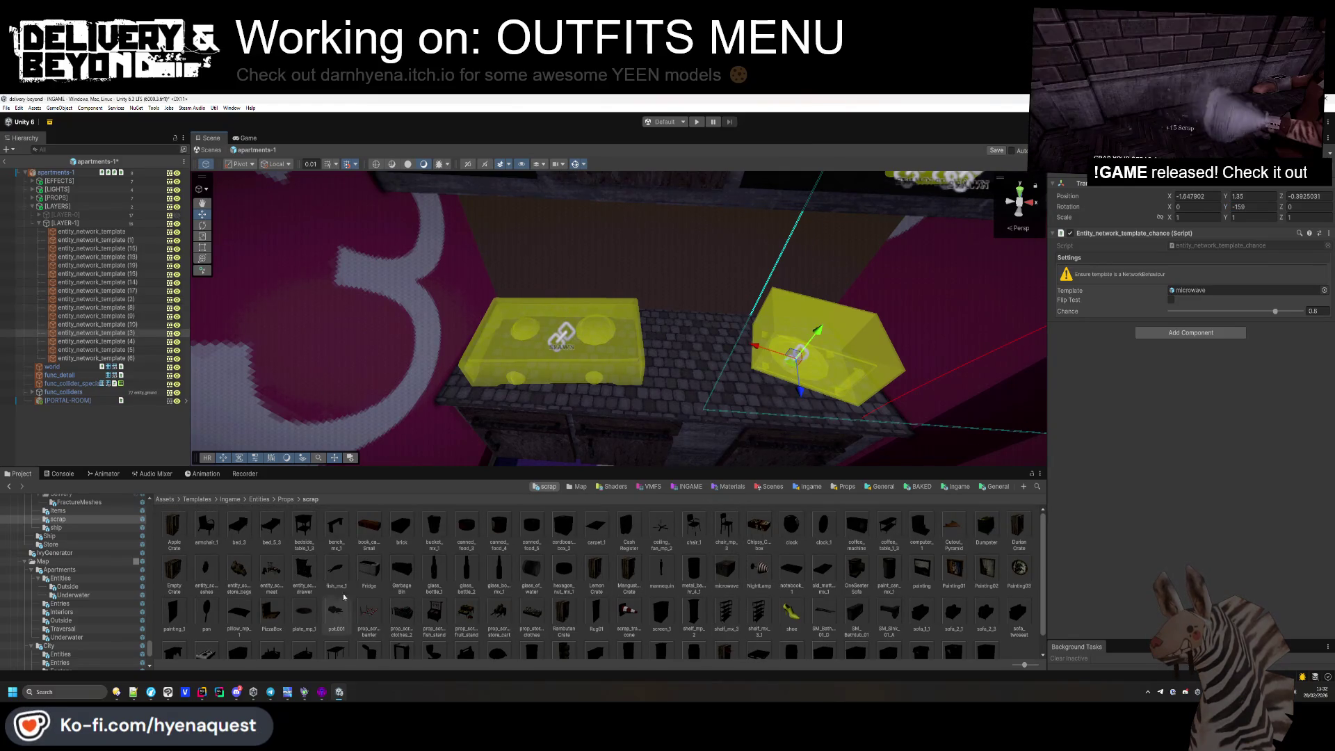
pyautogui.scroll(-1, 343, 596)
pyautogui.moveTo(271, 591); pyautogui.dragTo(1223, 292)
pyautogui.moveTo(837, 329); pyautogui.dragTo(832, 315)
pyautogui.click(1248, 207)
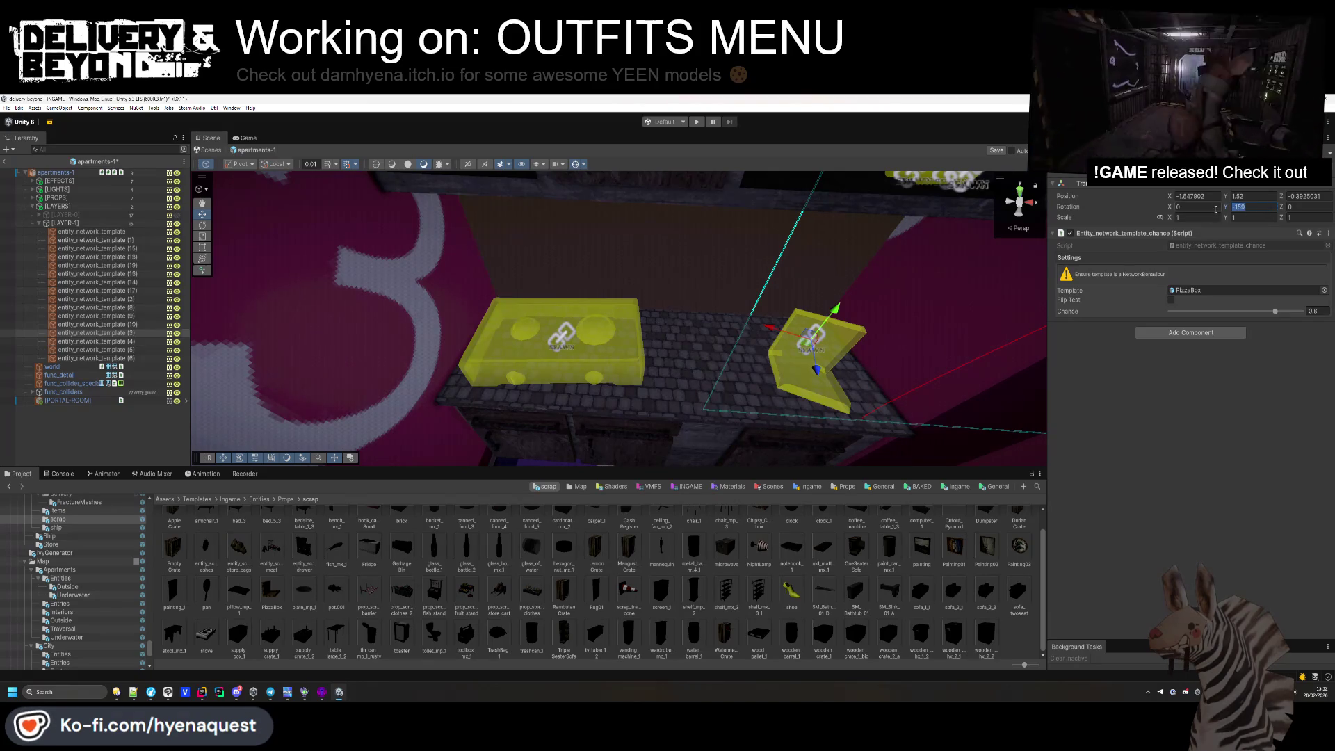
pyautogui.click(1186, 207)
pyautogui.write('-90')
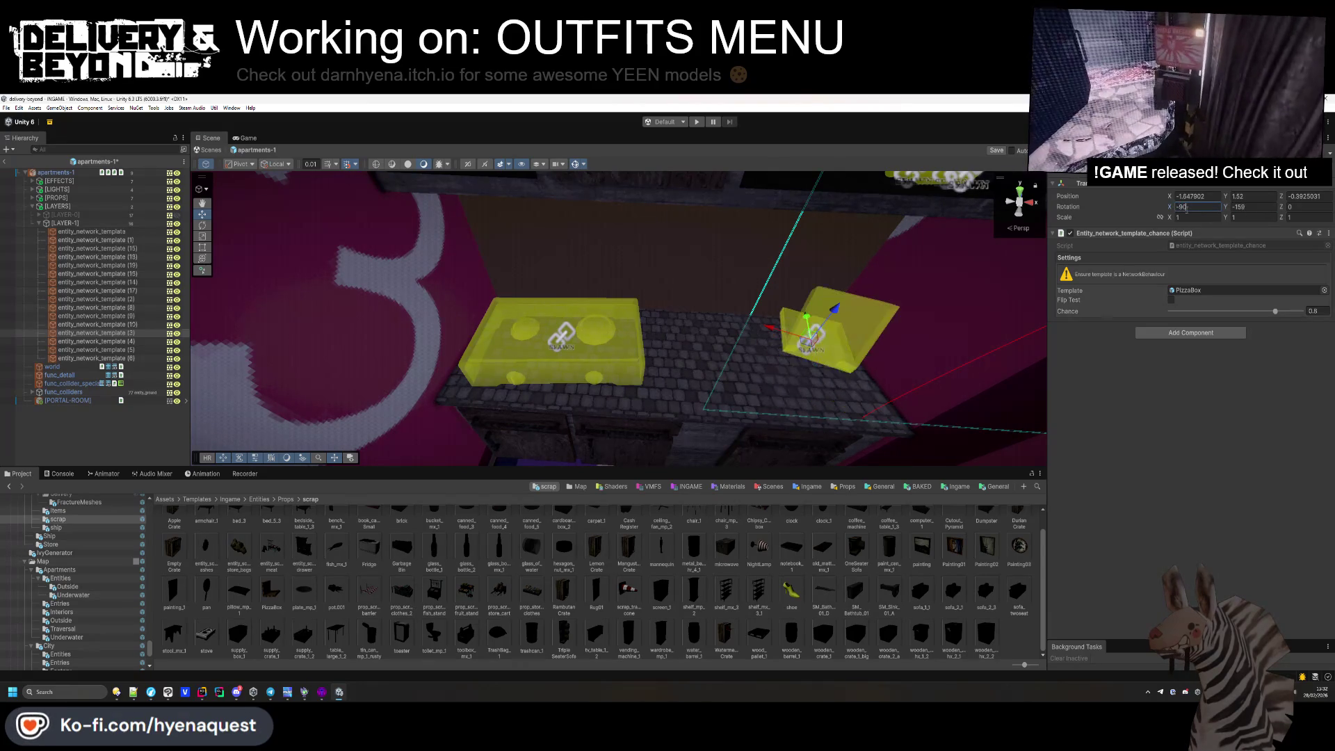
pyautogui.moveTo(828, 311); pyautogui.dragTo(825, 344)
# Angle the pizza box, move it left, and place a duplicate further right on the shelf.
pyautogui.moveTo(1227, 207)
pyautogui.mouseDown()
pyautogui.moveTo(765, 209)
pyautogui.moveTo(378, 334)
pyautogui.moveTo(1010, 363)
pyautogui.mouseUp()
pyautogui.moveTo(794, 360)
pyautogui.mouseDown()
pyautogui.moveTo(732, 358)
pyautogui.moveTo(833, 400)
pyautogui.mouseUp()
pyautogui.hotkey('ctrl', 'd')
pyautogui.moveTo(1226, 207)
pyautogui.mouseDown()
pyautogui.moveTo(1129, 212)
pyautogui.moveTo(855, 399)
pyautogui.moveTo(801, 389)
pyautogui.moveTo(682, 275)
pyautogui.mouseUp()
pyautogui.click(682, 274)
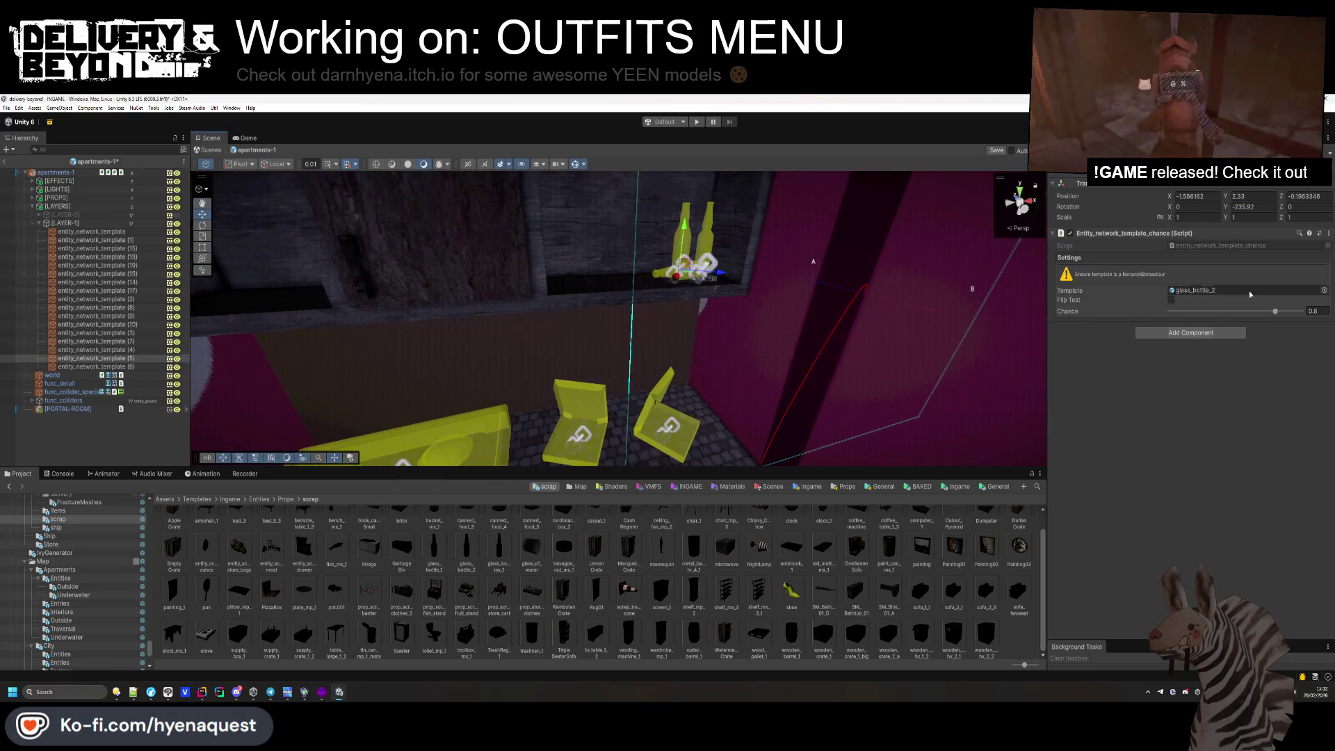
# Replace one bottles spawn on the shelf with bucket_mx_1.
pyautogui.scroll(1, 365, 560)
pyautogui.moveTo(433, 525)
pyautogui.mouseDown()
pyautogui.moveTo(835, 390)
pyautogui.moveTo(1241, 290)
pyautogui.mouseUp()
pyautogui.moveTo(693, 279)
pyautogui.mouseDown()
pyautogui.moveTo(731, 369)
pyautogui.moveTo(798, 253)
pyautogui.moveTo(794, 270)
pyautogui.moveTo(525, 298)
pyautogui.moveTo(469, 331)
pyautogui.moveTo(594, 227)
pyautogui.moveTo(595, 336)
pyautogui.moveTo(626, 326)
pyautogui.mouseUp()
# Swap the remaining bottle spawn for TrashBag_1 with Y rotation 0, lowered slightly.
pyautogui.click(748, 321)
pyautogui.scroll(-1, 819, 539)
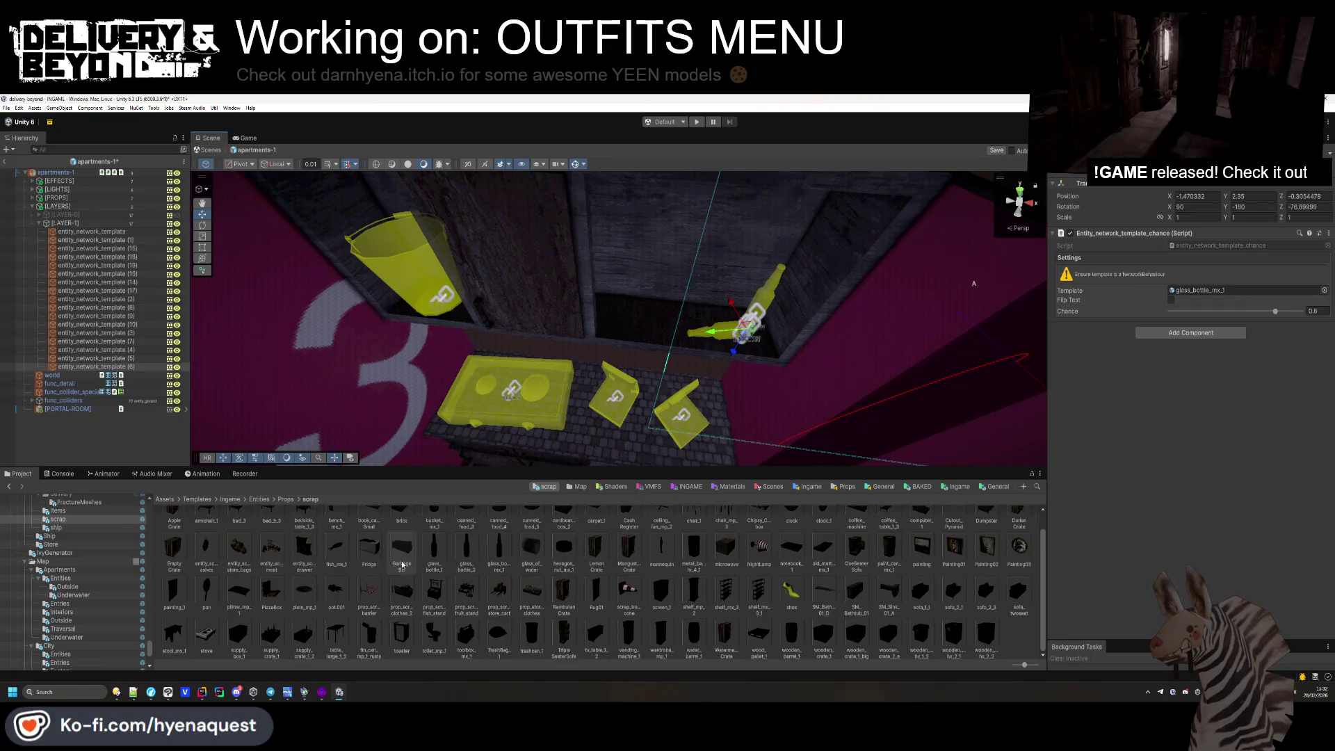
pyautogui.moveTo(494, 639); pyautogui.dragTo(1245, 290)
pyautogui.moveTo(746, 335)
pyautogui.mouseDown()
pyautogui.moveTo(654, 323)
pyautogui.moveTo(660, 292)
pyautogui.mouseUp()
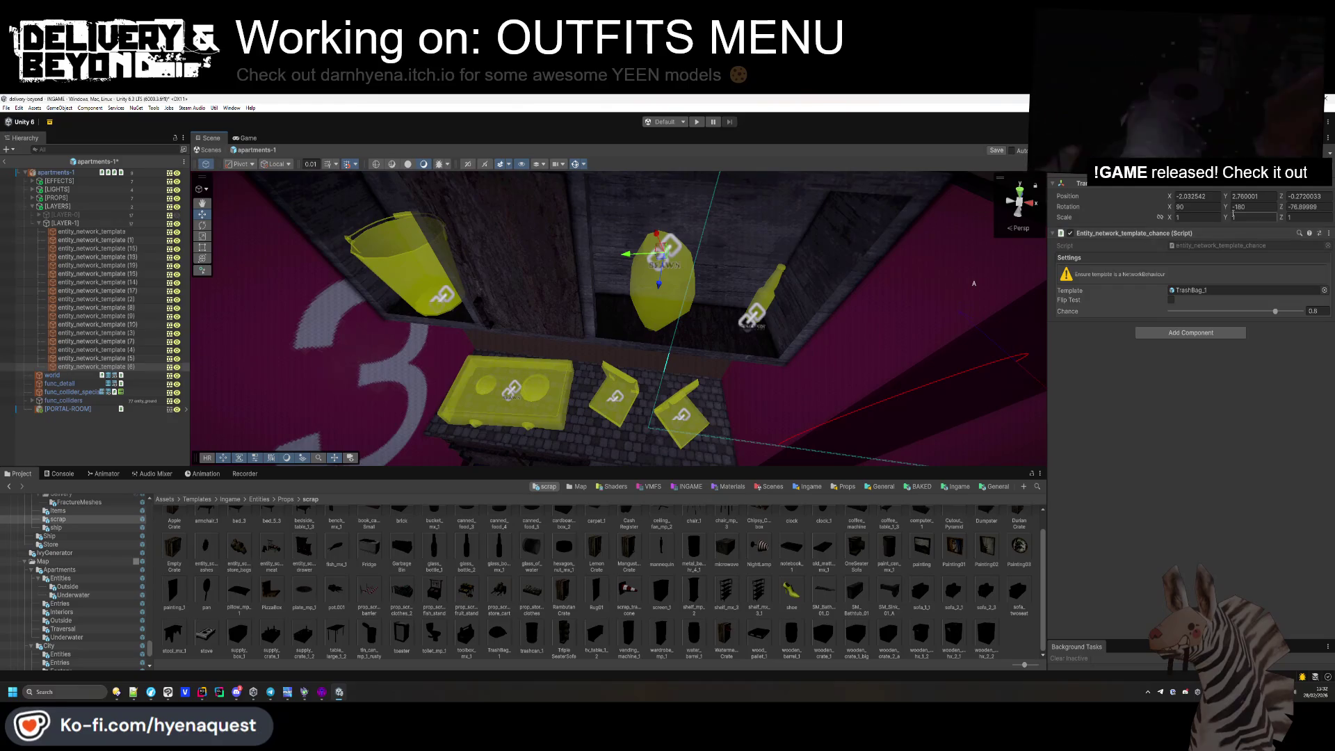
pyautogui.write('0')
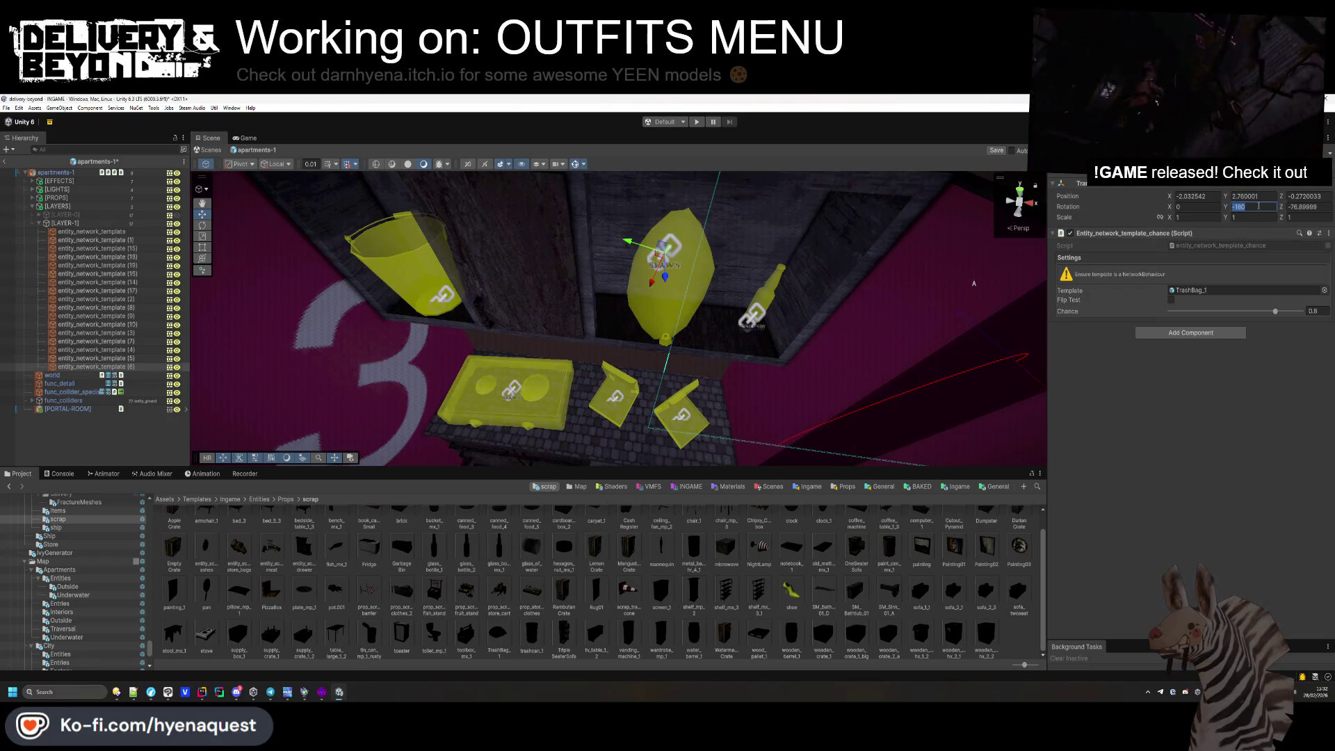
pyautogui.write('0')
pyautogui.click(1294, 207)
pyautogui.write('0')
pyautogui.moveTo(671, 212); pyautogui.dragTo(662, 267)
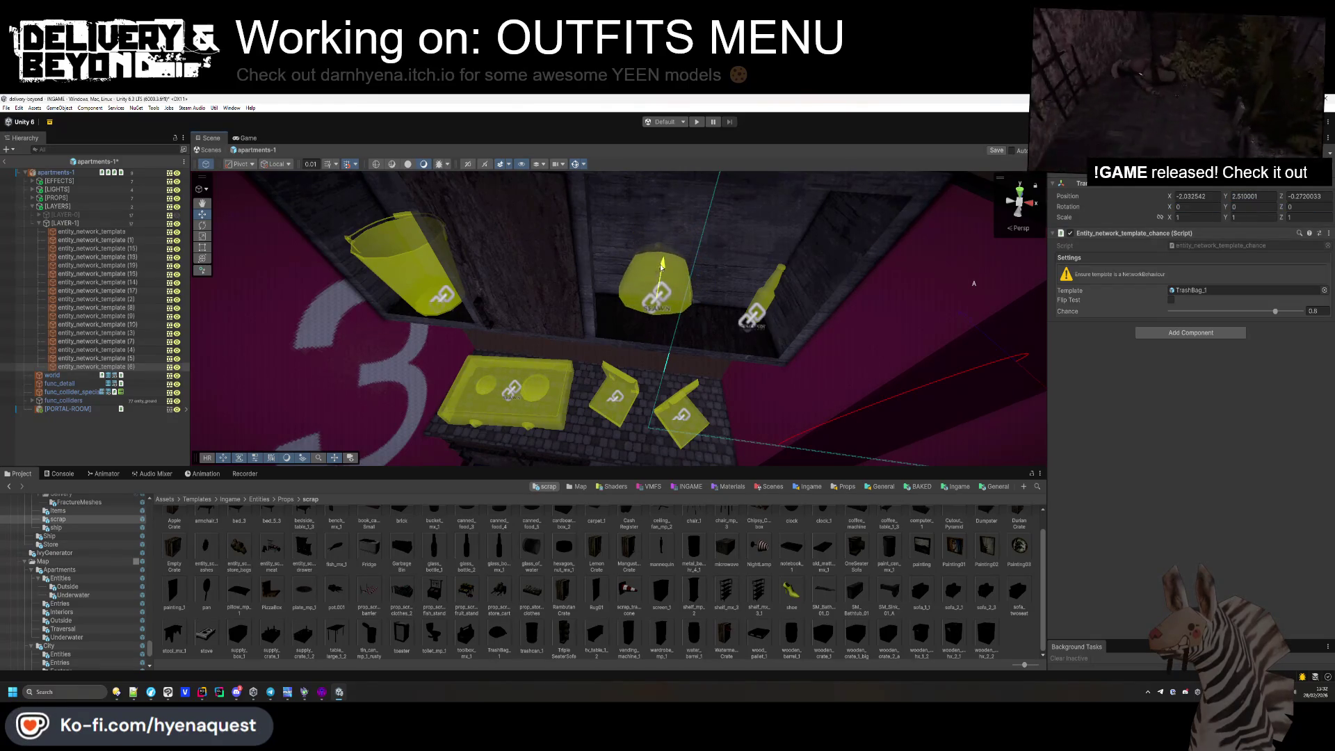
# Turn and shift the trash bag left, then add a raised copy above it.
pyautogui.moveTo(1225, 209); pyautogui.dragTo(983, 210)
pyautogui.moveTo(693, 307); pyautogui.dragTo(664, 306)
pyautogui.hotkey('ctrl', 'd')
pyautogui.moveTo(624, 251); pyautogui.dragTo(625, 187)
pyautogui.click(635, 238)
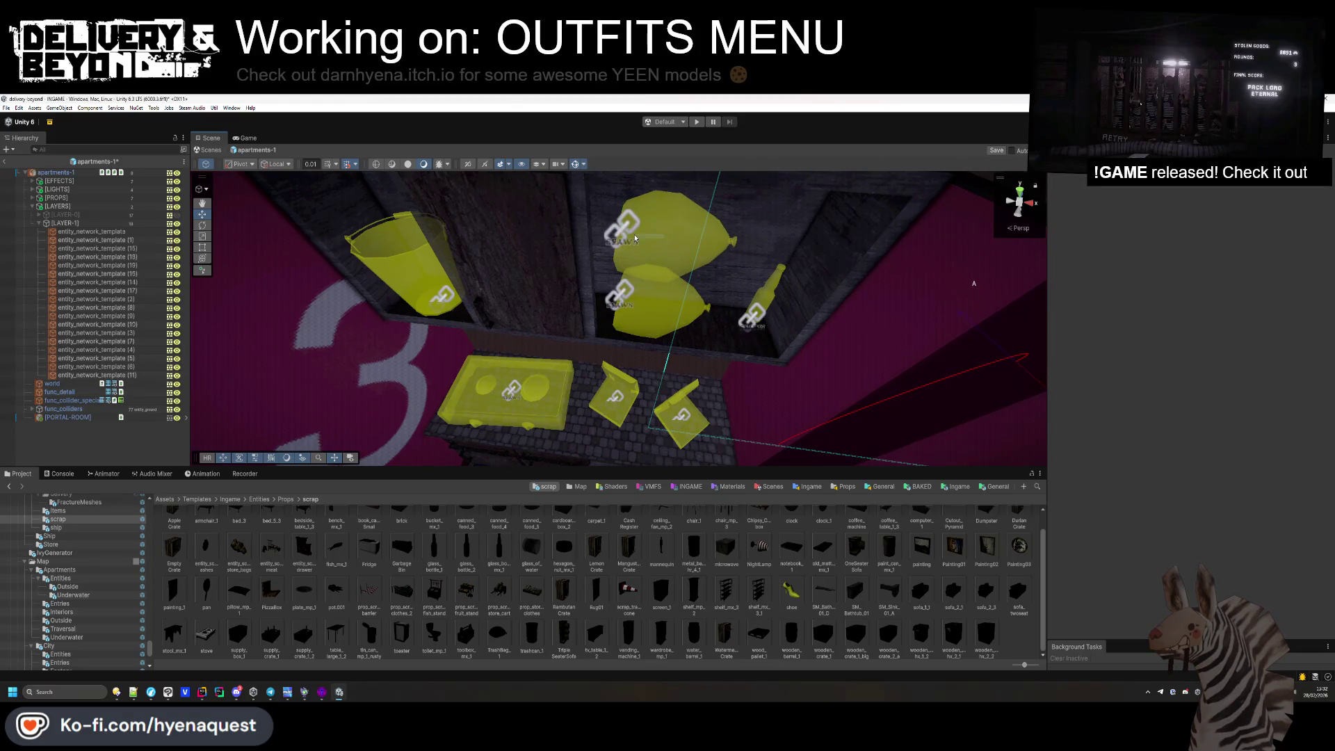
pyautogui.moveTo(664, 244)
pyautogui.mouseDown()
pyautogui.moveTo(692, 298)
pyautogui.moveTo(480, 264)
pyautogui.mouseUp()
pyautogui.moveTo(752, 346)
pyautogui.mouseDown()
pyautogui.moveTo(669, 397)
pyautogui.moveTo(619, 380)
pyautogui.mouseUp()
pyautogui.scroll(5, 653, 390)
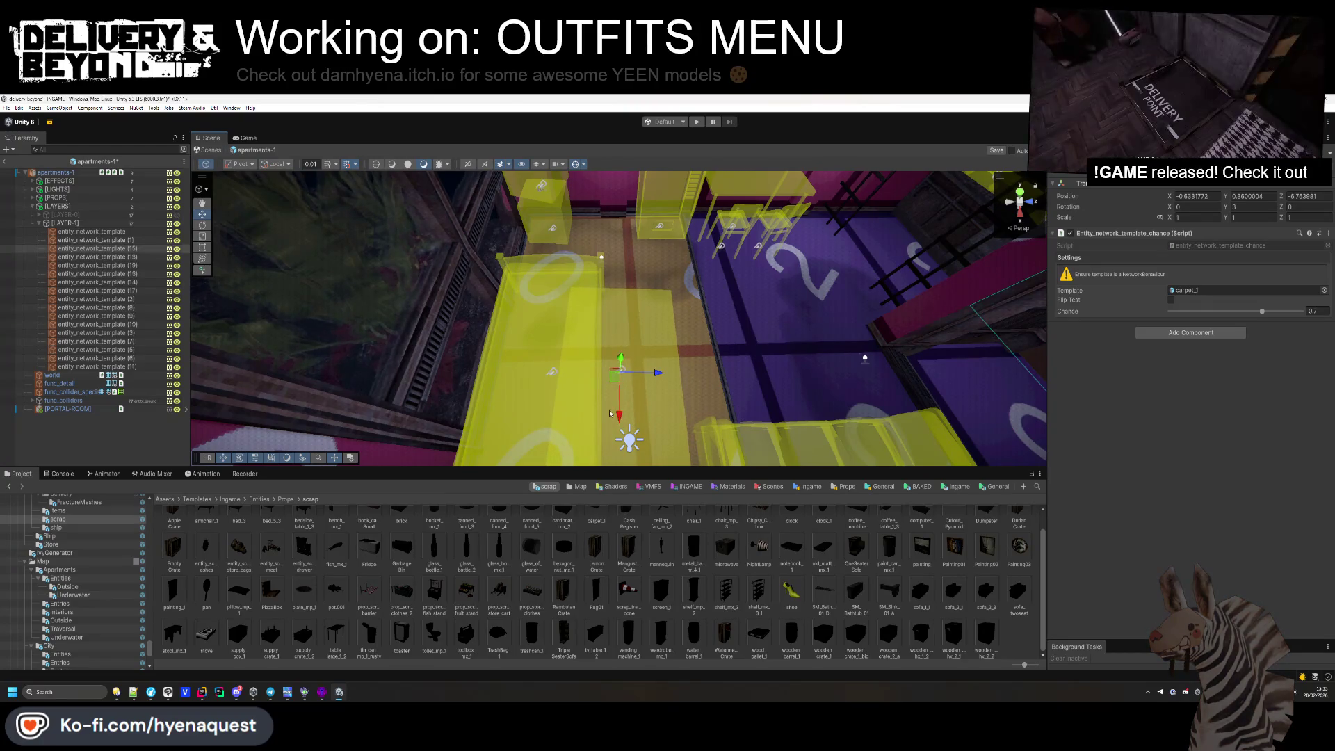
# Save, duplicate the [LAYER-1] group as [LAYER-2], and toggle [LAYER-1] hidden.
pyautogui.hotkey('ctrl', 's')
pyautogui.click(69, 224)
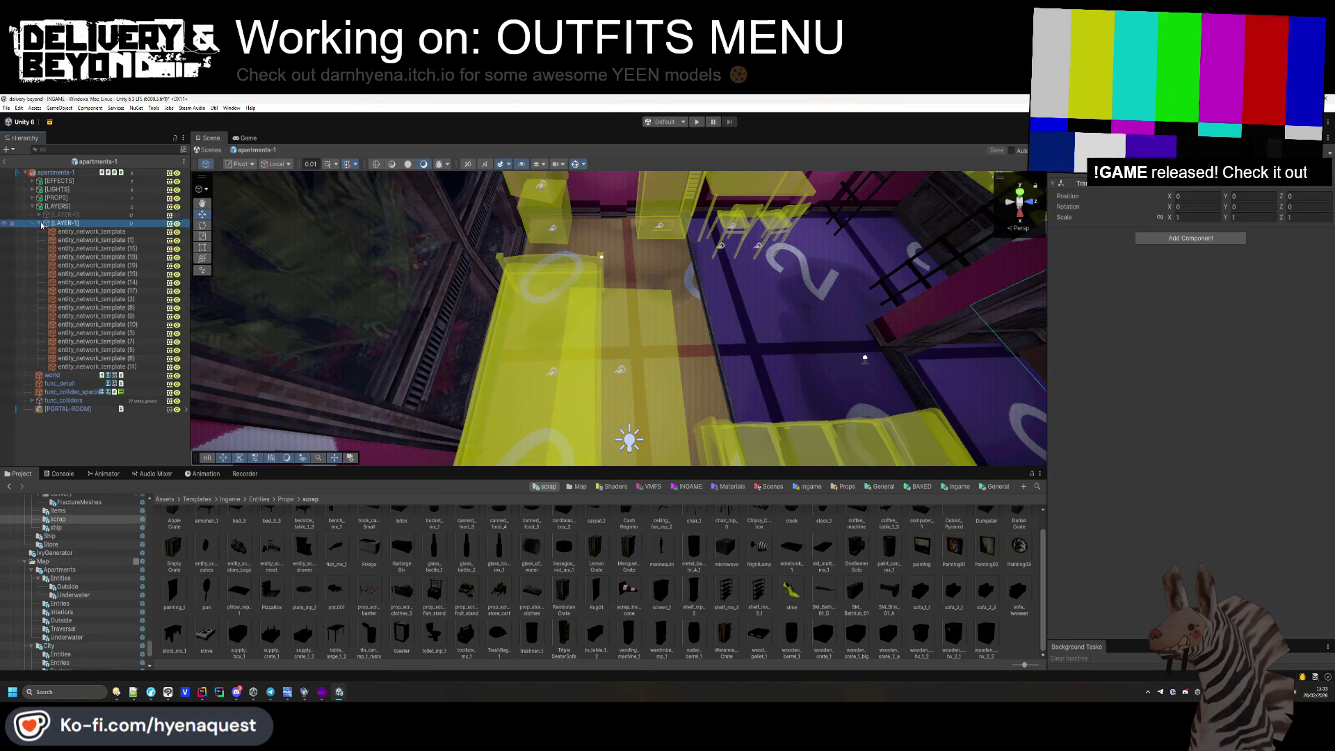
pyautogui.click(41, 225)
pyautogui.hotkey('ctrl', 'd')
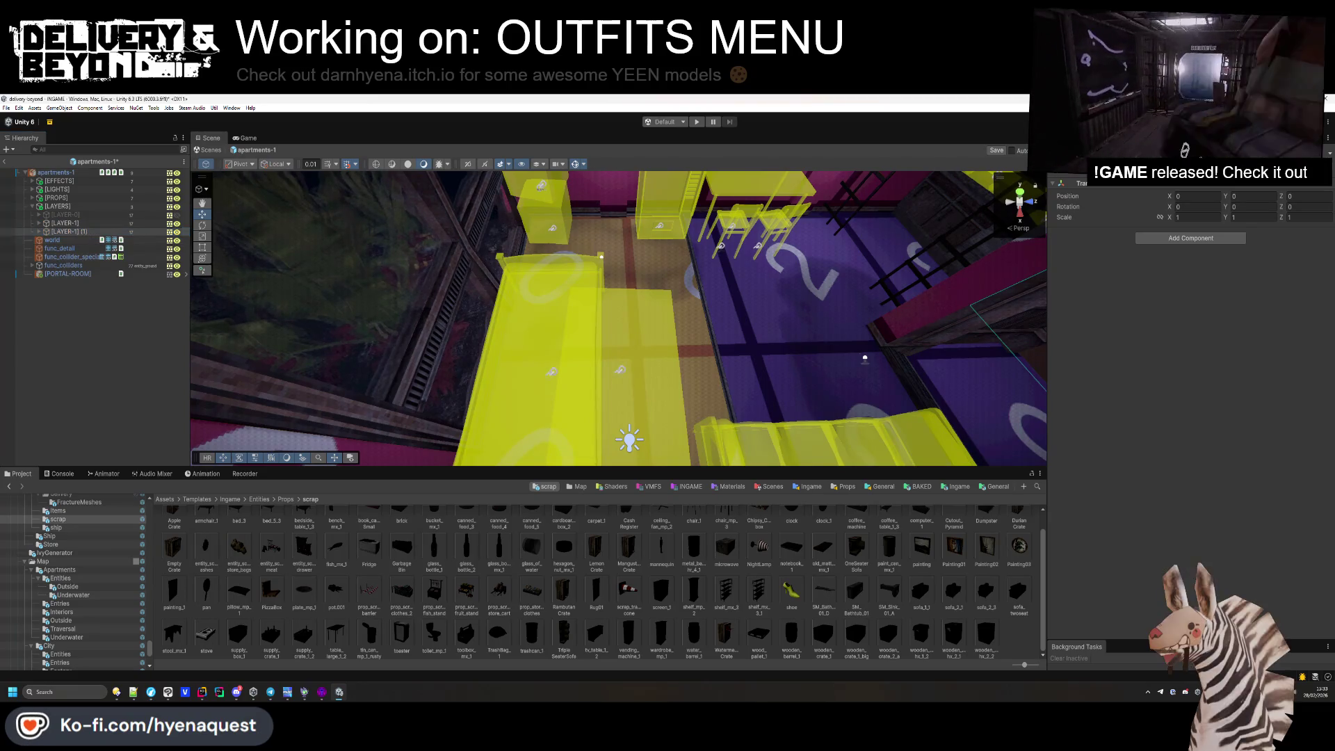
pyautogui.write('[LAYER-2]')
pyautogui.press('Return')
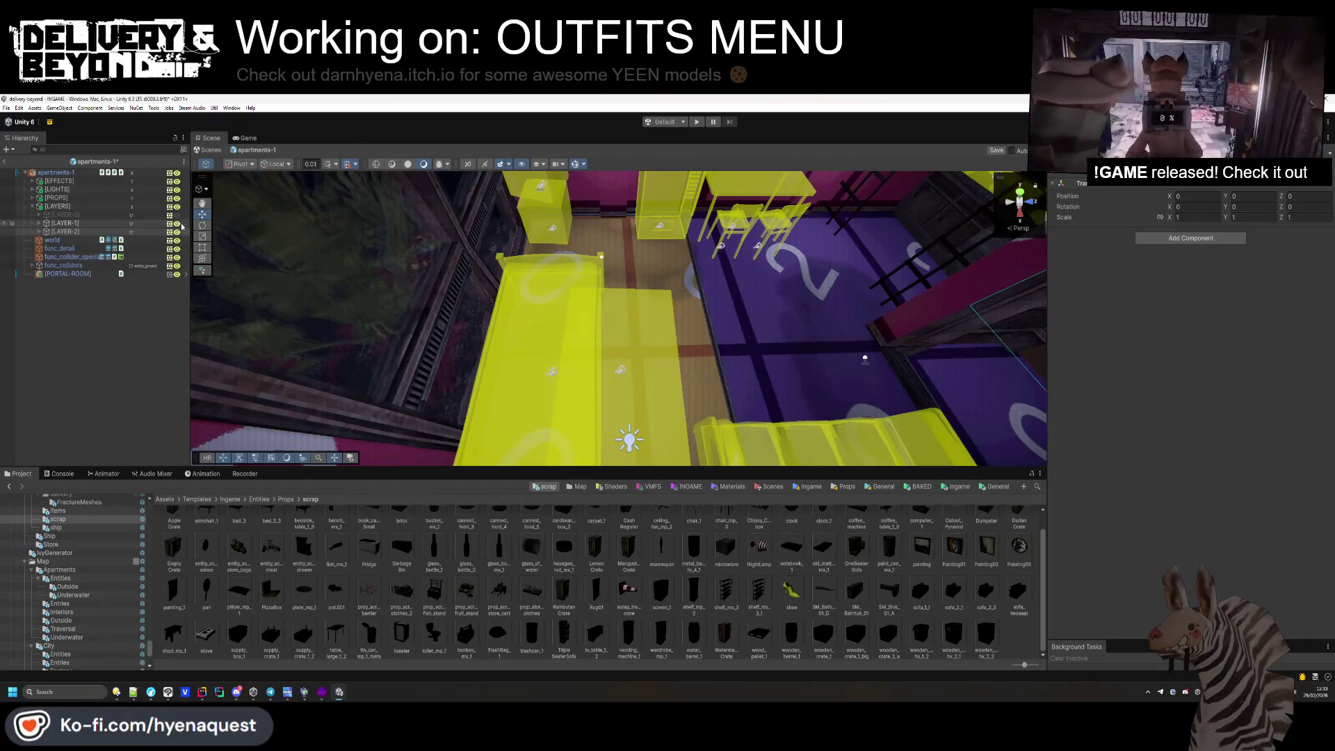
pyautogui.click(177, 224)
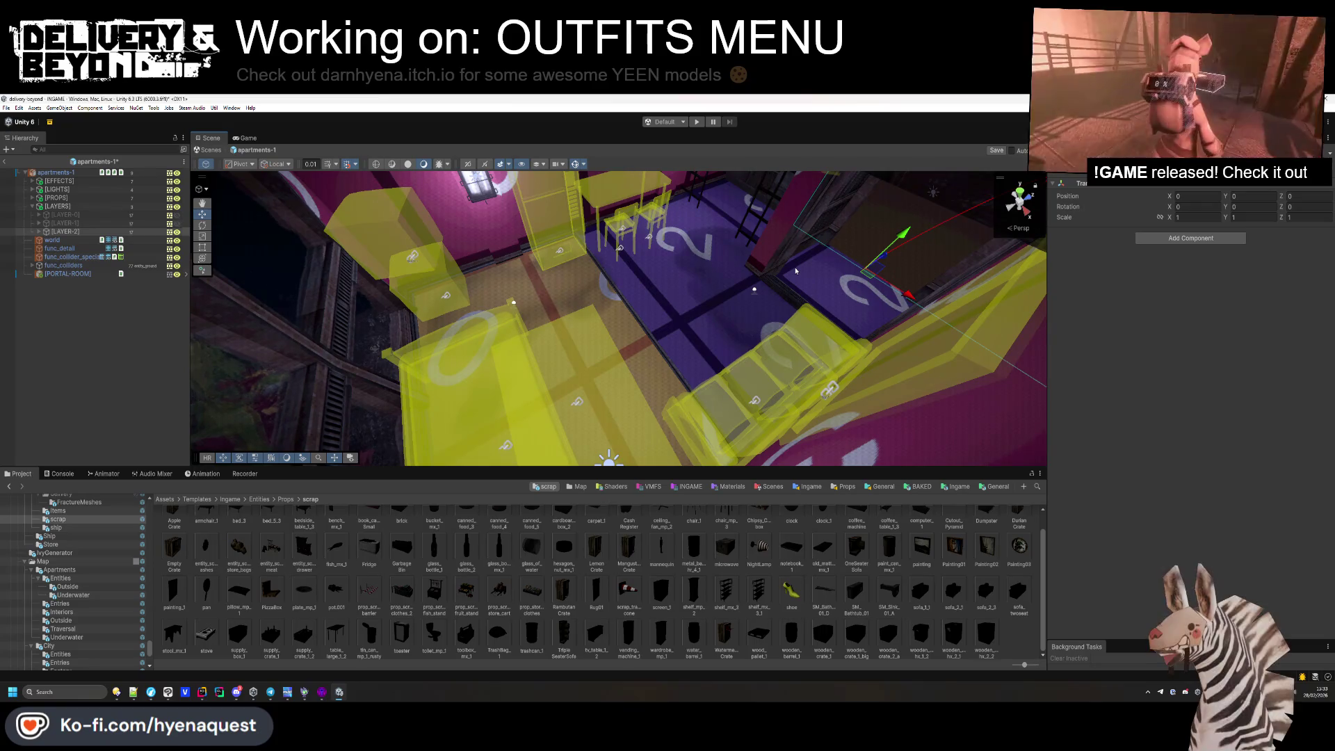
# Rotate the bed spawn to -90 on Y and move it to the centre of the room.
pyautogui.moveTo(797, 270)
pyautogui.mouseDown()
pyautogui.moveTo(671, 391)
pyautogui.moveTo(604, 401)
pyautogui.moveTo(559, 299)
pyautogui.mouseUp()
pyautogui.click(559, 299)
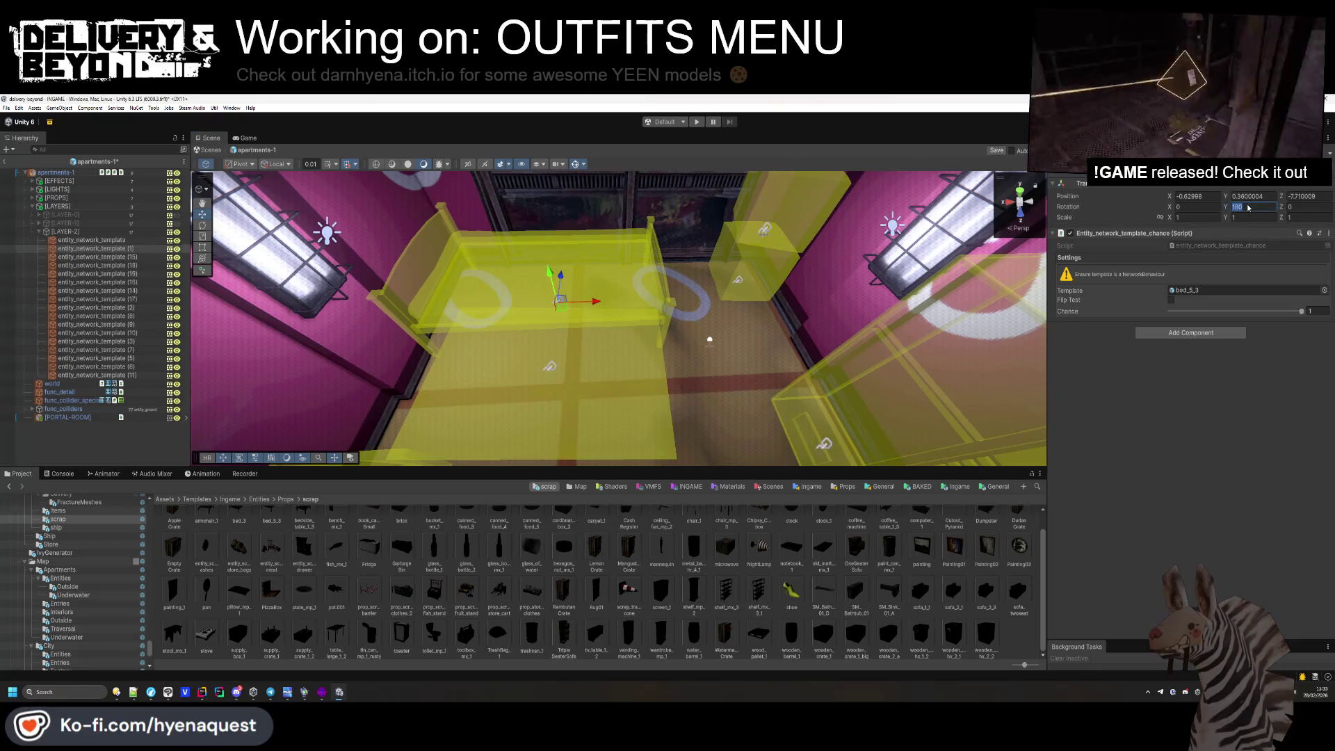
pyautogui.write('0')
pyautogui.press('BackSpace')
pyautogui.write('90')
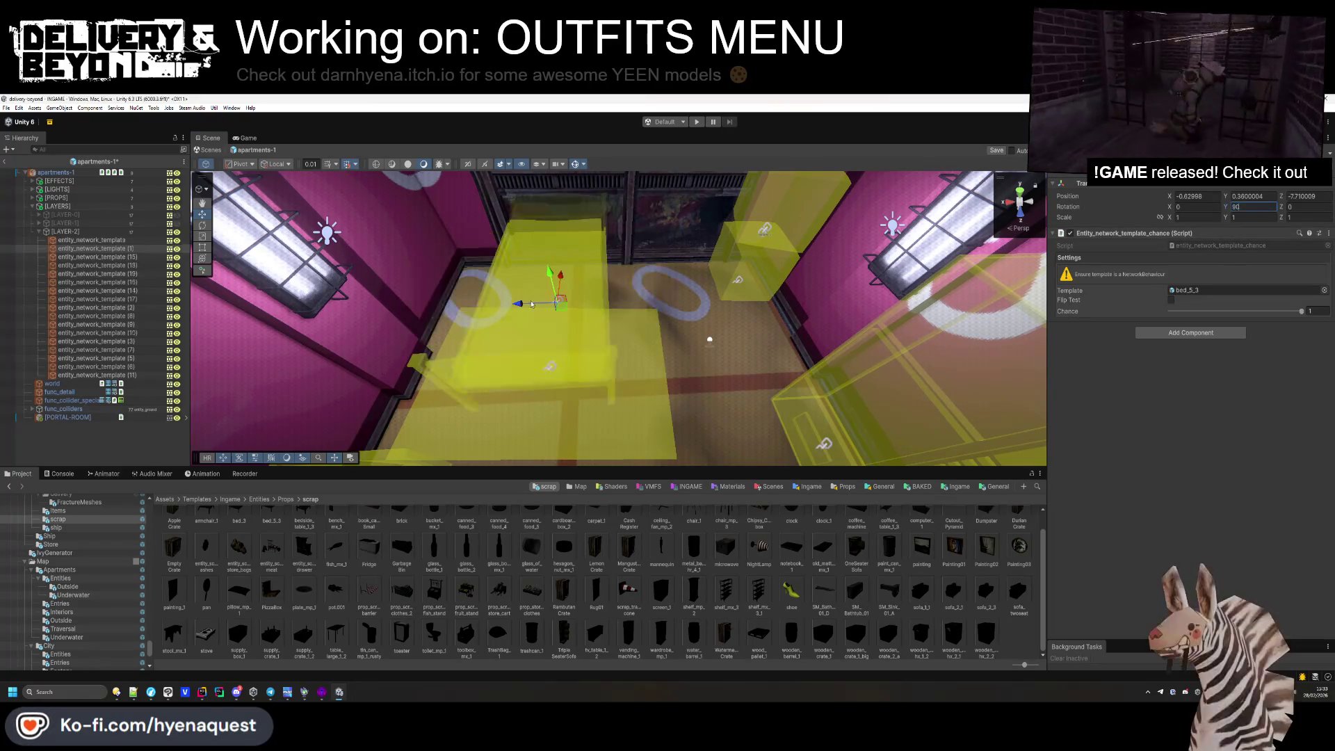
pyautogui.press('Home')
pyautogui.write('-')
pyautogui.press('Return')
pyautogui.moveTo(874, 290); pyautogui.dragTo(533, 351)
pyautogui.moveTo(782, 360)
pyautogui.mouseDown()
pyautogui.moveTo(685, 269)
pyautogui.moveTo(535, 268)
pyautogui.moveTo(382, 316)
pyautogui.mouseUp()
pyautogui.moveTo(739, 427)
pyautogui.mouseDown()
pyautogui.moveTo(692, 346)
pyautogui.moveTo(585, 292)
pyautogui.moveTo(587, 306)
pyautogui.moveTo(550, 326)
pyautogui.moveTo(974, 368)
pyautogui.moveTo(764, 311)
pyautogui.moveTo(584, 386)
pyautogui.mouseUp()
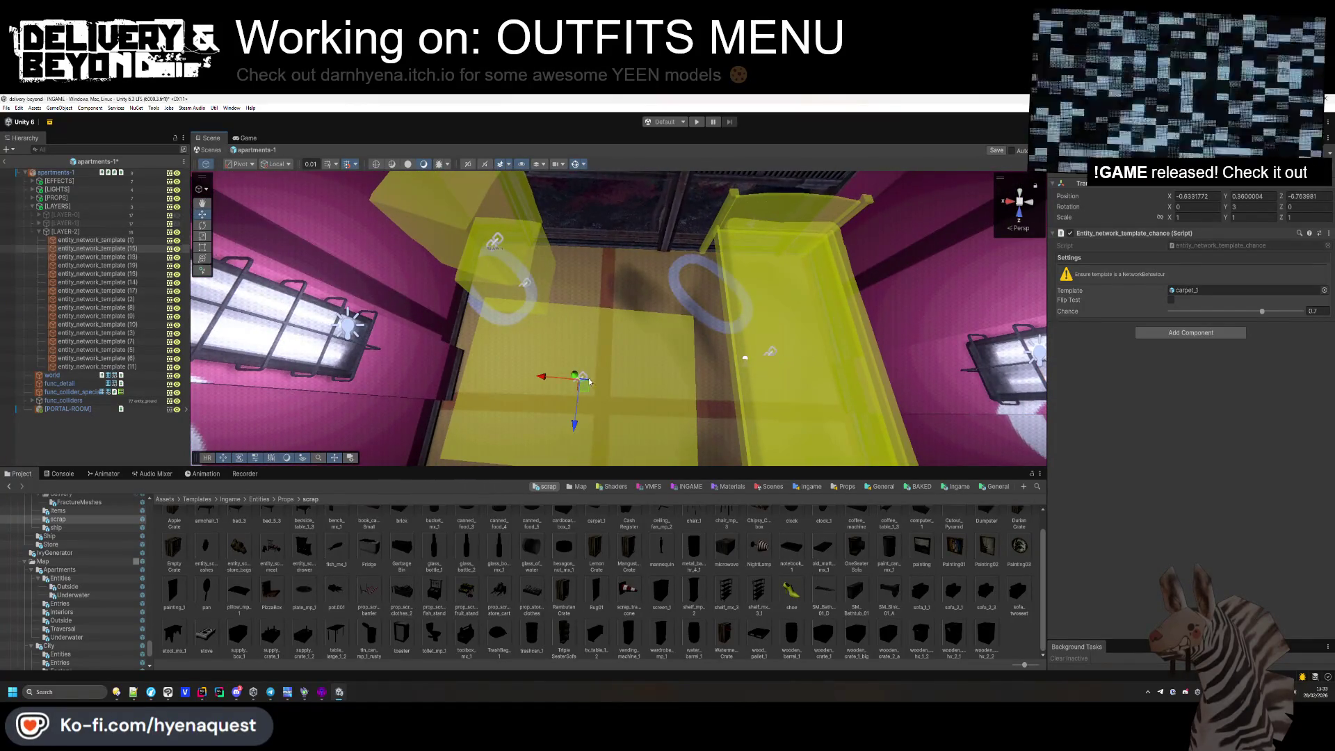
# Rotate the carpet 90 degrees on Y and shift it sideways.
pyautogui.write('90')
pyautogui.press('Return')
pyautogui.moveTo(580, 382)
pyautogui.mouseDown()
pyautogui.moveTo(674, 388)
pyautogui.moveTo(625, 376)
pyautogui.moveTo(797, 322)
pyautogui.mouseUp()
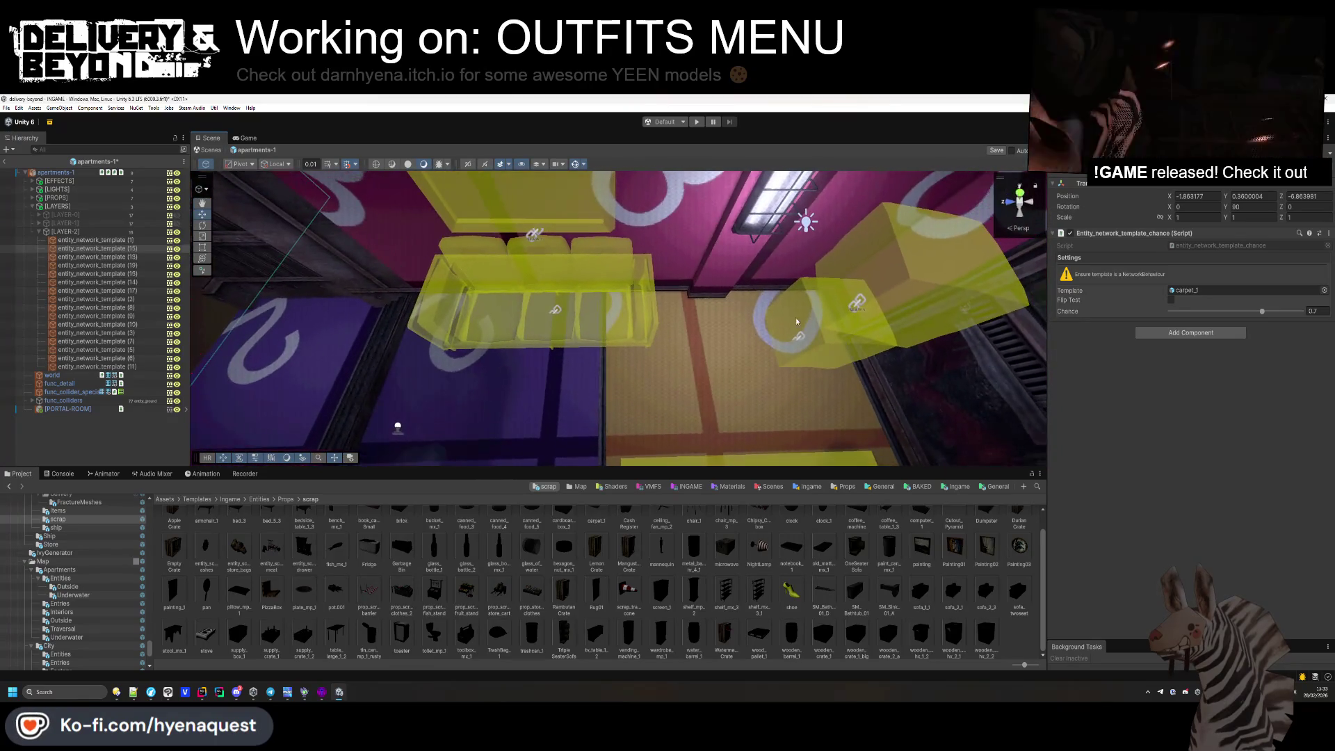
# Change the box spawn's template from cardboard_box_2 to wooden_crate_1.
pyautogui.click(1218, 291)
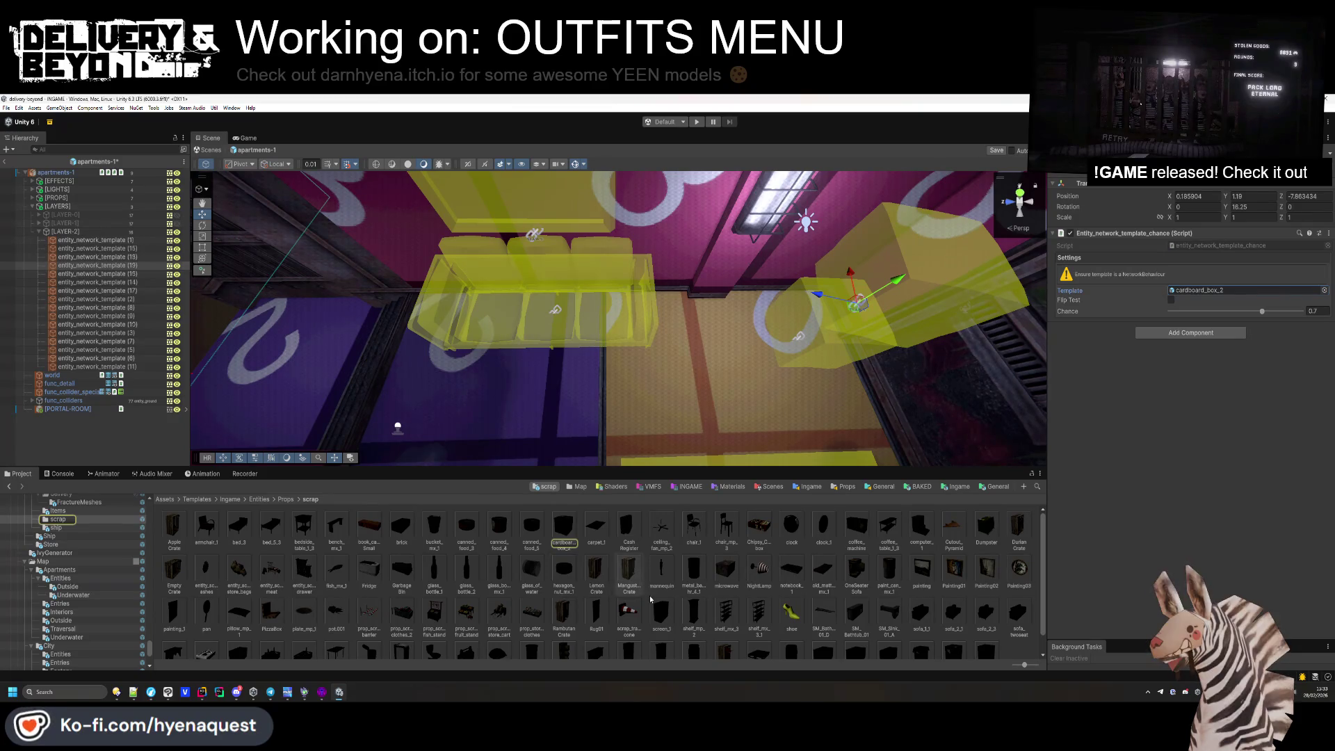
pyautogui.scroll(-1, 630, 591)
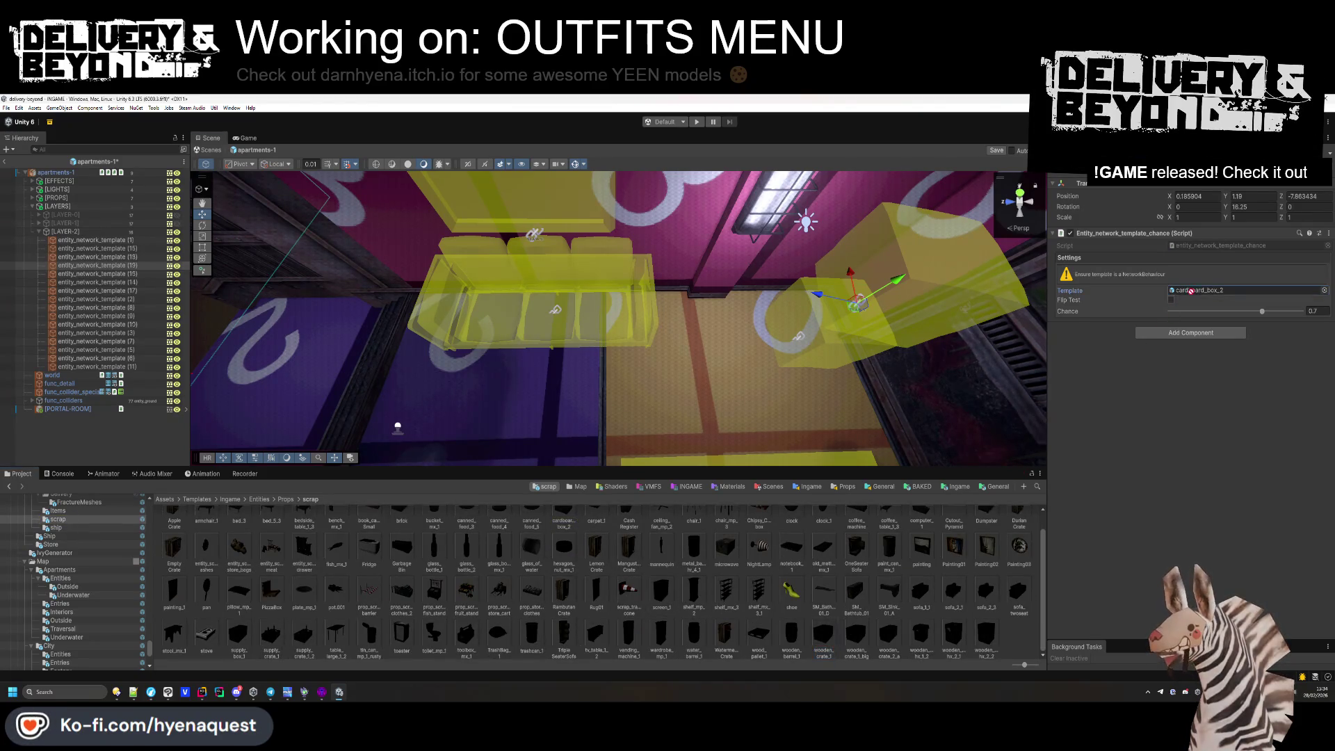
pyautogui.moveTo(931, 299)
pyautogui.mouseDown()
pyautogui.moveTo(574, 353)
pyautogui.moveTo(594, 352)
pyautogui.moveTo(607, 388)
pyautogui.moveTo(536, 466)
pyautogui.moveTo(553, 389)
pyautogui.moveTo(635, 299)
pyautogui.mouseUp()
# Turn a table chair spawn into plate_mp_1 and lower it onto the table top.
pyautogui.click(607, 388)
pyautogui.click(554, 386)
pyautogui.click(554, 387)
pyautogui.click(1189, 291)
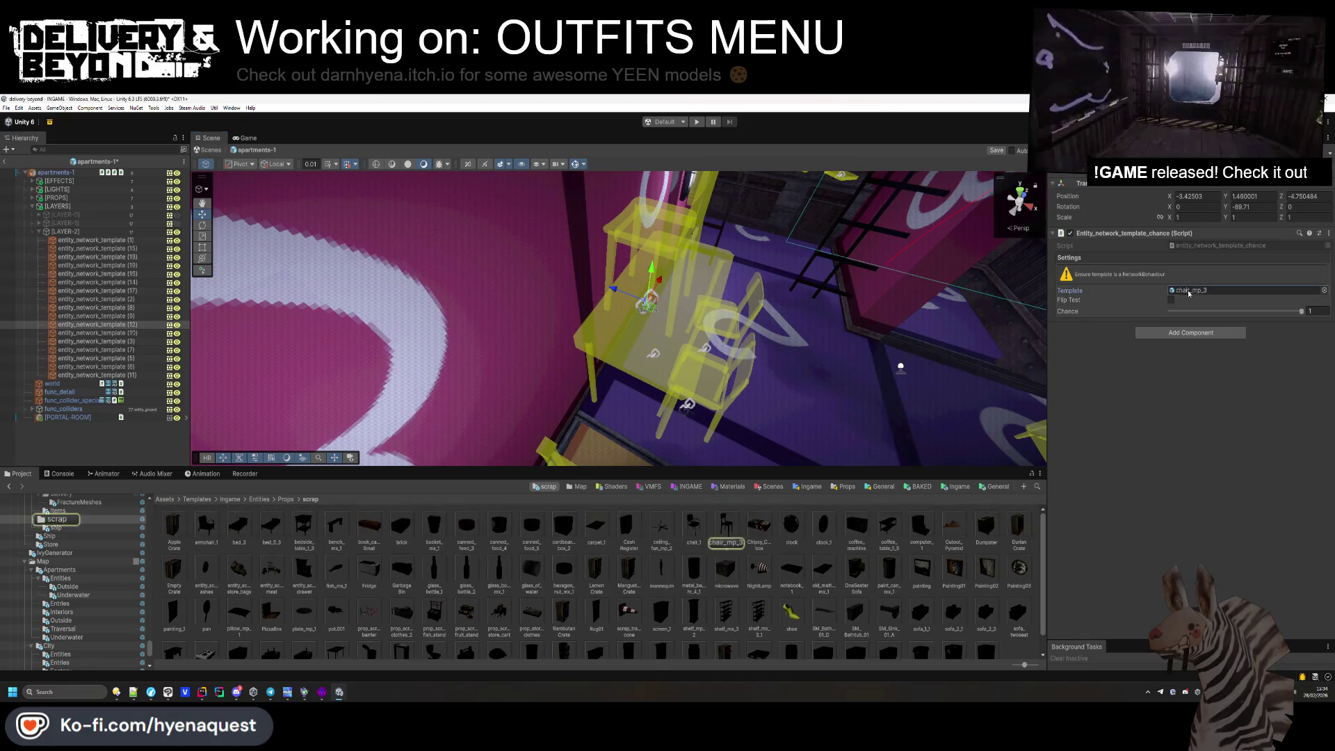
pyautogui.scroll(-1, 361, 592)
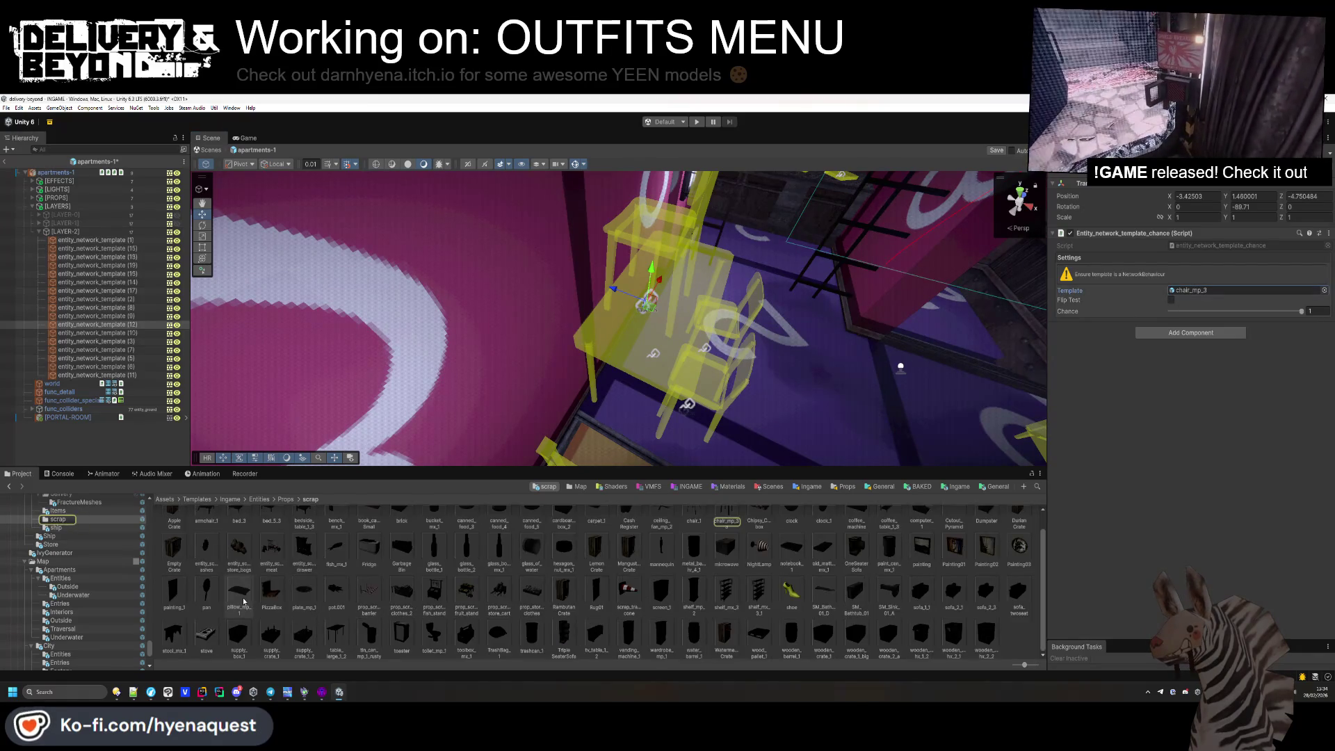
pyautogui.moveTo(1217, 290); pyautogui.dragTo(1217, 290)
pyautogui.scroll(5, 626, 263)
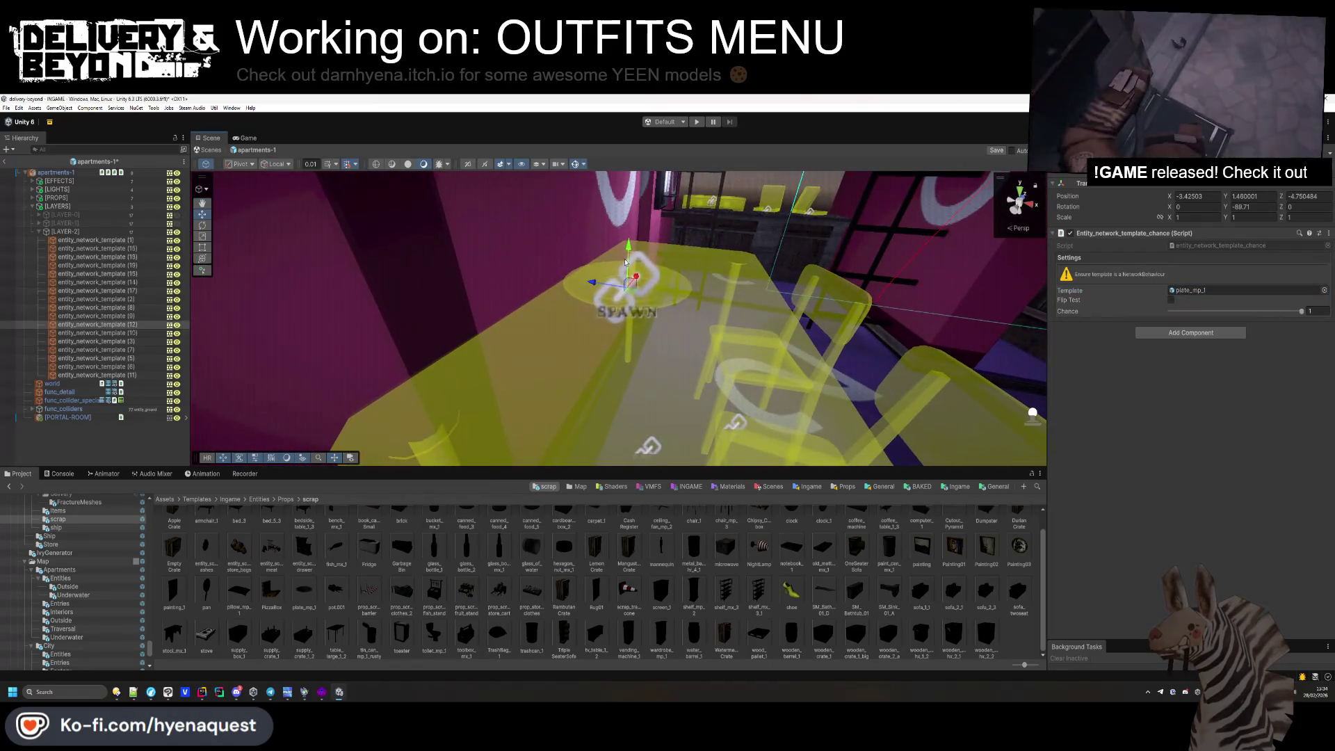
pyautogui.moveTo(625, 262); pyautogui.dragTo(632, 294)
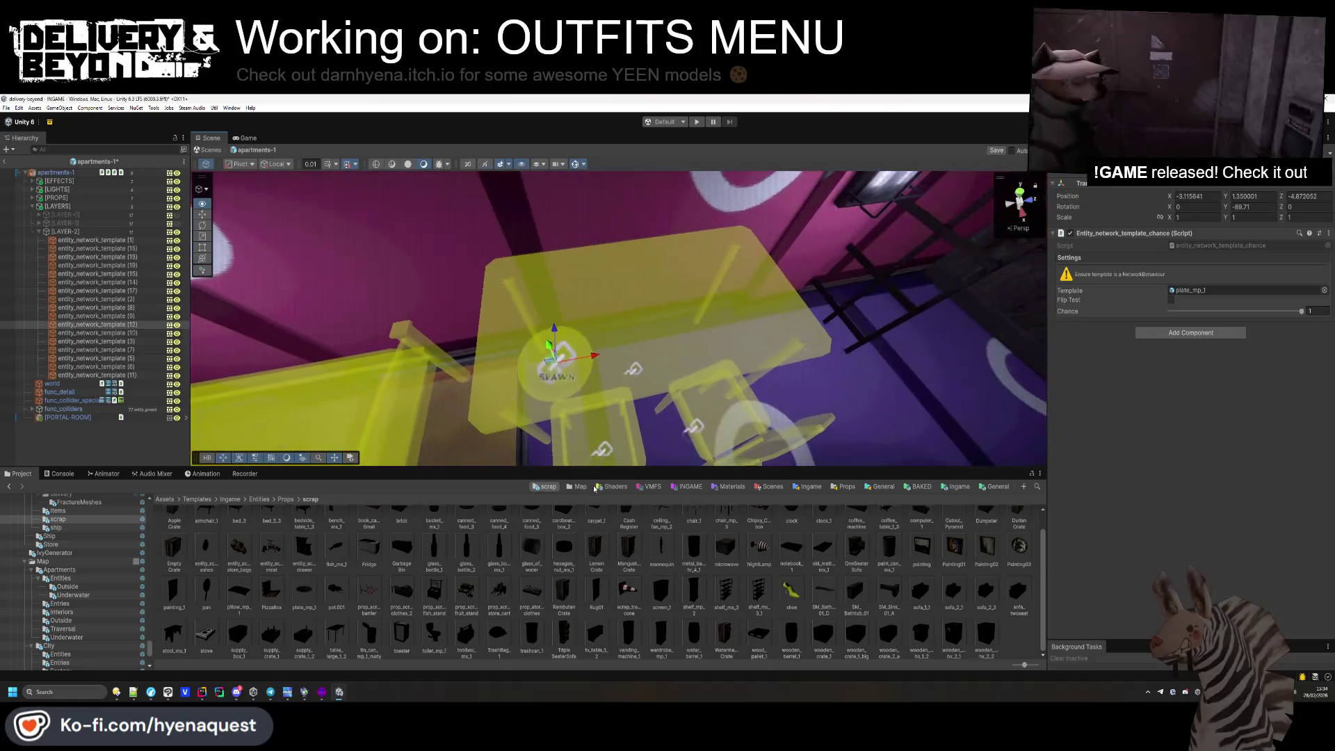
# Duplicate the plate spawn and slide the copy along the table.
pyautogui.hotkey('ctrl', 'd')
pyautogui.moveTo(591, 379)
pyautogui.mouseDown()
pyautogui.moveTo(748, 348)
pyautogui.moveTo(737, 334)
pyautogui.mouseUp()
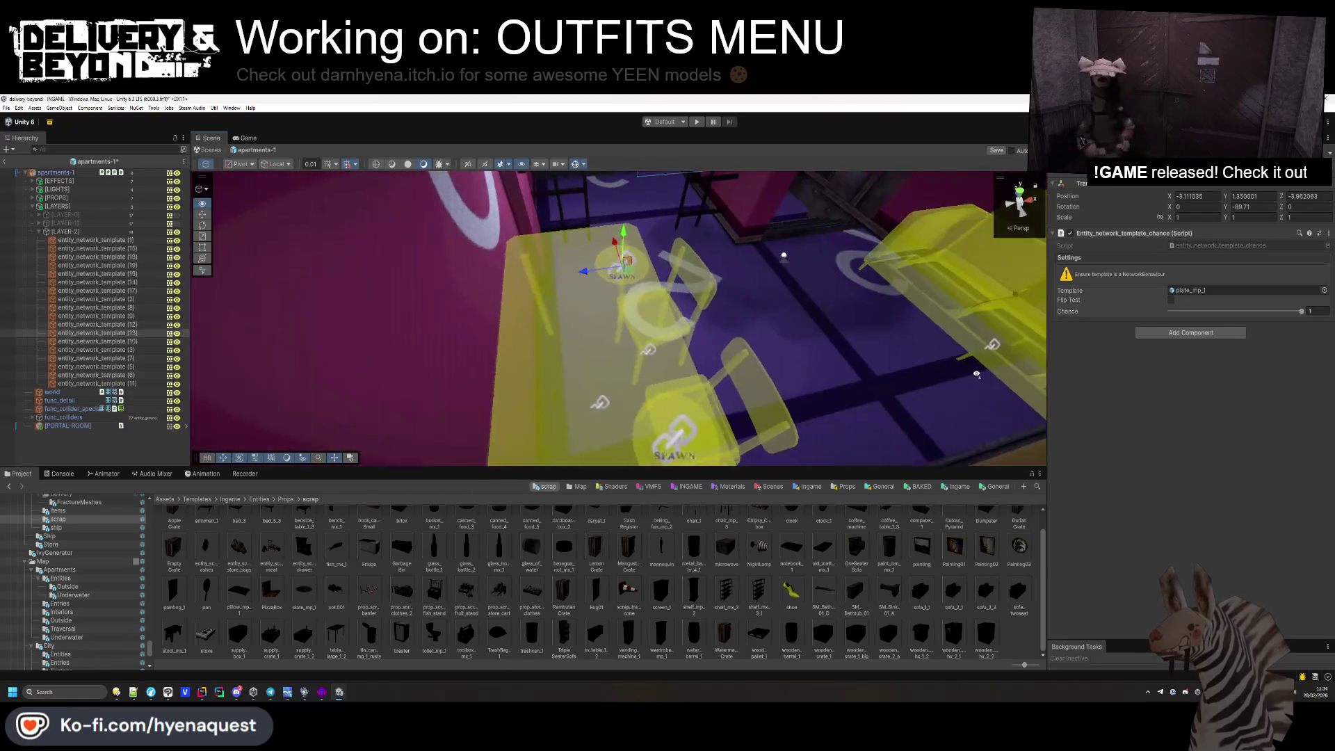
pyautogui.click(656, 239)
pyautogui.moveTo(656, 239); pyautogui.dragTo(656, 238)
pyautogui.click(484, 337)
pyautogui.scroll(1, 588, 569)
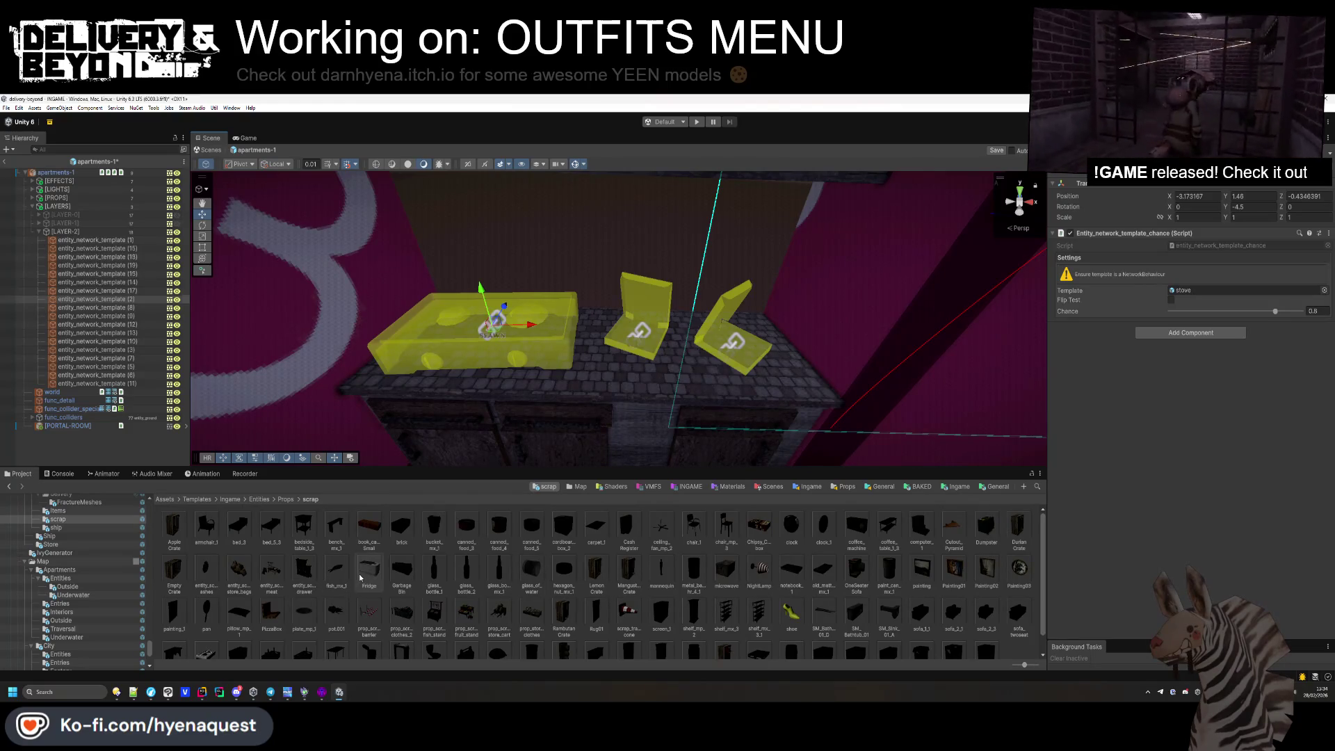
# Make the stove spawn a toaster and move it along the counter.
pyautogui.scroll(-1, 365, 575)
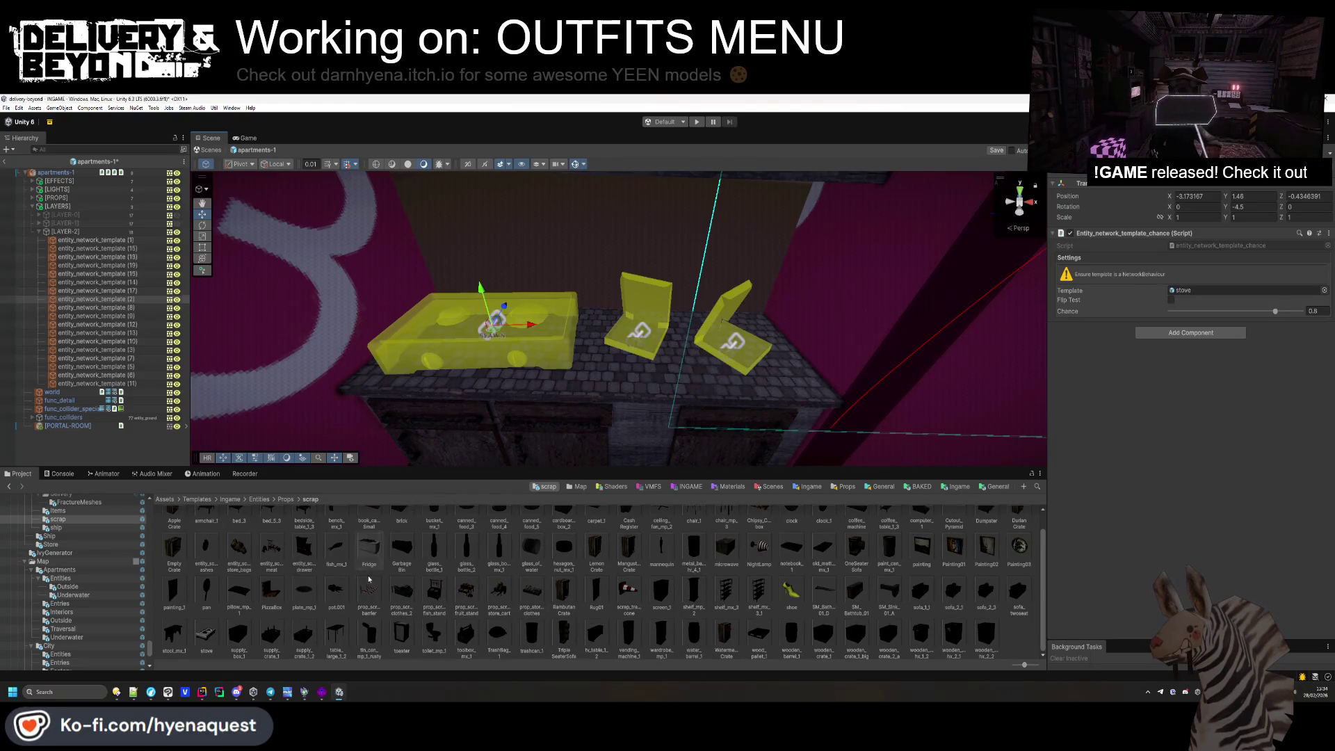
pyautogui.moveTo(1089, 314); pyautogui.dragTo(1204, 290)
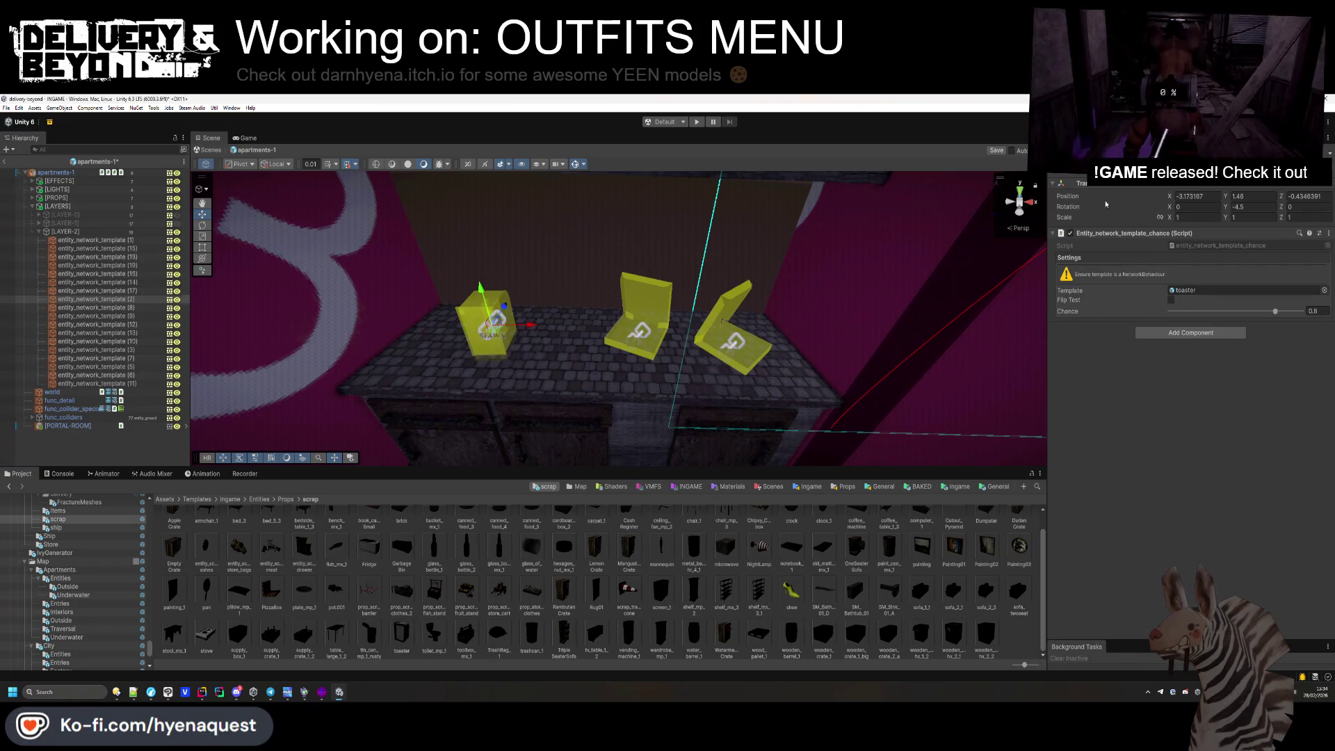
pyautogui.click(1196, 206)
pyautogui.write('-90')
pyautogui.press('f')
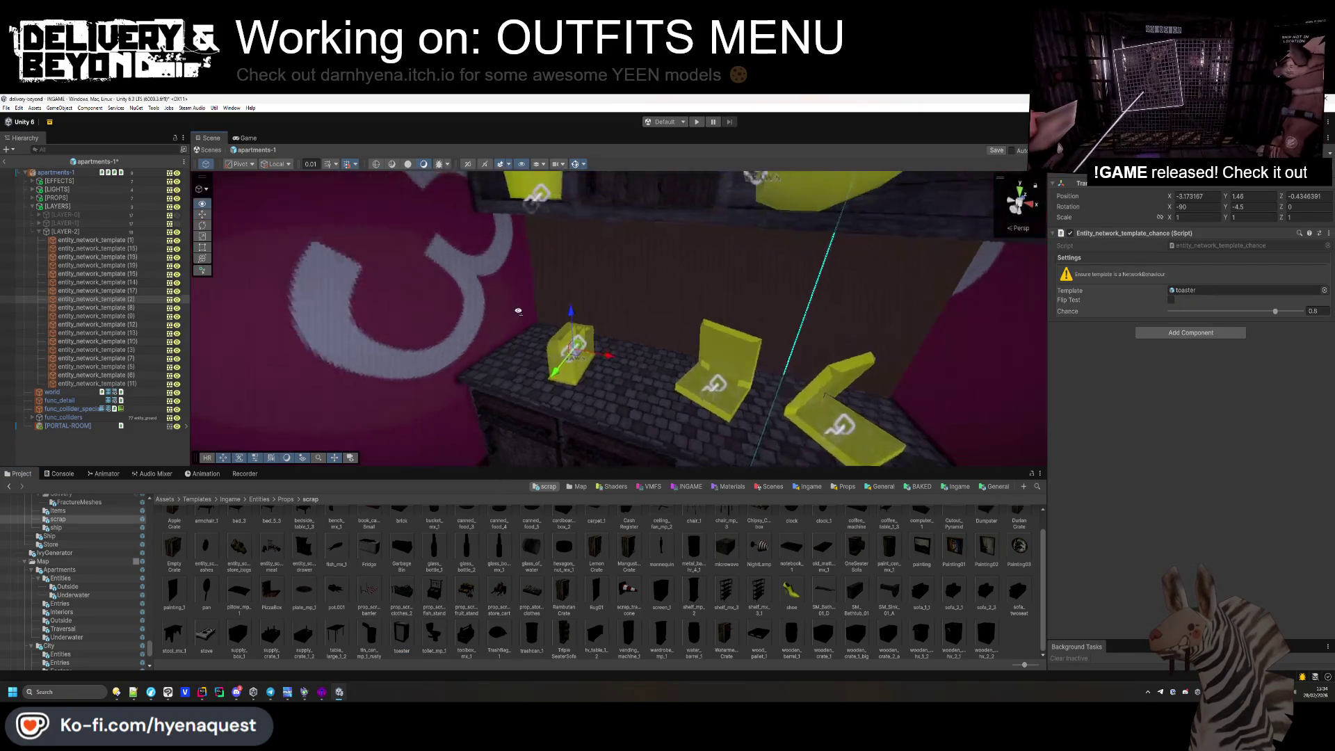
pyautogui.moveTo(611, 319); pyautogui.dragTo(541, 273)
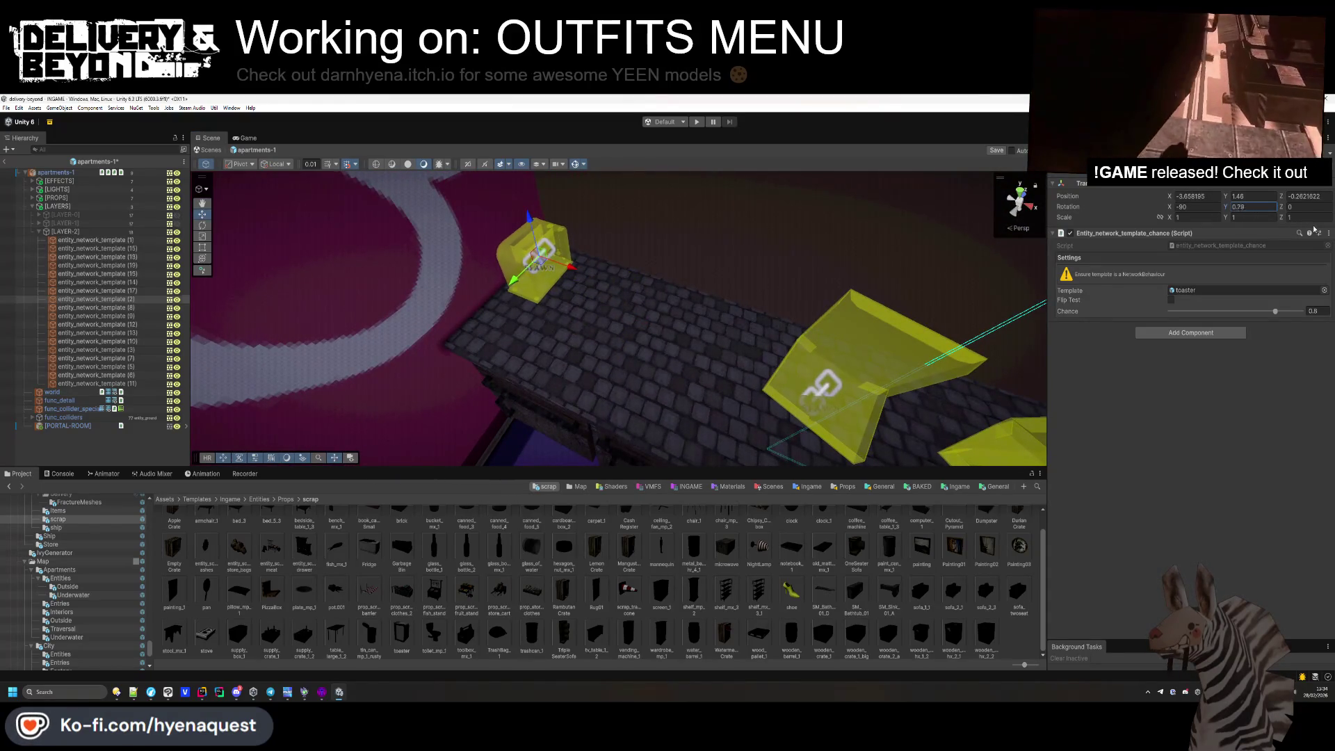
pyautogui.moveTo(765, 334); pyautogui.dragTo(723, 342)
# Delete two counter spawns, then duplicate the remaining one and make it a RambutanCrate.
pyautogui.press('Delete')
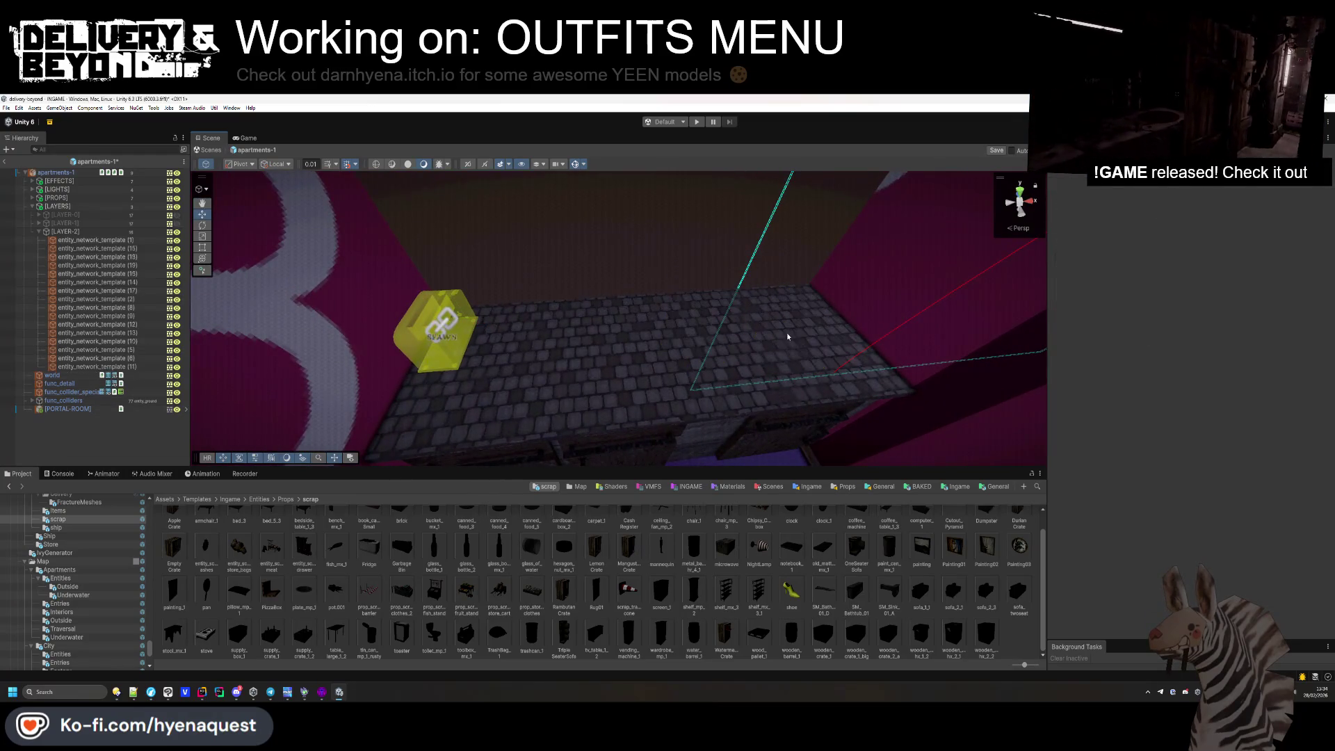
pyautogui.click(473, 334)
pyautogui.hotkey('ctrl', 'd')
pyautogui.moveTo(445, 332); pyautogui.dragTo(548, 351)
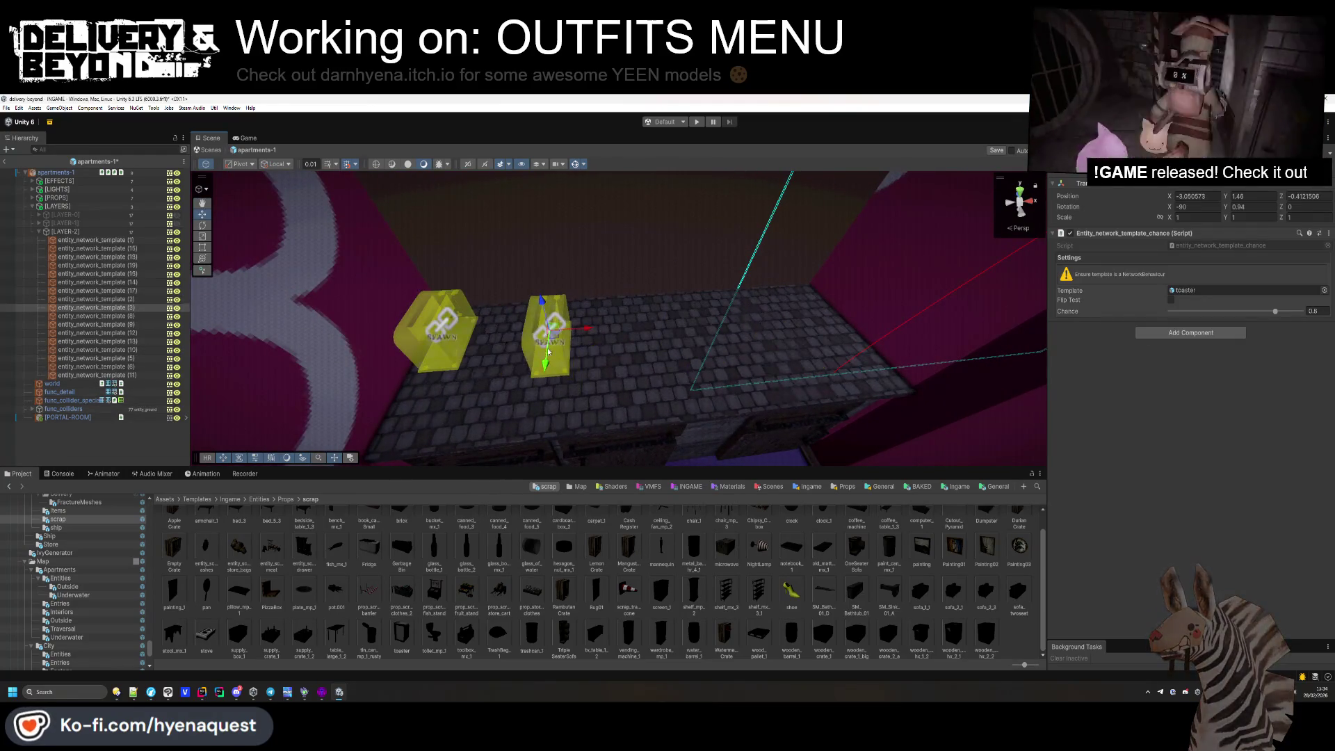
pyautogui.scroll(1, 592, 567)
pyautogui.moveTo(571, 617); pyautogui.dragTo(1221, 290)
pyautogui.moveTo(629, 328)
pyautogui.mouseDown()
pyautogui.moveTo(831, 292)
pyautogui.moveTo(864, 266)
pyautogui.moveTo(825, 308)
pyautogui.moveTo(717, 324)
pyautogui.mouseUp()
# Duplicate the crate spawn and set the copy's template to DurianCrate.
pyautogui.hotkey('ctrl', 'd')
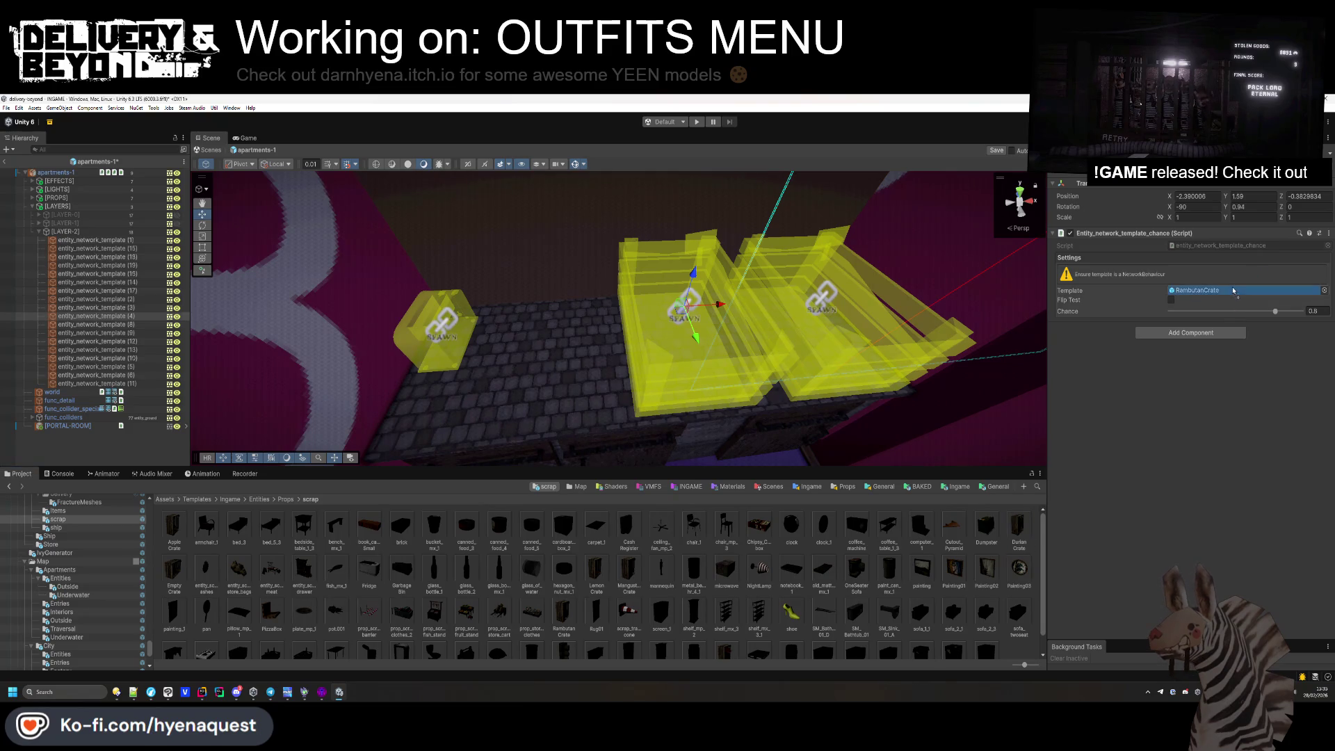
pyautogui.moveTo(1234, 290); pyautogui.dragTo(1234, 292)
pyautogui.click(504, 268)
pyautogui.moveTo(504, 268); pyautogui.dragTo(504, 267)
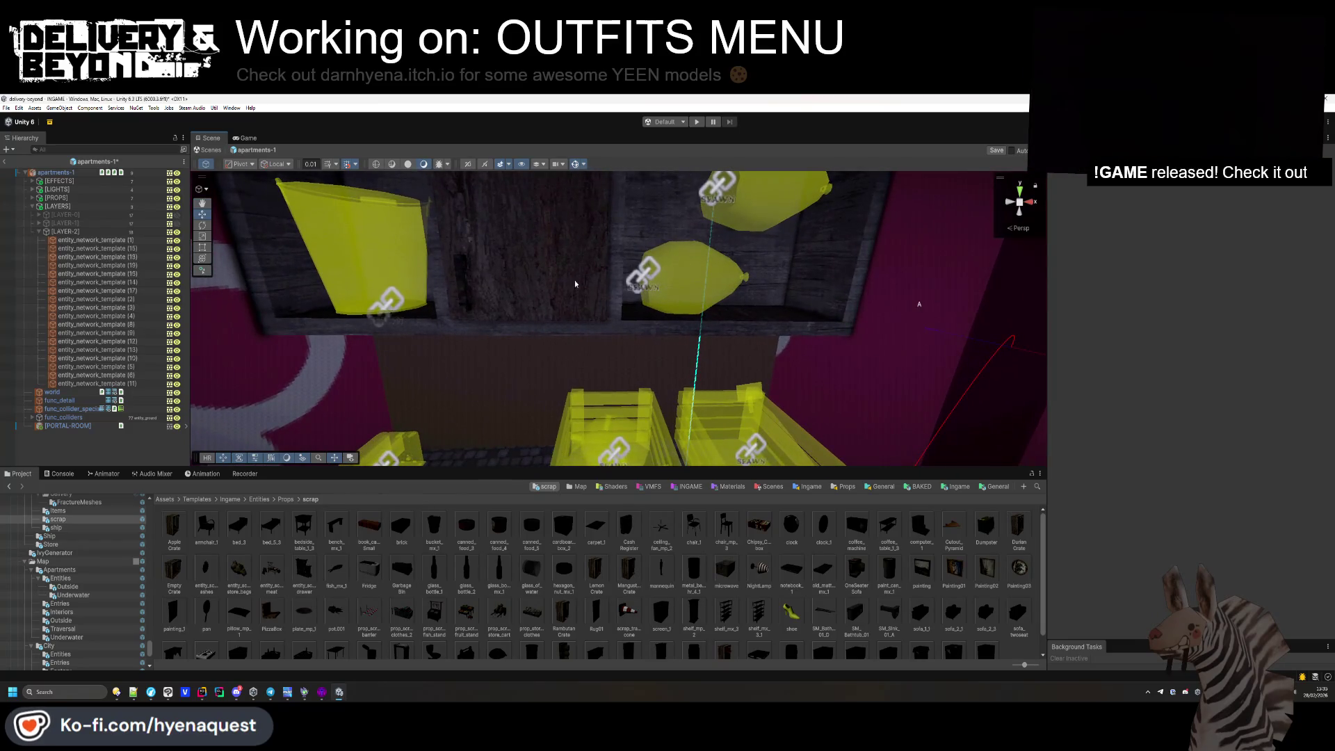
# Delete both trash-bag spawns from the upper shelf.
pyautogui.click(709, 246)
pyautogui.press('f')
pyautogui.press('Delete')
pyautogui.click(709, 246)
pyautogui.press('Delete')
# Move the bucket spawn right, duplicate it, and set the copy to canned_food_4.
pyautogui.click(370, 379)
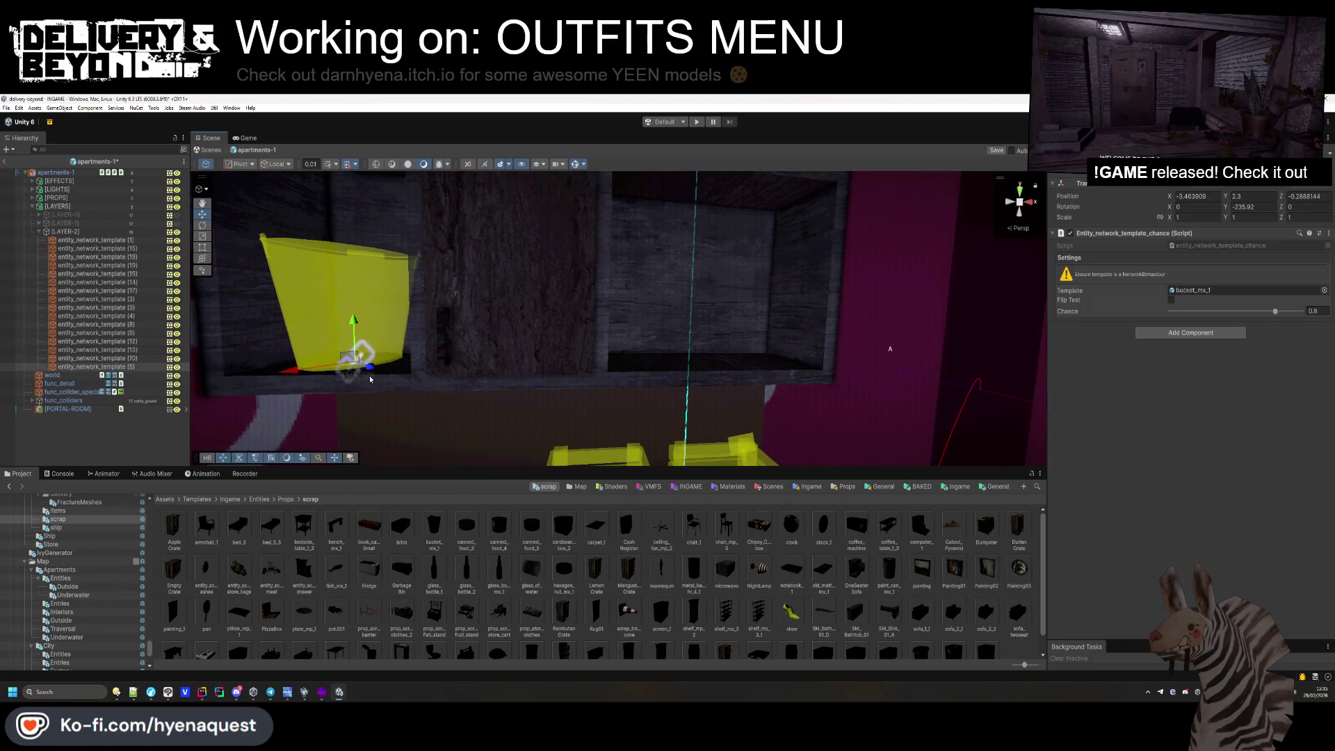
pyautogui.scroll(-5, 381, 353)
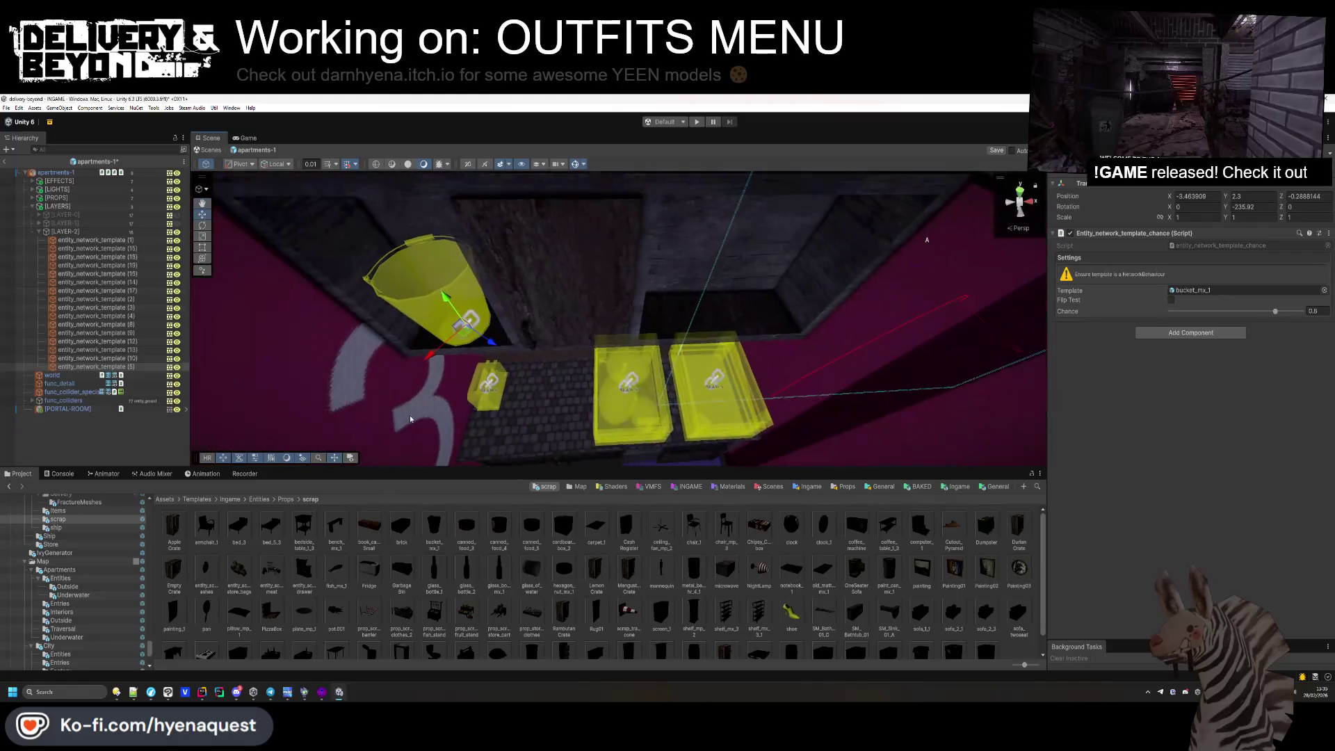
pyautogui.moveTo(399, 327)
pyautogui.mouseDown()
pyautogui.moveTo(755, 323)
pyautogui.moveTo(676, 327)
pyautogui.mouseUp()
pyautogui.hotkey('ctrl', 'd')
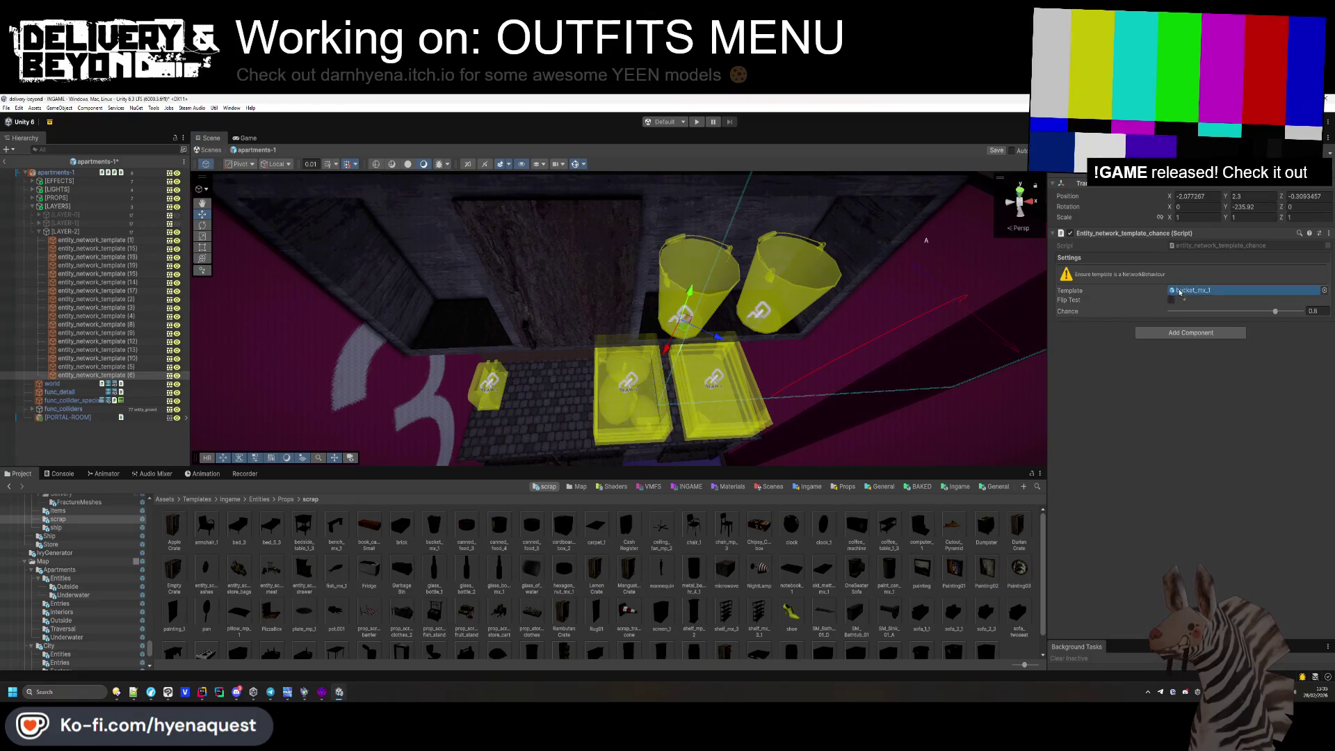
pyautogui.moveTo(1180, 292); pyautogui.dragTo(1180, 292)
pyautogui.moveTo(625, 278)
pyautogui.mouseDown()
pyautogui.moveTo(661, 243)
pyautogui.moveTo(765, 278)
pyautogui.moveTo(888, 289)
pyautogui.moveTo(866, 306)
pyautogui.mouseUp()
# Duplicate the can twice, moving one left and making another cardboard_box_2.
pyautogui.hotkey('ctrl', 'd')
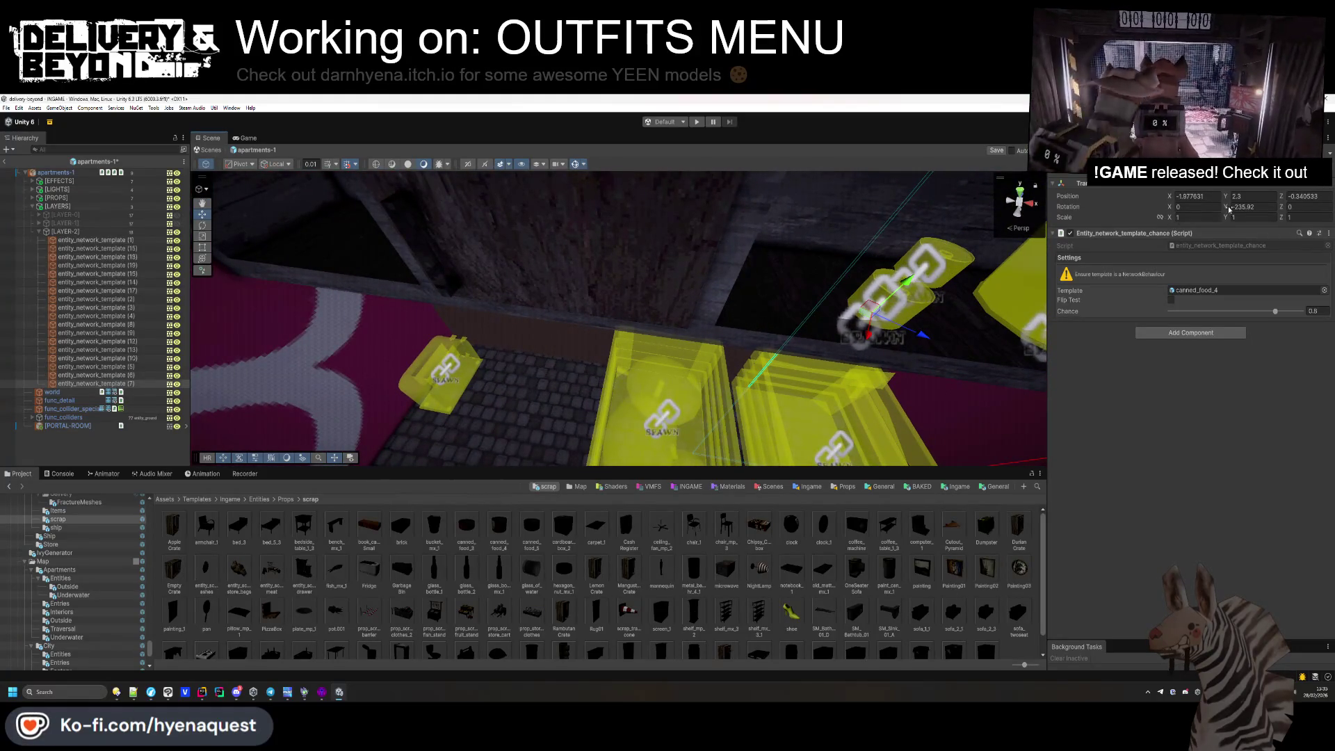
pyautogui.moveTo(626, 269)
pyautogui.mouseDown()
pyautogui.moveTo(793, 285)
pyautogui.moveTo(340, 237)
pyautogui.moveTo(528, 299)
pyautogui.mouseUp()
pyautogui.hotkey('ctrl', 'd')
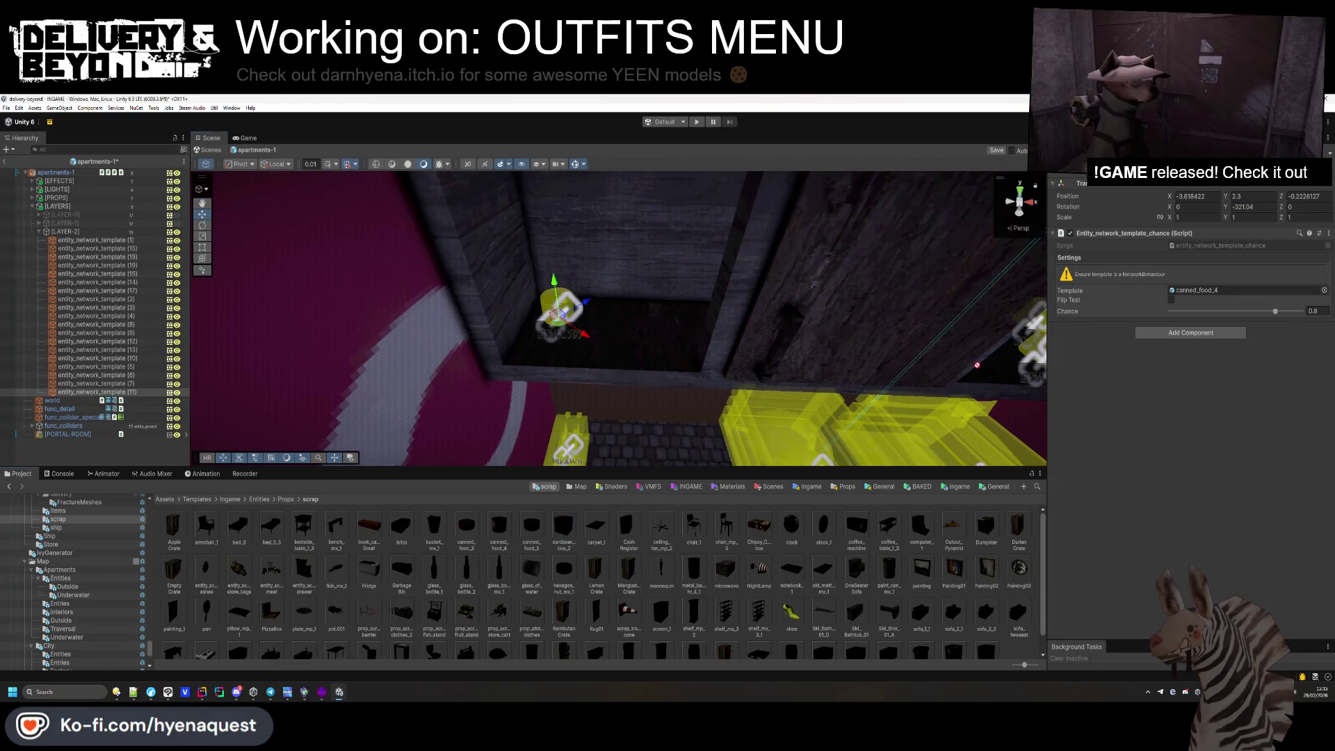
pyautogui.moveTo(977, 364); pyautogui.dragTo(1187, 291)
pyautogui.click(606, 368)
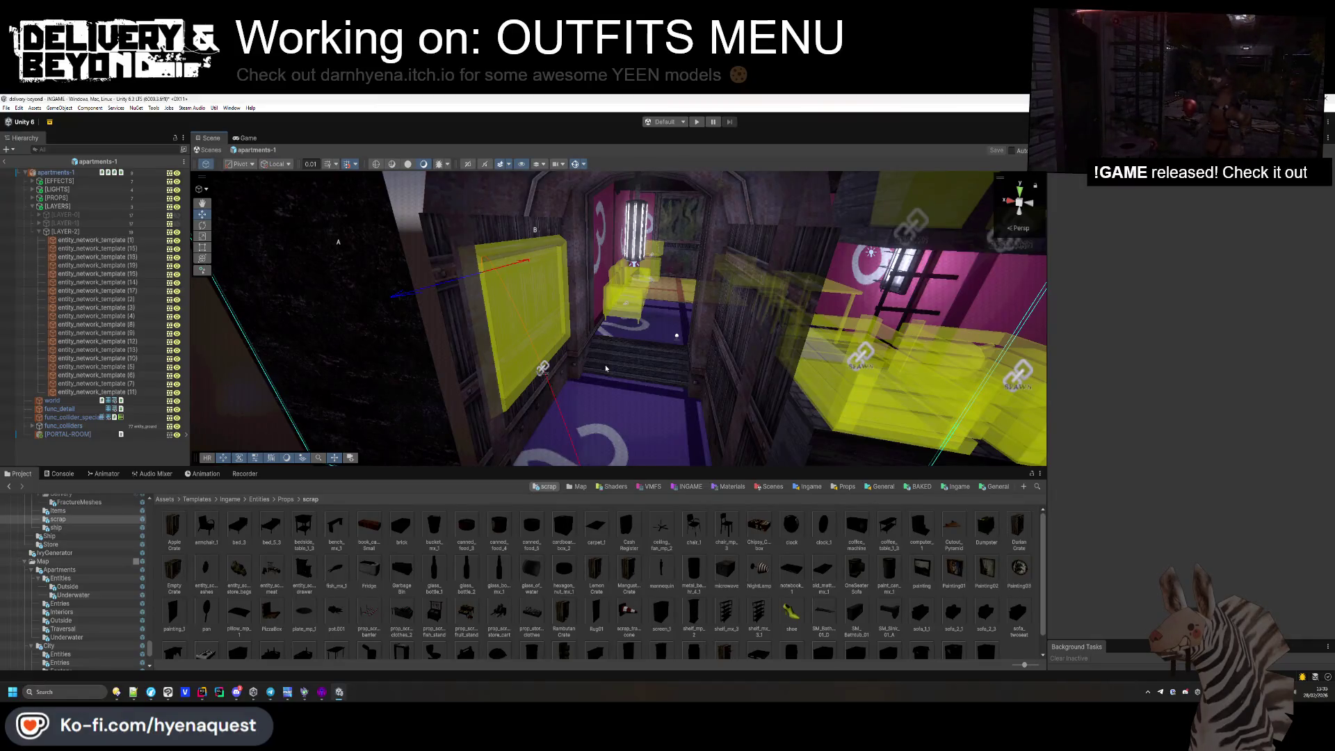
# Select the floor decal and move it onto the floor by the stairs.
pyautogui.scroll(3, 605, 368)
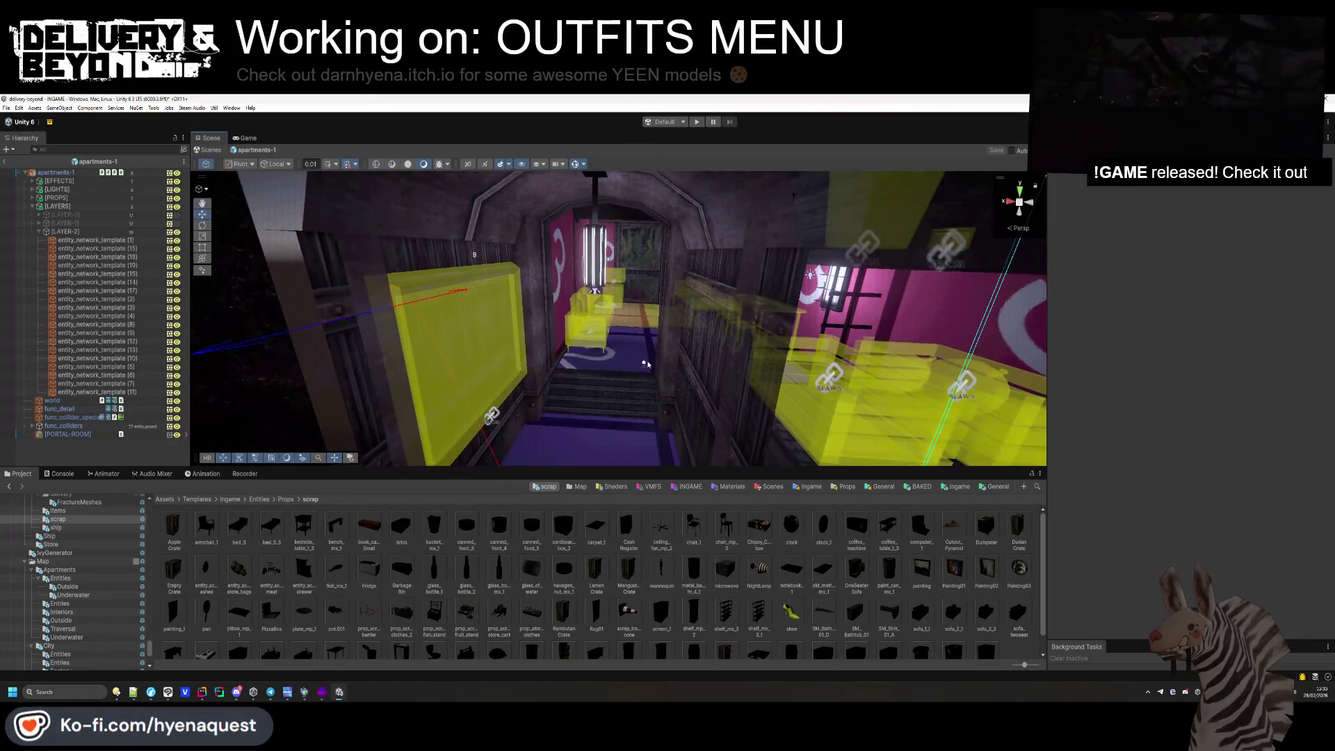
pyautogui.click(651, 335)
pyautogui.scroll(2, 652, 335)
pyautogui.click(589, 452)
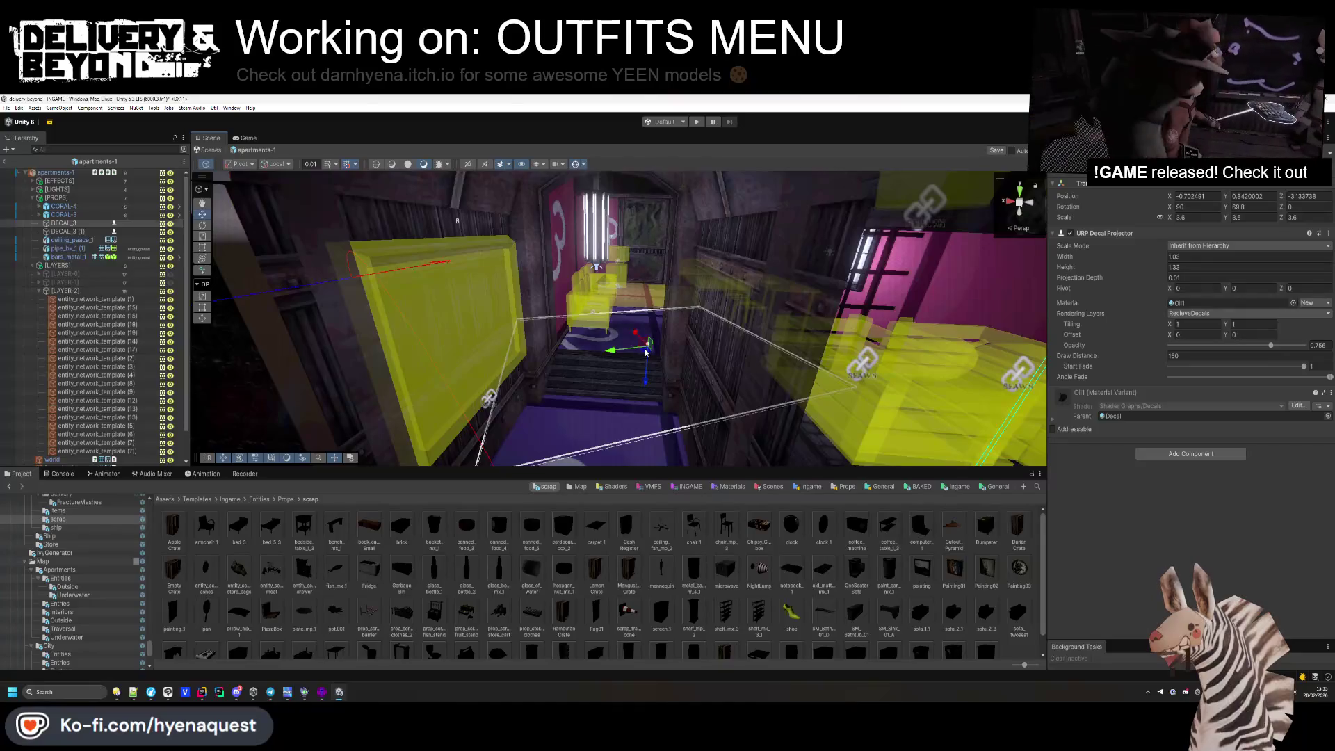
pyautogui.scroll(2, 590, 457)
pyautogui.moveTo(605, 379); pyautogui.dragTo(605, 423)
# Give the decal the CarpetDecal material at full opacity of 1.
pyautogui.click(1227, 302)
pyautogui.click(1293, 302)
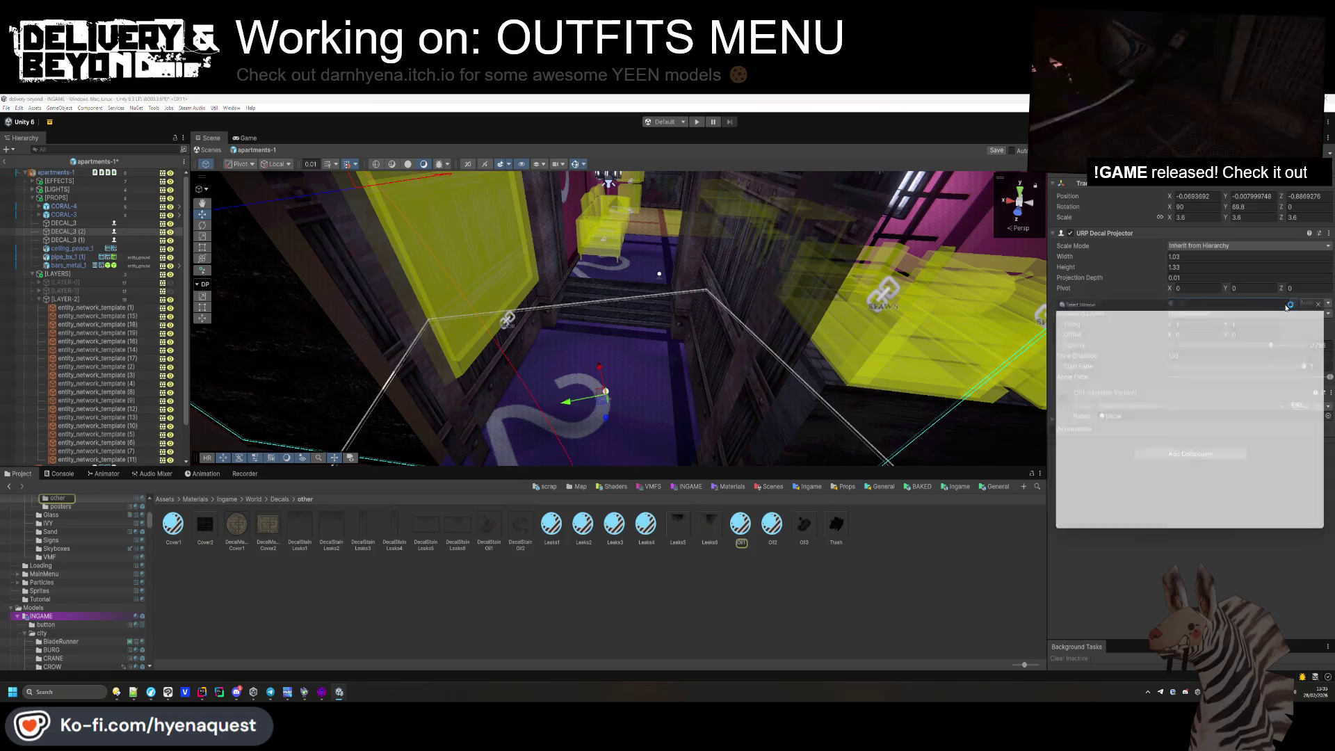
pyautogui.write('car')
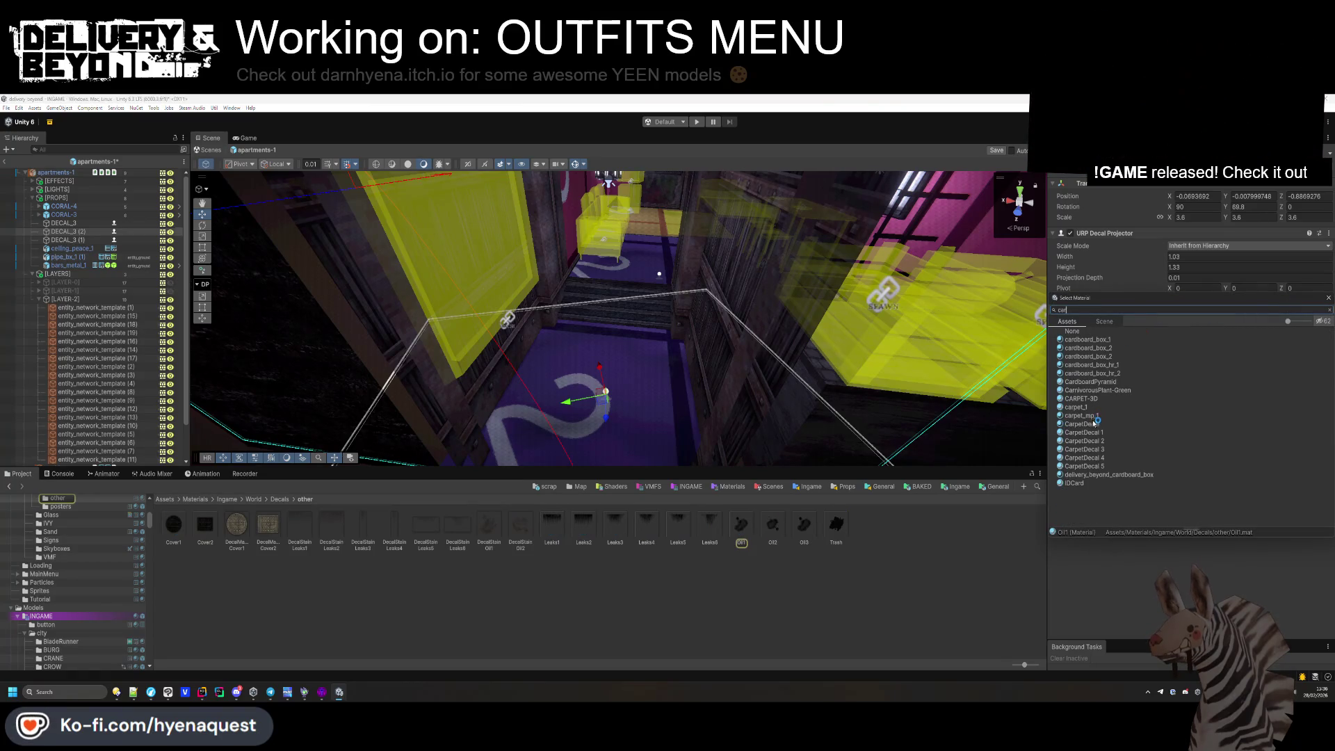
pyautogui.click(1095, 424)
pyautogui.doubleClick(1094, 424)
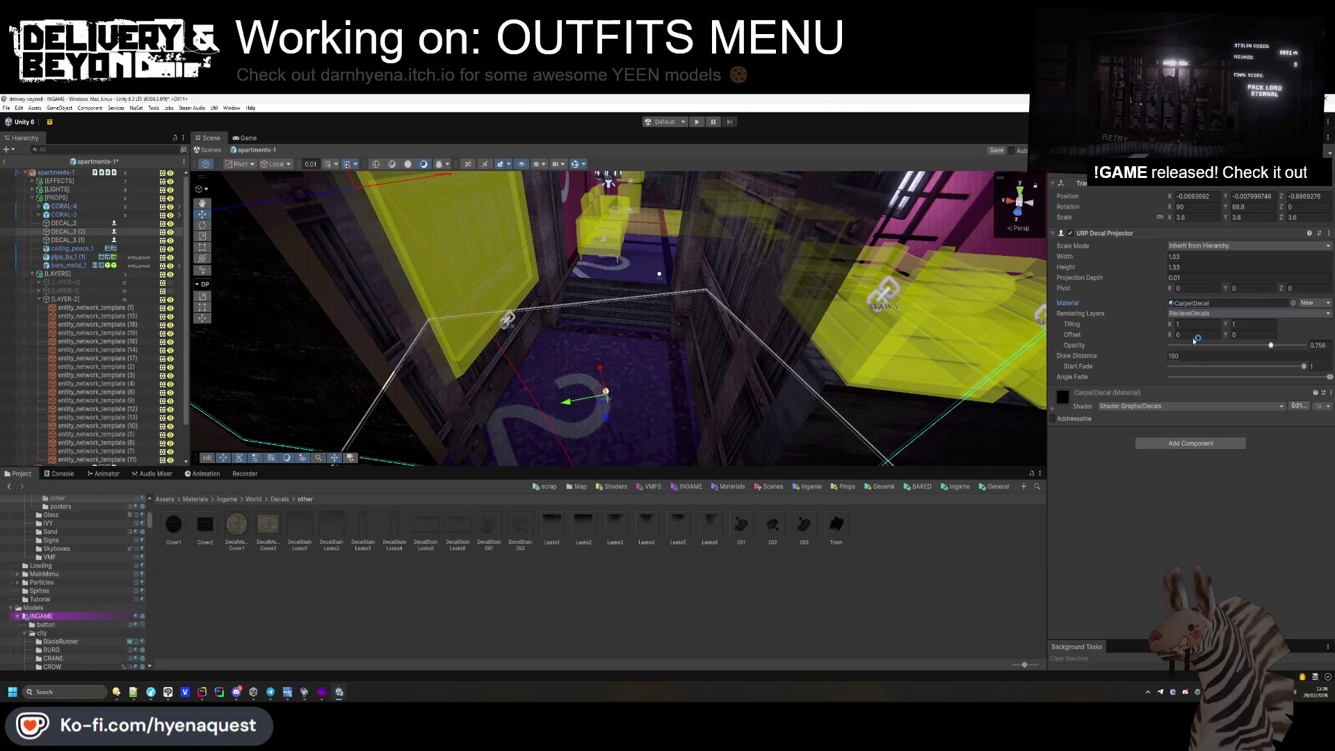
pyautogui.moveTo(1270, 345); pyautogui.dragTo(1309, 350)
# Set the carpet decal's scale to 1.4 and its Y rotation to about -0.4.
pyautogui.click(1206, 218)
pyautogui.write('1')
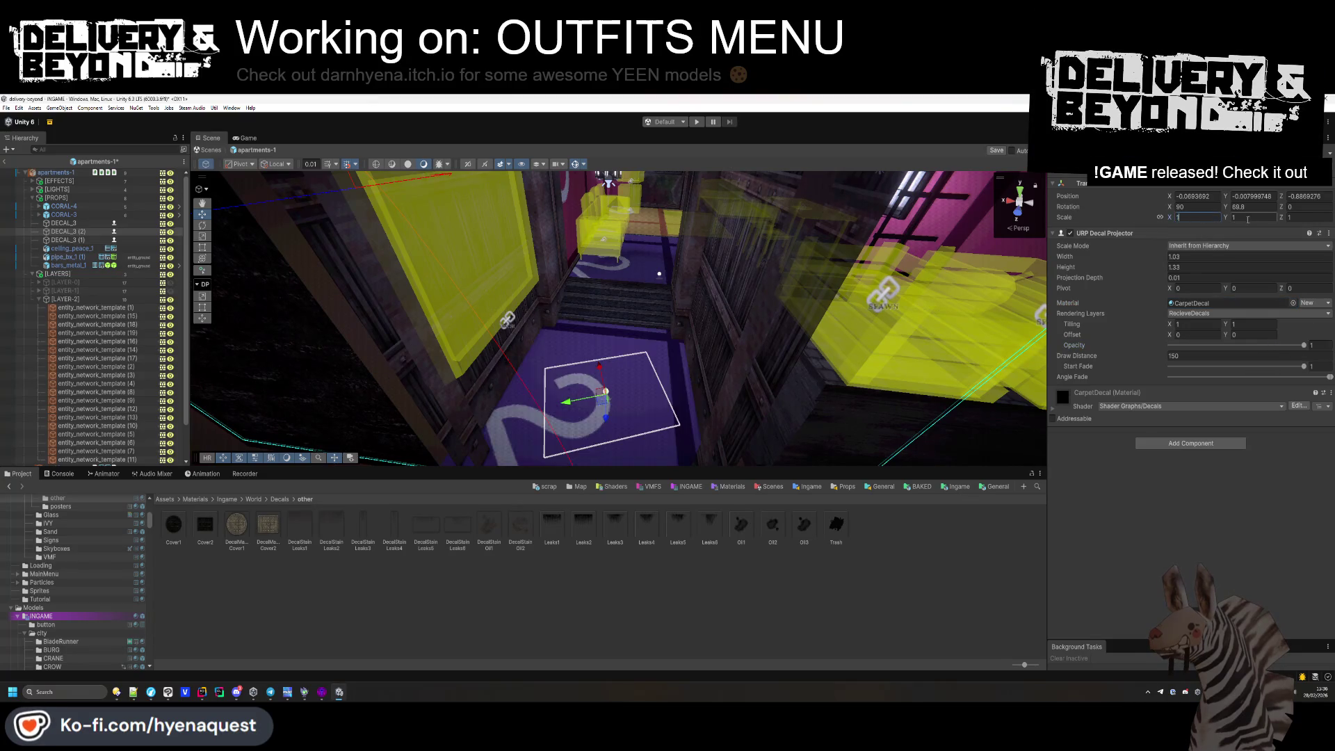
pyautogui.moveTo(606, 416); pyautogui.dragTo(607, 420)
pyautogui.press('f')
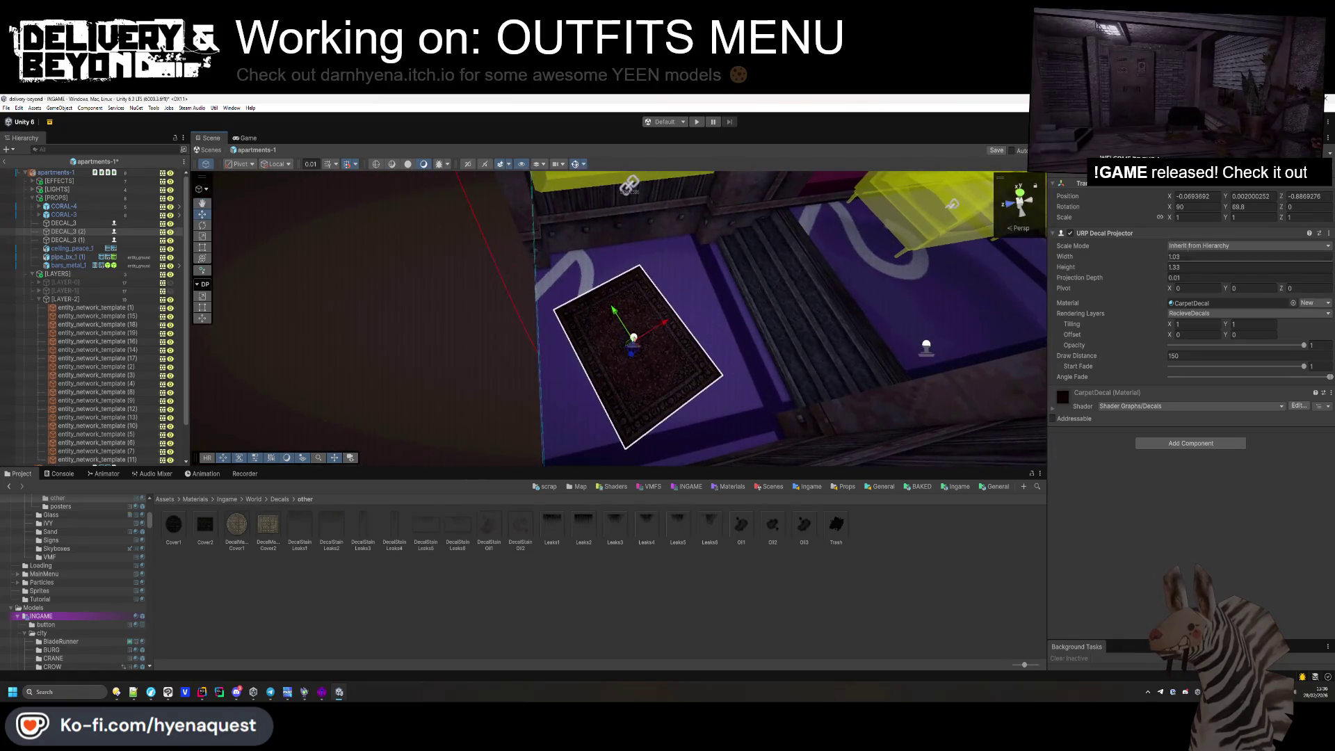
pyautogui.moveTo(1227, 209)
pyautogui.mouseDown()
pyautogui.moveTo(1095, 210)
pyautogui.moveTo(1146, 216)
pyautogui.mouseUp()
pyautogui.write('0')
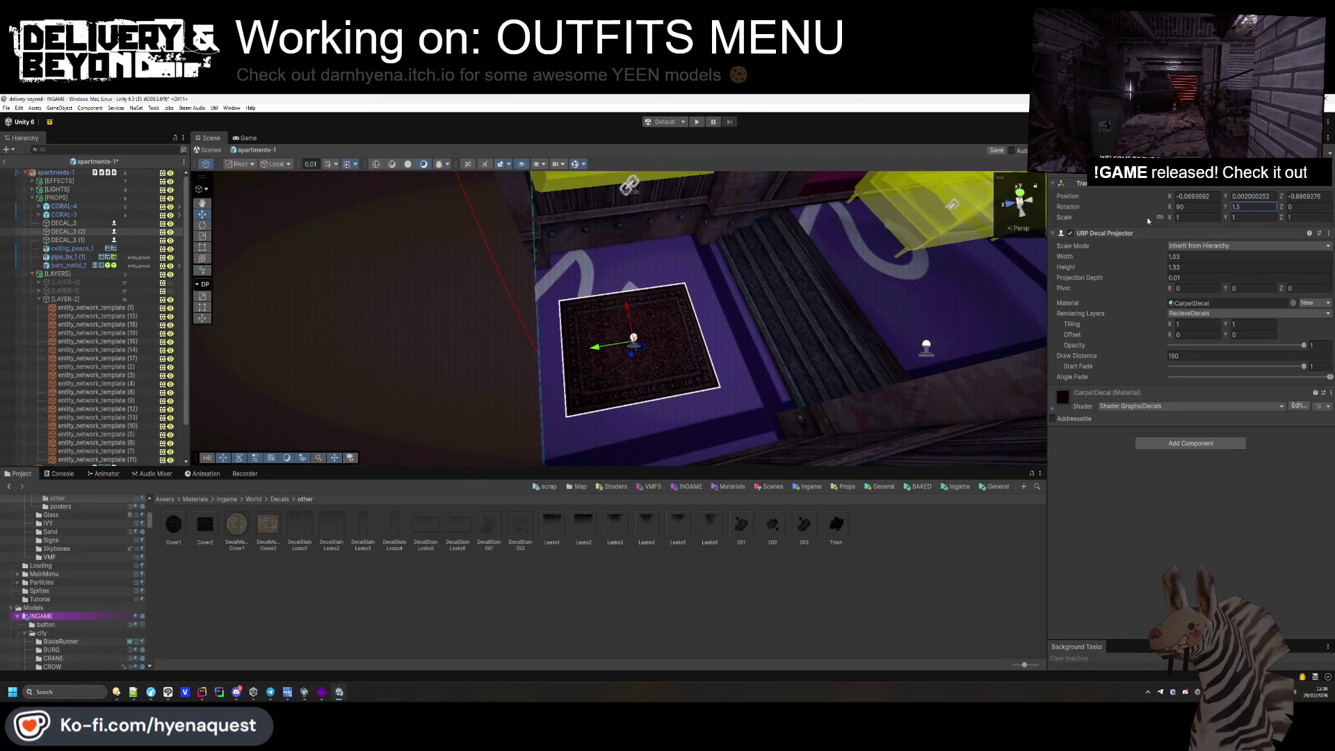
pyautogui.write('-0.4')
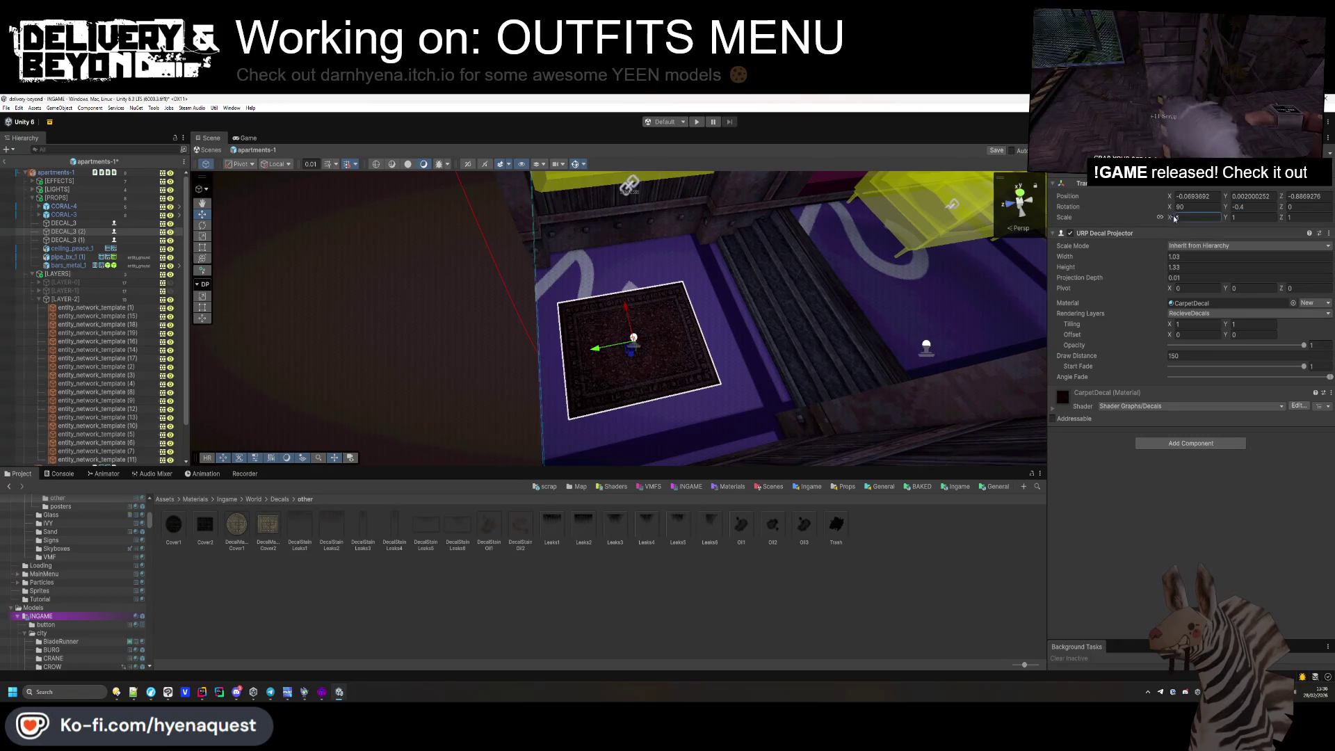
pyautogui.write('1.4')
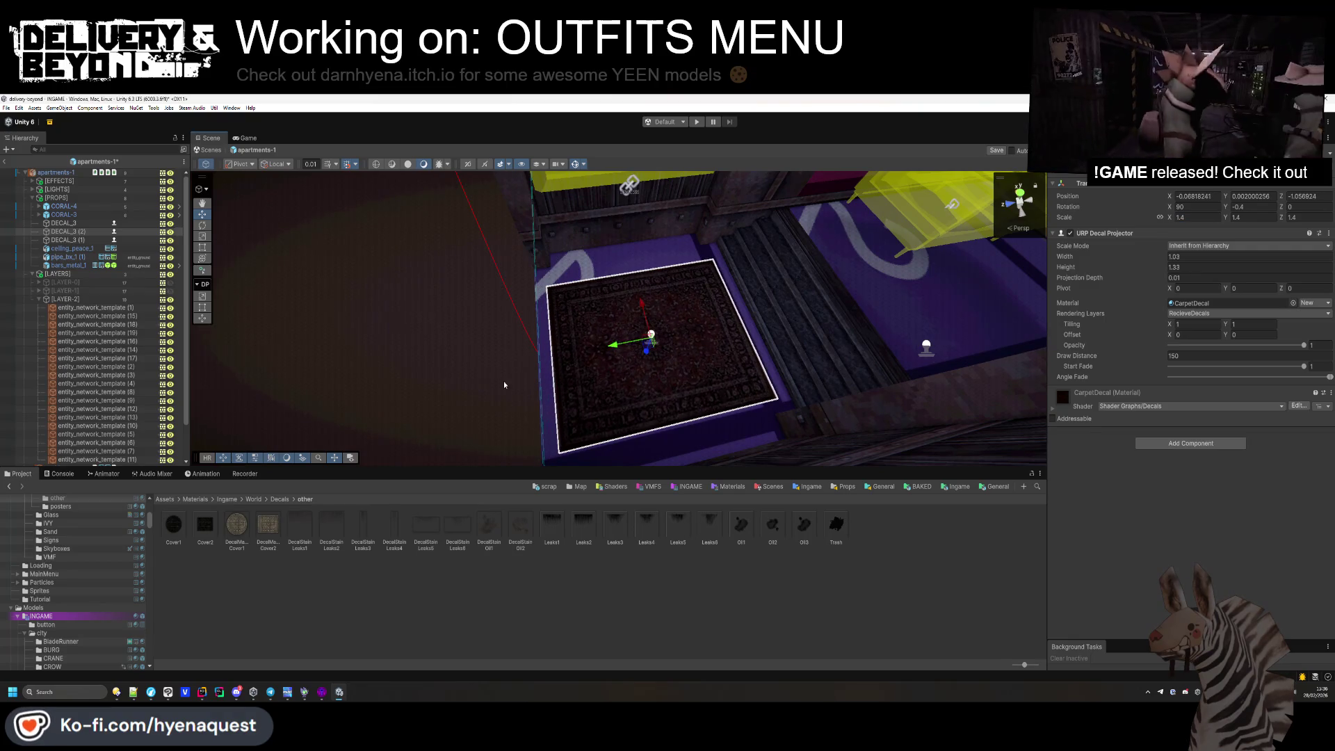
pyautogui.click(432, 395)
pyautogui.moveTo(432, 395); pyautogui.dragTo(630, 370)
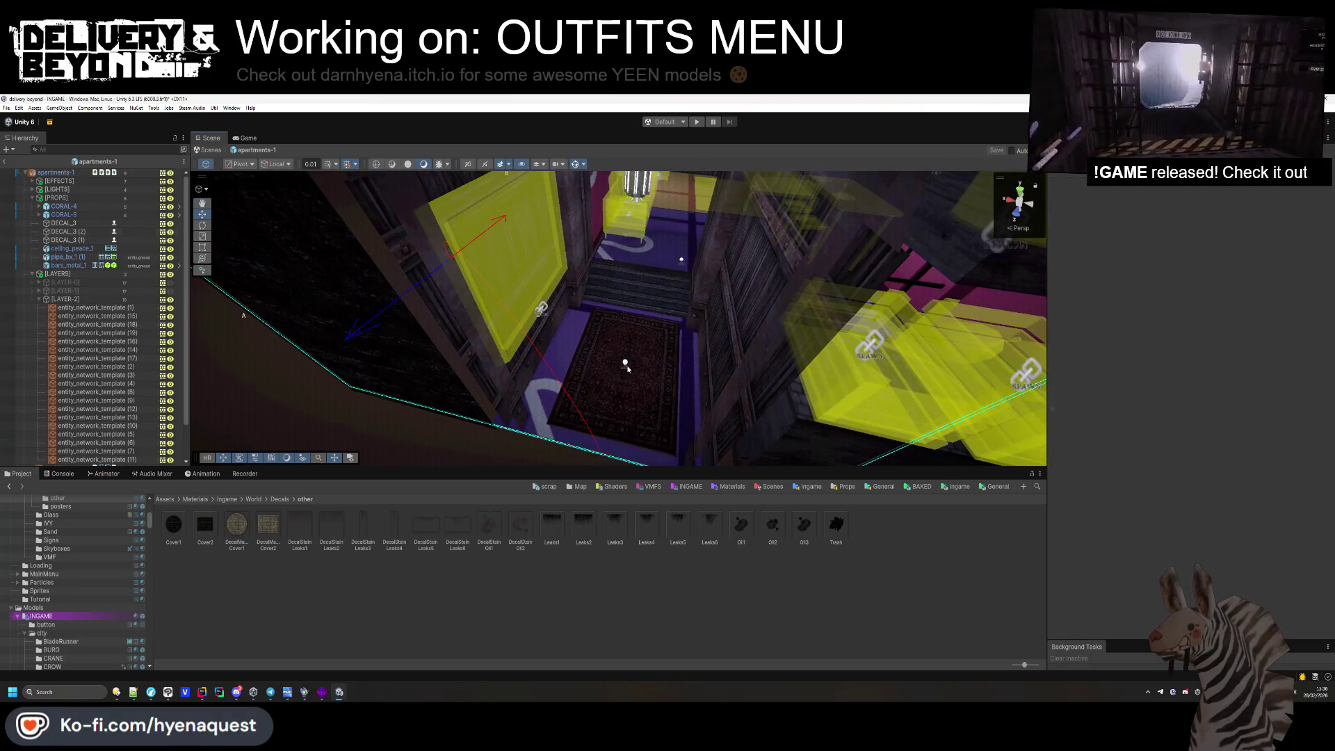
pyautogui.click(627, 367)
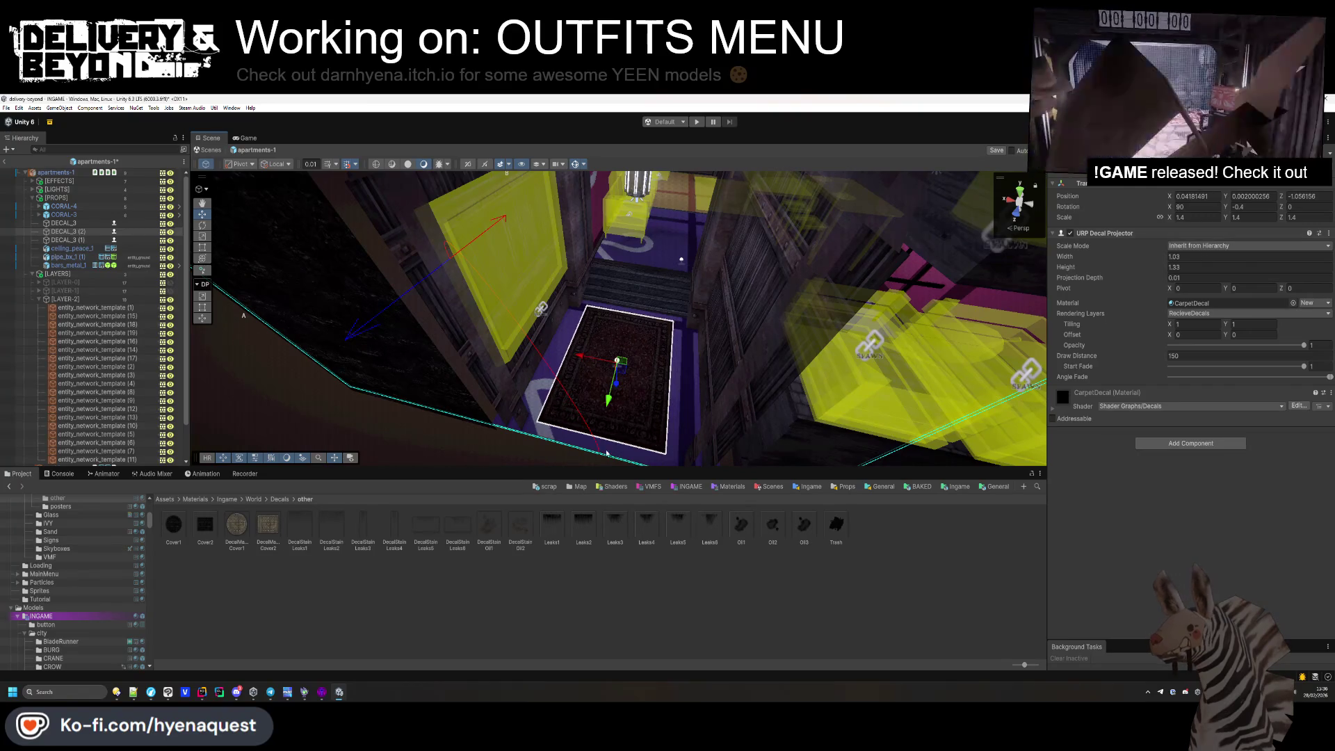
pyautogui.click(611, 358)
pyautogui.moveTo(611, 358)
pyautogui.mouseDown()
pyautogui.moveTo(648, 269)
pyautogui.moveTo(487, 292)
pyautogui.mouseUp()
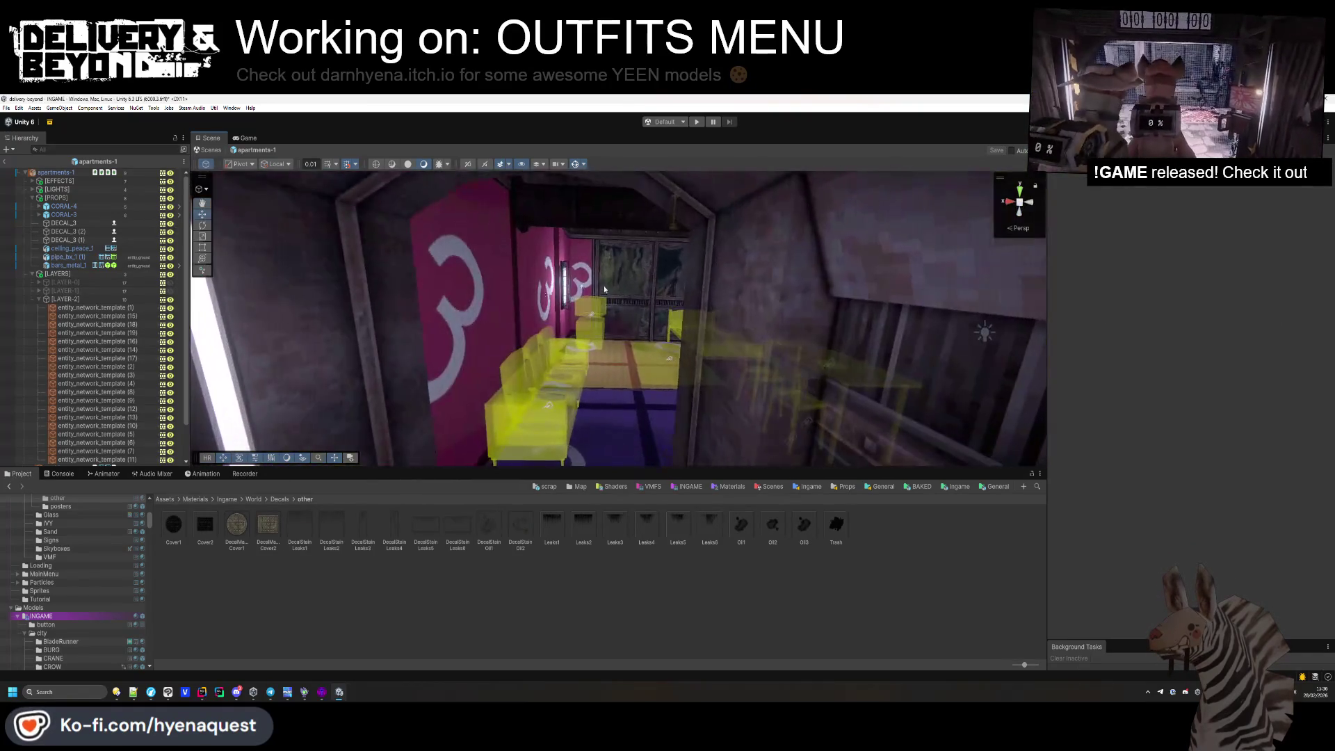
# Select and frame the oil stain and carpet decals, then select the LAYER-2 group.
pyautogui.scroll(-2, 72, 317)
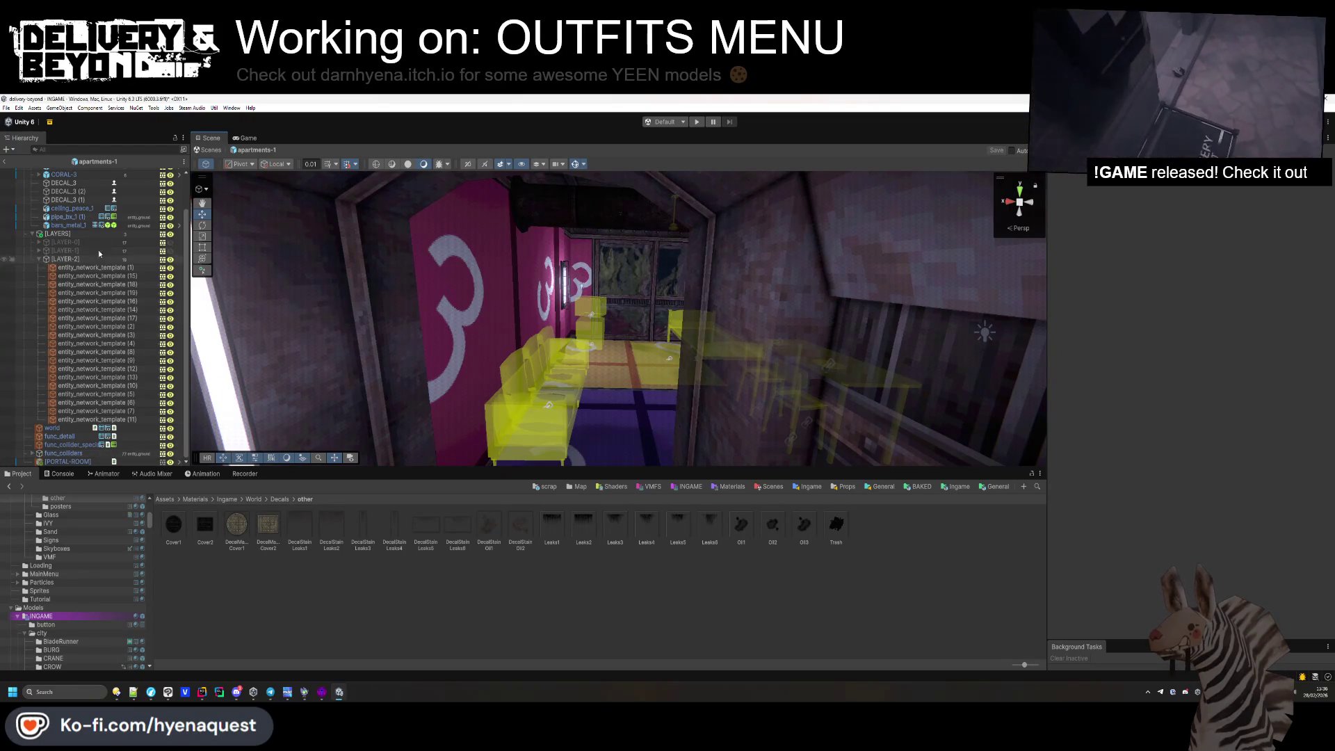
pyautogui.doubleClick(90, 200)
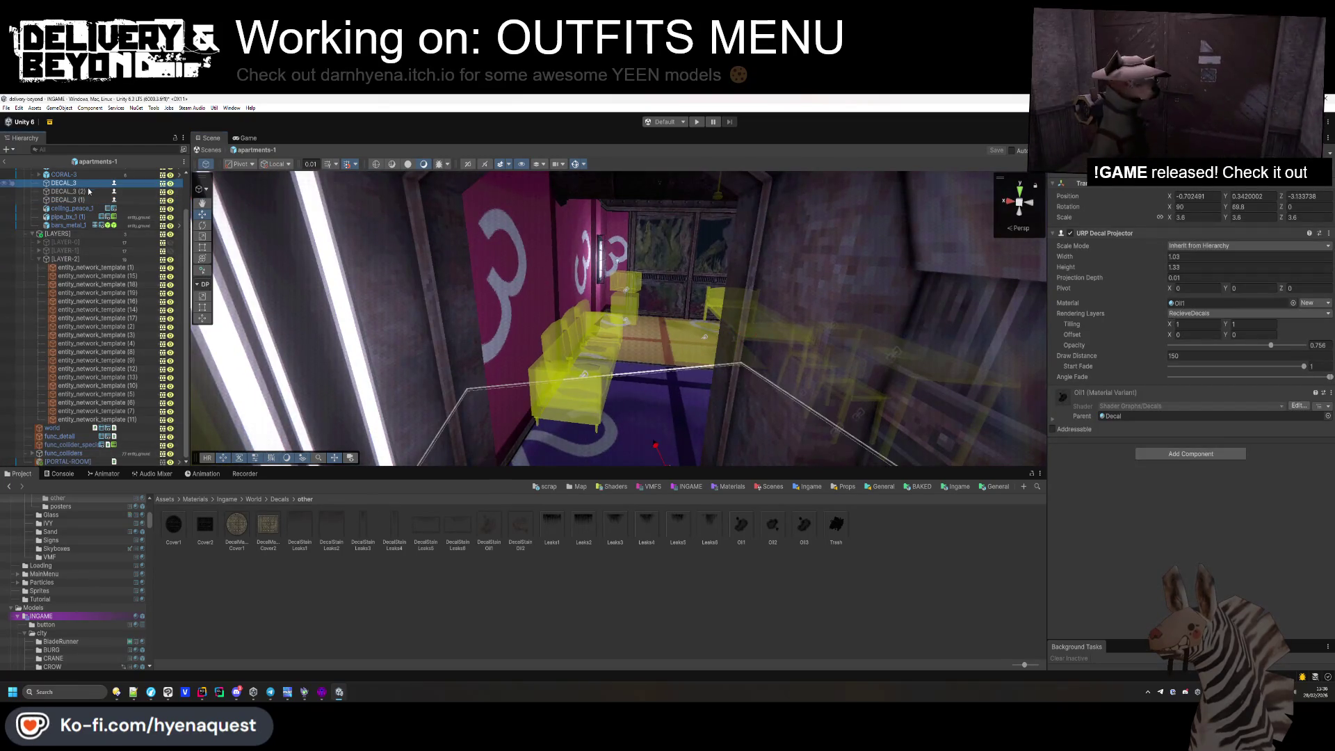
pyautogui.doubleClick(70, 192)
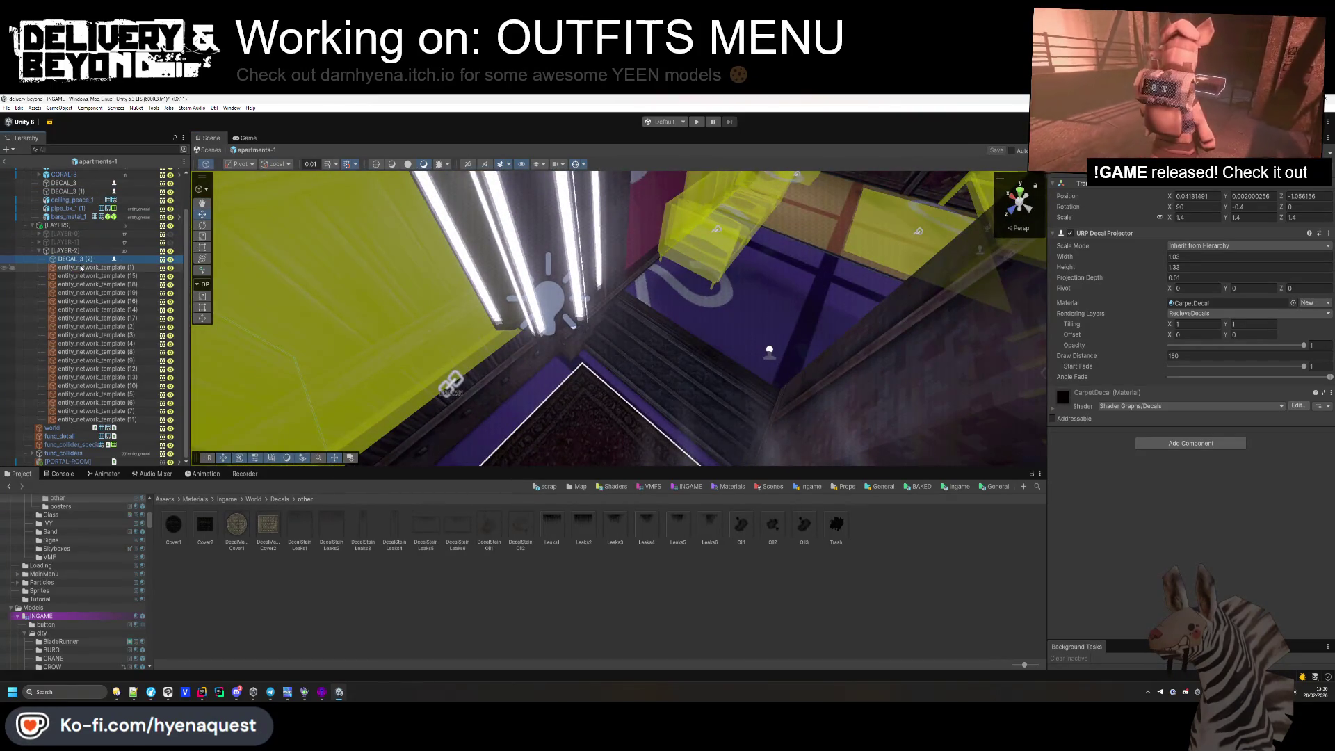
pyautogui.click(69, 250)
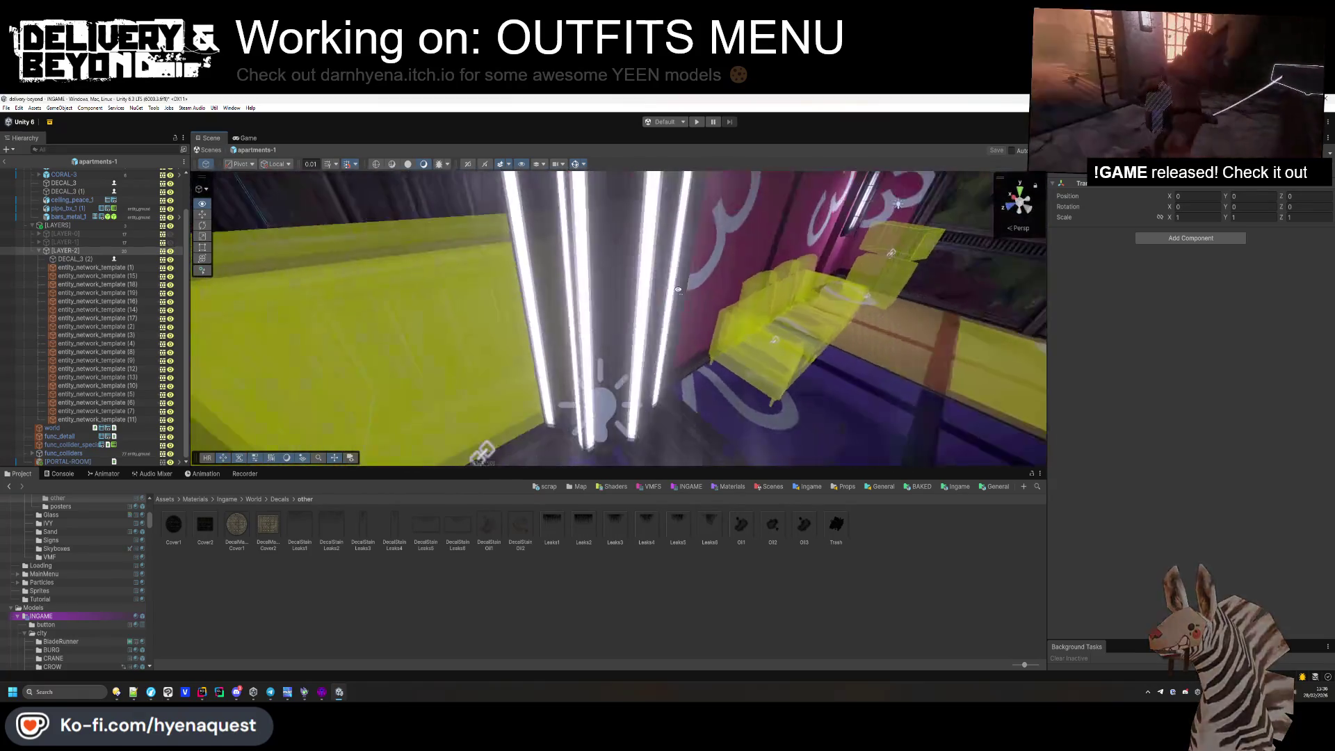
# Select and frame the table and chair templates, leaving entity_network_template (8) out.
pyautogui.moveTo(648, 299)
pyautogui.mouseDown()
pyautogui.moveTo(386, 287)
pyautogui.moveTo(571, 387)
pyautogui.mouseUp()
pyautogui.scroll(5, 571, 388)
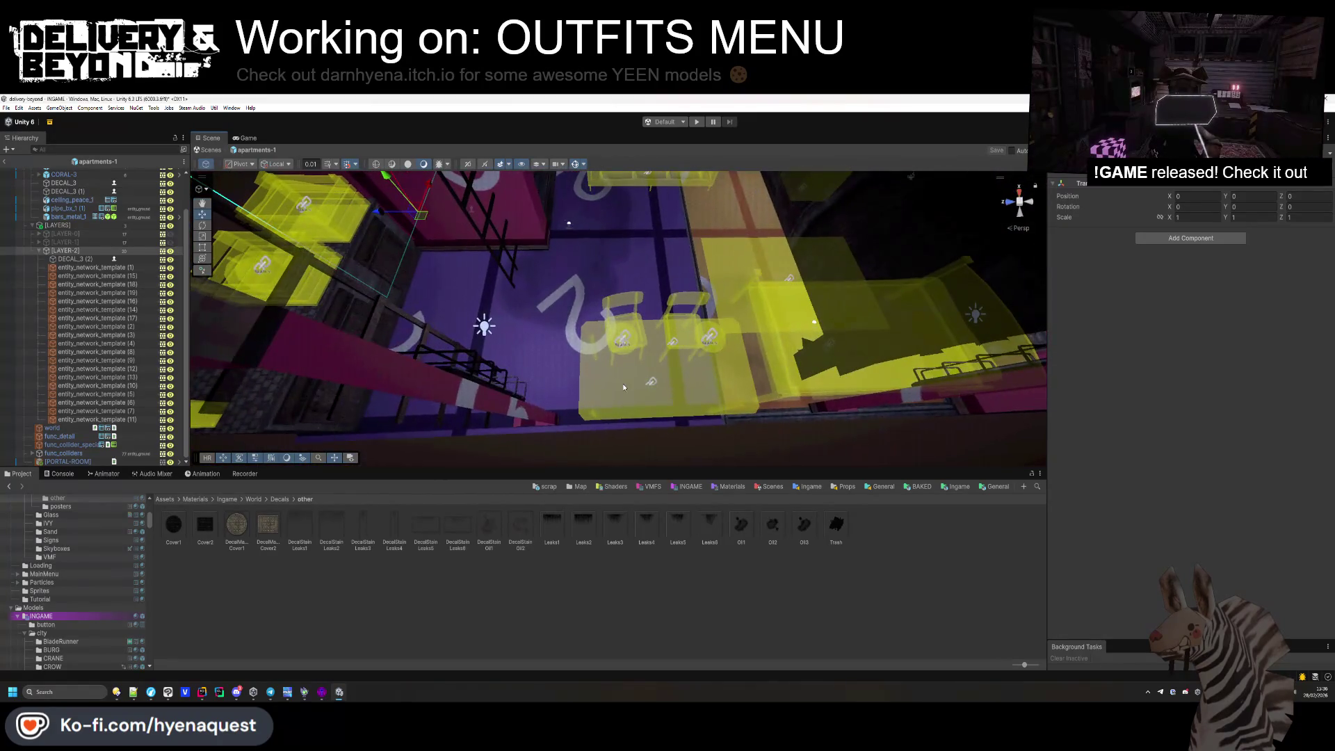
pyautogui.click(665, 374)
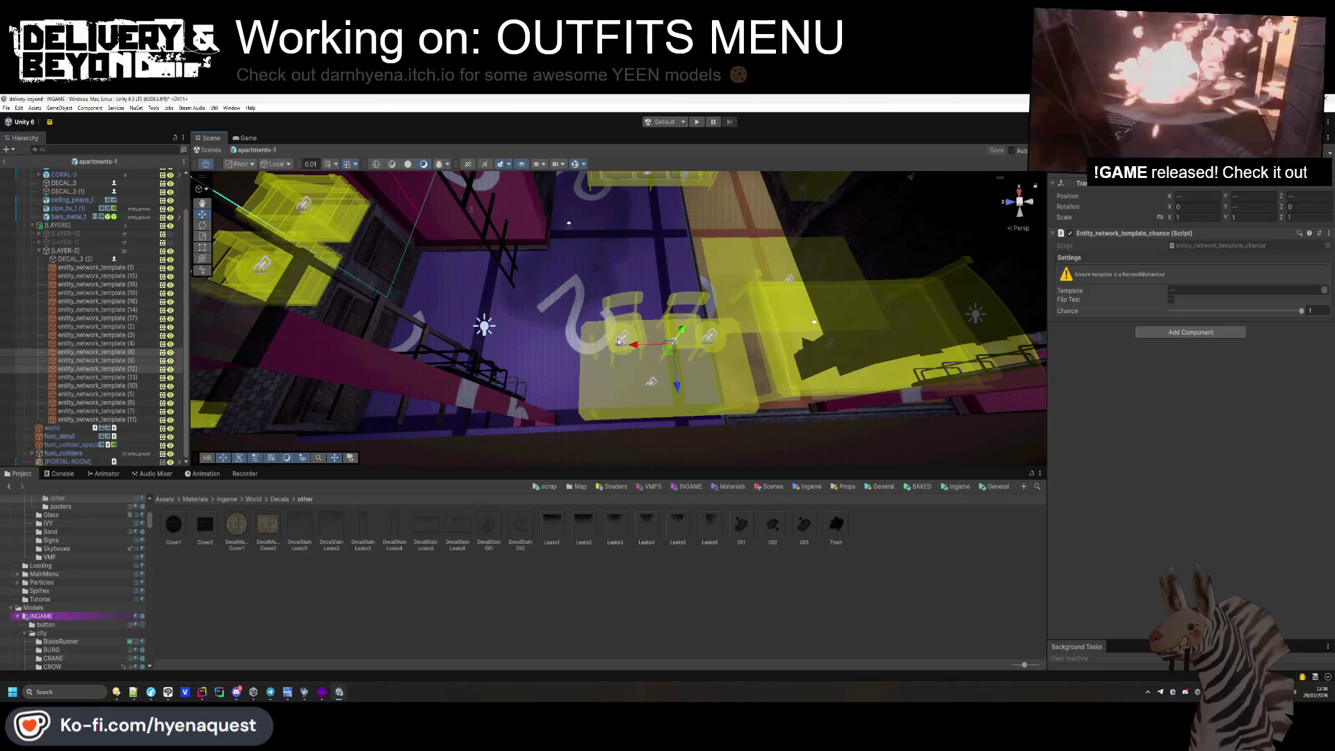
pyautogui.keyDown('shift'); pyautogui.click(625, 346); pyautogui.keyUp('shift')
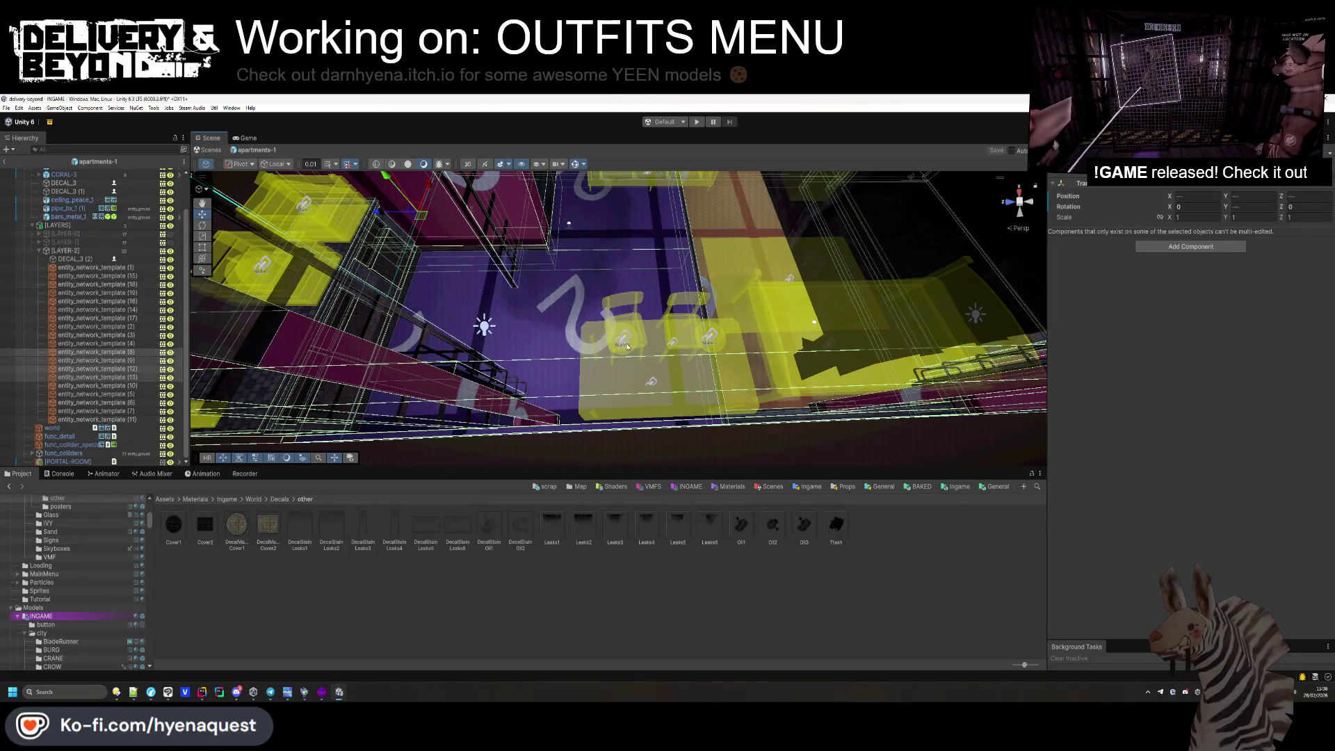
pyautogui.press('f')
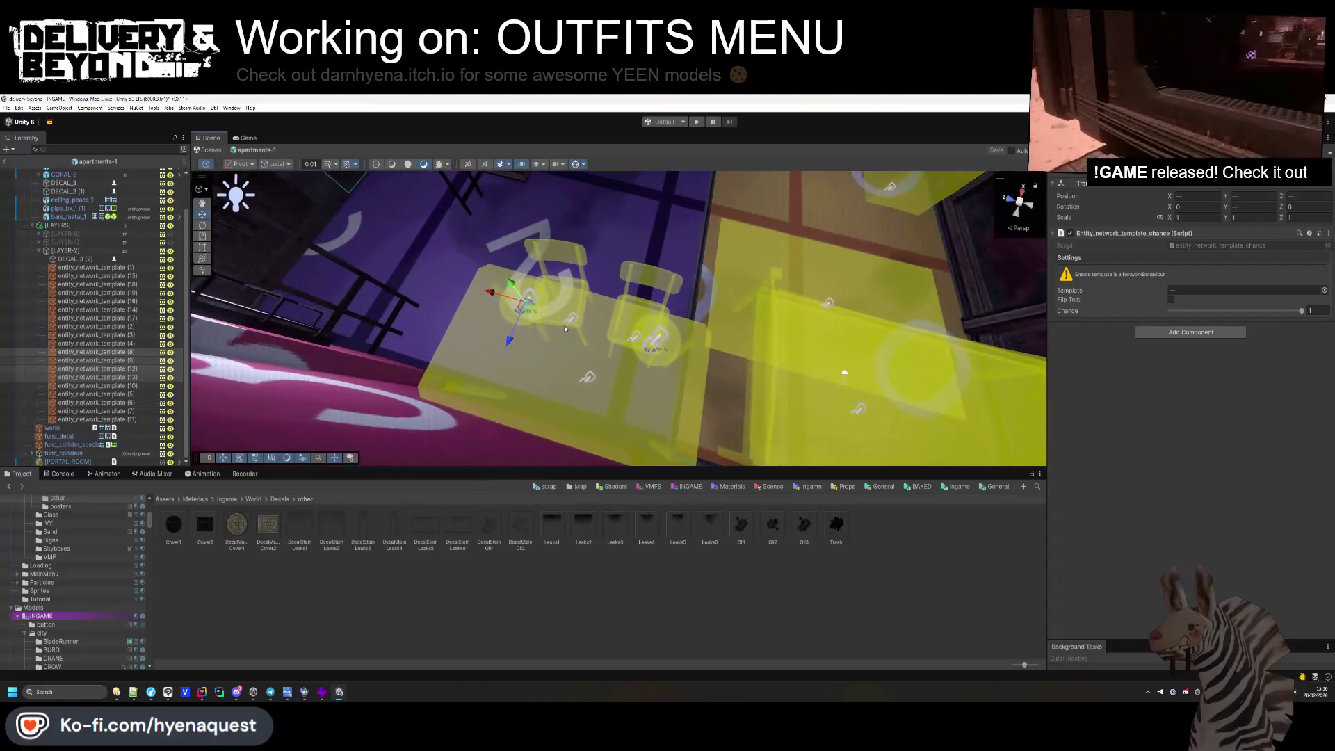
pyautogui.keyDown('shift'); pyautogui.click(574, 321); pyautogui.keyUp('shift')
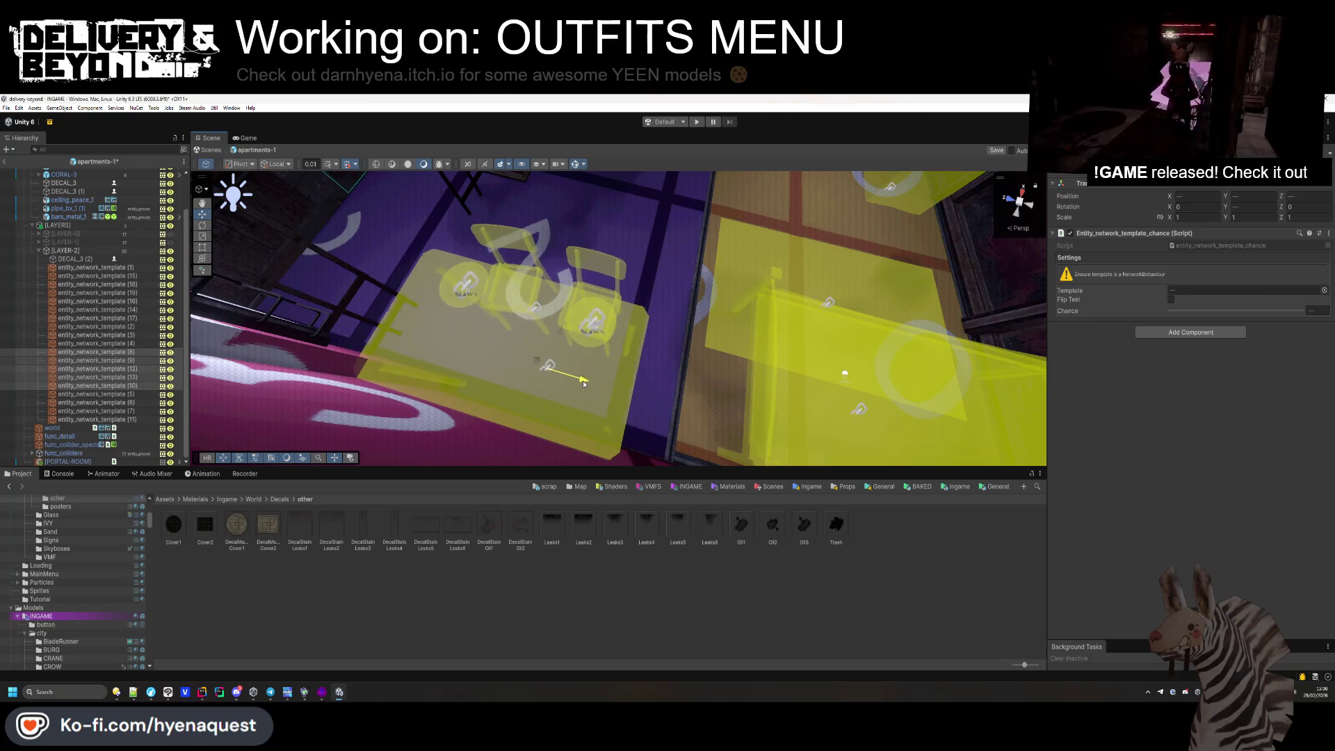
pyautogui.moveTo(623, 399)
pyautogui.mouseDown()
pyautogui.moveTo(541, 302)
pyautogui.moveTo(540, 319)
pyautogui.moveTo(884, 264)
pyautogui.moveTo(780, 337)
pyautogui.mouseUp()
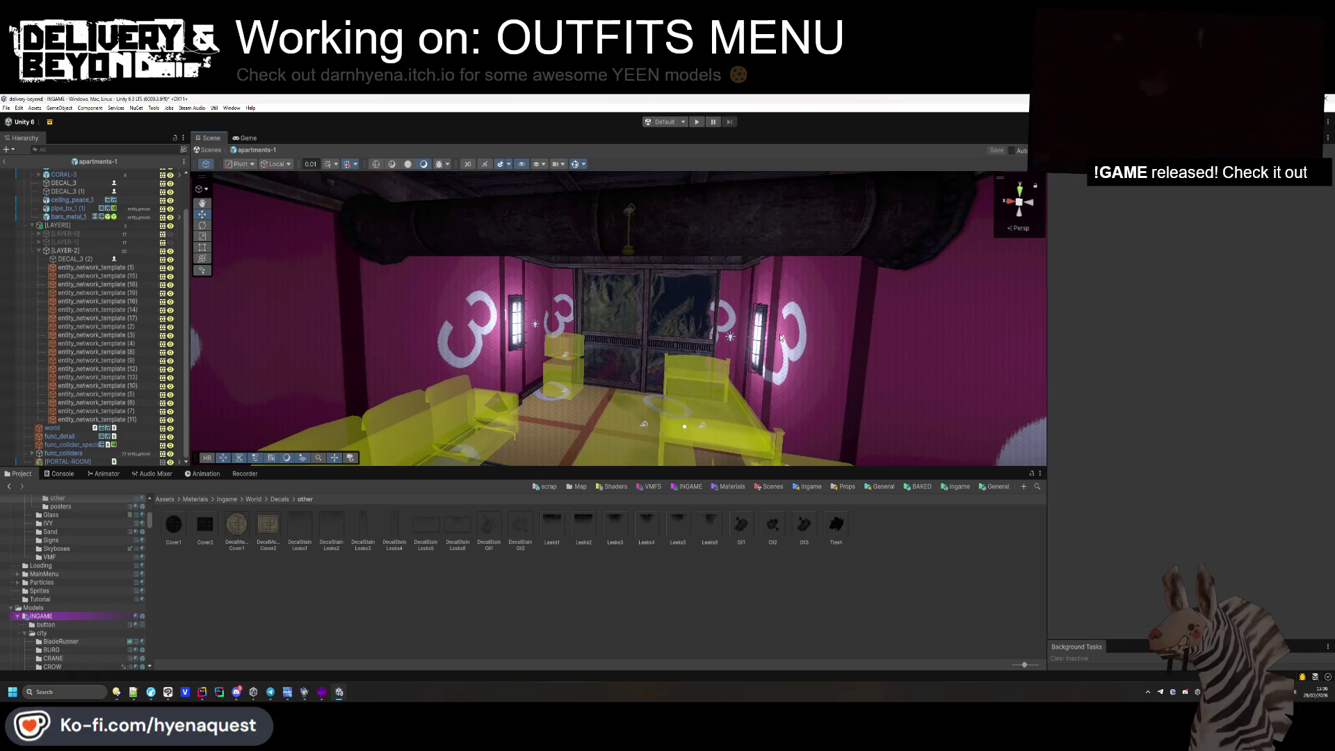
pyautogui.moveTo(647, 306)
pyautogui.mouseDown()
pyautogui.moveTo(678, 378)
pyautogui.moveTo(674, 299)
pyautogui.moveTo(542, 445)
pyautogui.mouseUp()
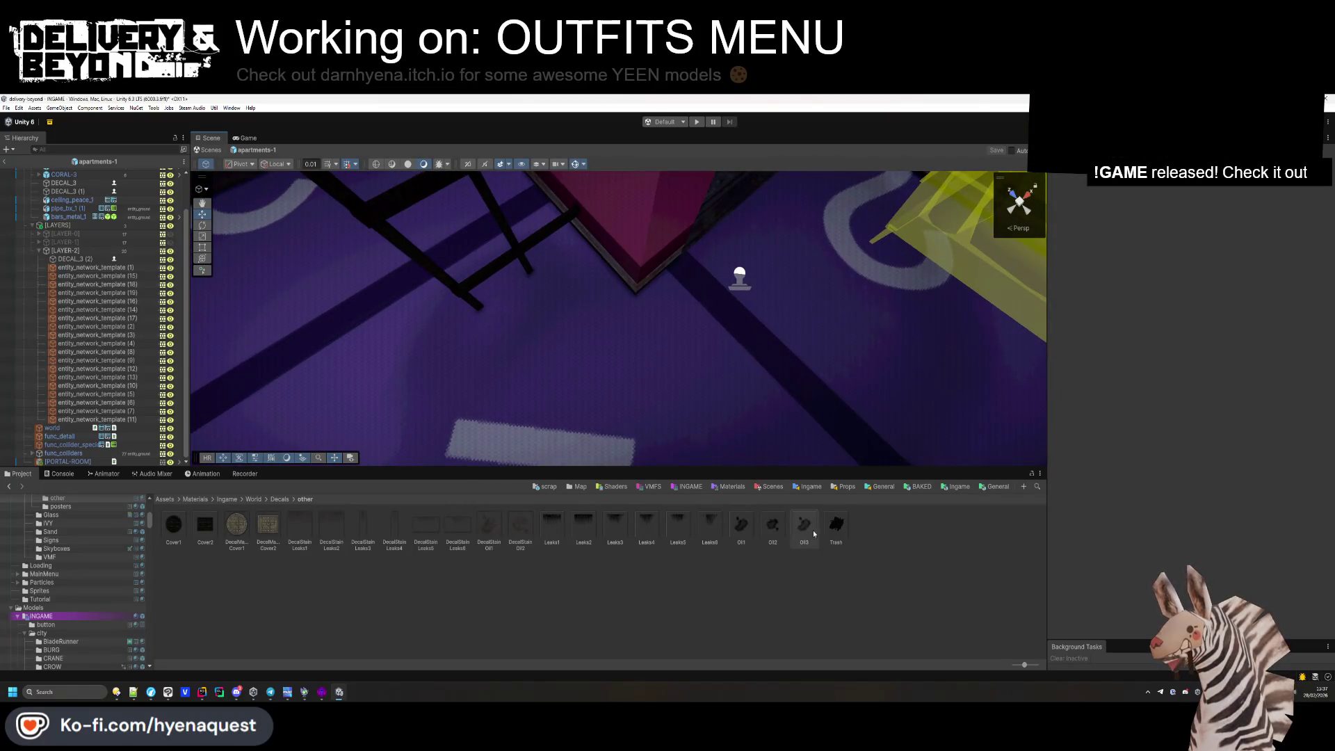
pyautogui.click(579, 486)
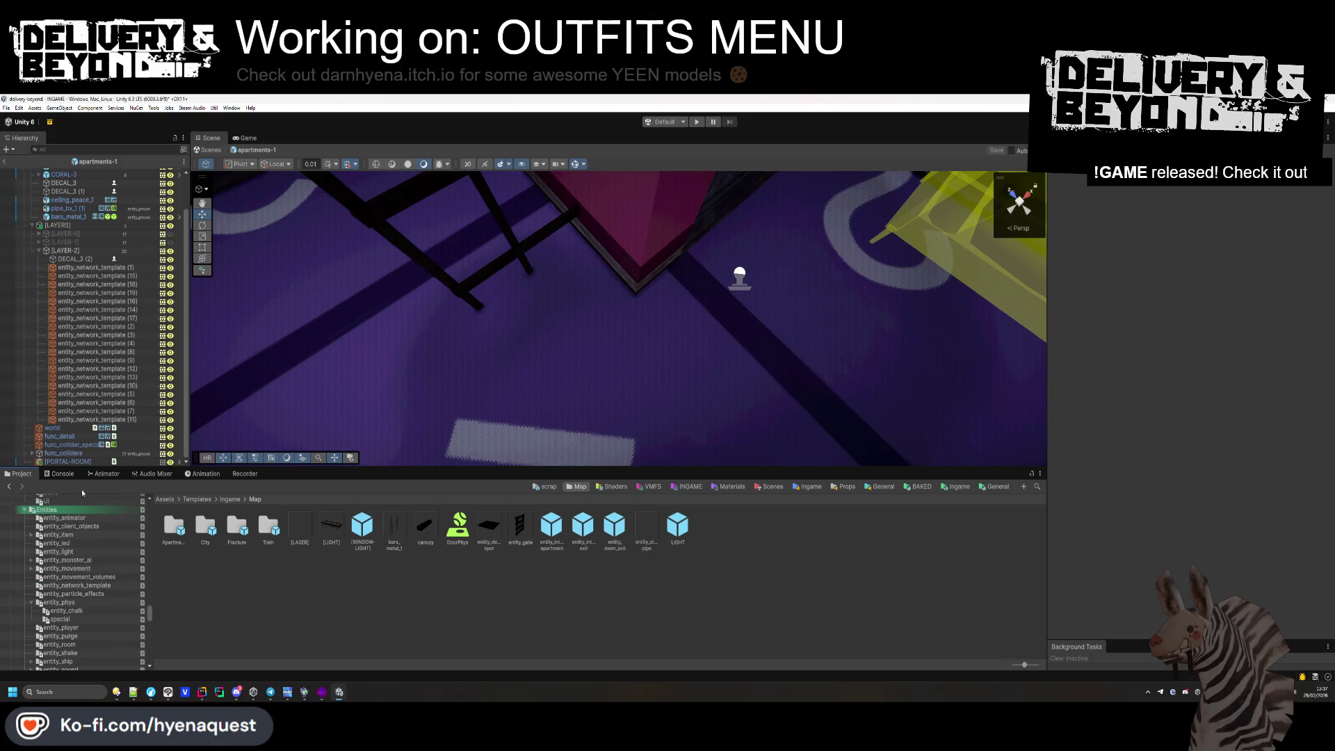
# Browse from the Assets root to the CyberCity neon sign prefabs.
pyautogui.click(174, 499)
pyautogui.scroll(-15, 69, 554)
pyautogui.scroll(10, 69, 554)
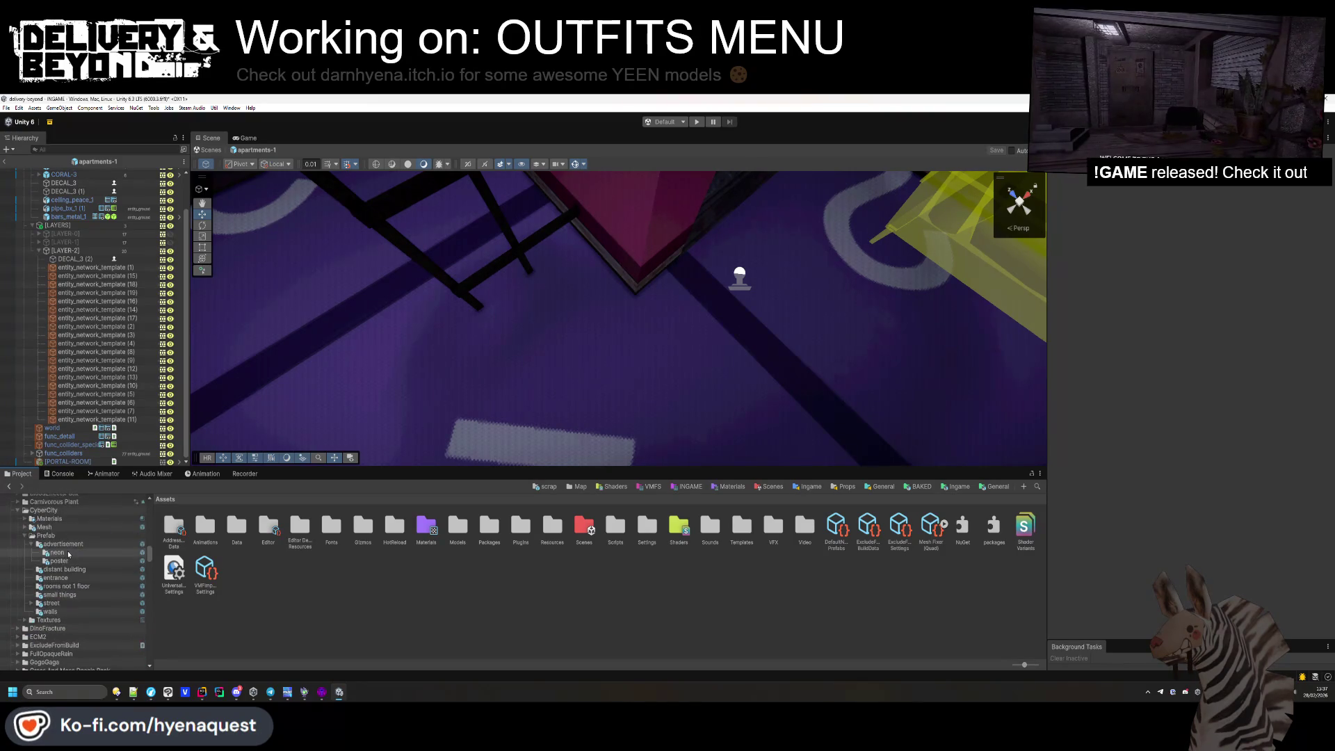
pyautogui.scroll(-2, 70, 562)
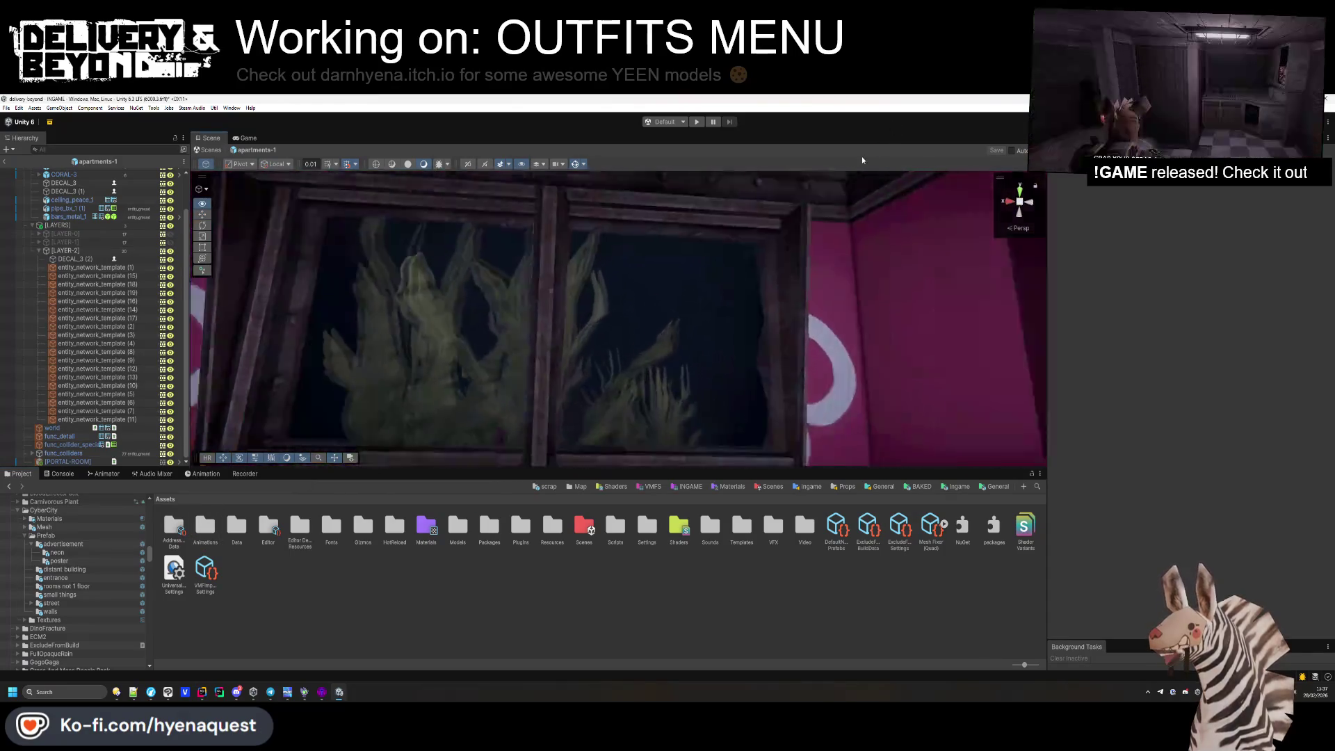
pyautogui.click(66, 568)
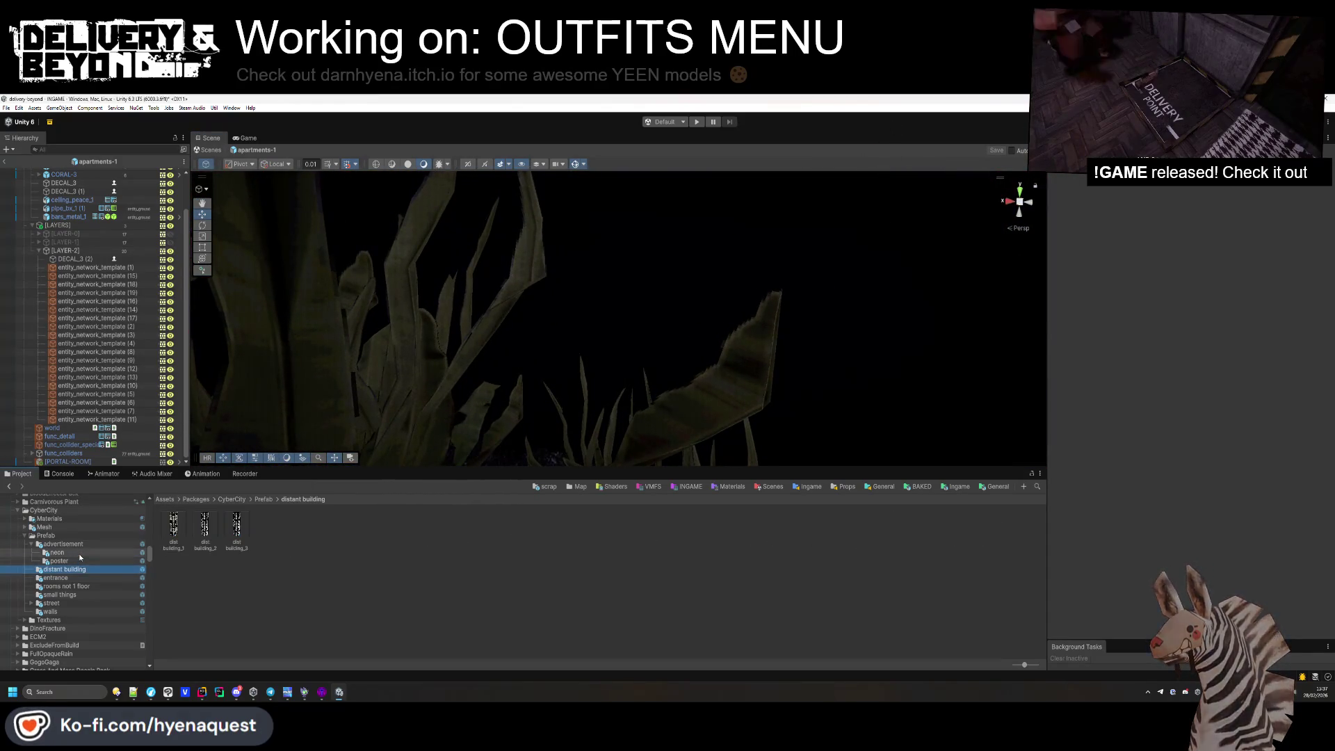
pyautogui.click(80, 554)
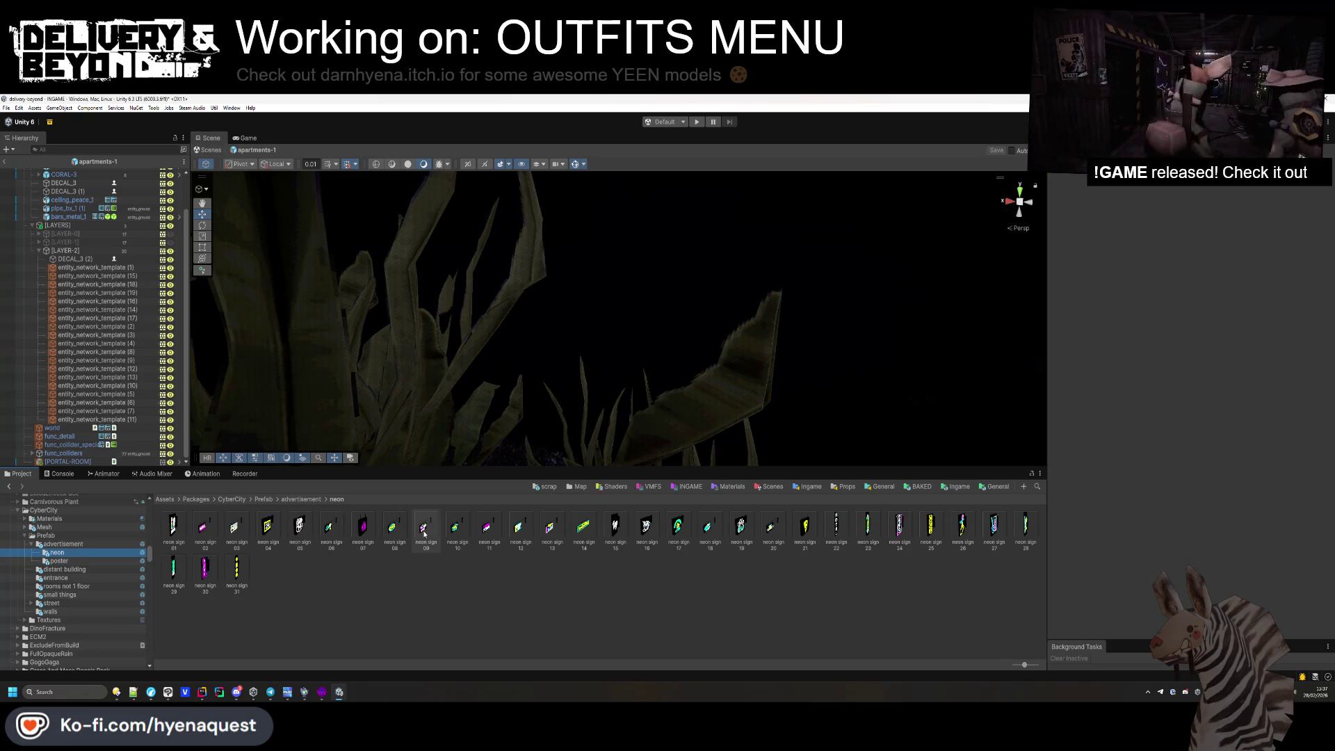
# Place neon sign 10 above the window at 0.45 scale and parent it under LAYER-2.
pyautogui.moveTo(425, 533)
pyautogui.mouseDown()
pyautogui.moveTo(695, 322)
pyautogui.moveTo(760, 298)
pyautogui.mouseUp()
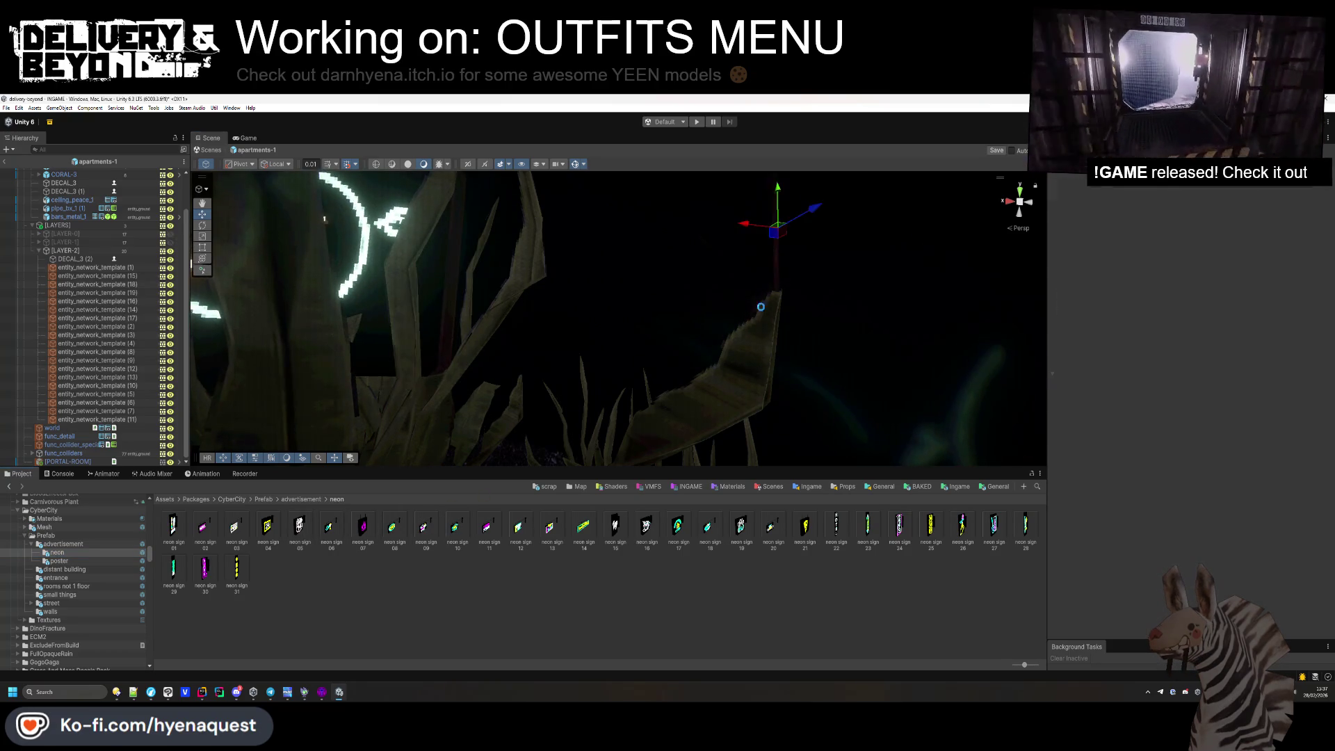
pyautogui.moveTo(1169, 244); pyautogui.dragTo(1156, 245)
pyautogui.moveTo(765, 292)
pyautogui.mouseDown()
pyautogui.moveTo(695, 278)
pyautogui.moveTo(639, 240)
pyautogui.moveTo(608, 241)
pyautogui.mouseUp()
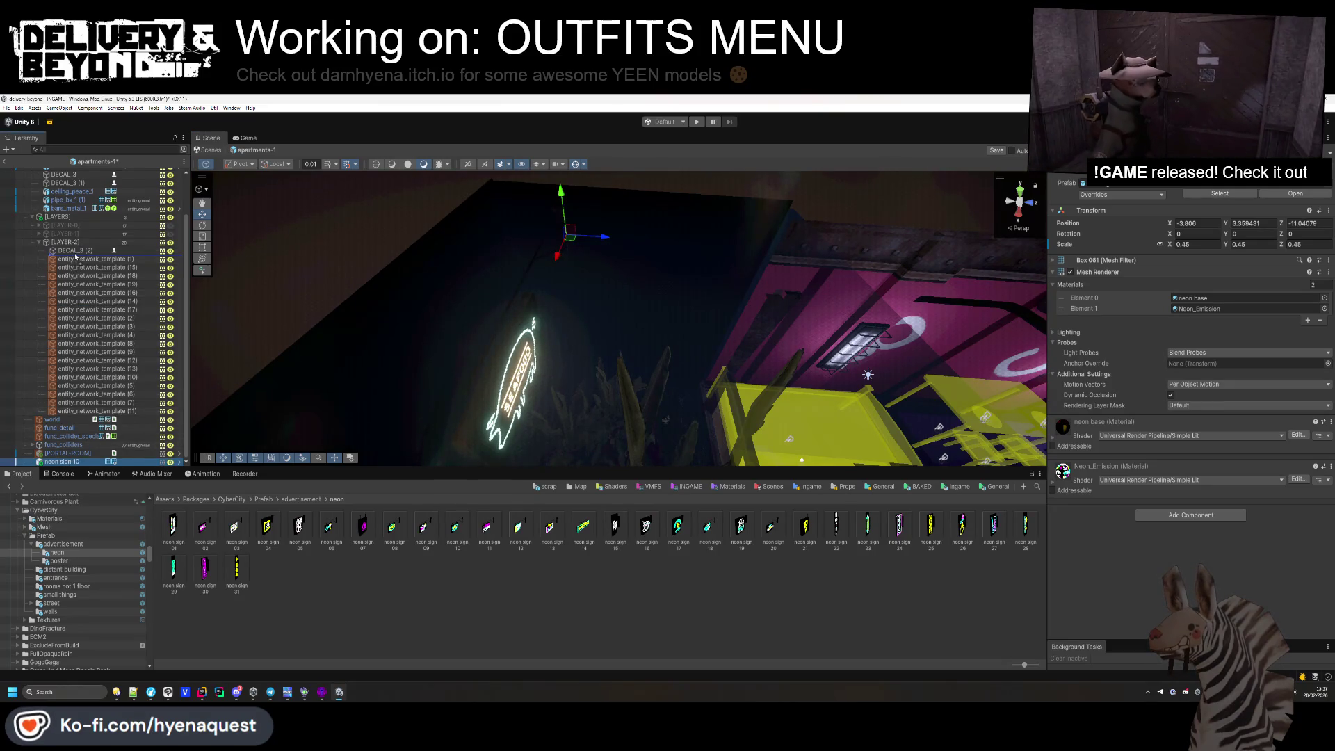
pyautogui.moveTo(76, 257); pyautogui.dragTo(76, 256)
pyautogui.moveTo(549, 229); pyautogui.dragTo(555, 219)
pyautogui.press('f')
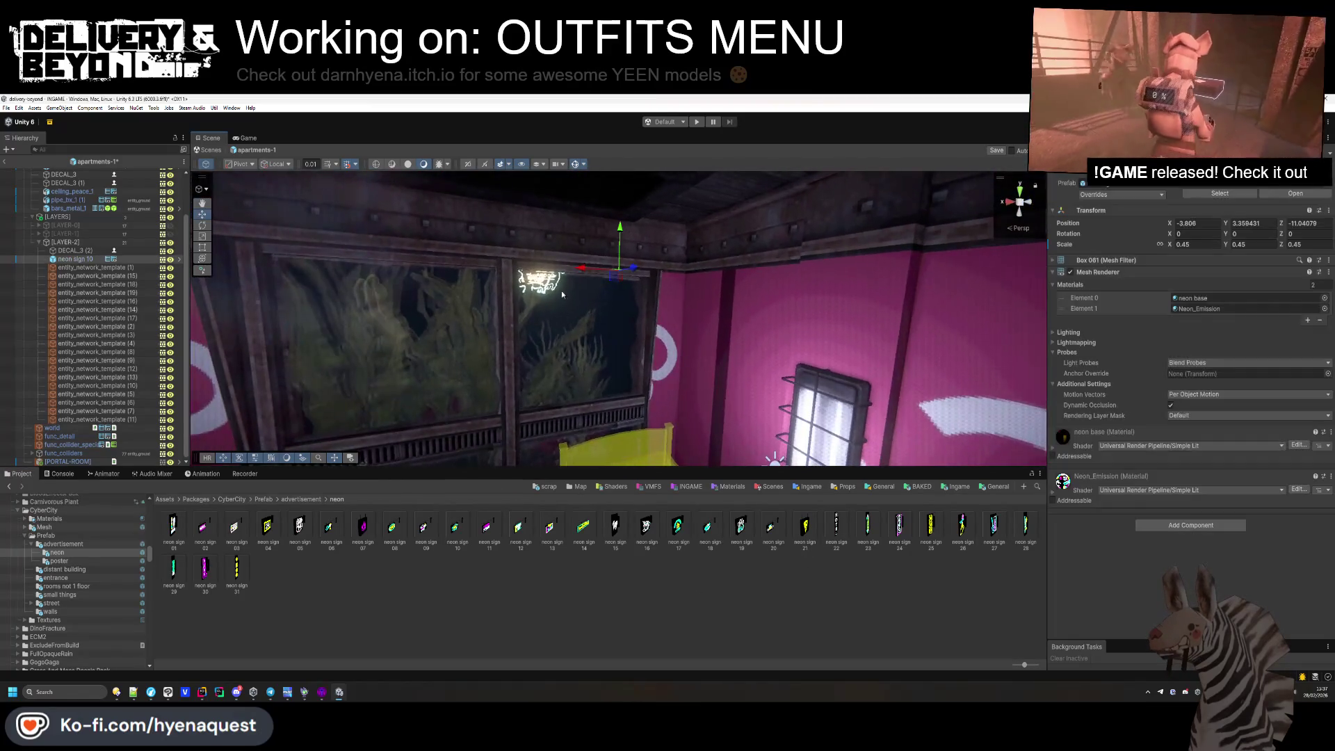
pyautogui.moveTo(637, 277); pyautogui.dragTo(529, 320)
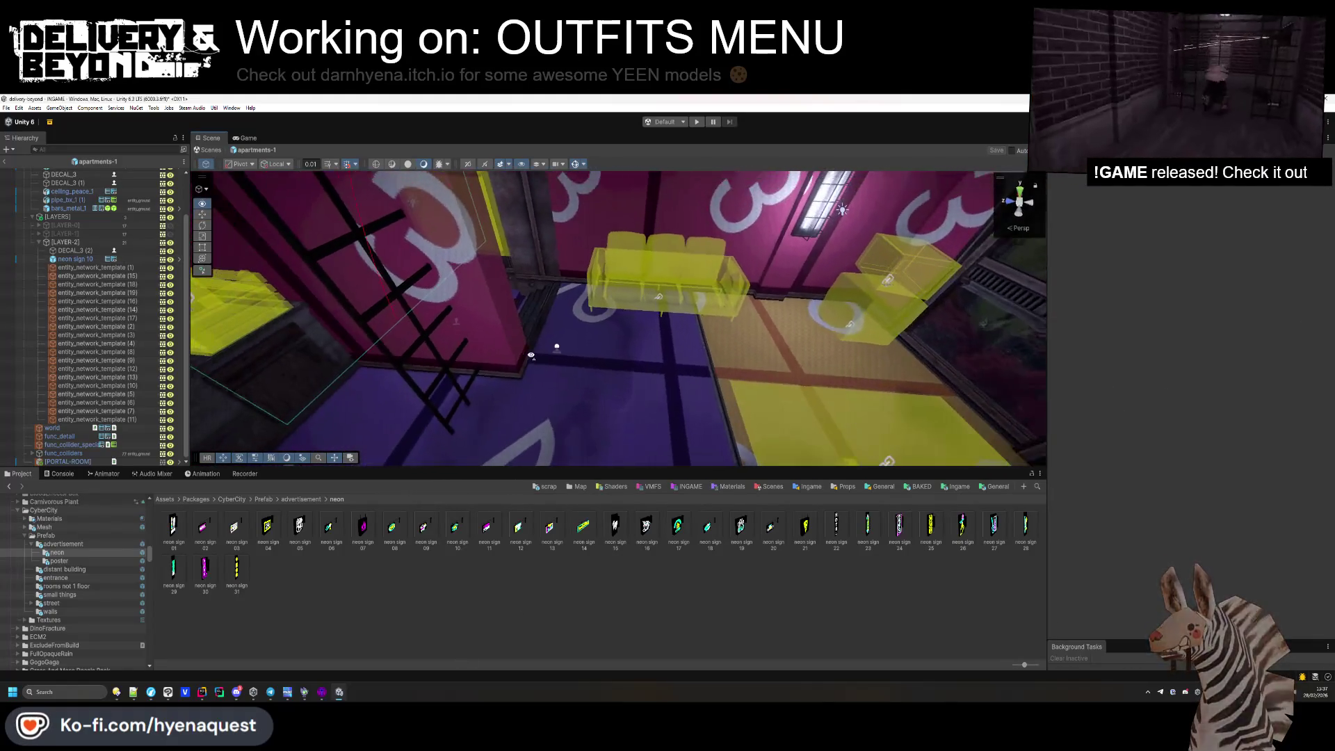
pyautogui.click(56, 578)
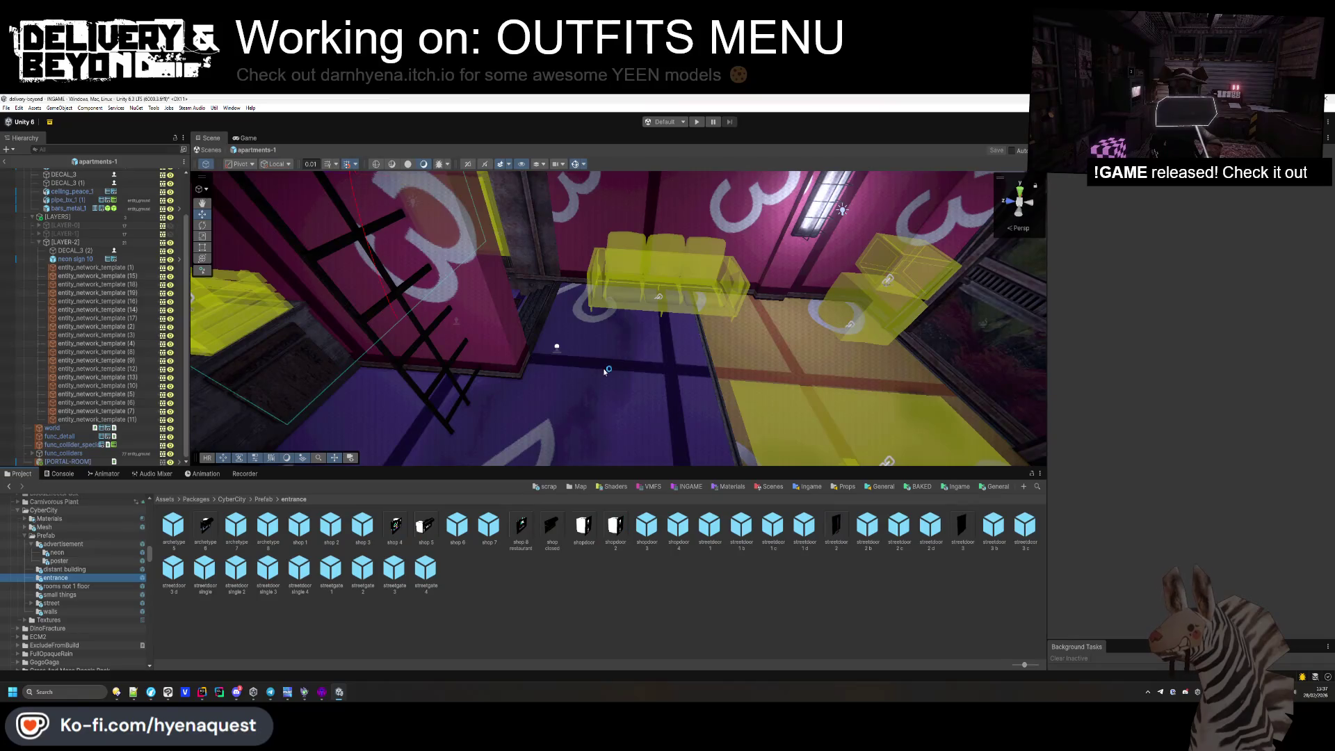
# Place rope 2 from small things in the room and parent it under LAYER-2.
pyautogui.click(59, 594)
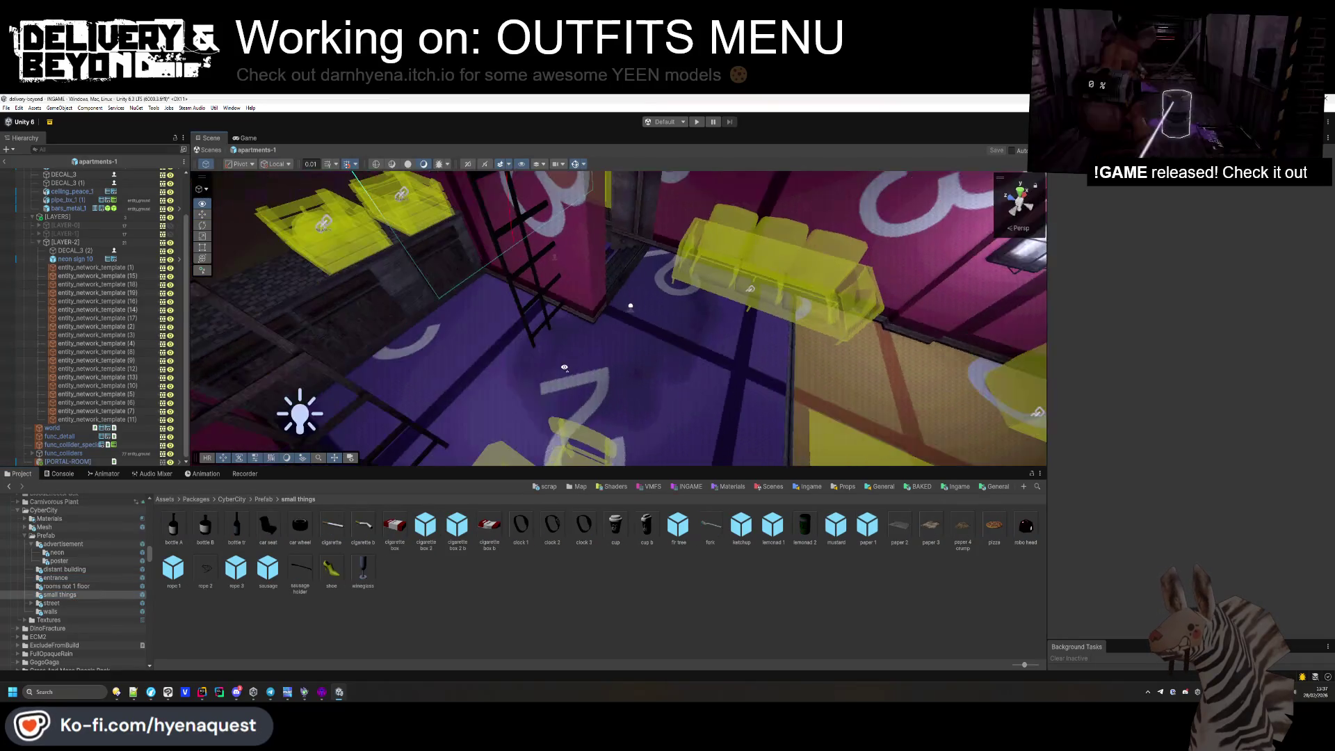
pyautogui.moveTo(236, 564)
pyautogui.mouseDown()
pyautogui.moveTo(417, 486)
pyautogui.moveTo(543, 369)
pyautogui.moveTo(562, 388)
pyautogui.mouseUp()
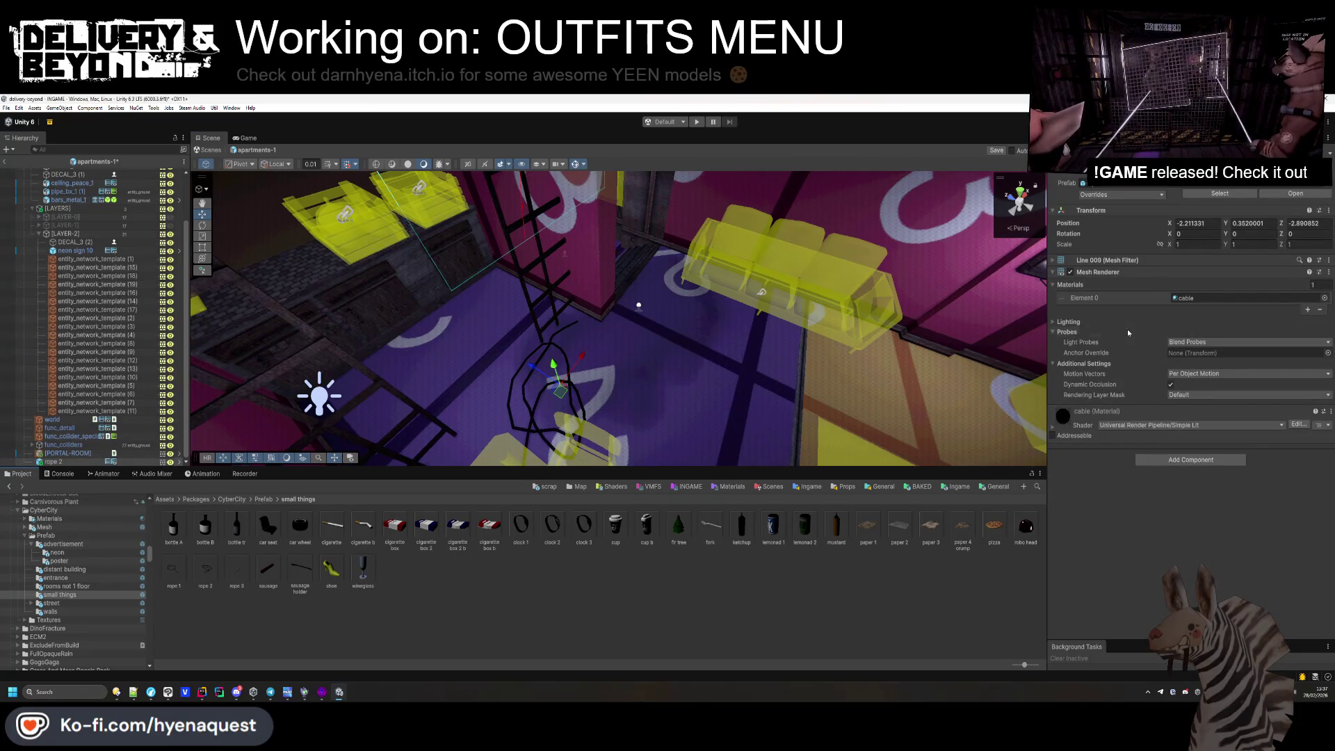
pyautogui.click(1069, 322)
pyautogui.click(1068, 322)
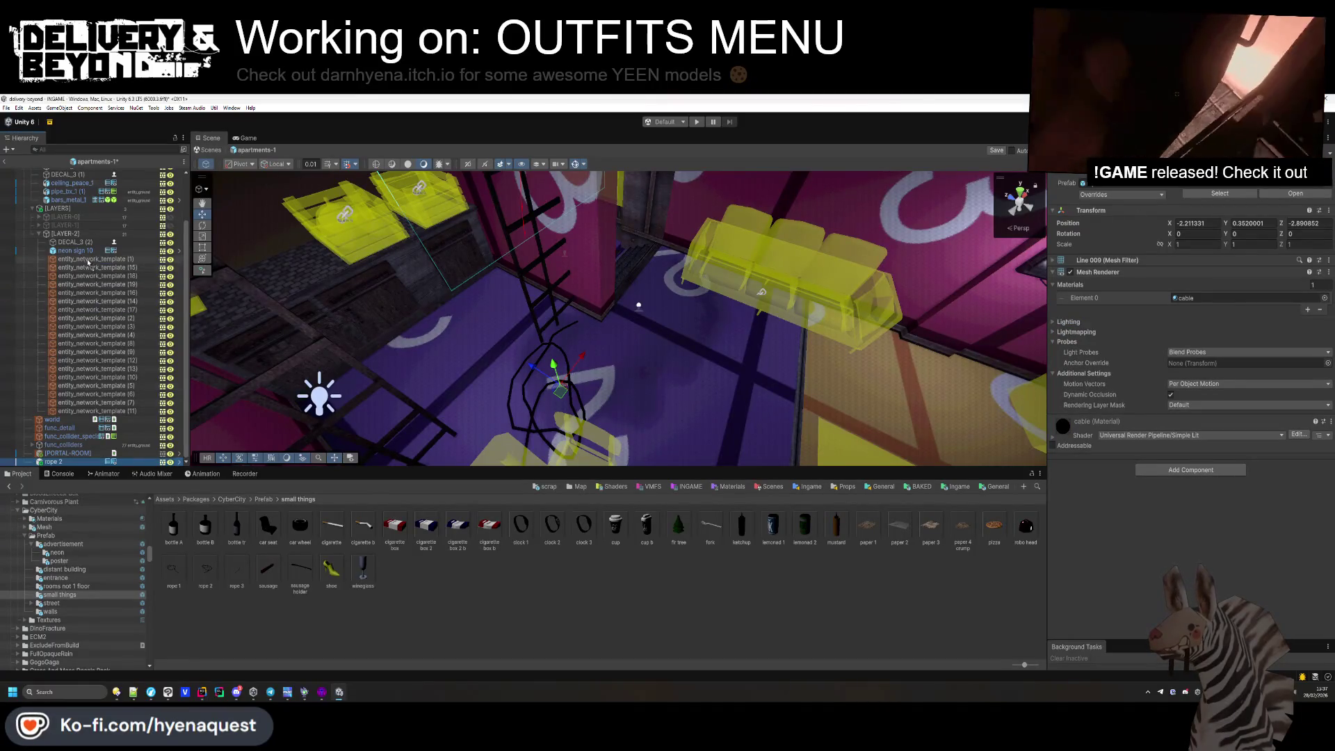
pyautogui.moveTo(88, 261); pyautogui.dragTo(172, 257)
pyautogui.click(471, 626)
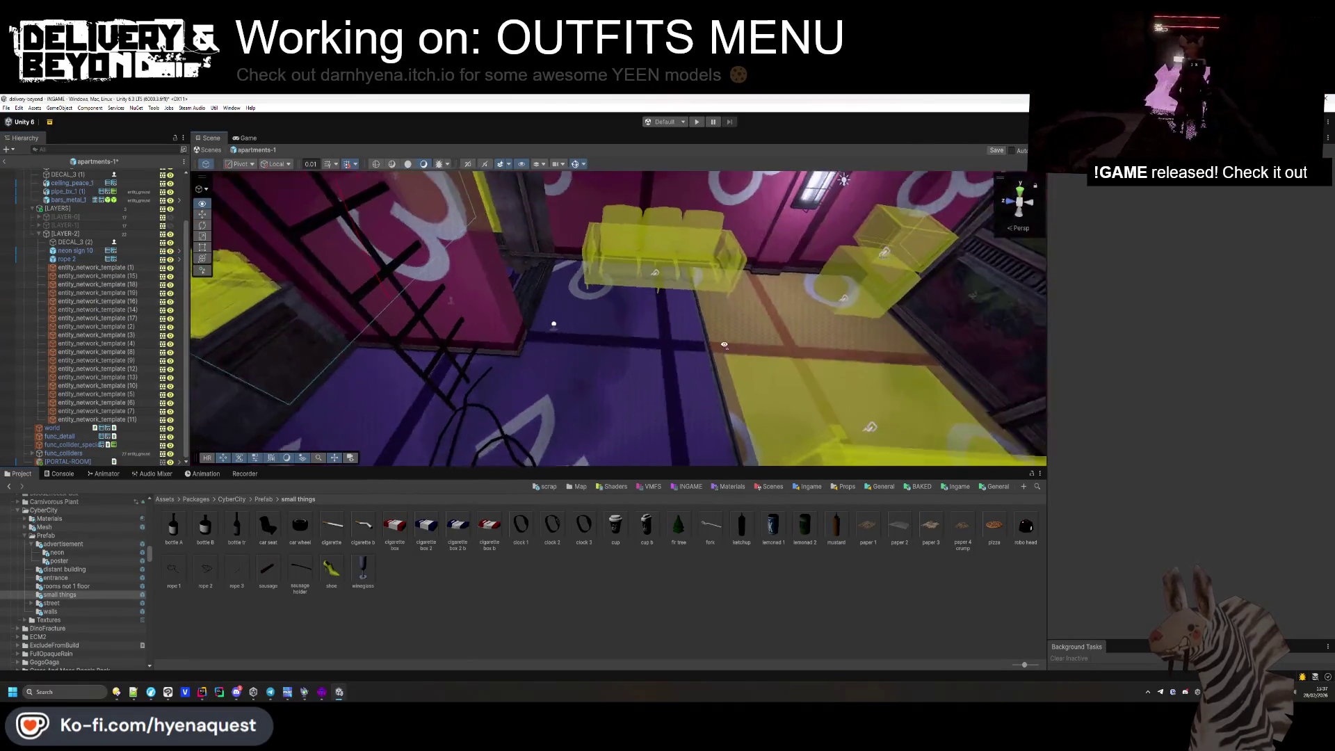
# Place rope 3 across the floor and nest it under rope 2 in LAYER-2.
pyautogui.moveTo(236, 569)
pyautogui.mouseDown()
pyautogui.moveTo(528, 417)
pyautogui.moveTo(816, 296)
pyautogui.moveTo(824, 328)
pyautogui.mouseUp()
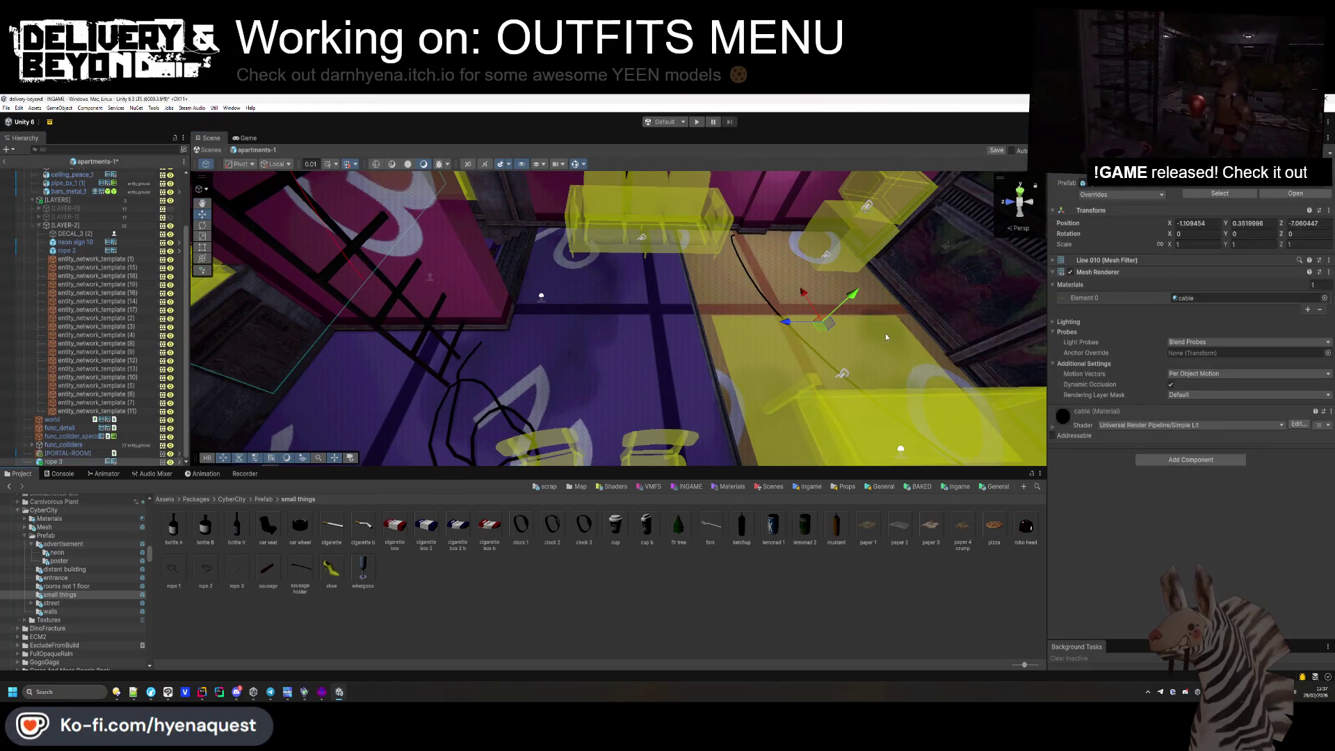
pyautogui.click(1113, 322)
pyautogui.click(1150, 323)
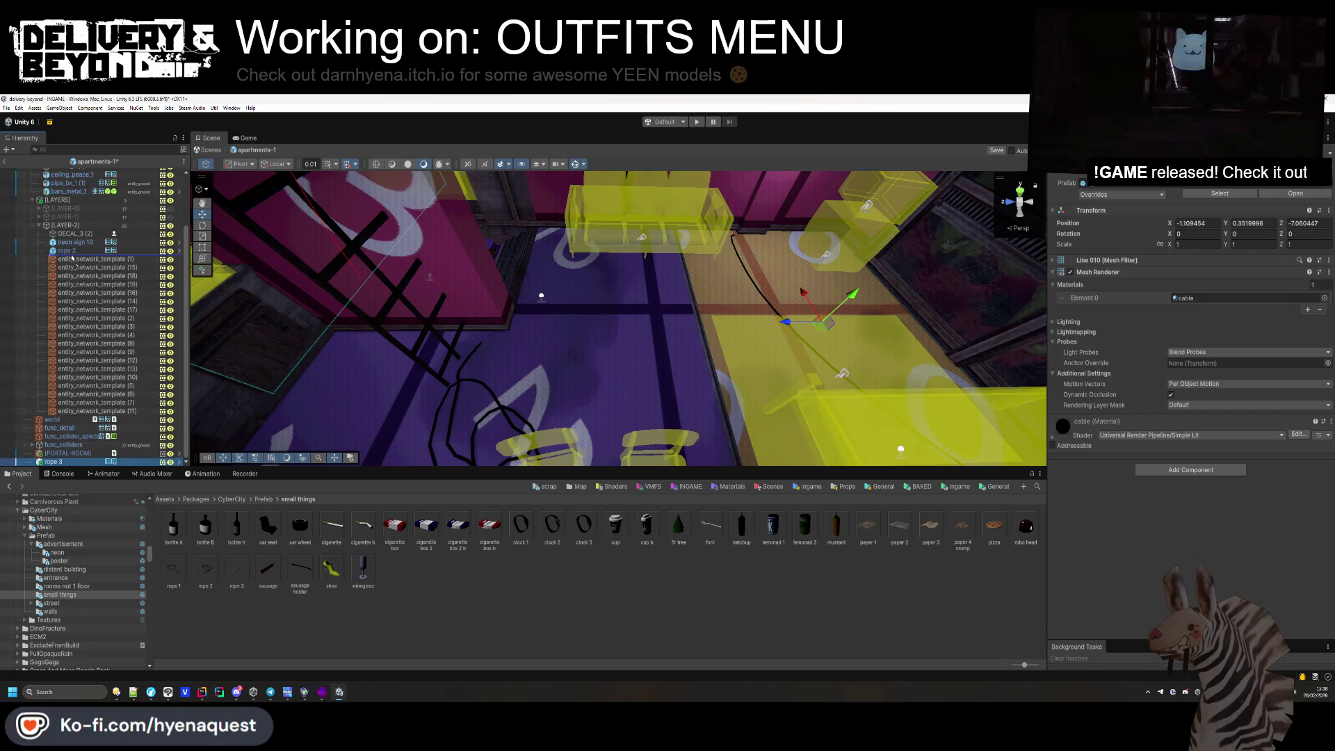
pyautogui.moveTo(72, 258); pyautogui.dragTo(73, 257)
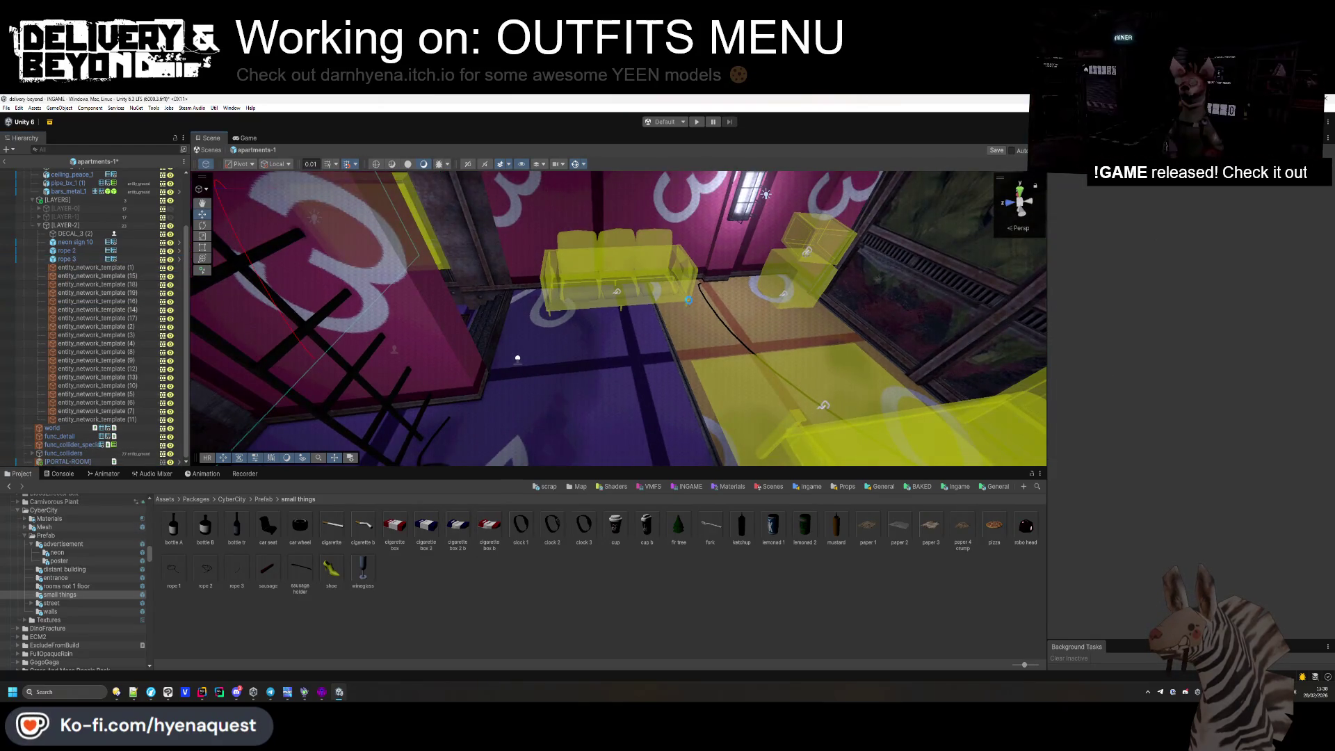
# Narrow the rug decal's X scale to 1.31.
pyautogui.moveTo(688, 299)
pyautogui.mouseDown()
pyautogui.moveTo(925, 336)
pyautogui.moveTo(760, 389)
pyautogui.moveTo(828, 310)
pyautogui.moveTo(762, 355)
pyautogui.moveTo(624, 402)
pyautogui.moveTo(709, 352)
pyautogui.mouseUp()
pyautogui.click(709, 352)
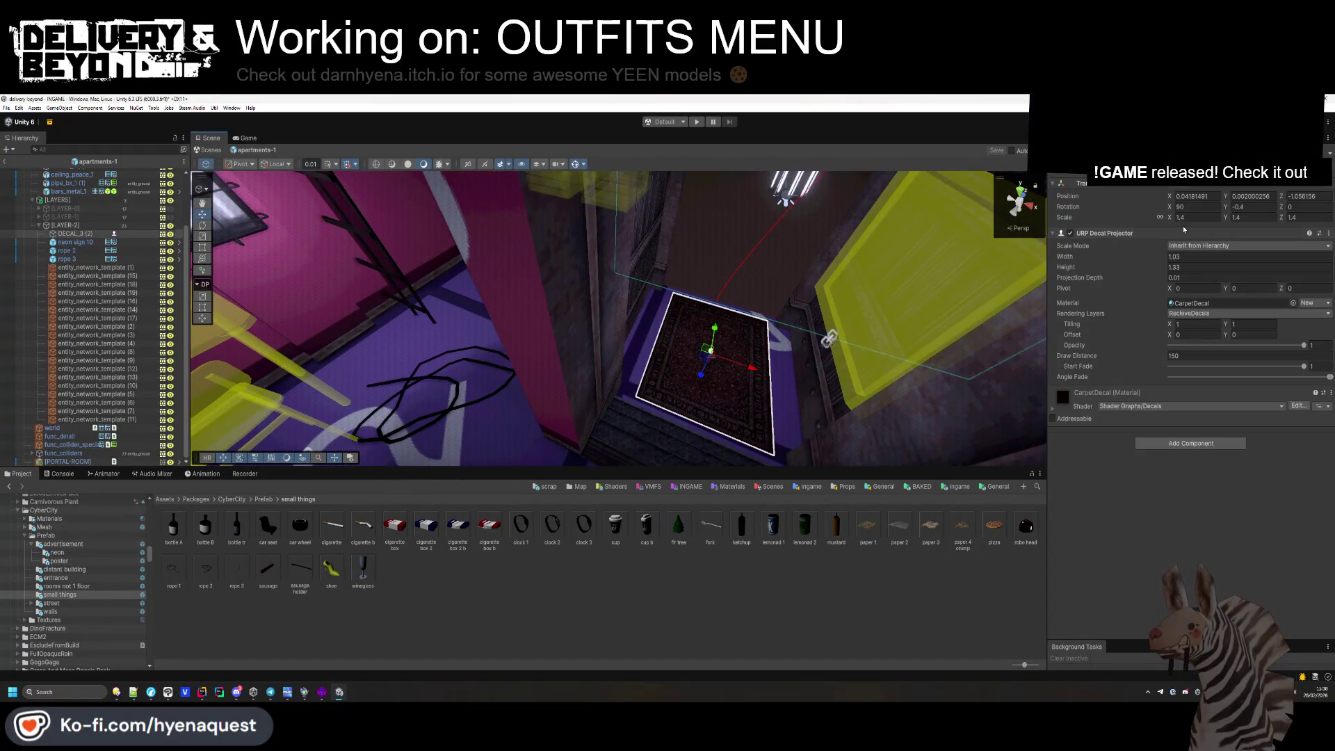
pyautogui.moveTo(1169, 220); pyautogui.dragTo(1168, 221)
pyautogui.click(730, 289)
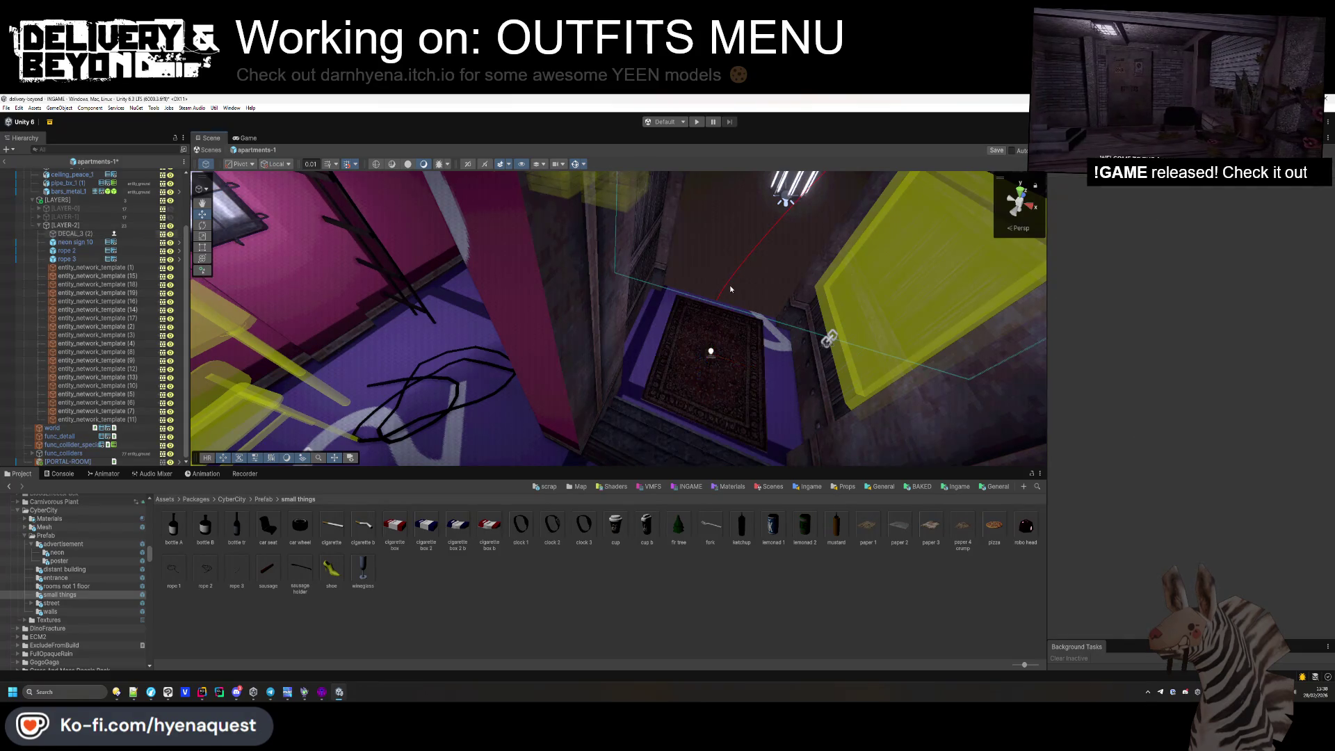
pyautogui.moveTo(728, 328); pyautogui.dragTo(376, 204)
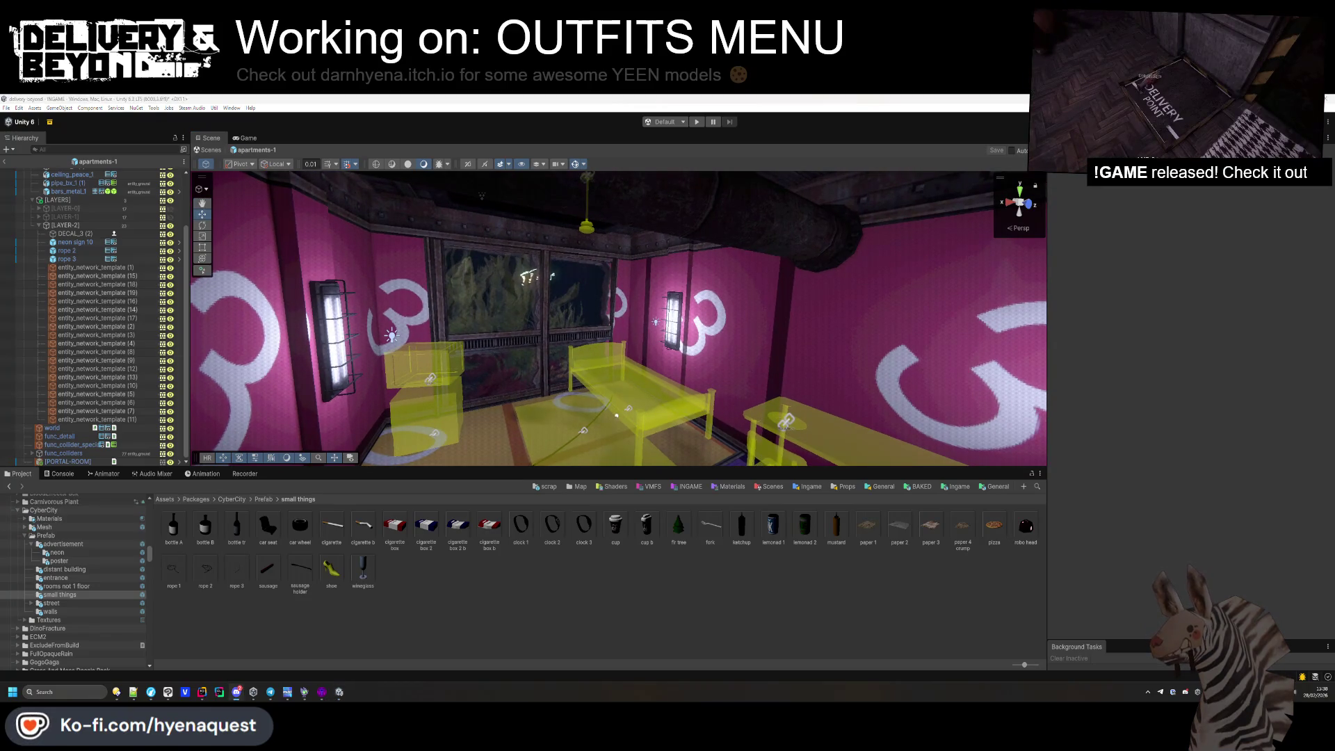
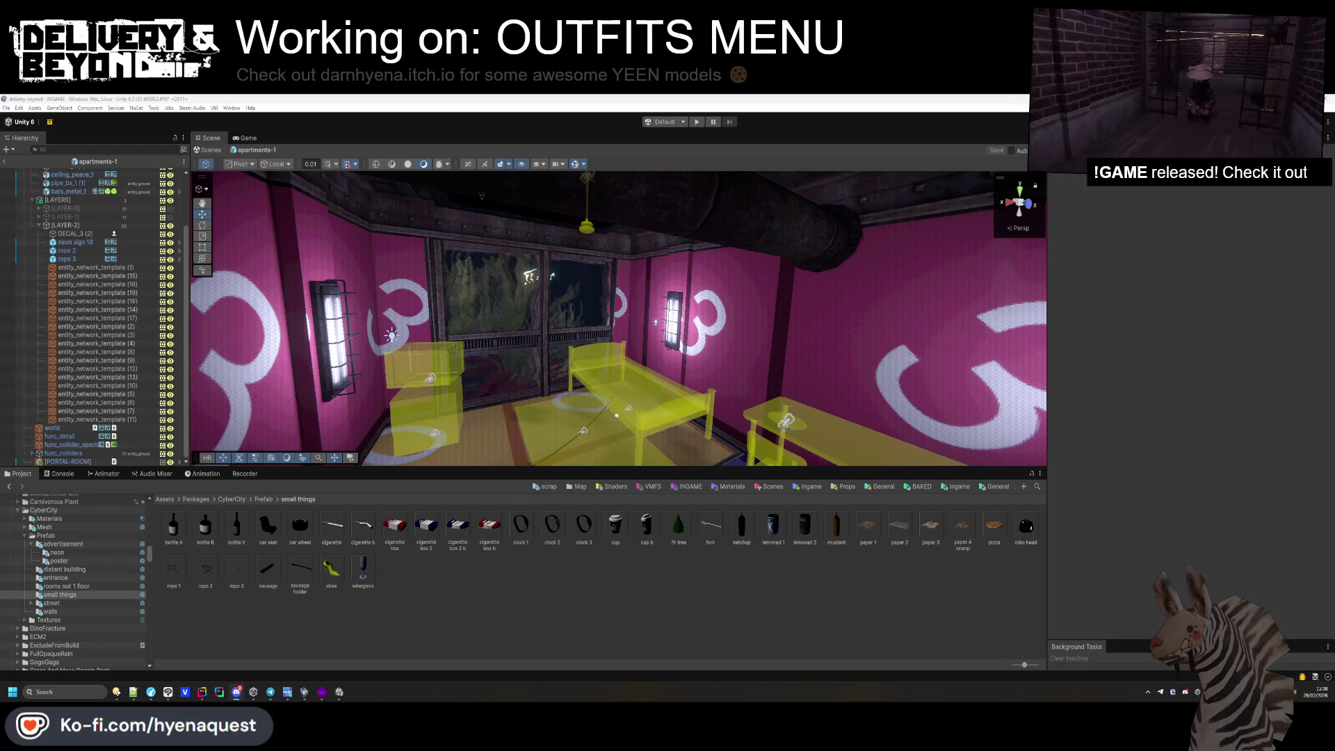
# Browse the Project tree to PSX Mega Pack II > Models > PSX > Debris & Misc.
pyautogui.moveTo(486, 327)
pyautogui.mouseDown()
pyautogui.moveTo(527, 335)
pyautogui.moveTo(507, 331)
pyautogui.moveTo(461, 374)
pyautogui.moveTo(703, 382)
pyautogui.moveTo(570, 390)
pyautogui.moveTo(626, 286)
pyautogui.moveTo(668, 299)
pyautogui.mouseUp()
pyautogui.click(507, 331)
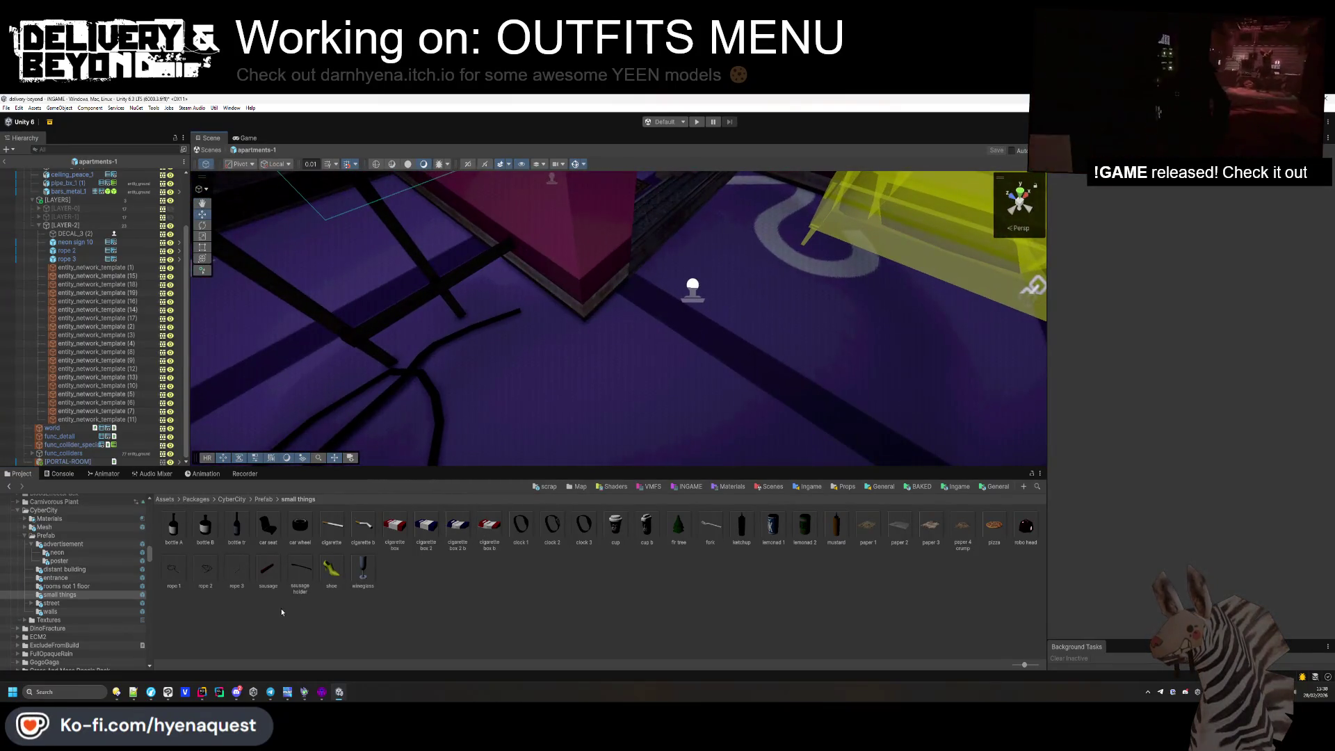
pyautogui.click(577, 486)
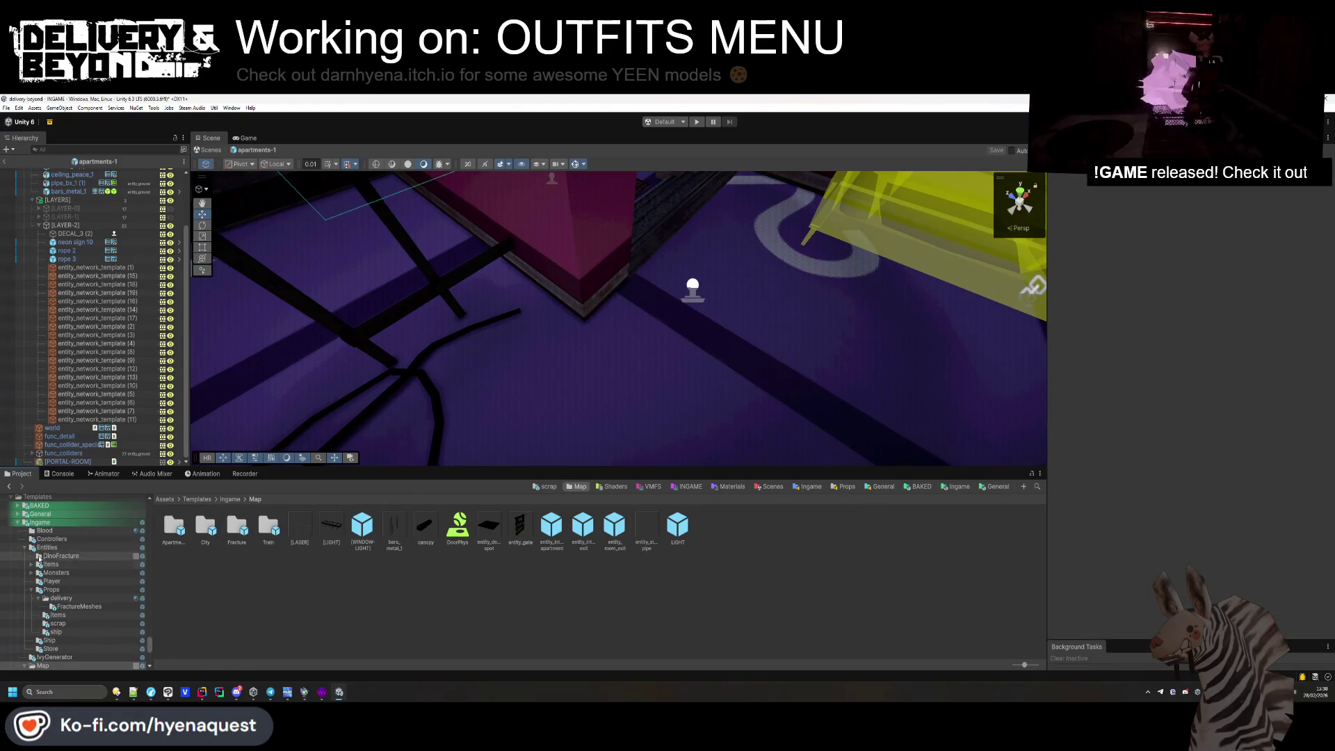
pyautogui.scroll(10, 69, 599)
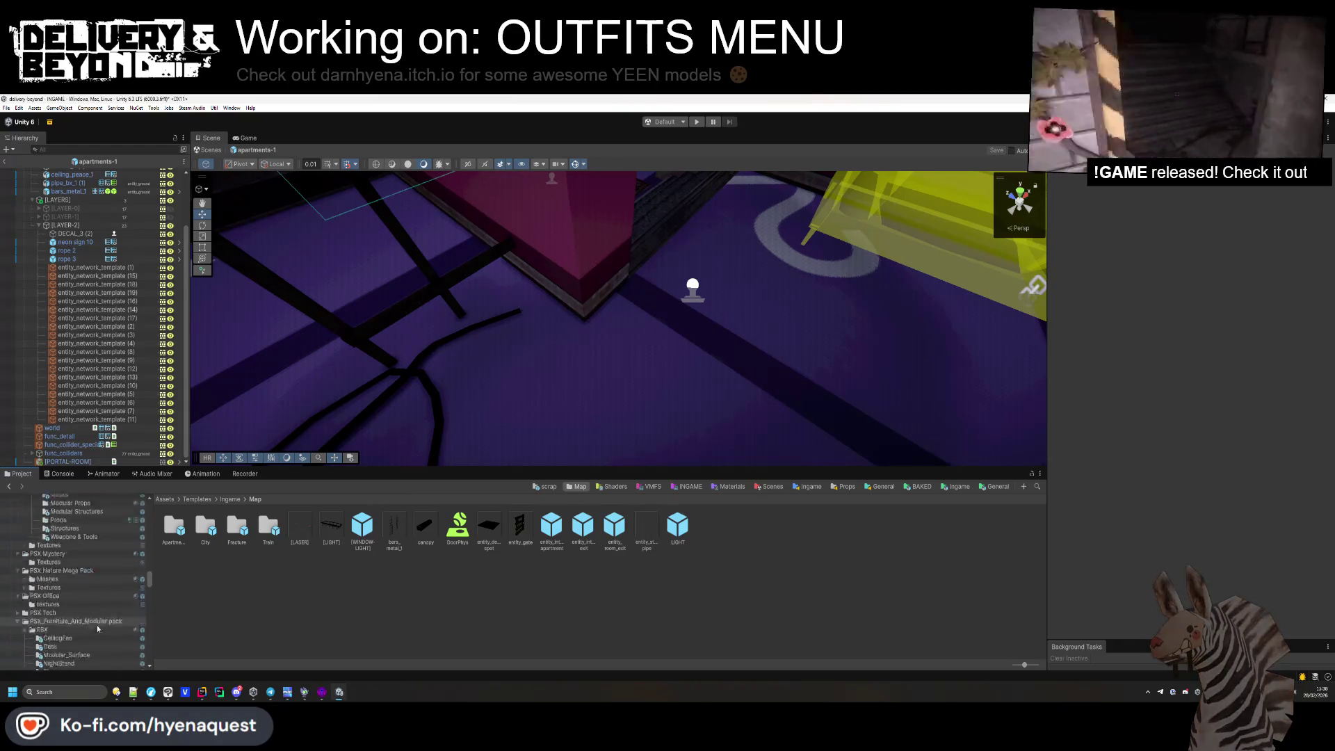
pyautogui.click(87, 570)
pyautogui.click(69, 547)
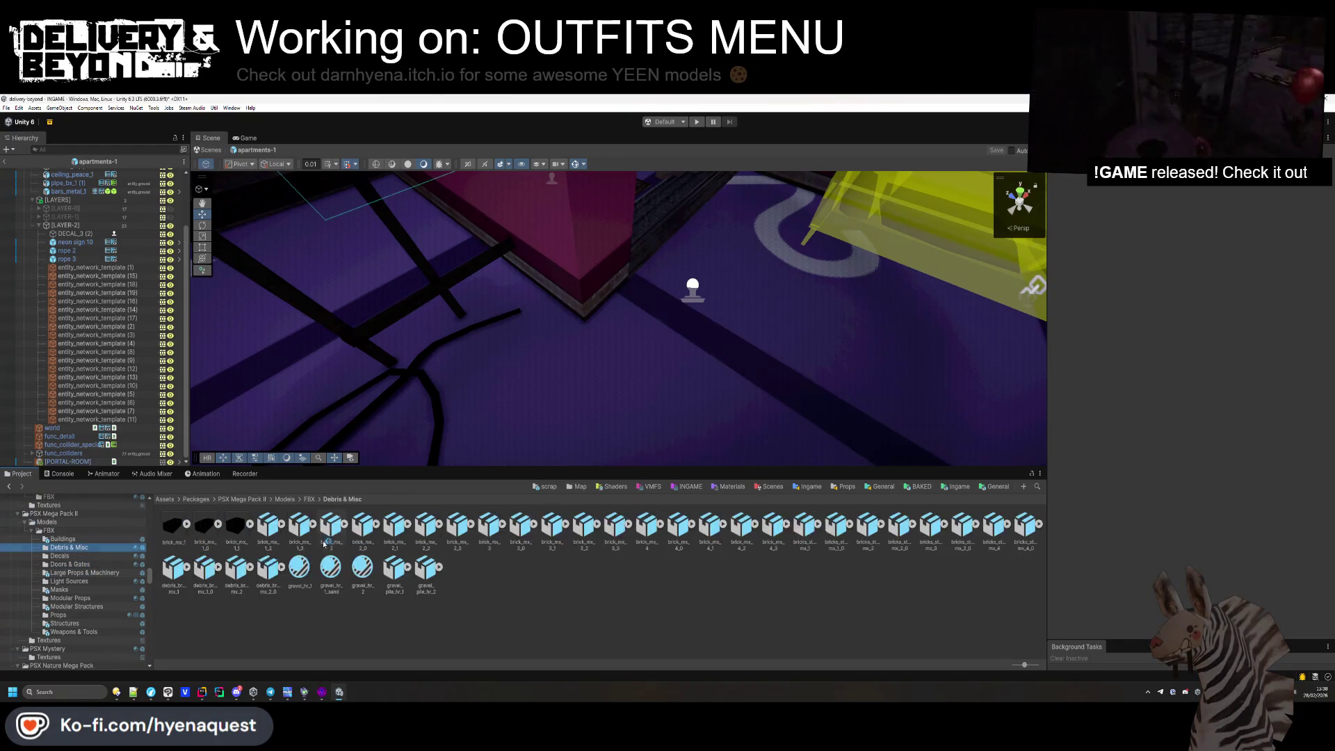
# Place gravel_pile_hr_1 on the floor, rotated and pushed against the pink pillar.
pyautogui.moveTo(402, 579)
pyautogui.mouseDown()
pyautogui.moveTo(498, 298)
pyautogui.moveTo(492, 382)
pyautogui.mouseUp()
pyautogui.moveTo(1226, 235); pyautogui.dragTo(862, 269)
pyautogui.moveTo(503, 398); pyautogui.dragTo(448, 302)
pyautogui.moveTo(1227, 235); pyautogui.dragTo(1255, 235)
pyautogui.moveTo(439, 325); pyautogui.dragTo(451, 314)
# Give the gravel pile a Mesh Collider, layer entity_ground, and Cast Shadows Off.
pyautogui.click(1168, 471)
pyautogui.write('mesh')
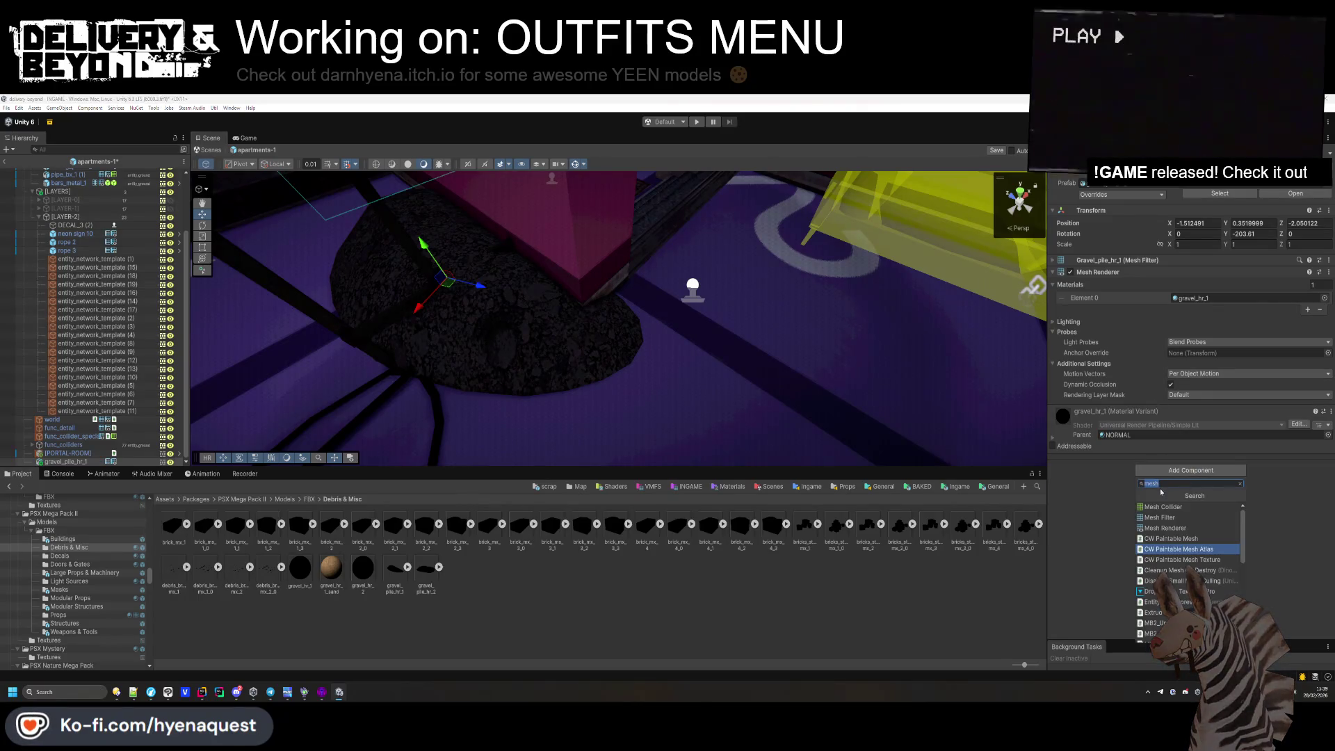
pyautogui.click(1162, 507)
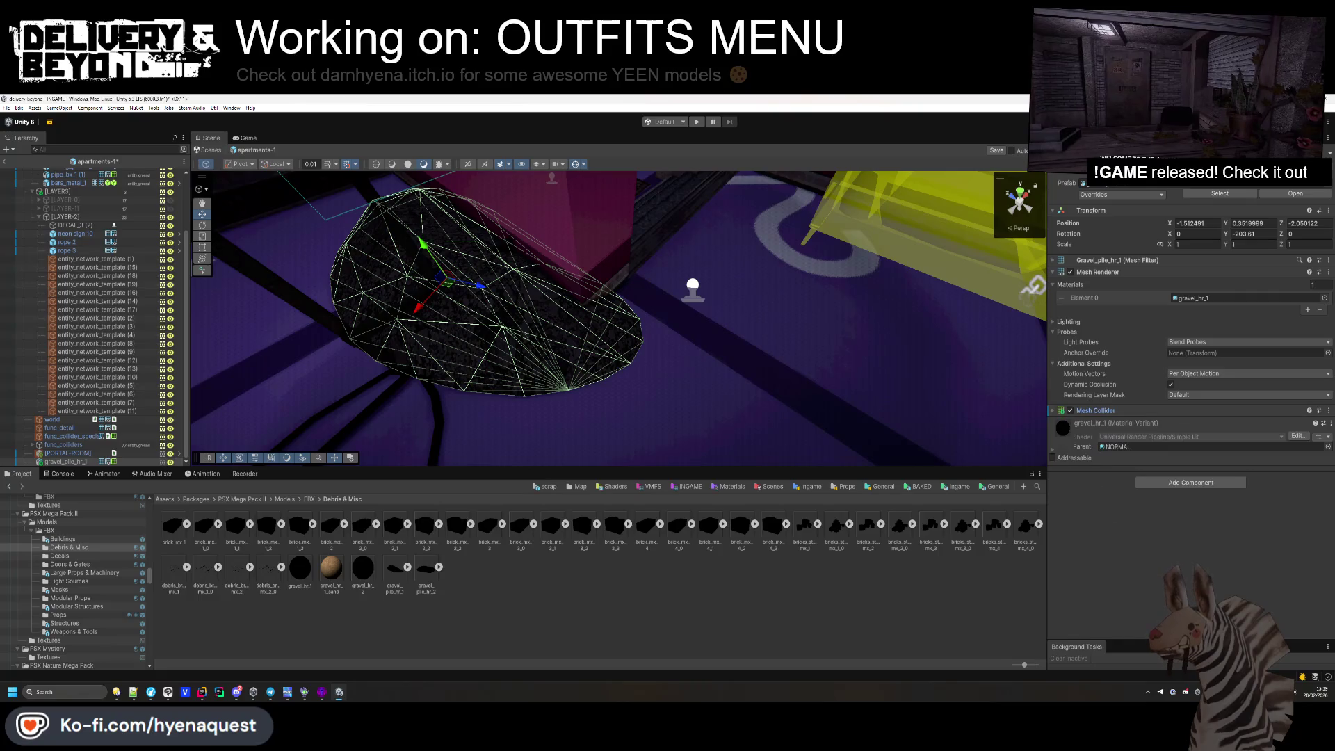
pyautogui.click(1269, 188)
pyautogui.click(1263, 261)
pyautogui.click(1069, 321)
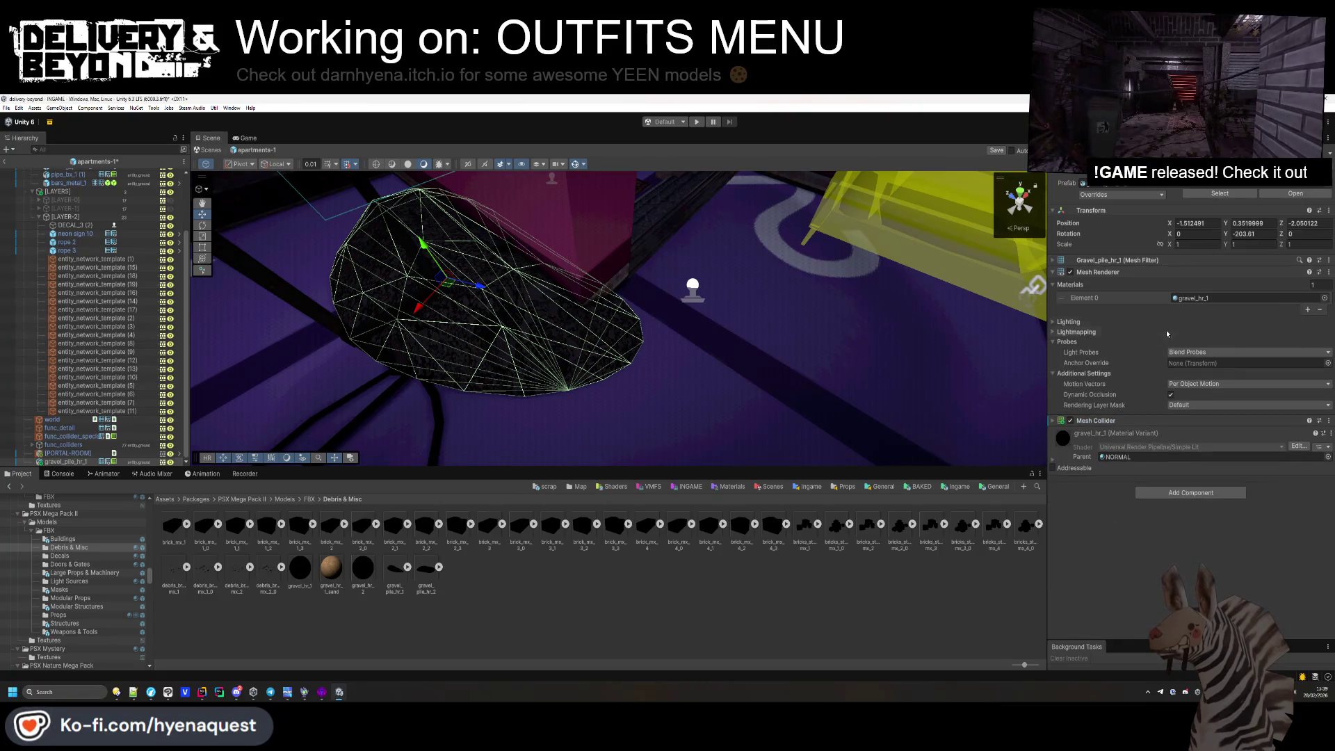
pyautogui.click(1198, 333)
pyautogui.click(1186, 342)
pyautogui.click(1069, 322)
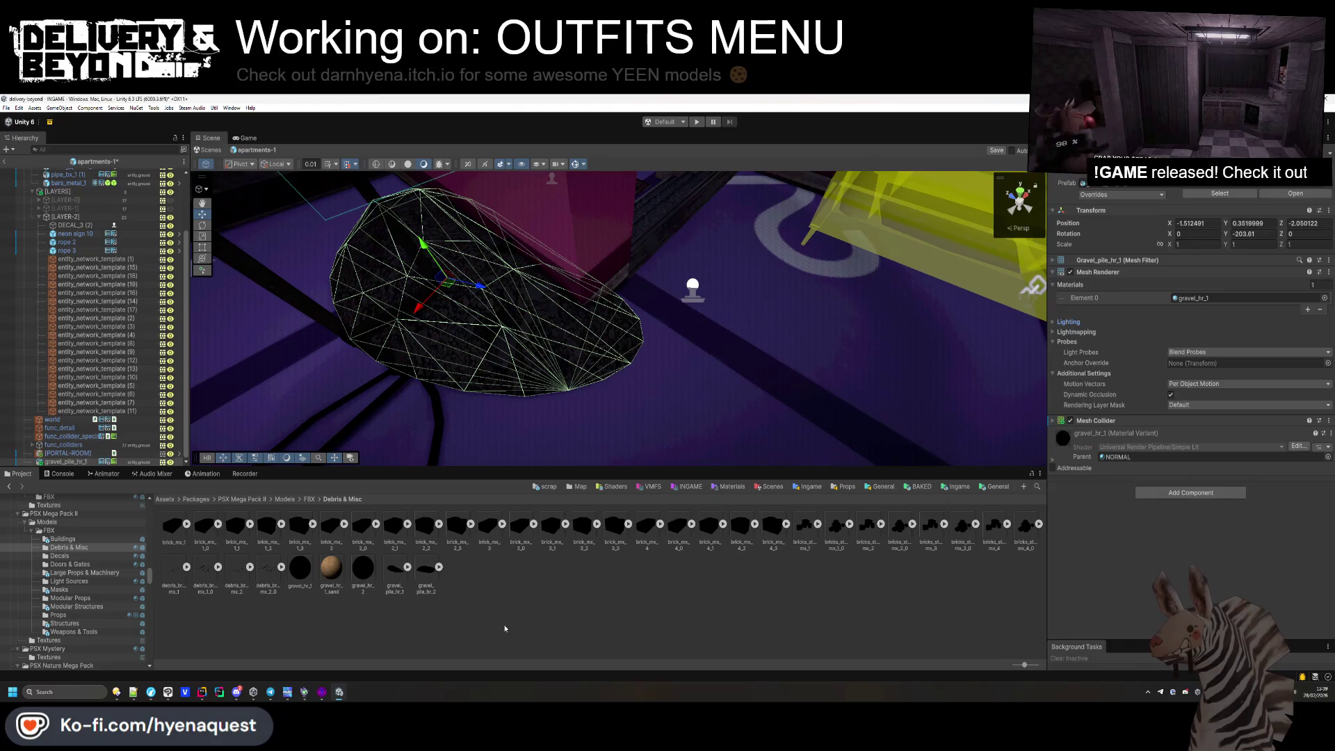
pyautogui.scroll(3, 630, 357)
pyautogui.click(334, 592)
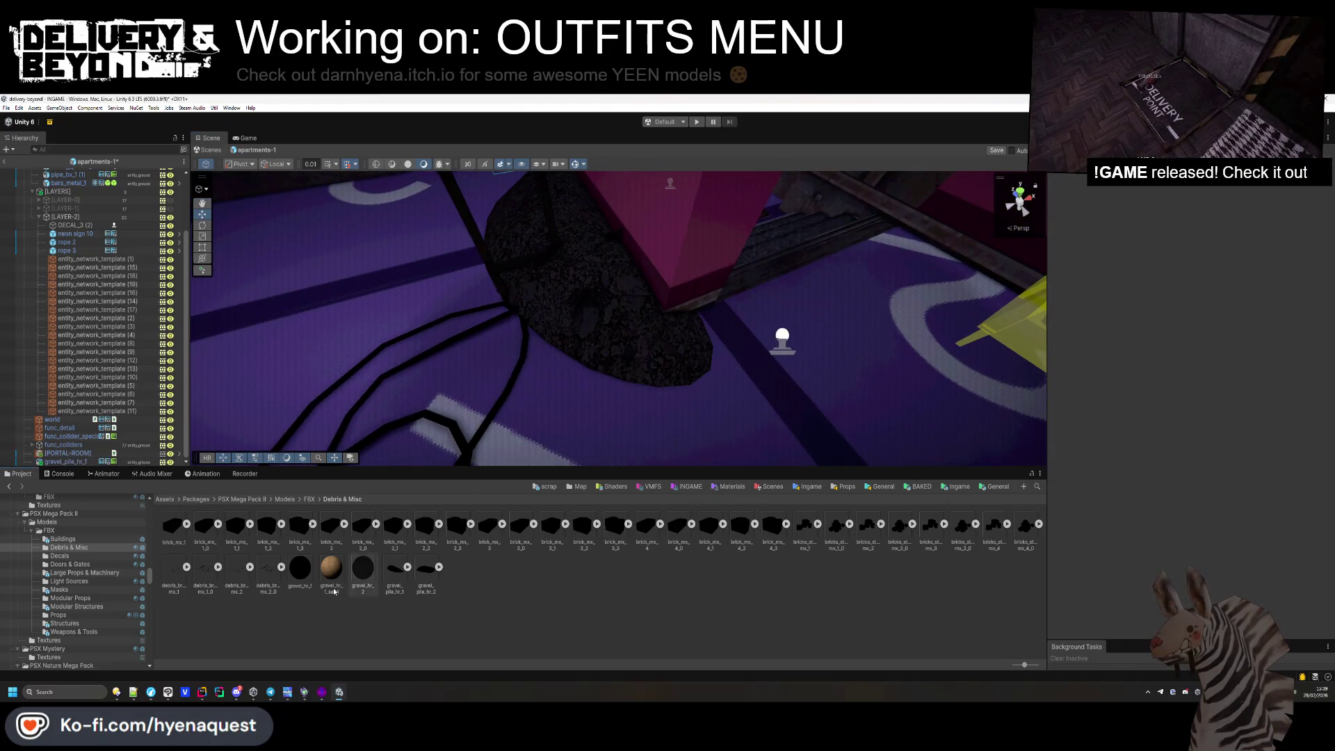
# Scatter debris_bricks_mx_2_0 on the floor beside the gravel pile.
pyautogui.moveTo(268, 570); pyautogui.dragTo(549, 337)
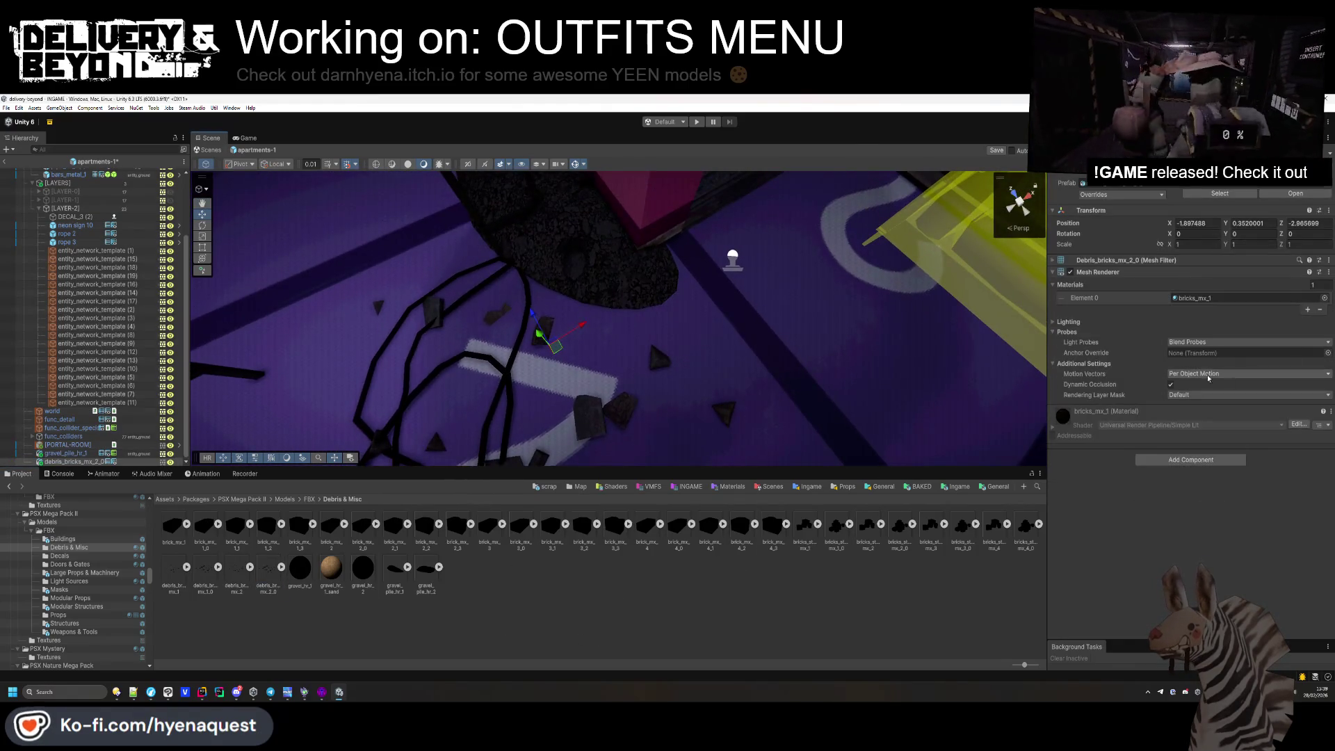
pyautogui.click(1069, 322)
pyautogui.click(1069, 321)
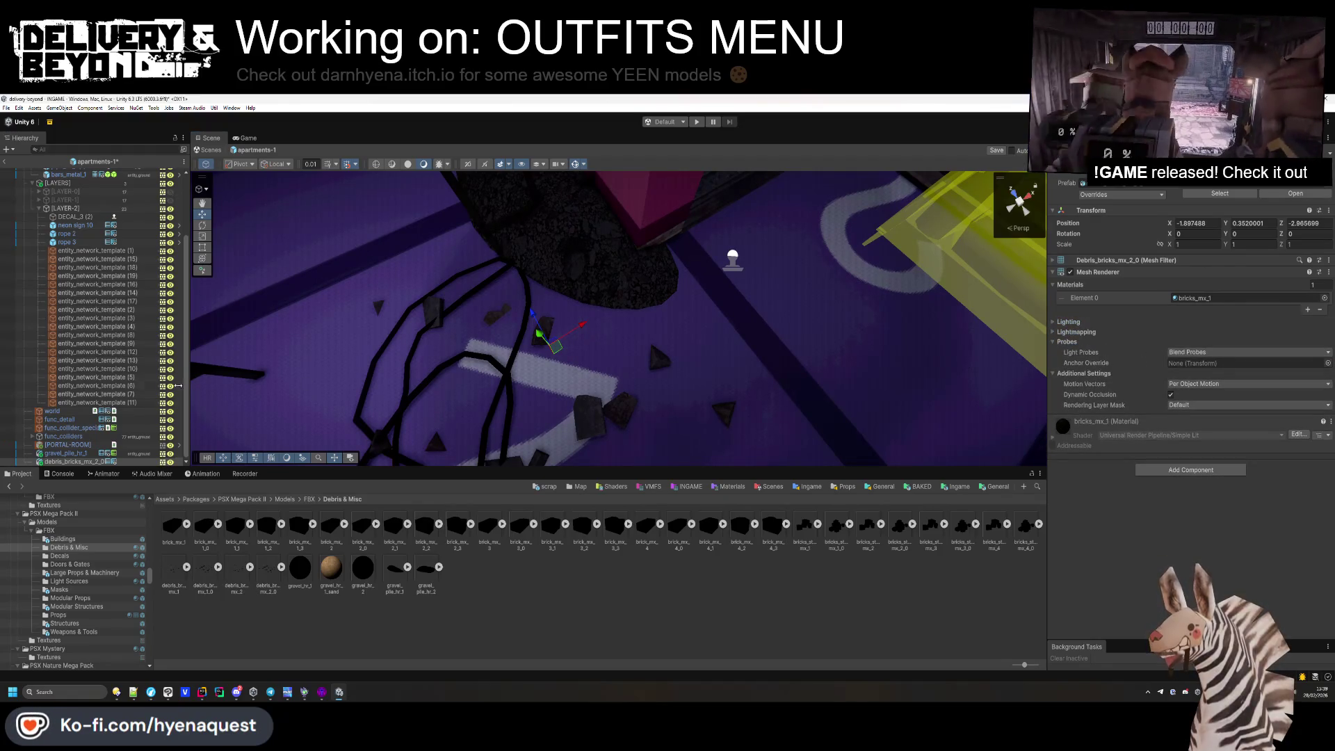
# Group the bricks and gravel pile beside rope 3 in LAYER-2, and save the scene.
pyautogui.keyDown('ctrl'); pyautogui.click(78, 452); pyautogui.keyUp('ctrl')
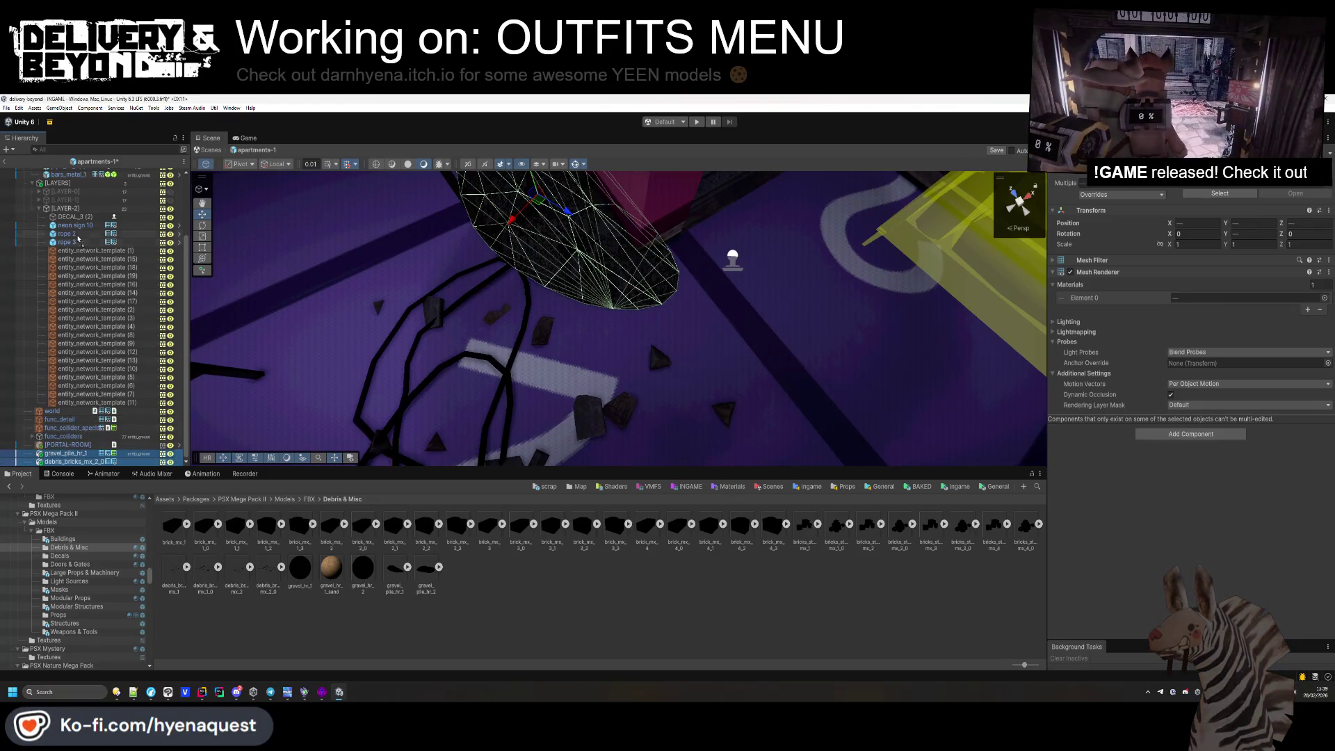
pyautogui.moveTo(77, 249); pyautogui.dragTo(77, 250)
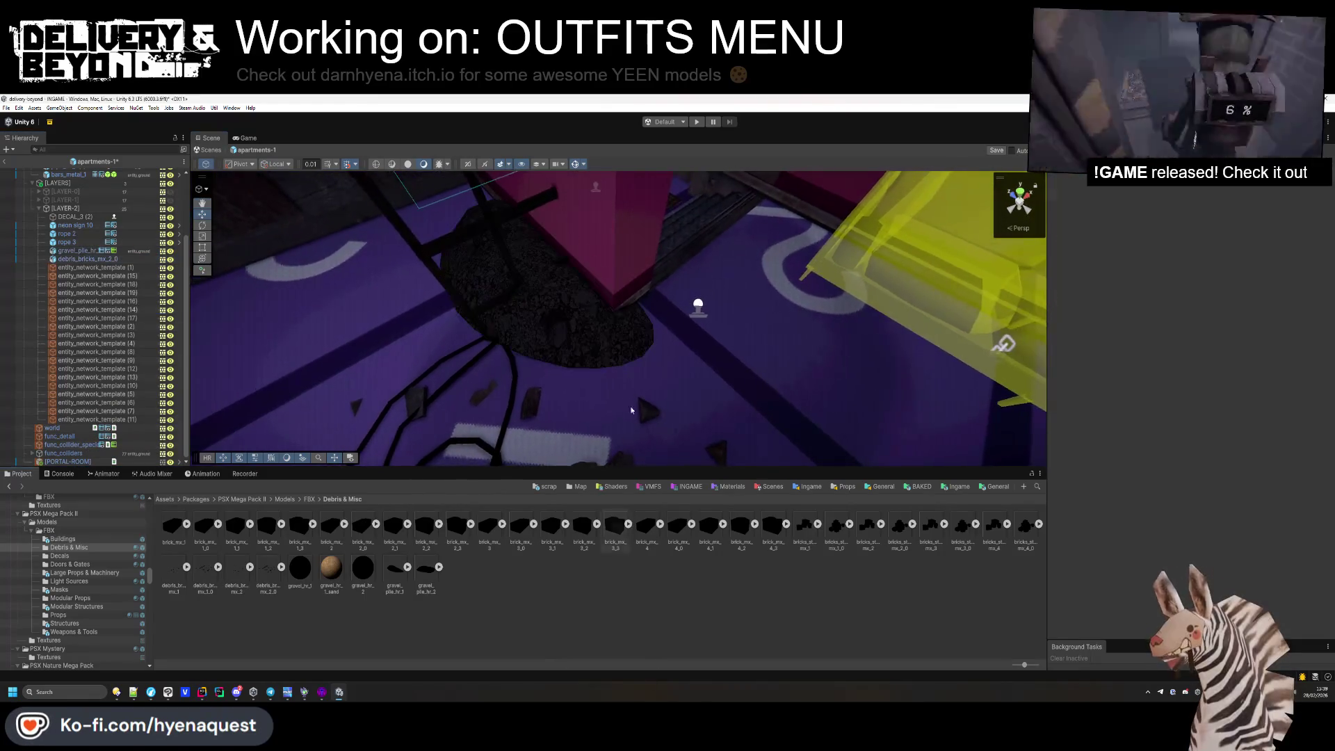
pyautogui.hotkey('ctrl', 's')
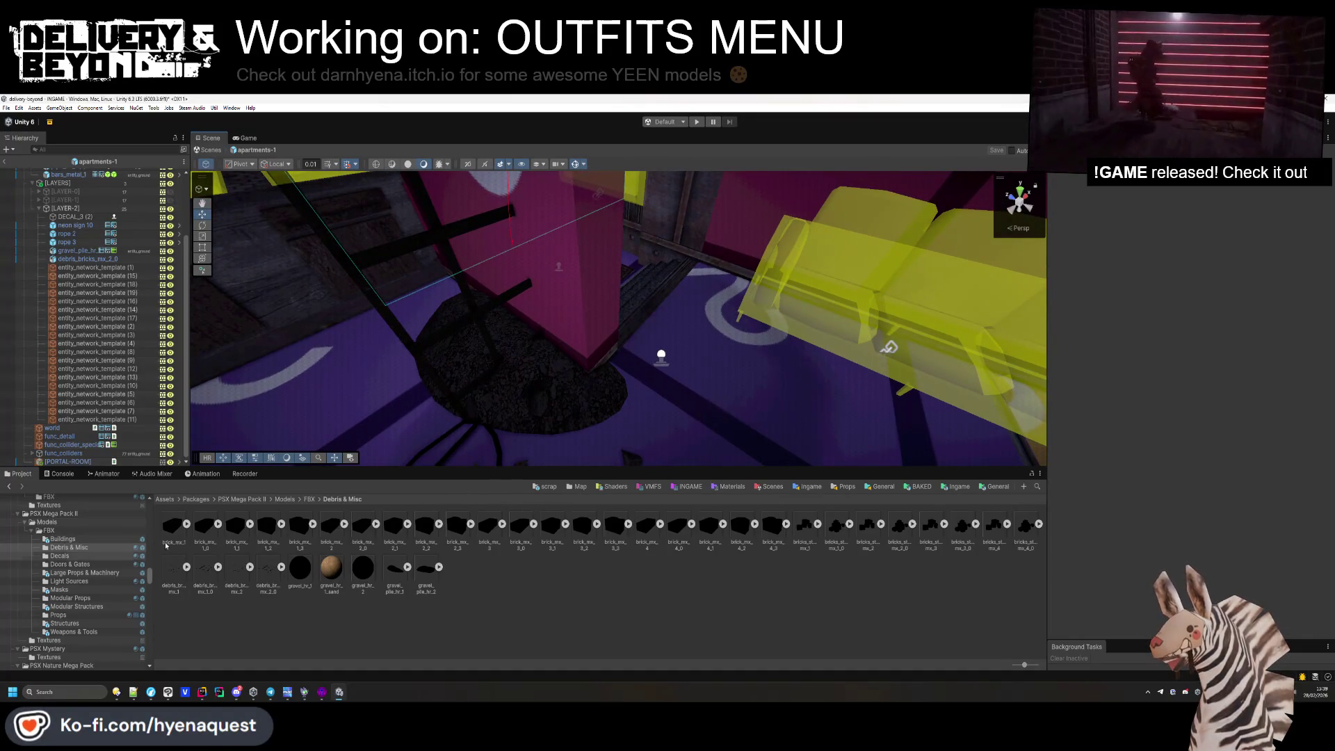
pyautogui.click(964, 488)
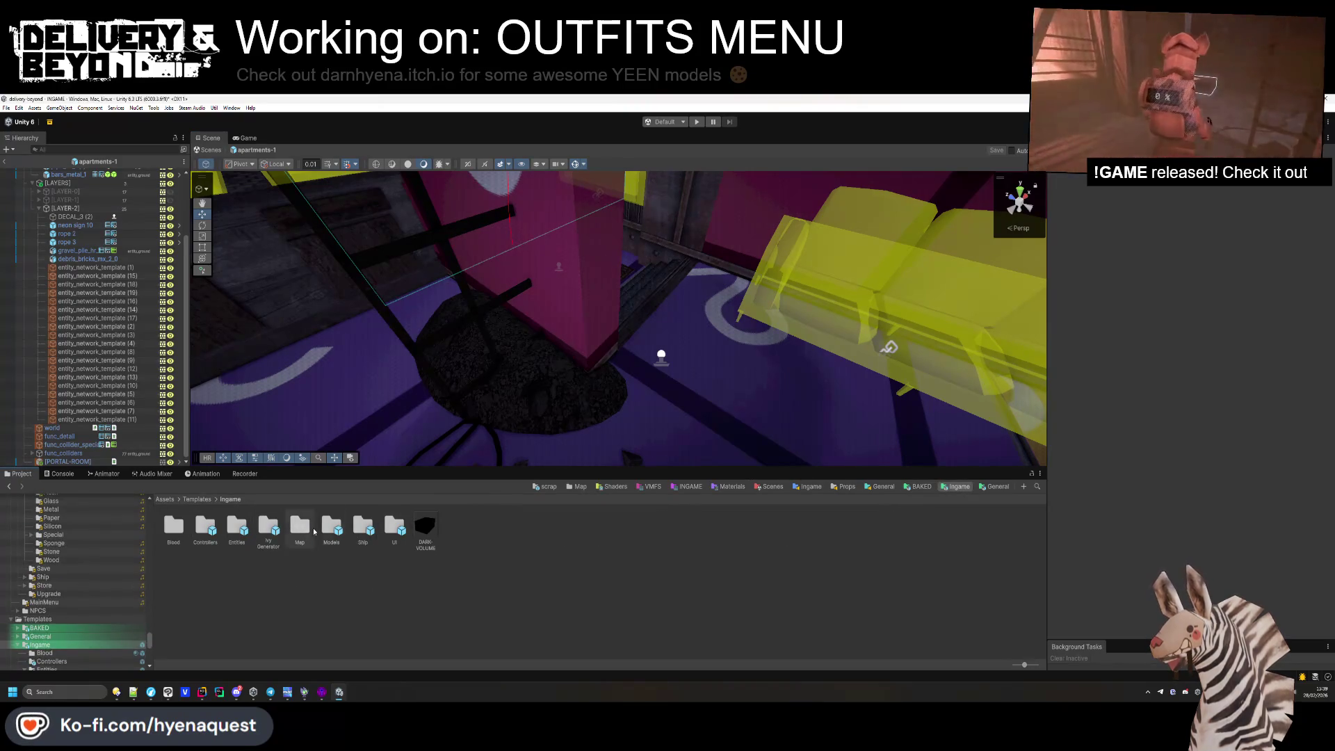
# Drop [BUSH 2] from Templates > Ingame > Models onto the floor by the gravel pile.
pyautogui.doubleClick(236, 529)
pyautogui.click(230, 500)
pyautogui.doubleClick(331, 526)
pyautogui.click(185, 523)
pyautogui.moveTo(185, 523)
pyautogui.mouseDown()
pyautogui.moveTo(403, 368)
pyautogui.moveTo(500, 348)
pyautogui.moveTo(534, 383)
pyautogui.moveTo(498, 386)
pyautogui.mouseUp()
# Inspect the placed bush from another angle and save the scene.
pyautogui.click(276, 556)
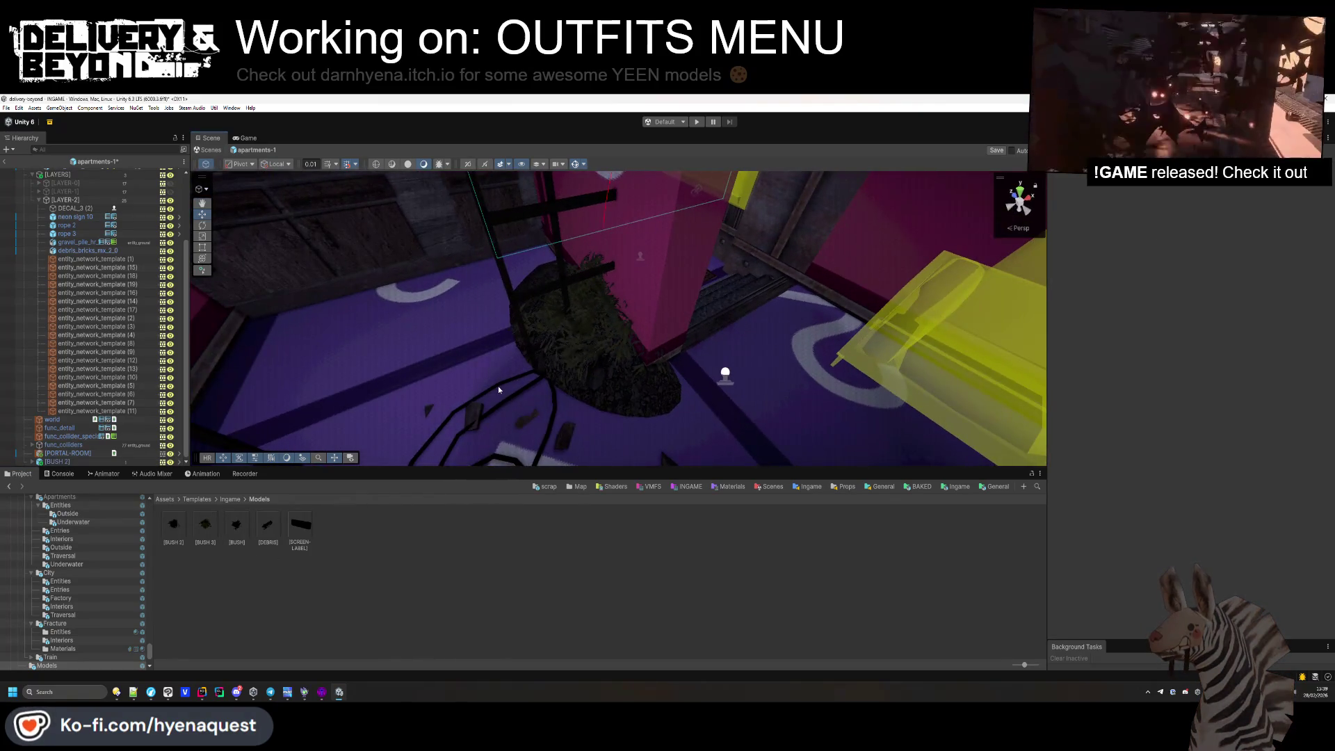
pyautogui.click(627, 344)
pyautogui.moveTo(627, 344)
pyautogui.mouseDown()
pyautogui.moveTo(475, 352)
pyautogui.moveTo(485, 372)
pyautogui.moveTo(675, 364)
pyautogui.mouseUp()
pyautogui.click(682, 364)
pyautogui.click(687, 593)
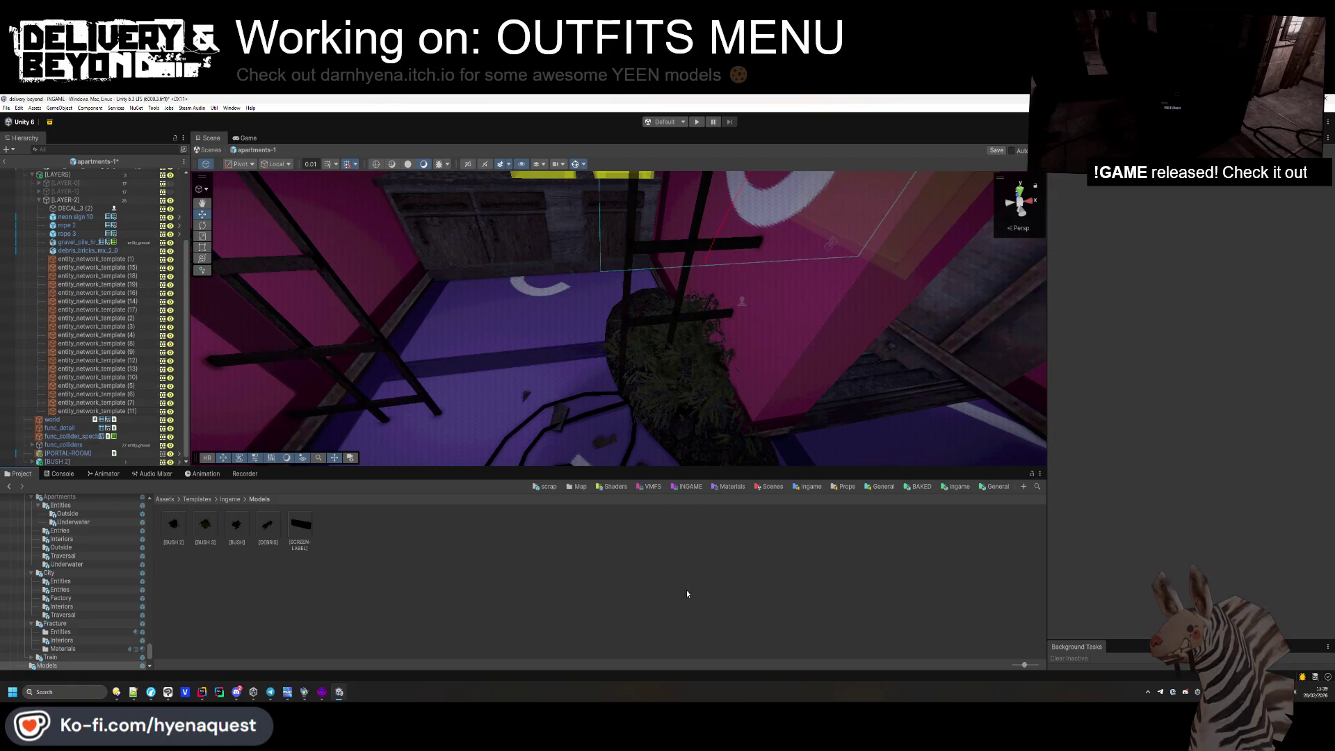
pyautogui.hotkey('ctrl', 's')
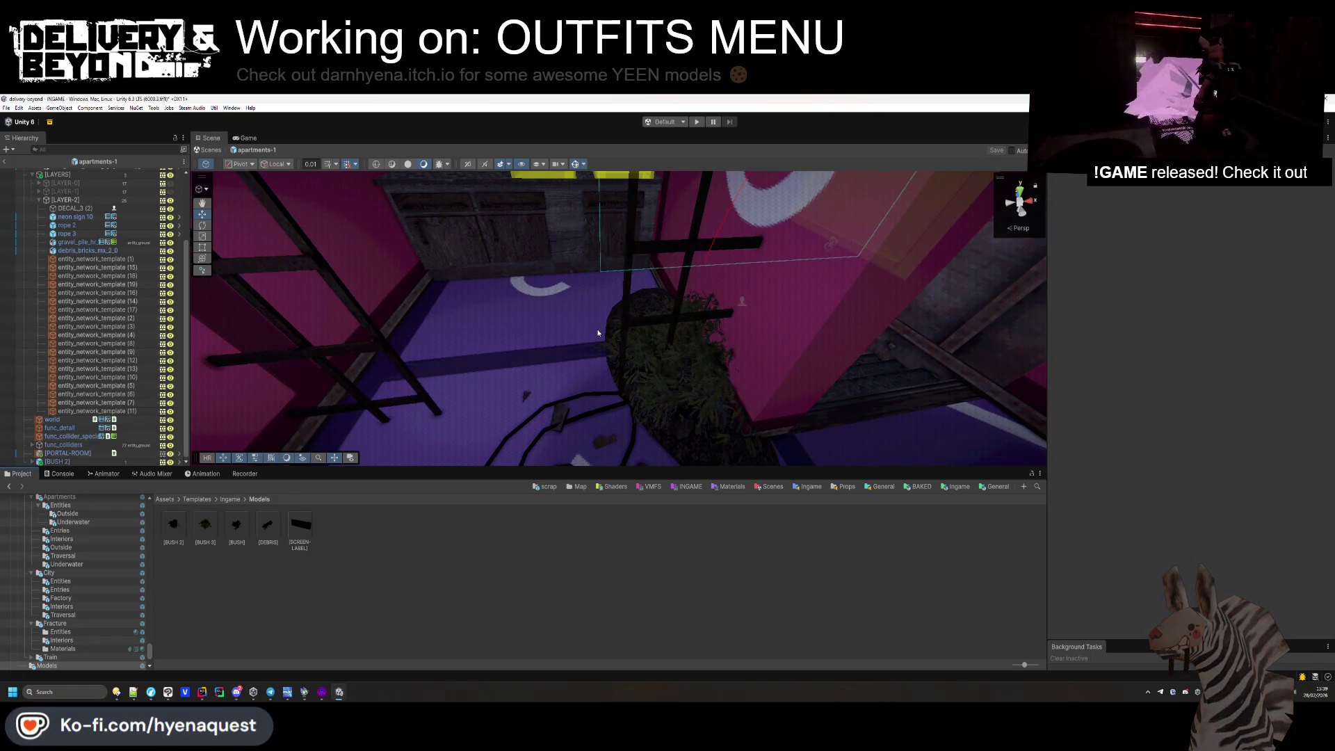
pyautogui.scroll(1, 98, 349)
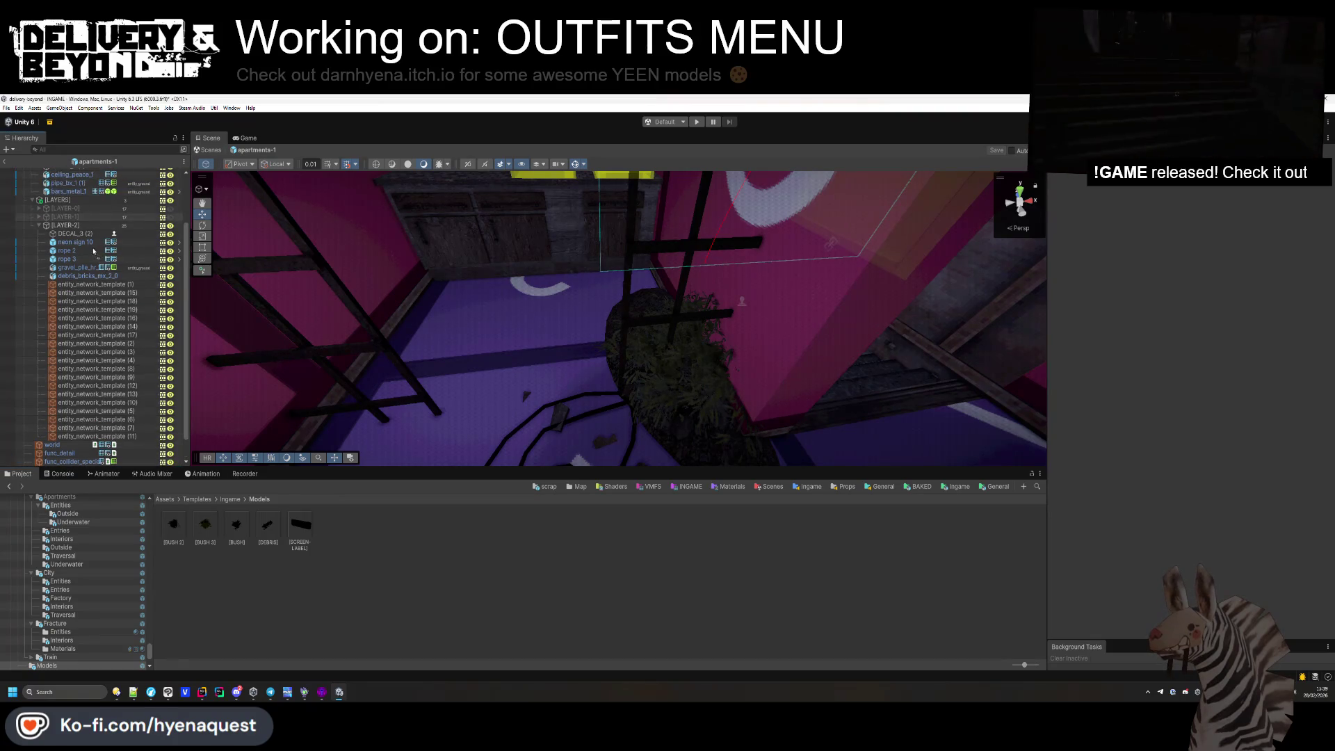
# Move the bush into LAYER-2, collapse the groups, and hide LAYER-2's props.
pyautogui.moveTo(81, 239); pyautogui.dragTo(68, 235)
pyautogui.click(39, 226)
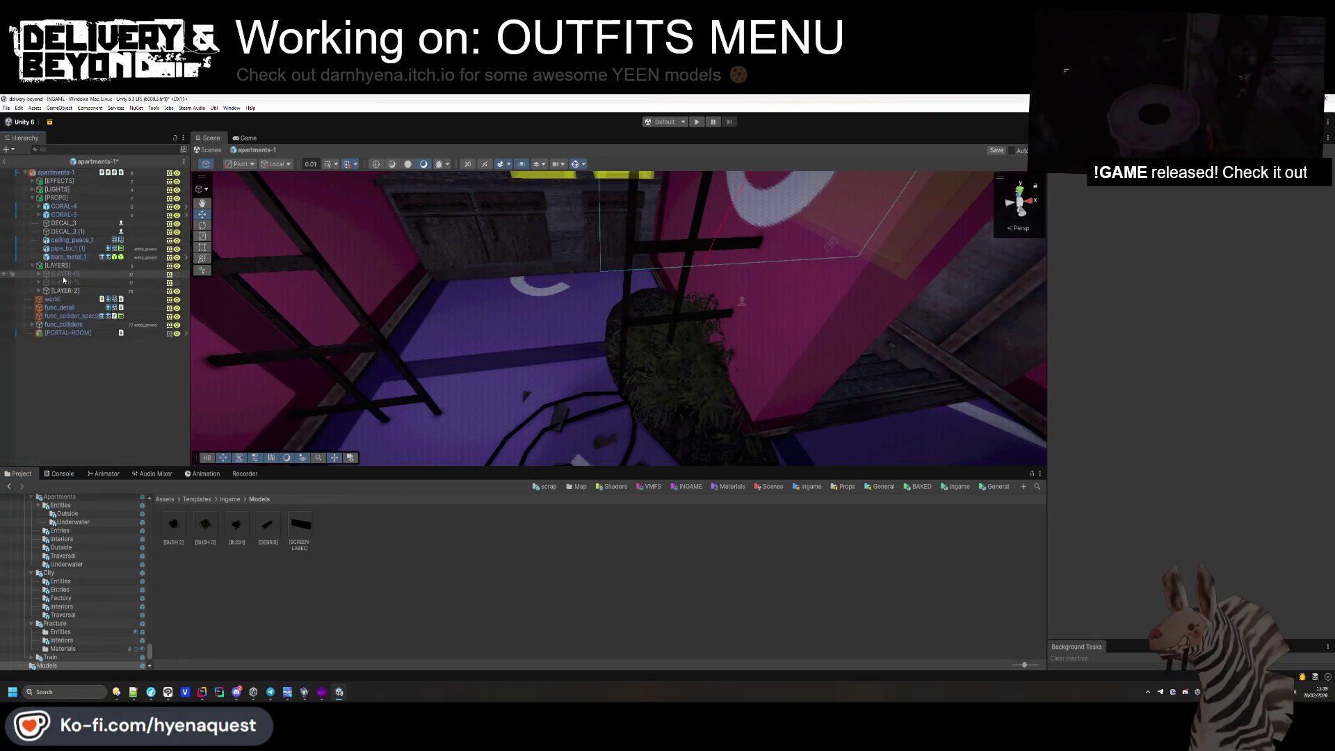
pyautogui.click(70, 289)
pyautogui.hotkey('alt', 'shift', 'a')
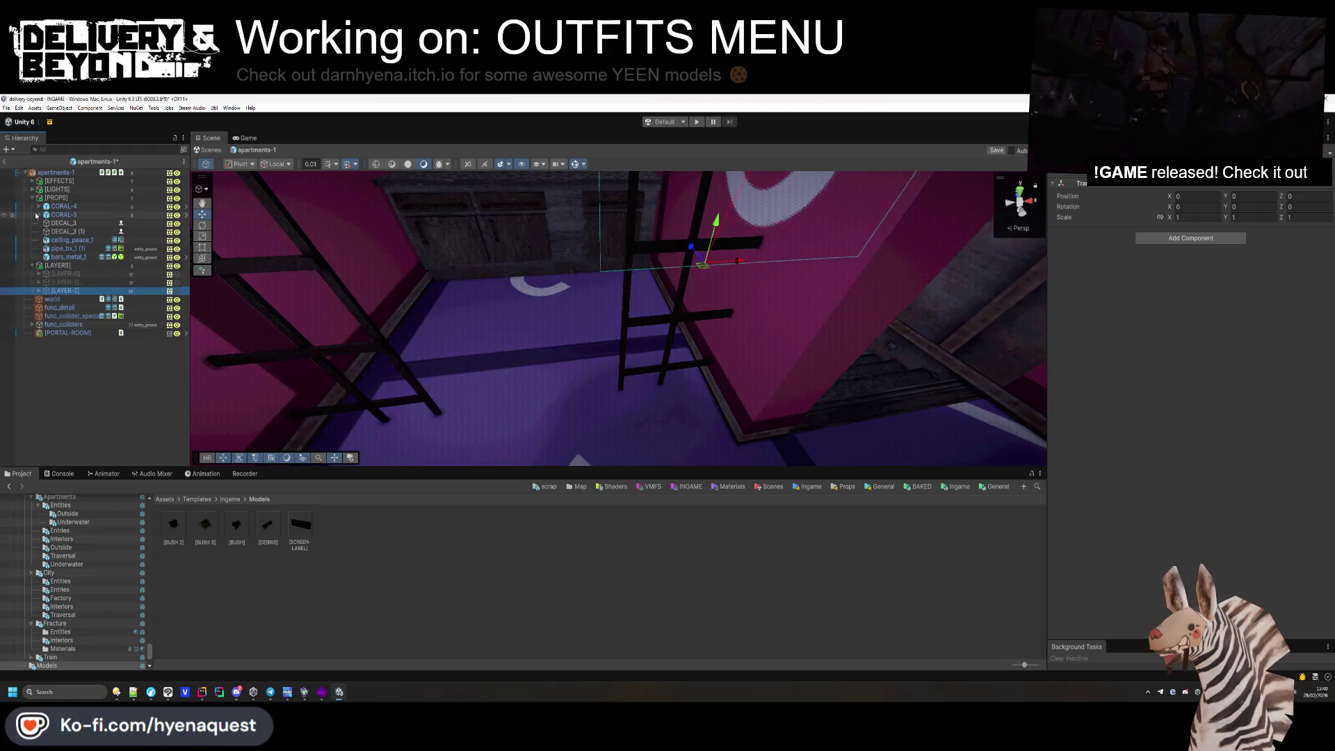
pyautogui.click(32, 198)
pyautogui.click(56, 173)
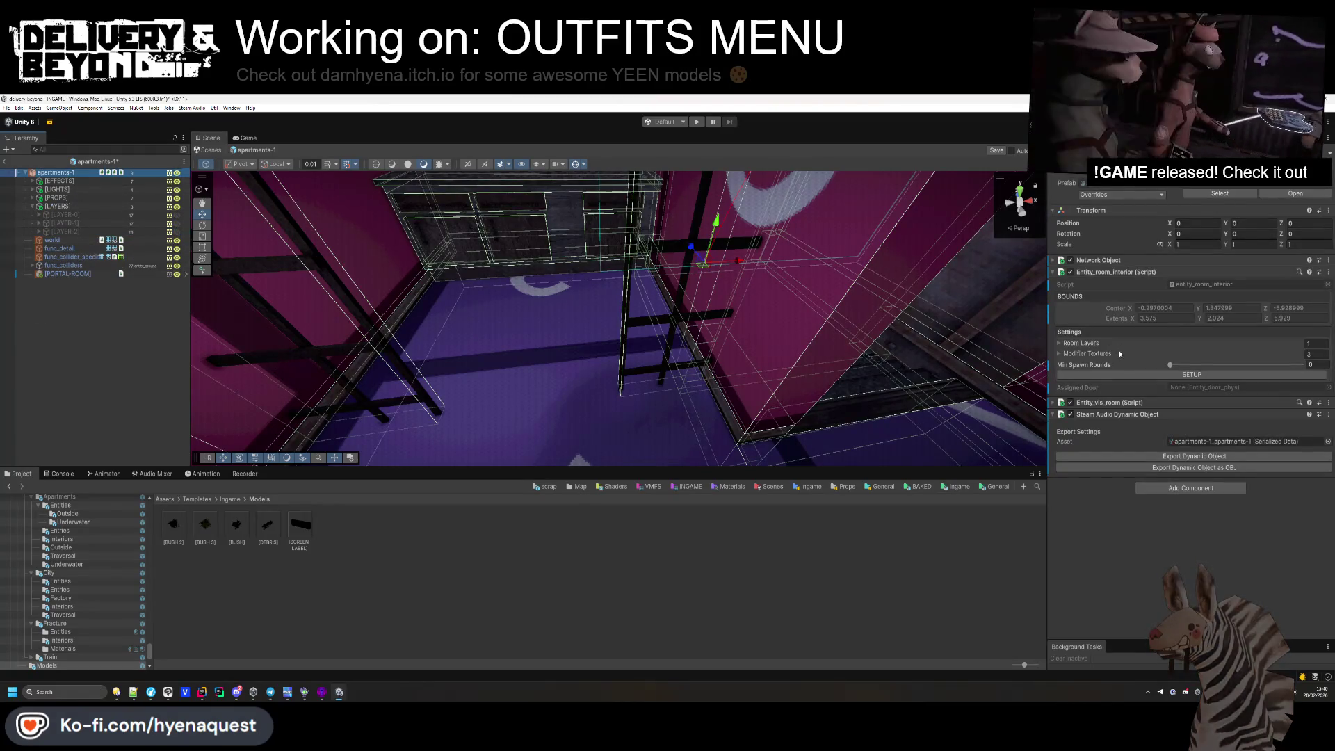
# Duplicate the LAYER-2 group and rename the copy [LAYER-3].
pyautogui.click(88, 229)
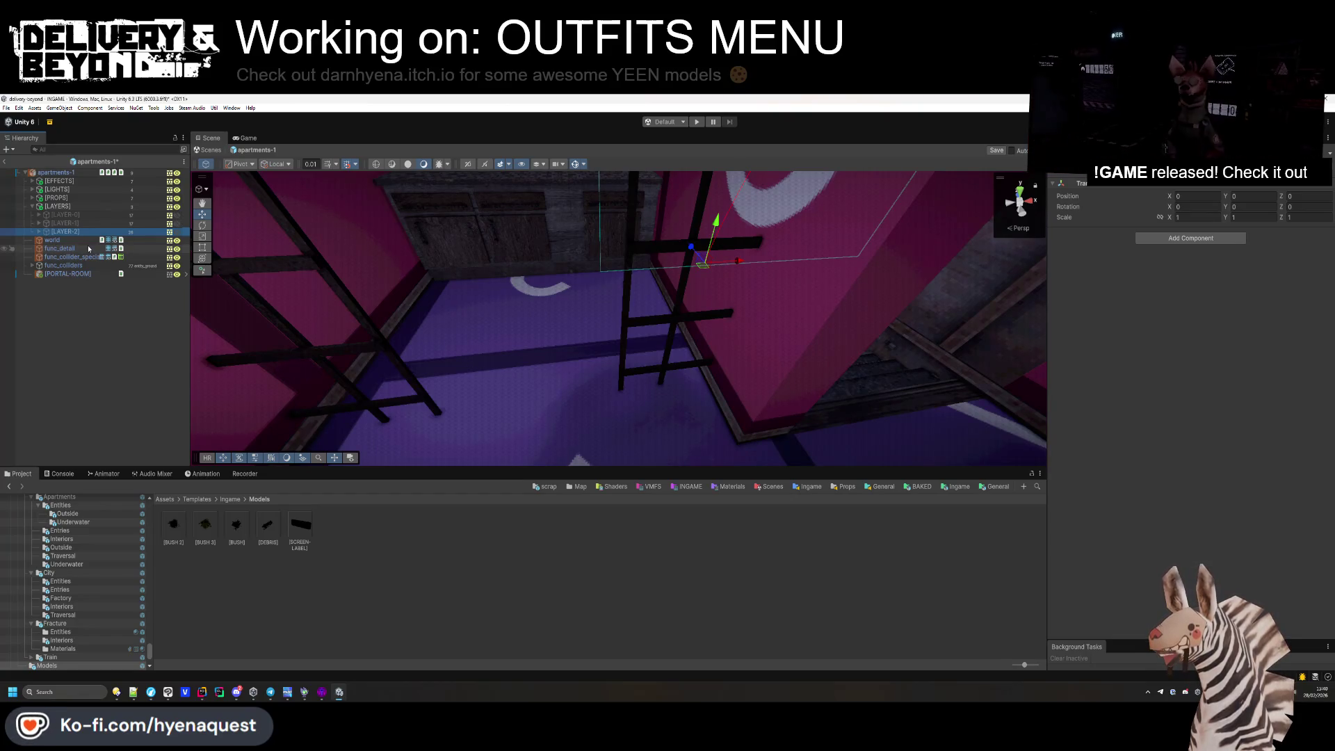
pyautogui.hotkey('ctrl', 'd')
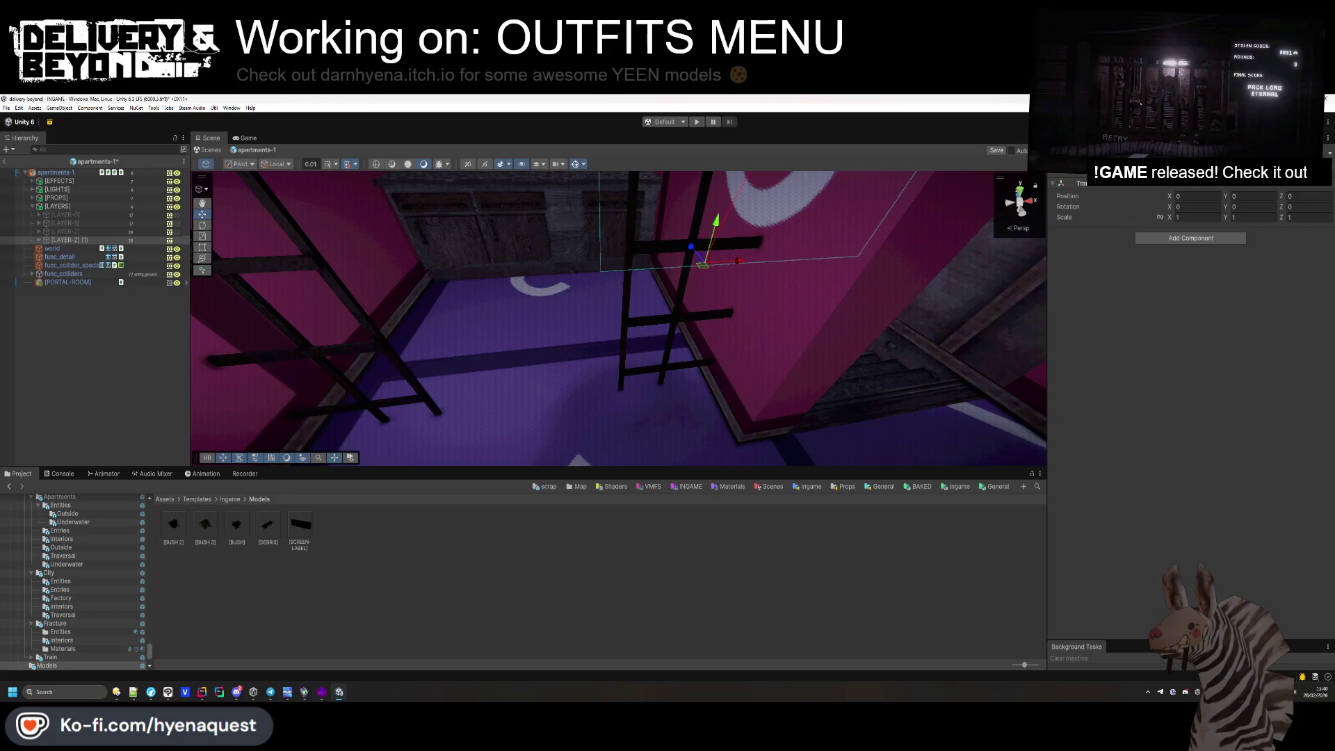
pyautogui.press('F2')
pyautogui.write('[LAYER-3]')
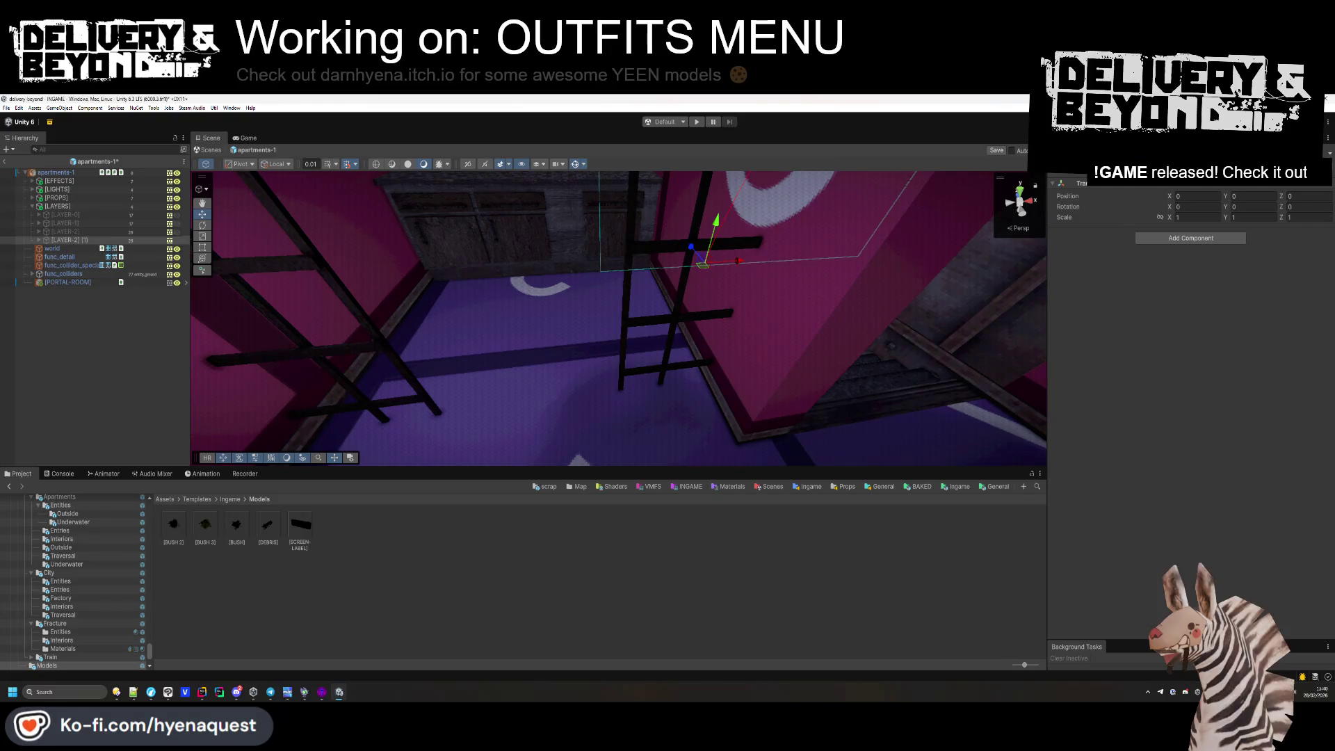
pyautogui.press('Return')
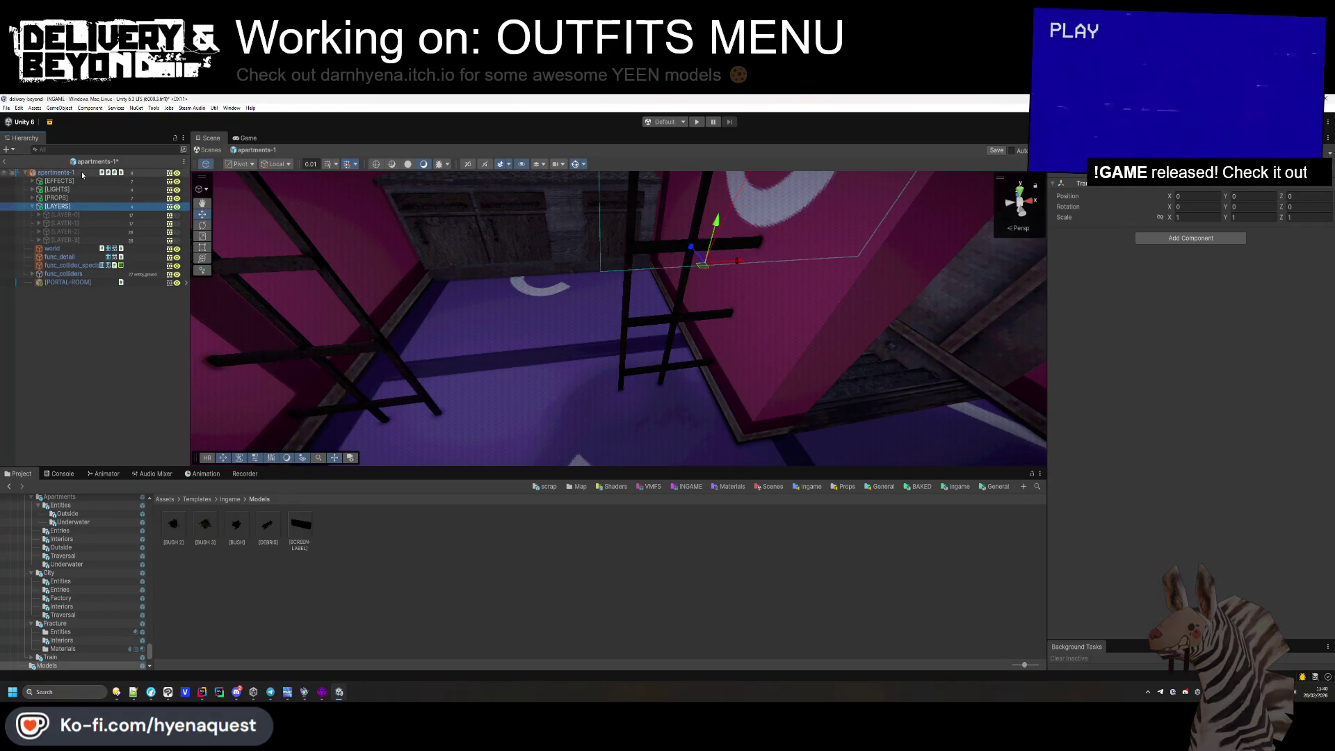
# Fill apartments-1's Room Layers Elements 1–3 with LAYER-1, LAYER-2 and [LAYER-3].
pyautogui.click(82, 174)
pyautogui.click(1064, 343)
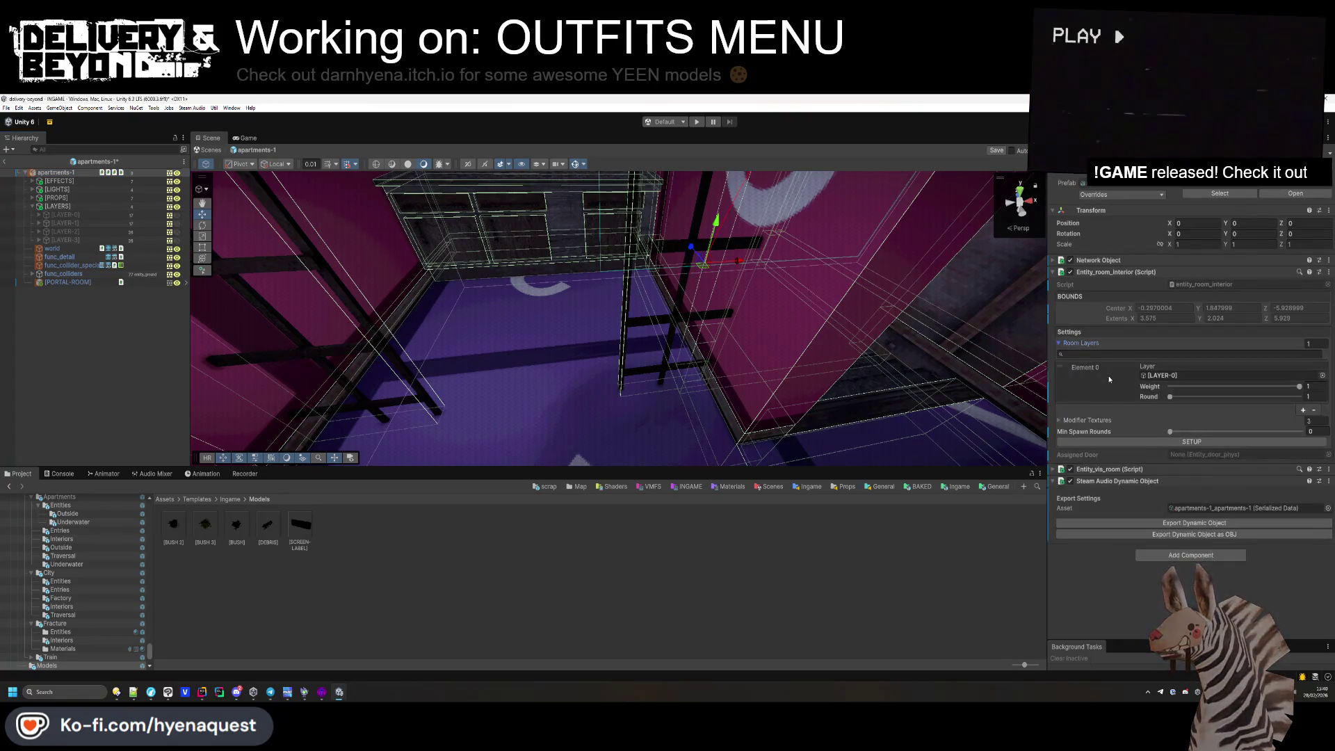
pyautogui.click(1301, 451)
pyautogui.click(1302, 451)
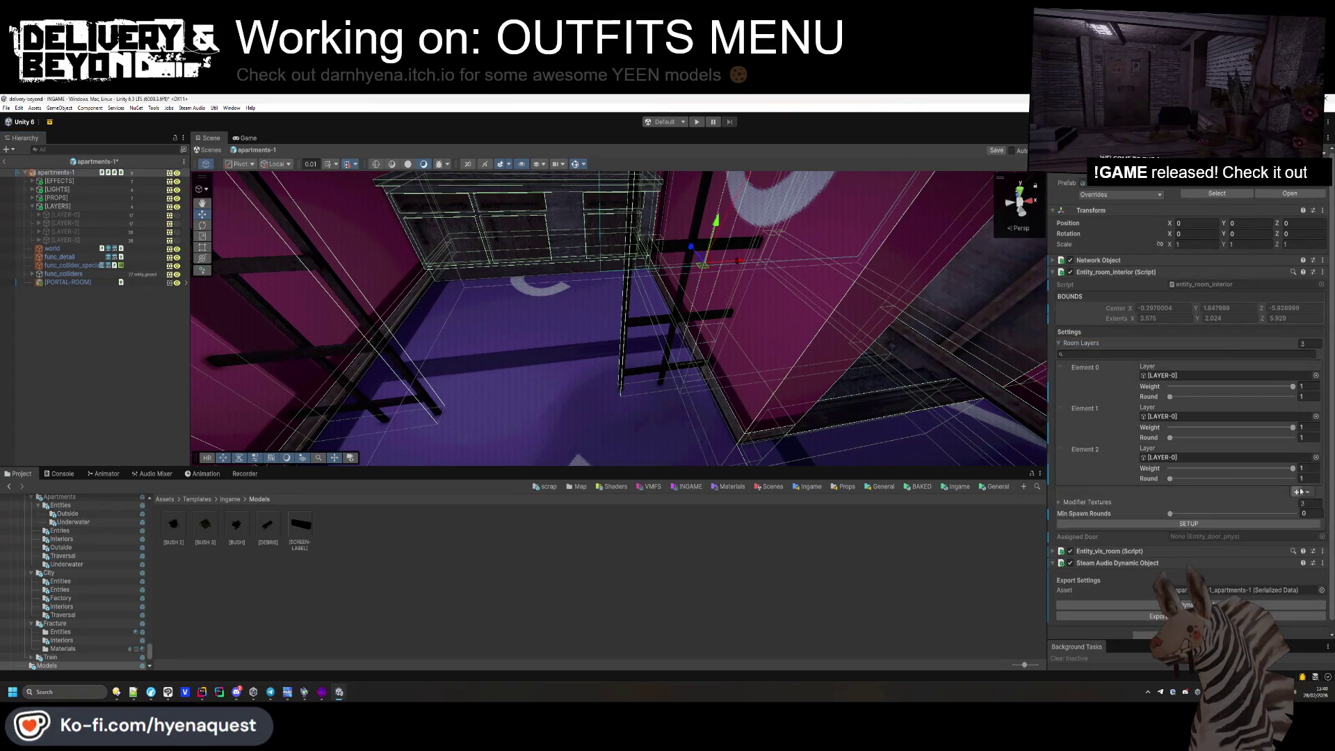
pyautogui.click(1297, 492)
pyautogui.moveTo(71, 221); pyautogui.dragTo(1223, 416)
pyautogui.moveTo(68, 234); pyautogui.dragTo(1189, 457)
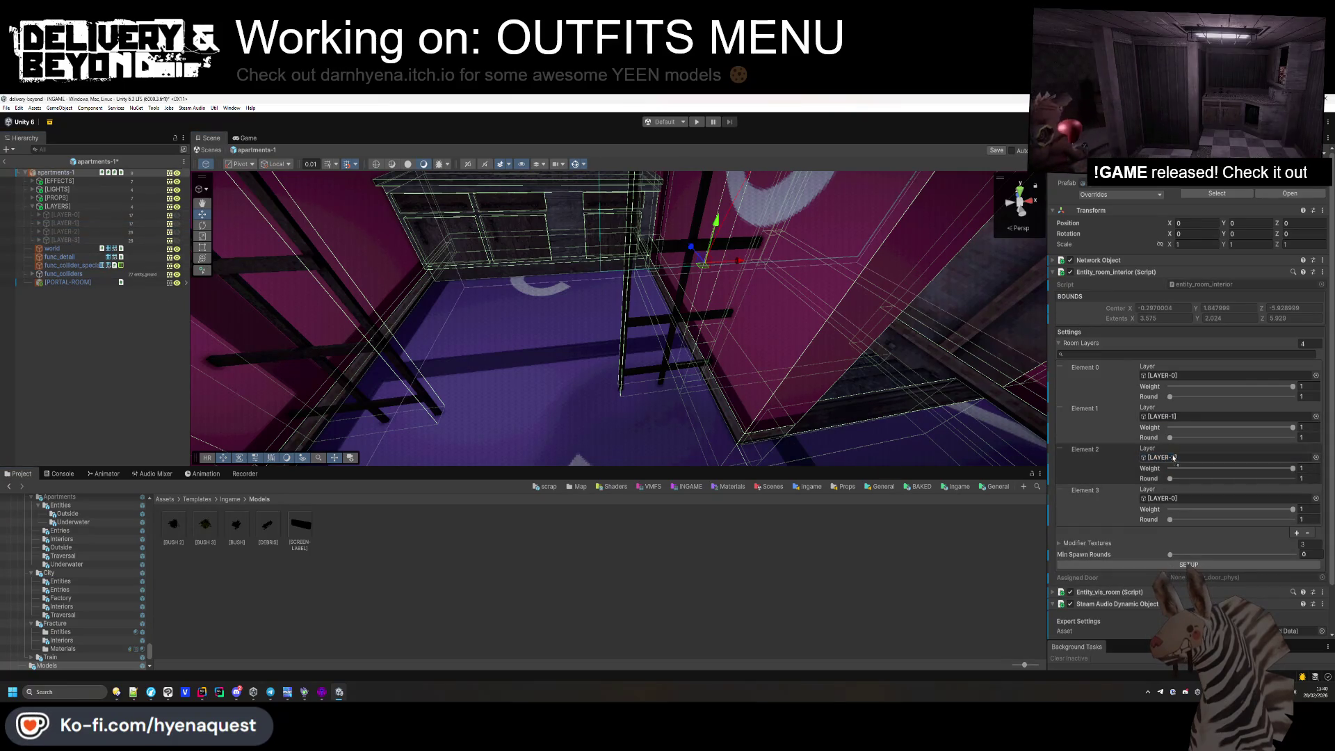
pyautogui.moveTo(75, 241); pyautogui.dragTo(1254, 512)
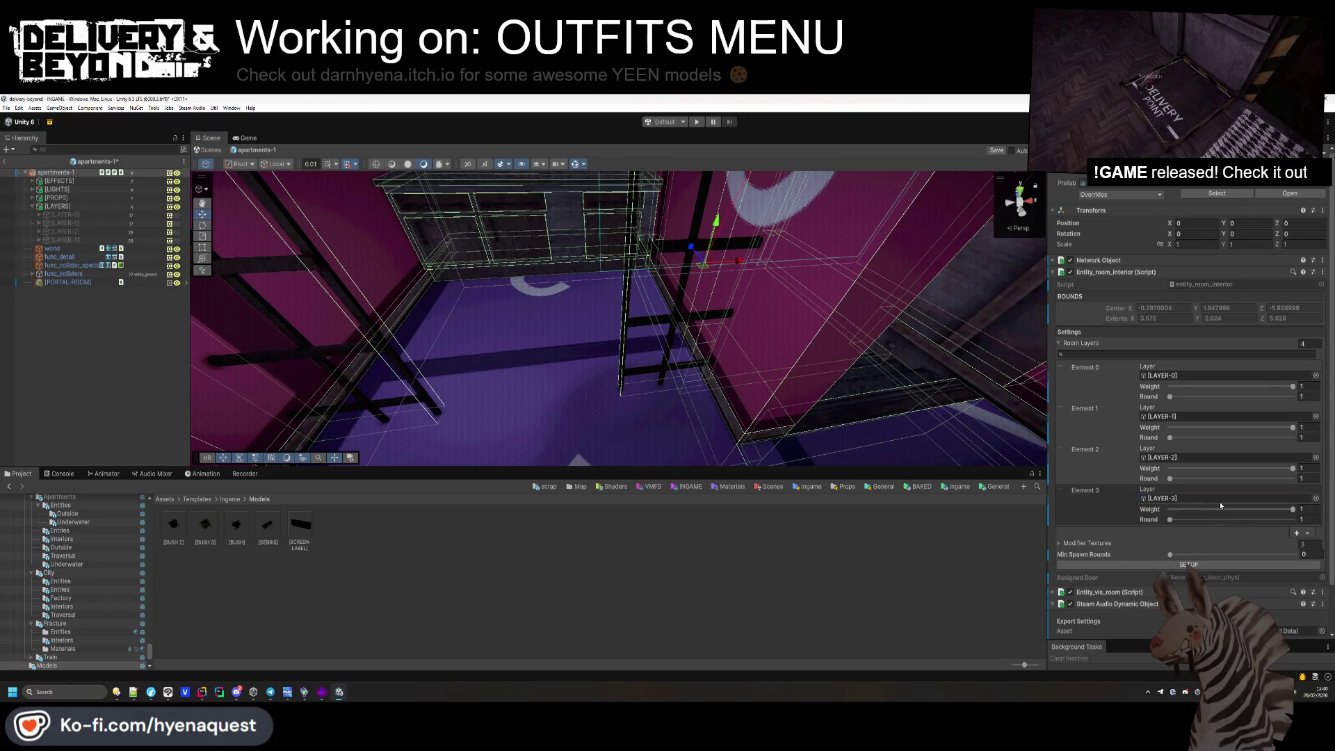
pyautogui.doubleClick(164, 248)
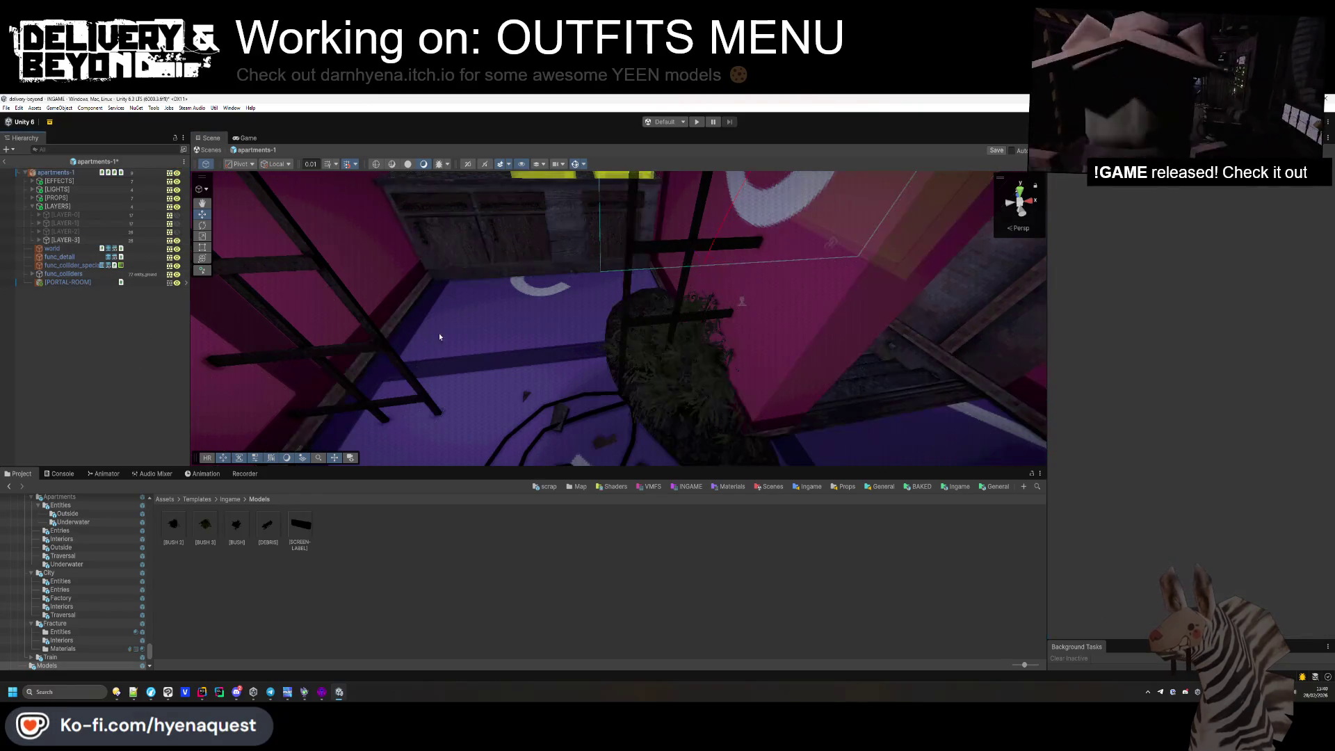
# Move [BUSH 2] with its ropes and debris across the floor toward the yellow blocks.
pyautogui.click(665, 354)
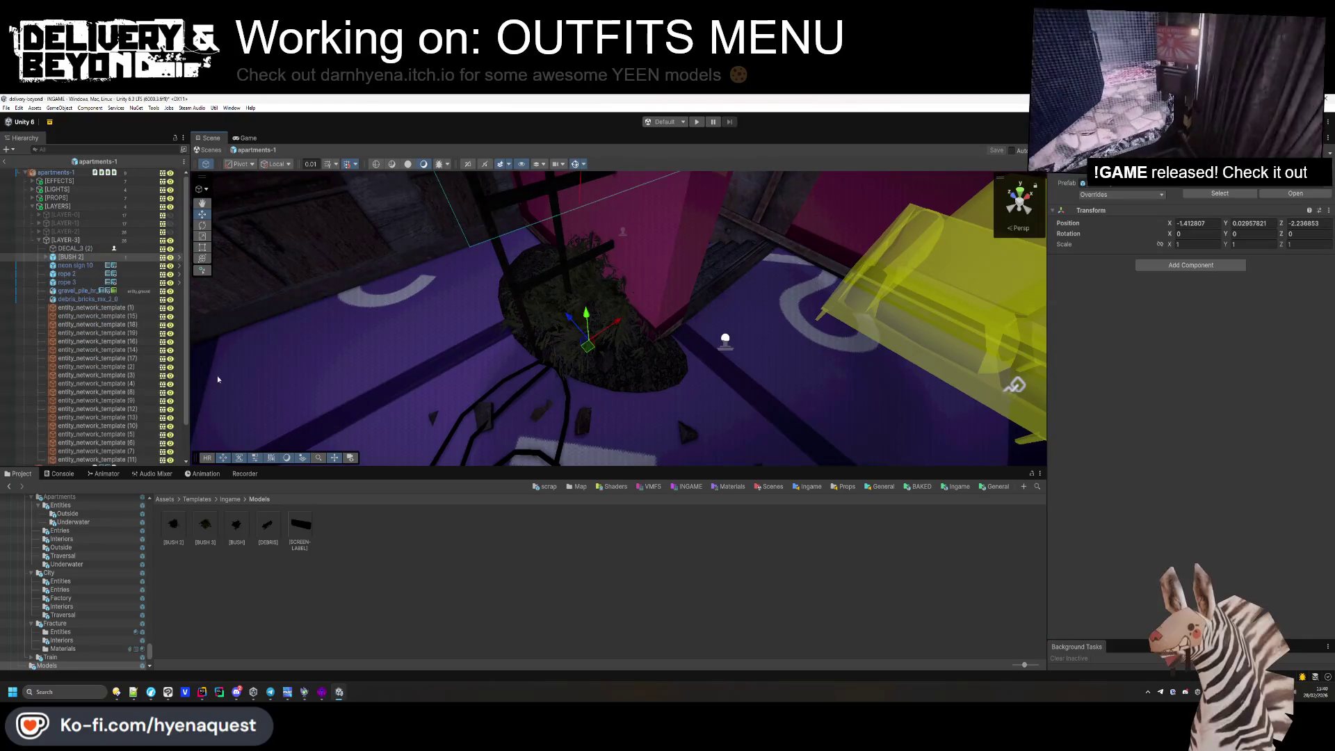
pyautogui.click(84, 257)
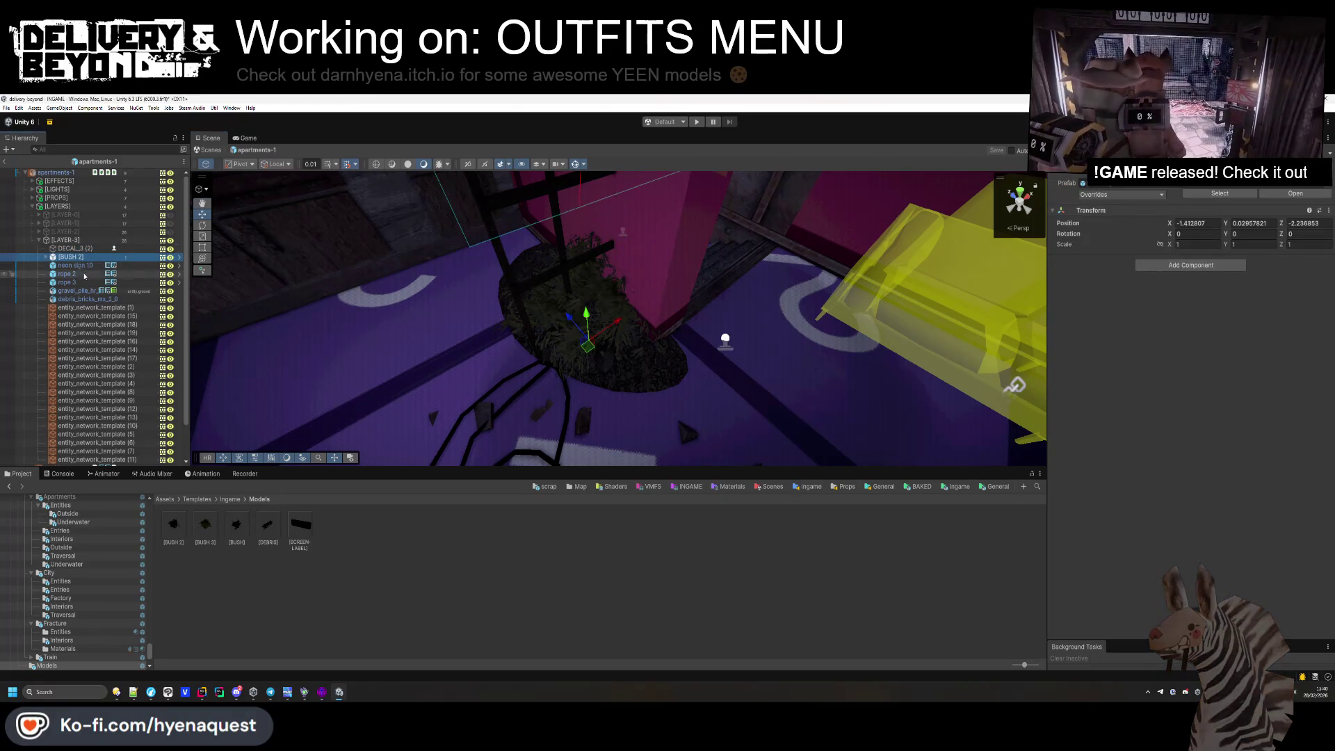
pyautogui.keyDown('shift'); pyautogui.click(82, 299); pyautogui.keyUp('shift')
pyautogui.press('f')
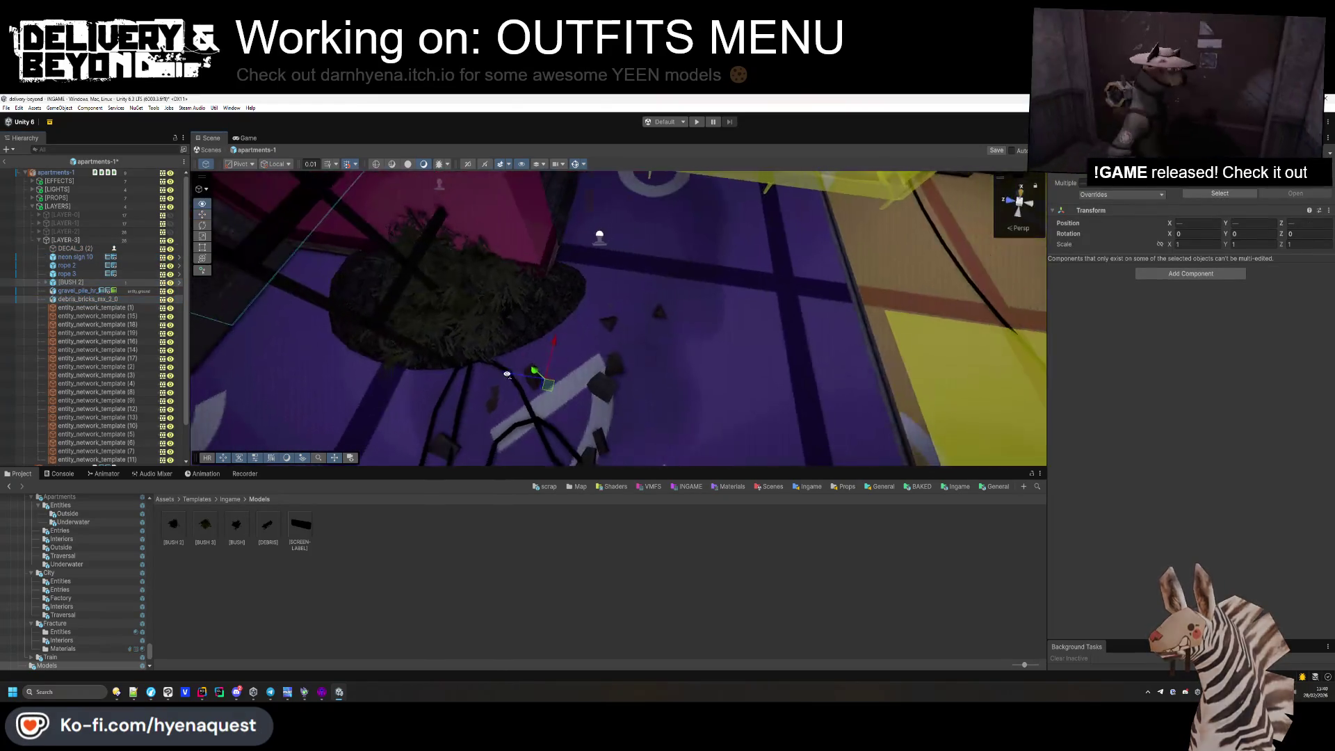
pyautogui.moveTo(550, 386)
pyautogui.mouseDown()
pyautogui.moveTo(523, 356)
pyautogui.moveTo(459, 341)
pyautogui.mouseUp()
pyautogui.moveTo(490, 292)
pyautogui.mouseDown()
pyautogui.moveTo(821, 278)
pyautogui.moveTo(763, 287)
pyautogui.moveTo(790, 215)
pyautogui.mouseUp()
pyautogui.press('f')
pyautogui.moveTo(648, 304)
pyautogui.mouseDown()
pyautogui.moveTo(758, 347)
pyautogui.moveTo(640, 285)
pyautogui.moveTo(609, 295)
pyautogui.mouseUp()
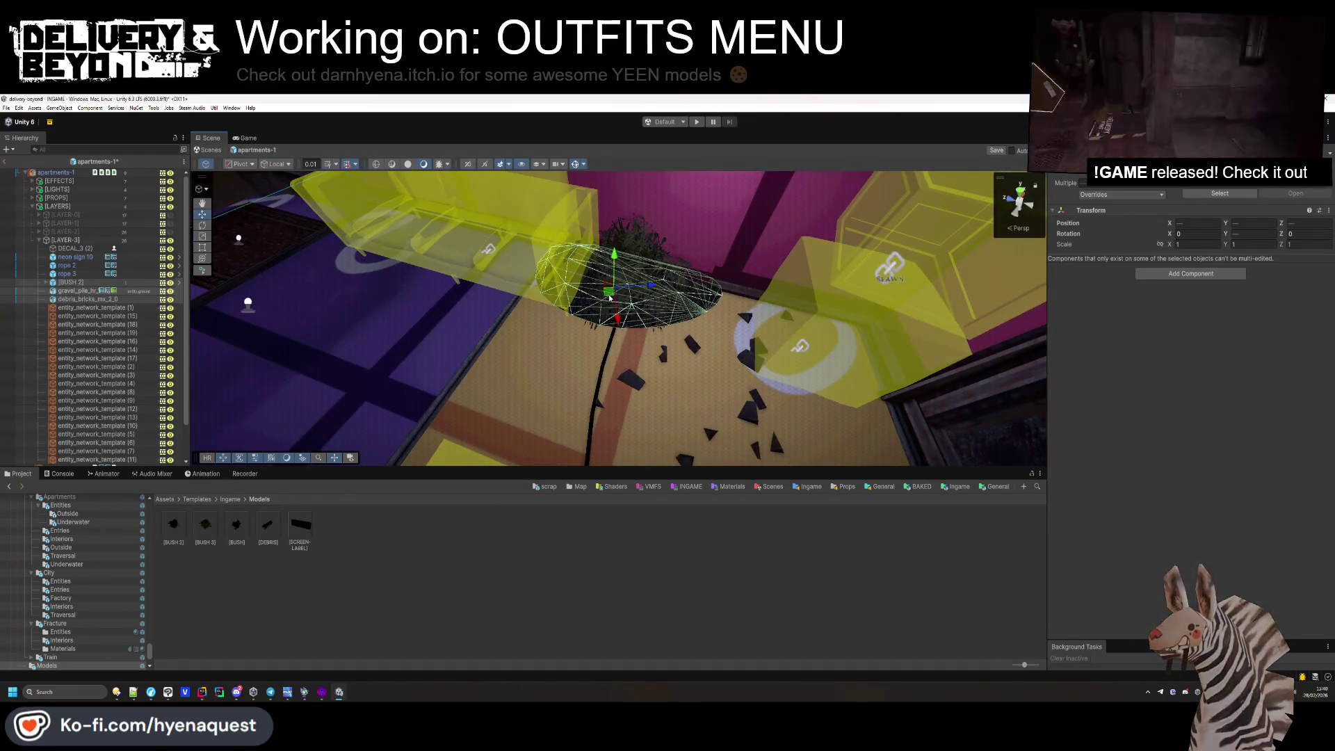
pyautogui.click(636, 288)
# Select the yellow sofa placeholder and locate its current template asset.
pyautogui.click(675, 296)
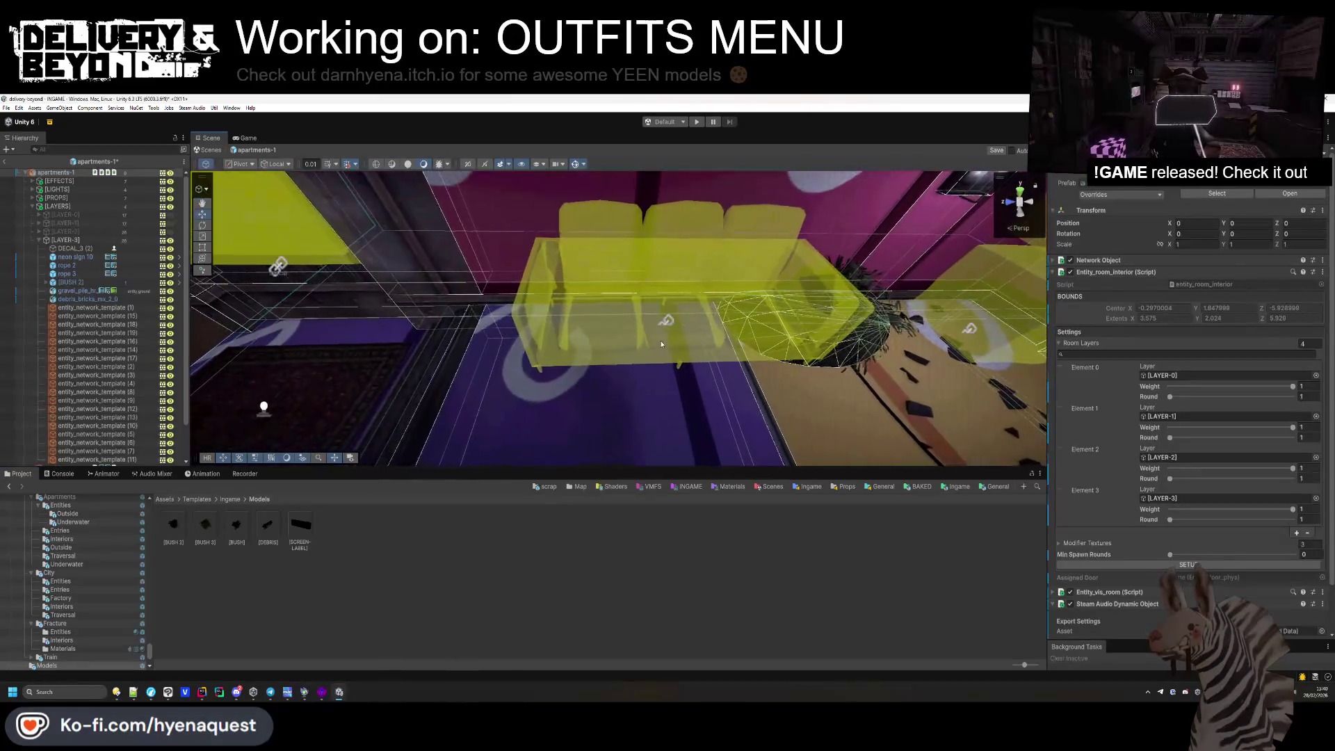
pyautogui.click(730, 343)
pyautogui.click(1202, 292)
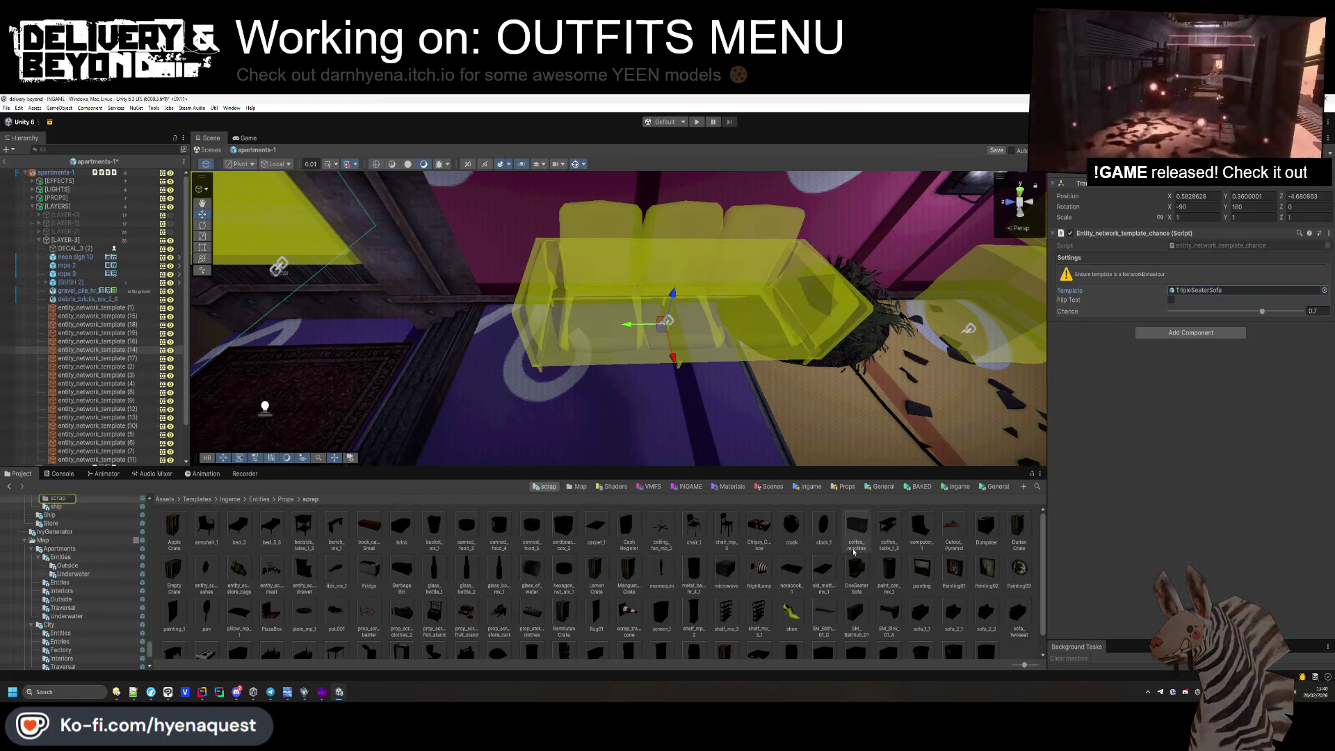
# Turn the sofa into a OneSeaterSofa armchair and duplicate it beside the first.
pyautogui.moveTo(1180, 293); pyautogui.dragTo(1180, 294)
pyautogui.moveTo(660, 330)
pyautogui.mouseDown()
pyautogui.moveTo(531, 352)
pyautogui.moveTo(512, 387)
pyautogui.moveTo(487, 389)
pyautogui.moveTo(514, 375)
pyautogui.moveTo(473, 348)
pyautogui.moveTo(663, 355)
pyautogui.moveTo(642, 348)
pyautogui.mouseUp()
pyautogui.hotkey('ctrl', 'd')
# Delete the rug decal from the floor.
pyautogui.moveTo(487, 361); pyautogui.dragTo(556, 404)
pyautogui.click(556, 403)
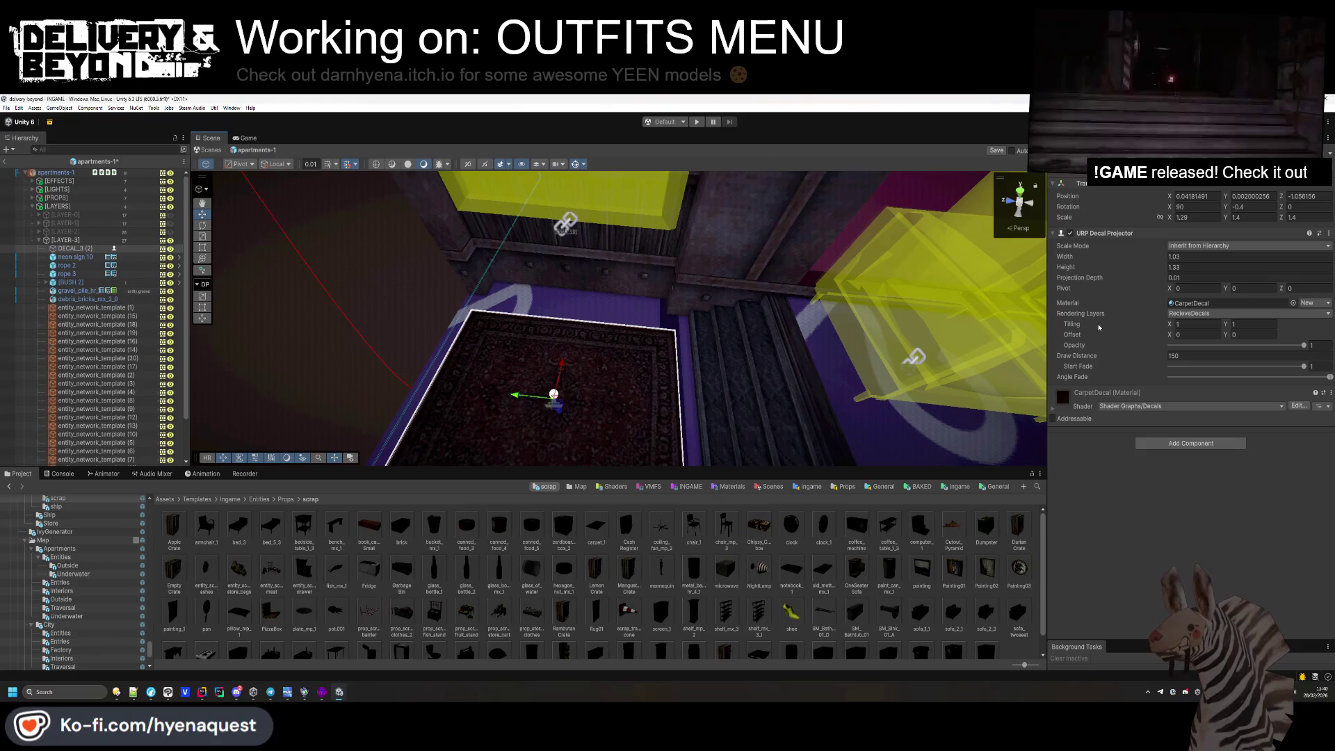
pyautogui.press('Delete')
# Set the wall placeholder to Painting01, raise it on the wall, and duplicate it.
pyautogui.moveTo(516, 309); pyautogui.dragTo(560, 299)
pyautogui.click(559, 299)
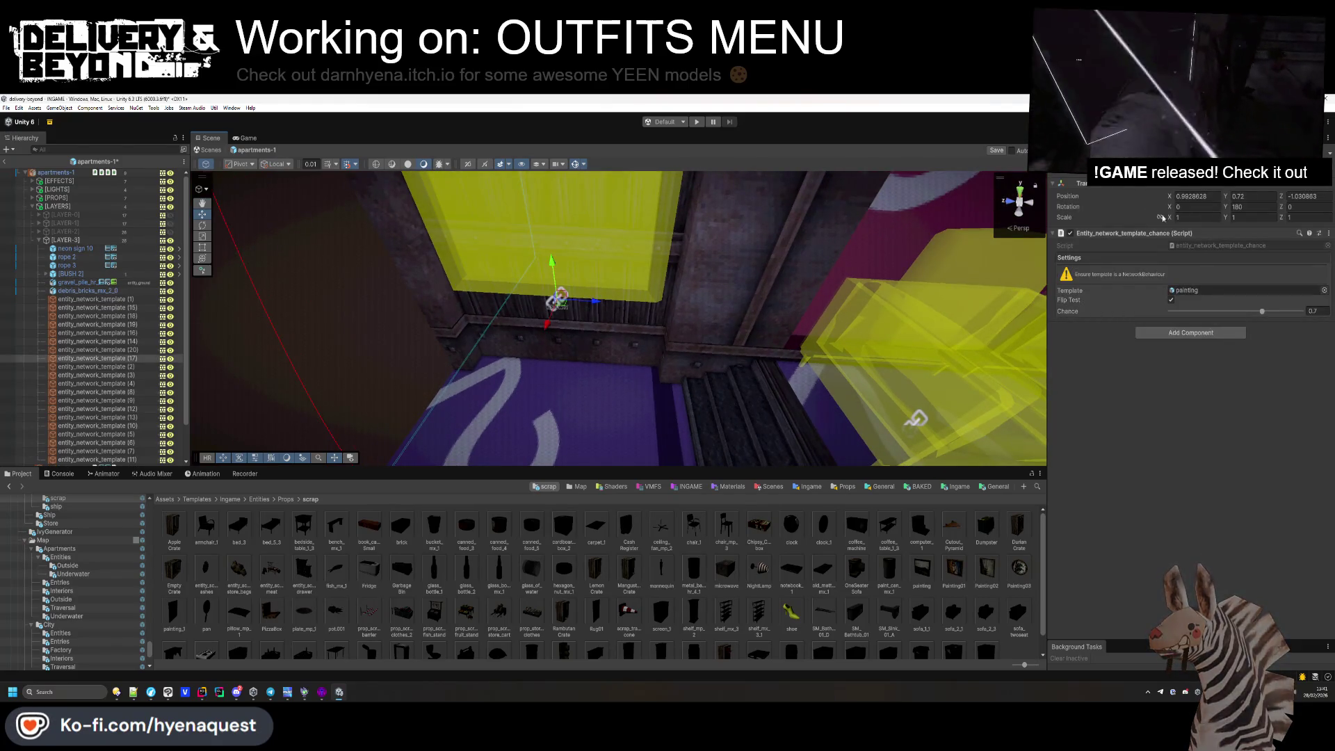
pyautogui.scroll(-1, 333, 523)
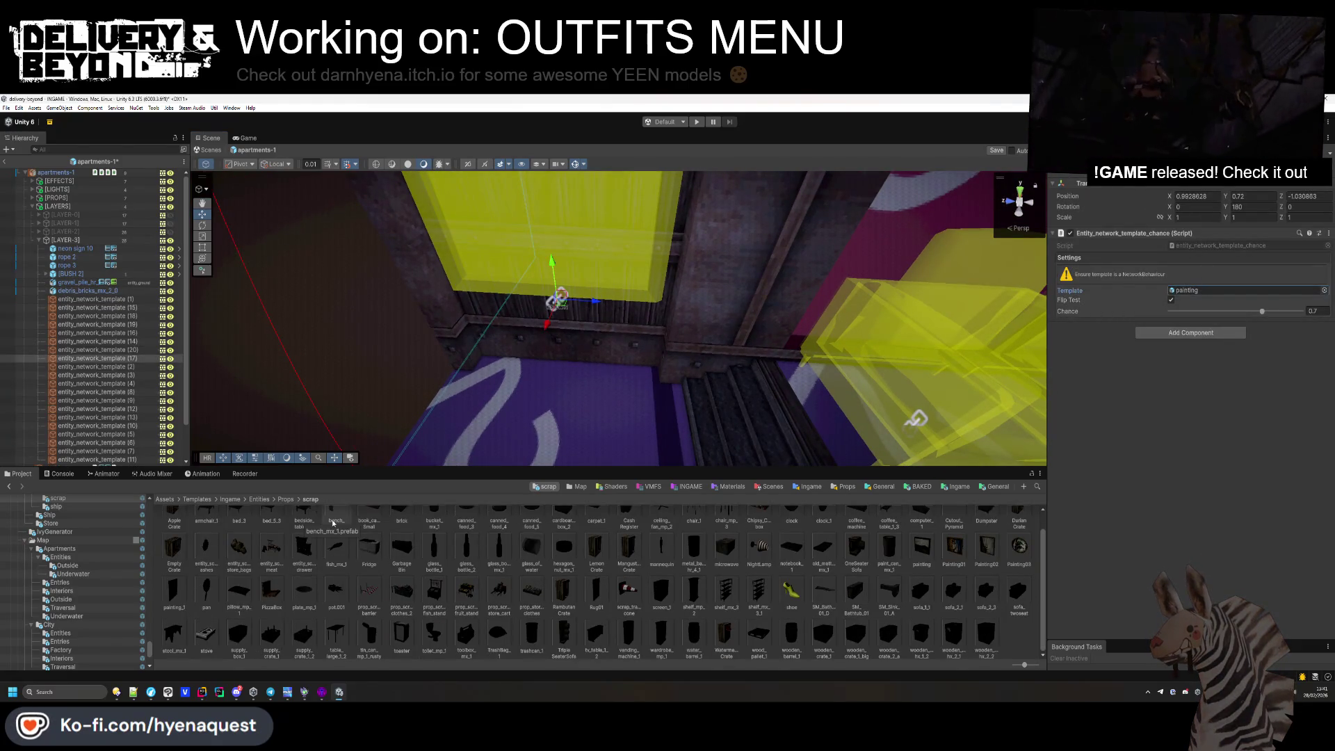
pyautogui.scroll(1, 613, 621)
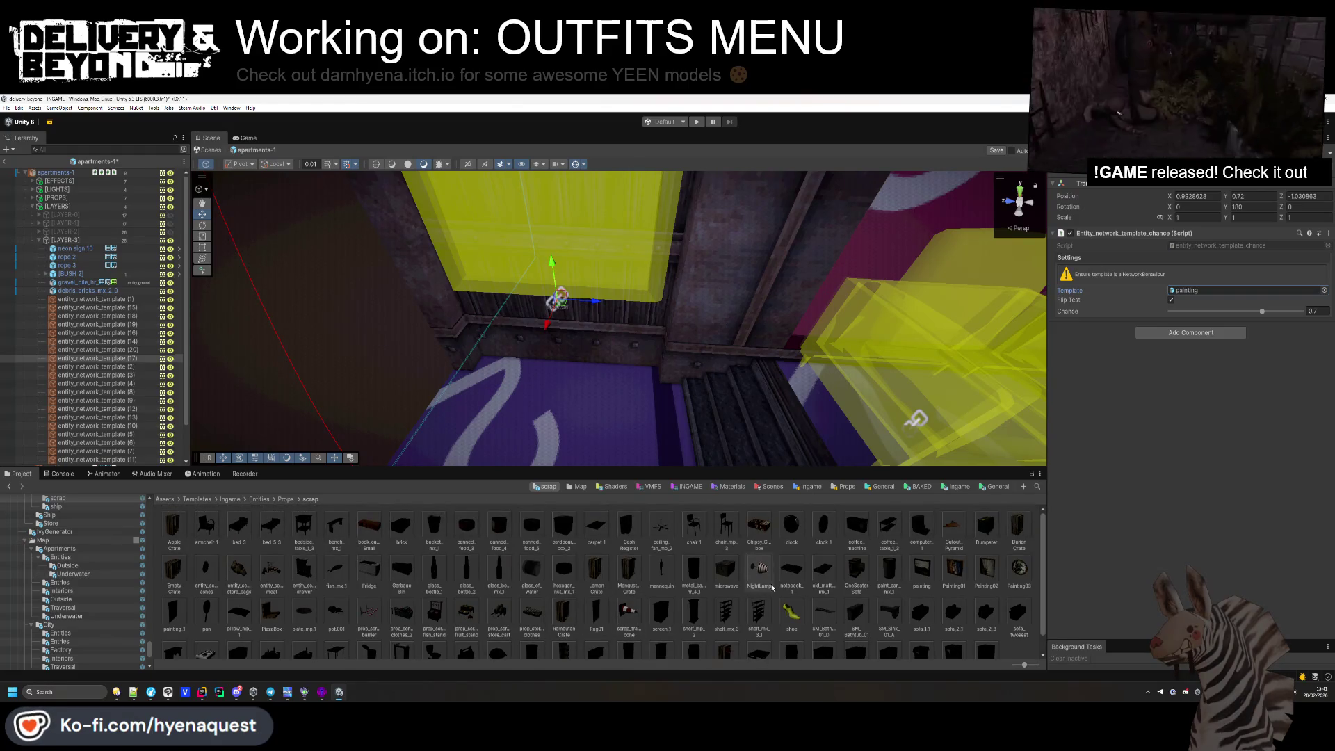
pyautogui.moveTo(1197, 289); pyautogui.dragTo(1197, 290)
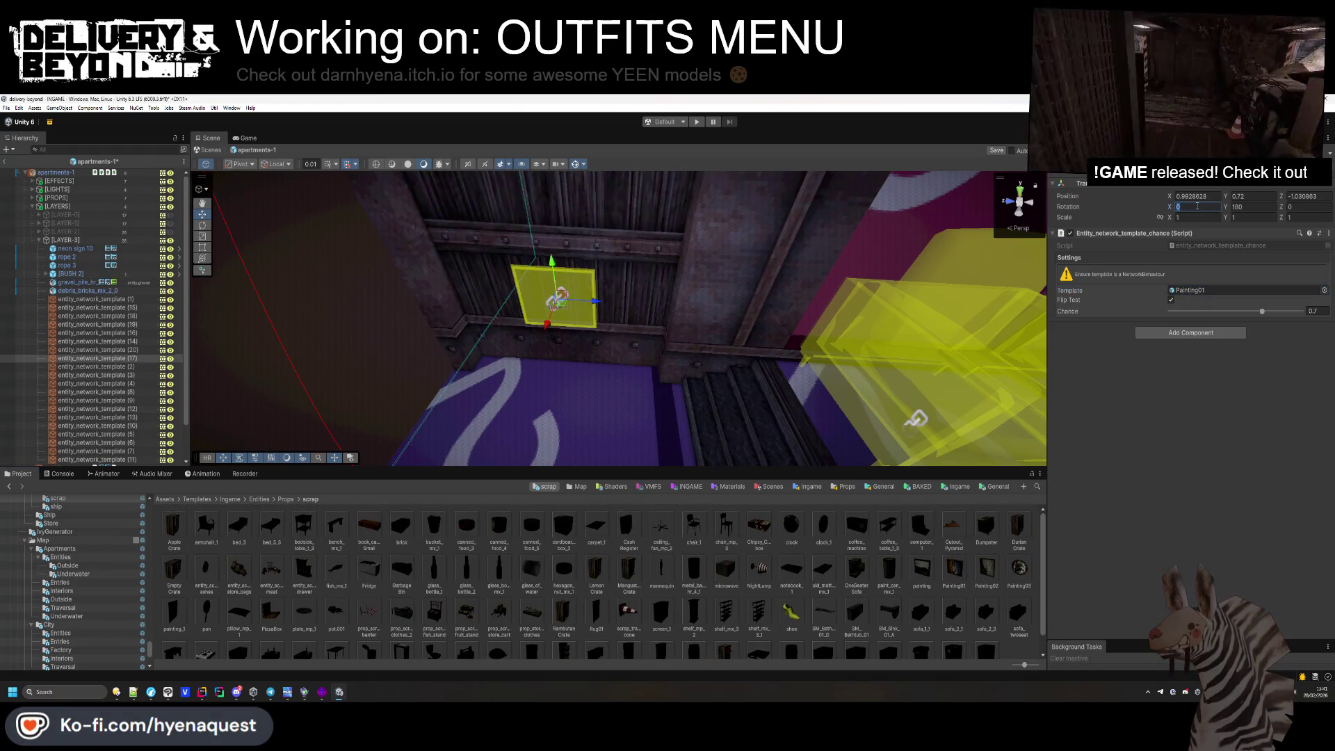
pyautogui.click(1198, 207)
pyautogui.write('-90')
pyautogui.moveTo(729, 276); pyautogui.dragTo(585, 360)
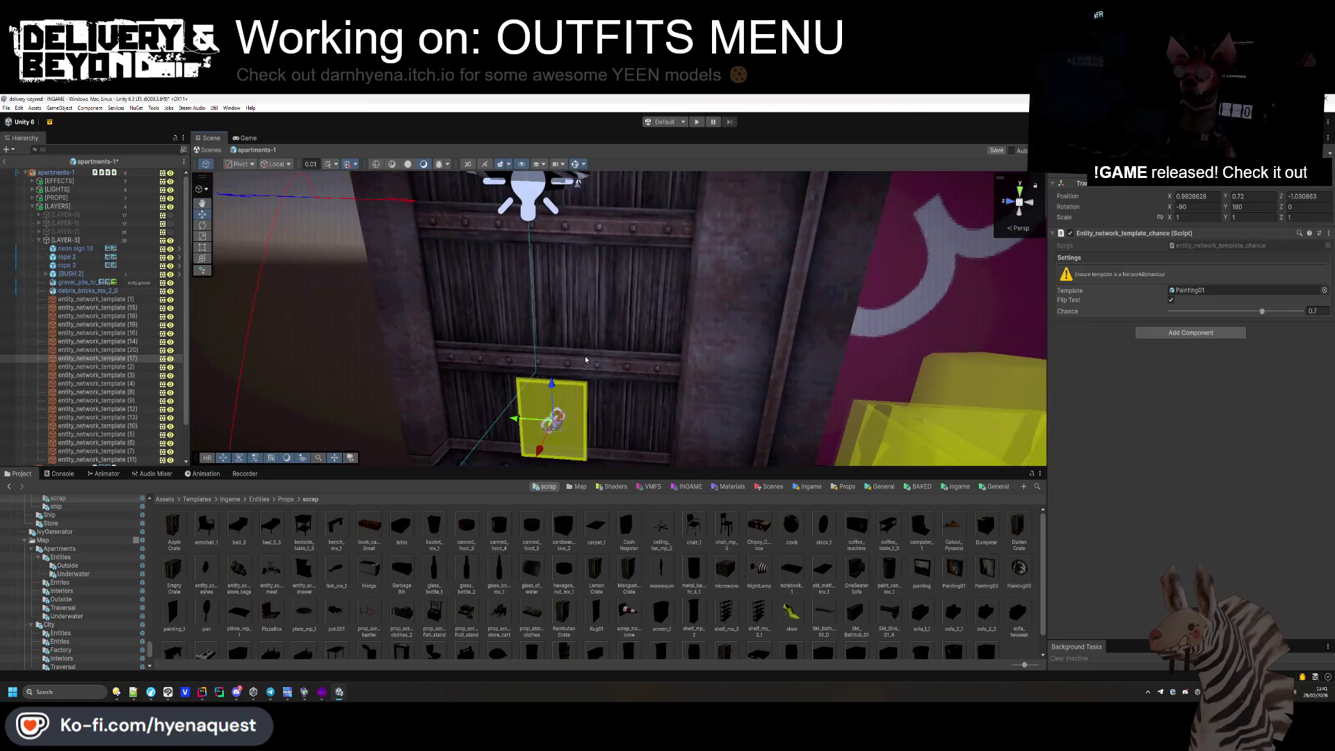
pyautogui.moveTo(554, 423)
pyautogui.mouseDown()
pyautogui.moveTo(484, 267)
pyautogui.moveTo(575, 372)
pyautogui.moveTo(618, 394)
pyautogui.mouseUp()
pyautogui.hotkey('ctrl', 'd')
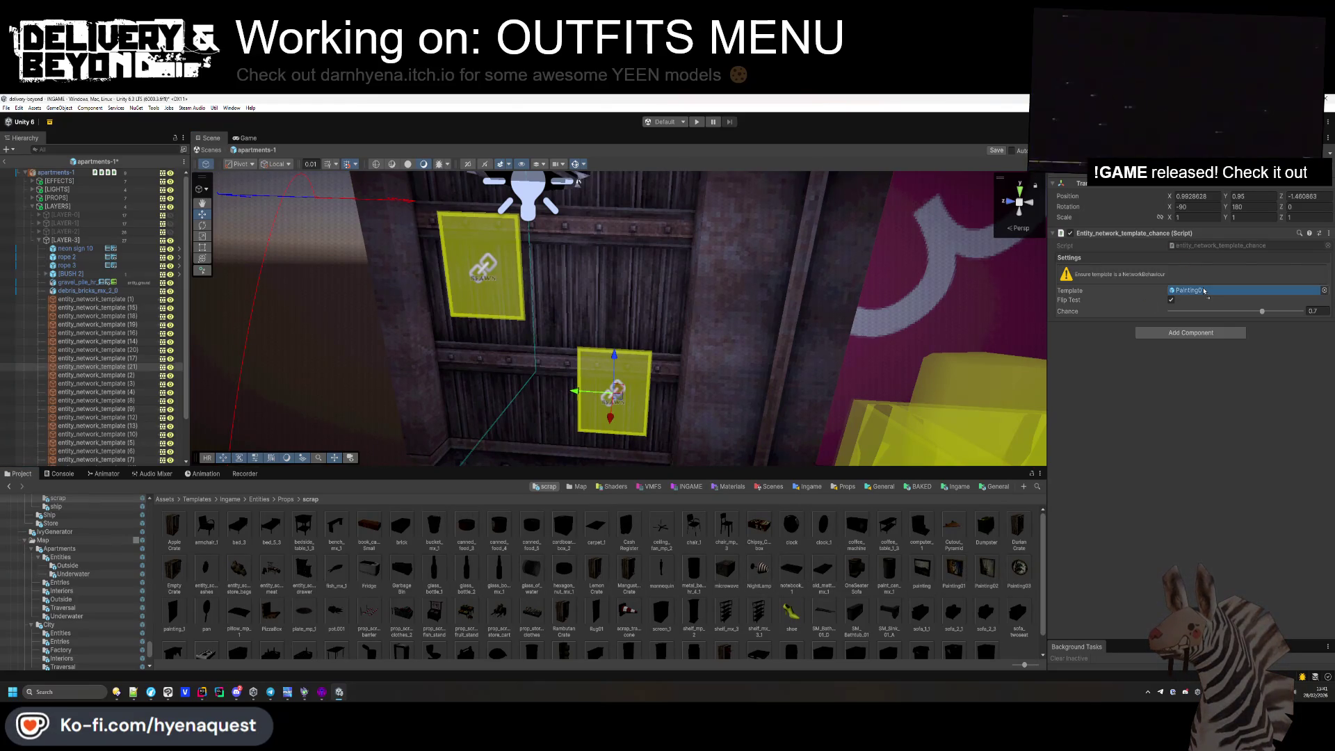
# Swap the bed placeholder's template to old_mattress_mx_1.
pyautogui.moveTo(740, 285); pyautogui.dragTo(658, 278)
pyautogui.click(645, 283)
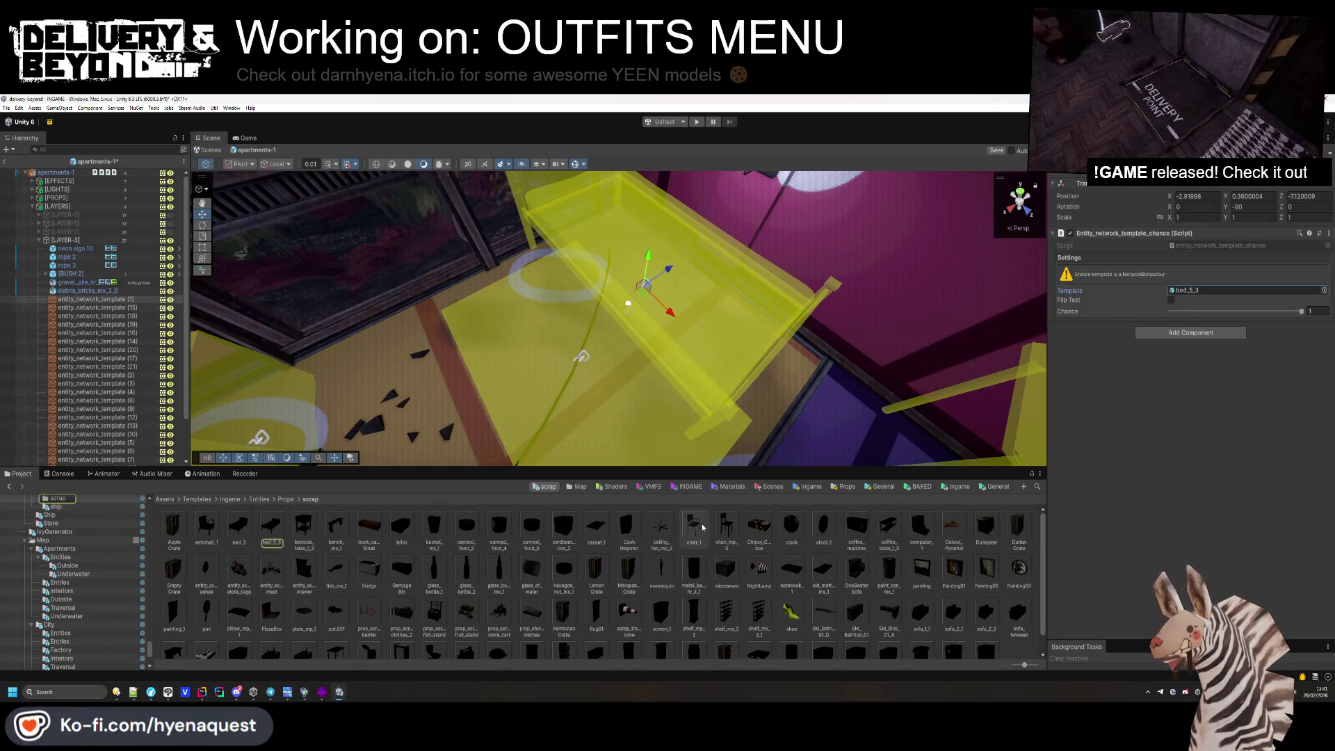
pyautogui.moveTo(823, 569); pyautogui.dragTo(1245, 290)
# Change the cardboard box to vending_machine_1, turned about -90° to face the room.
pyautogui.moveTo(611, 310)
pyautogui.mouseDown()
pyautogui.moveTo(600, 302)
pyautogui.moveTo(641, 353)
pyautogui.moveTo(518, 351)
pyautogui.moveTo(556, 340)
pyautogui.mouseUp()
pyautogui.click(667, 320)
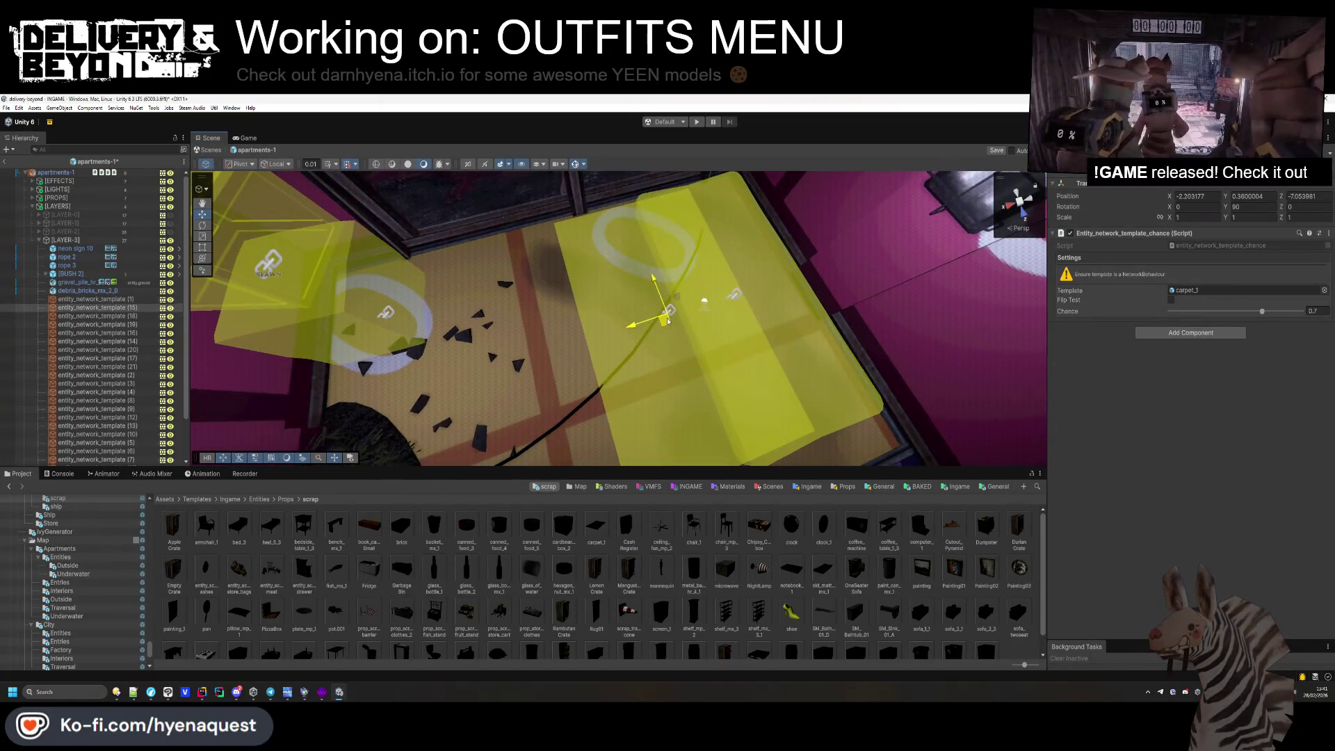
pyautogui.click(624, 384)
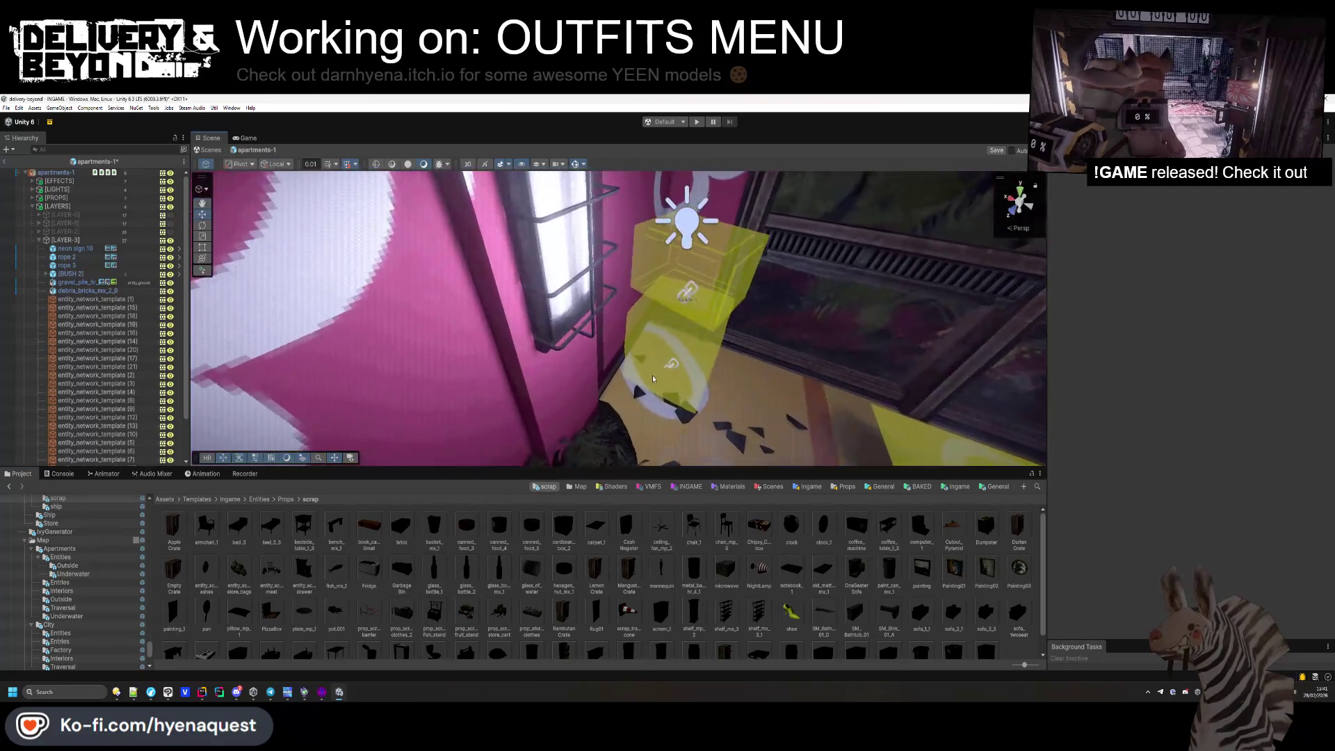
pyautogui.press('f')
pyautogui.scroll(-1, 583, 610)
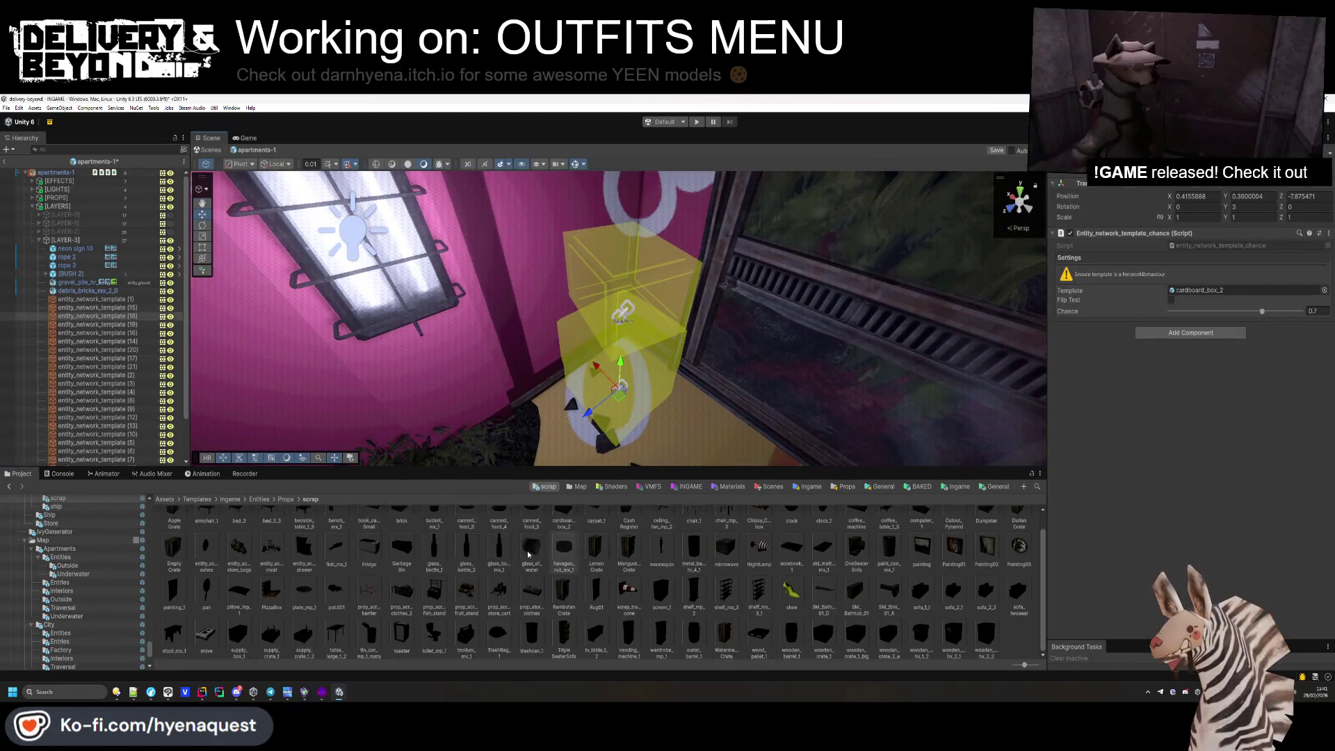
pyautogui.moveTo(637, 644); pyautogui.dragTo(714, 319)
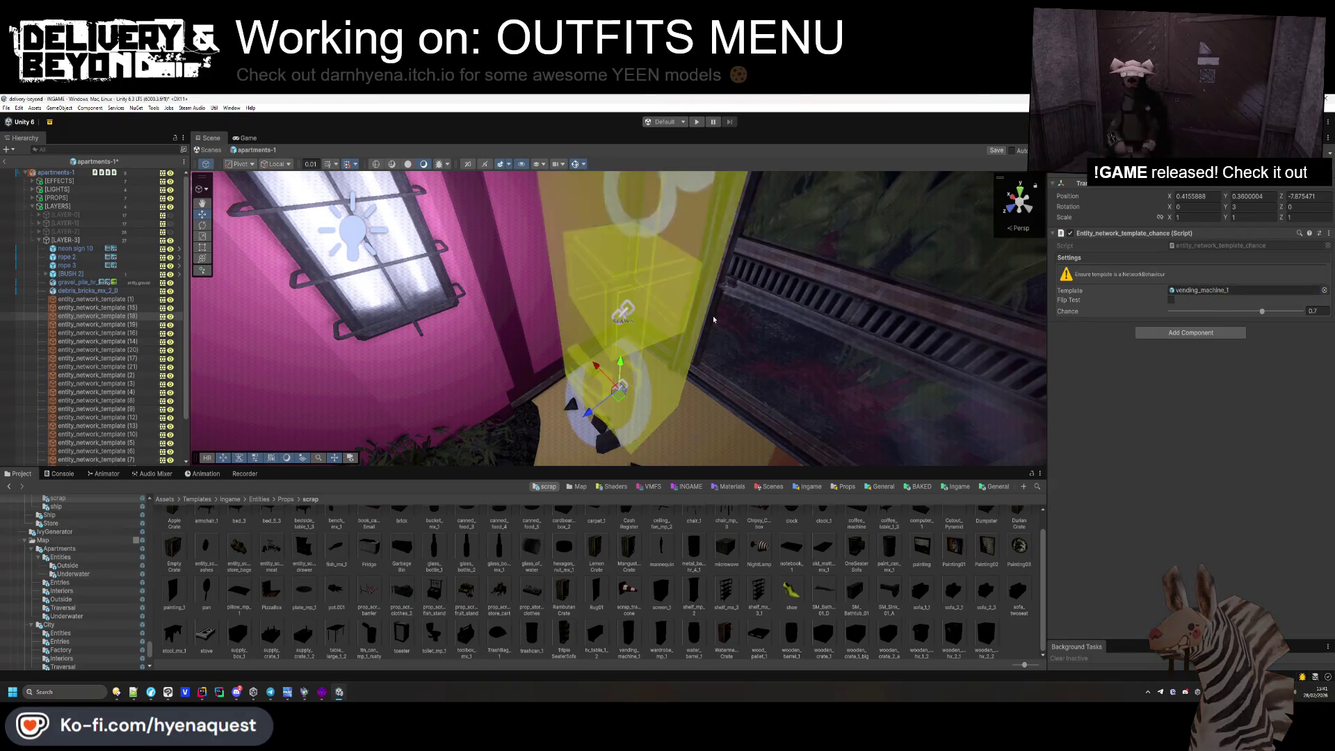
pyautogui.moveTo(1227, 213)
pyautogui.mouseDown()
pyautogui.moveTo(1096, 221)
pyautogui.moveTo(1116, 229)
pyautogui.mouseUp()
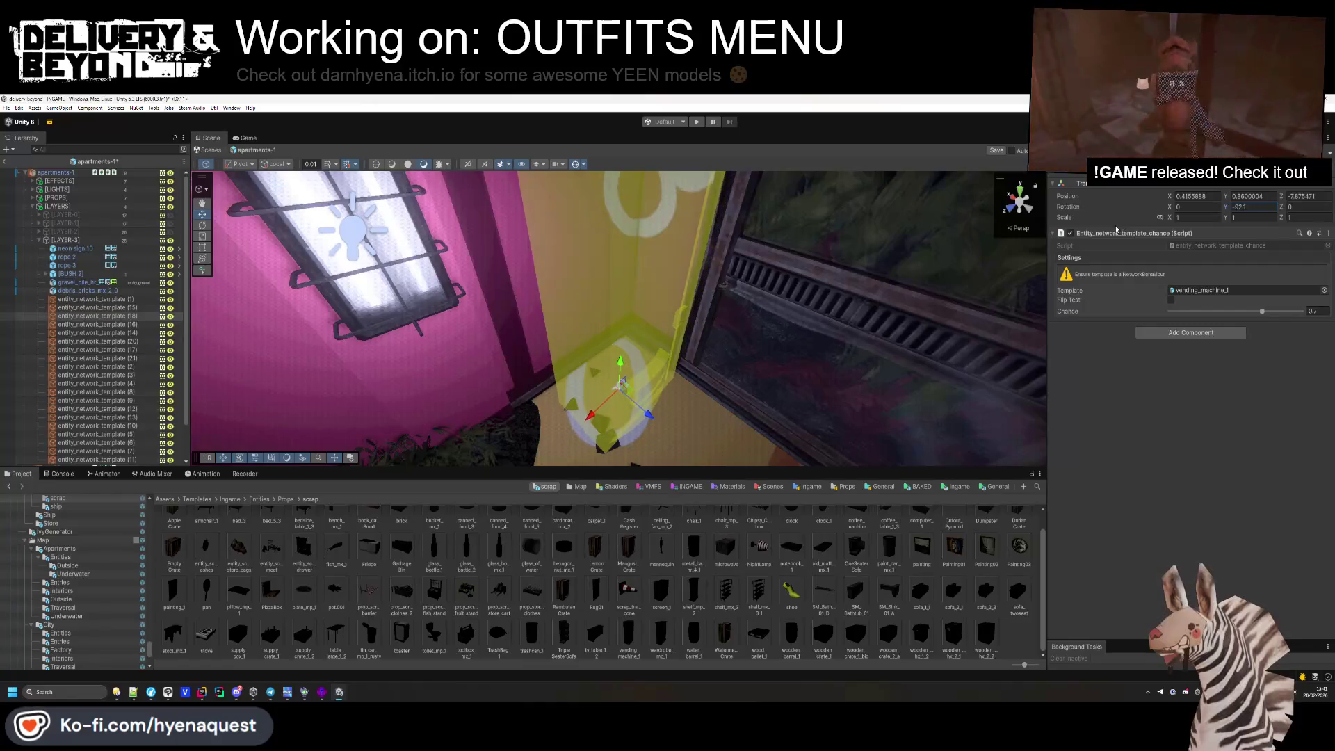
pyautogui.scroll(5, 678, 372)
pyautogui.moveTo(678, 372)
pyautogui.mouseDown()
pyautogui.moveTo(509, 358)
pyautogui.moveTo(528, 360)
pyautogui.mouseUp()
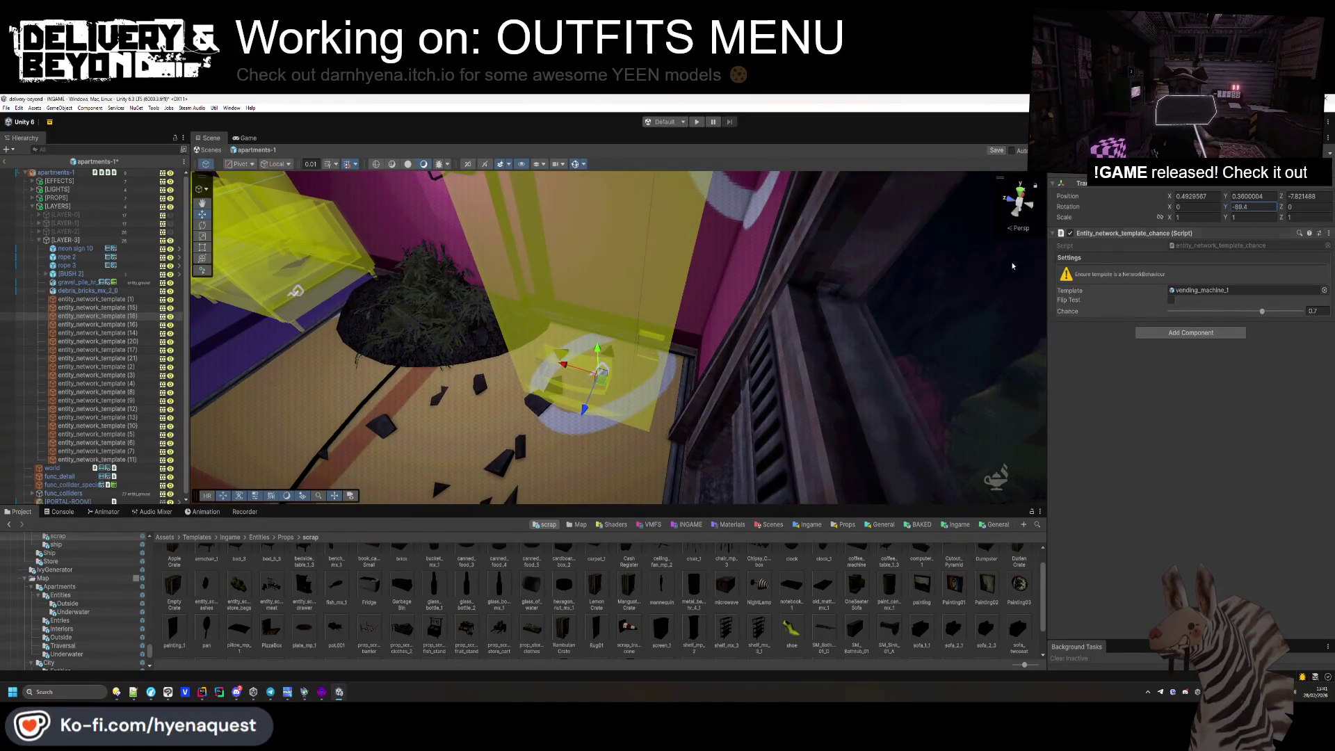
# Select the SEAFOOD neon sign, trace its mesh, and open the advertisement prefabs folder.
pyautogui.moveTo(566, 363); pyautogui.dragTo(925, 221)
pyautogui.scroll(5, 718, 325)
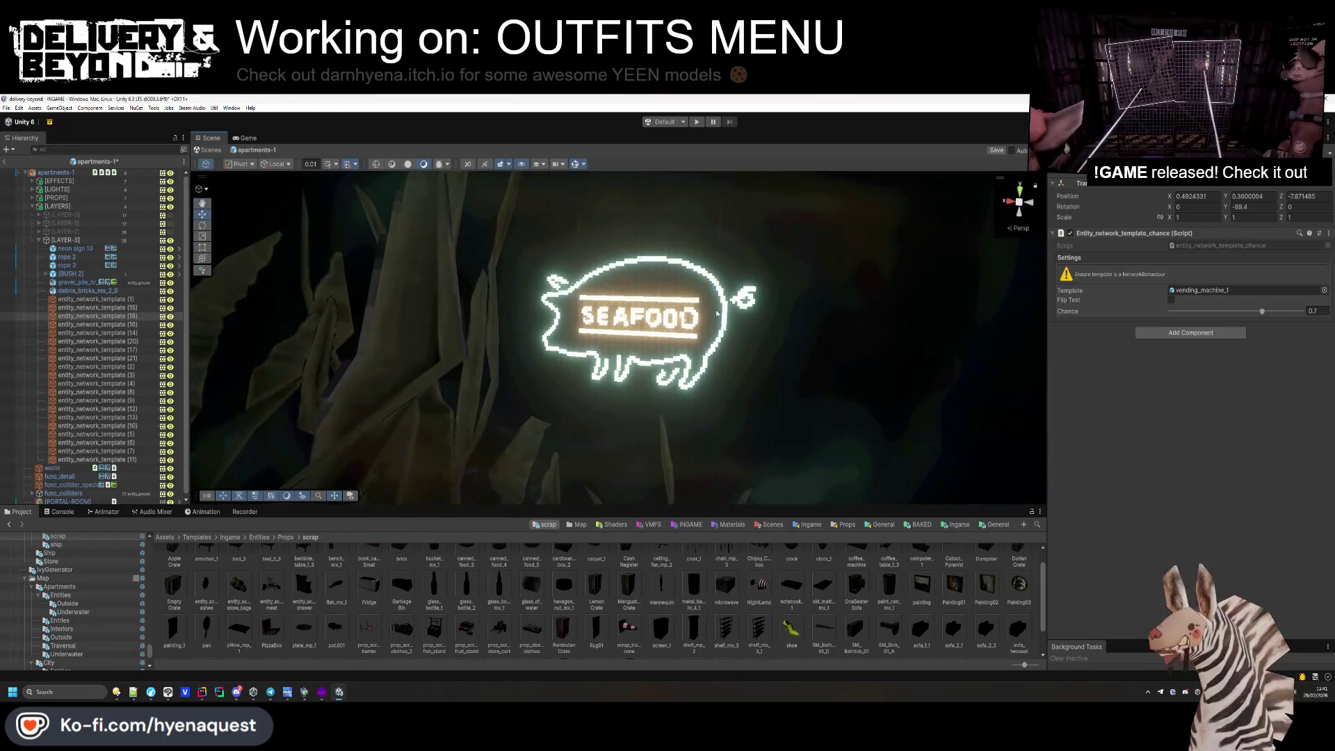
pyautogui.click(719, 325)
pyautogui.click(1106, 260)
pyautogui.click(1249, 272)
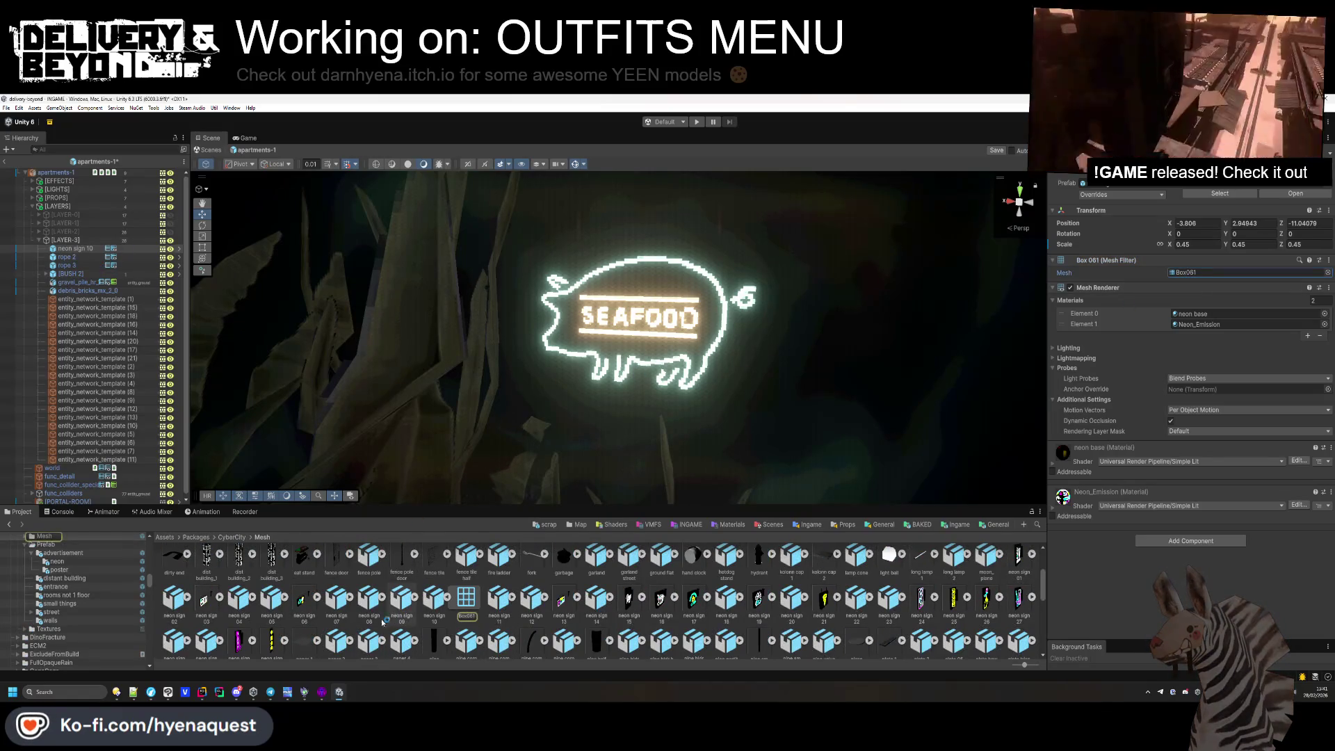
pyautogui.click(55, 556)
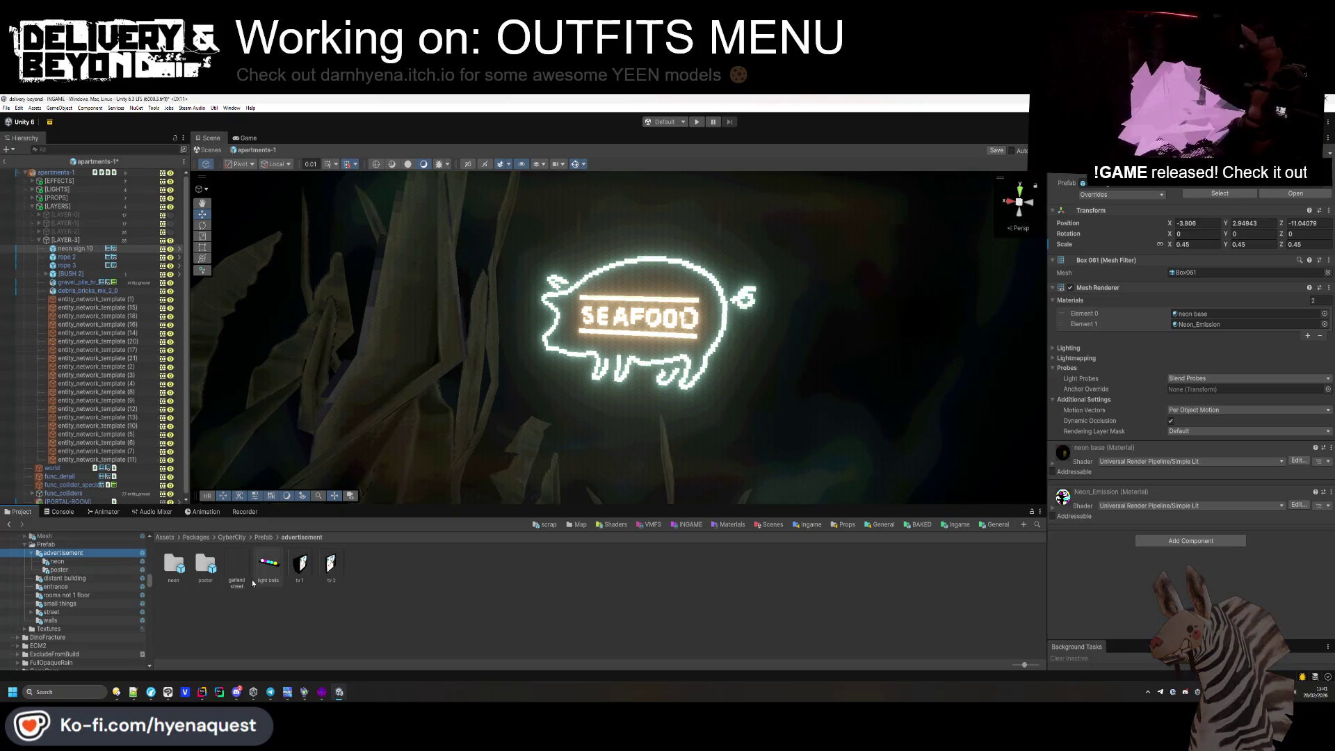
# Hang garland street below the sign under [LAYER-3], narrowed and shifted left.
pyautogui.moveTo(244, 577)
pyautogui.mouseDown()
pyautogui.moveTo(549, 320)
pyautogui.moveTo(557, 275)
pyautogui.mouseUp()
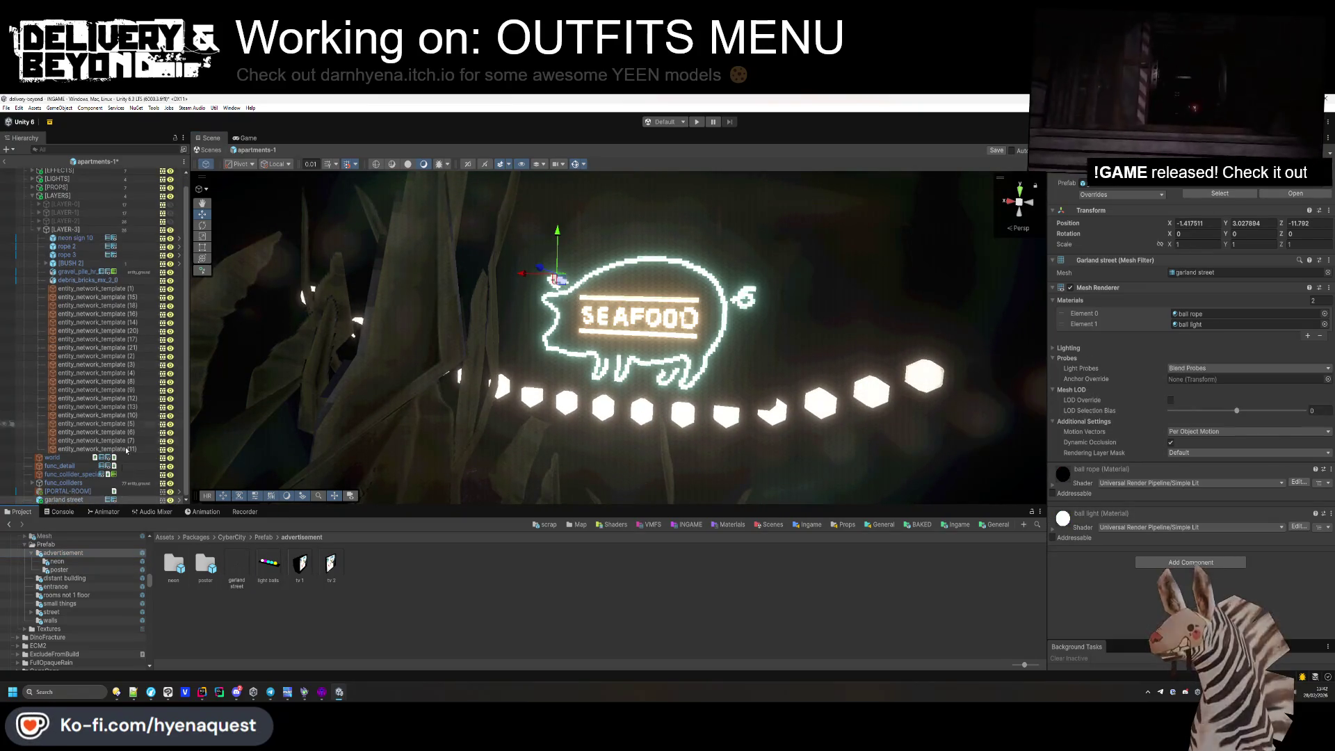
pyautogui.moveTo(74, 502); pyautogui.dragTo(85, 248)
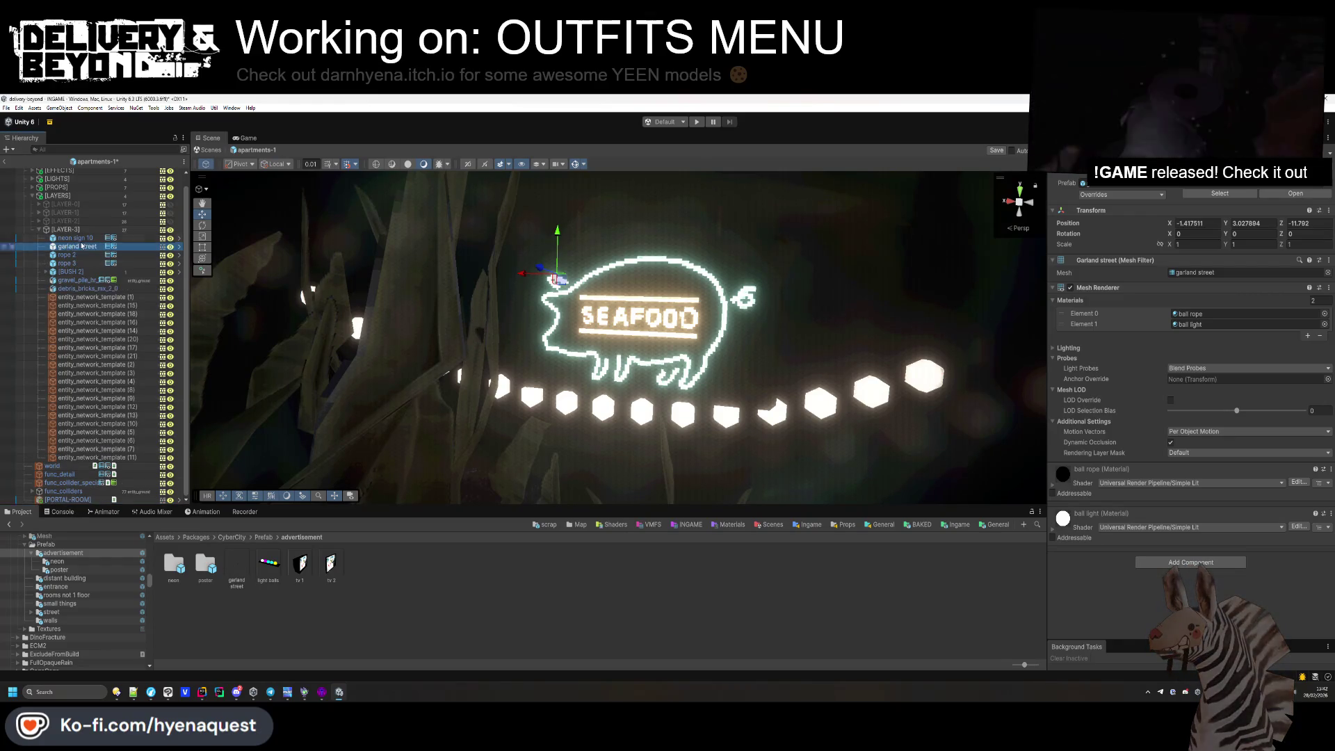
pyautogui.click(85, 248)
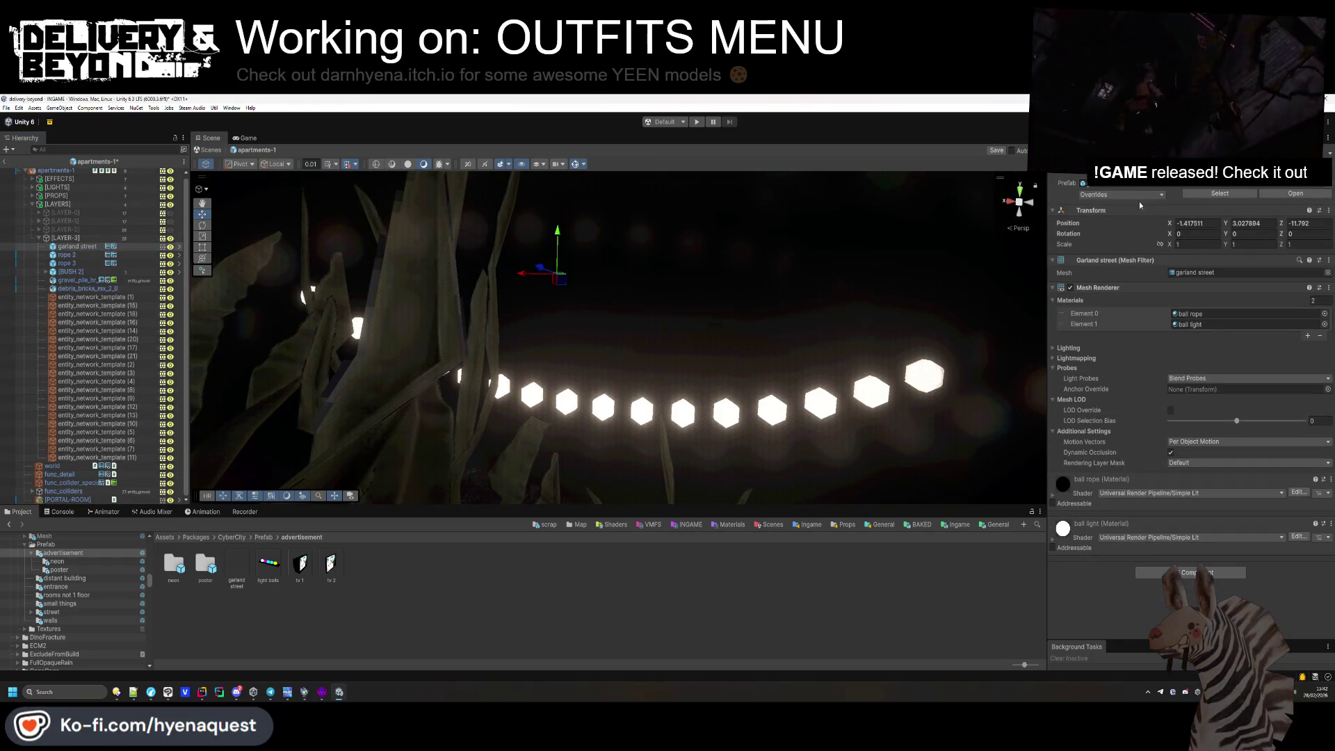
pyautogui.press('f')
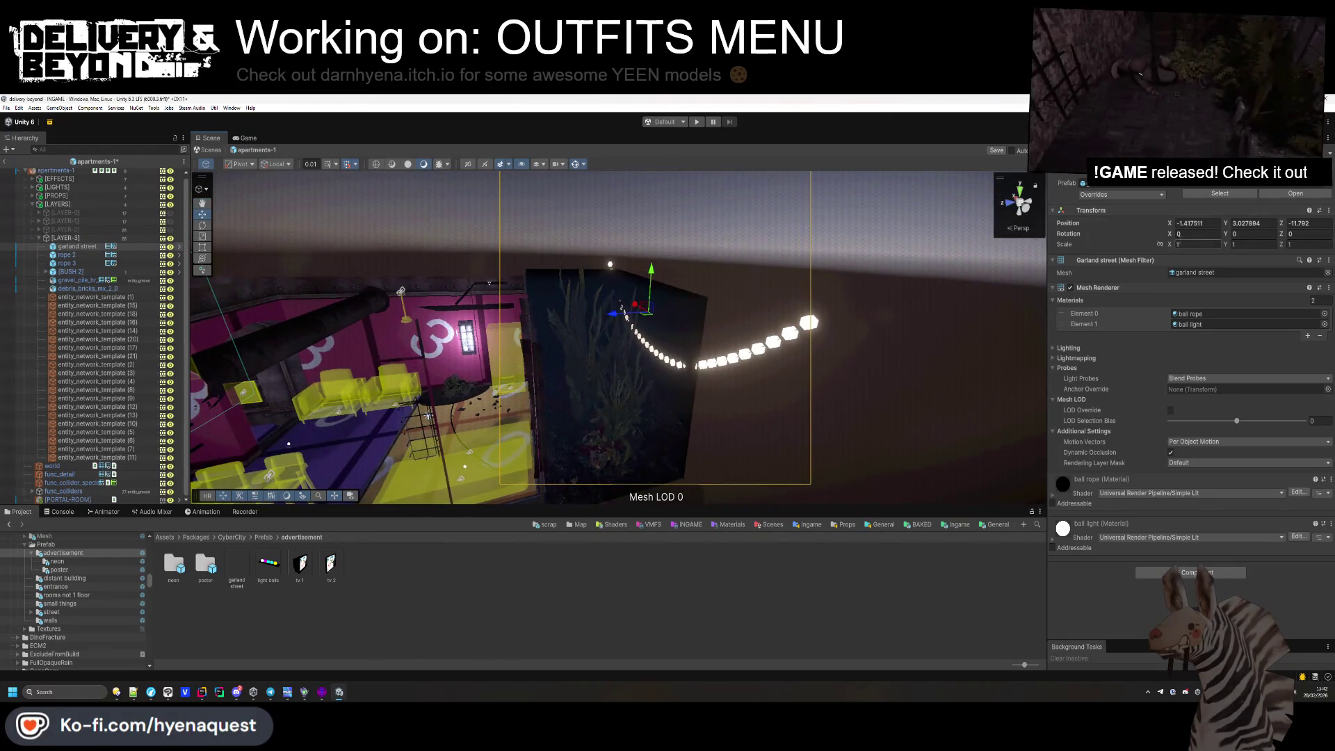
pyautogui.moveTo(1171, 245)
pyautogui.mouseDown()
pyautogui.moveTo(1160, 249)
pyautogui.moveTo(1217, 247)
pyautogui.mouseUp()
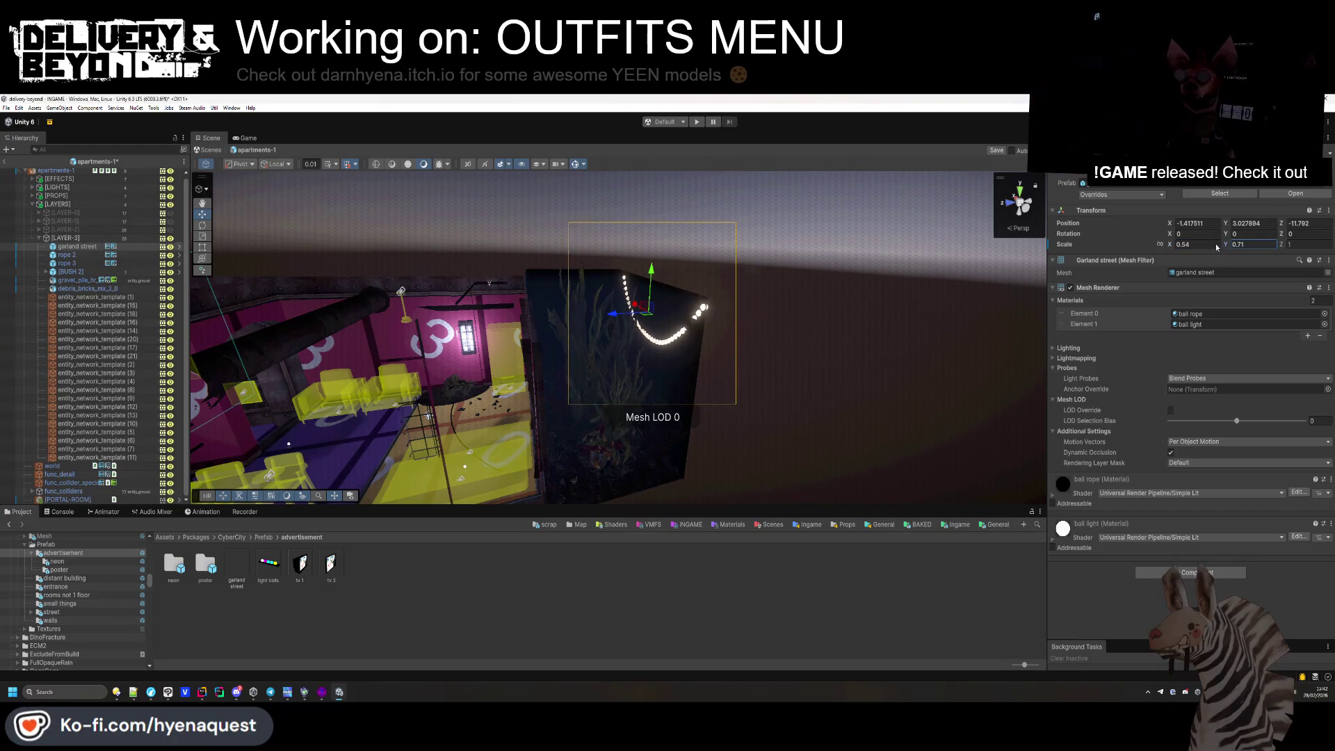
pyautogui.moveTo(627, 327); pyautogui.dragTo(573, 330)
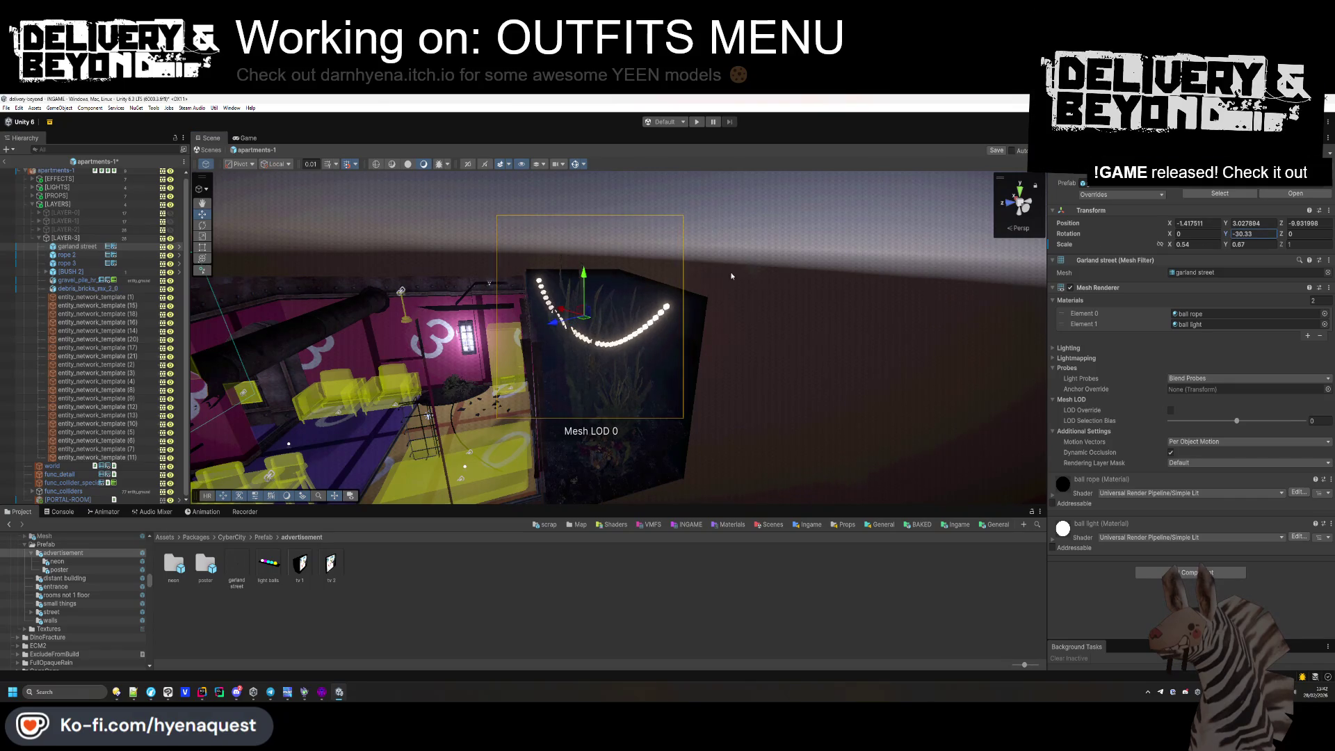
# Deselect the garland and bring the table and chair placeholders into view.
pyautogui.click(765, 399)
pyautogui.moveTo(765, 399)
pyautogui.mouseDown()
pyautogui.moveTo(787, 438)
pyautogui.moveTo(879, 379)
pyautogui.moveTo(728, 477)
pyautogui.moveTo(637, 407)
pyautogui.moveTo(598, 421)
pyautogui.mouseUp()
pyautogui.click(598, 421)
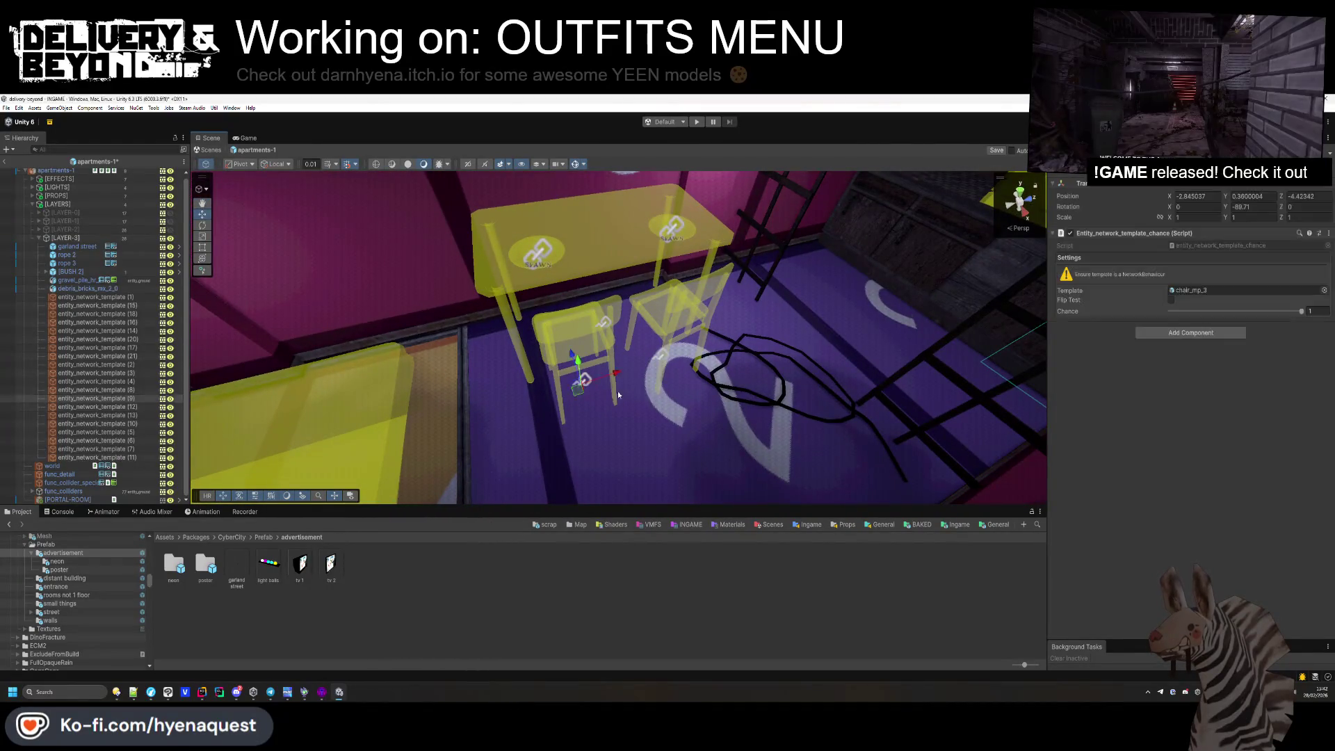
# Delete the two chair placeholders and make the table a shelf_mx_3_1 shelf.
pyautogui.press('Delete')
pyautogui.click(611, 322)
pyautogui.click(1211, 293)
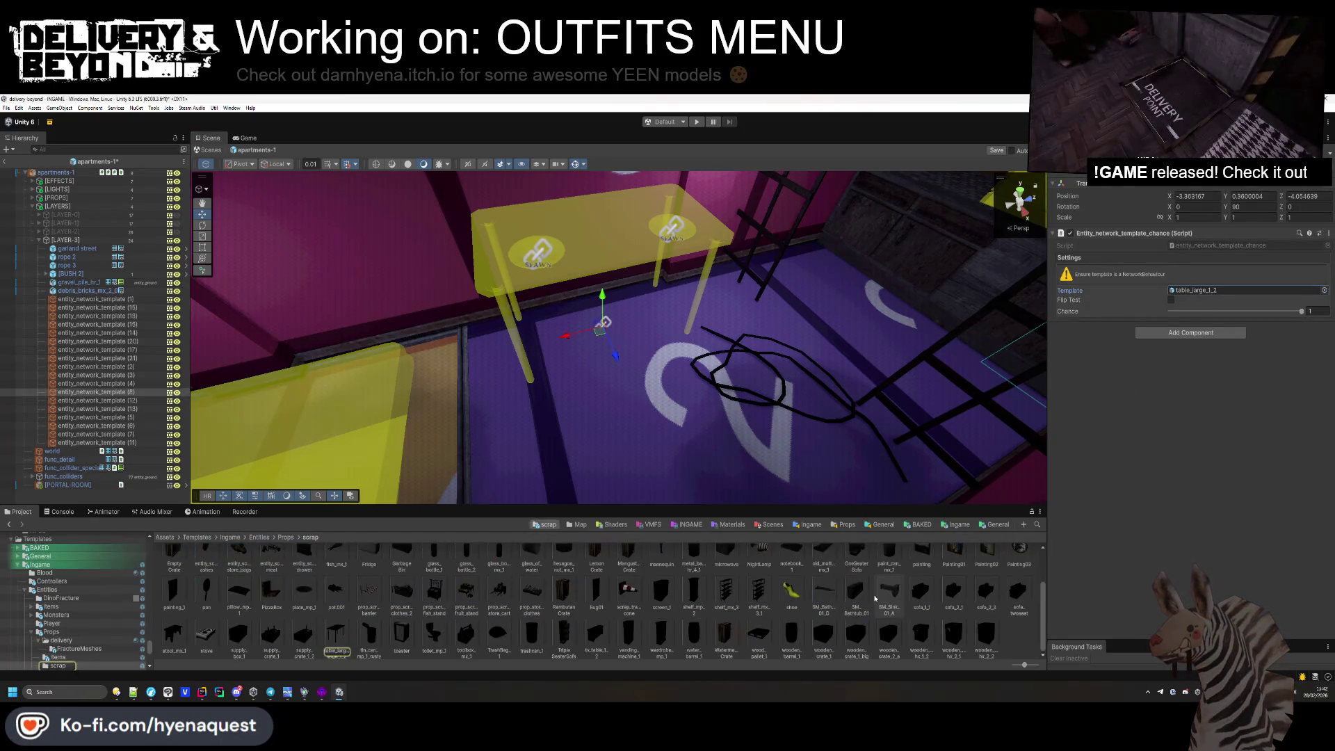
pyautogui.moveTo(763, 590); pyautogui.dragTo(1206, 290)
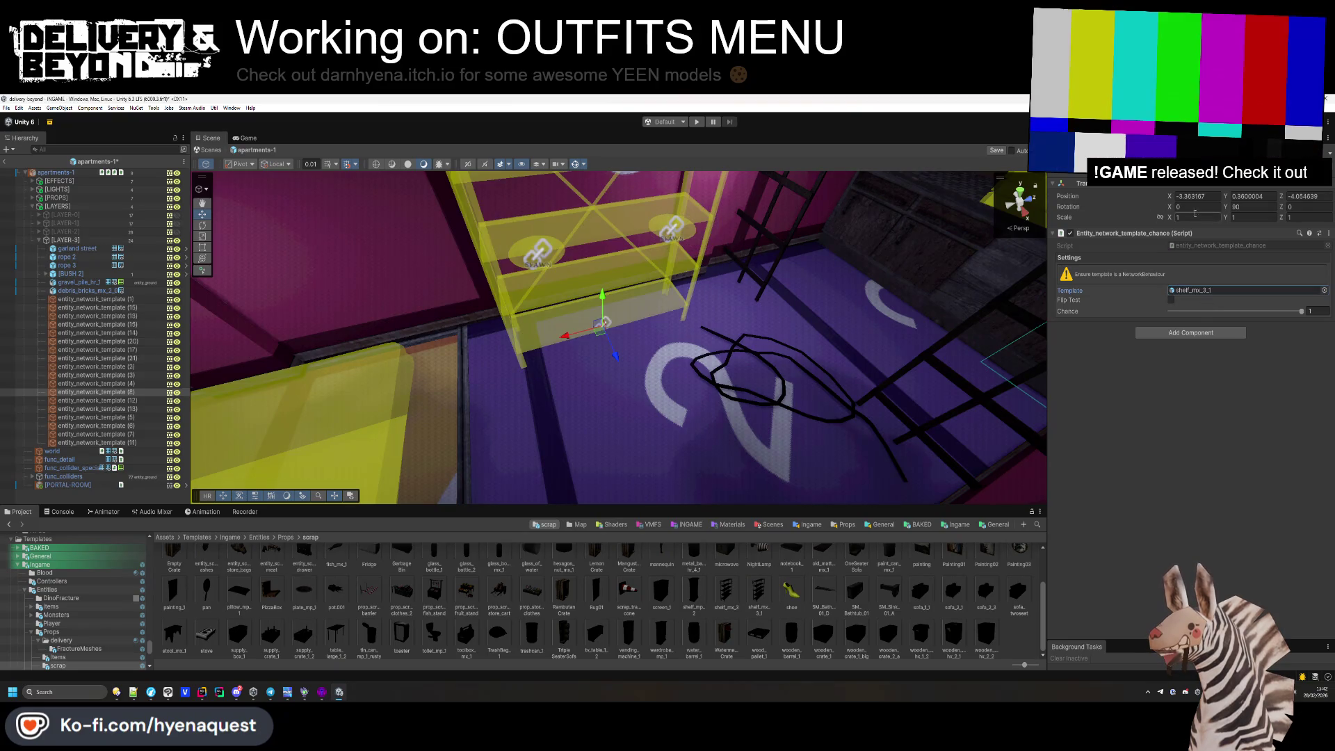
pyautogui.press('Delete')
# Check the new shelf and the floor cable rope, then select the middle counter crate.
pyautogui.moveTo(577, 327); pyautogui.dragTo(541, 356)
pyautogui.click(538, 358)
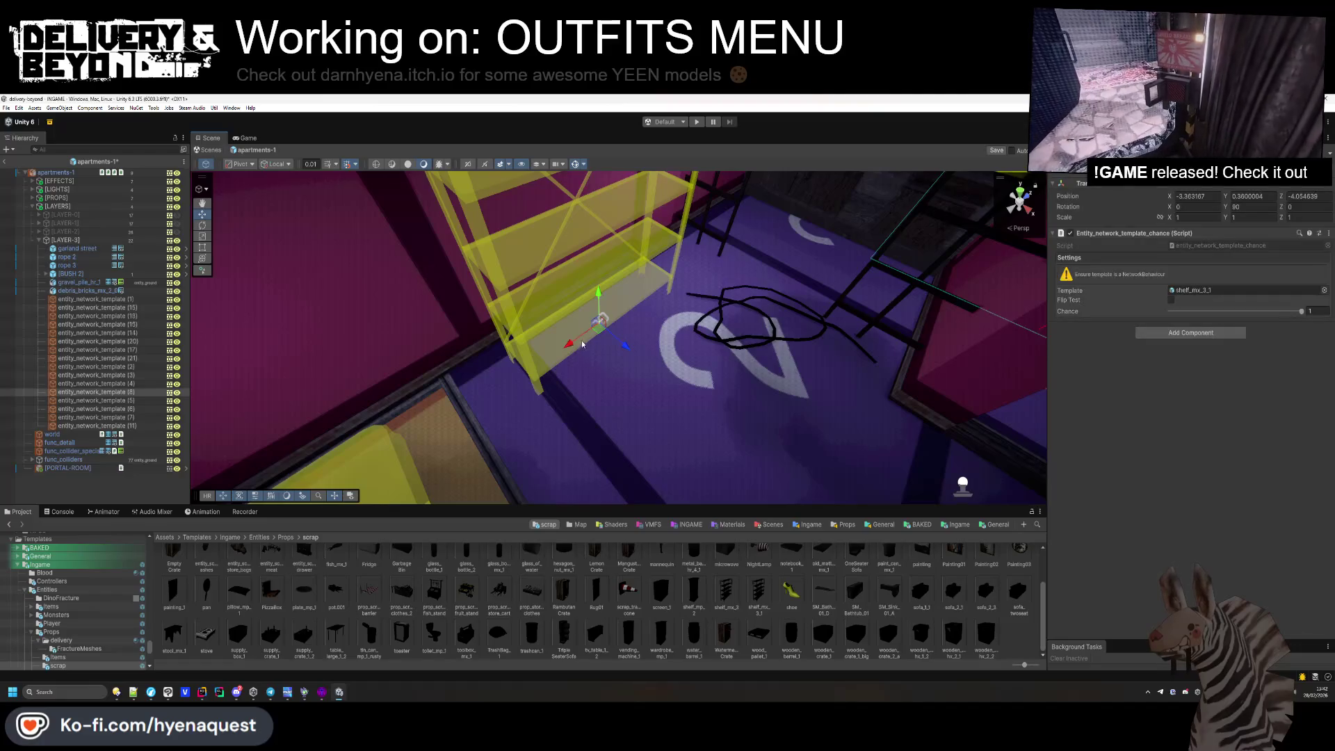
pyautogui.click(783, 340)
pyautogui.press('f')
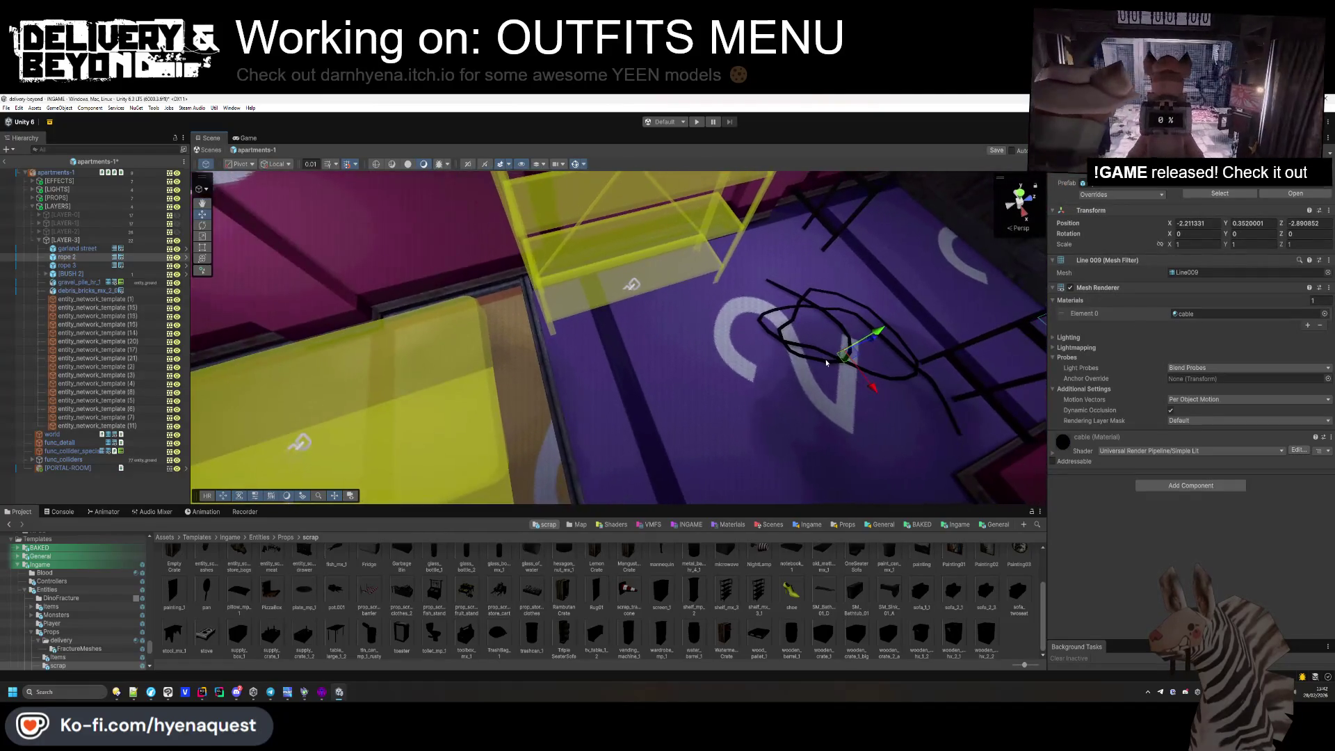
pyautogui.moveTo(500, 397); pyautogui.dragTo(724, 410)
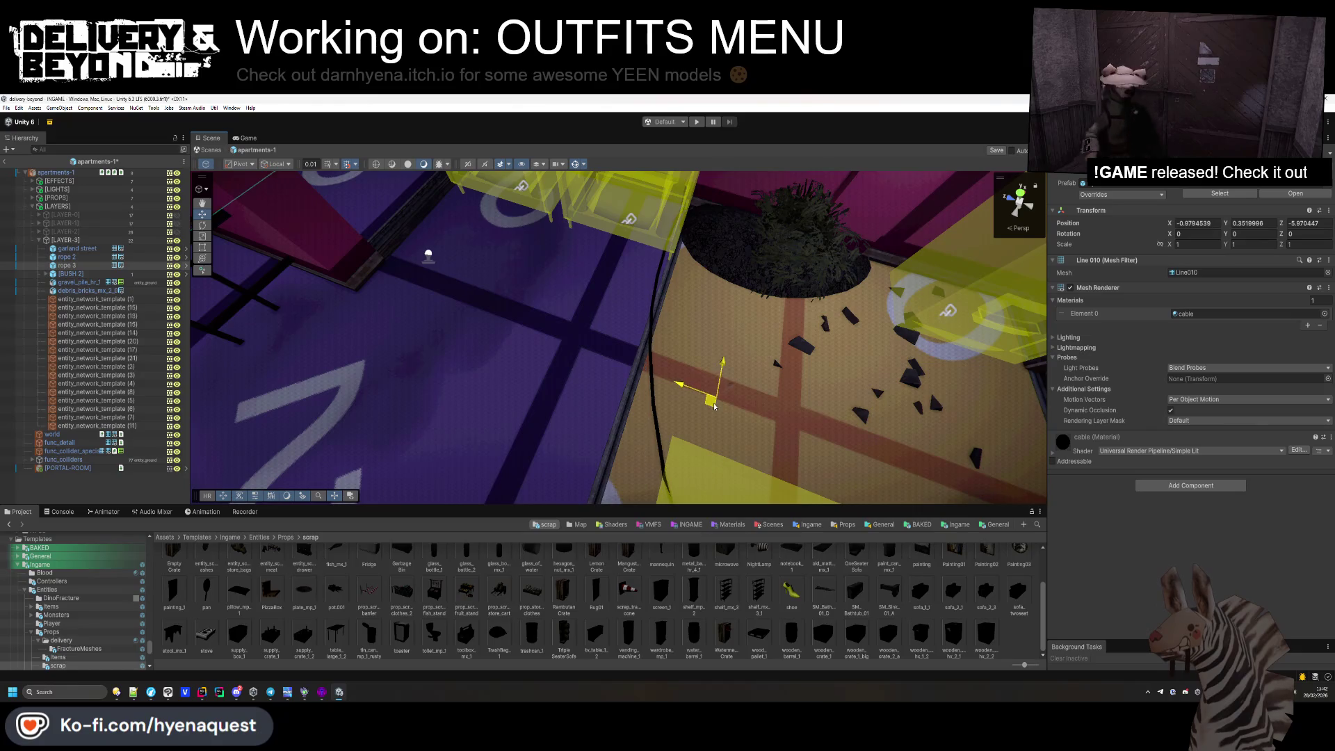
pyautogui.click(714, 406)
pyautogui.moveTo(714, 407)
pyautogui.mouseDown()
pyautogui.moveTo(379, 289)
pyautogui.moveTo(598, 320)
pyautogui.mouseUp()
pyautogui.click(616, 327)
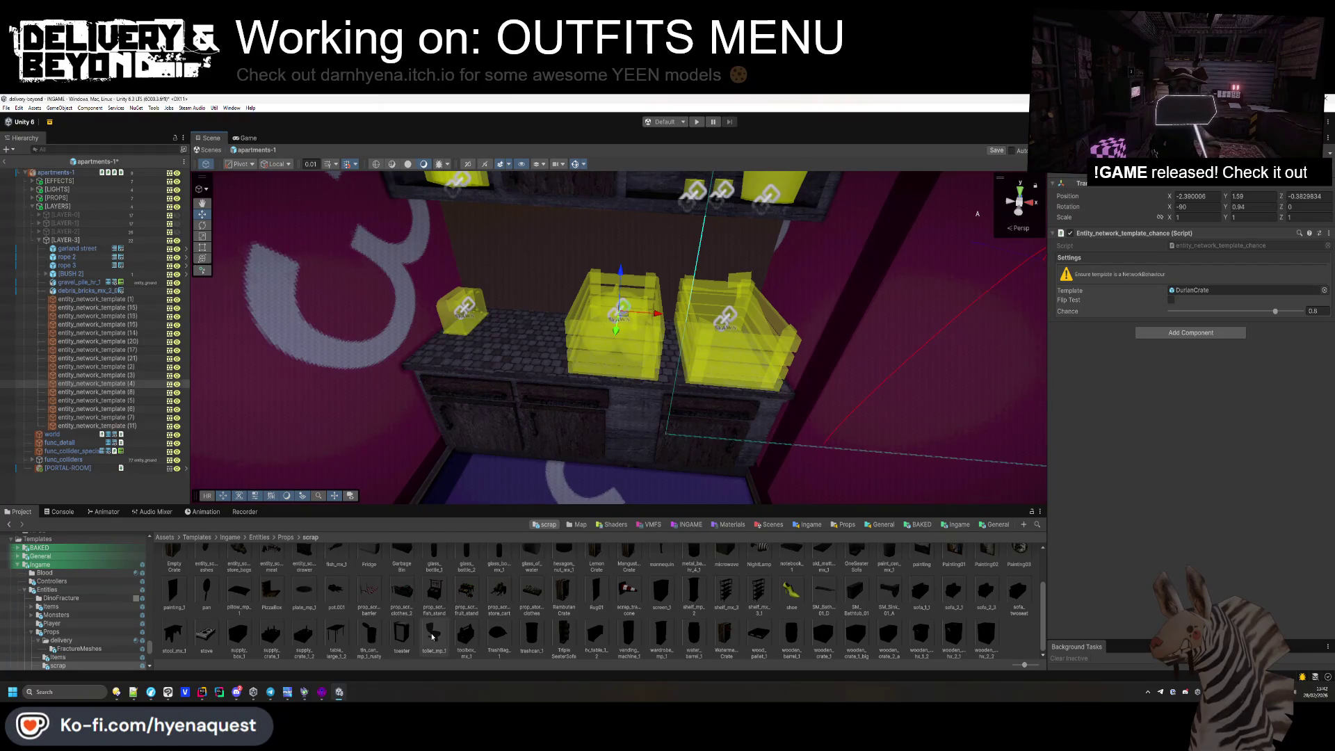
# Make the middle crate a toilet_mp_1, rotated to Y 90 and moved down to the floor.
pyautogui.moveTo(737, 509)
pyautogui.mouseDown()
pyautogui.moveTo(1112, 313)
pyautogui.moveTo(1224, 290)
pyautogui.mouseUp()
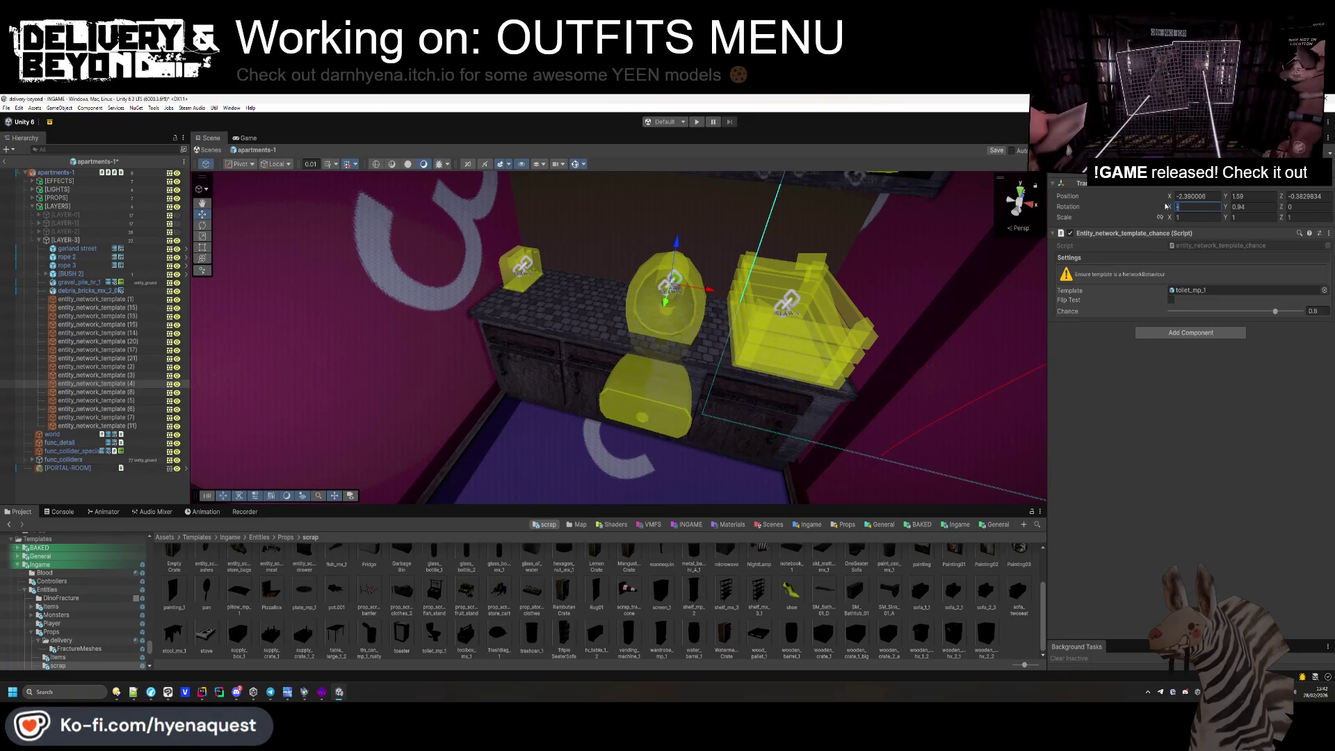
pyautogui.write('9')
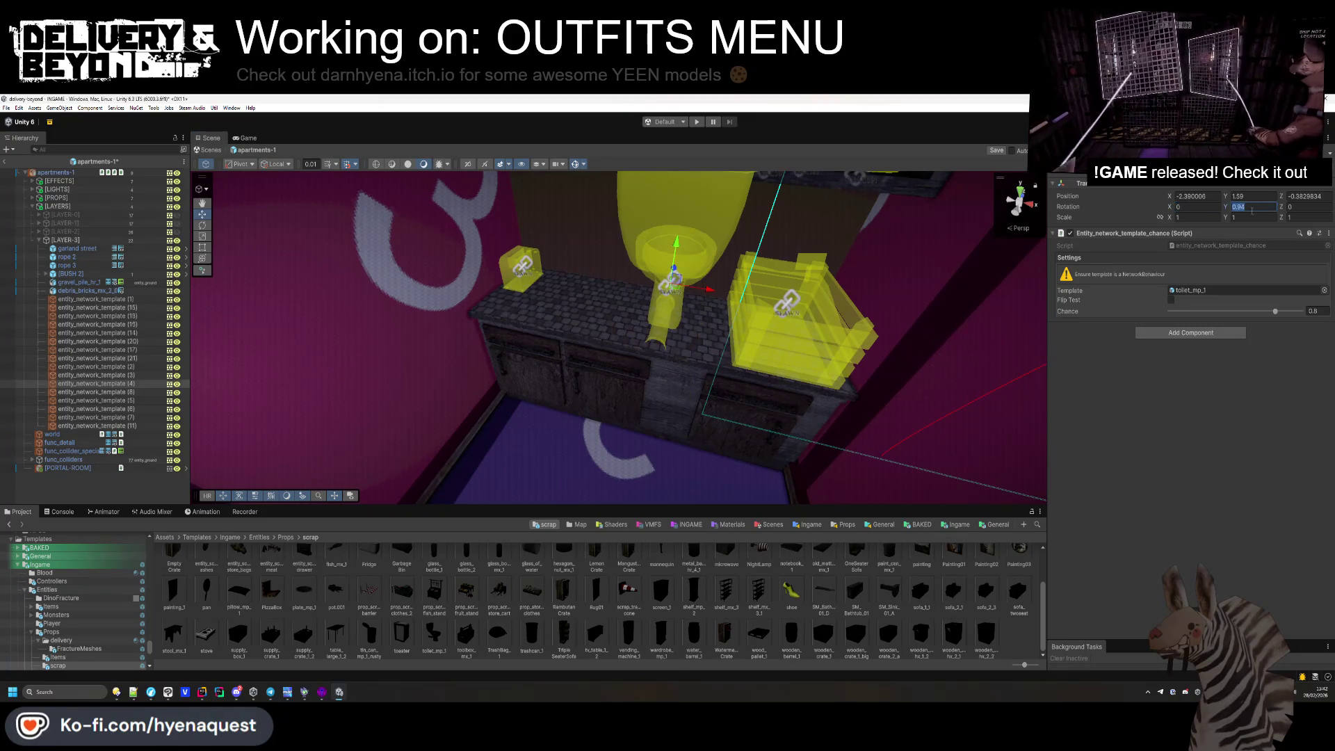
pyautogui.moveTo(673, 294)
pyautogui.mouseDown()
pyautogui.moveTo(596, 376)
pyautogui.moveTo(626, 362)
pyautogui.moveTo(657, 388)
pyautogui.moveTo(640, 369)
pyautogui.moveTo(569, 387)
pyautogui.mouseUp()
pyautogui.write('90')
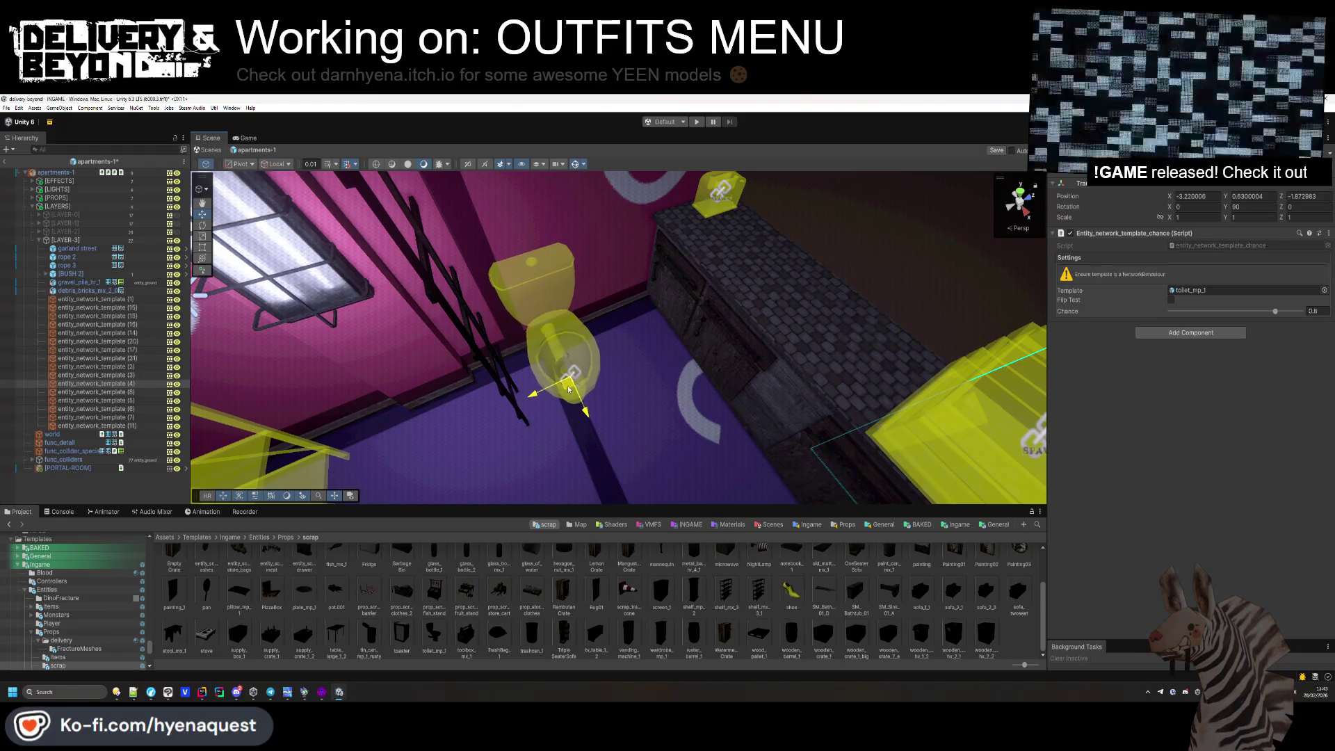
pyautogui.moveTo(529, 334)
pyautogui.mouseDown()
pyautogui.moveTo(298, 322)
pyautogui.moveTo(715, 480)
pyautogui.moveTo(338, 447)
pyautogui.moveTo(390, 396)
pyautogui.mouseUp()
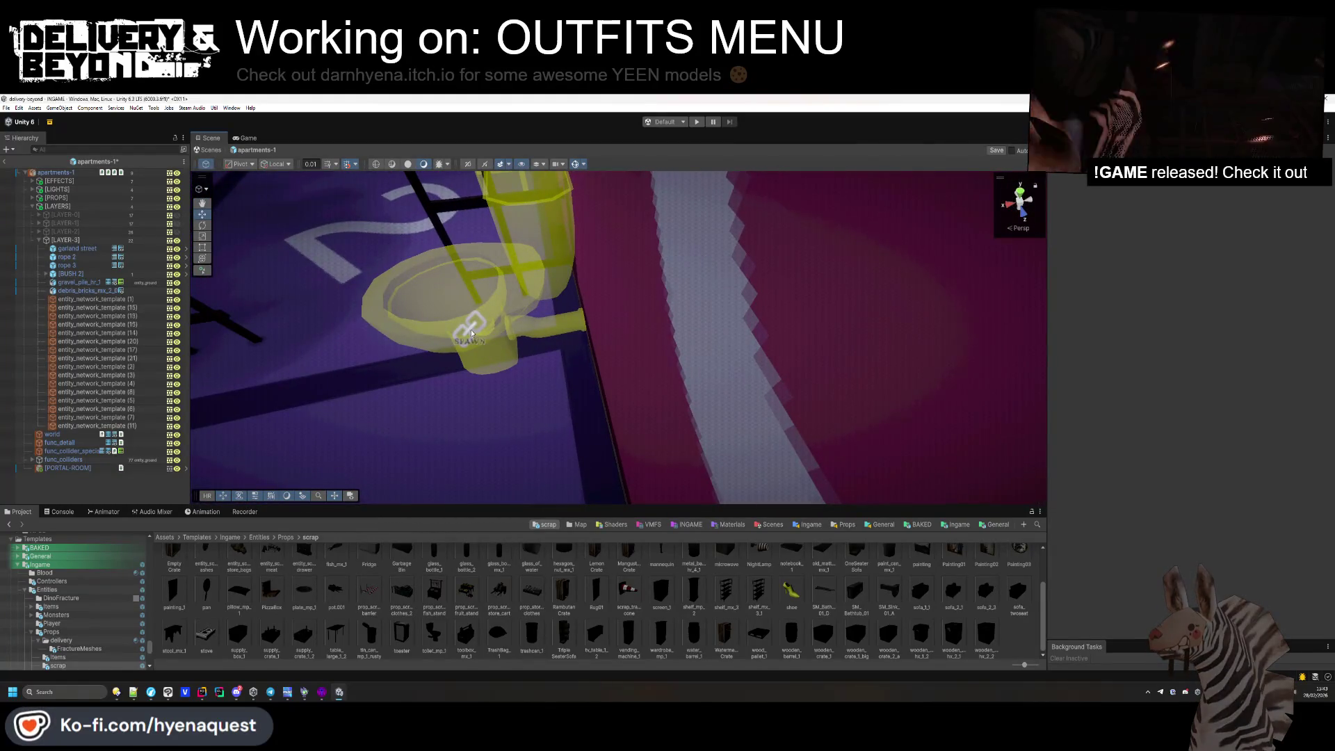
pyautogui.click(431, 344)
pyautogui.moveTo(434, 343); pyautogui.dragTo(829, 289)
# Select the right-hand crate on the counter and reveal its RambutanCrate asset.
pyautogui.click(828, 289)
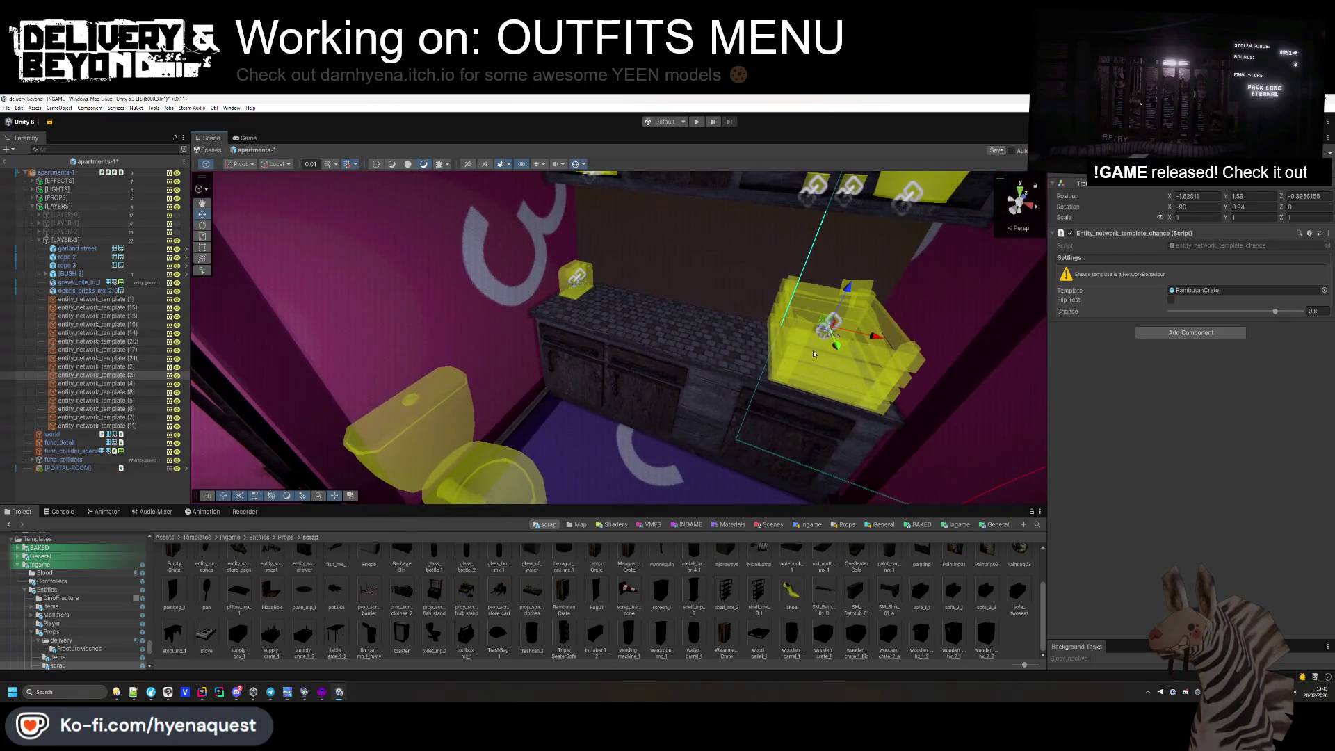
pyautogui.press('f')
pyautogui.click(1245, 290)
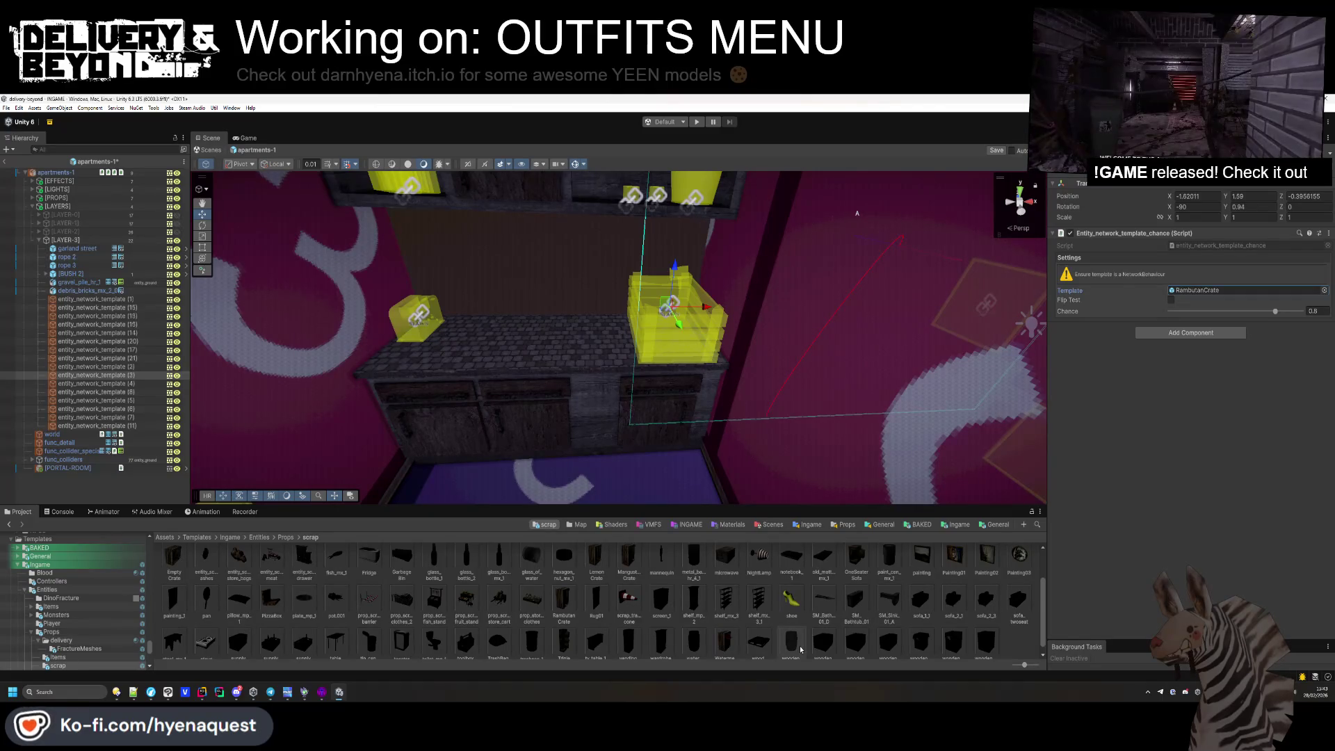
# Swap the counter crate for wooden_crate_2_a, set Rotation X to 0 and lower it onto the counter.
pyautogui.scroll(-1, 858, 645)
pyautogui.moveTo(856, 639)
pyautogui.mouseDown()
pyautogui.moveTo(1182, 417)
pyautogui.moveTo(1197, 293)
pyautogui.mouseUp()
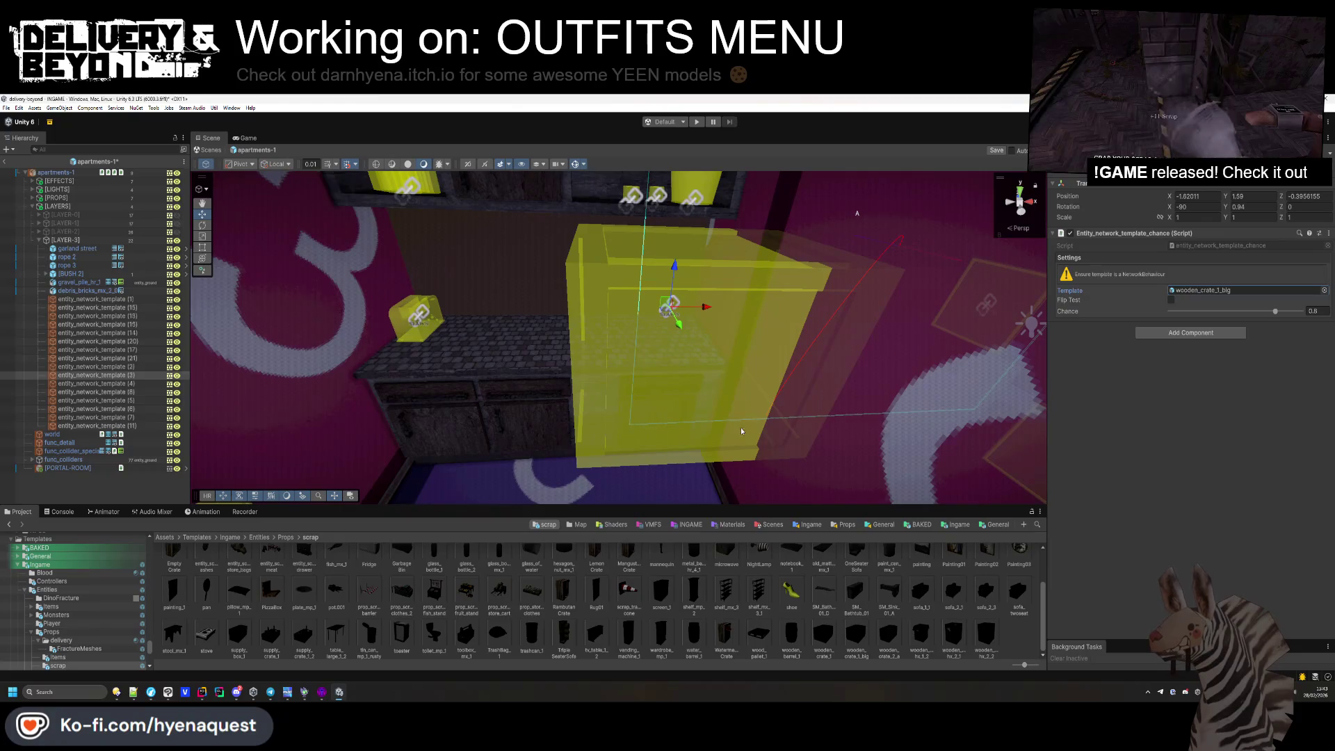
pyautogui.moveTo(895, 639); pyautogui.dragTo(1245, 290)
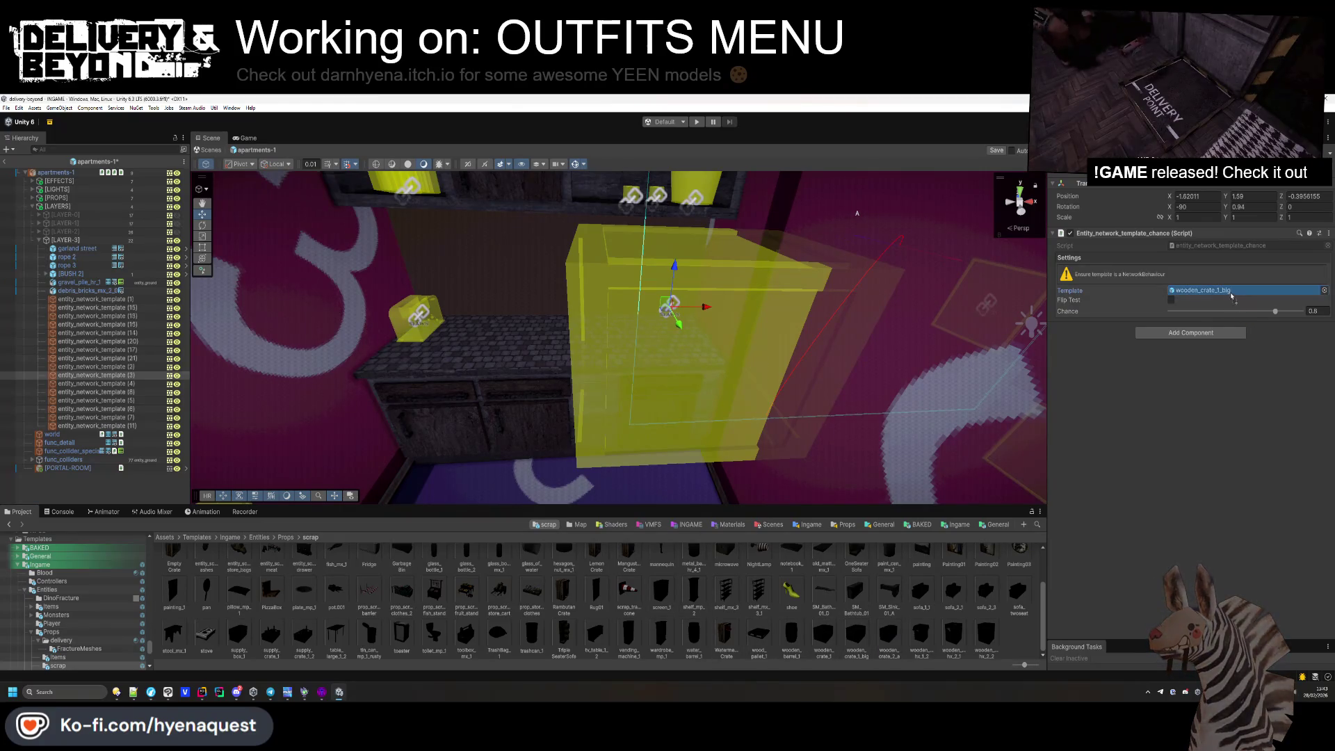
pyautogui.moveTo(685, 313); pyautogui.dragTo(982, 272)
pyautogui.write('0')
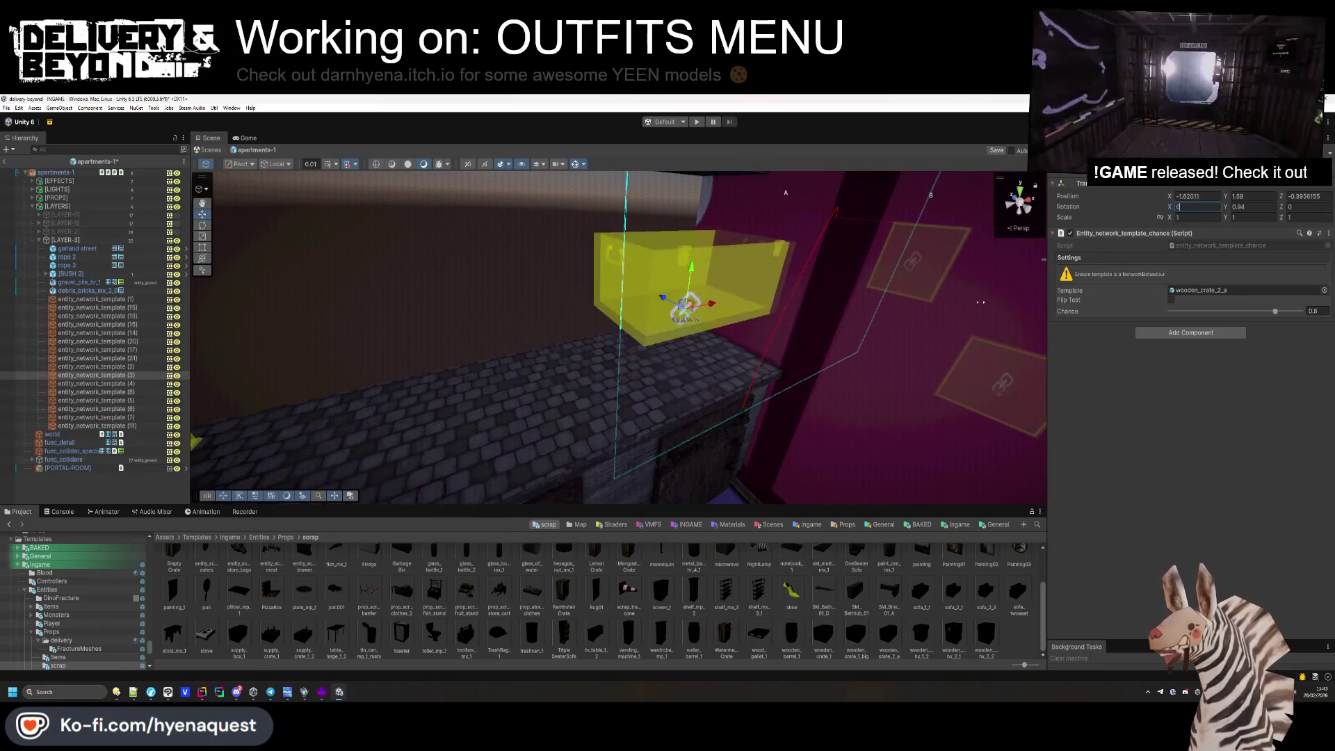
pyautogui.moveTo(692, 287)
pyautogui.mouseDown()
pyautogui.moveTo(683, 354)
pyautogui.moveTo(645, 371)
pyautogui.mouseUp()
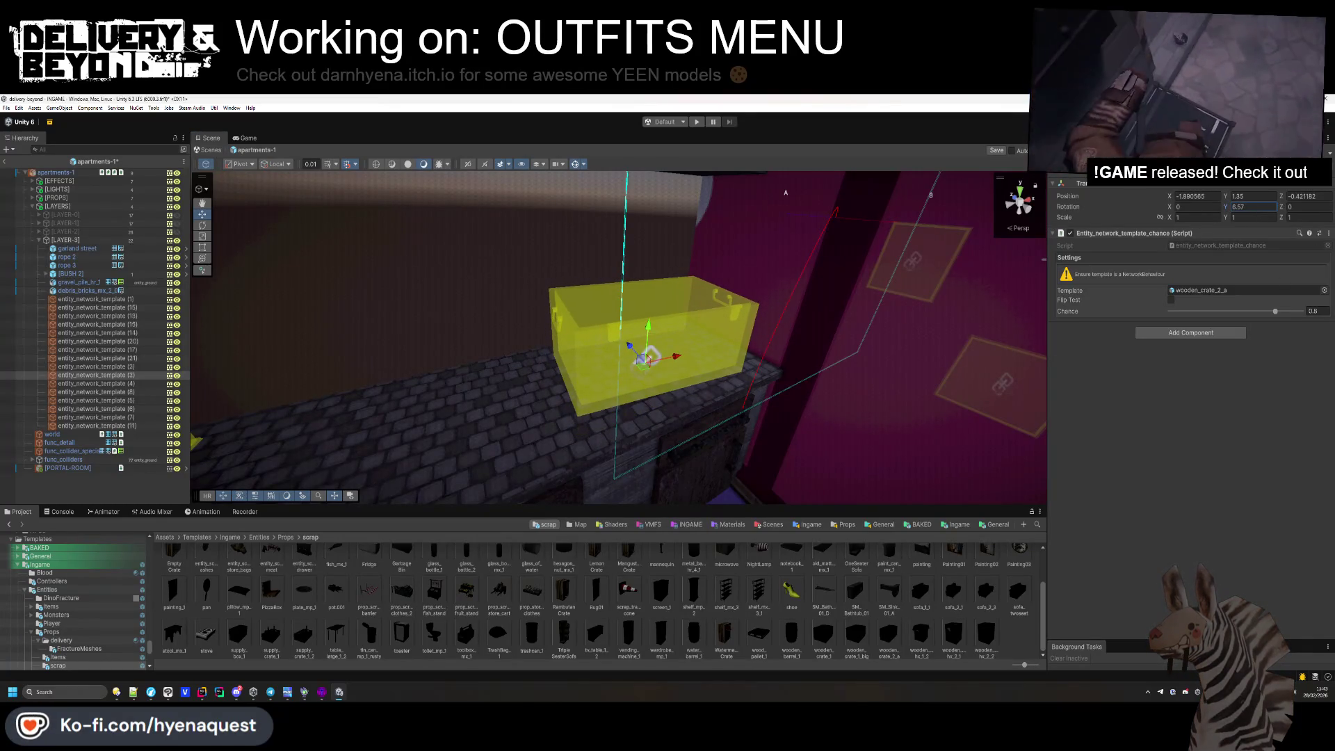
# Slide the fish placeholder right along the counter and duplicate it, lowering the copy onto the counter.
pyautogui.click(439, 335)
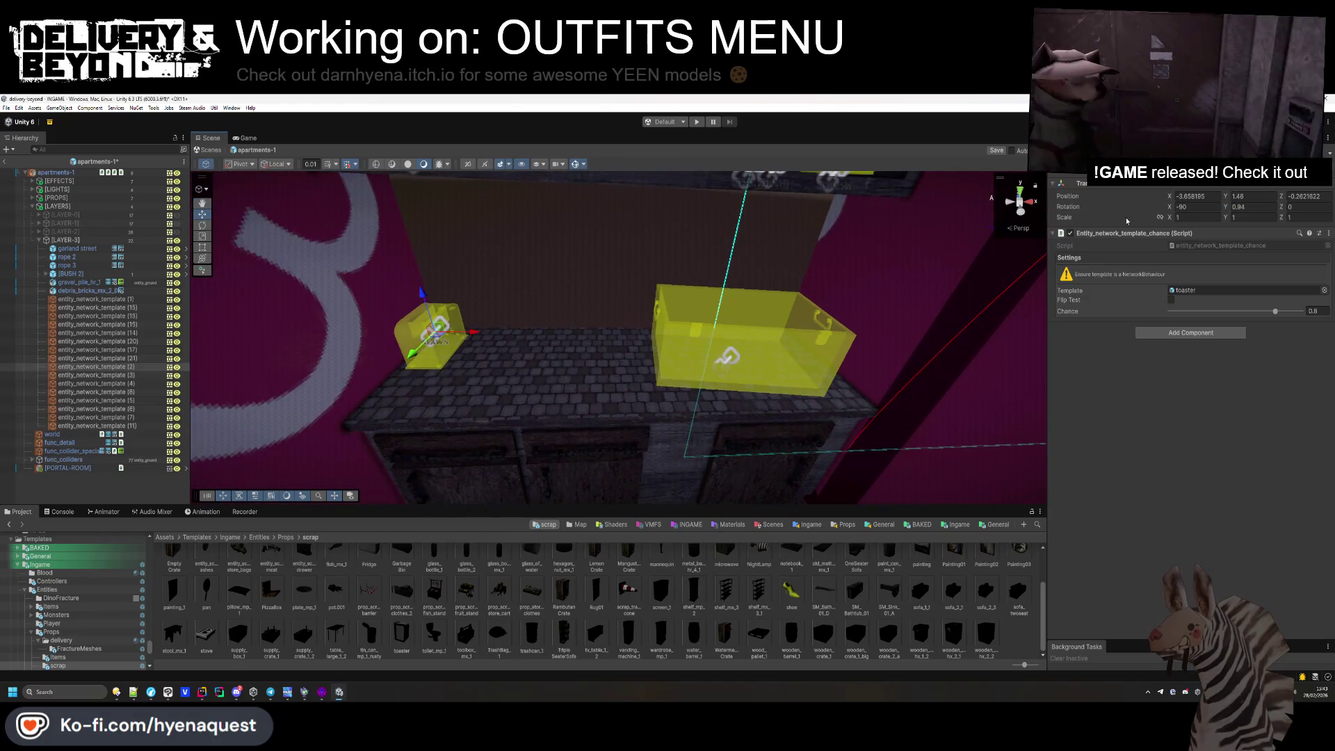
pyautogui.scroll(2, 433, 593)
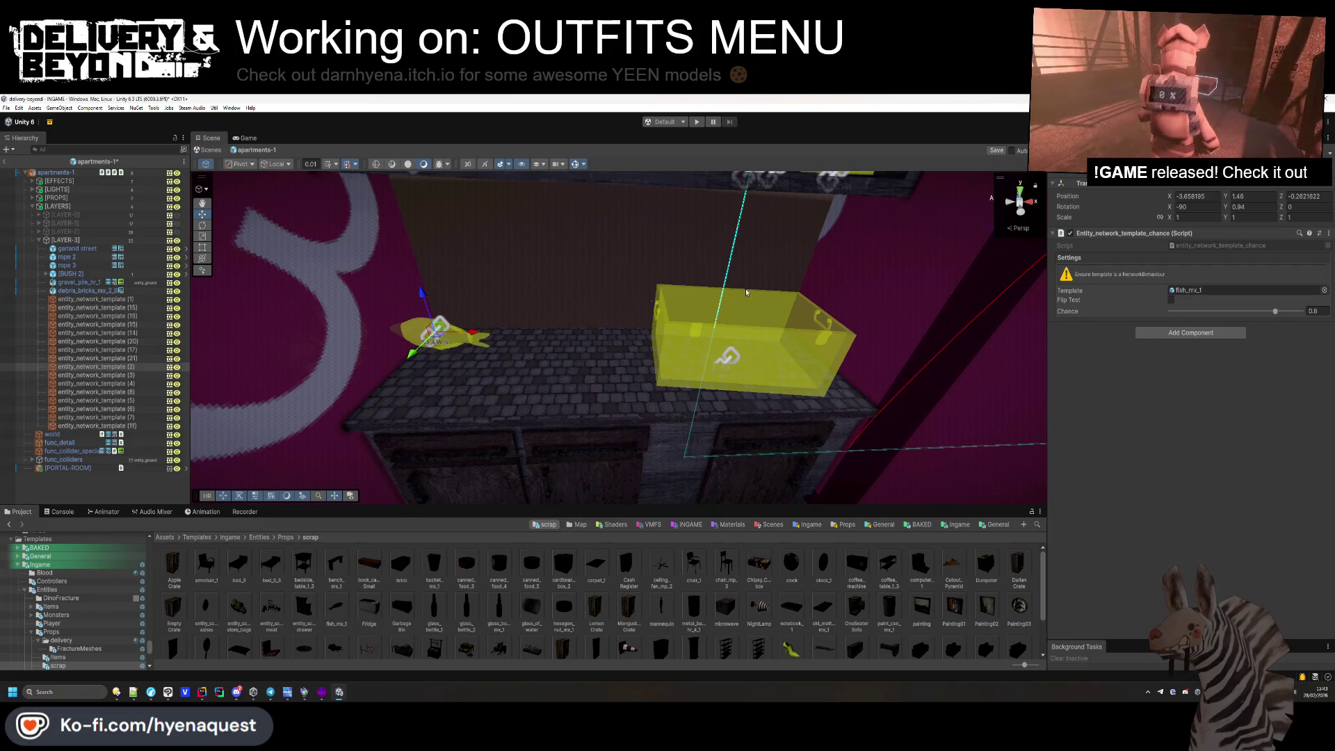
pyautogui.moveTo(439, 327); pyautogui.dragTo(588, 367)
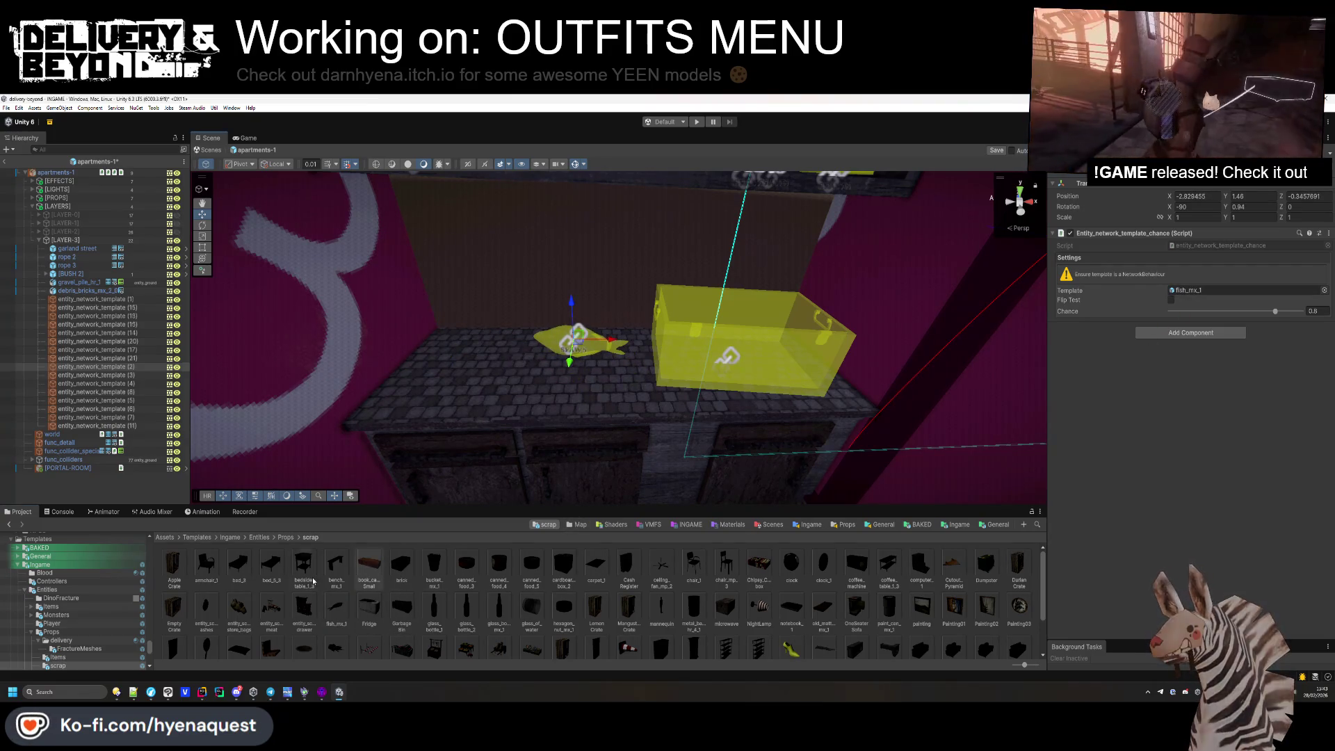
pyautogui.hotkey('ctrl', 'd')
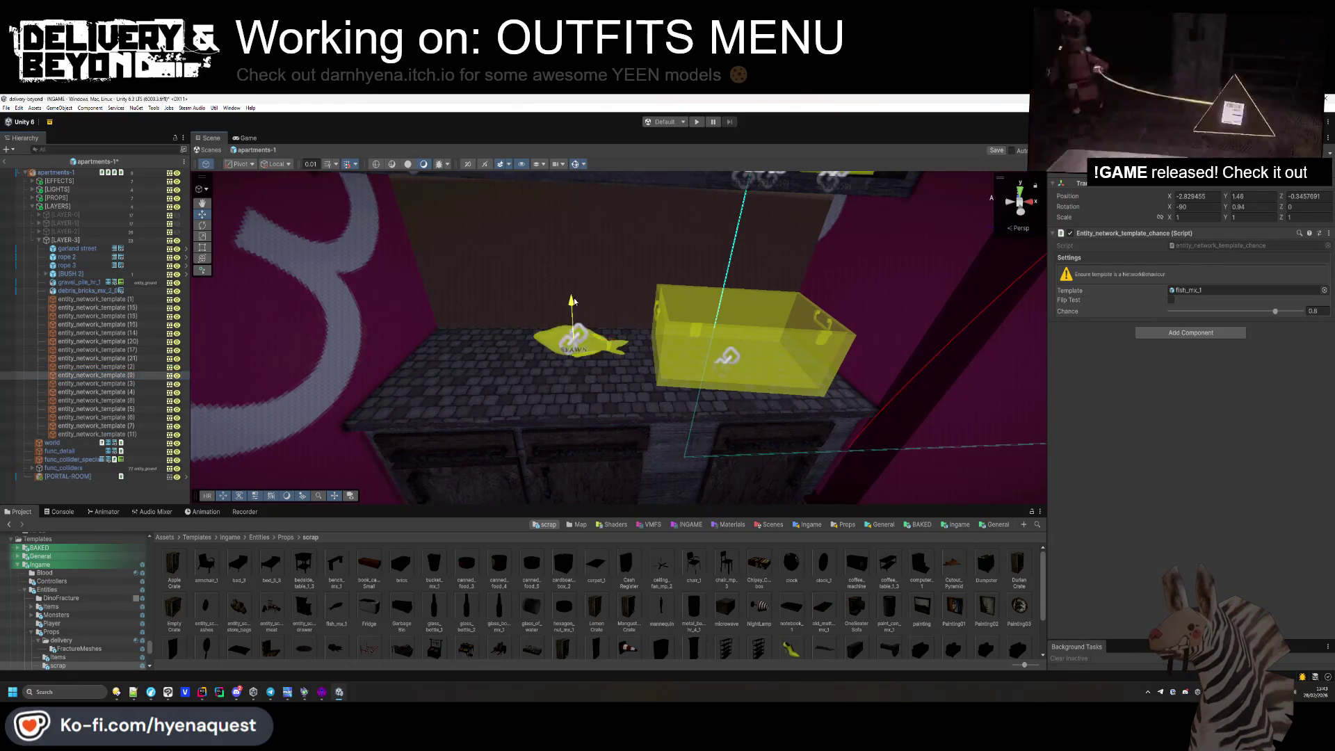
pyautogui.moveTo(572, 302); pyautogui.dragTo(572, 319)
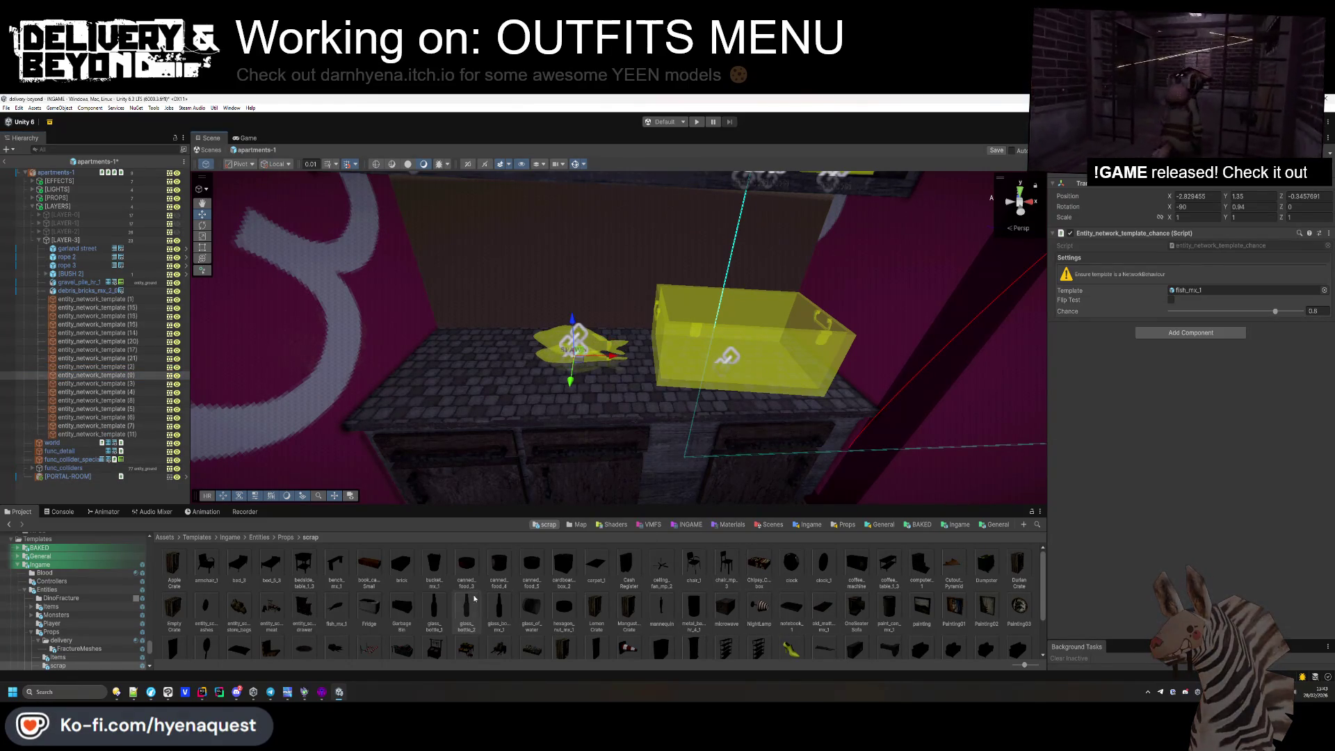
# Reset the fish spawn's tilt to 0 so it lies flat, and turn the left fish about 100 degrees.
pyautogui.scroll(-2, 374, 611)
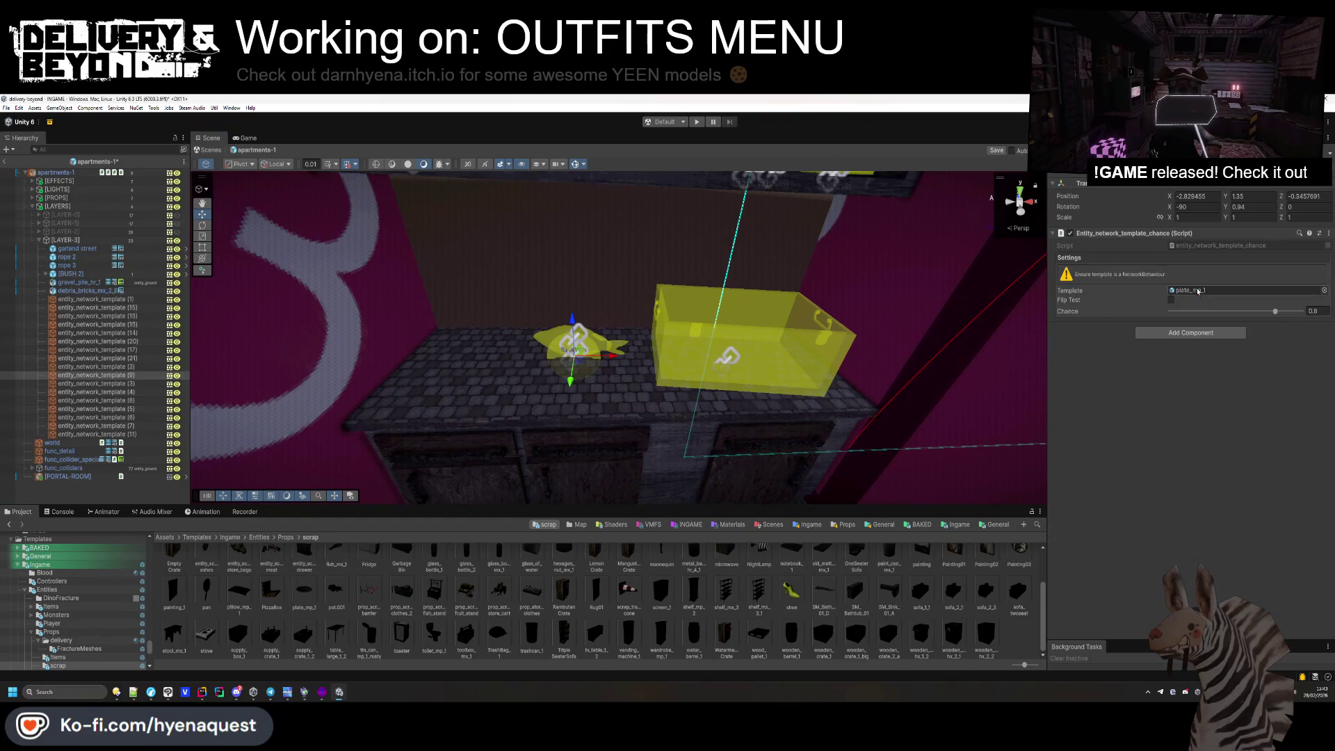
pyautogui.moveTo(730, 325); pyautogui.dragTo(588, 355)
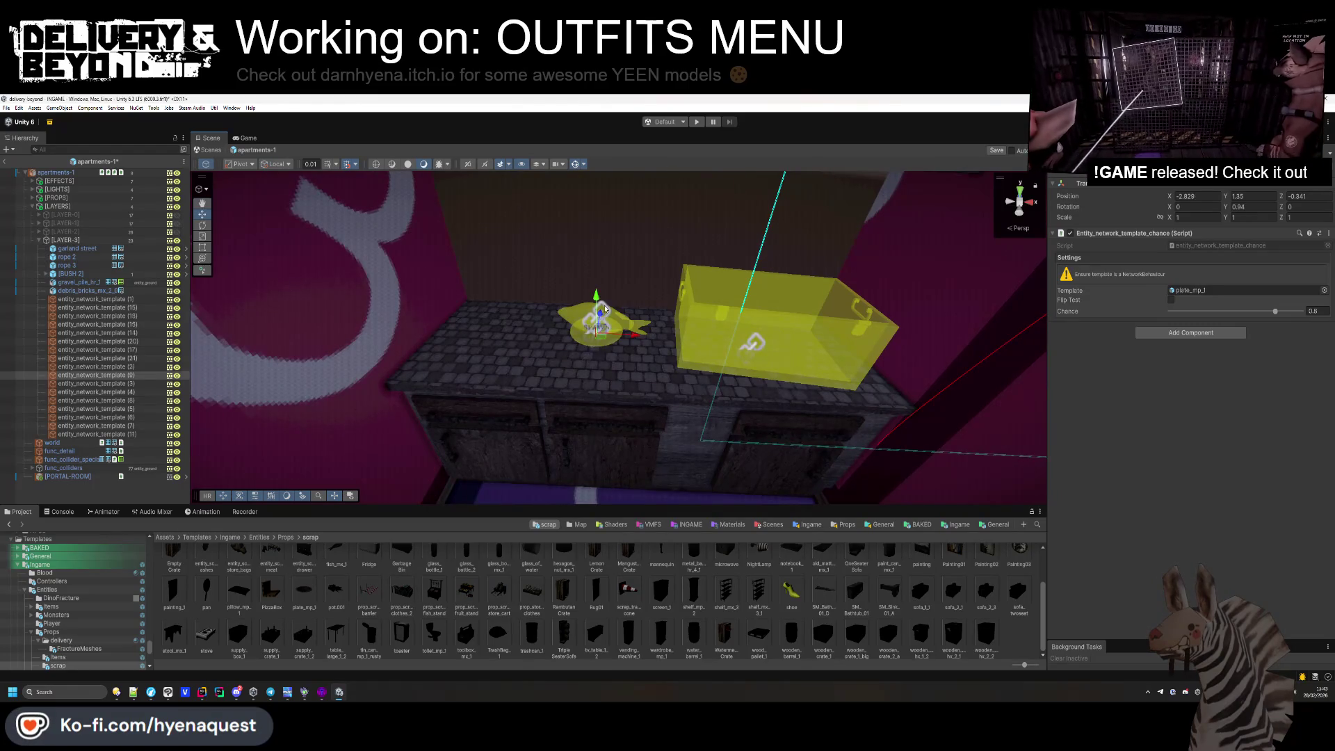
pyautogui.moveTo(600, 324)
pyautogui.mouseDown()
pyautogui.moveTo(543, 427)
pyautogui.moveTo(630, 377)
pyautogui.moveTo(624, 360)
pyautogui.mouseUp()
pyautogui.moveTo(625, 318); pyautogui.dragTo(619, 354)
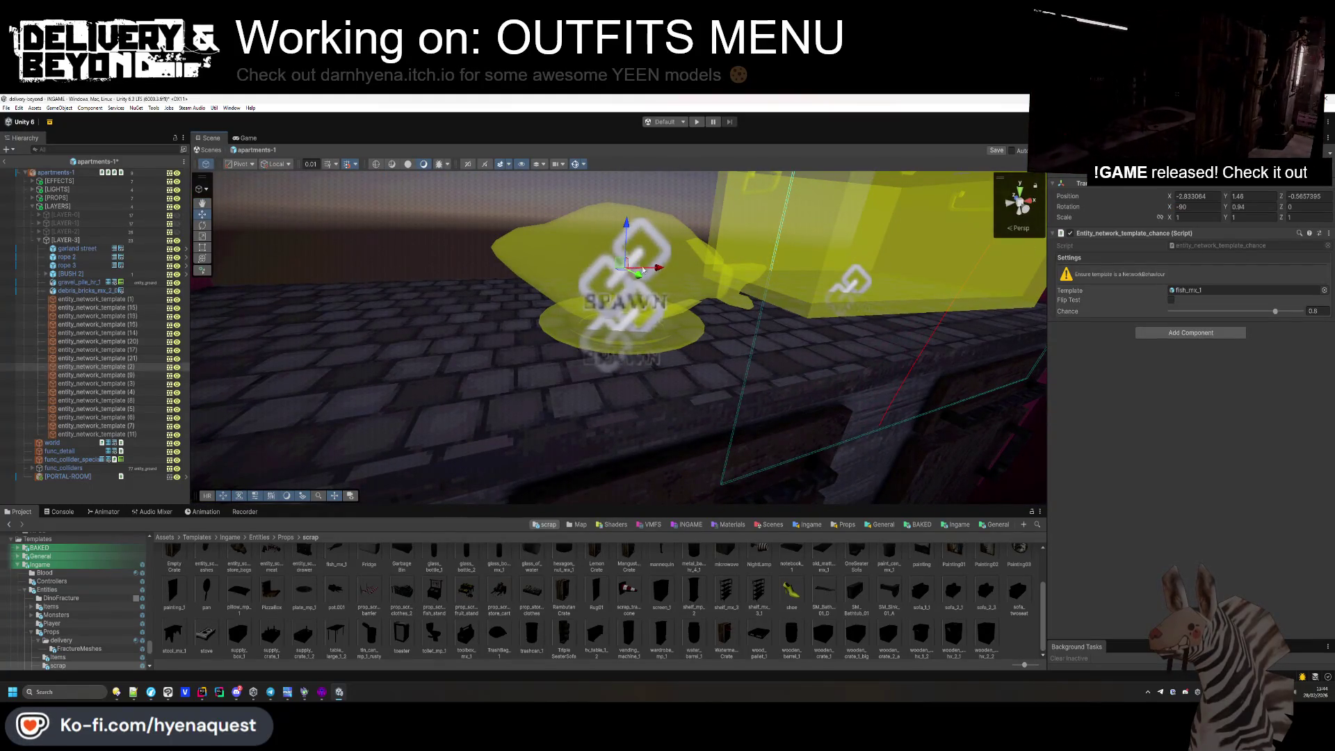
pyautogui.click(1182, 208)
pyautogui.write('0')
pyautogui.moveTo(641, 298)
pyautogui.mouseDown()
pyautogui.moveTo(596, 373)
pyautogui.moveTo(670, 319)
pyautogui.moveTo(443, 285)
pyautogui.moveTo(452, 276)
pyautogui.mouseUp()
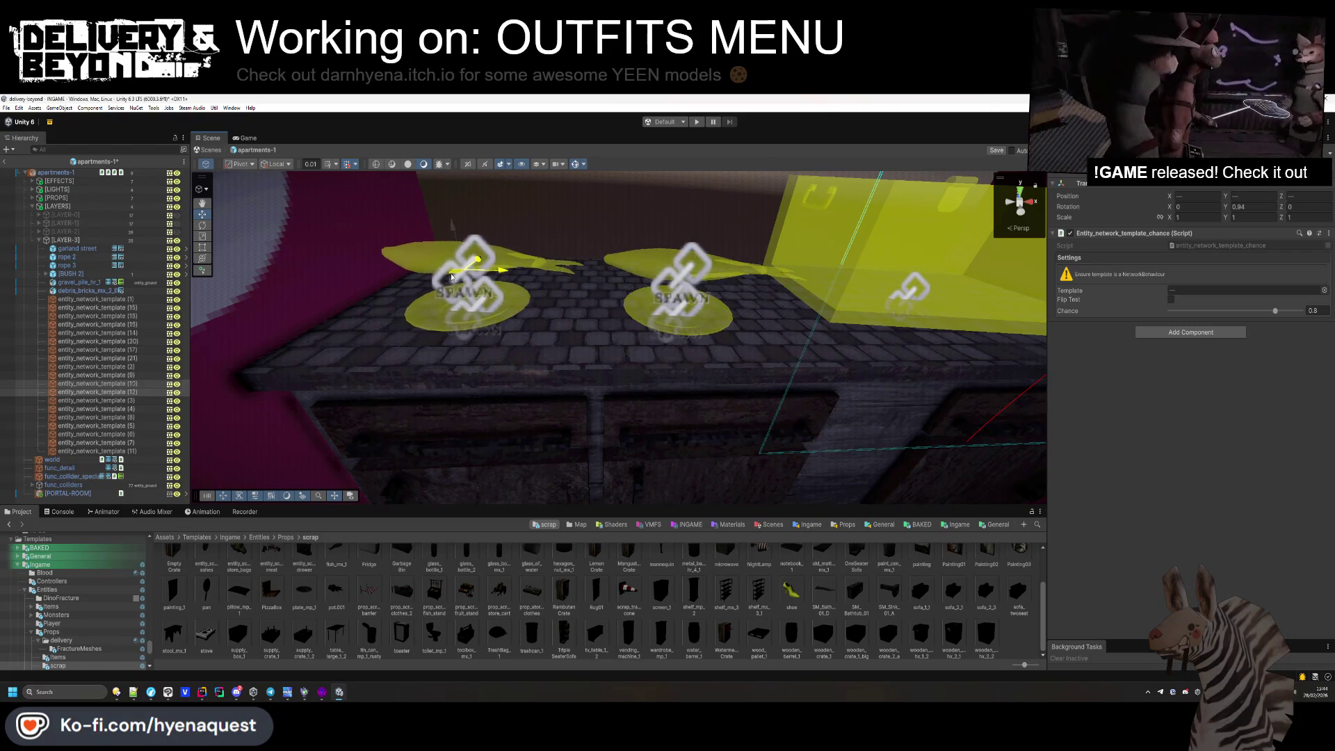
pyautogui.moveTo(1227, 206)
pyautogui.mouseDown()
pyautogui.moveTo(1244, 207)
pyautogui.moveTo(556, 294)
pyautogui.moveTo(343, 420)
pyautogui.moveTo(321, 363)
pyautogui.moveTo(331, 322)
pyautogui.moveTo(320, 436)
pyautogui.moveTo(403, 369)
pyautogui.mouseUp()
# Slide the small yellow crate right along the upper shelf and check the two canned food items.
pyautogui.click(488, 299)
pyautogui.moveTo(485, 307); pyautogui.dragTo(824, 311)
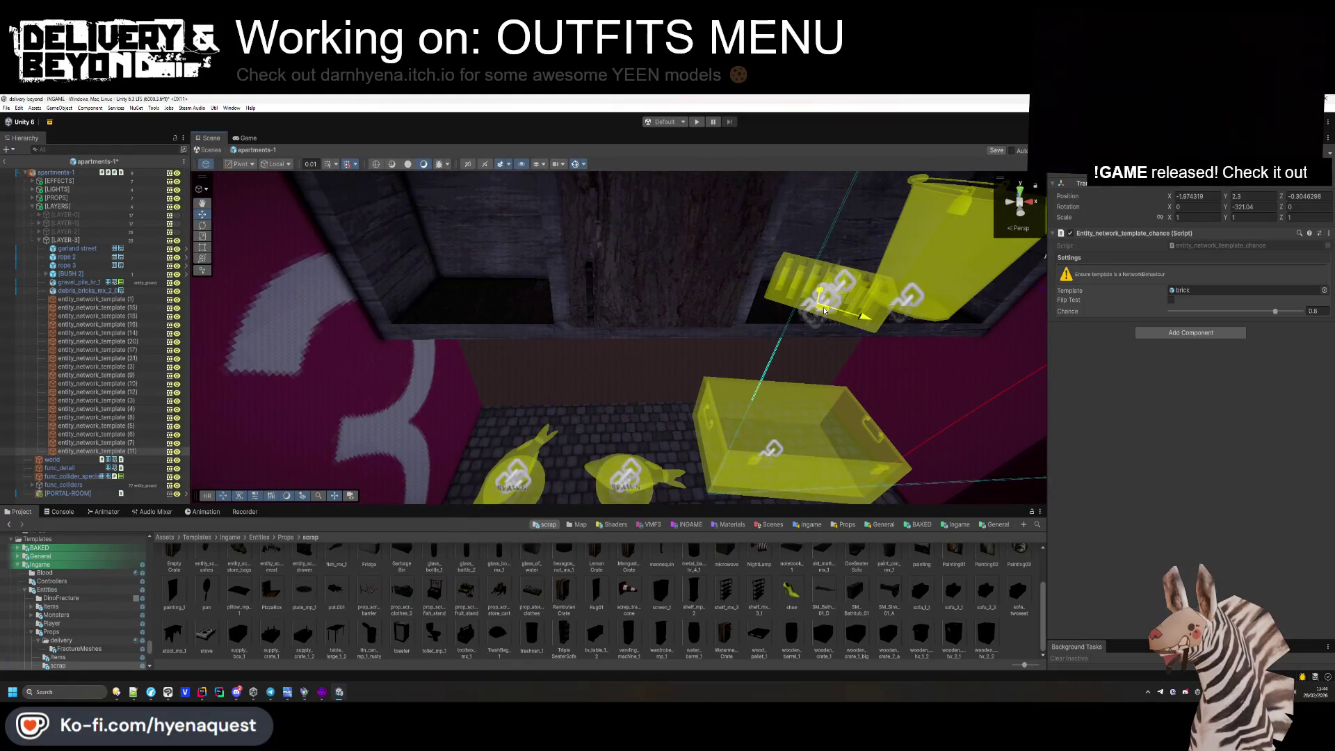
pyautogui.click(445, 292)
pyautogui.keyDown('ctrl'); pyautogui.click(503, 288); pyautogui.keyUp('ctrl')
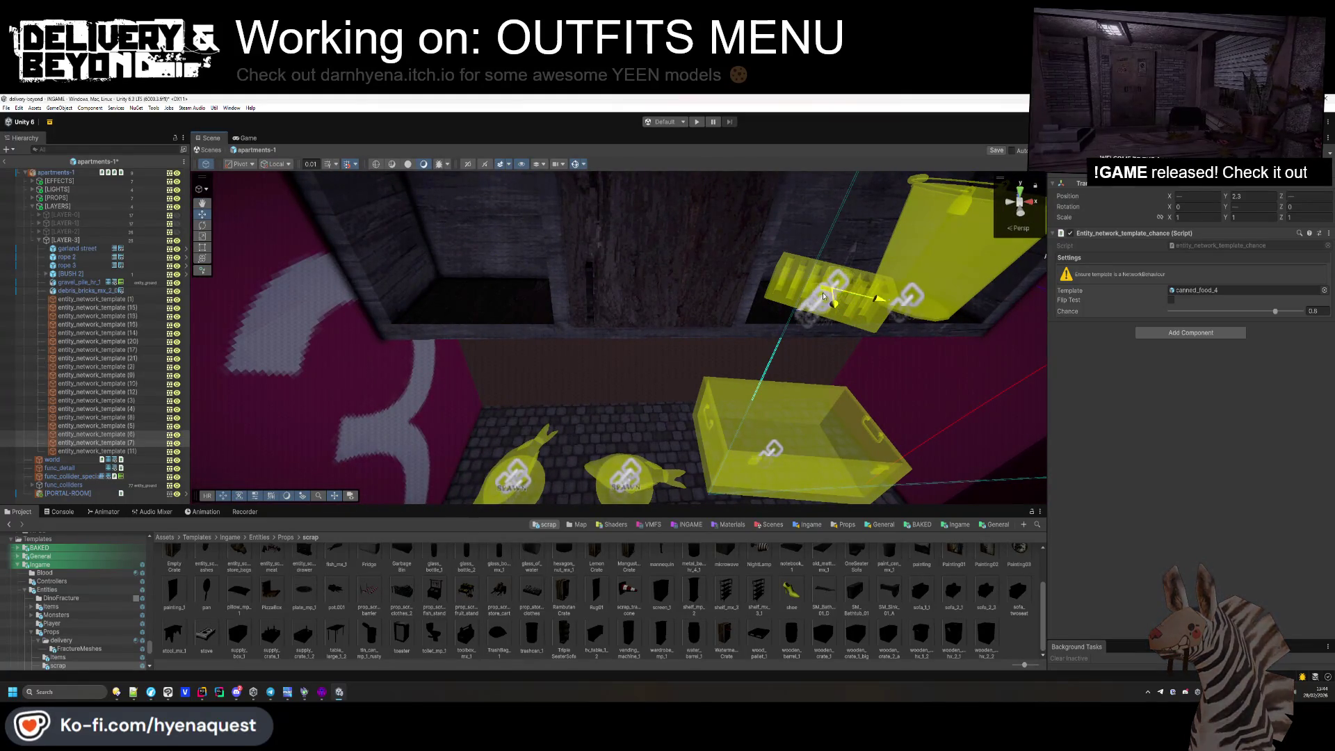
pyautogui.moveTo(591, 299); pyautogui.dragTo(857, 319)
pyautogui.click(691, 391)
pyautogui.moveTo(698, 384)
pyautogui.mouseDown()
pyautogui.moveTo(378, 376)
pyautogui.moveTo(409, 387)
pyautogui.moveTo(393, 382)
pyautogui.mouseUp()
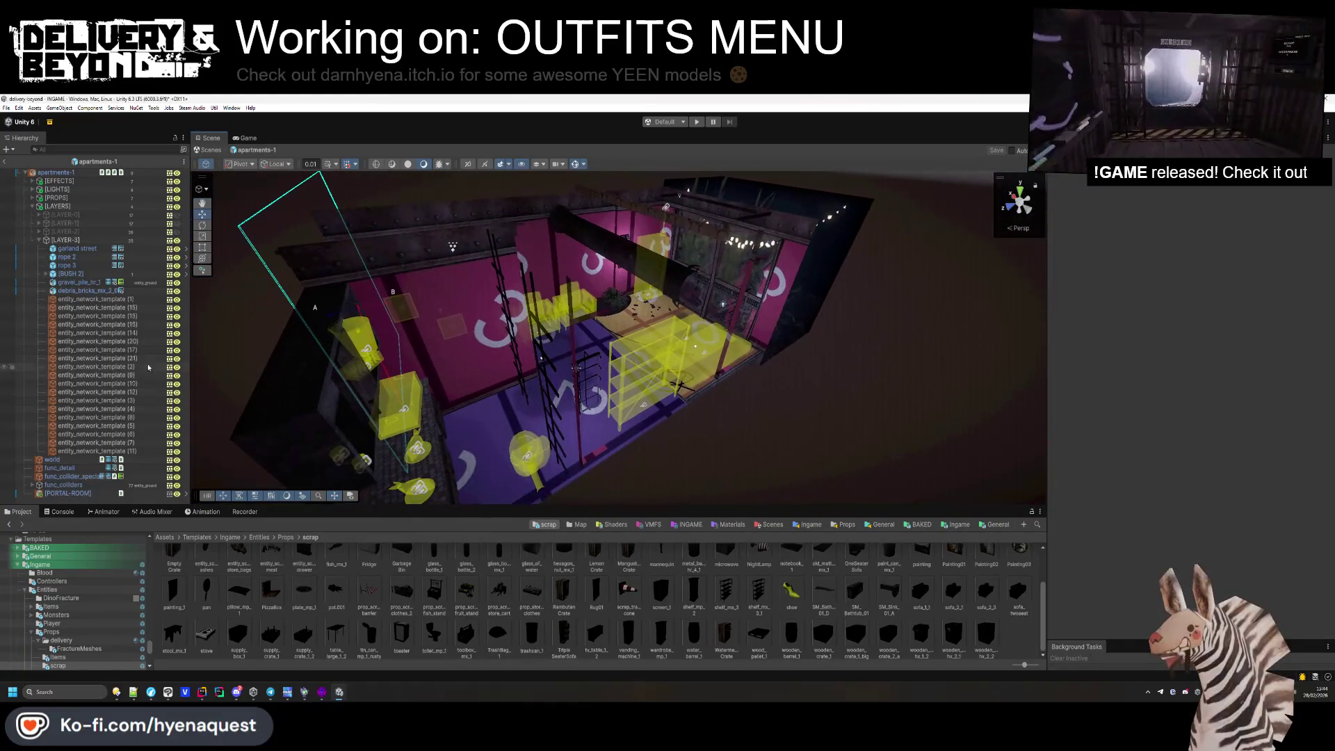
pyautogui.click(66, 240)
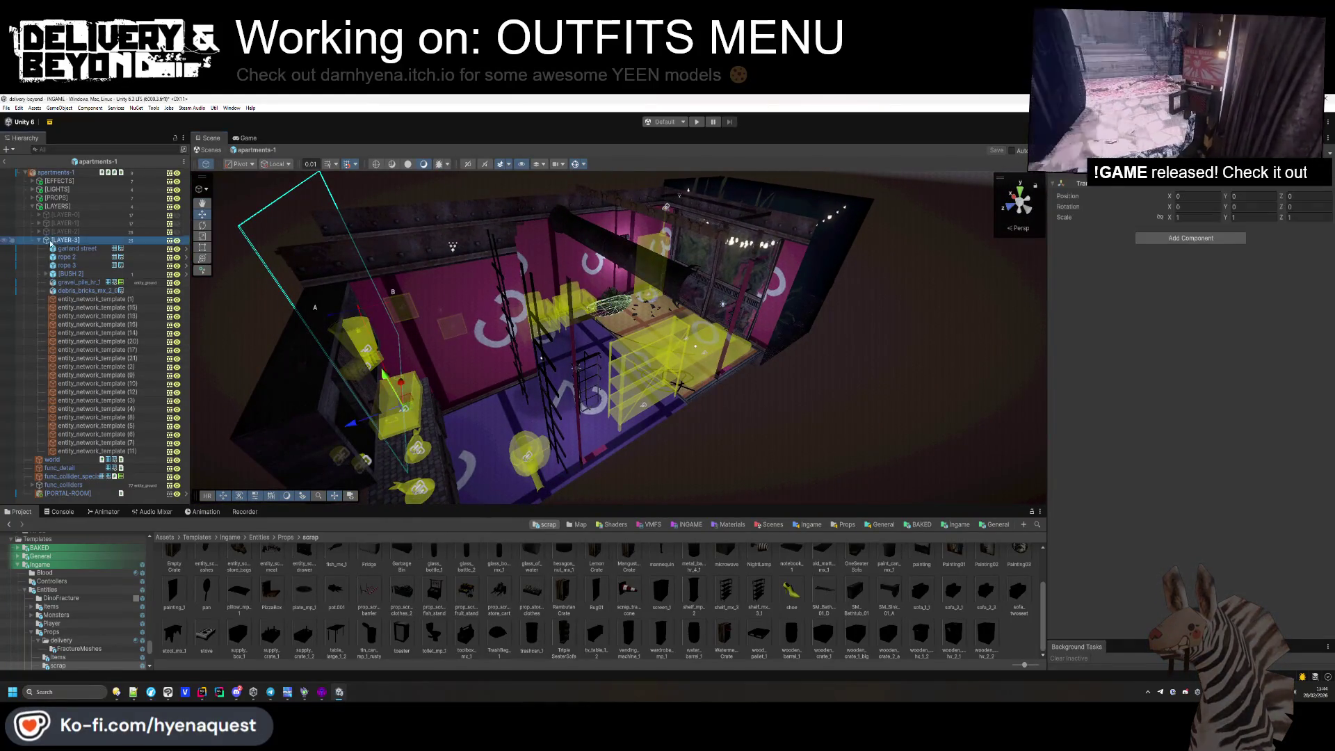
# Run SETUP on apartments-1's Entity_room_interior, then bring Hammer to the front.
pyautogui.press('Left')
pyautogui.click(177, 240)
pyautogui.click(56, 172)
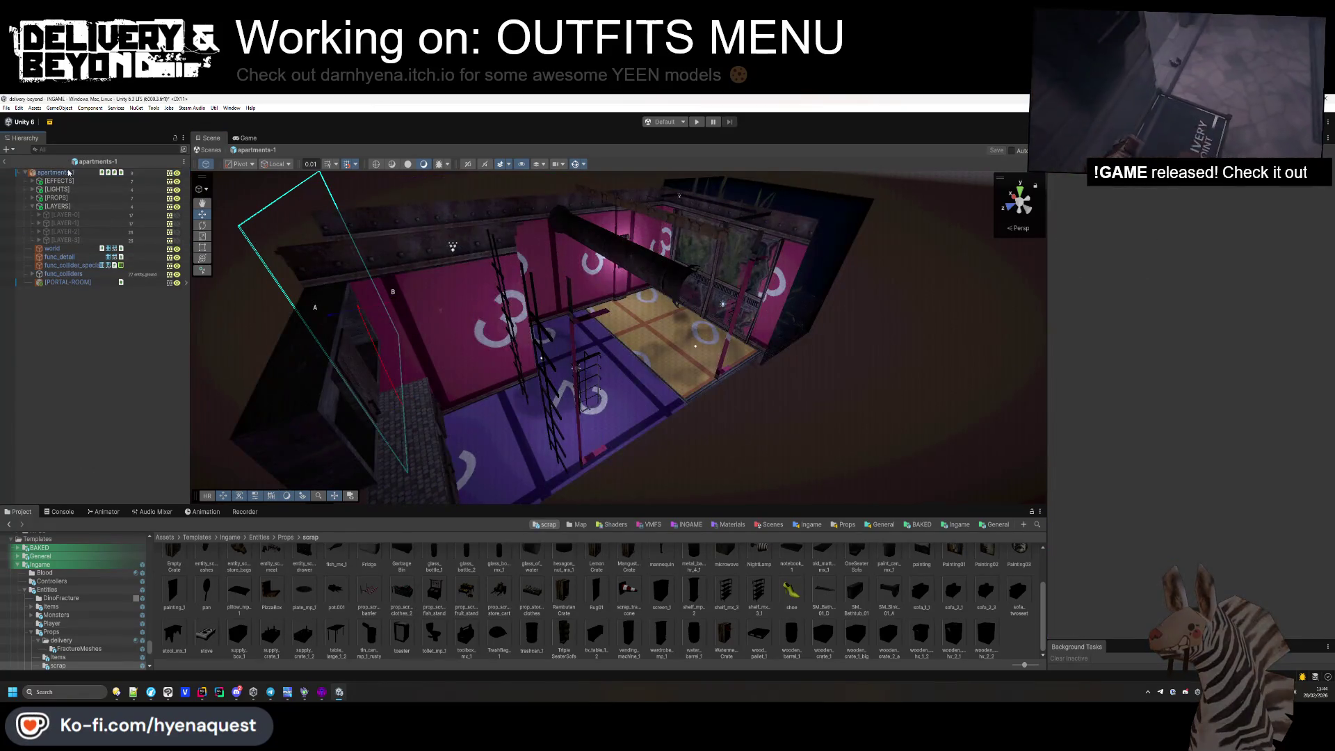
pyautogui.scroll(-2, 1220, 516)
pyautogui.click(1218, 516)
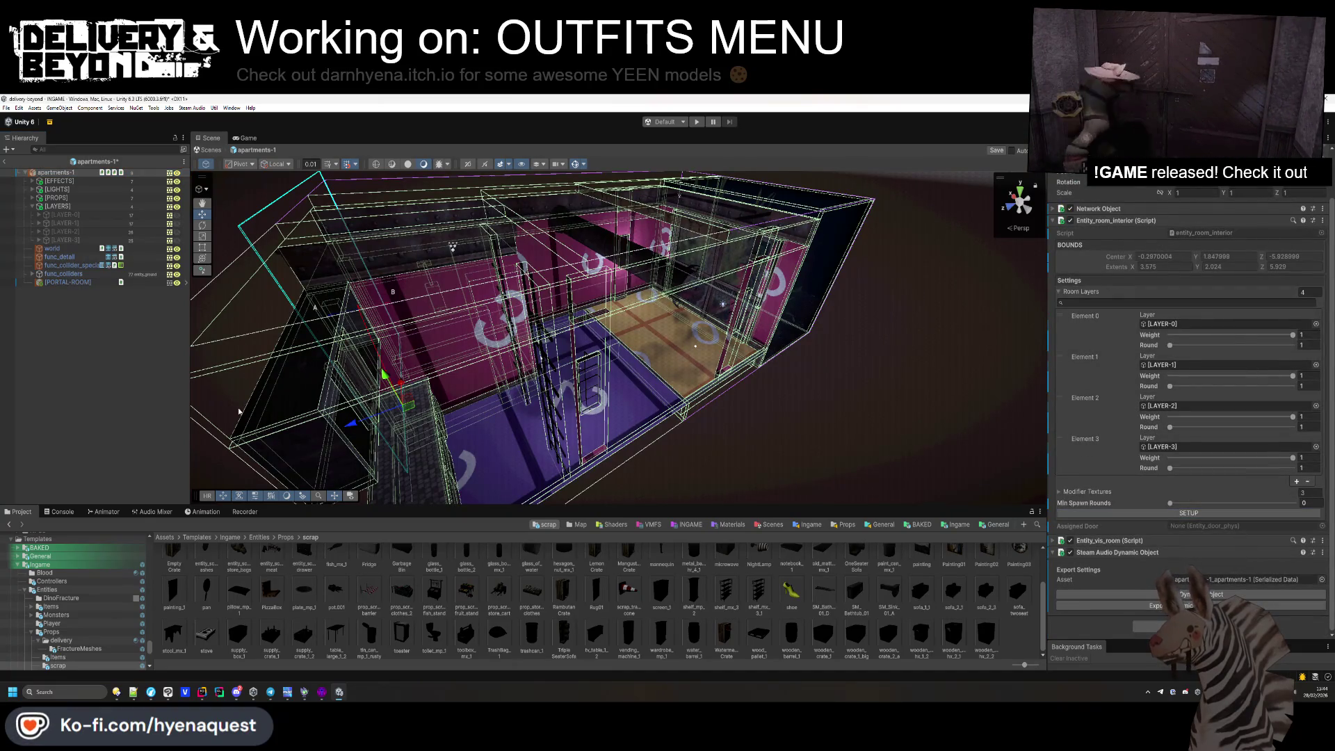
pyautogui.click(321, 698)
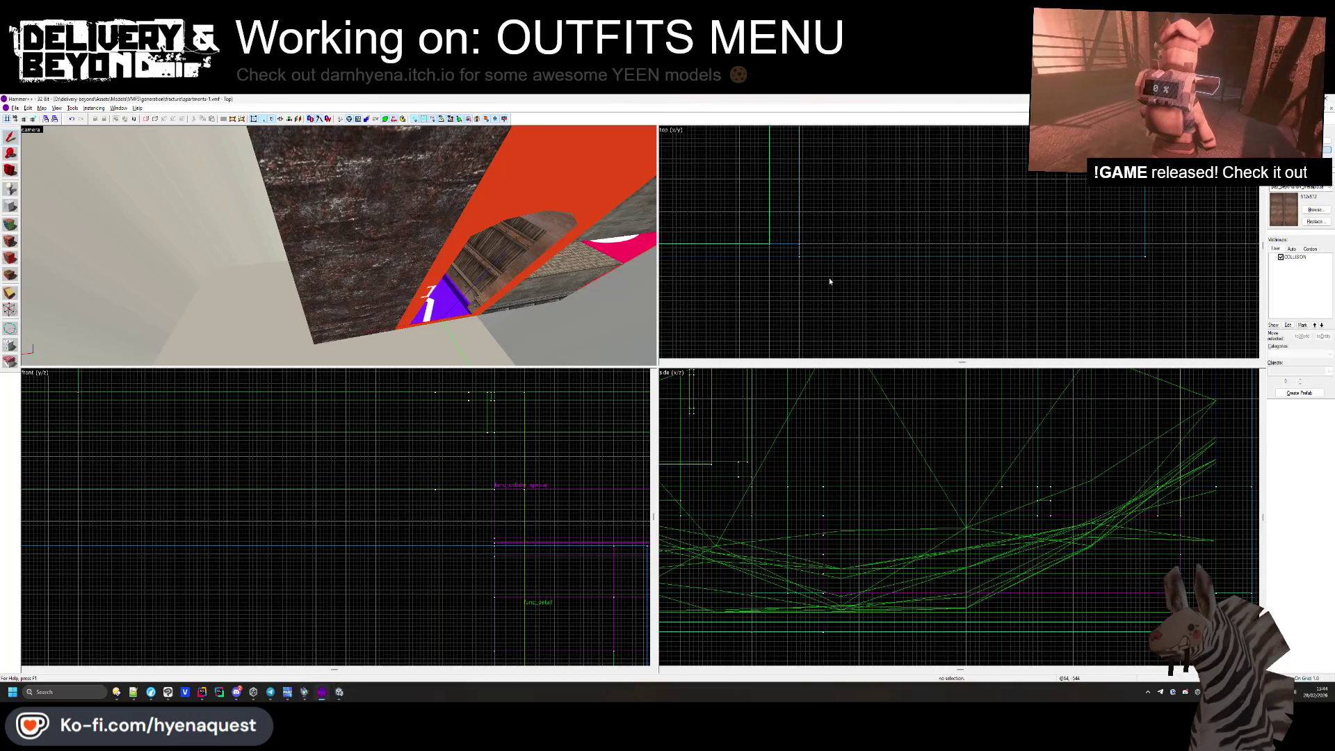
# Close the current map in Hammer and open apartments-0.vmf.
pyautogui.click(1330, 110)
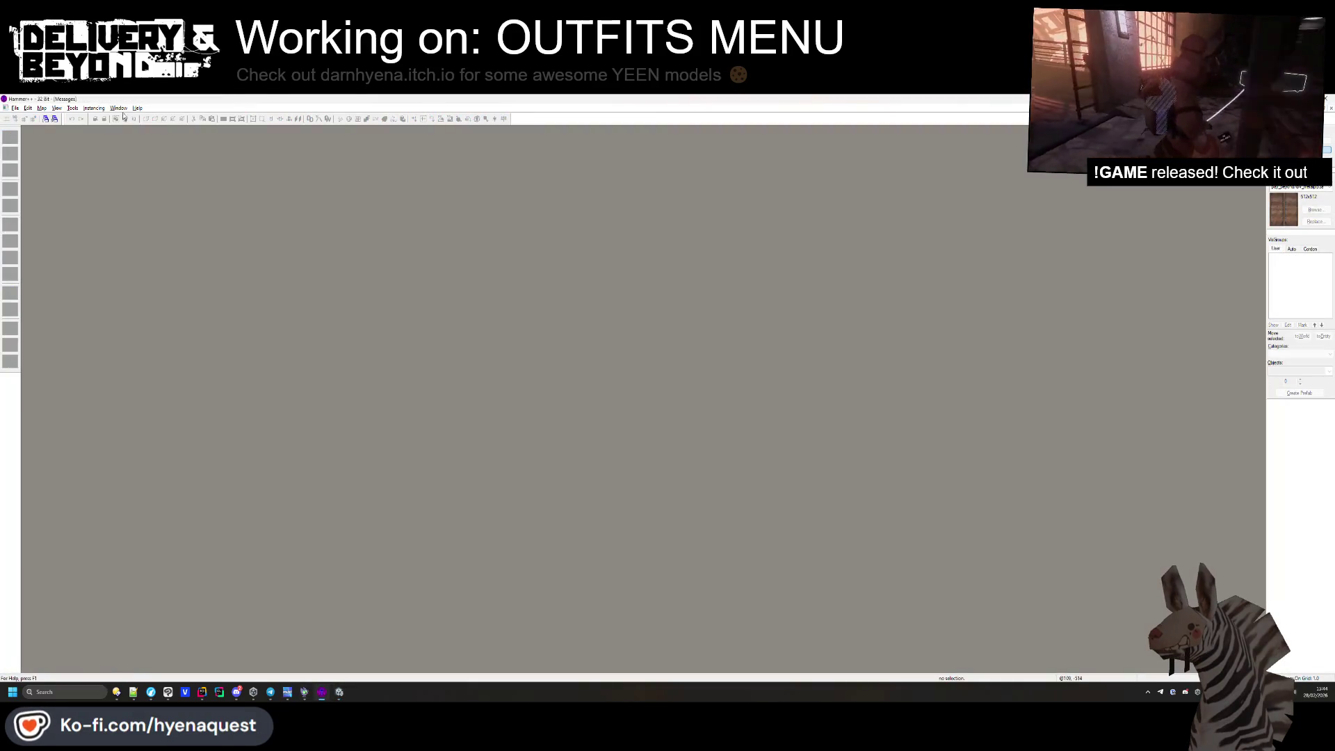
pyautogui.click(15, 109)
pyautogui.click(26, 126)
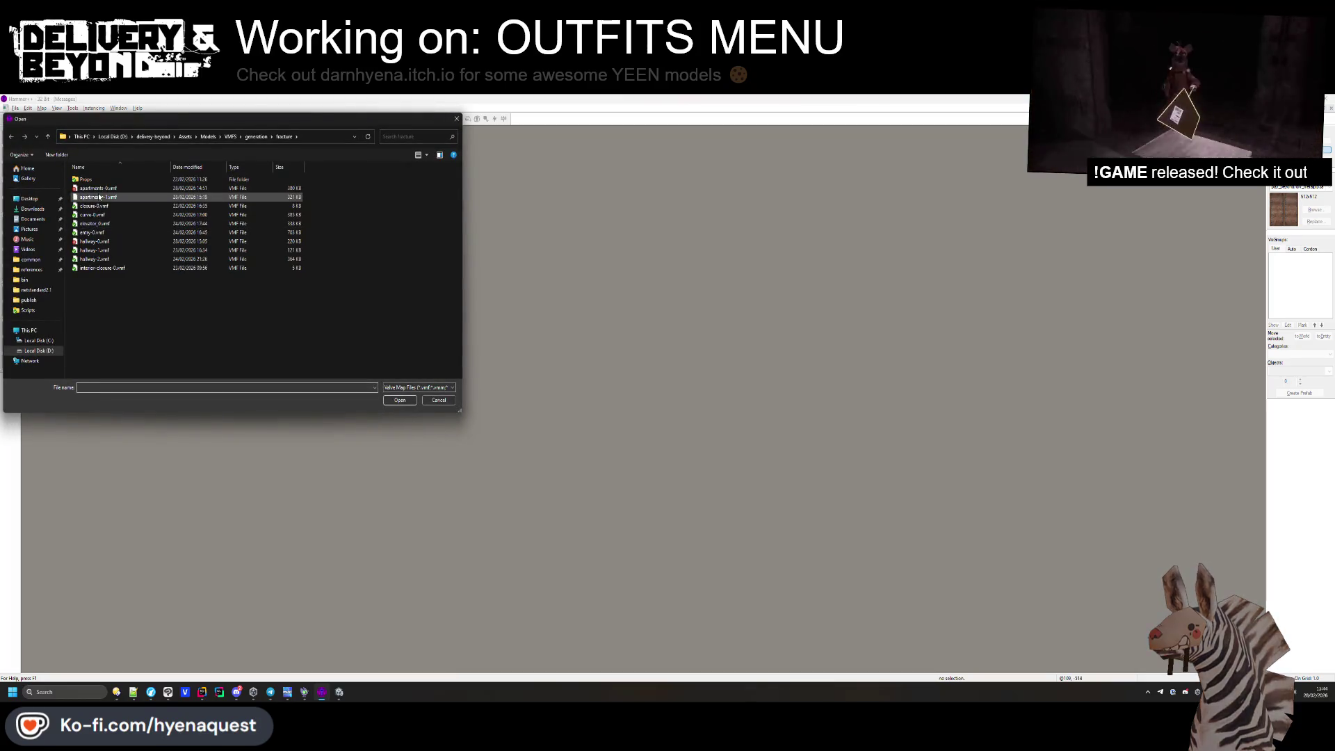
pyautogui.doubleClick(104, 189)
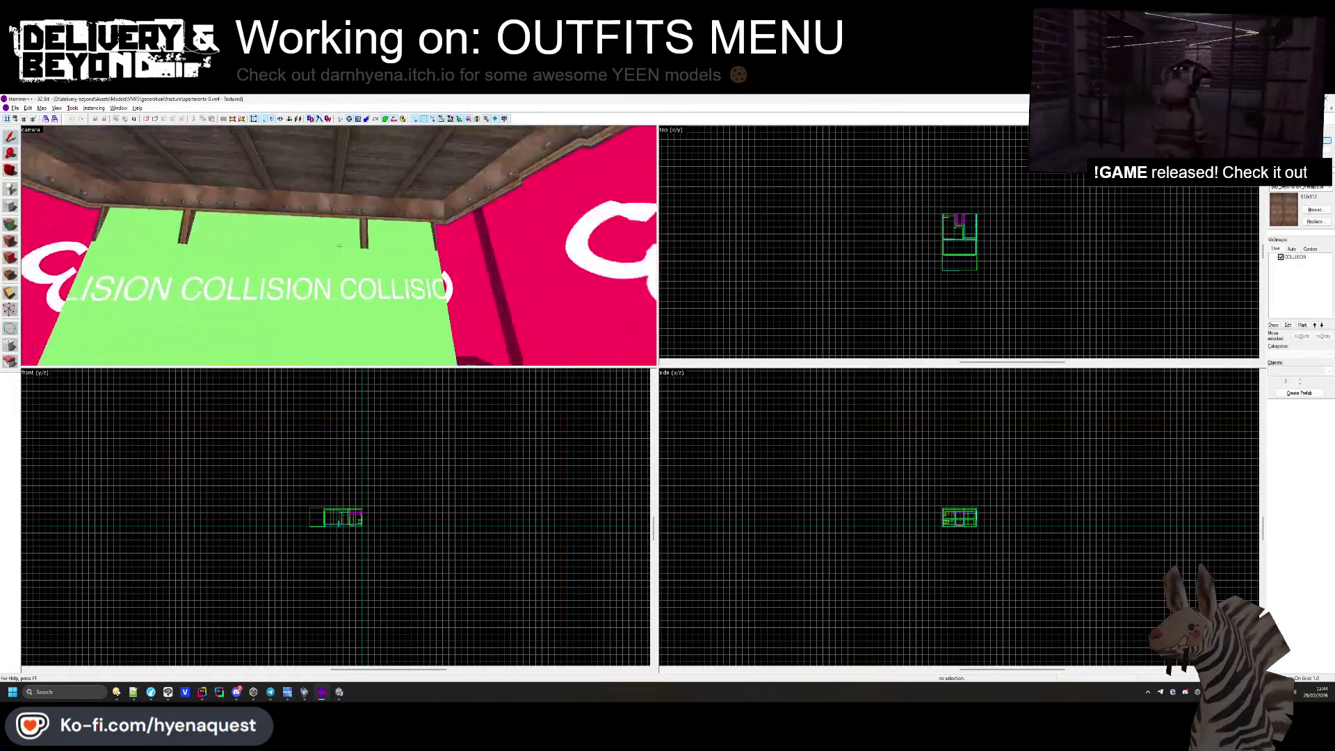
# Hide the COLLISION visgroup and stretch the red window grille strip from 149 to 308 units wide.
pyautogui.click(336, 249)
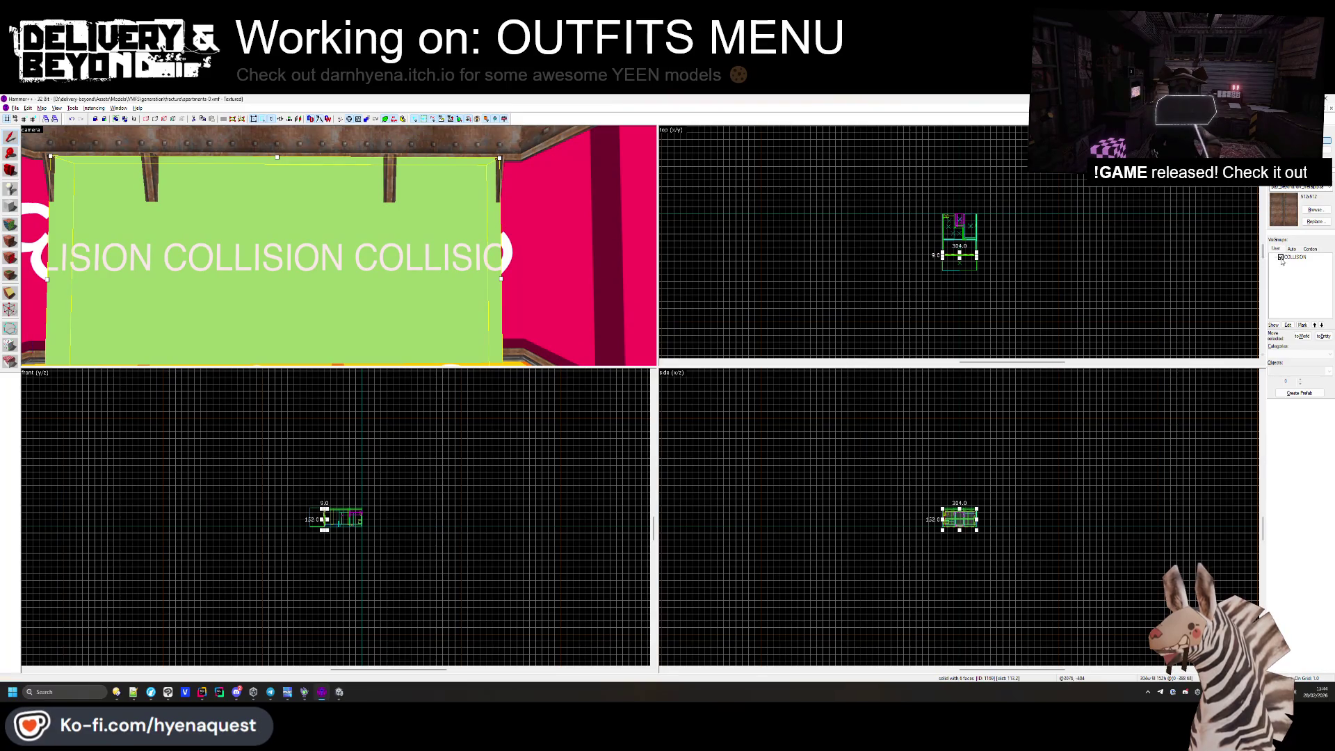
pyautogui.click(1281, 257)
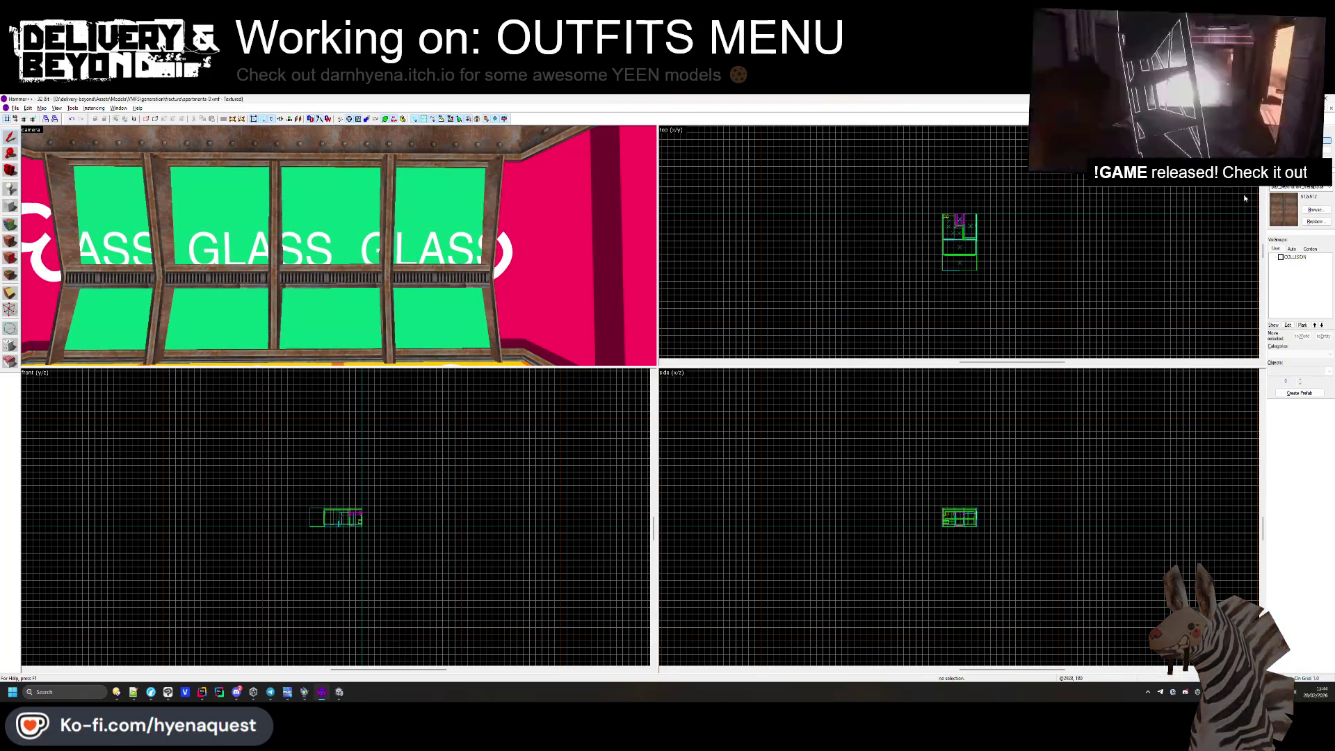
pyautogui.scroll(3, 485, 281)
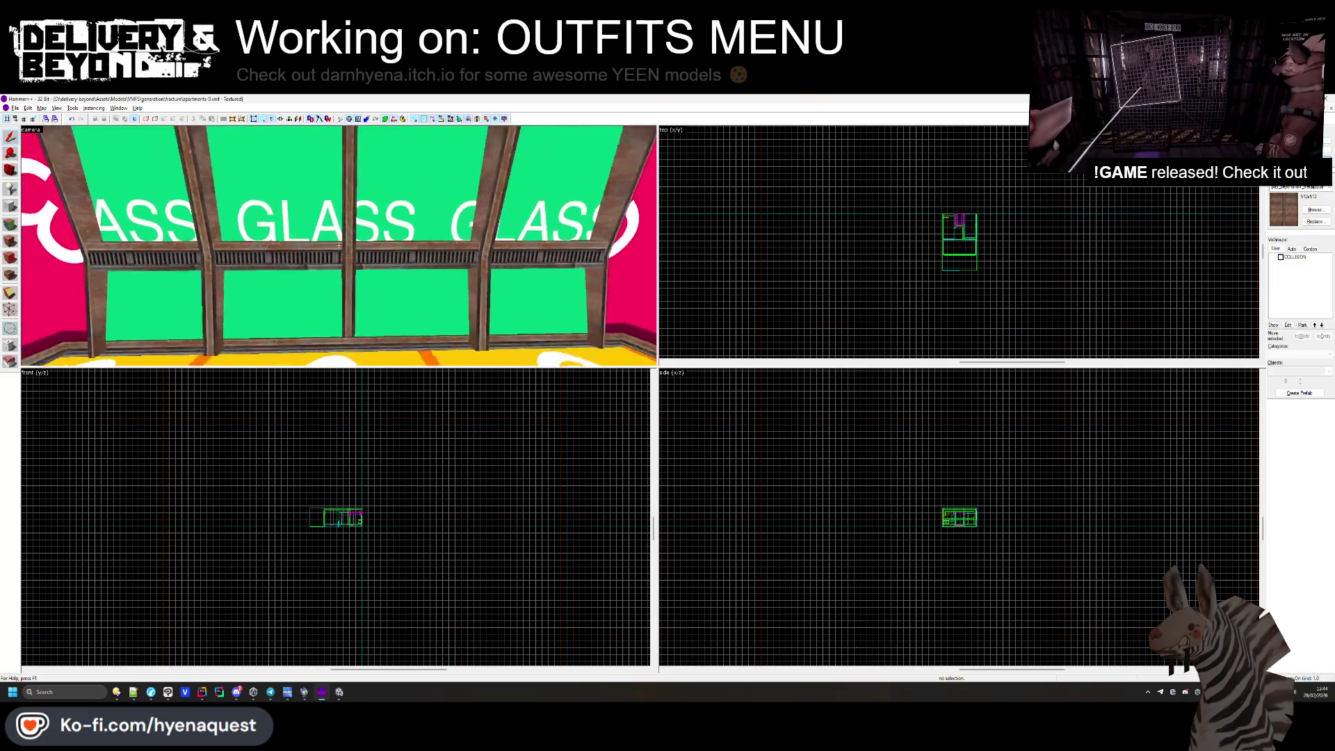
pyautogui.click(349, 242)
pyautogui.click(390, 262)
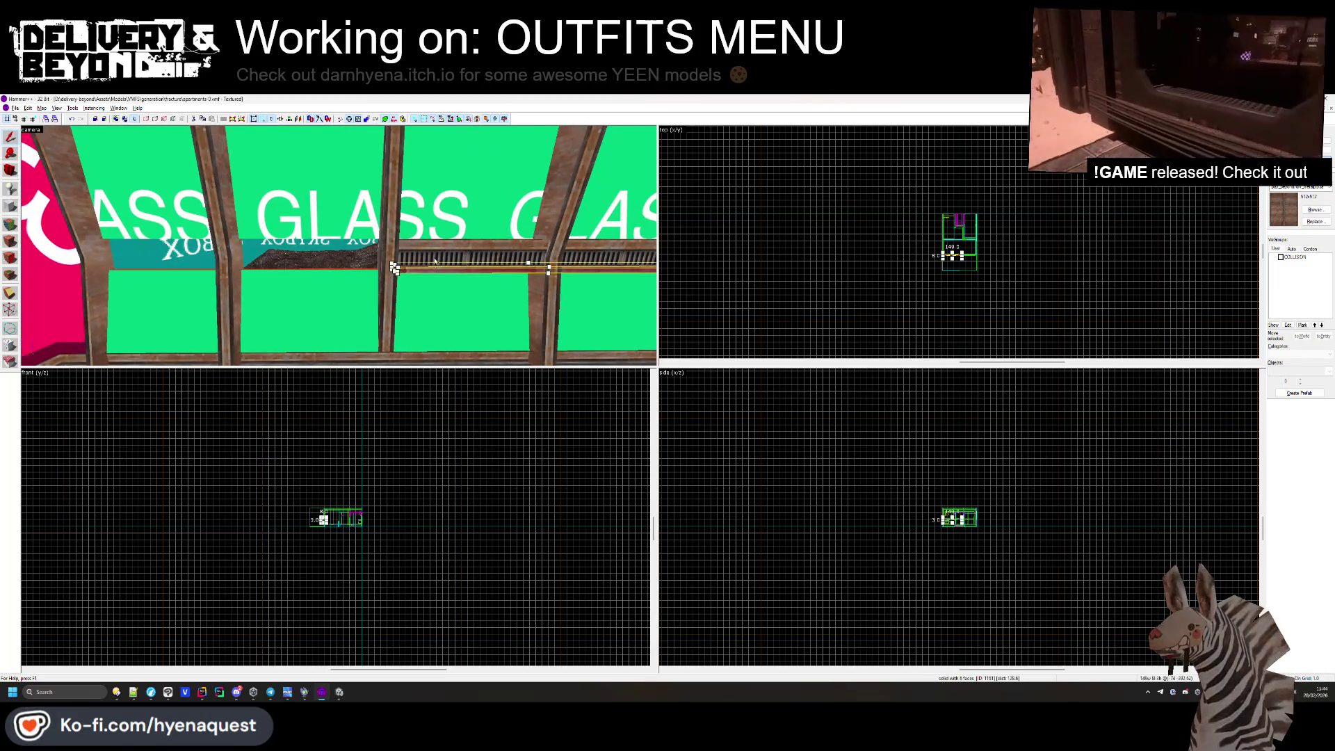
pyautogui.scroll(-2, 912, 267)
pyautogui.scroll(4, 912, 267)
pyautogui.moveTo(715, 158)
pyautogui.mouseDown()
pyautogui.moveTo(664, 159)
pyautogui.moveTo(824, 147)
pyautogui.mouseUp()
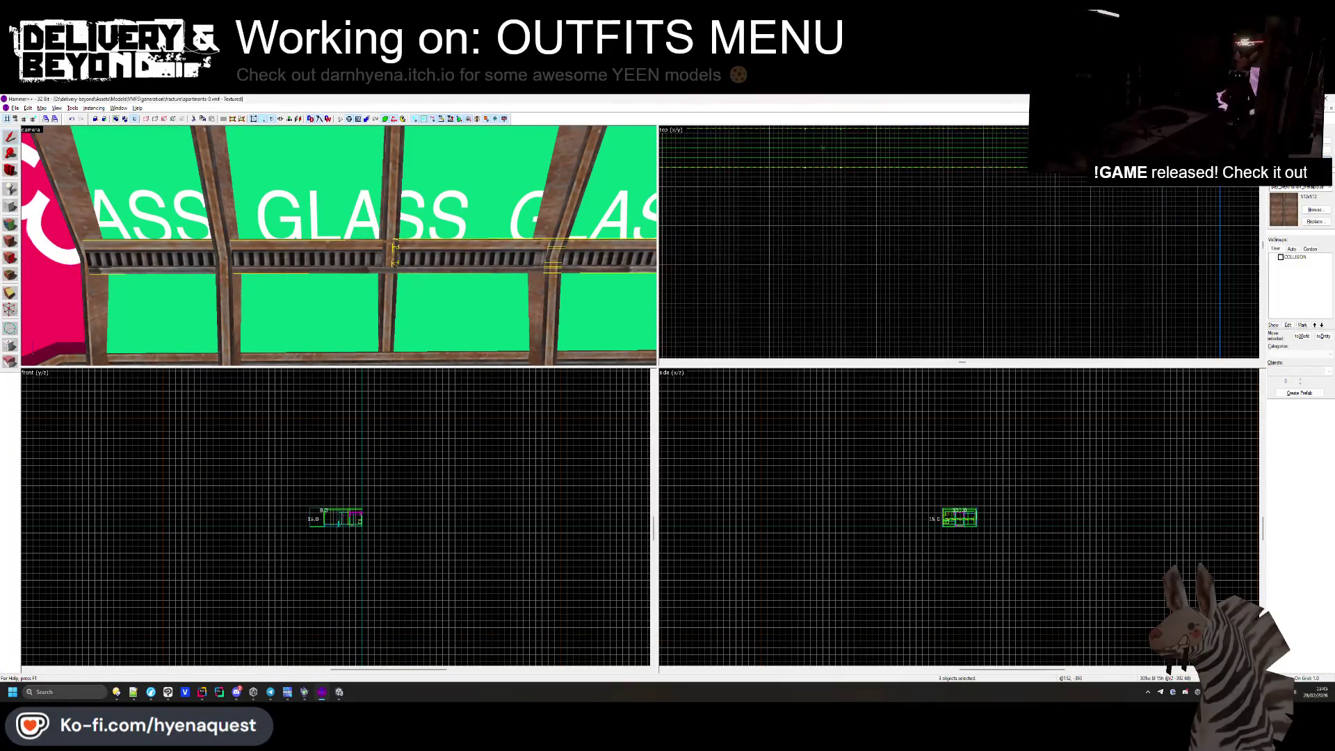
pyautogui.press('Escape')
pyautogui.scroll(-3, 294, 293)
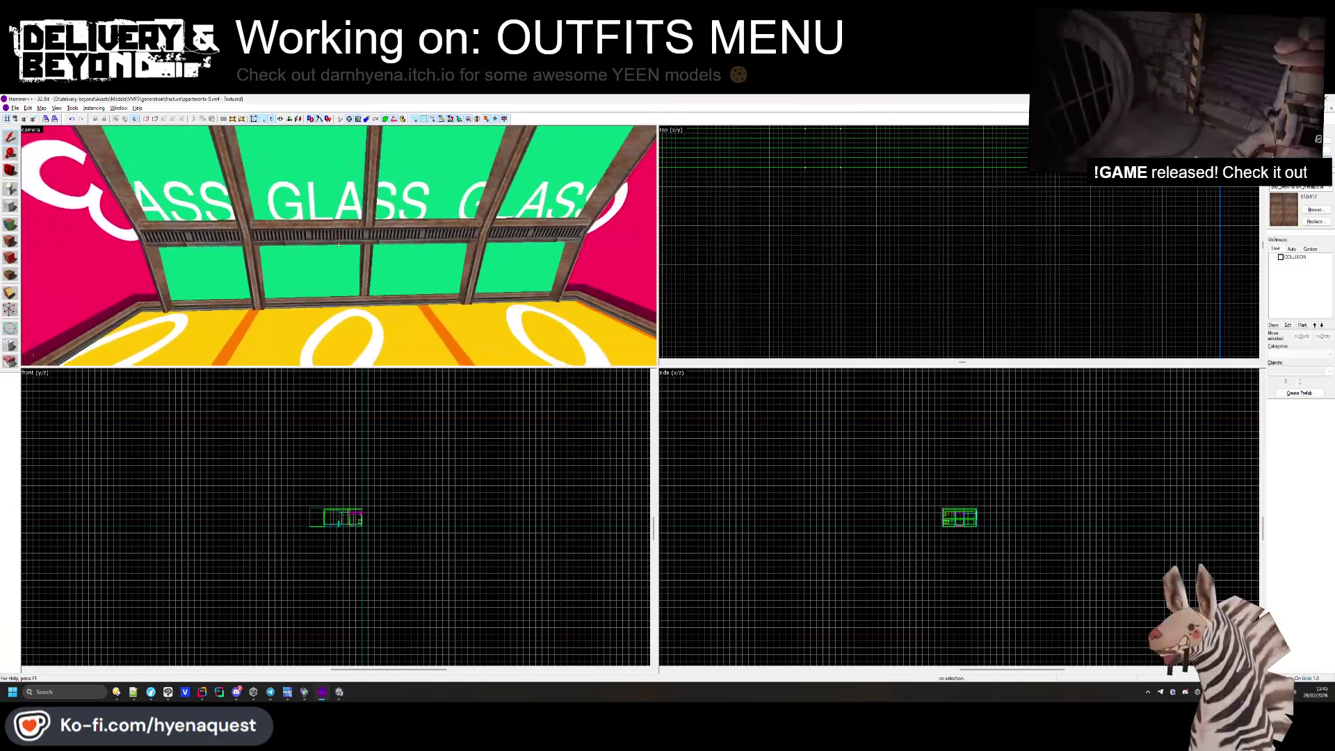
# Show the COLLISION visgroup again and return to Unity.
pyautogui.hotkey('alt', 'Tab')
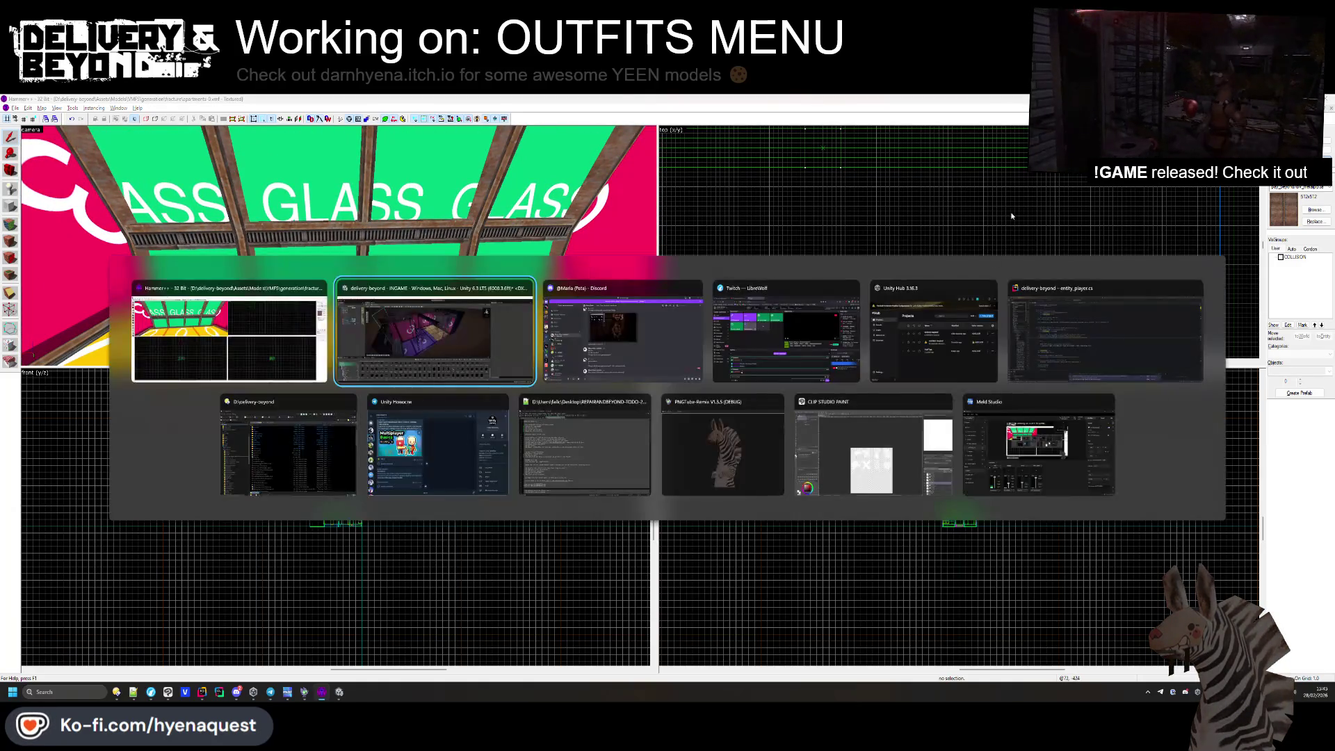
pyautogui.click(1281, 257)
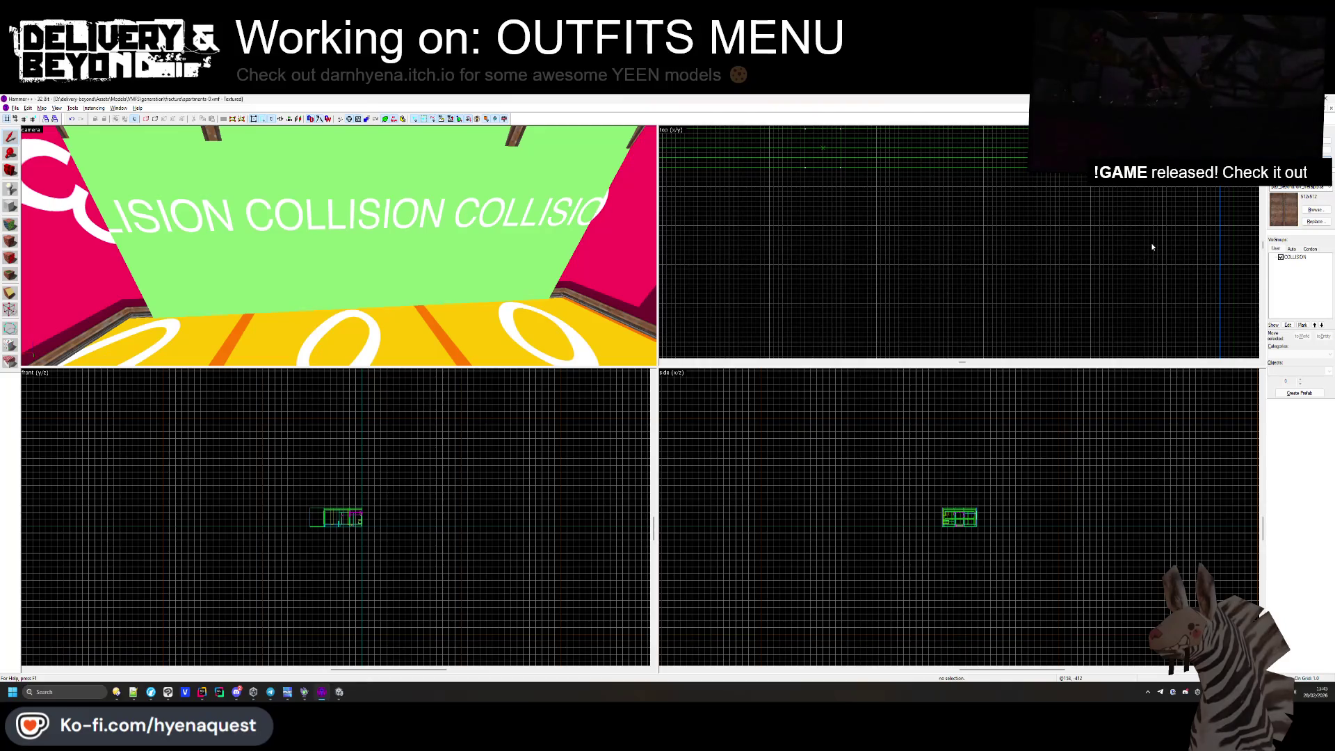
pyautogui.hotkey('alt', 'Tab')
pyautogui.click(557, 359)
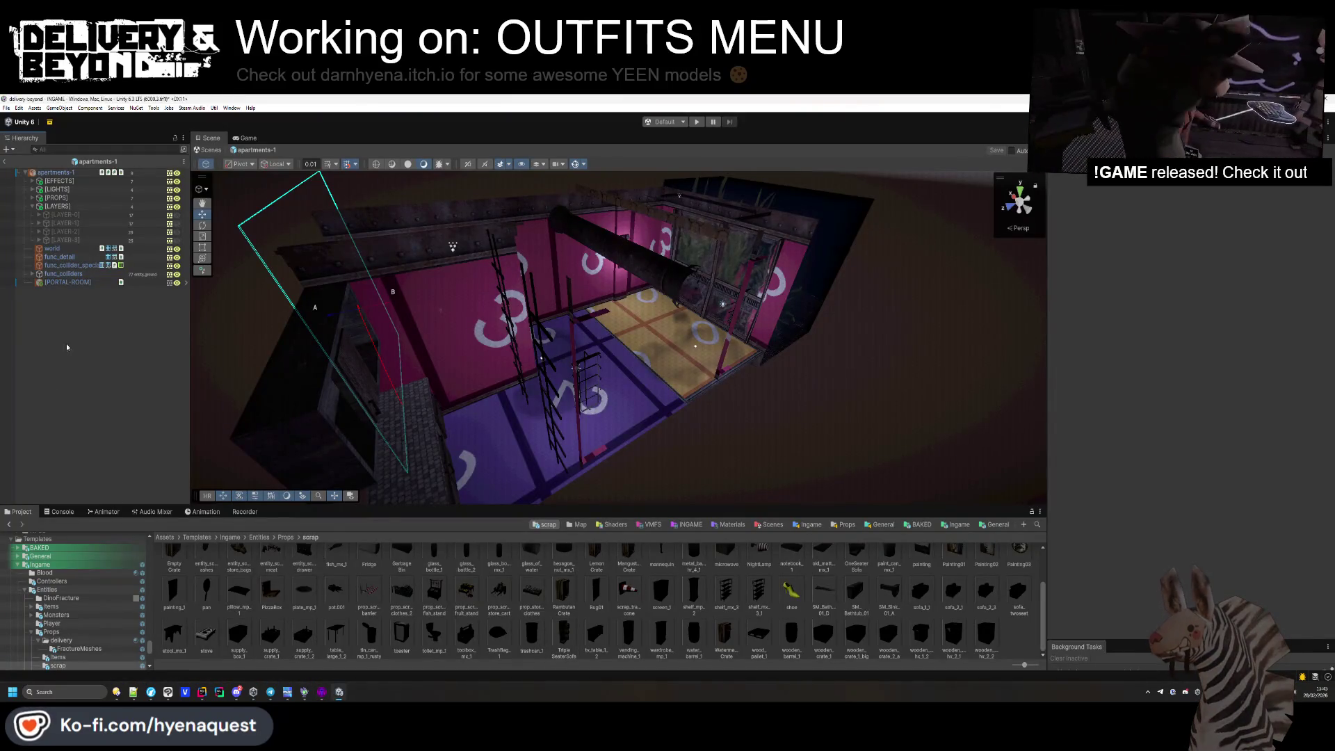
# Browse to Templates/Ingame/Map/Fracture/Interiors and open the apartments-0 prefab in prefab mode.
pyautogui.doubleClick(75, 174)
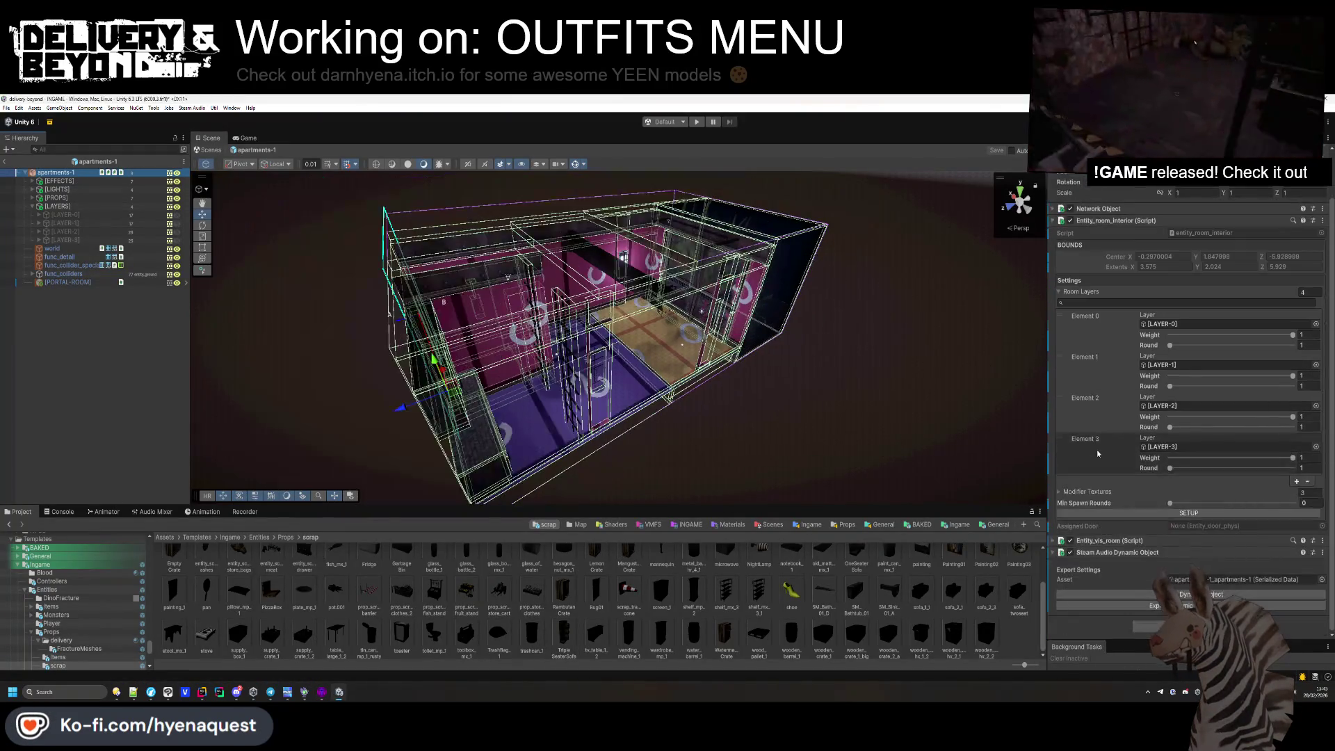
pyautogui.click(141, 422)
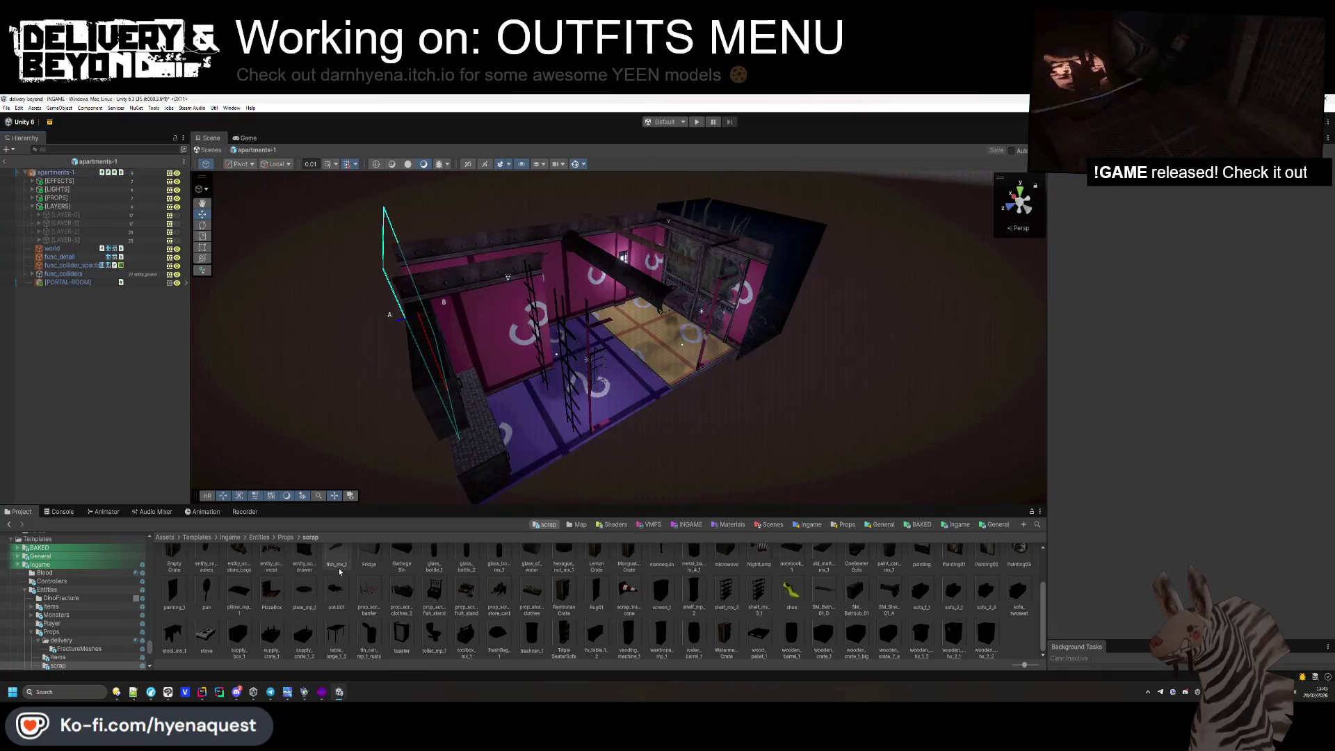
pyautogui.doubleClick(332, 575)
pyautogui.doubleClick(311, 581)
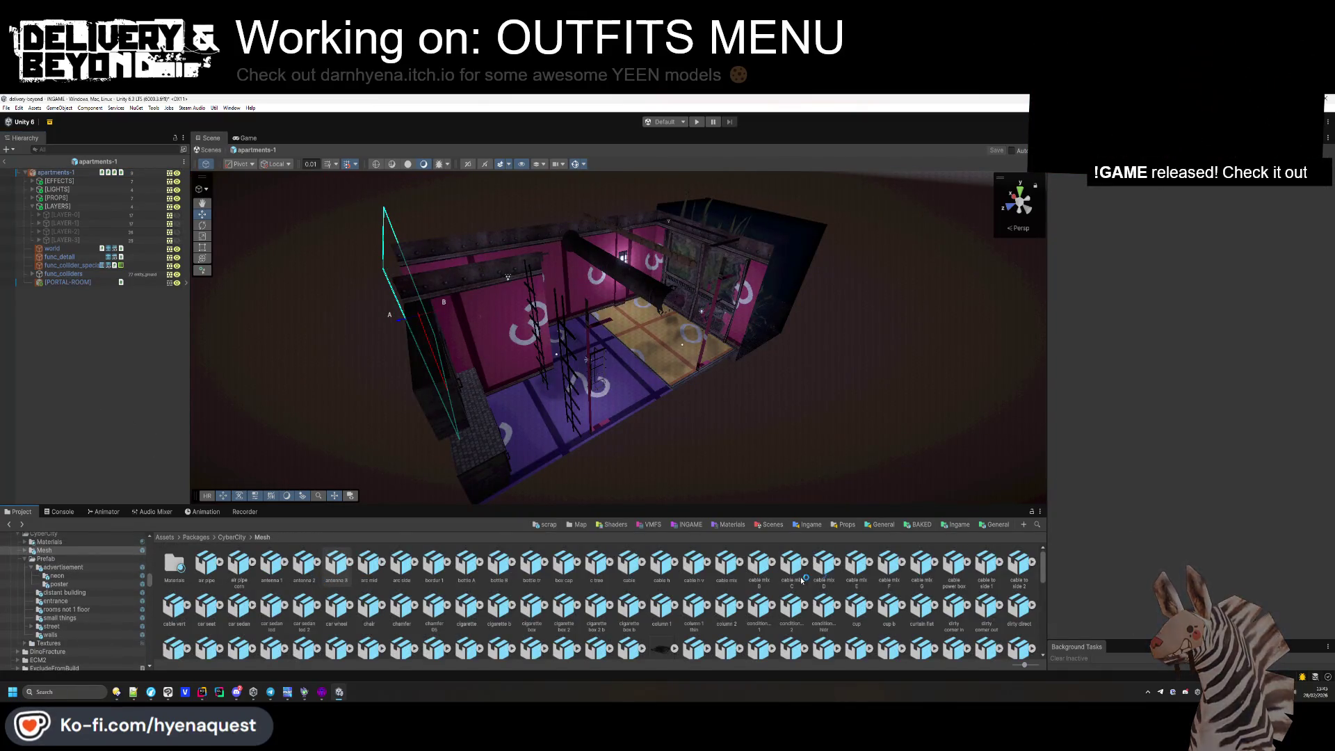
pyautogui.click(957, 524)
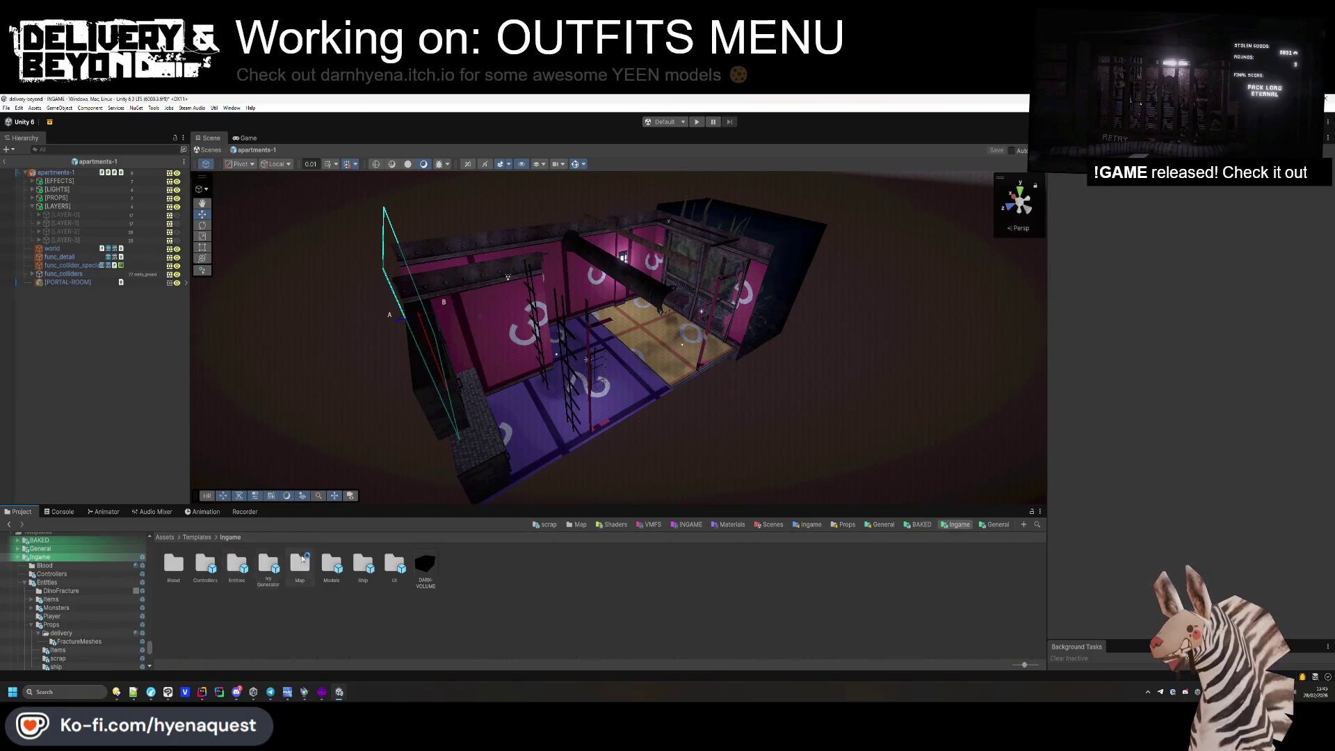
pyautogui.doubleClick(302, 563)
pyautogui.doubleClick(236, 565)
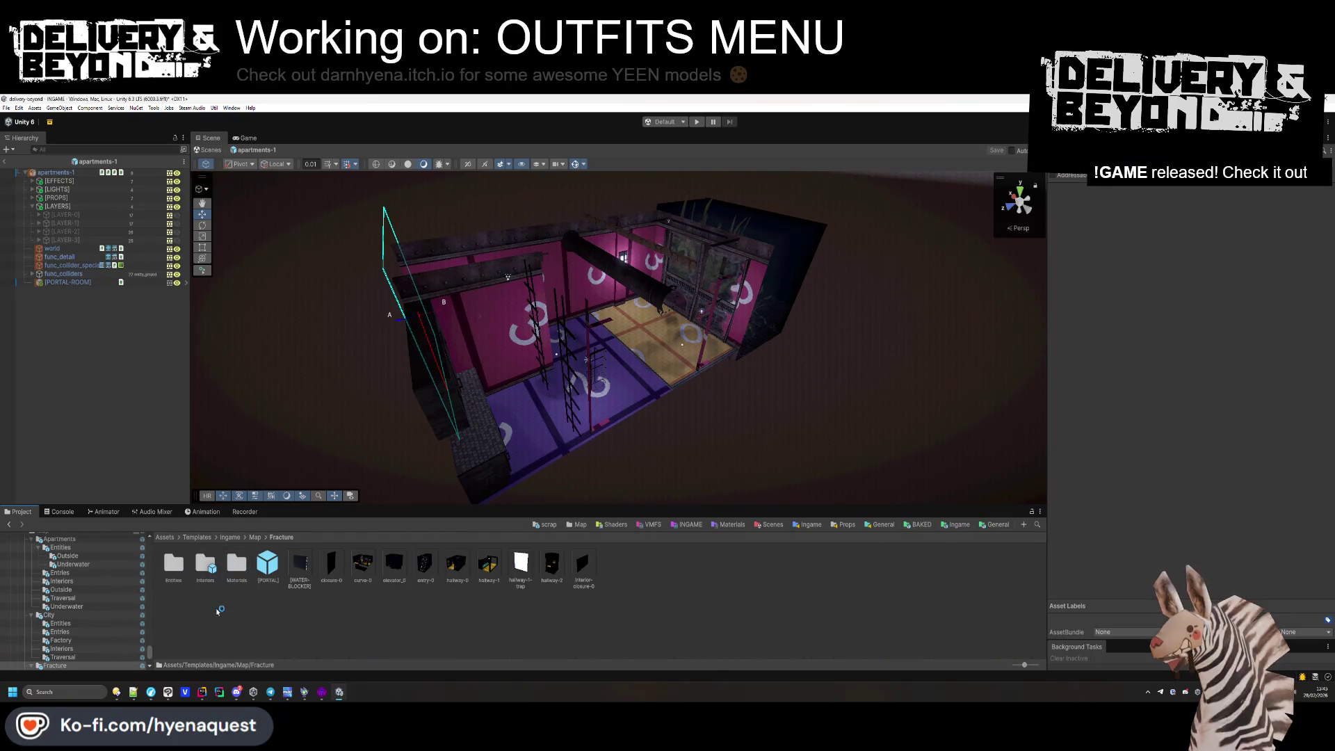
pyautogui.doubleClick(203, 564)
pyautogui.doubleClick(205, 564)
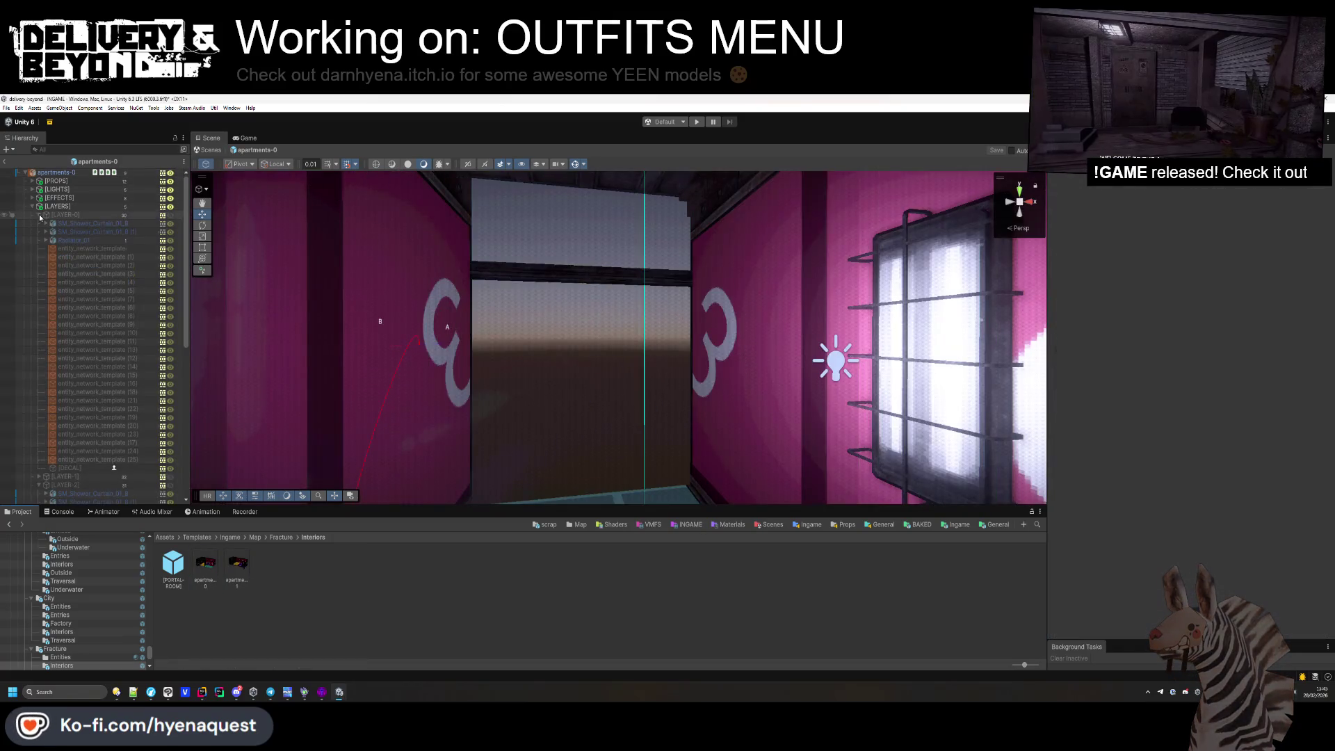
pyautogui.click(40, 216)
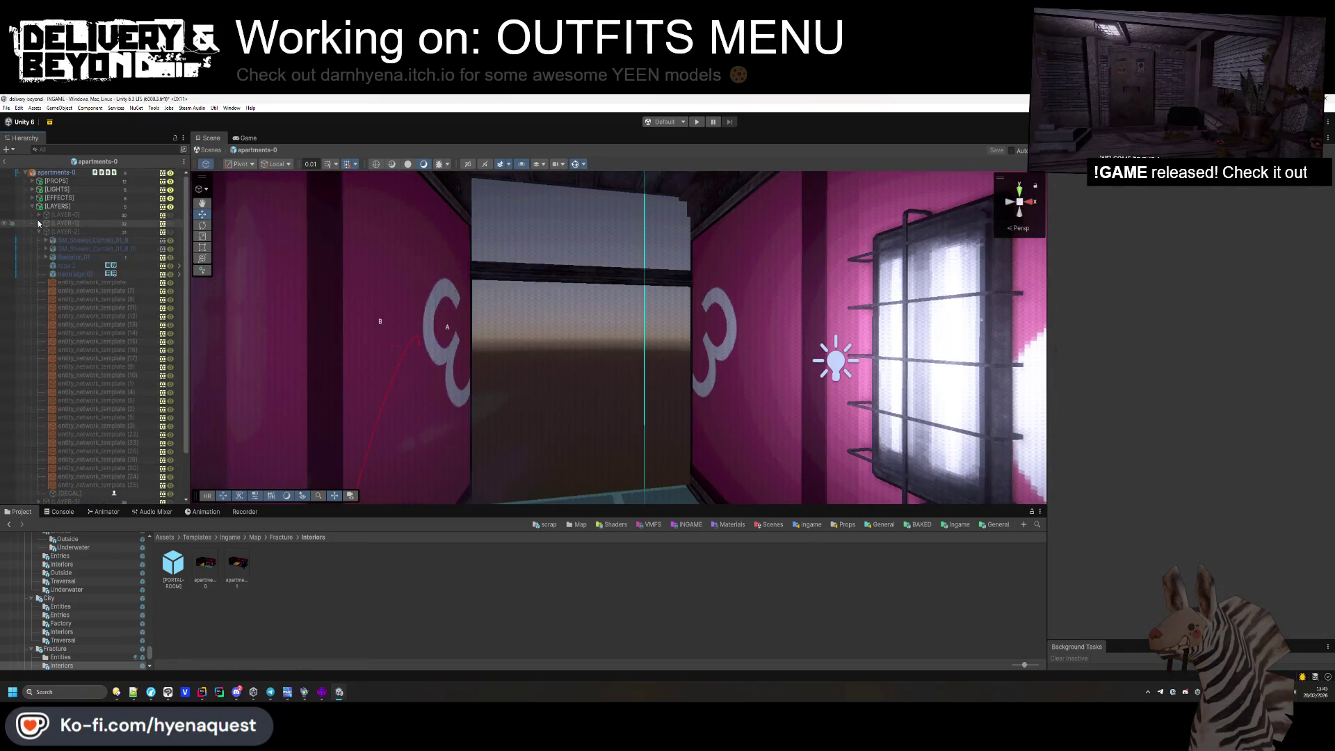
# Collapse the layer groups, check the five Room Layers on apartments-0, and save the prefab.
pyautogui.click(39, 232)
pyautogui.click(32, 207)
pyautogui.click(56, 172)
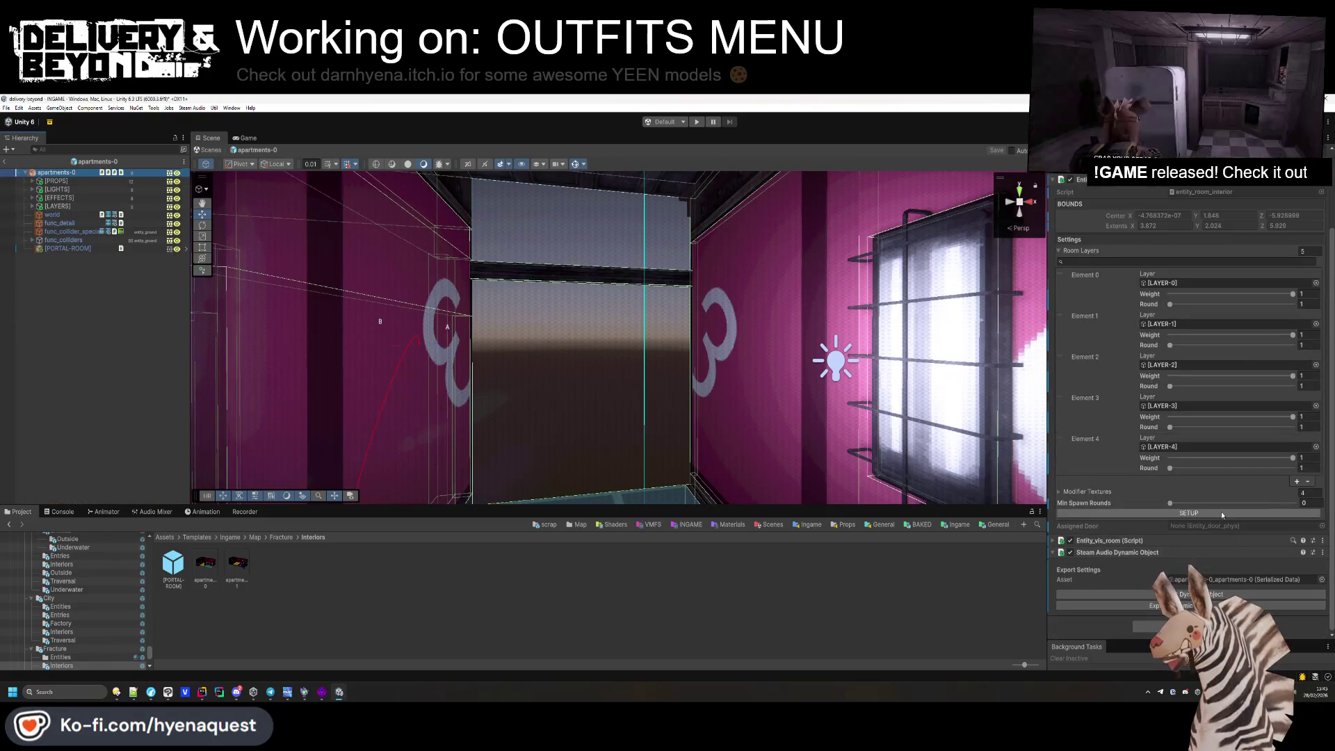
pyautogui.click(100, 360)
pyautogui.moveTo(626, 348); pyautogui.dragTo(689, 487)
pyautogui.hotkey('ctrl', 's')
# Inspect the apartment and its CORAL props, then exit prefab mode to the INGAME scene.
pyautogui.doubleClick(60, 174)
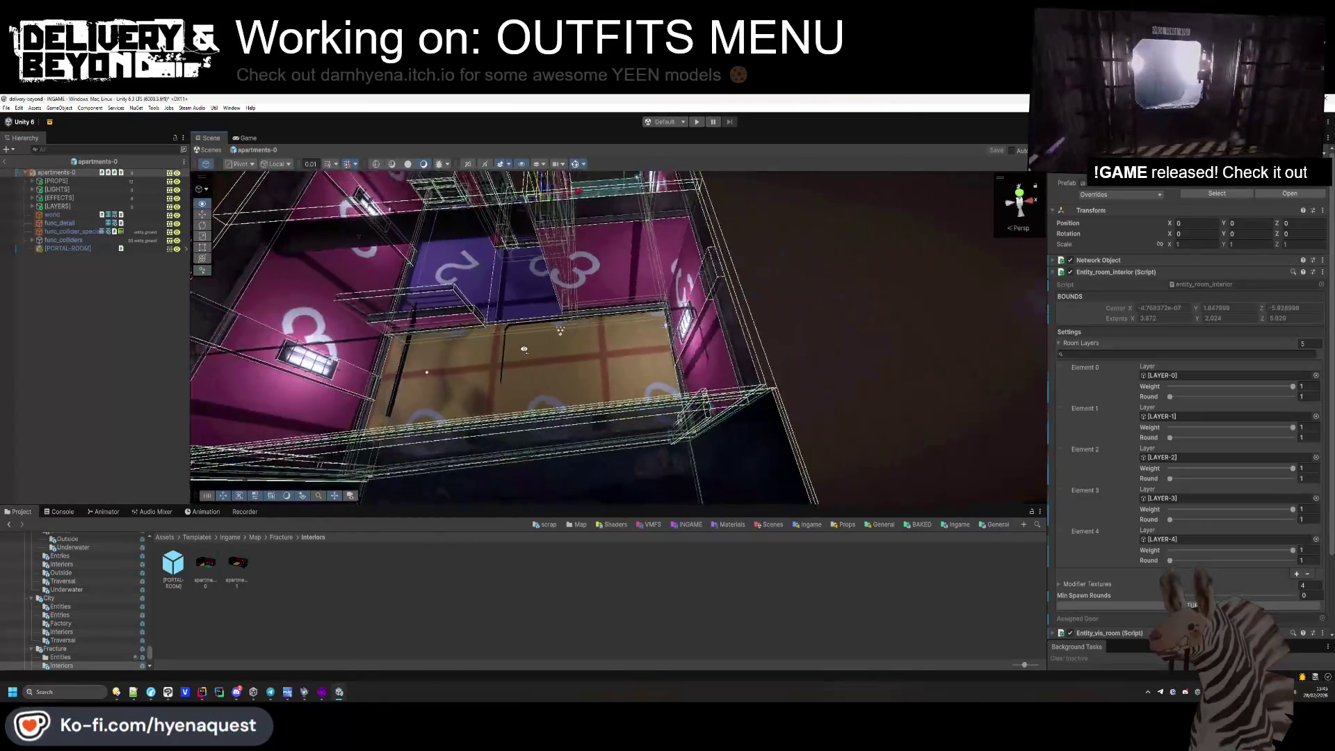
pyautogui.moveTo(477, 349); pyautogui.dragTo(626, 400)
pyautogui.click(626, 401)
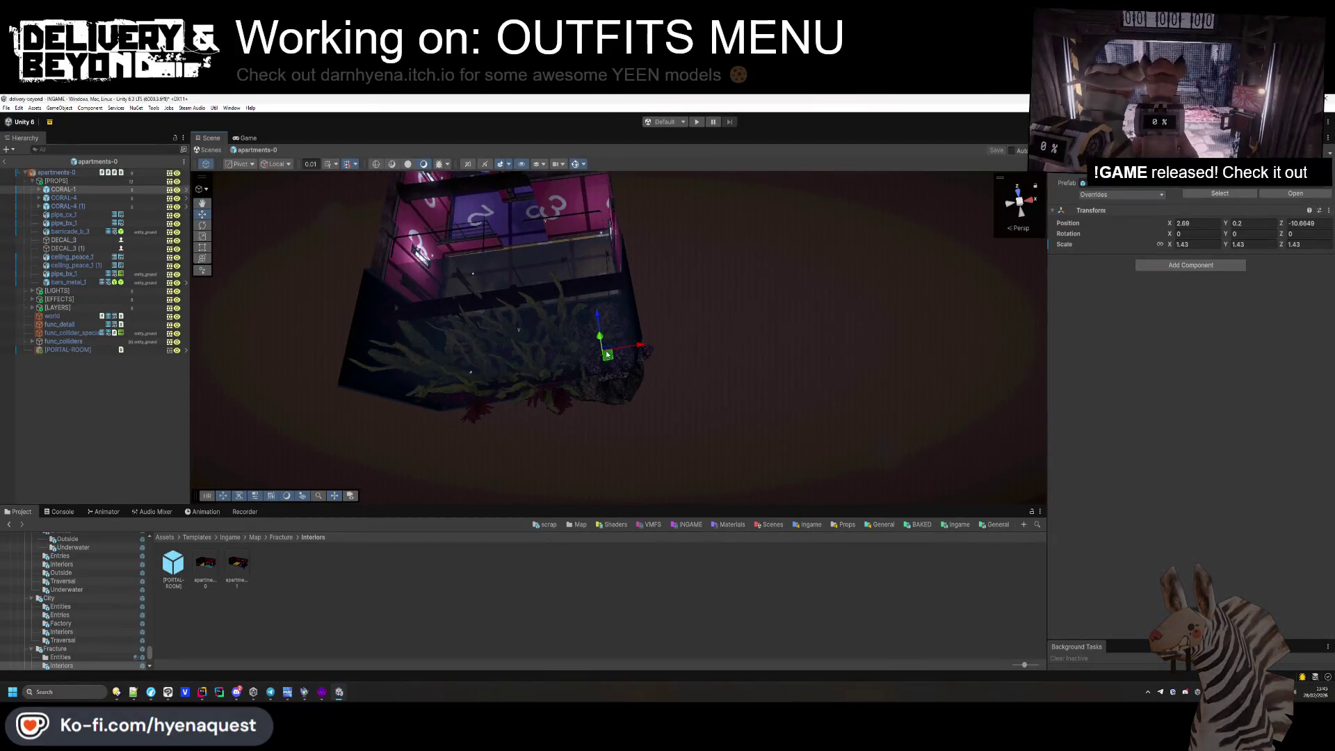
pyautogui.click(712, 391)
pyautogui.moveTo(712, 391)
pyautogui.mouseDown()
pyautogui.moveTo(437, 364)
pyautogui.moveTo(593, 377)
pyautogui.moveTo(526, 445)
pyautogui.mouseUp()
pyautogui.click(487, 369)
pyautogui.click(526, 445)
pyautogui.moveTo(596, 393)
pyautogui.mouseDown()
pyautogui.moveTo(672, 298)
pyautogui.moveTo(867, 275)
pyautogui.mouseUp()
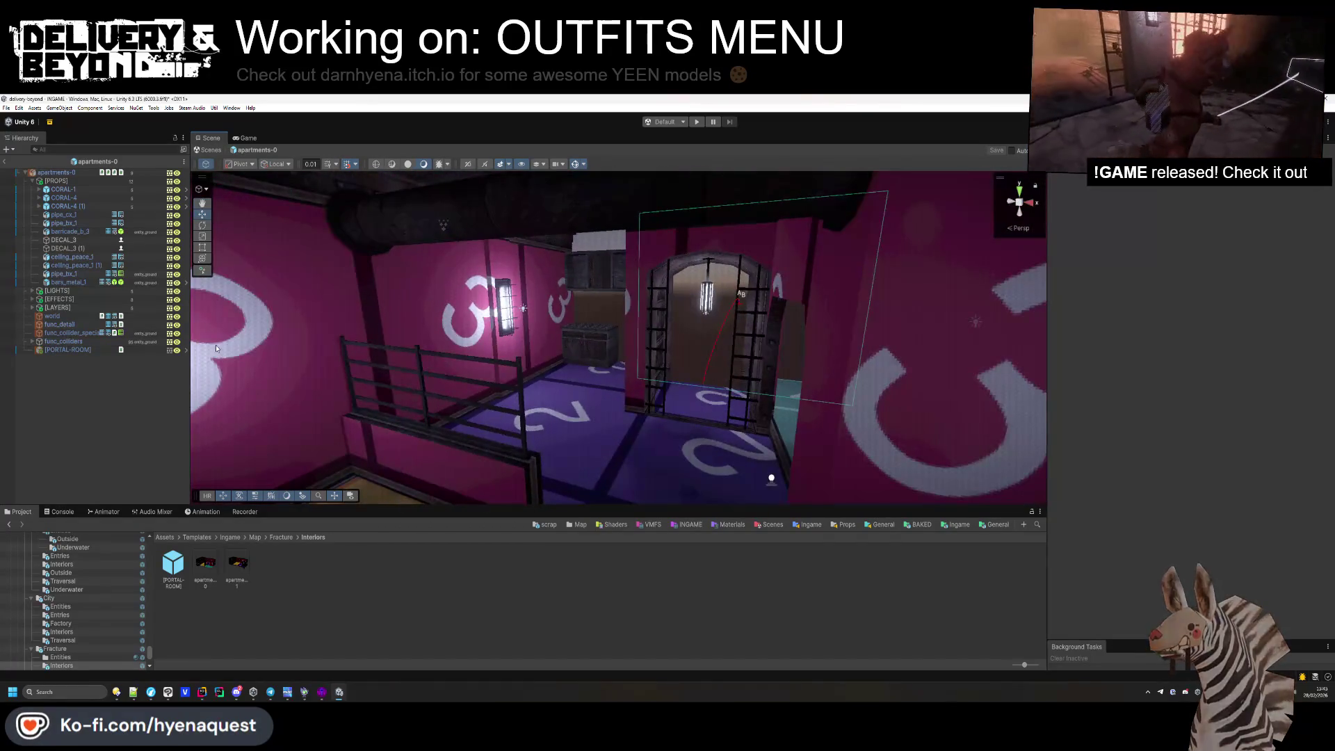
pyautogui.click(32, 181)
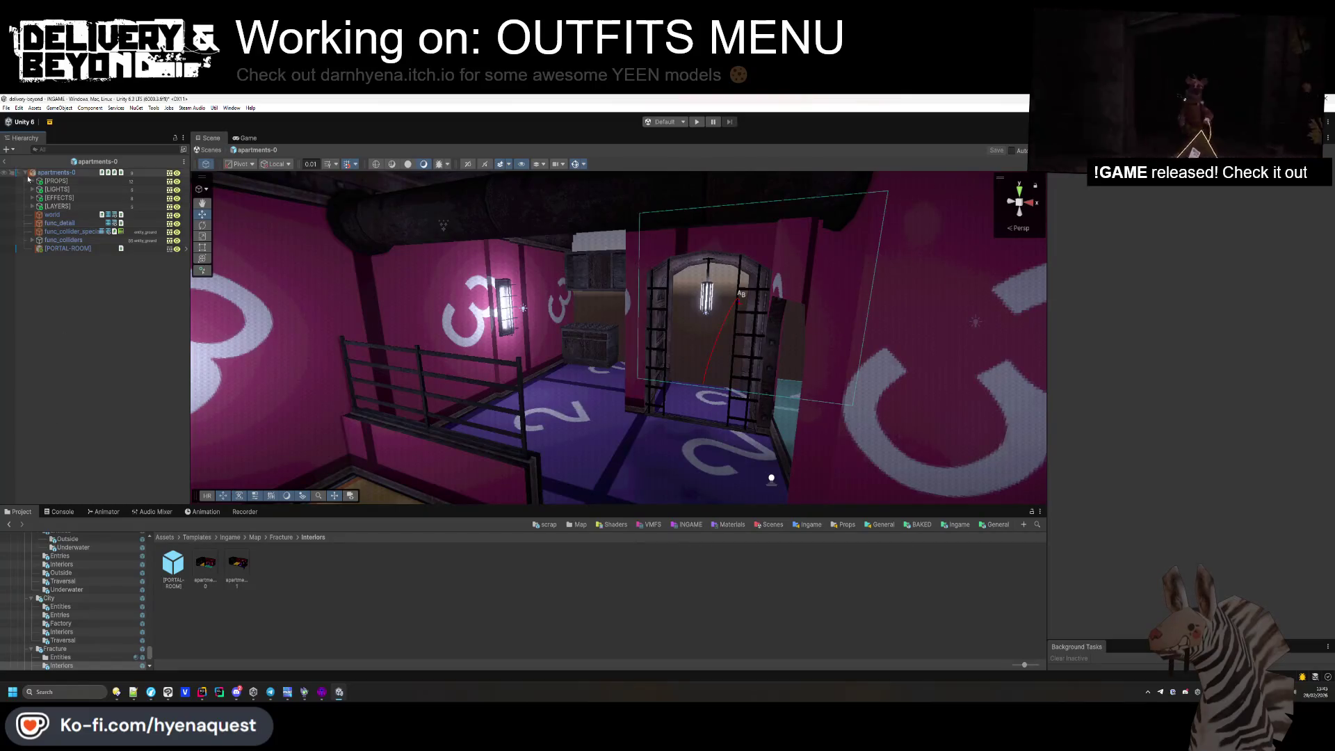
pyautogui.click(7, 163)
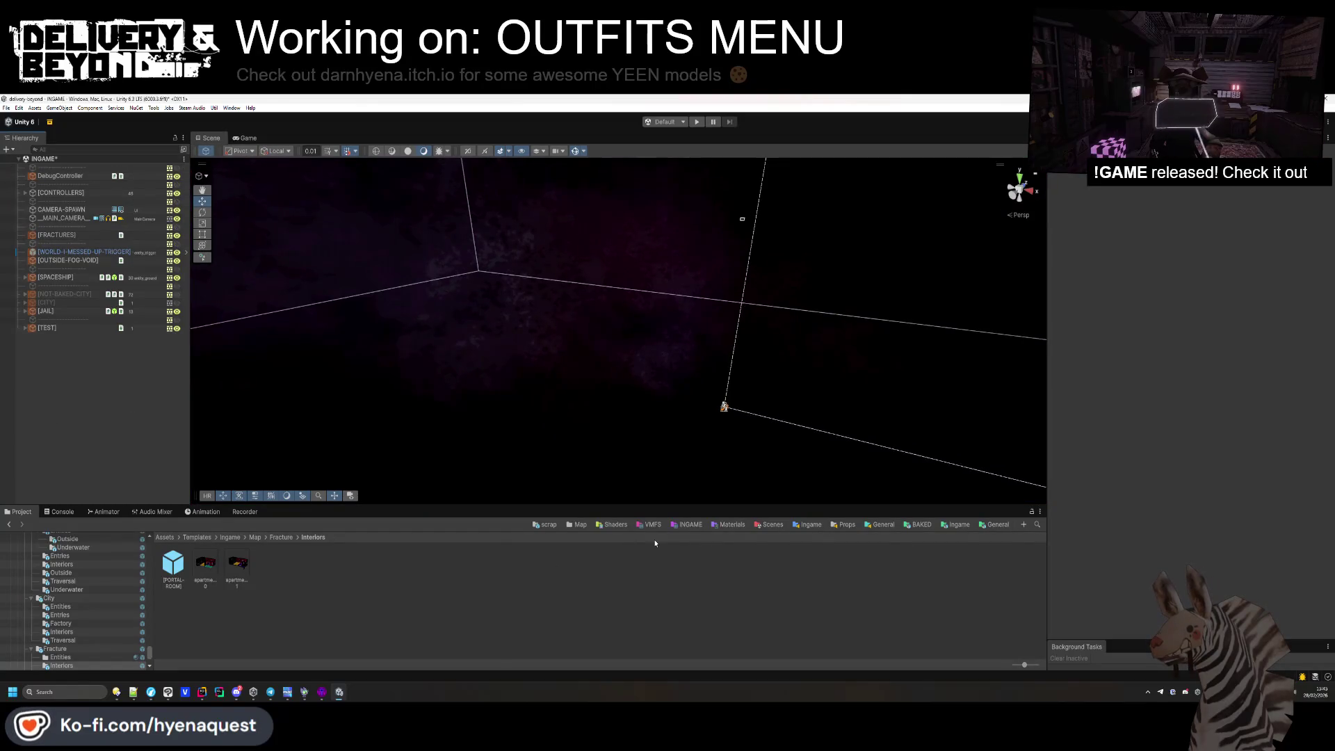
# Add apartments-1 to the Fracture world asset's Templates > Interiors list and save the scene.
pyautogui.click(171, 538)
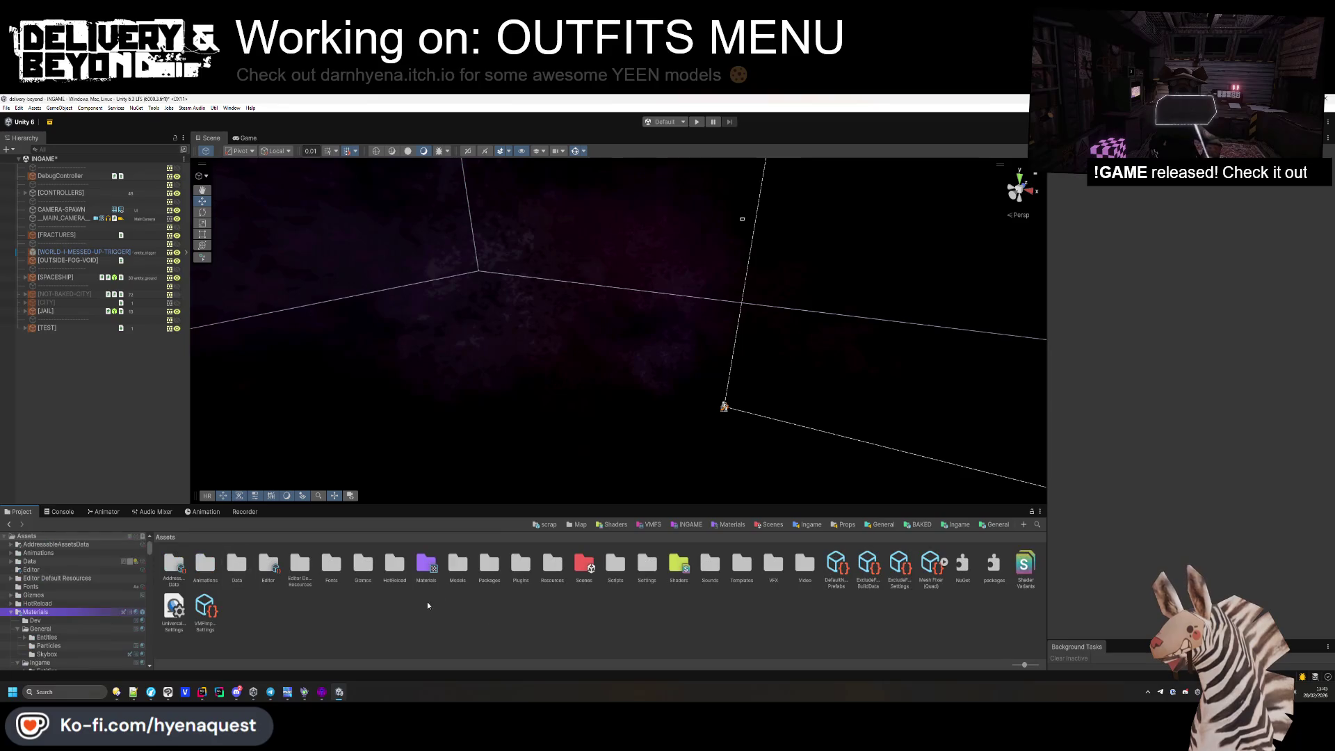
pyautogui.doubleClick(545, 564)
pyautogui.doubleClick(268, 565)
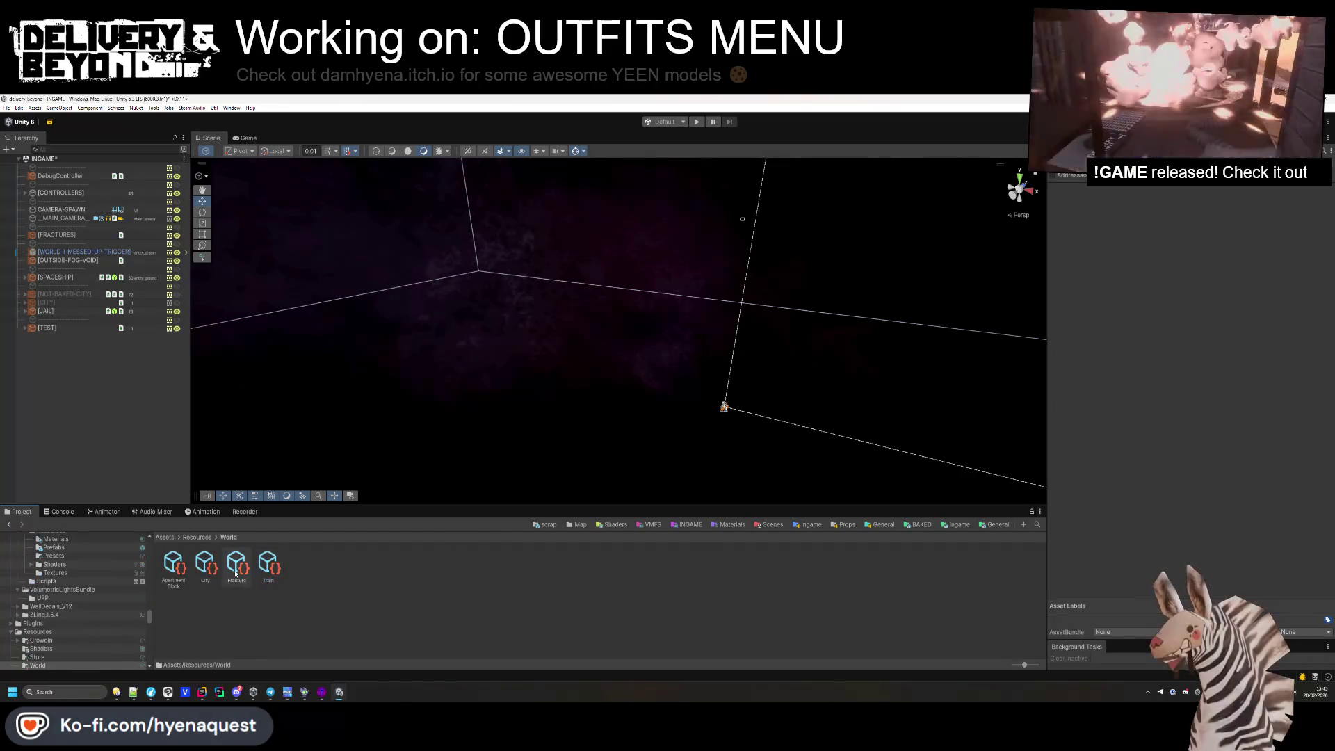
pyautogui.scroll(-10, 1151, 447)
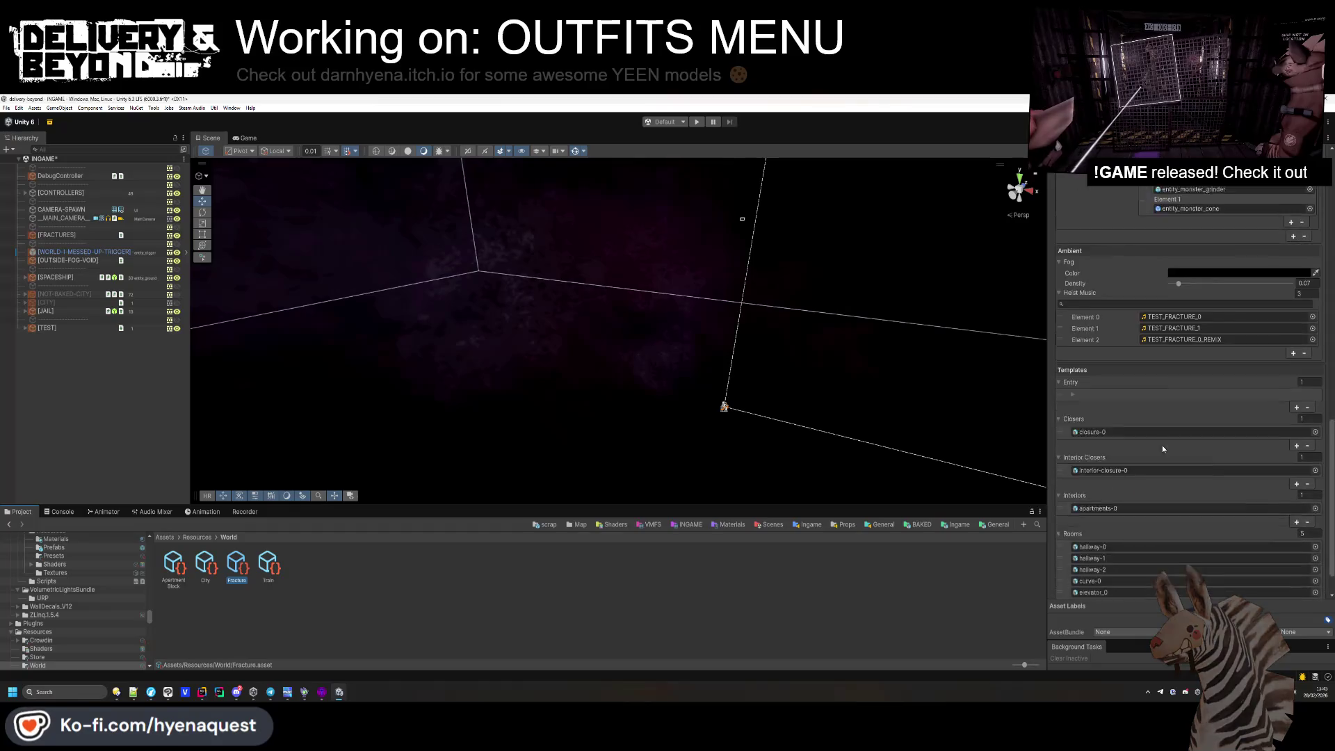
pyautogui.click(1099, 468)
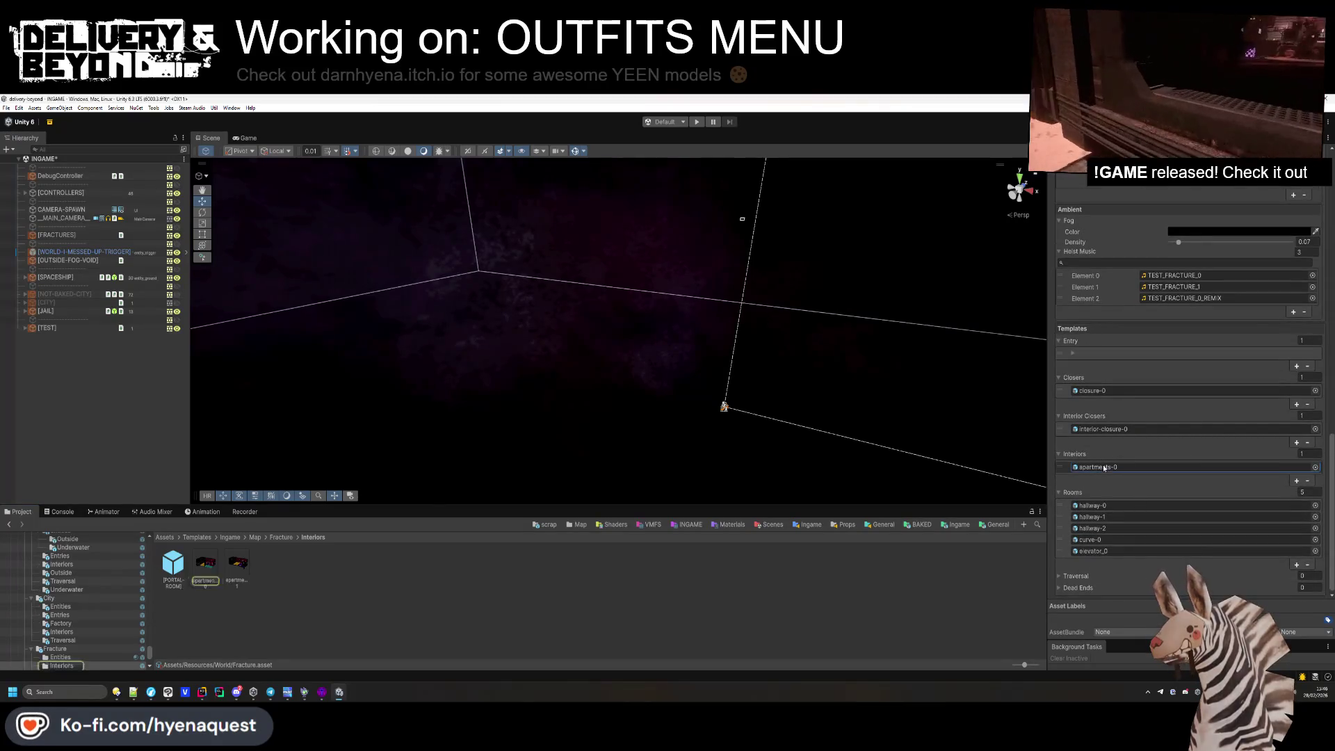
pyautogui.moveTo(237, 563); pyautogui.dragTo(367, 559)
pyautogui.moveTo(1076, 460); pyautogui.dragTo(1113, 468)
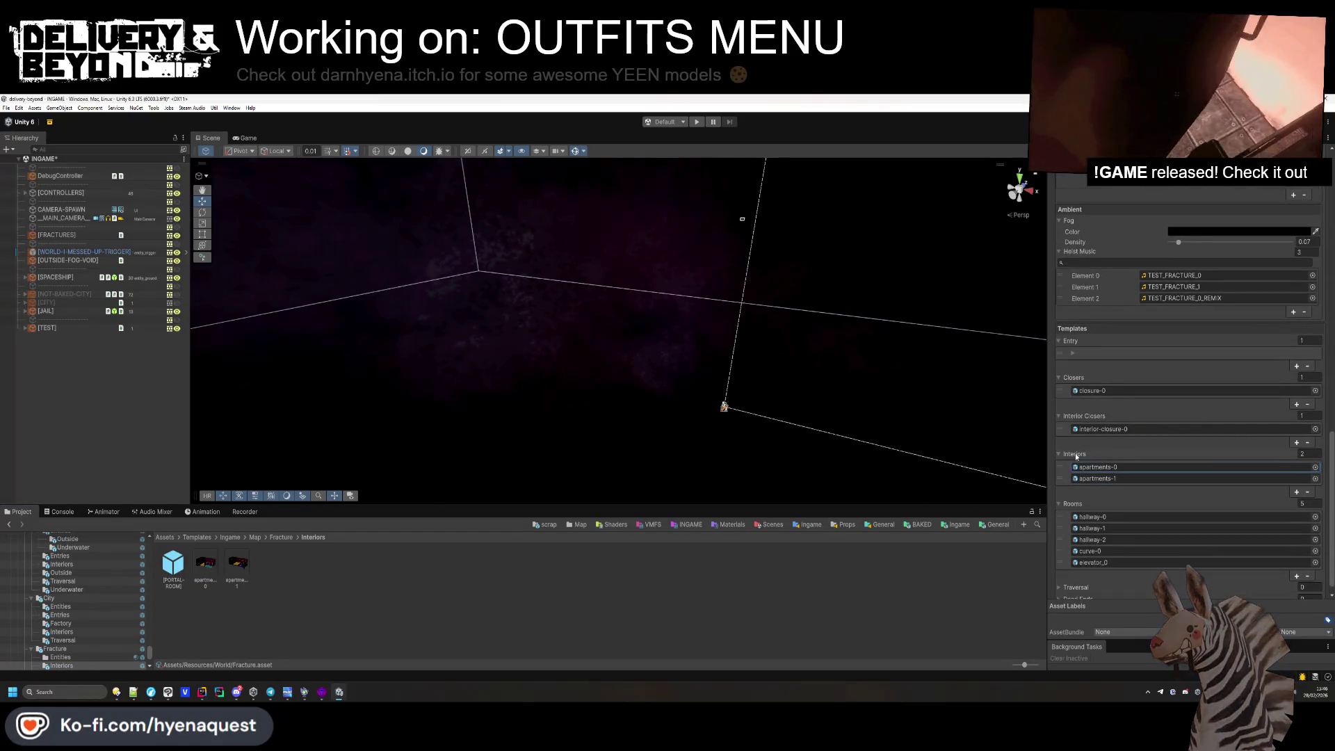
pyautogui.click(499, 399)
pyautogui.hotkey('ctrl', 's')
pyautogui.click(238, 567)
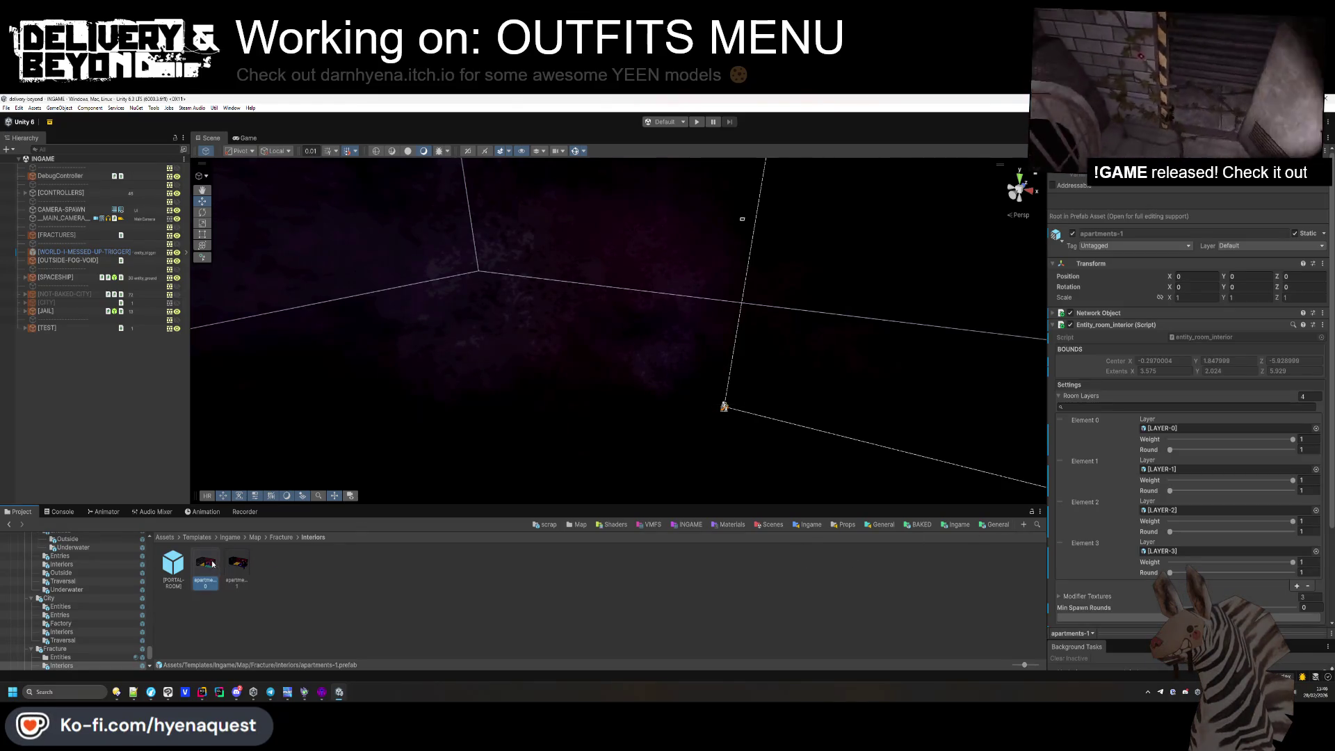
pyautogui.click(371, 592)
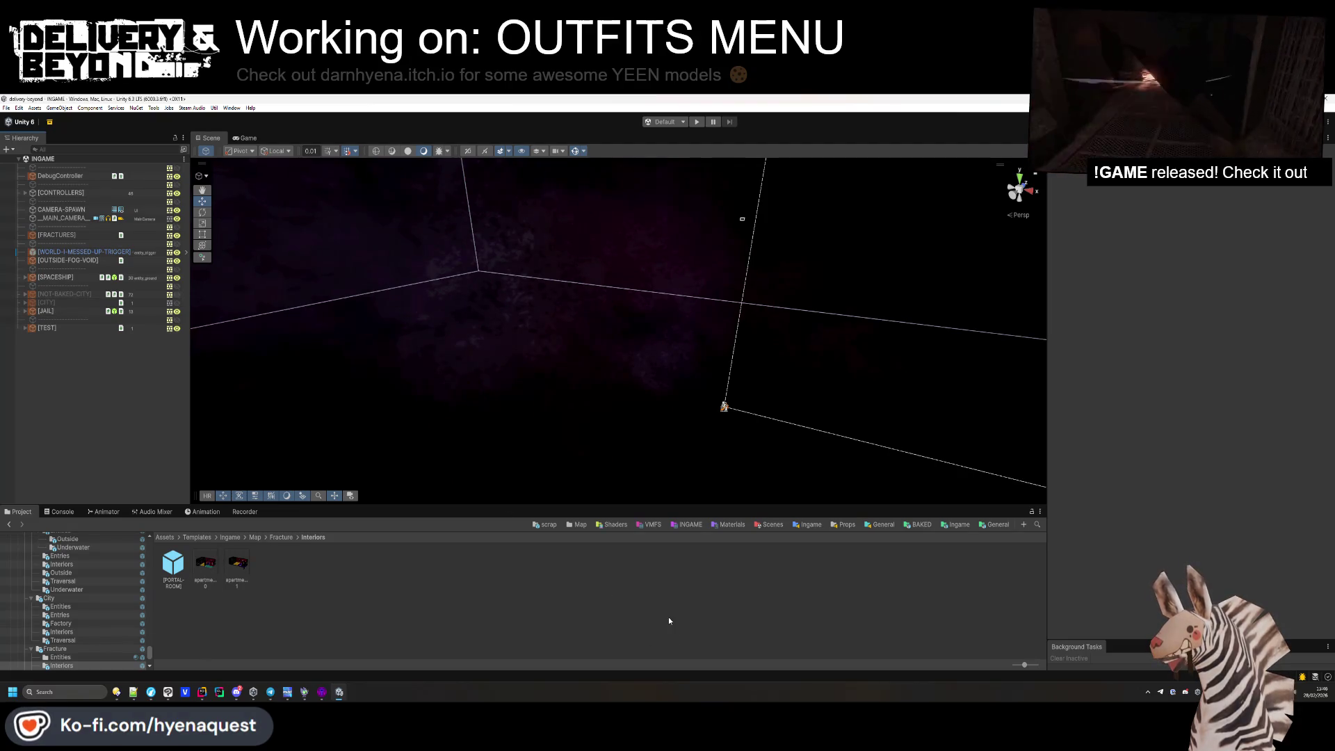
# Open the hallway-1 prefab, enable LAYER-0 under [LAYERS], then save and return to INGAME.
pyautogui.click(968, 526)
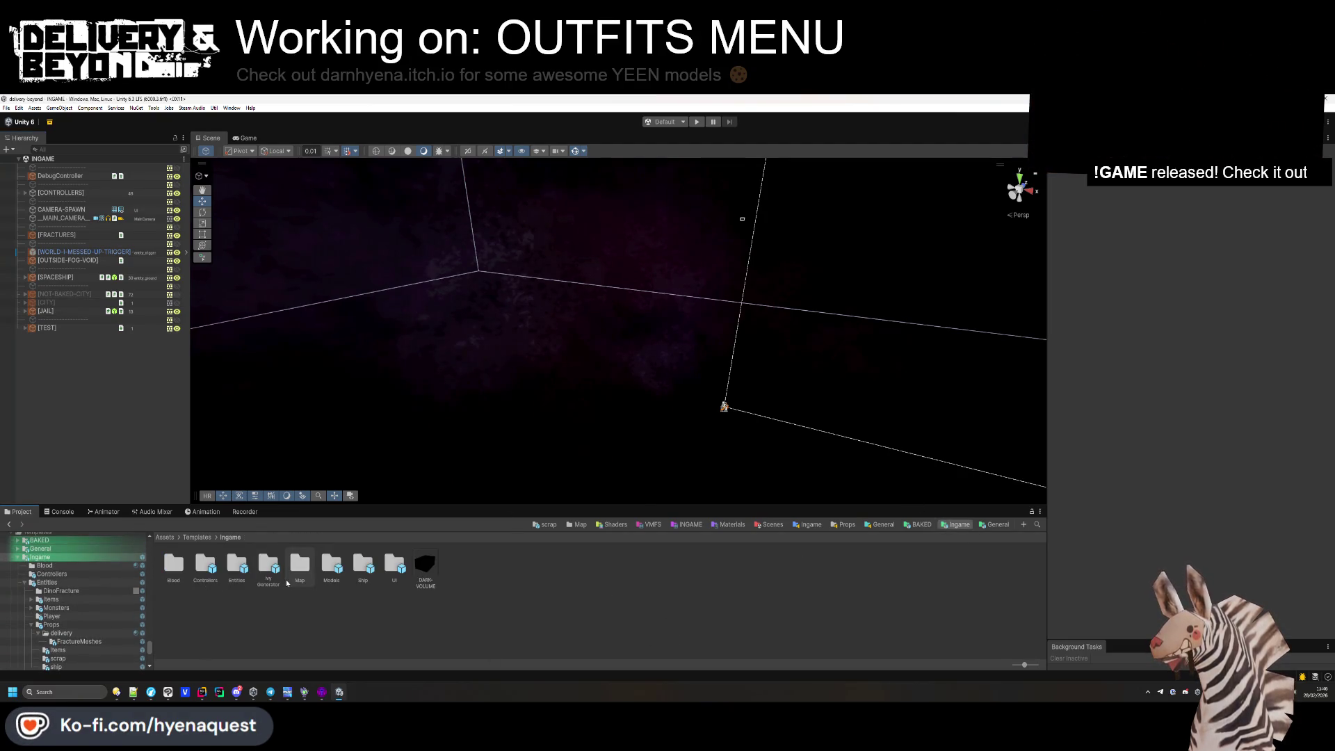
pyautogui.doubleClick(287, 583)
pyautogui.doubleClick(237, 564)
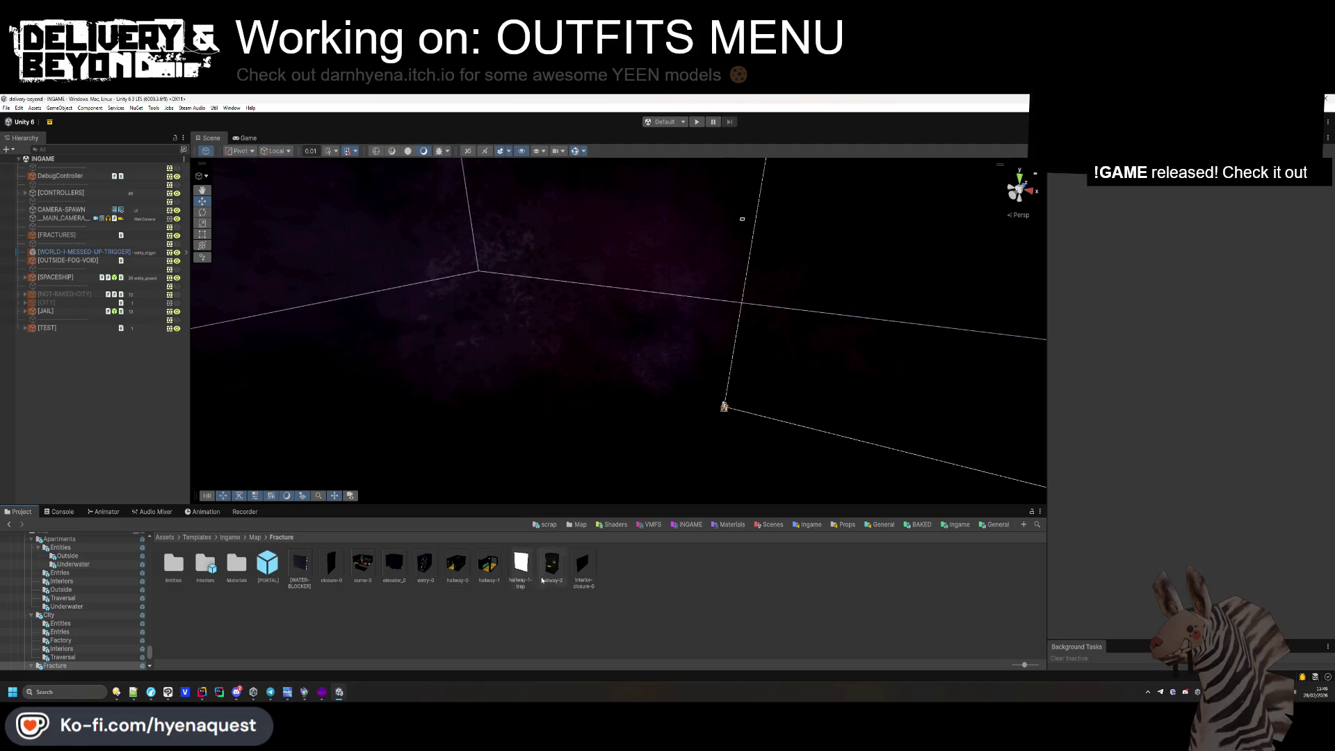
pyautogui.doubleClick(489, 563)
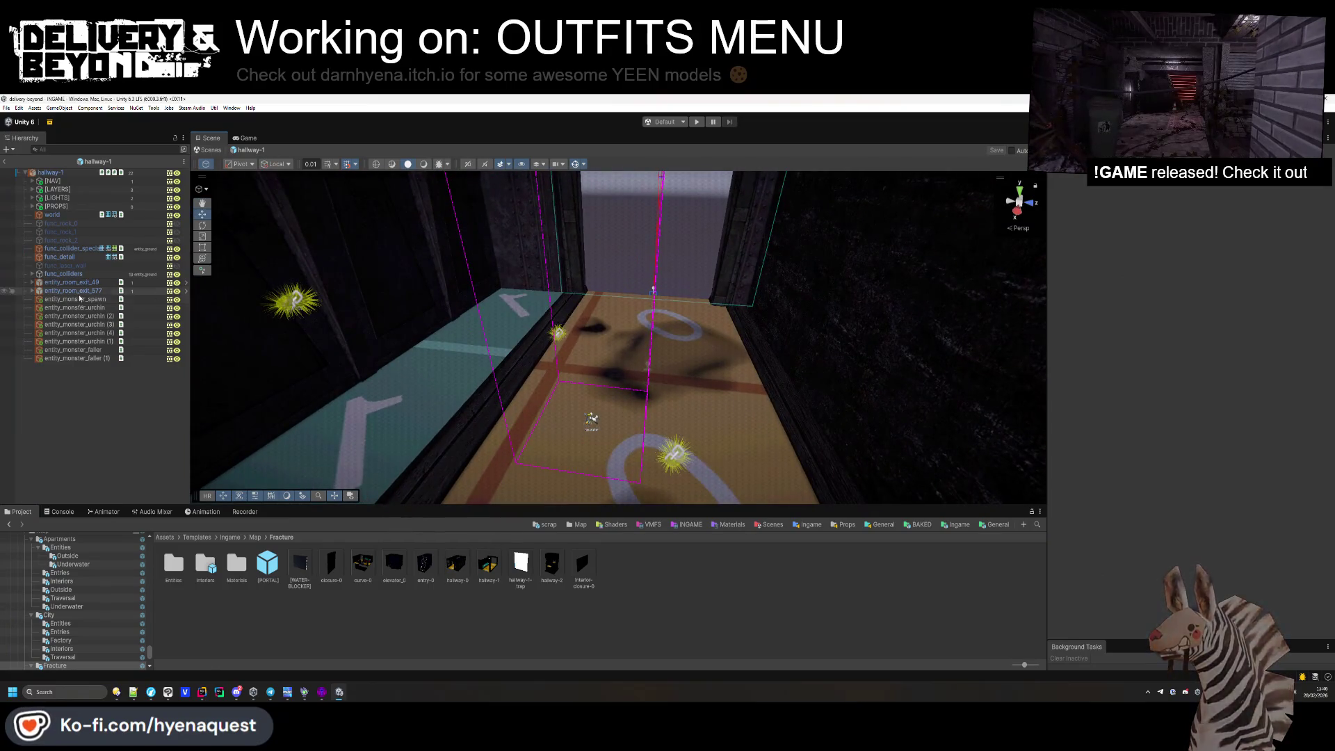
pyautogui.click(32, 191)
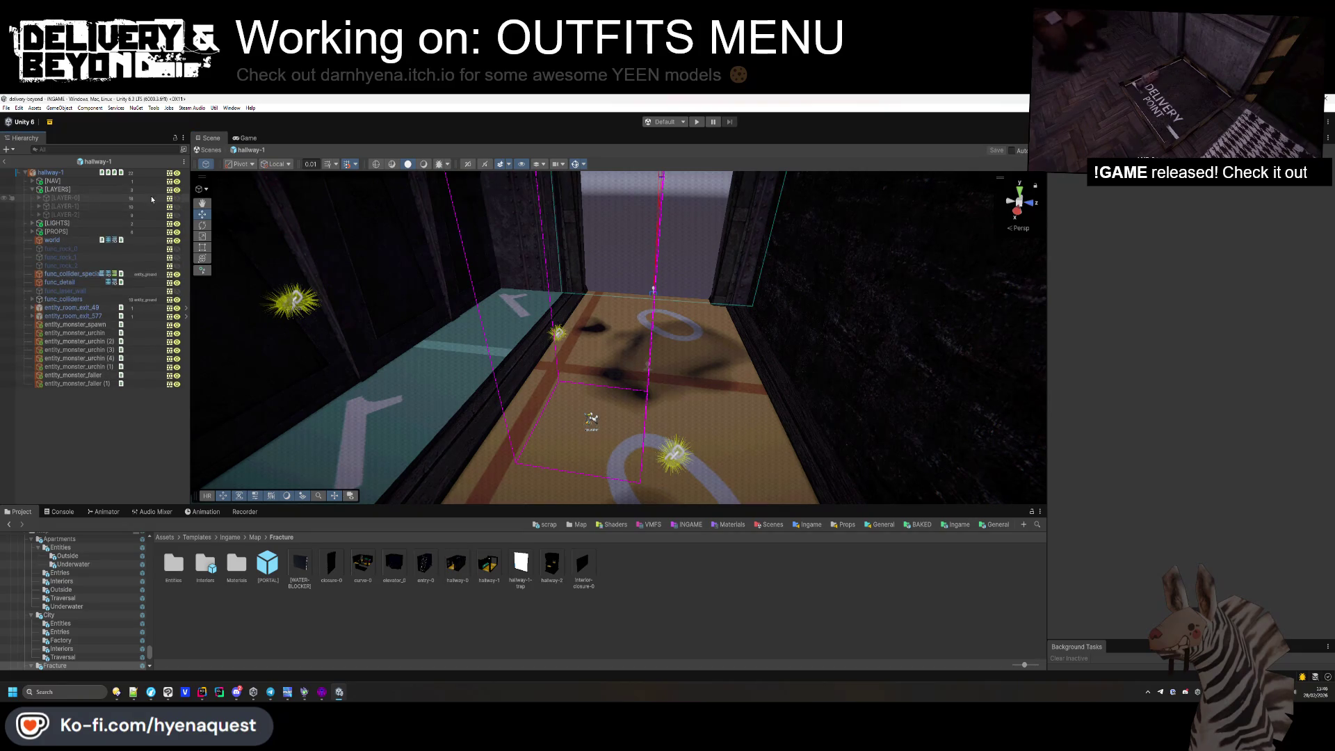
pyautogui.click(176, 198)
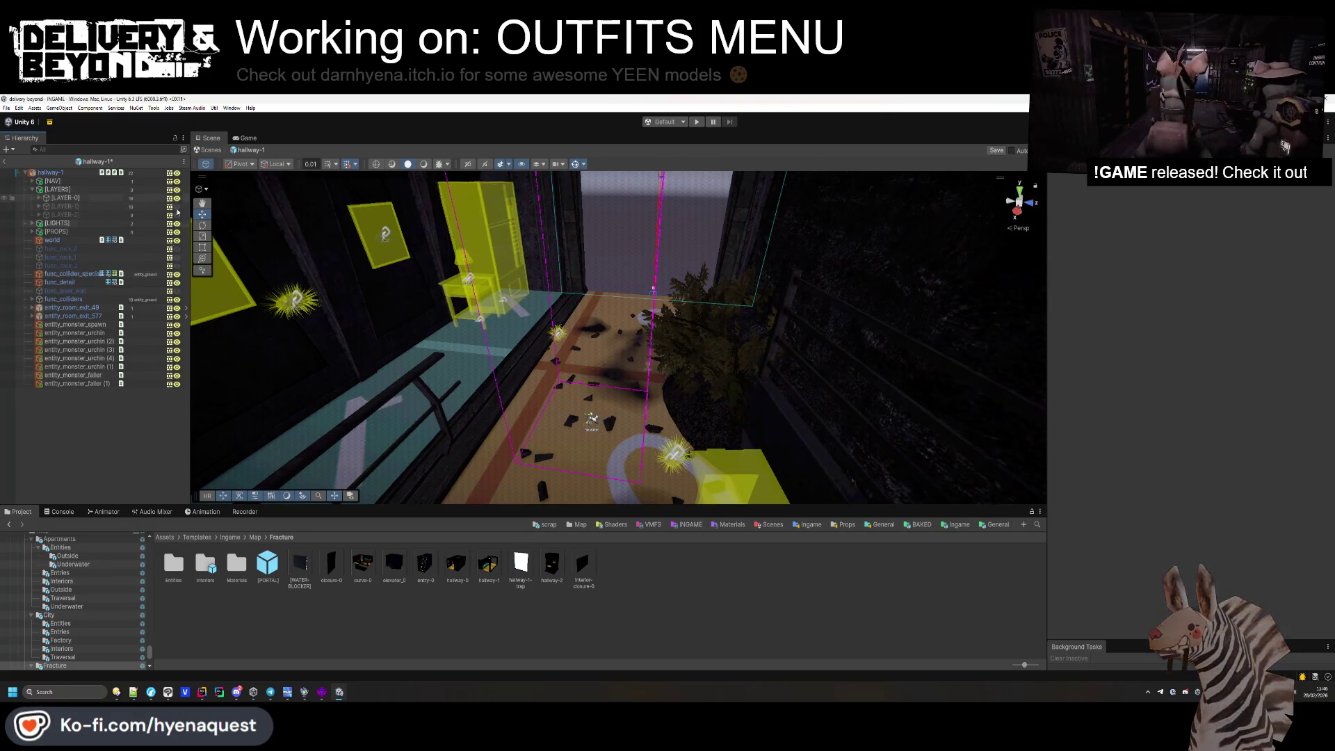
pyautogui.click(7, 163)
pyautogui.press('Return')
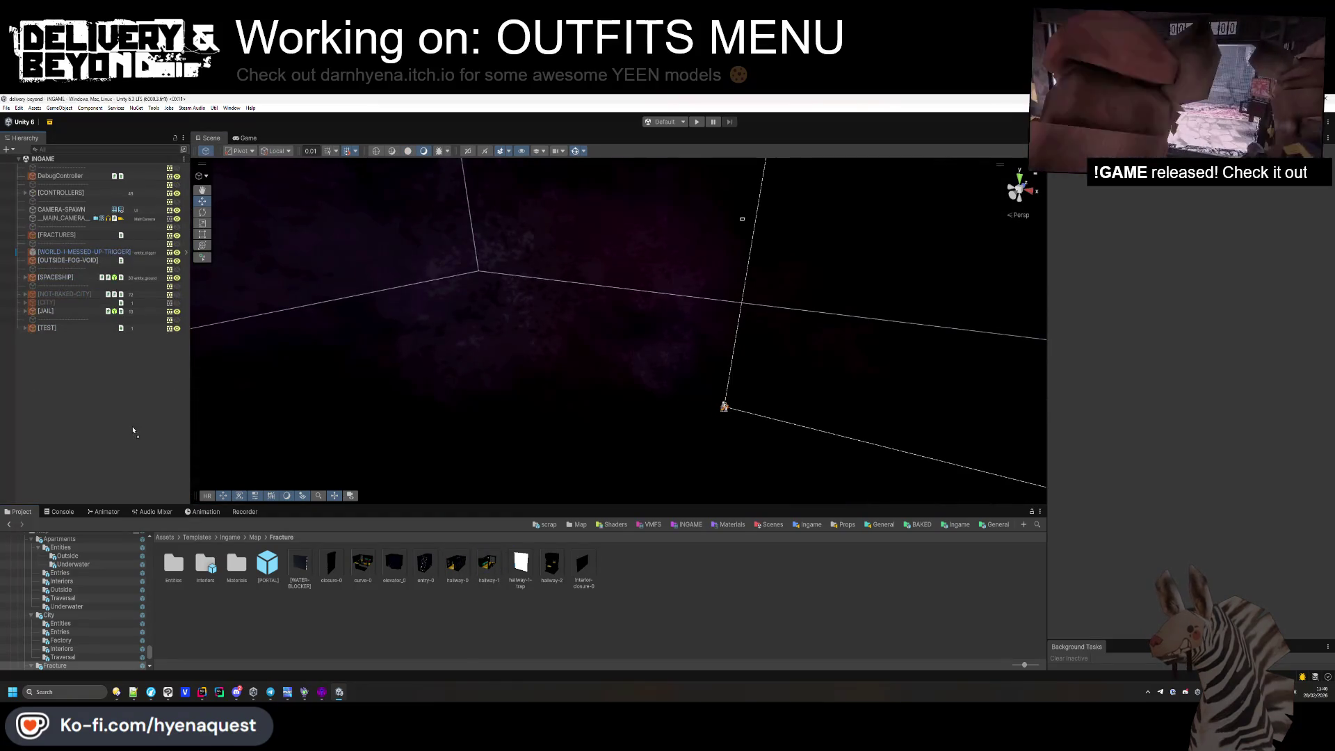
# Place a hallway-1 instance in the INGAME scene at position 0, 0, 0.
pyautogui.moveTo(135, 431); pyautogui.dragTo(136, 432)
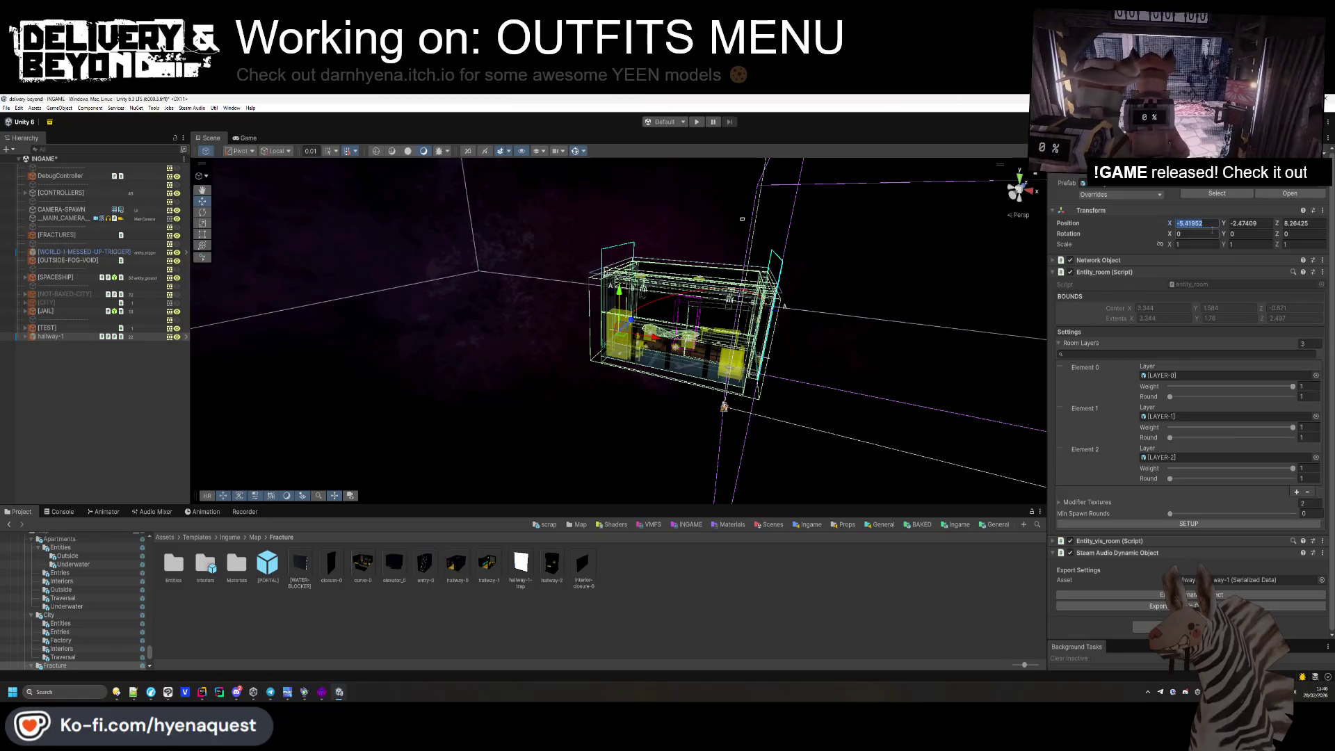
pyautogui.write('0')
pyautogui.press('Tab')
pyautogui.write('0')
pyautogui.press('Tab')
pyautogui.write('0')
pyautogui.press('Return')
pyautogui.moveTo(821, 418)
pyautogui.mouseDown()
pyautogui.moveTo(842, 427)
pyautogui.moveTo(994, 369)
pyautogui.moveTo(278, 389)
pyautogui.mouseUp()
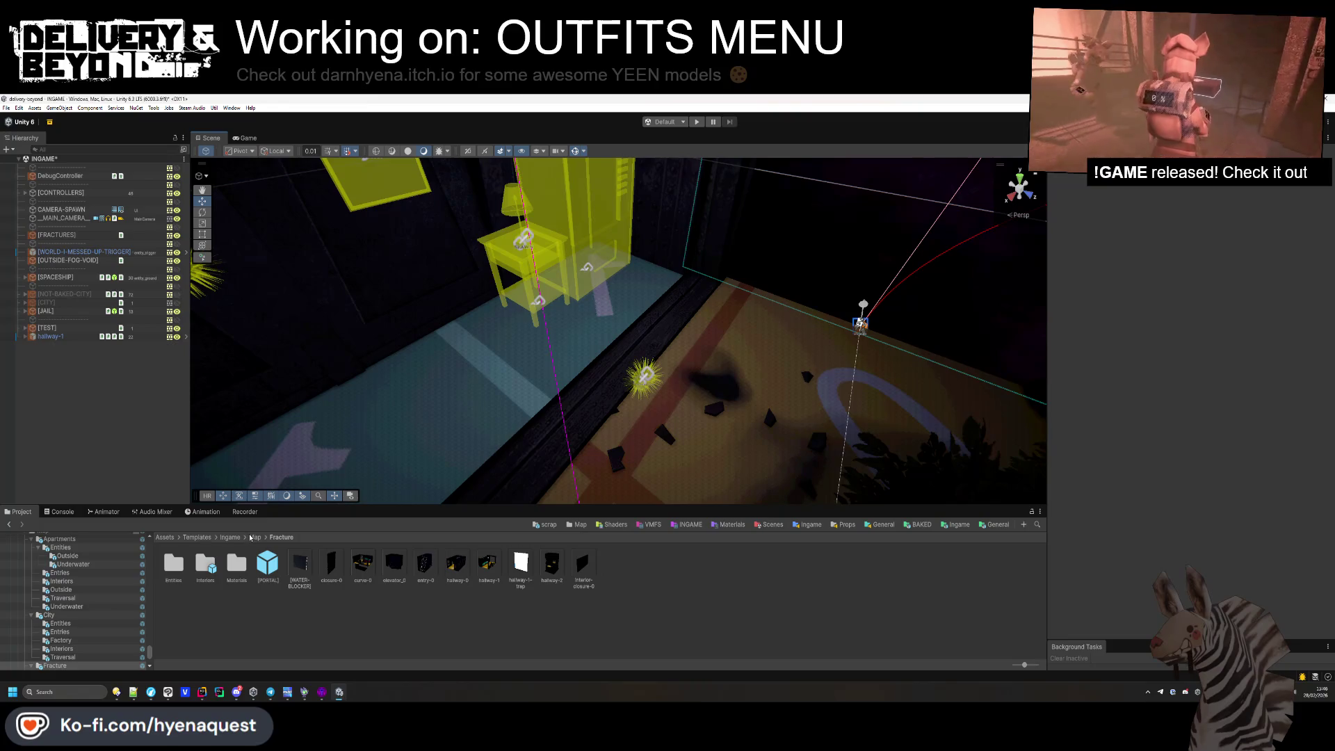
# Add an IVY generator from Ingame/IvyGenerator to the scene and zero its position.
pyautogui.click(953, 526)
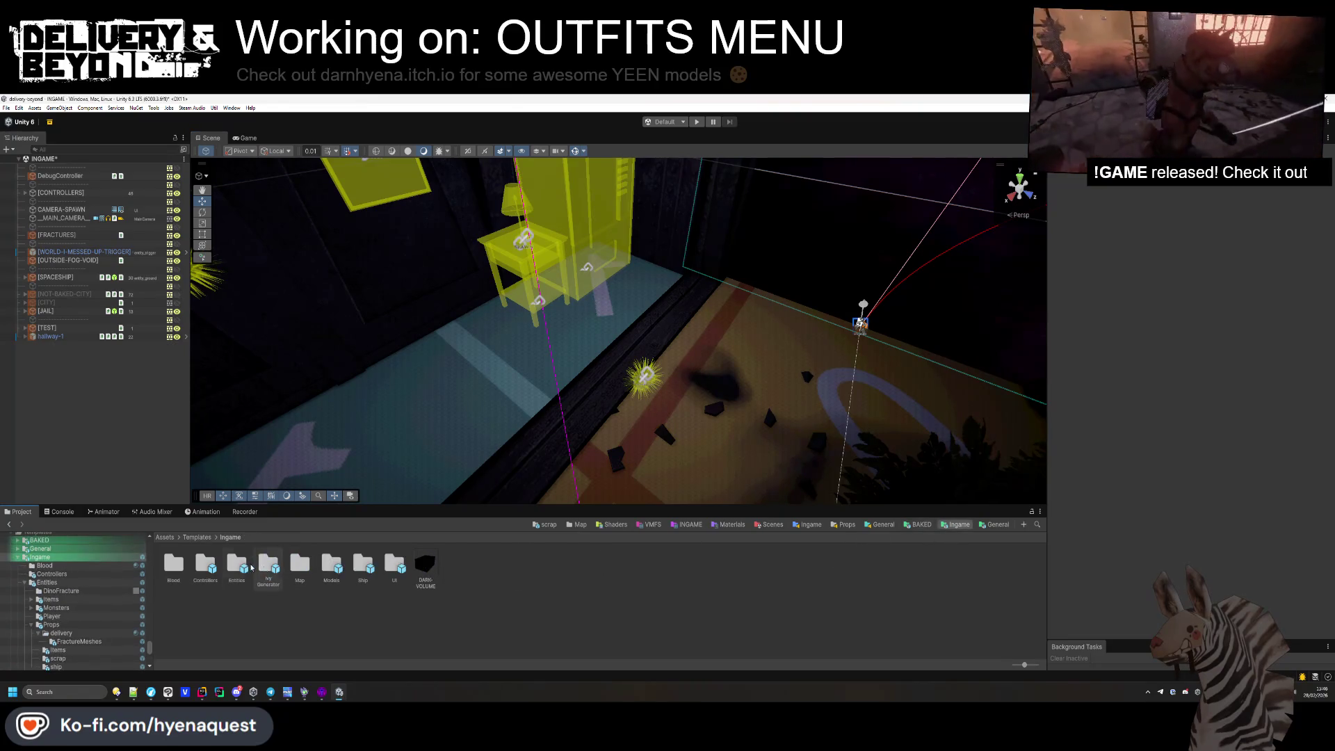
pyautogui.doubleClick(271, 567)
pyautogui.moveTo(265, 577); pyautogui.dragTo(104, 438)
pyautogui.write('0')
pyautogui.press('Tab')
# Launch the Ivy Painter on Ivy EDITOR URP and paint ivy branches across the hallway floor.
pyautogui.write('0')
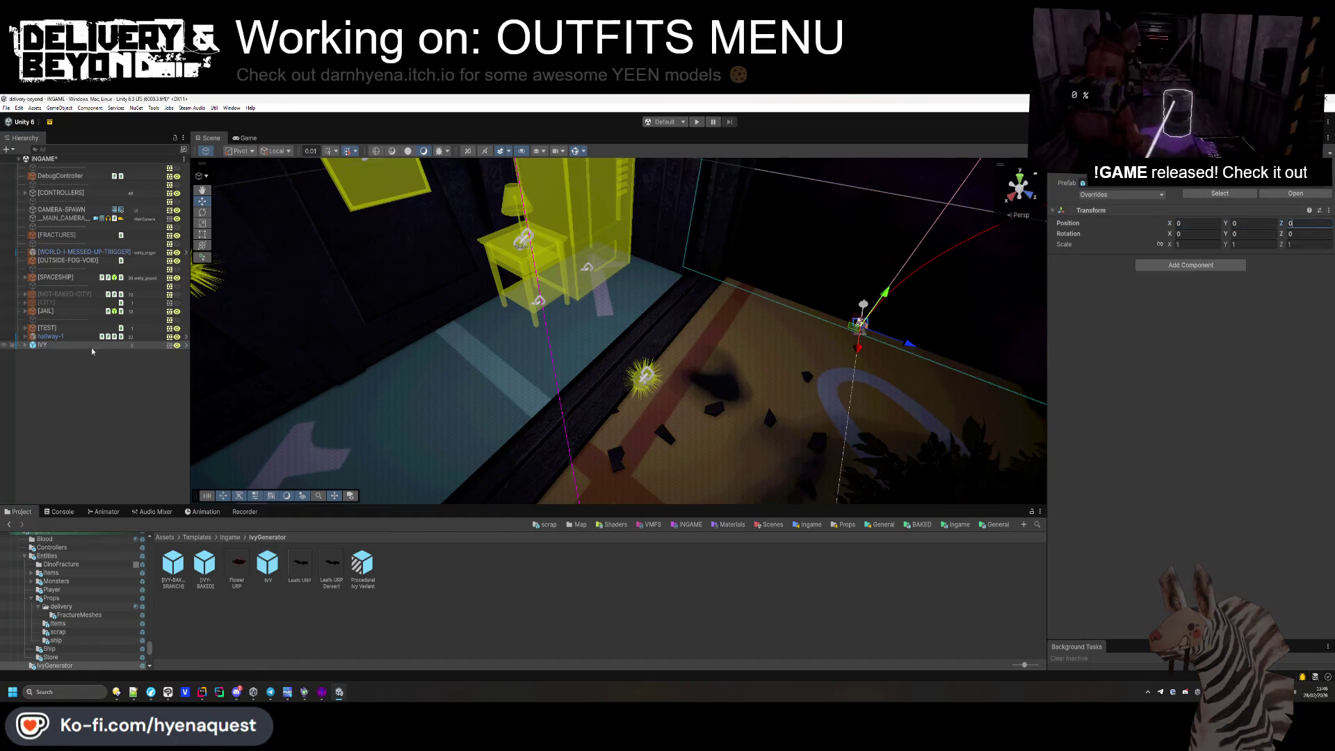
pyautogui.click(26, 345)
pyautogui.click(66, 361)
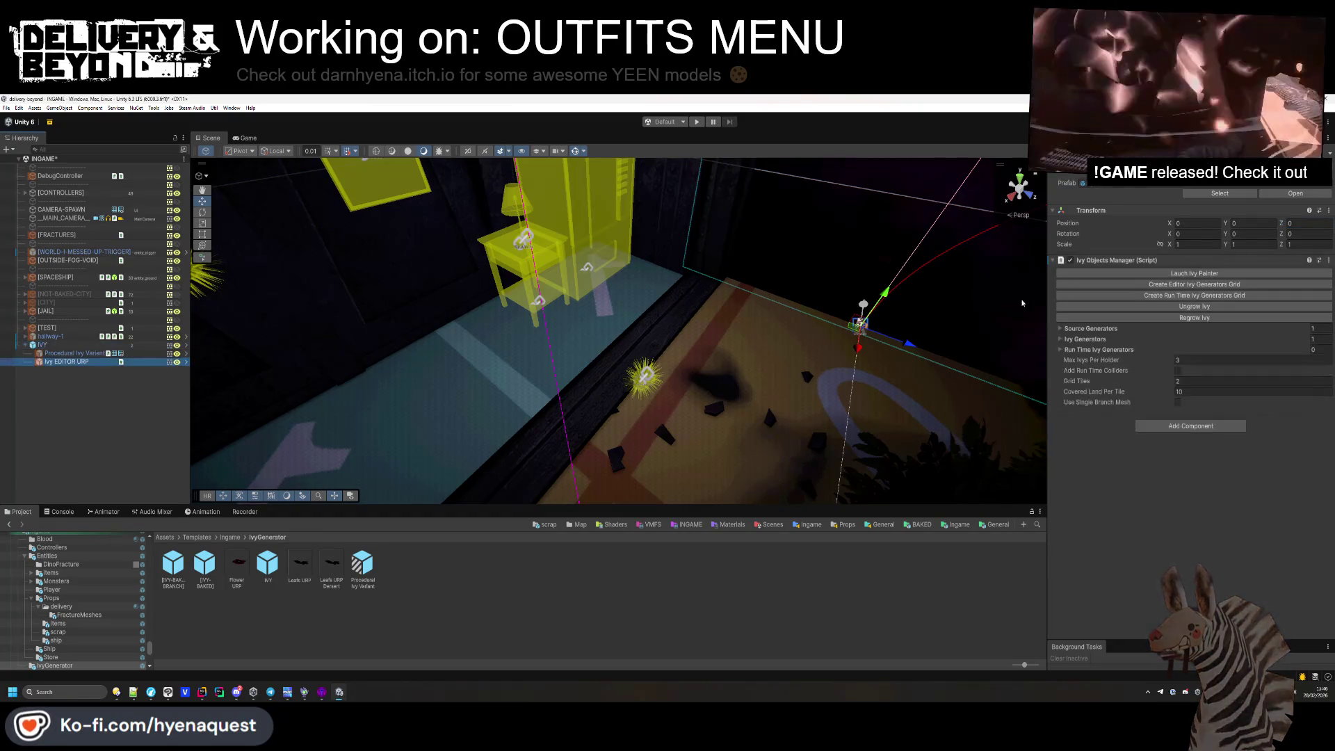
pyautogui.click(1133, 274)
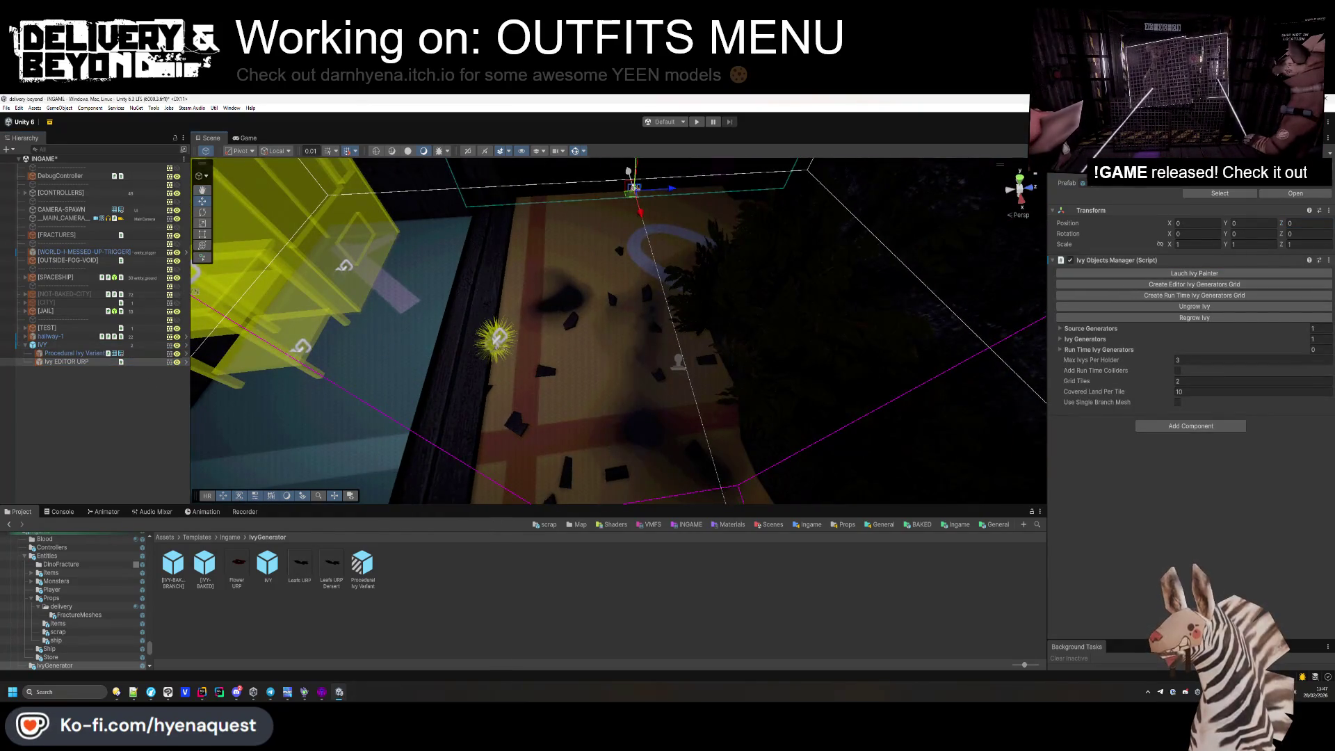
pyautogui.moveTo(716, 312)
pyautogui.mouseDown()
pyautogui.moveTo(625, 388)
pyautogui.moveTo(619, 452)
pyautogui.moveTo(441, 349)
pyautogui.moveTo(448, 313)
pyautogui.mouseUp()
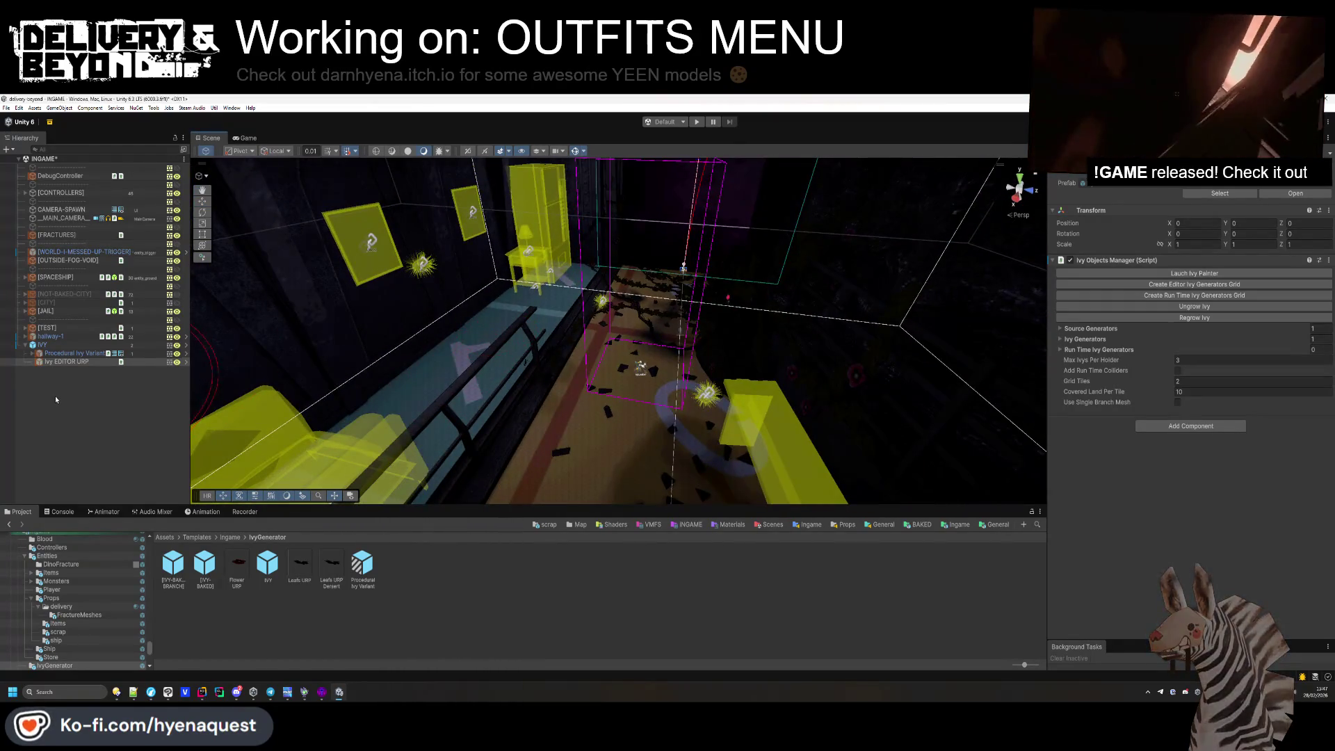
# Run Util > Meshes To Asset on the Procedural Ivy Variant.
pyautogui.click(75, 353)
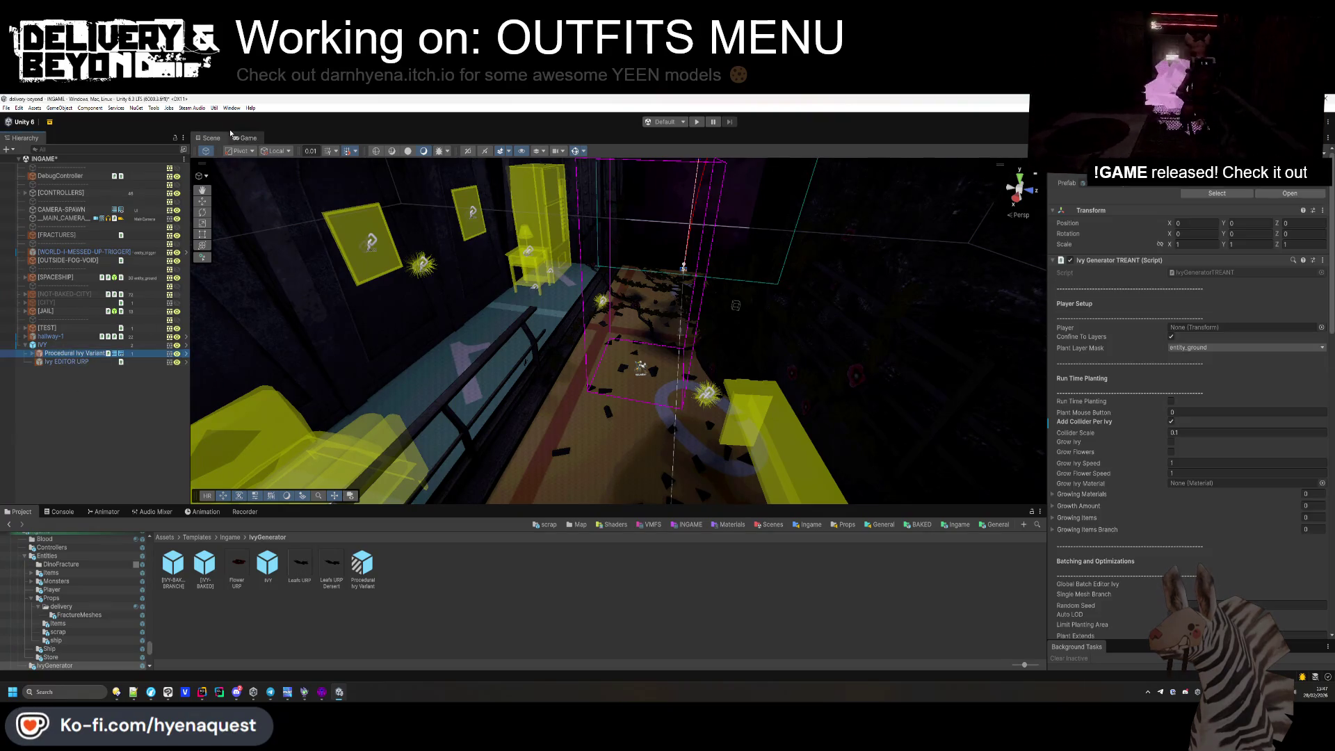
pyautogui.click(155, 109)
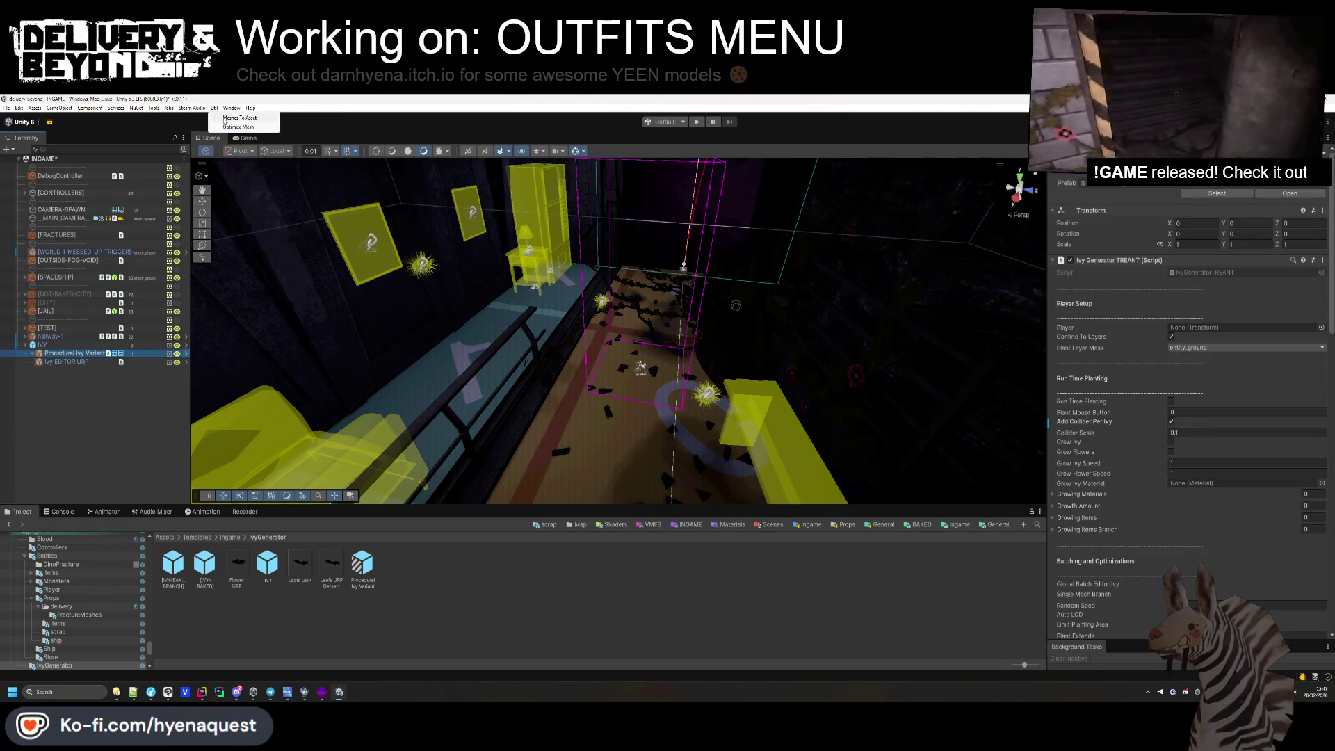
pyautogui.click(232, 118)
# Create a hallway-1 folder under Templates/BAKED/FRACTURE and save the ivy mesh asset there.
pyautogui.click(359, 369)
pyautogui.doubleClick(359, 369)
pyautogui.doubleClick(348, 208)
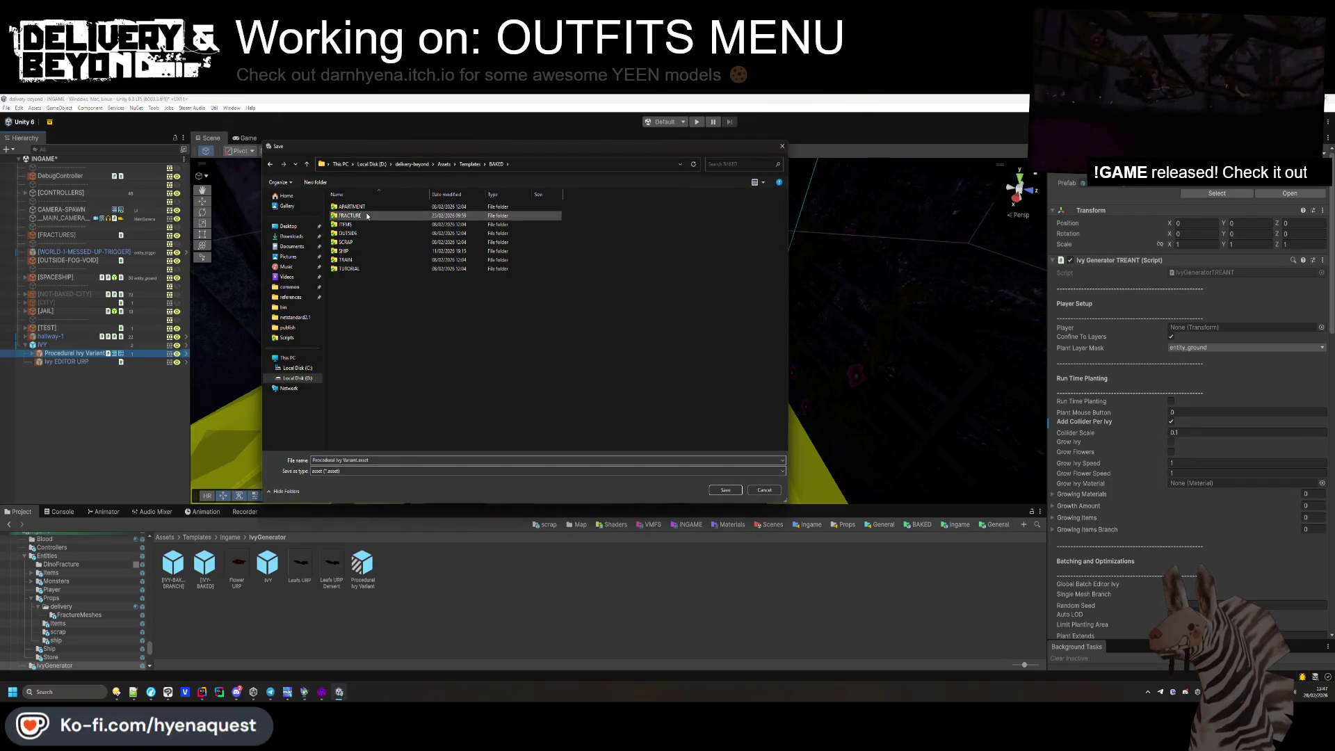
pyautogui.doubleClick(348, 217)
pyautogui.rightClick(365, 305)
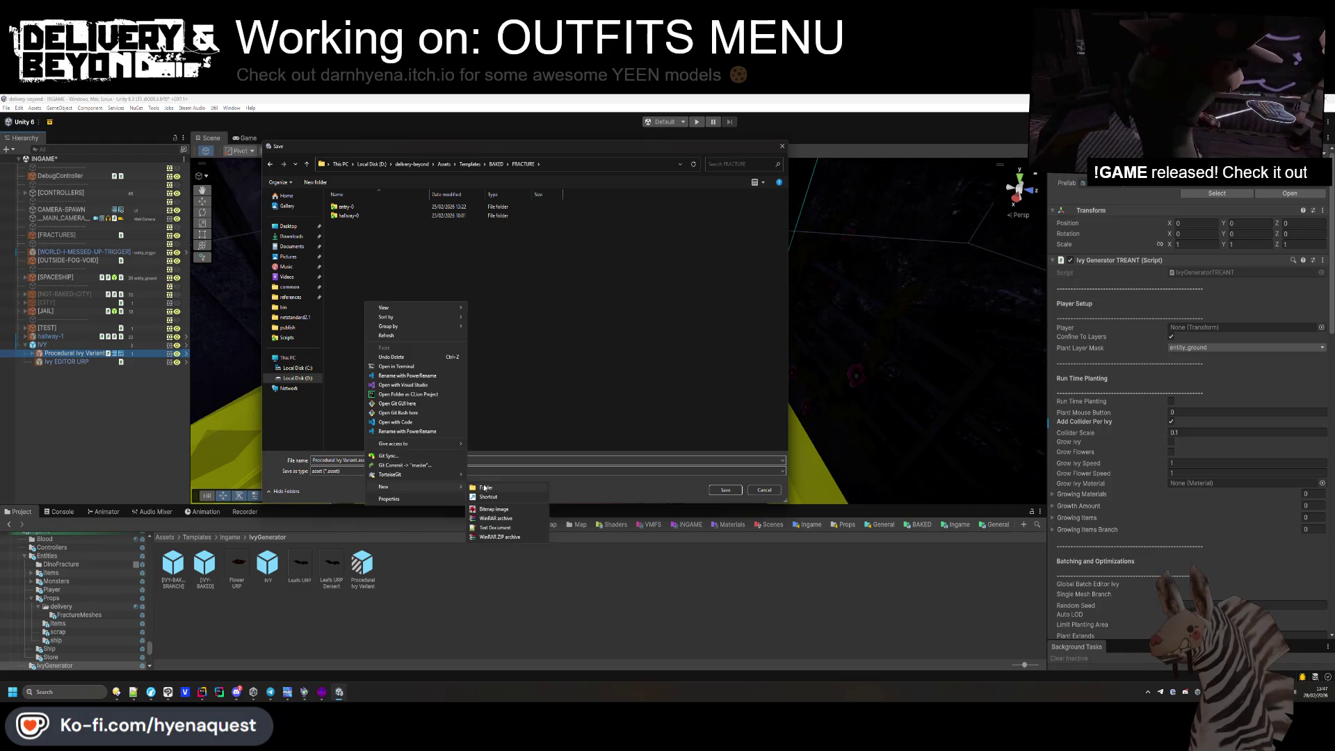
pyautogui.click(485, 488)
pyautogui.write('hallway-1')
pyautogui.press('Return')
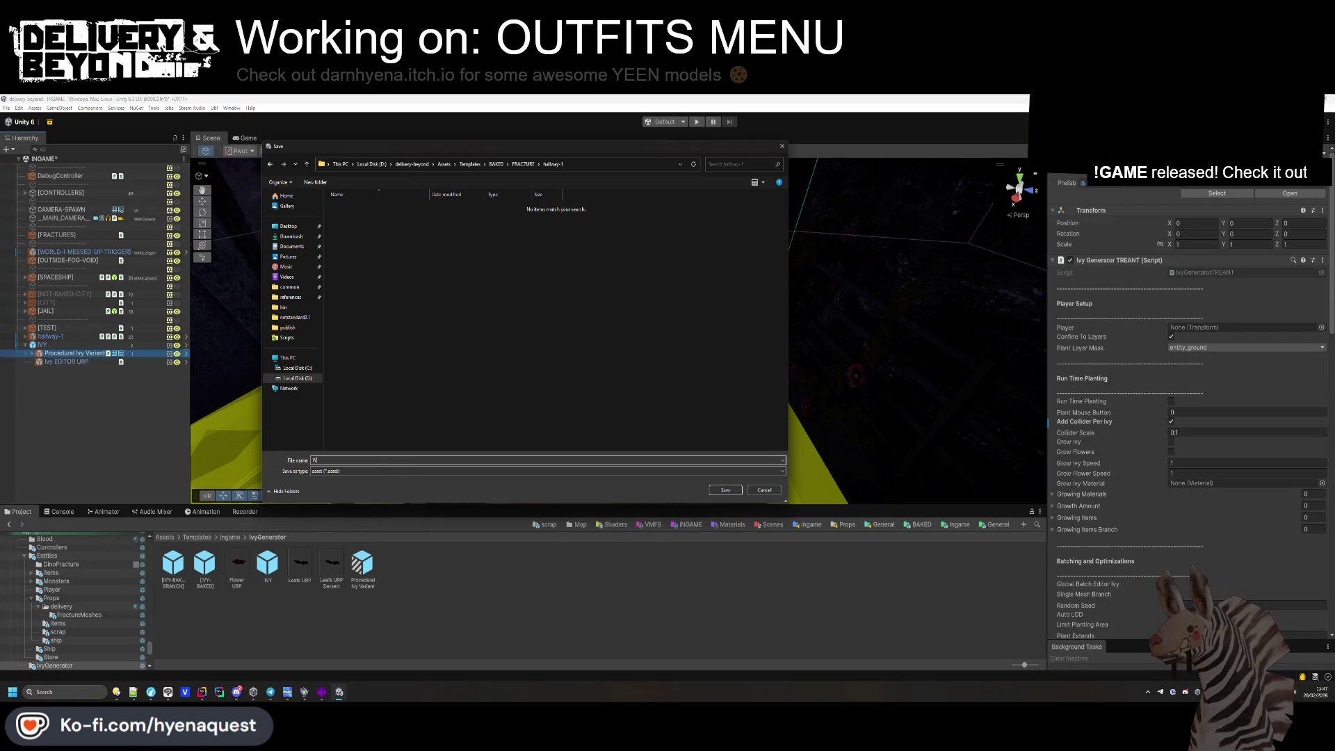
pyautogui.press('Return')
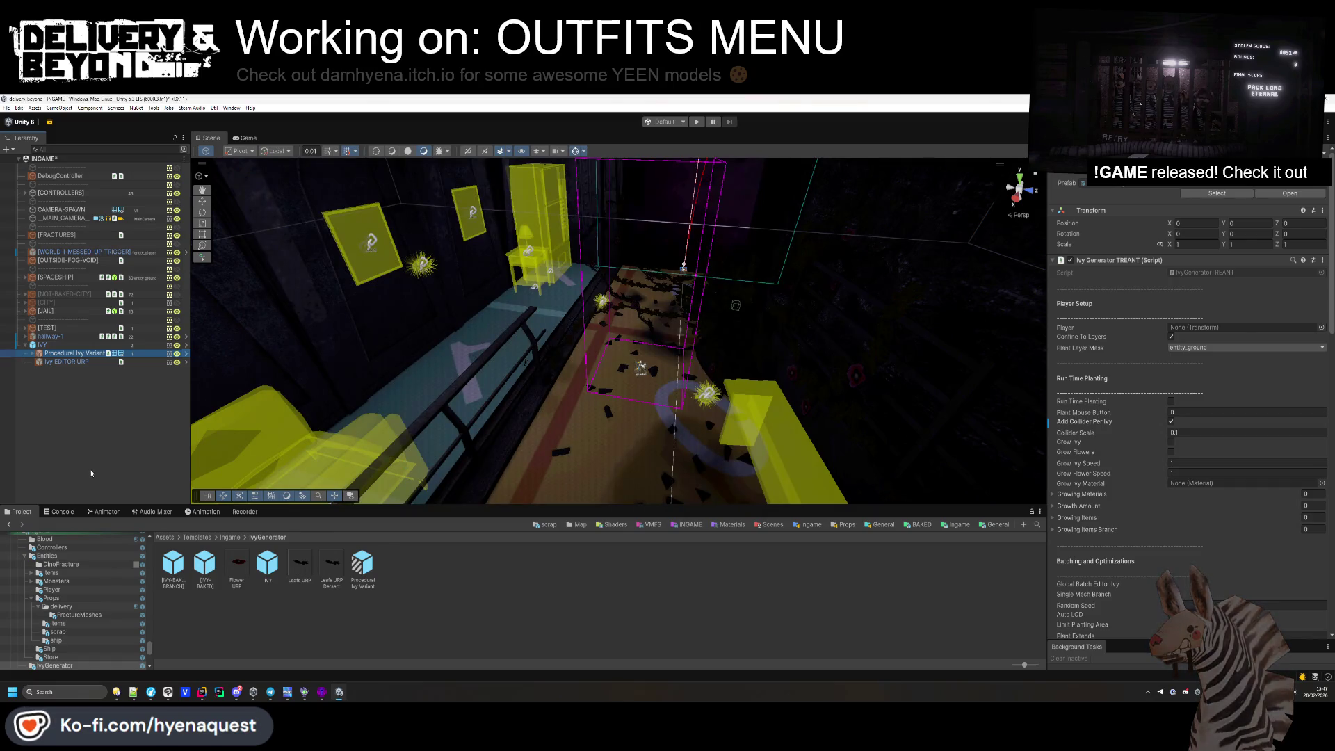
# Select the IVY-BAKED object and fully unpack it into a plain object.
pyautogui.click(109, 419)
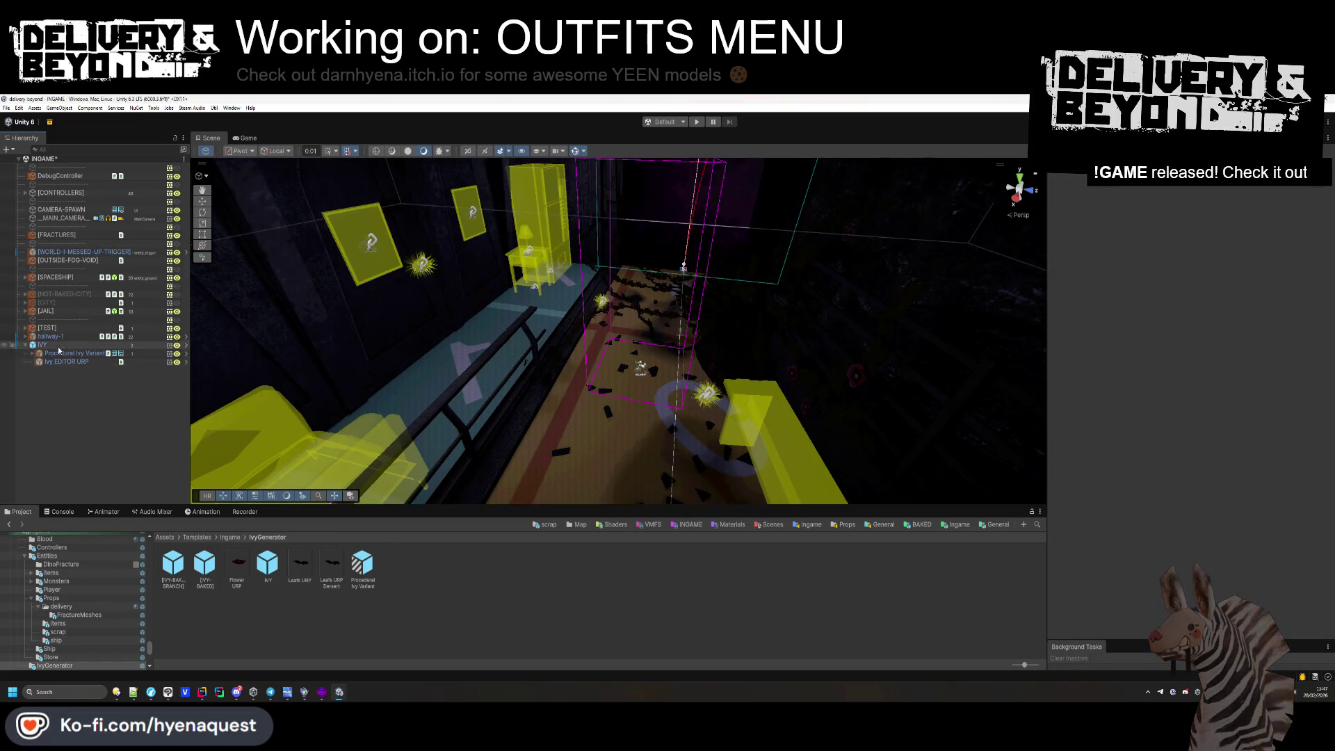
pyautogui.click(204, 561)
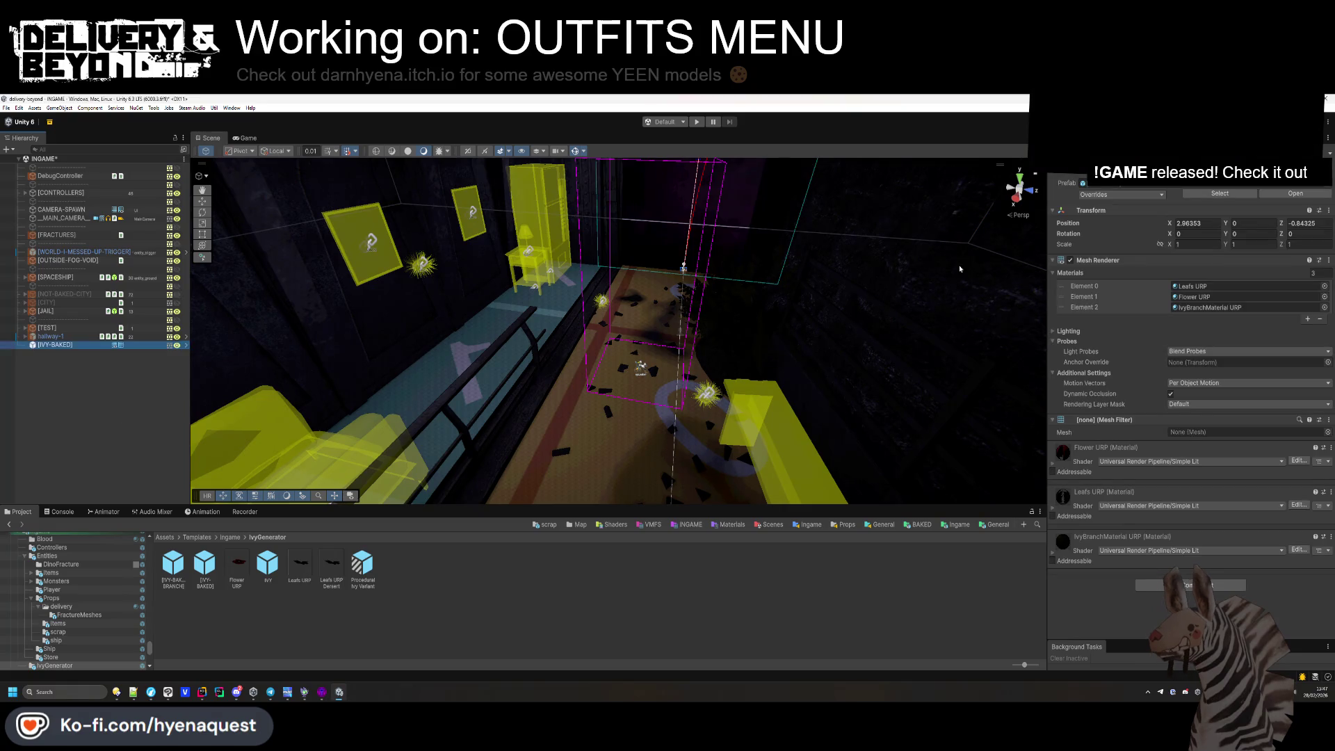
pyautogui.click(1213, 223)
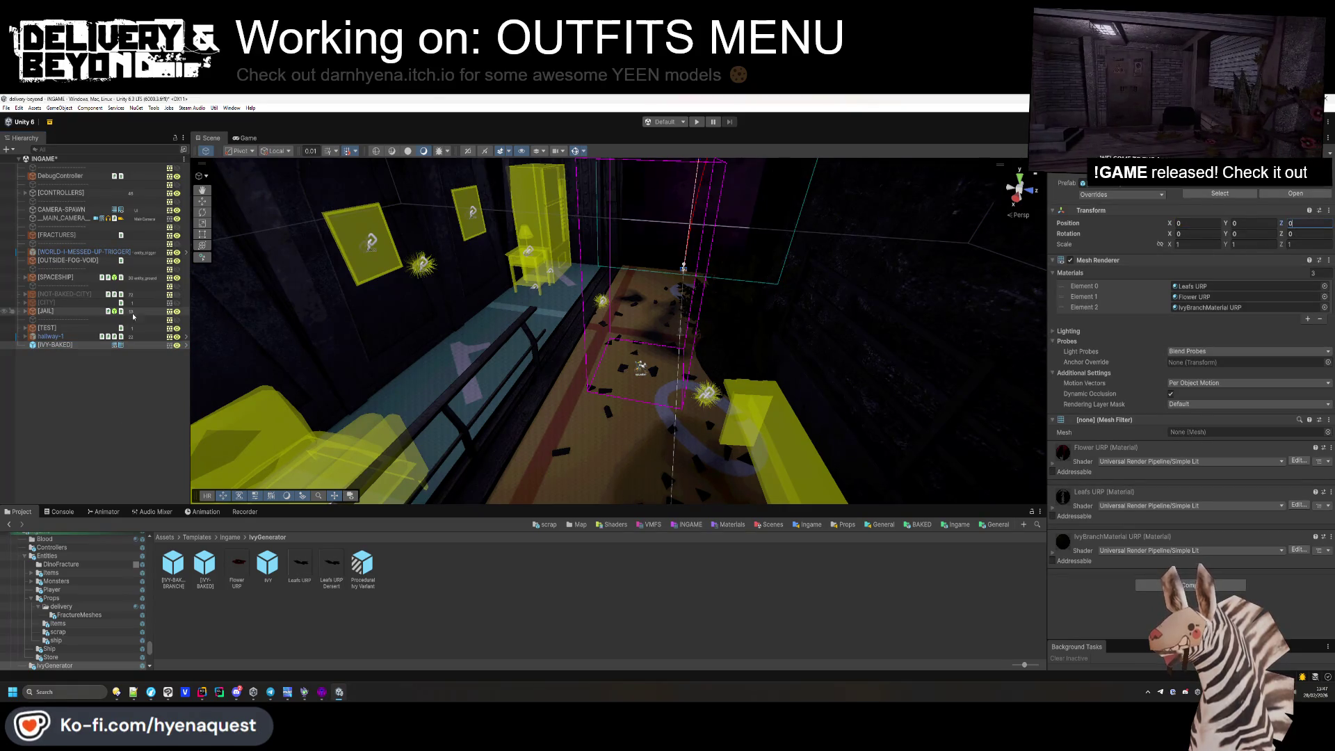
pyautogui.click(52, 345)
pyautogui.rightClick(52, 344)
pyautogui.moveTo(104, 407)
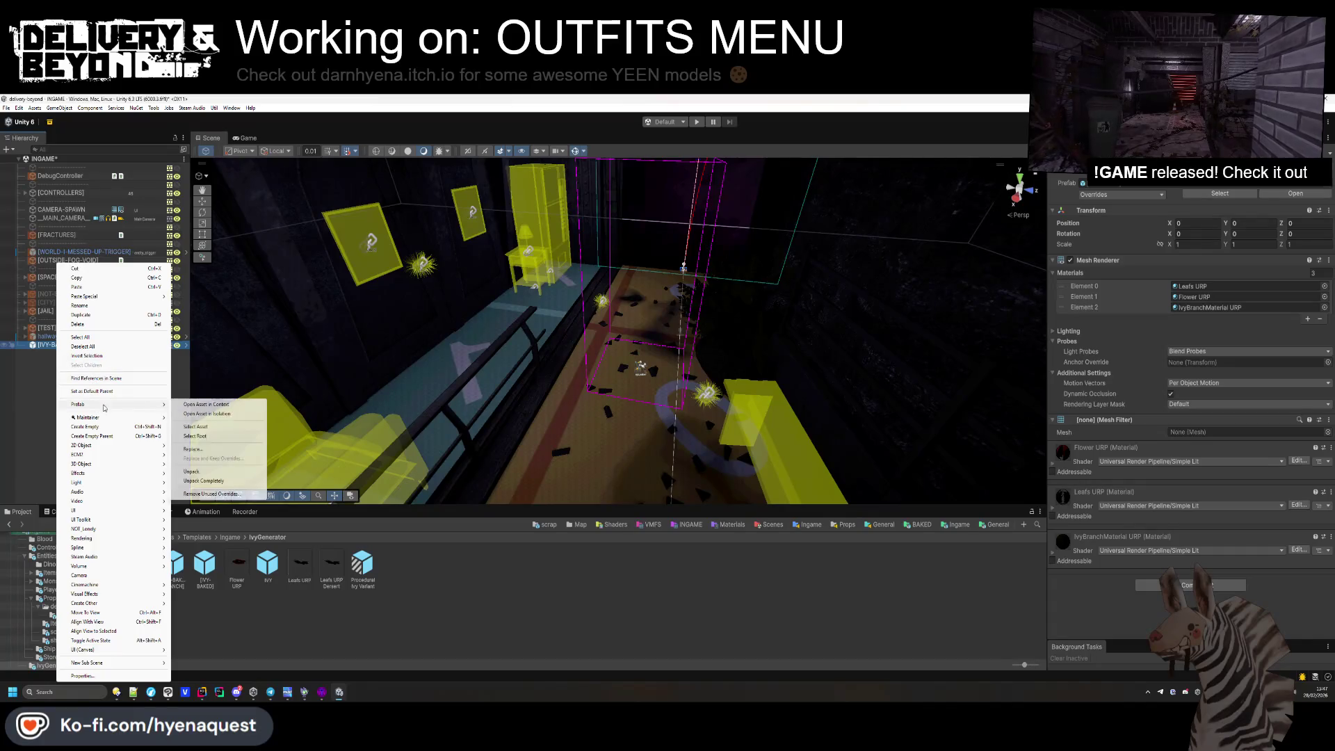
pyautogui.click(192, 472)
pyautogui.click(815, 559)
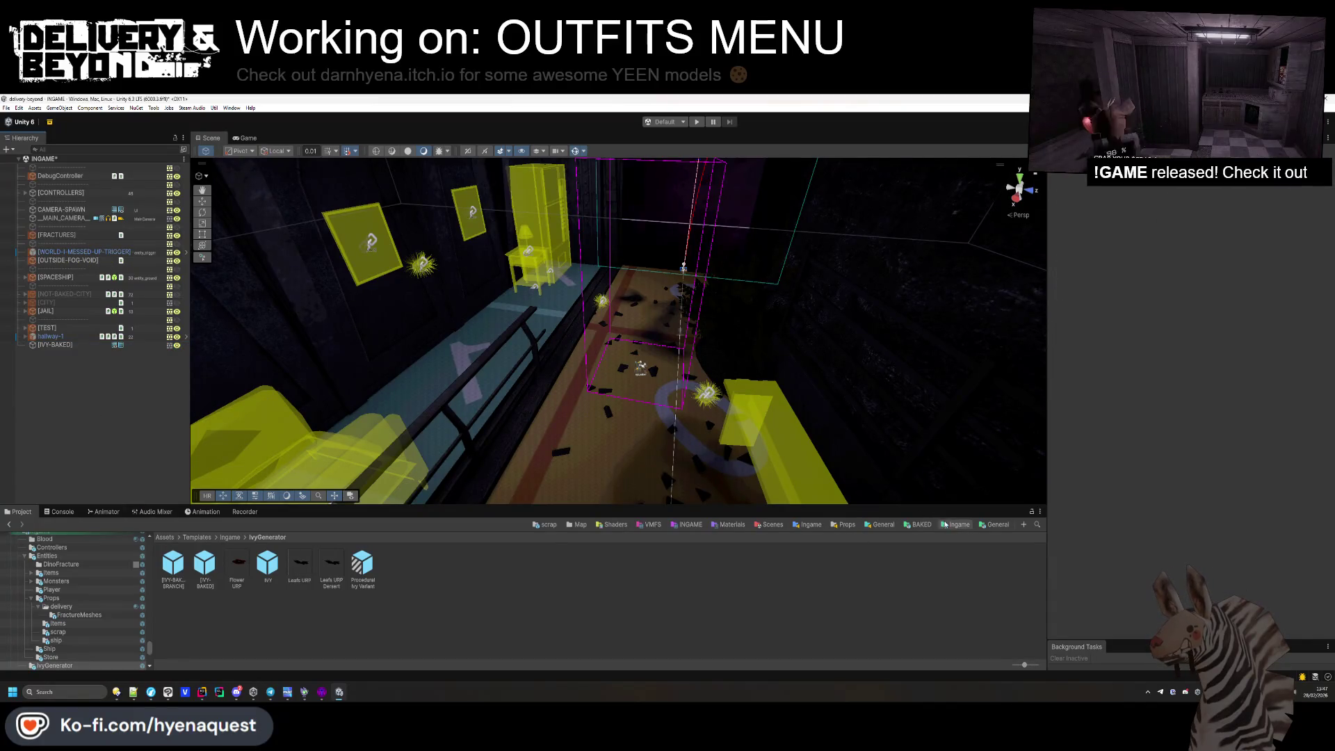
# Assign the IVY_0 mesh from BAKED/FRACTURE/hallway-1 to IVY-BAKED's Mesh Filter.
pyautogui.click(920, 524)
pyautogui.doubleClick(201, 565)
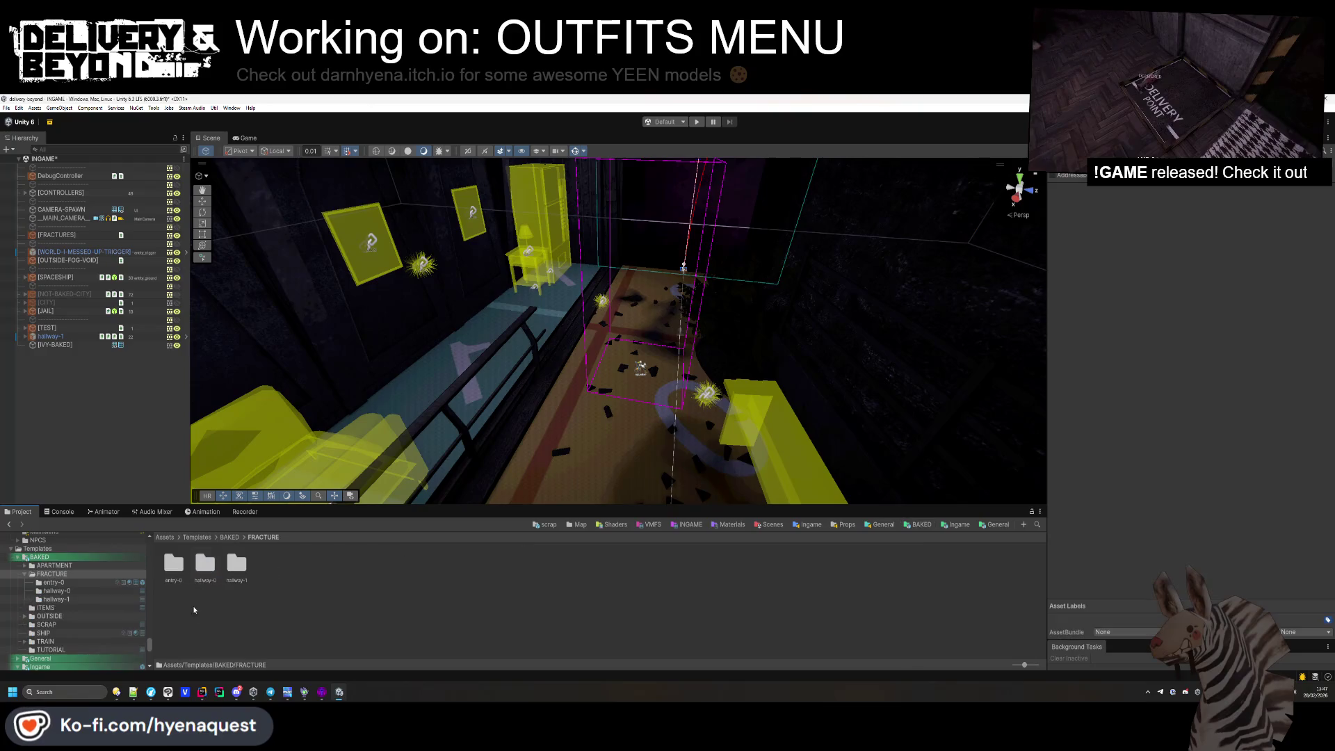
pyautogui.doubleClick(237, 565)
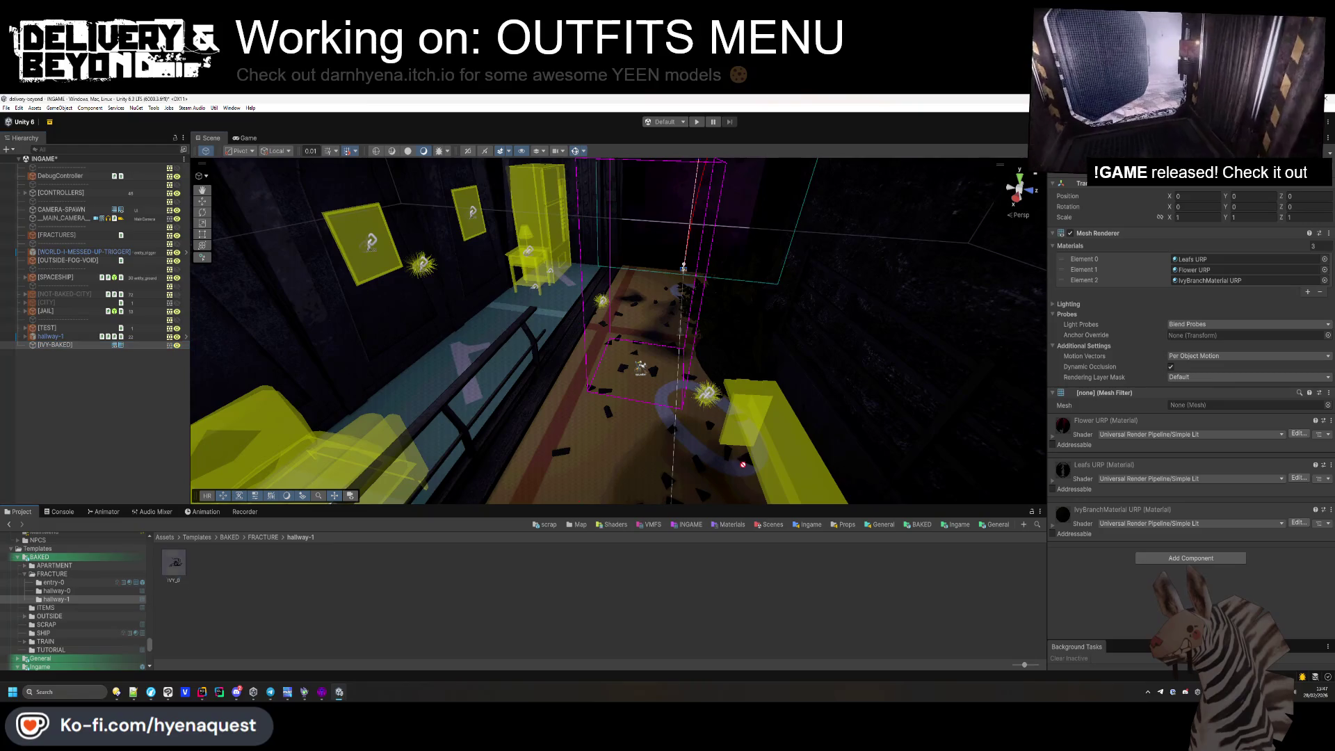
pyautogui.moveTo(1183, 410); pyautogui.dragTo(1182, 410)
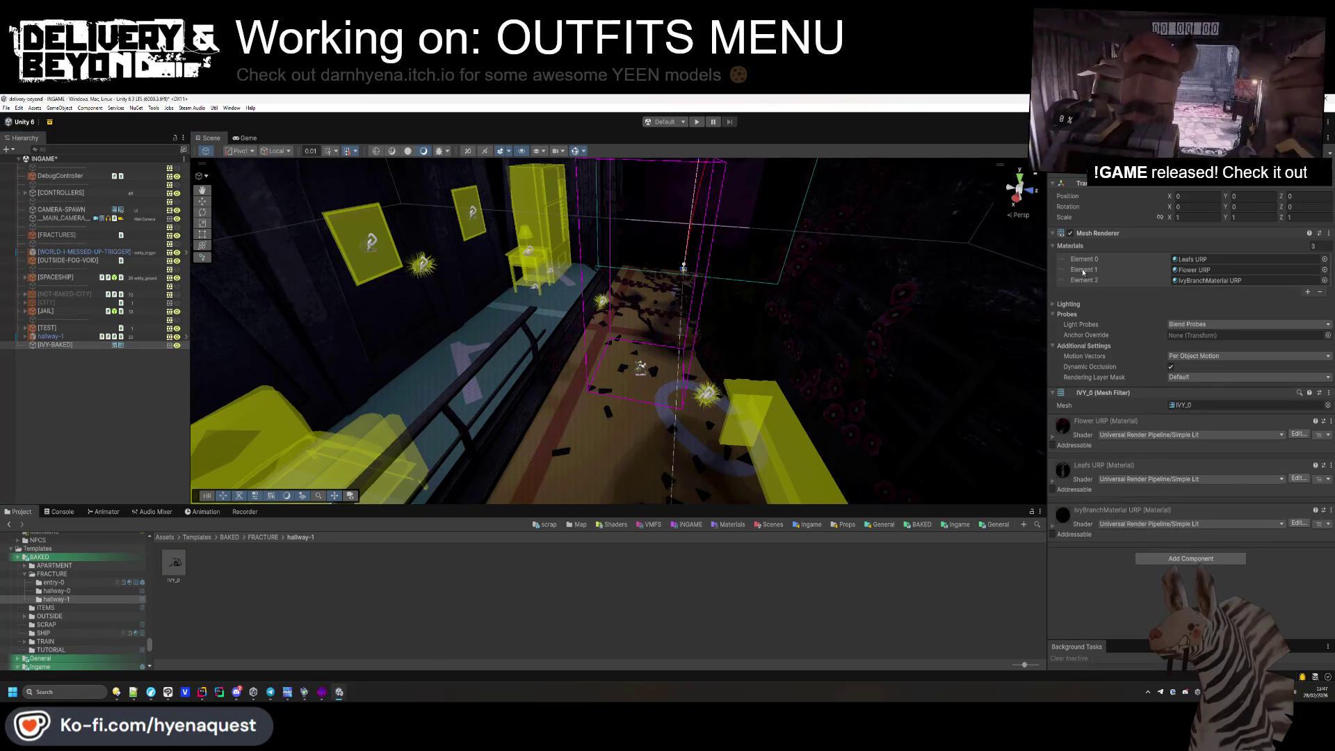
# Run Mesh Optimizer on IVY_0, cutting it from 28,818 to 11,304 vertices.
pyautogui.click(174, 562)
pyautogui.click(231, 108)
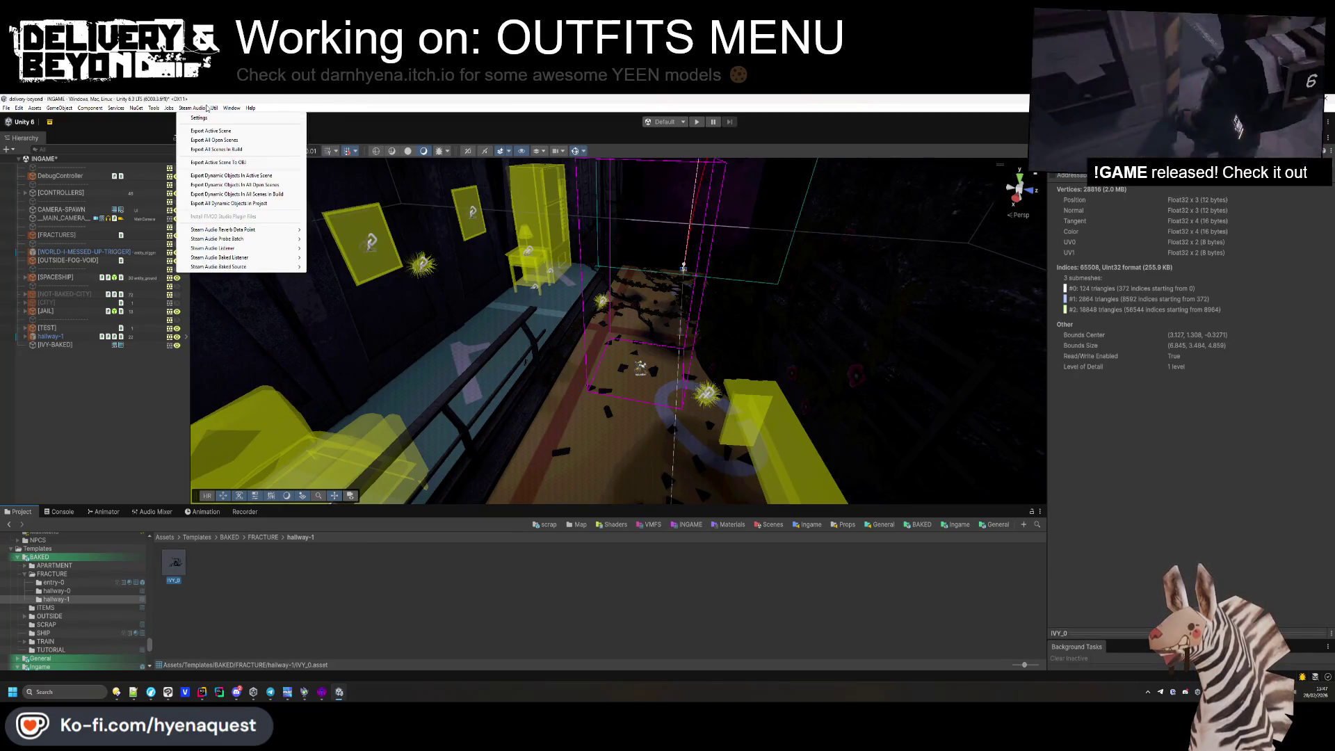
pyautogui.click(243, 125)
pyautogui.click(290, 217)
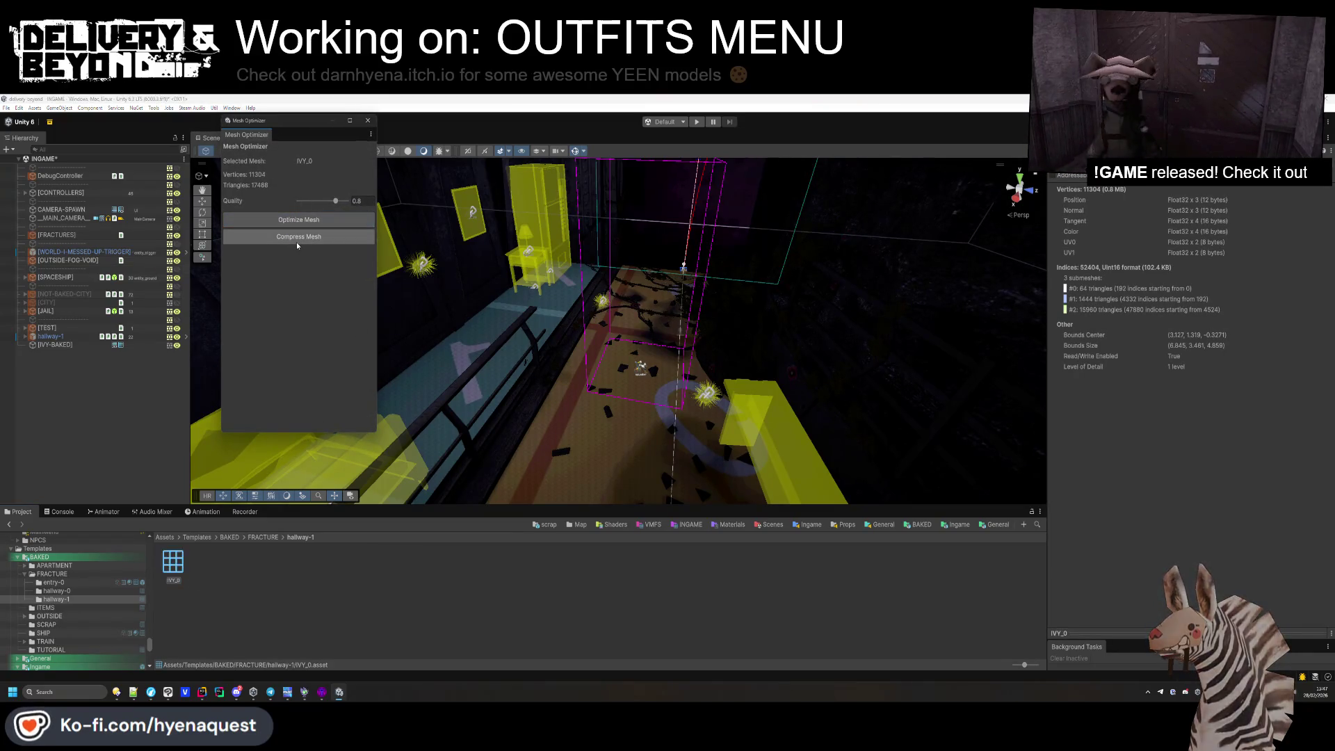
pyautogui.click(369, 121)
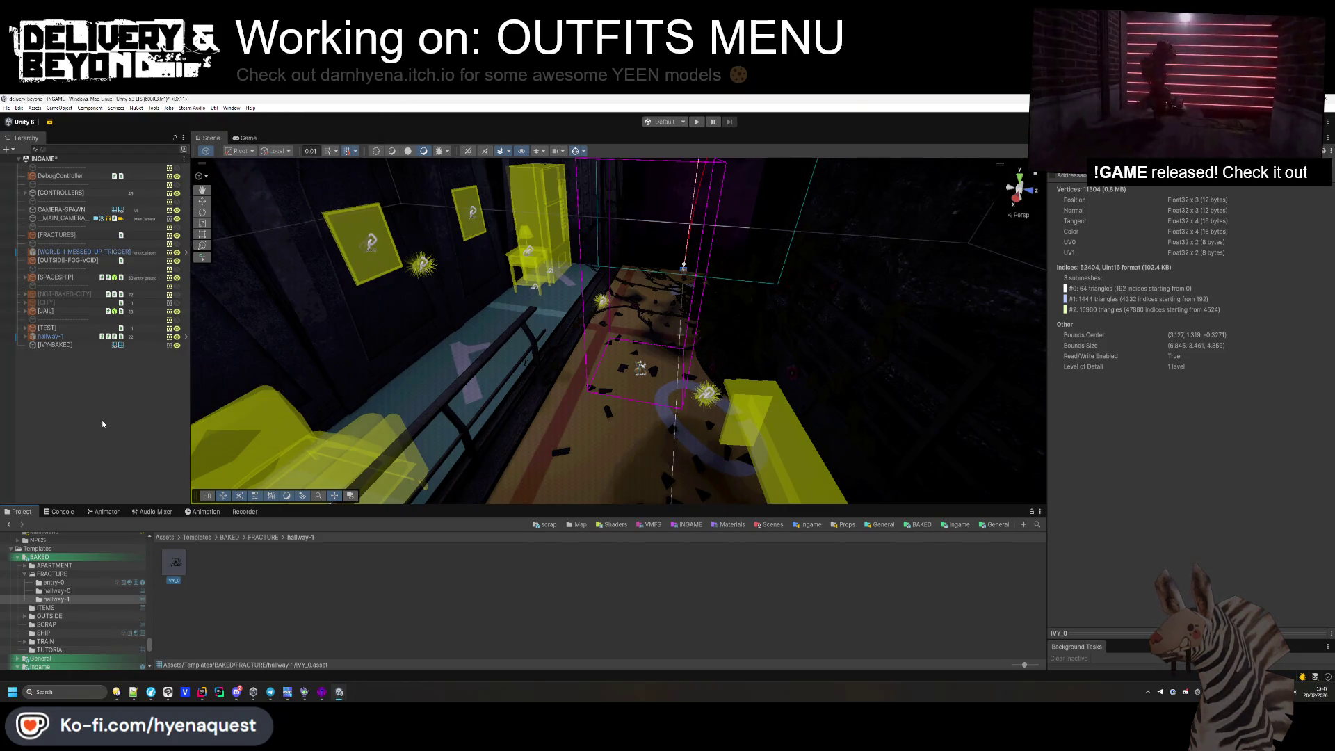
pyautogui.click(25, 337)
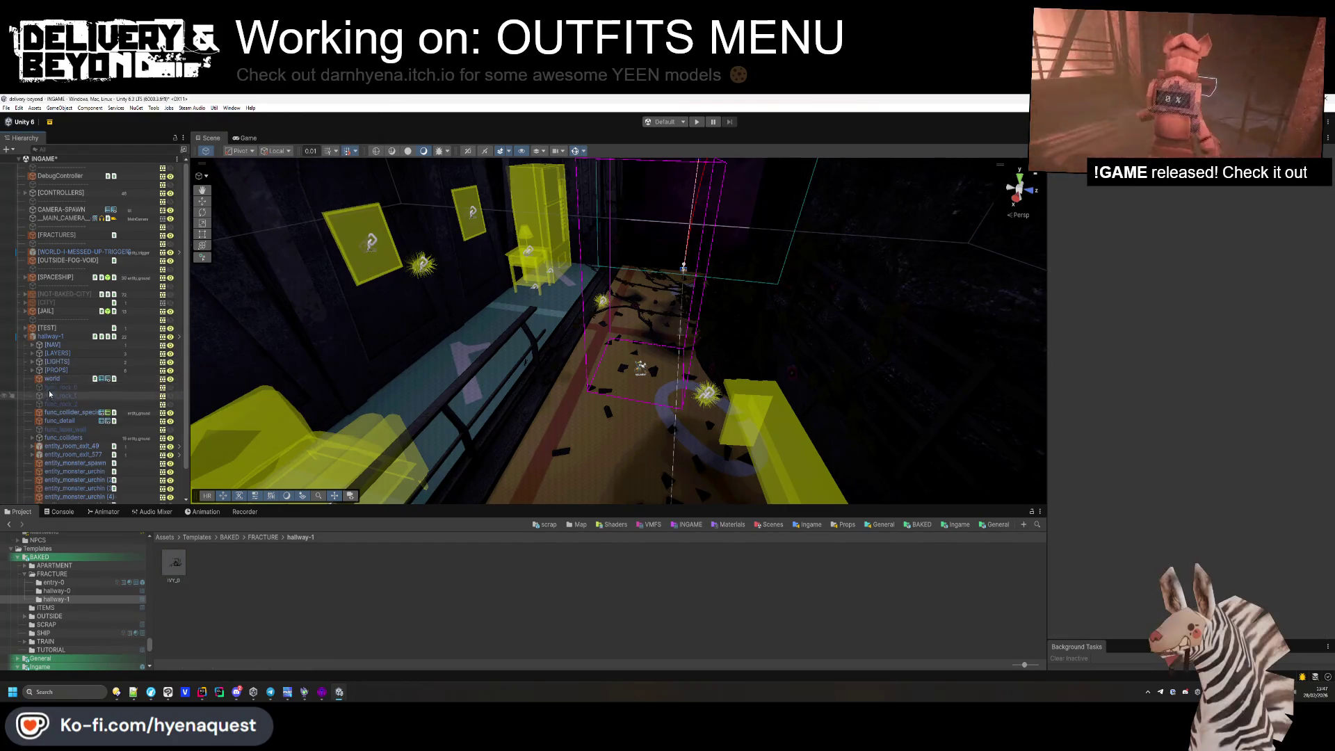
# Inspect hallway-1's layers group, checking LAYER-0/1/2 and their contents.
pyautogui.scroll(-3, 49, 366)
pyautogui.click(32, 297)
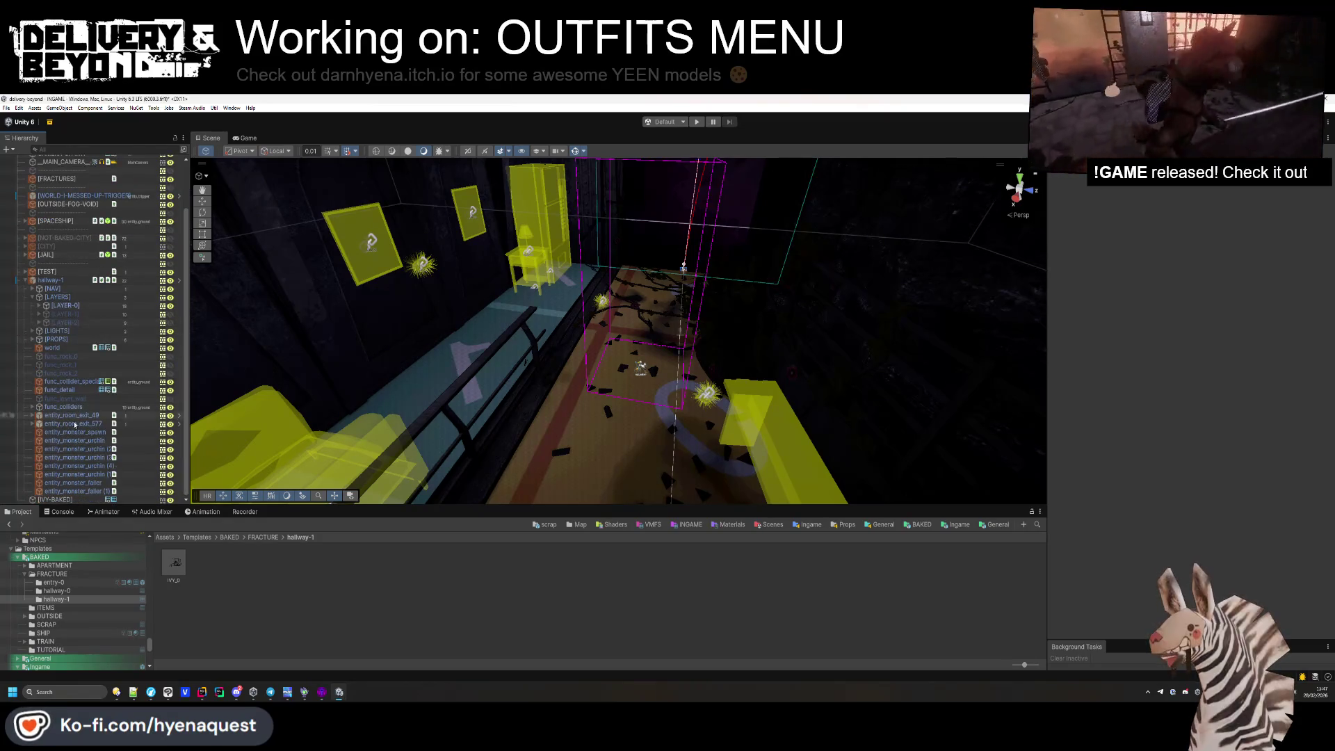
pyautogui.scroll(1, 51, 317)
pyautogui.click(39, 313)
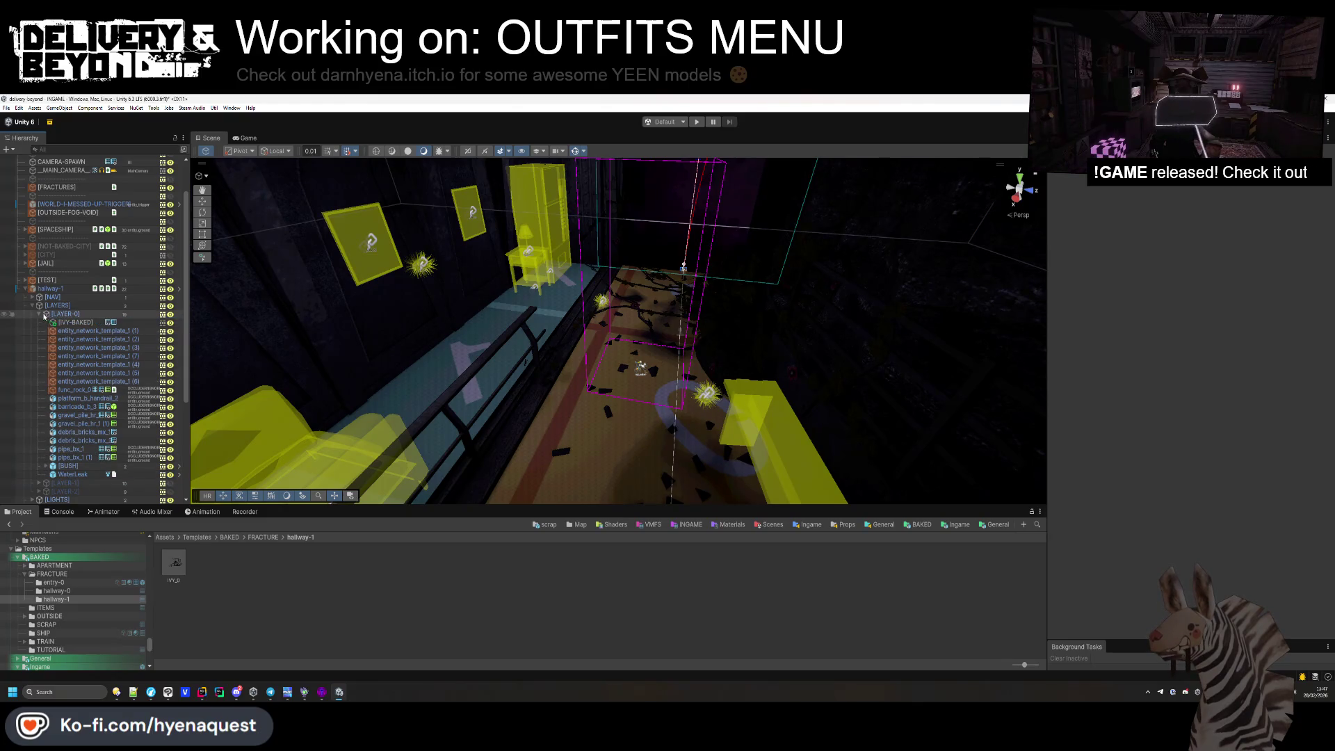
pyautogui.click(32, 305)
pyautogui.scroll(1, 44, 303)
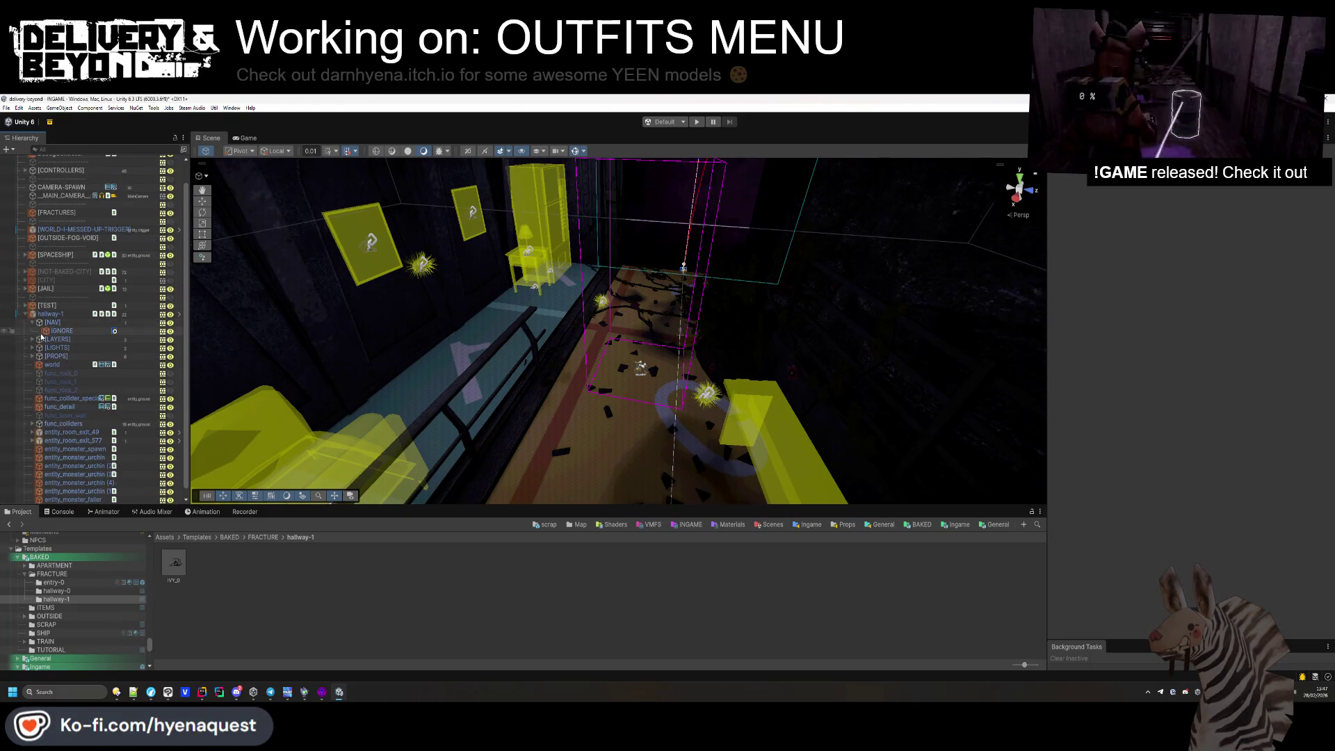
pyautogui.click(55, 330)
pyautogui.press('Right')
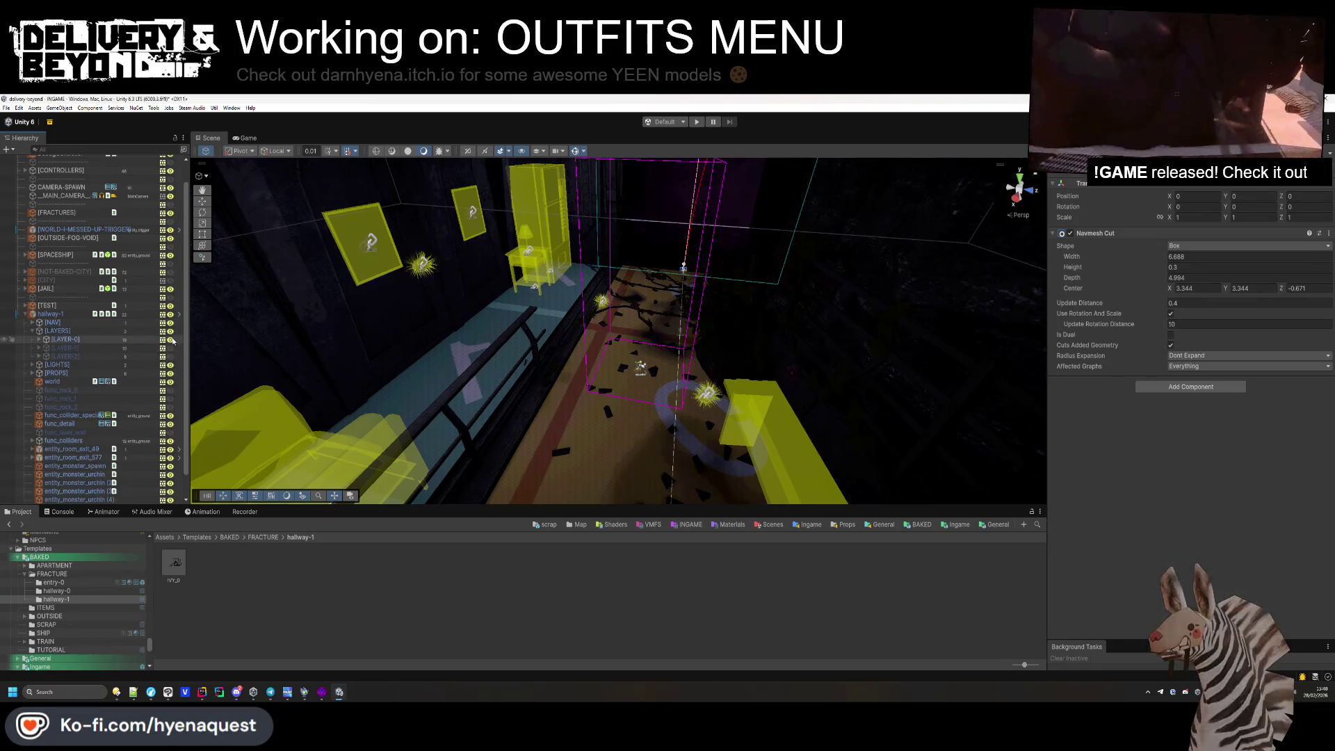
pyautogui.press('Left')
# Delete hallway-1 from the scene and show the Templates/Ingame/Map folder.
pyautogui.click(64, 317)
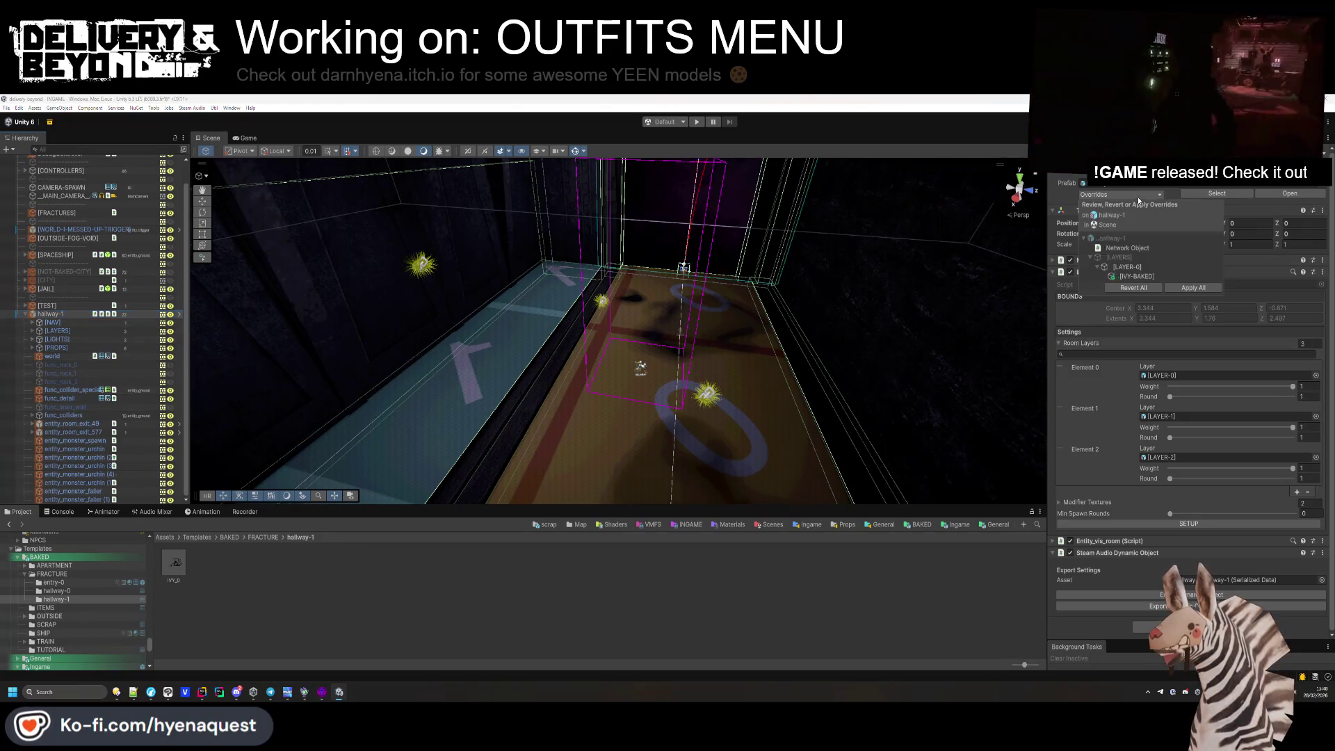
pyautogui.press('Delete')
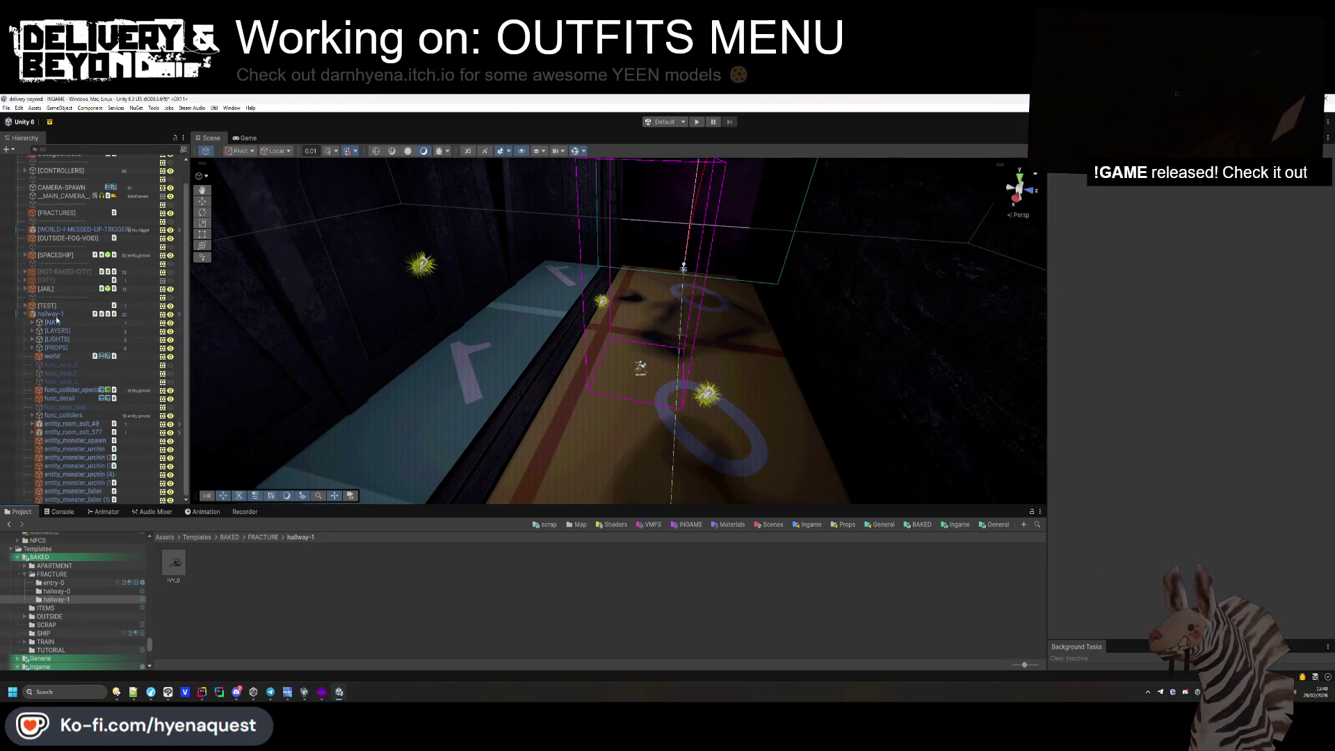
pyautogui.click(949, 527)
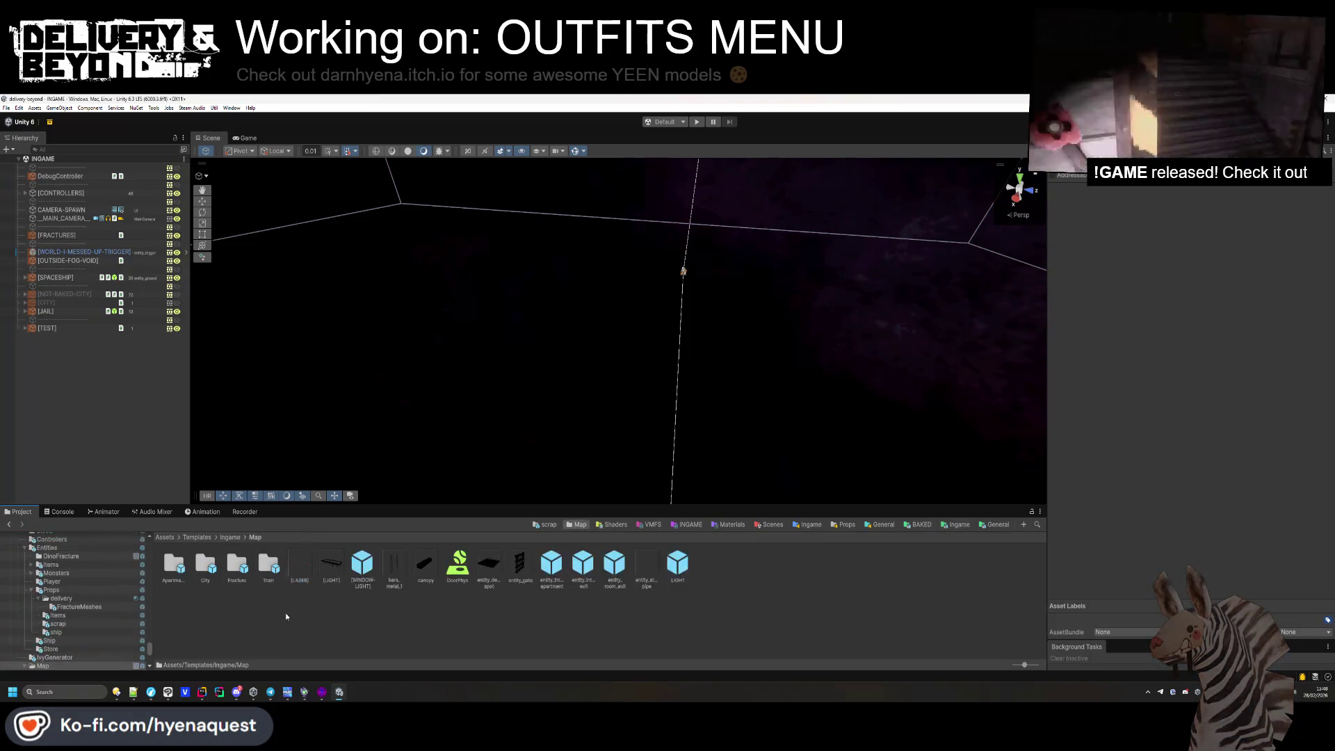
# Open the Fracture > Interiors > apartments-0 prefab and turn the view toward its window wall.
pyautogui.doubleClick(236, 563)
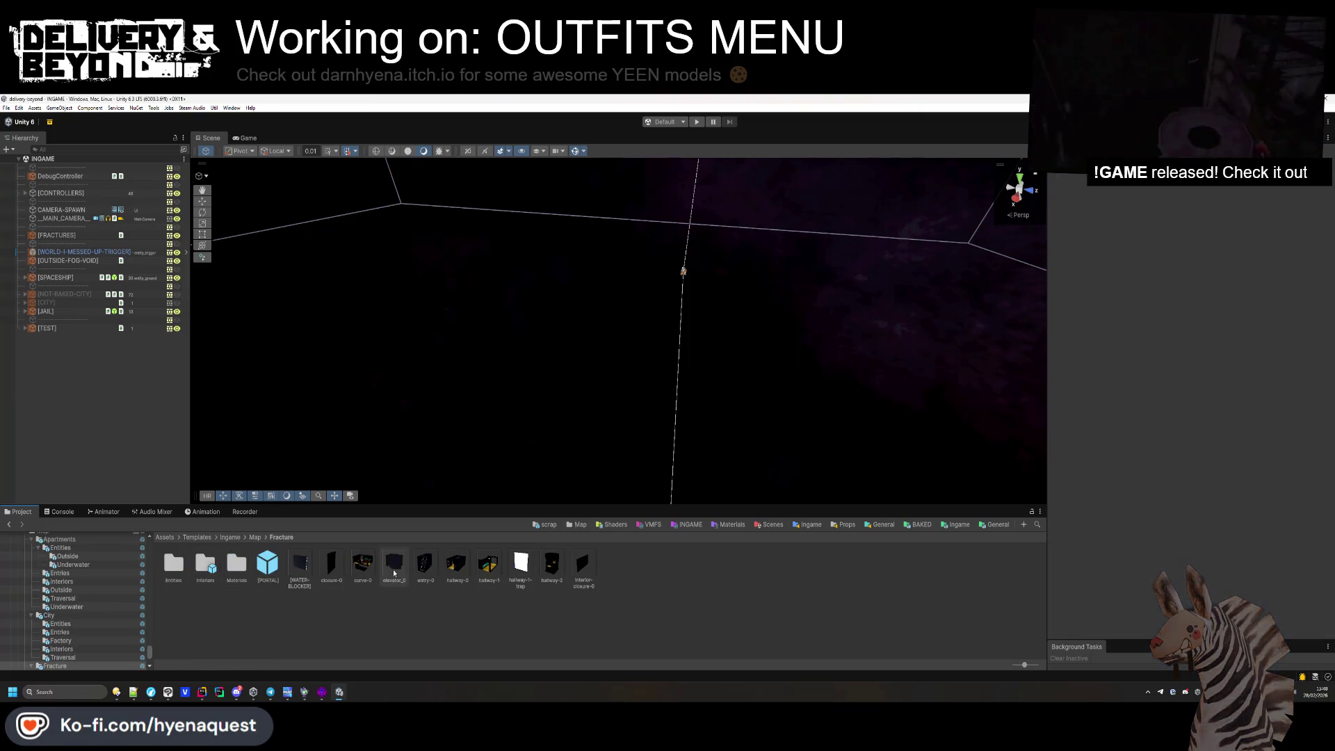
pyautogui.doubleClick(205, 563)
pyautogui.doubleClick(205, 563)
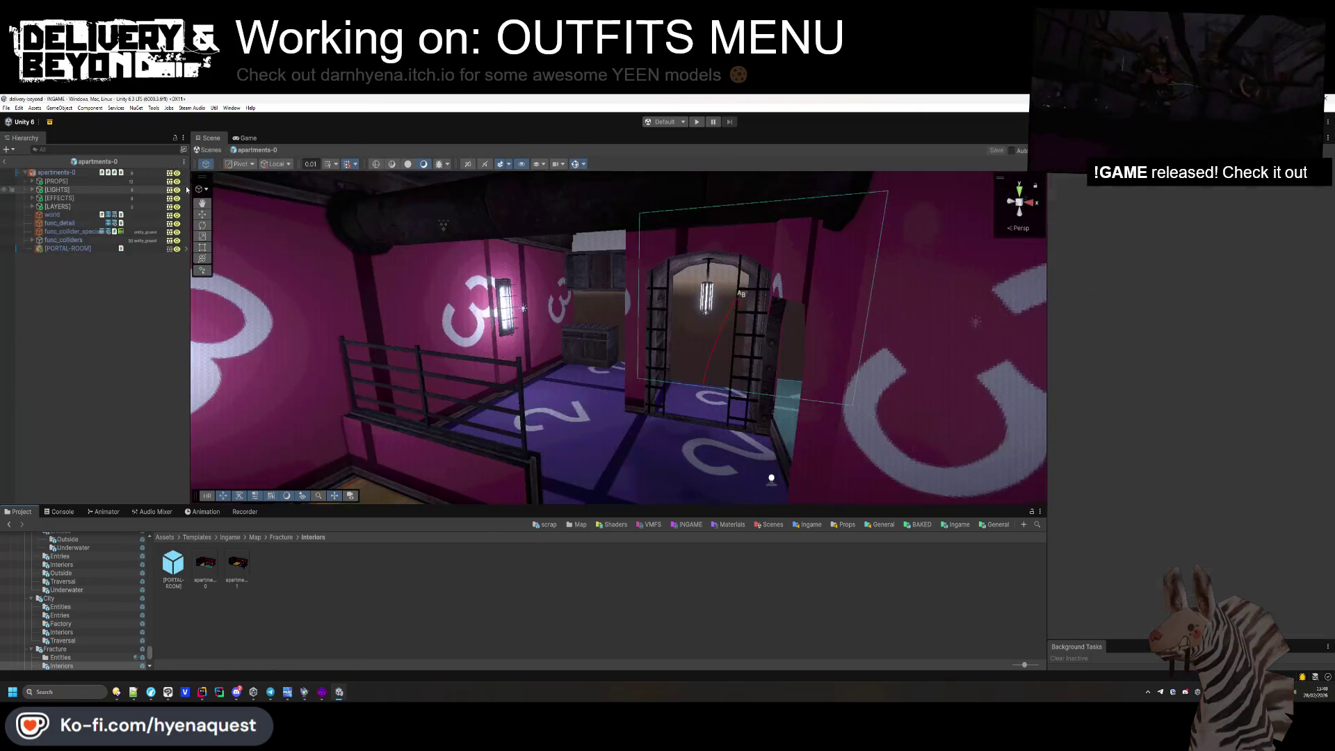
pyautogui.doubleClick(57, 189)
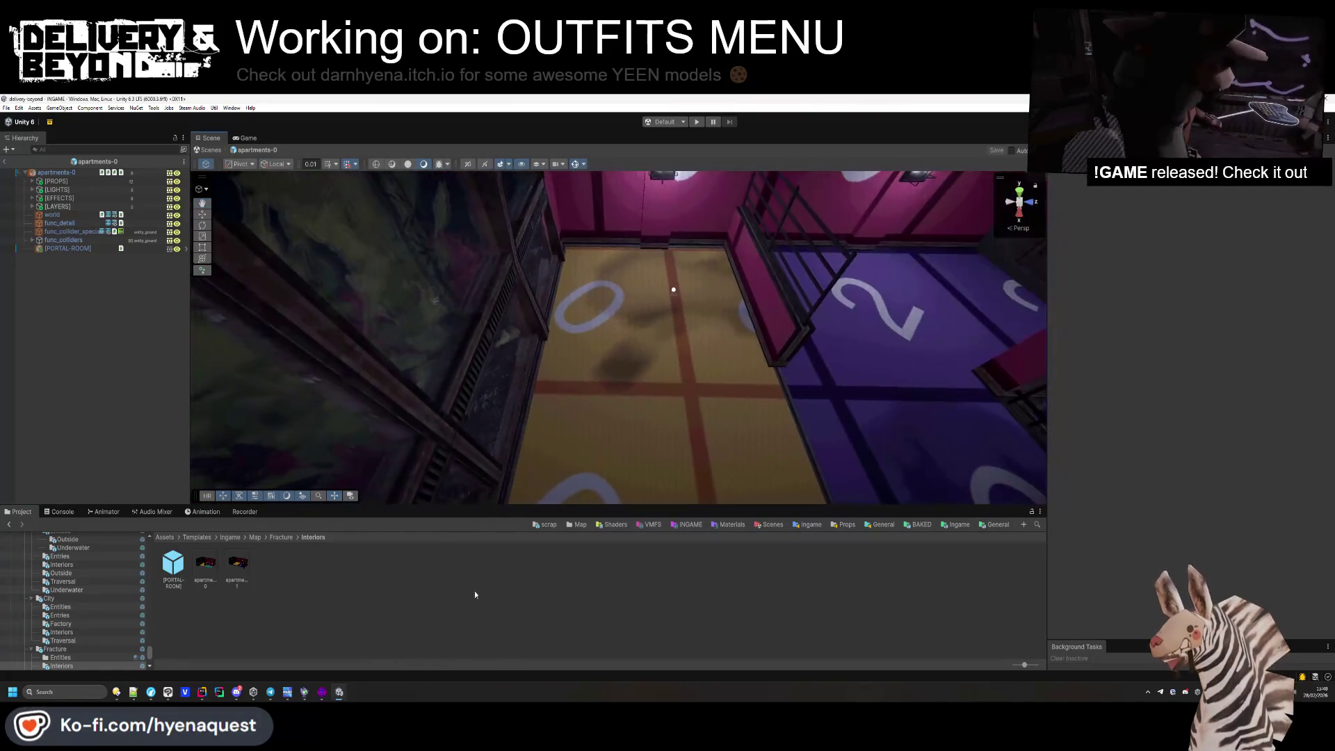
pyautogui.moveTo(543, 394)
pyautogui.mouseDown()
pyautogui.moveTo(608, 373)
pyautogui.moveTo(463, 399)
pyautogui.moveTo(448, 391)
pyautogui.moveTo(471, 379)
pyautogui.moveTo(382, 373)
pyautogui.moveTo(513, 423)
pyautogui.mouseUp()
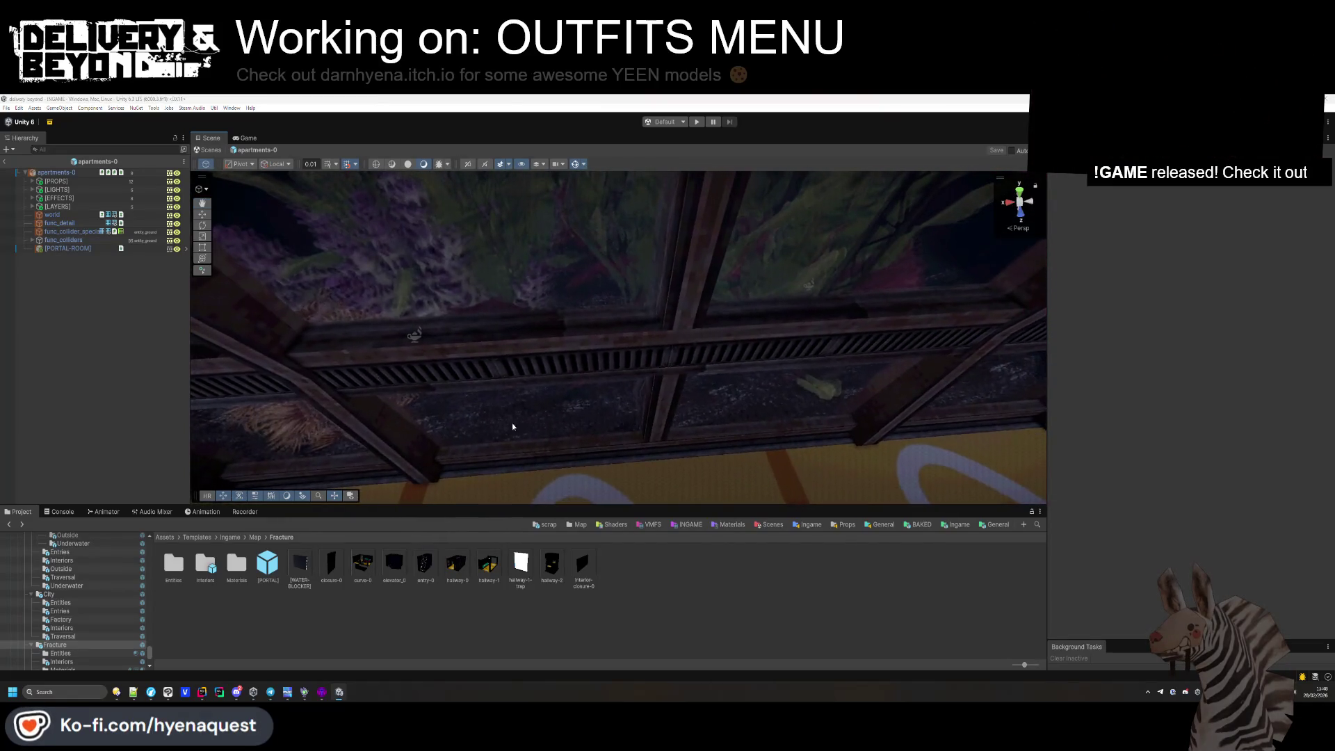
# Switch to Hammer++ and look around the apartment map in the 3D view.
pyautogui.hotkey('alt', 'Tab')
pyautogui.click(488, 349)
pyautogui.press('z')
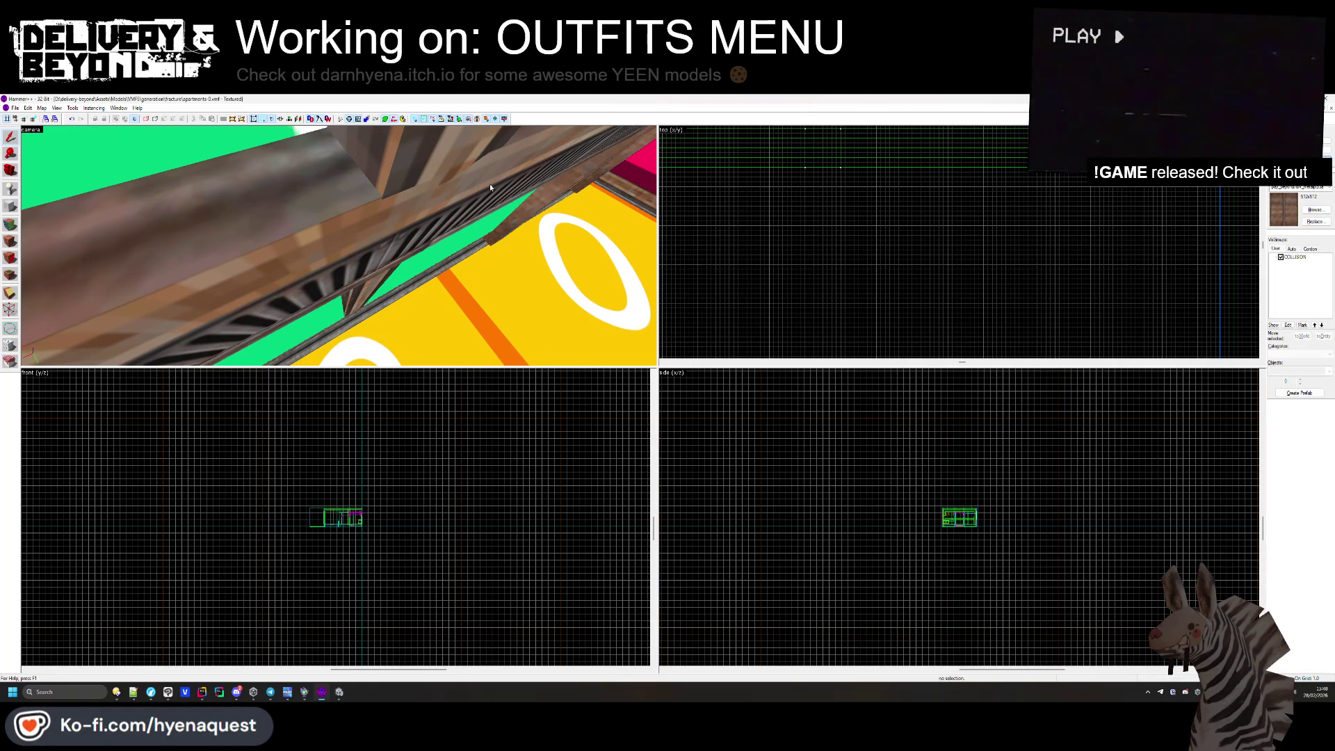
# Zoom Hammer's top view, then return to Unity's view of the window and pink wall.
pyautogui.scroll(6, 728, 223)
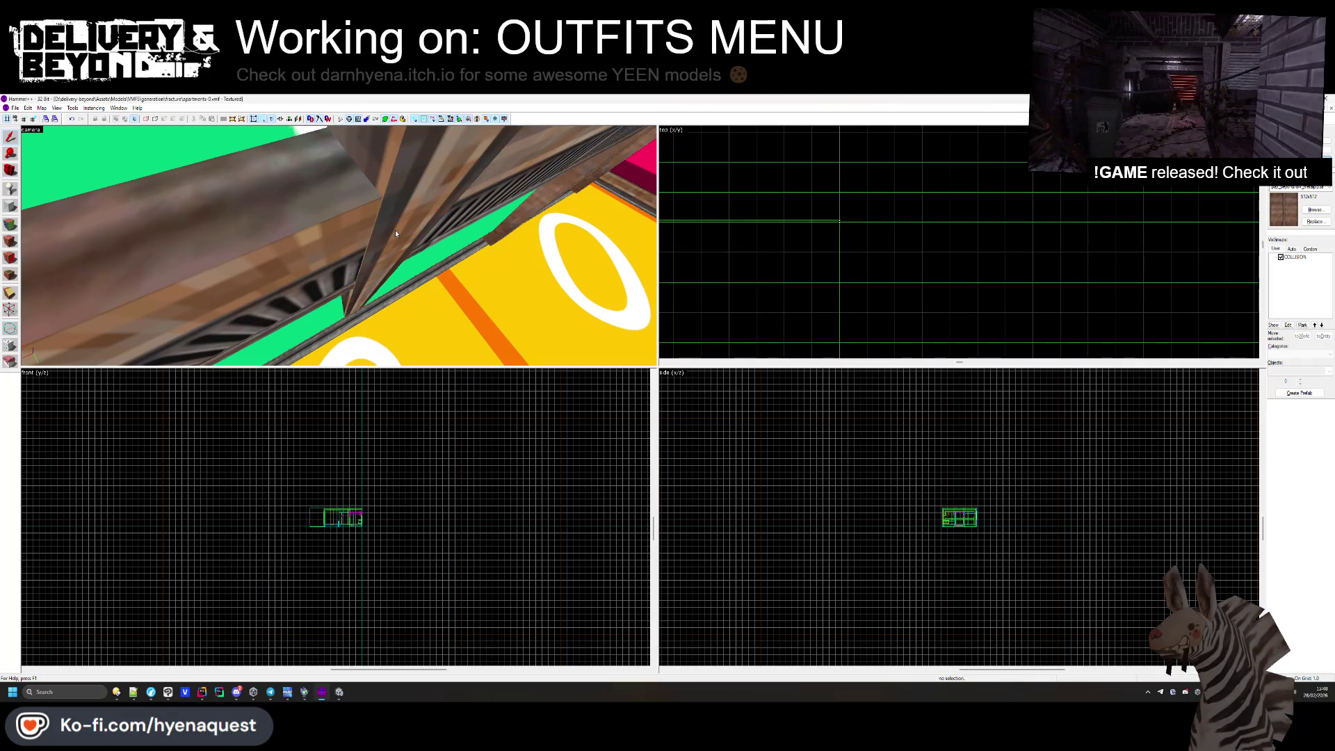
pyautogui.hotkey('alt', 'Tab')
pyautogui.moveTo(758, 341)
pyautogui.mouseDown()
pyautogui.moveTo(781, 336)
pyautogui.moveTo(736, 337)
pyautogui.moveTo(749, 330)
pyautogui.moveTo(585, 600)
pyautogui.mouseUp()
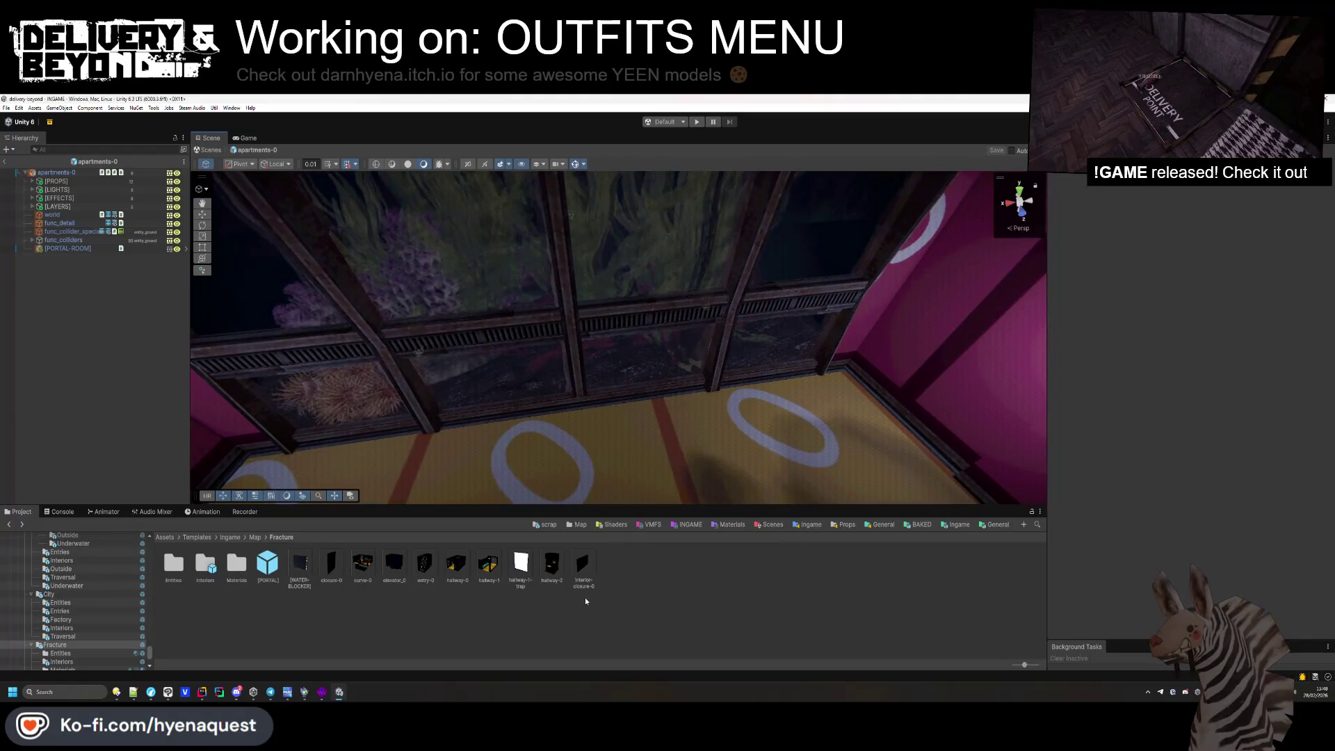
# Open the hallway-0 prefab and then the Interiors folder.
pyautogui.doubleClick(459, 569)
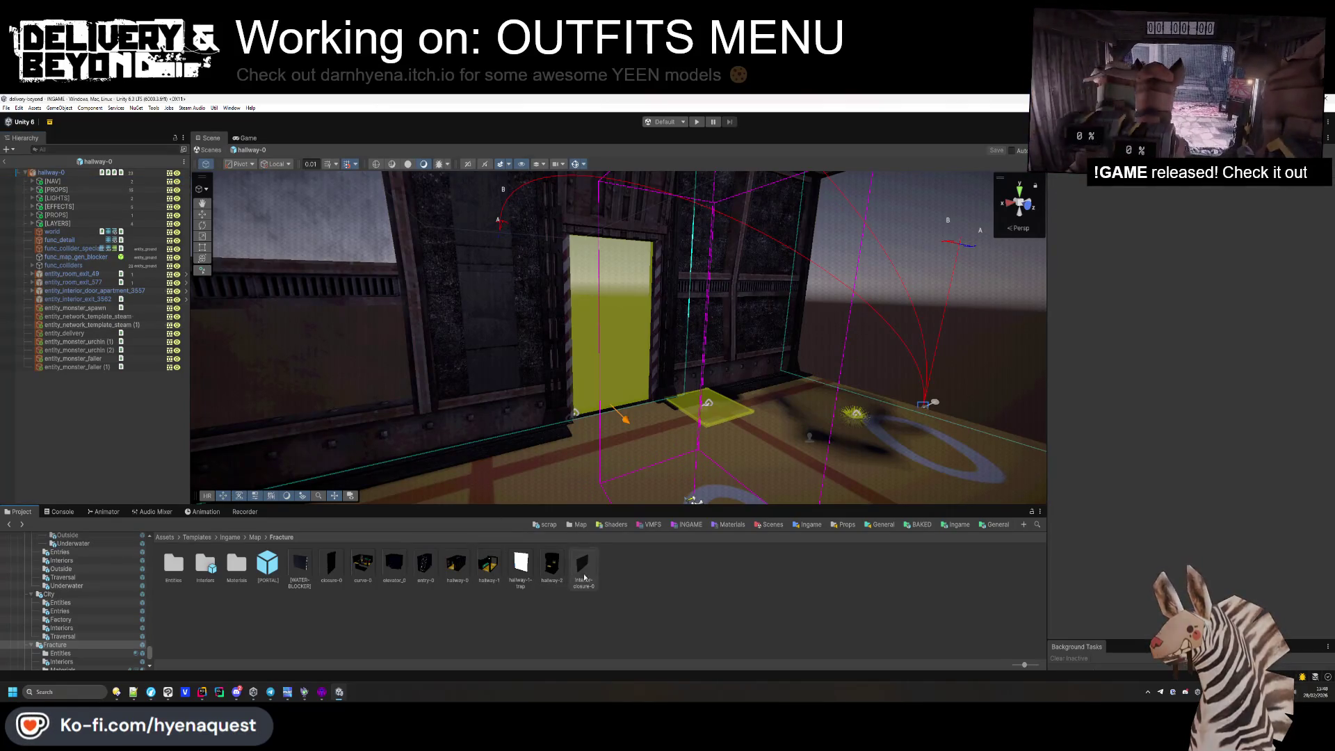
pyautogui.doubleClick(209, 566)
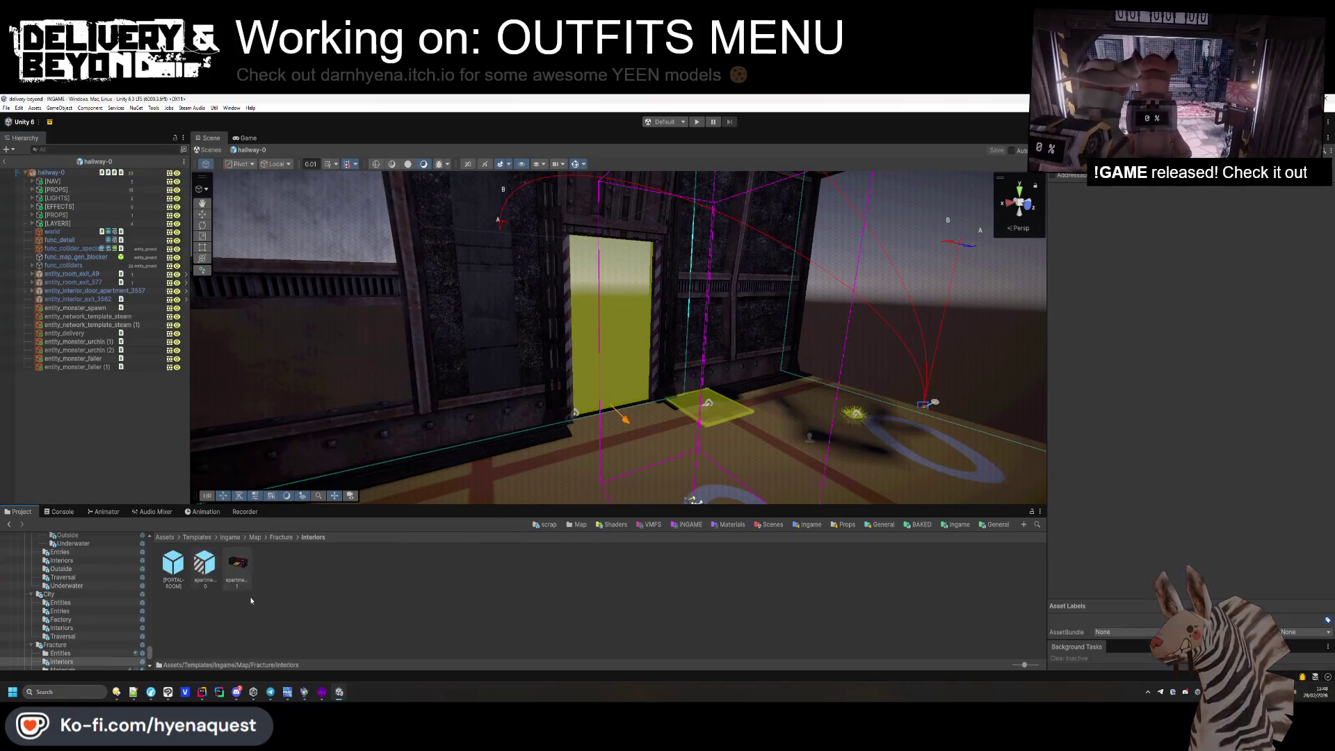
# Reopen apartments-0, paste in the NAV group and frame its IGNORE navmesh cut.
pyautogui.doubleClick(209, 565)
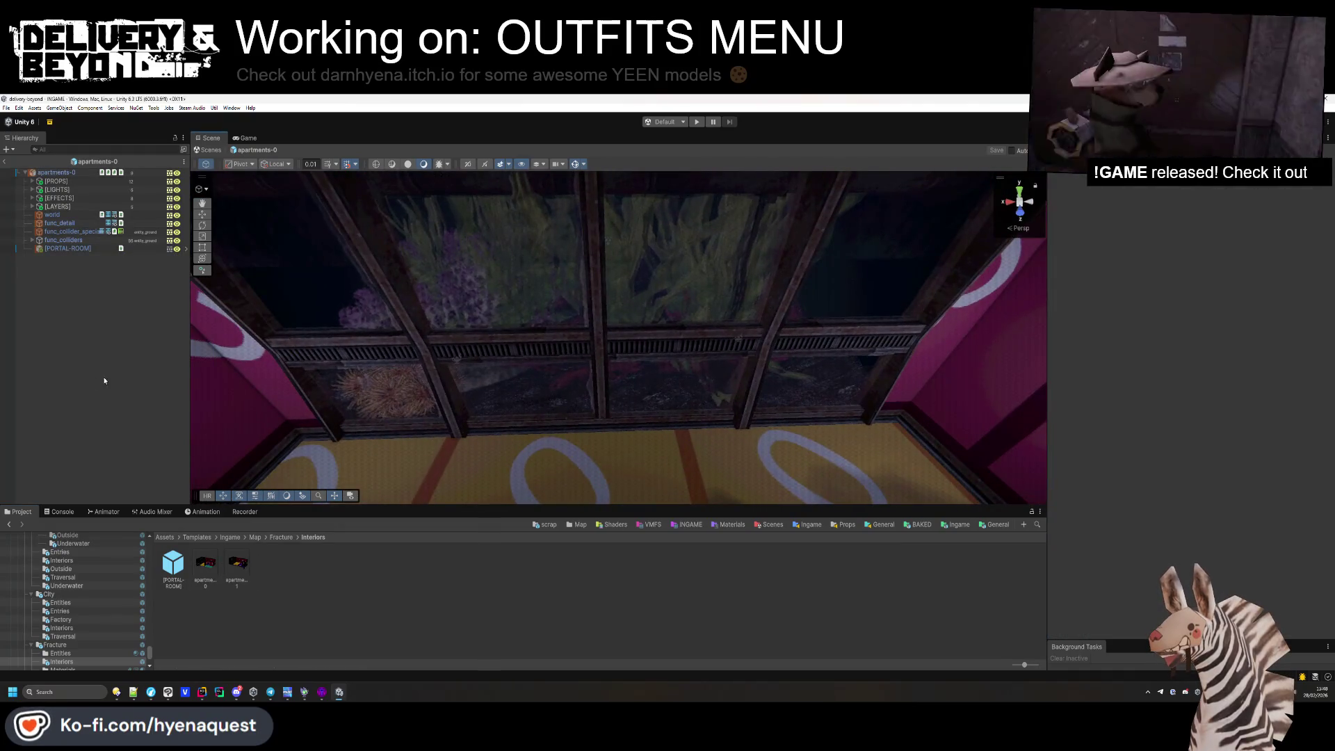
pyautogui.hotkey('ctrl', 'v')
pyautogui.press('Right')
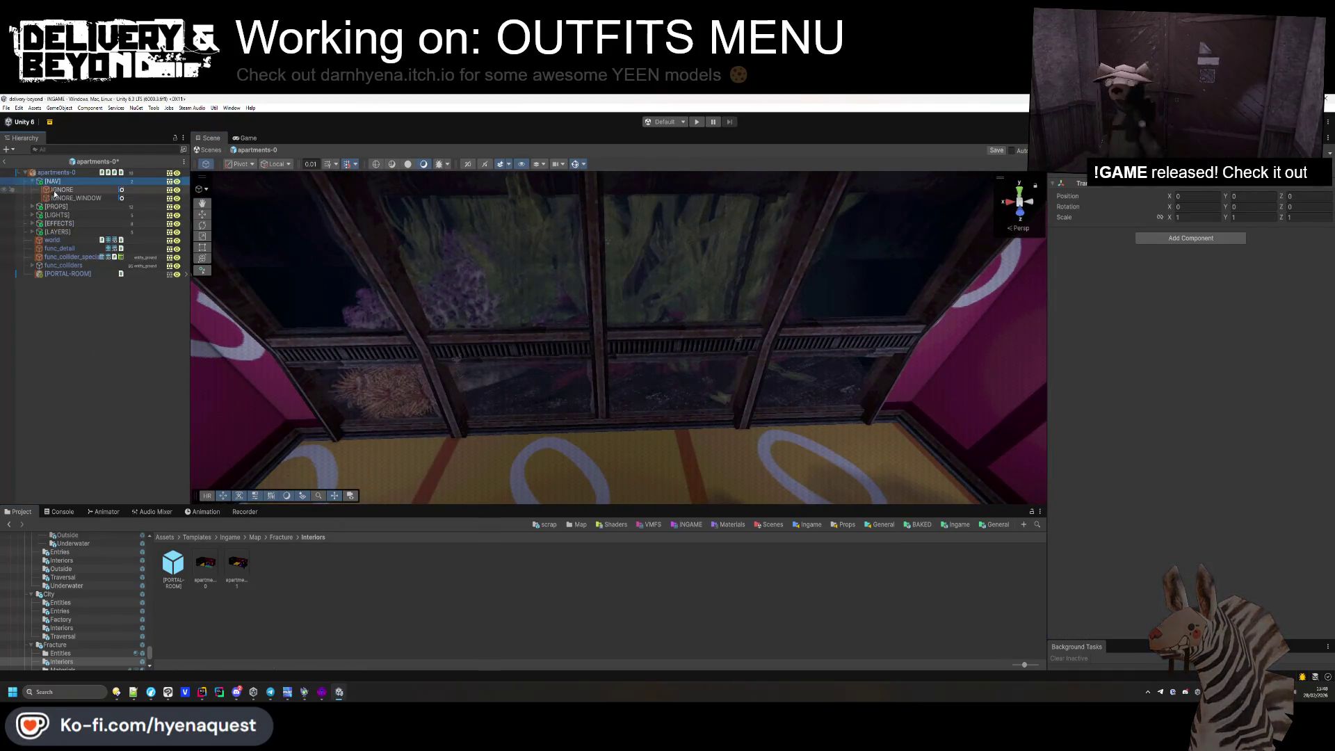
pyautogui.click(69, 174)
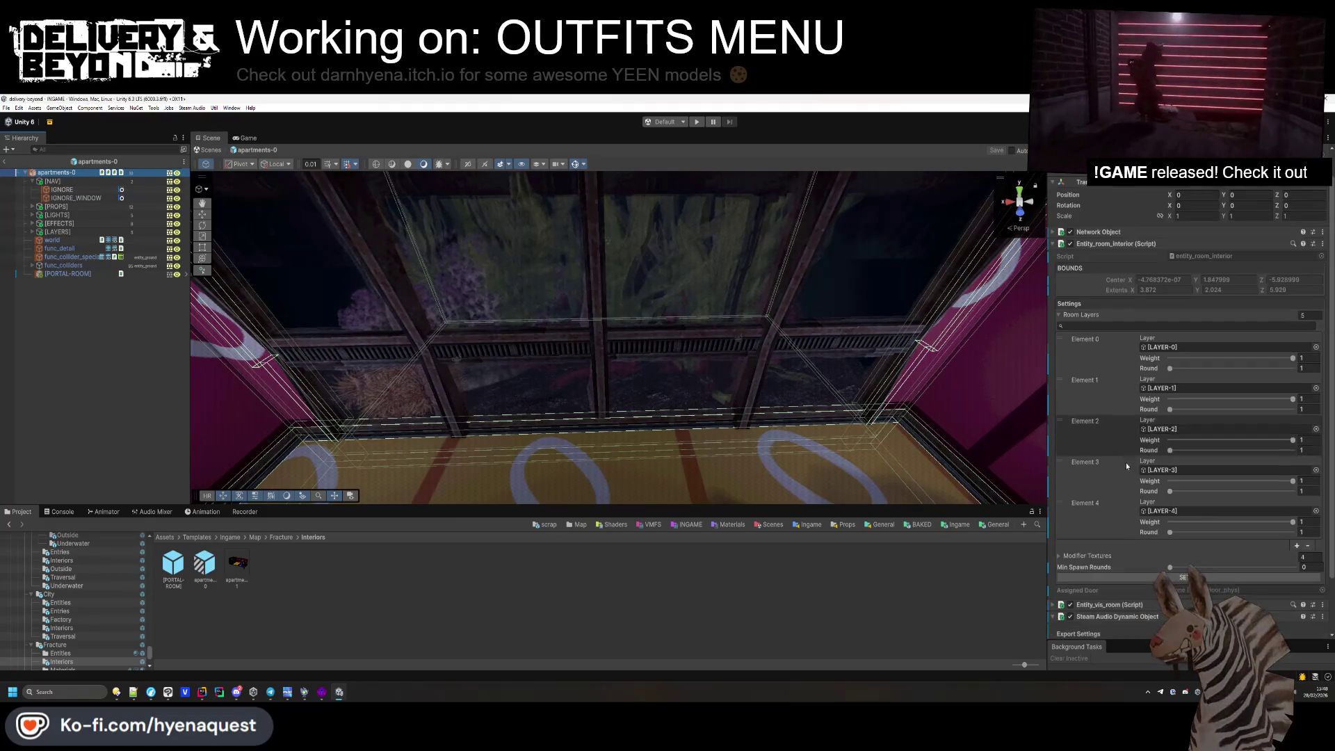
pyautogui.click(62, 189)
pyautogui.moveTo(626, 313); pyautogui.dragTo(647, 311)
pyautogui.scroll(-3, 647, 311)
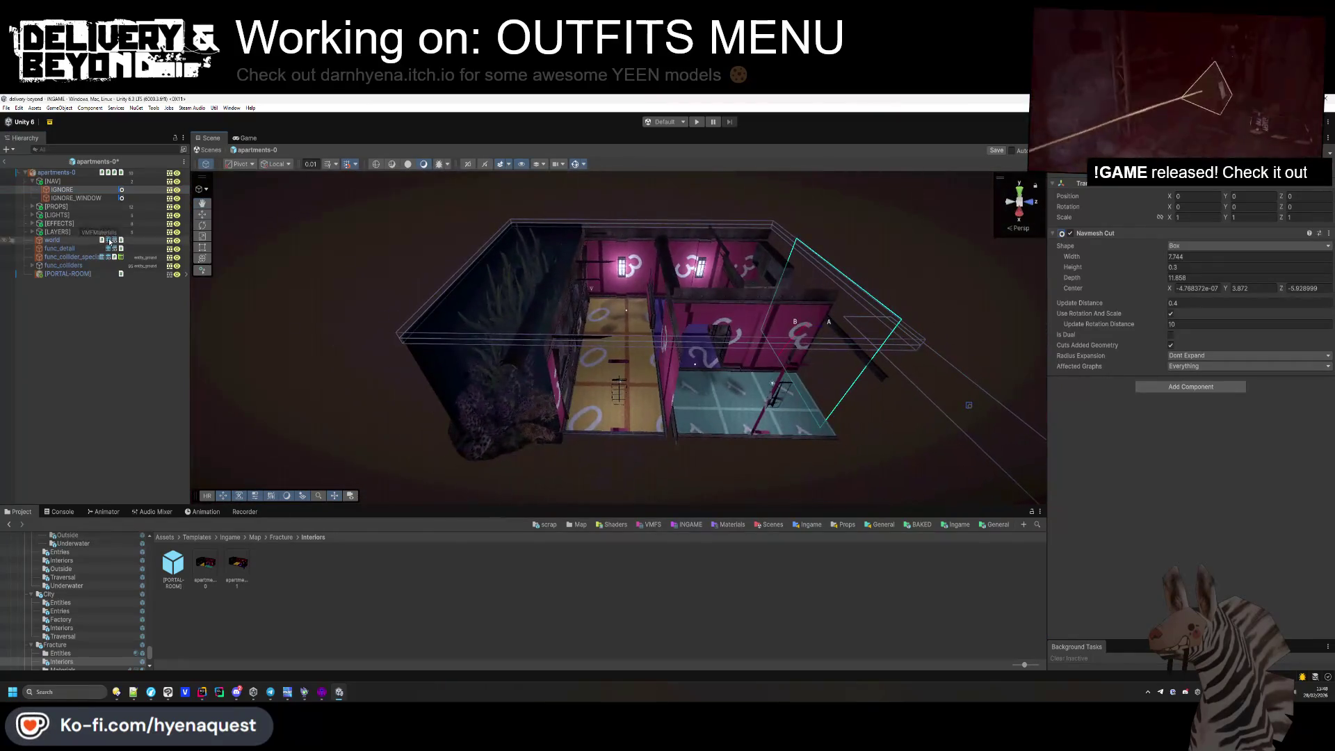
pyautogui.press('f')
# Move the navmesh cut to the plant window end, raise its height to 4.28, then select apartments-1.
pyautogui.press('w')
pyautogui.moveTo(777, 301); pyautogui.dragTo(457, 316)
pyautogui.press('f')
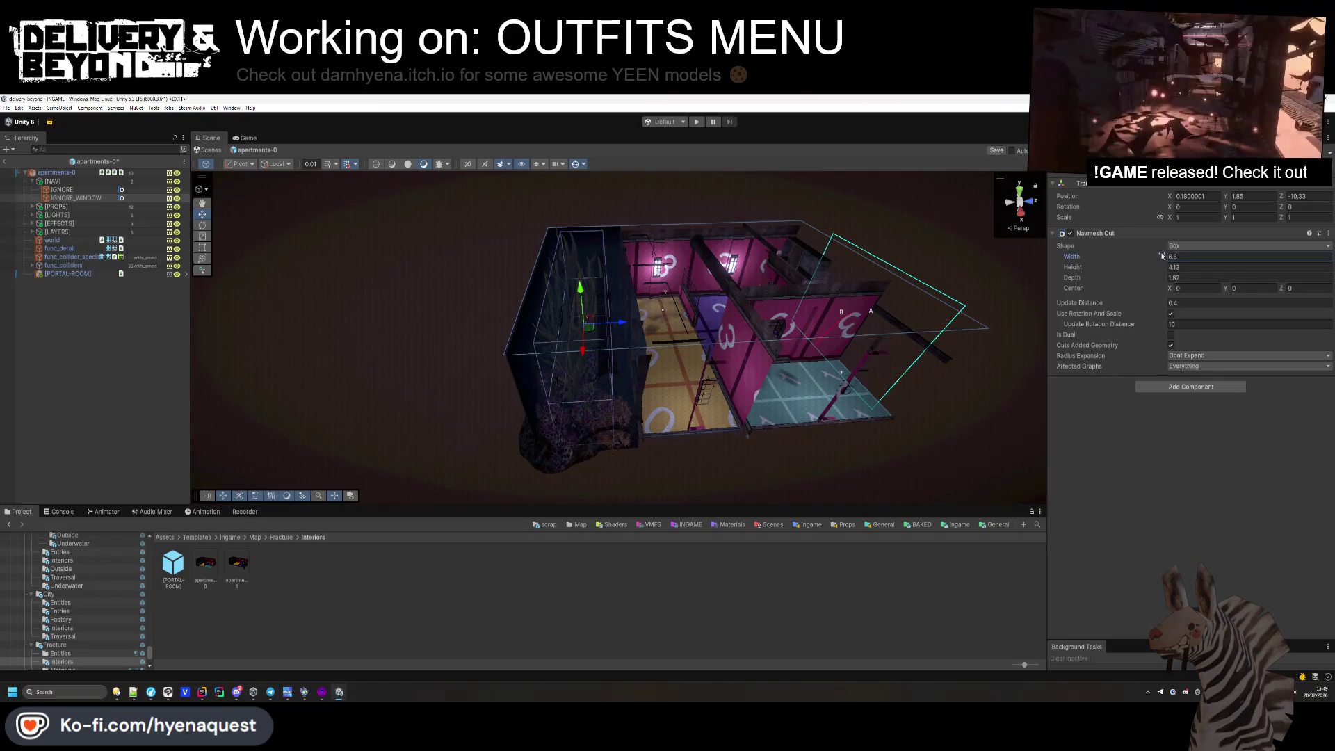
pyautogui.moveTo(735, 382); pyautogui.dragTo(977, 418)
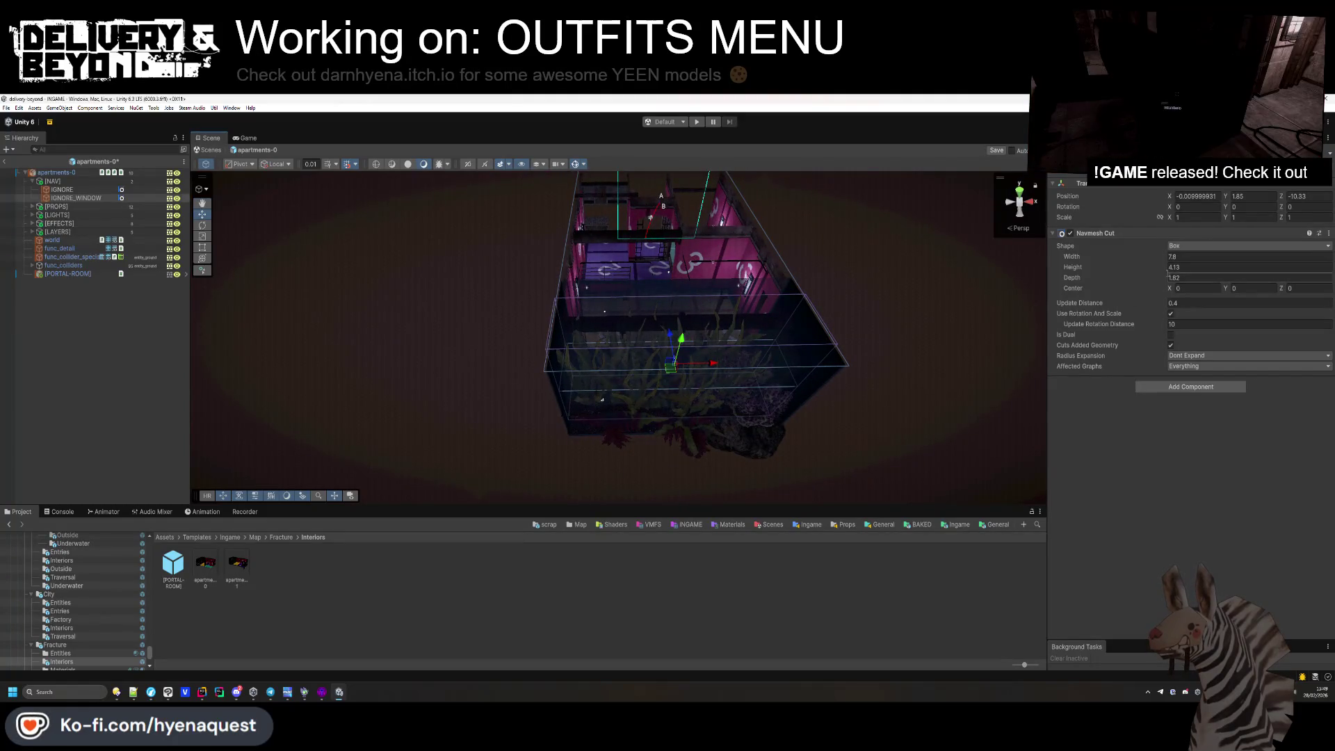
pyautogui.moveTo(730, 319)
pyautogui.mouseDown()
pyautogui.moveTo(624, 335)
pyautogui.moveTo(742, 436)
pyautogui.moveTo(541, 262)
pyautogui.moveTo(594, 299)
pyautogui.mouseUp()
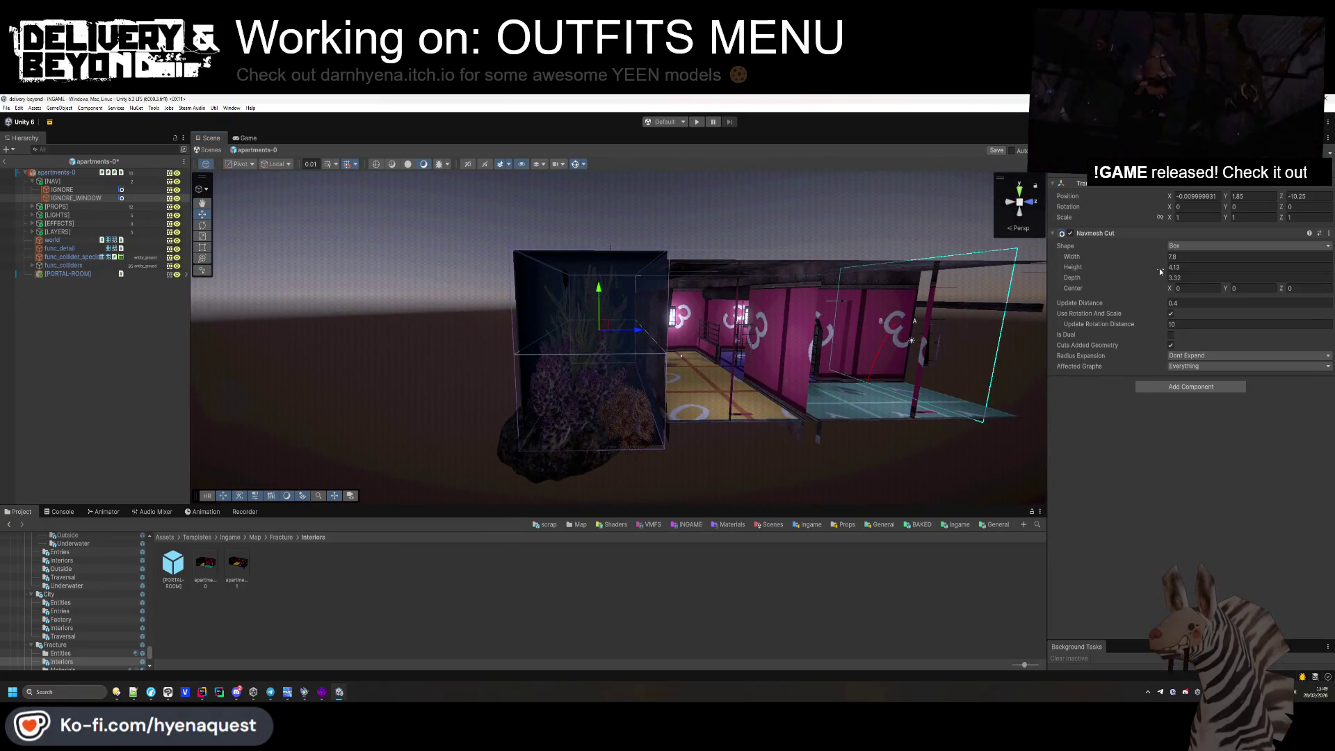
pyautogui.moveTo(1162, 270); pyautogui.dragTo(1165, 271)
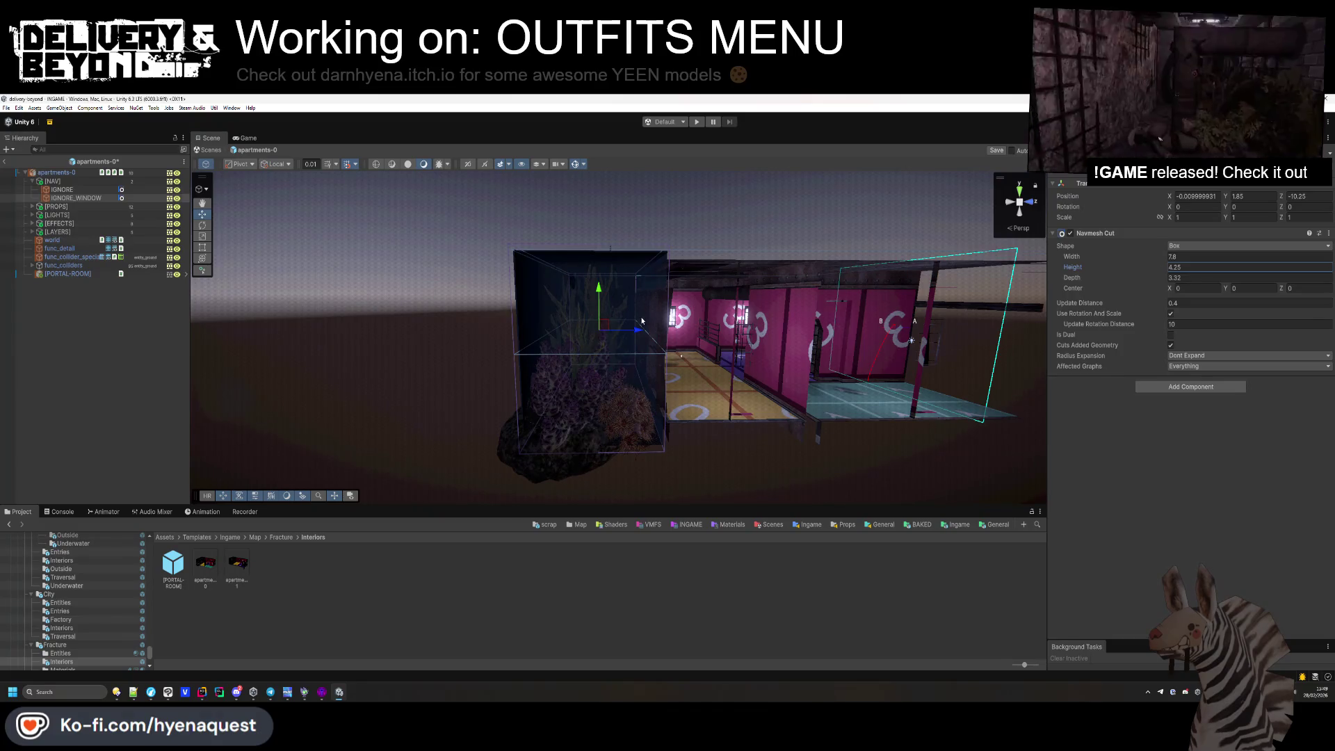
pyautogui.keyDown('ctrl'); pyautogui.click(77, 197); pyautogui.keyUp('ctrl')
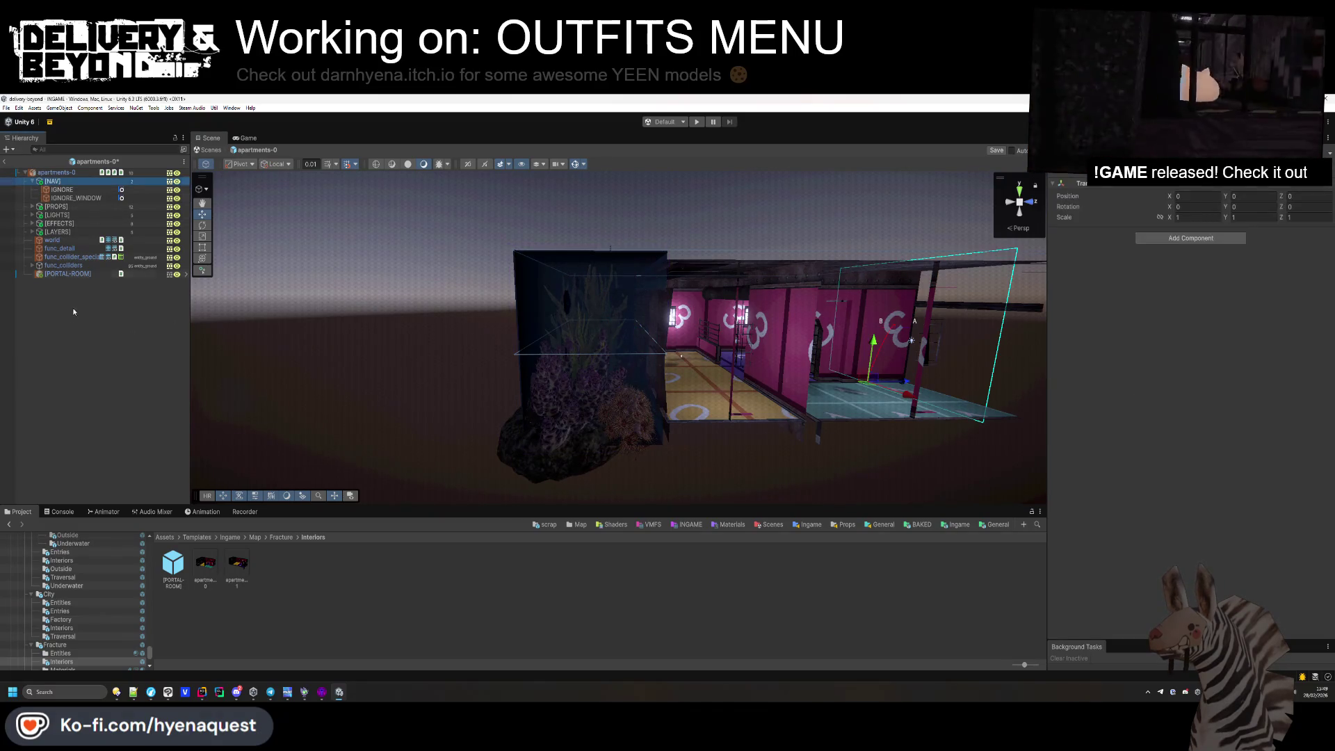
pyautogui.click(237, 563)
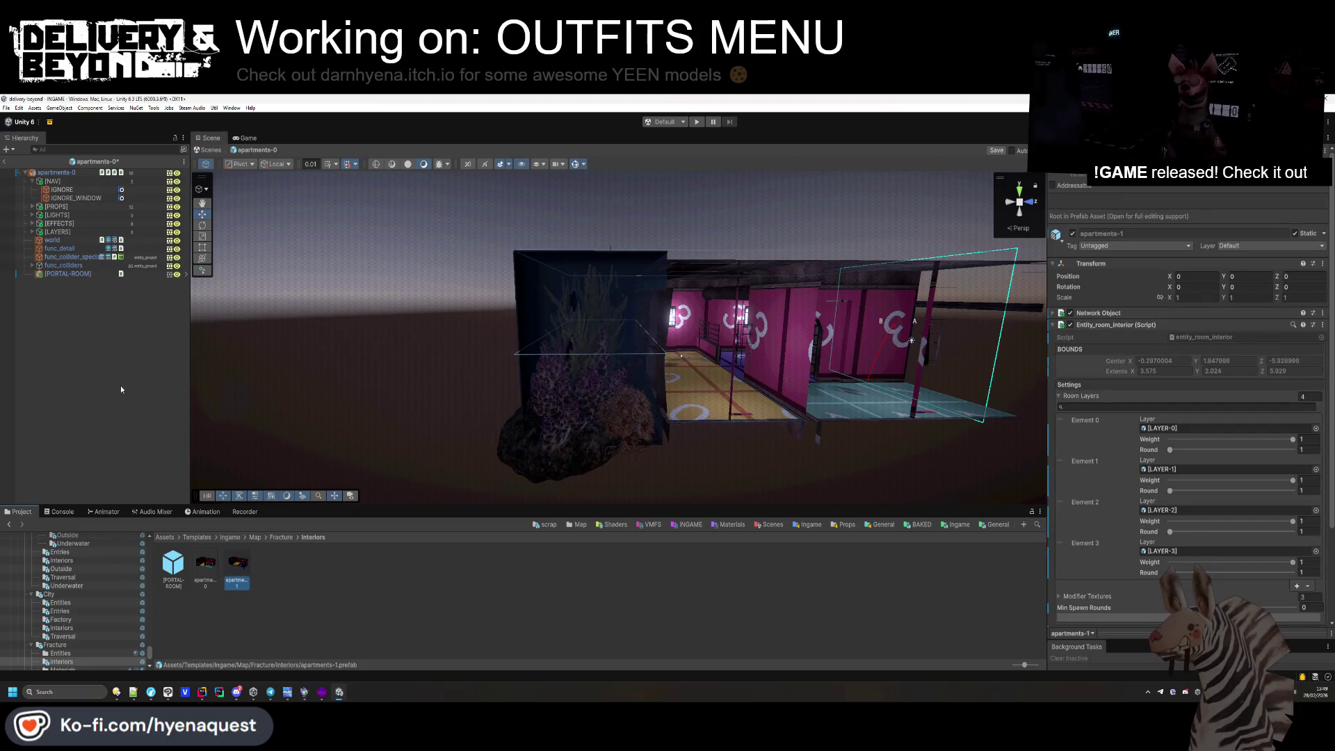
# Open the apartments-1 prefab and select its [NAV] > IGNORE_WINDOW navmesh cut.
pyautogui.click(128, 392)
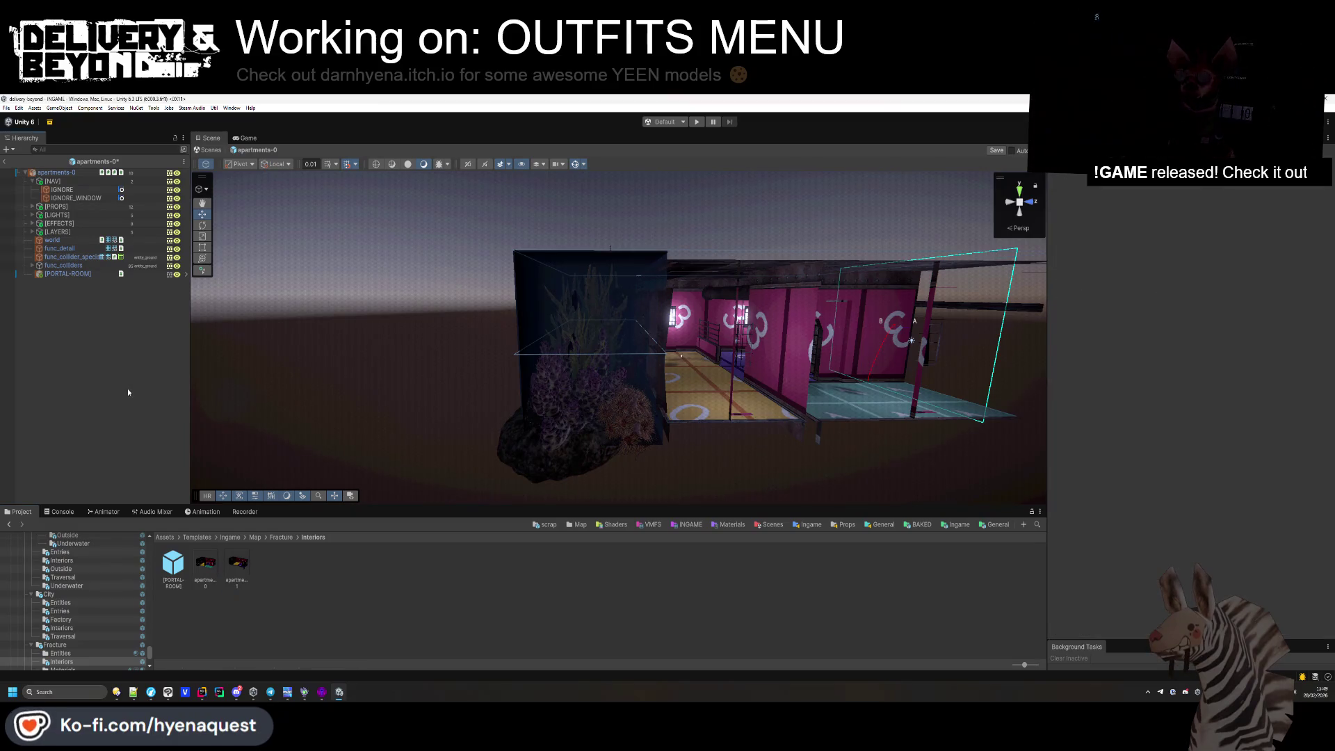
pyautogui.click(33, 182)
pyautogui.doubleClick(230, 569)
pyautogui.click(54, 181)
pyautogui.click(55, 173)
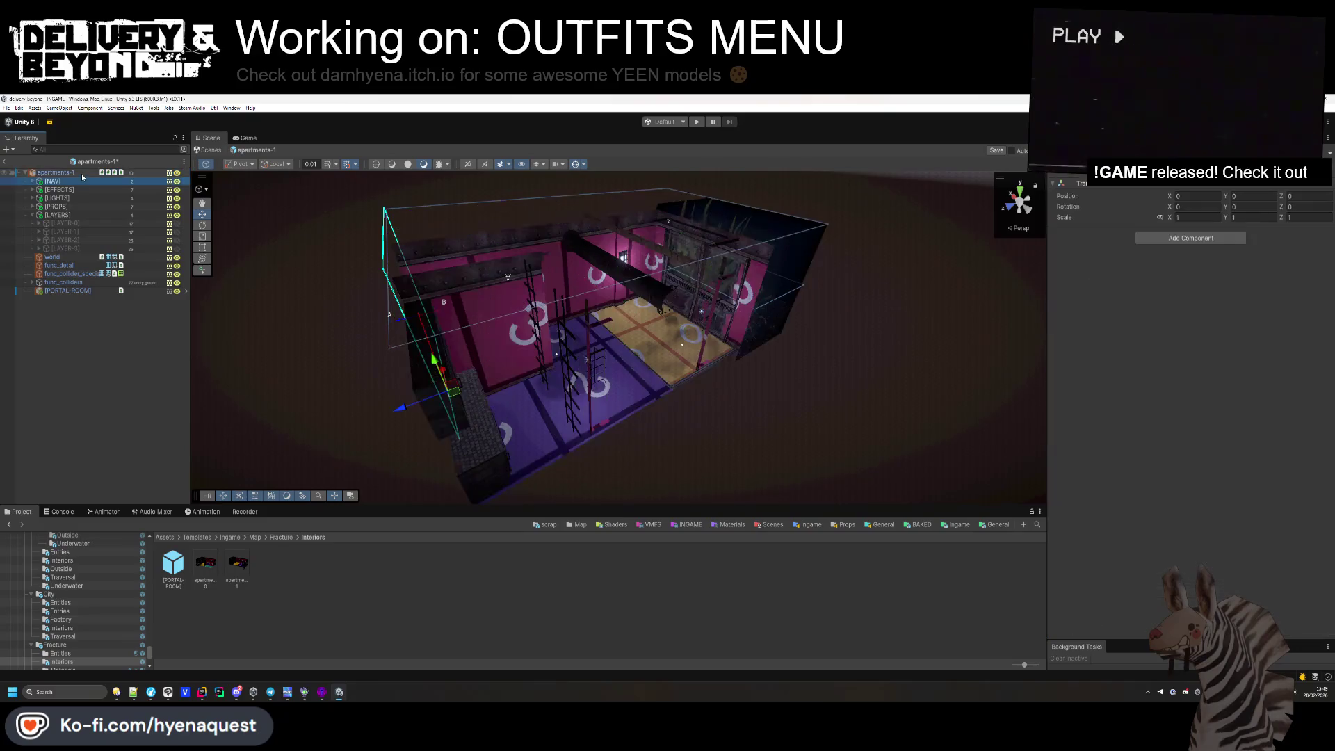
pyautogui.scroll(-1, 1152, 530)
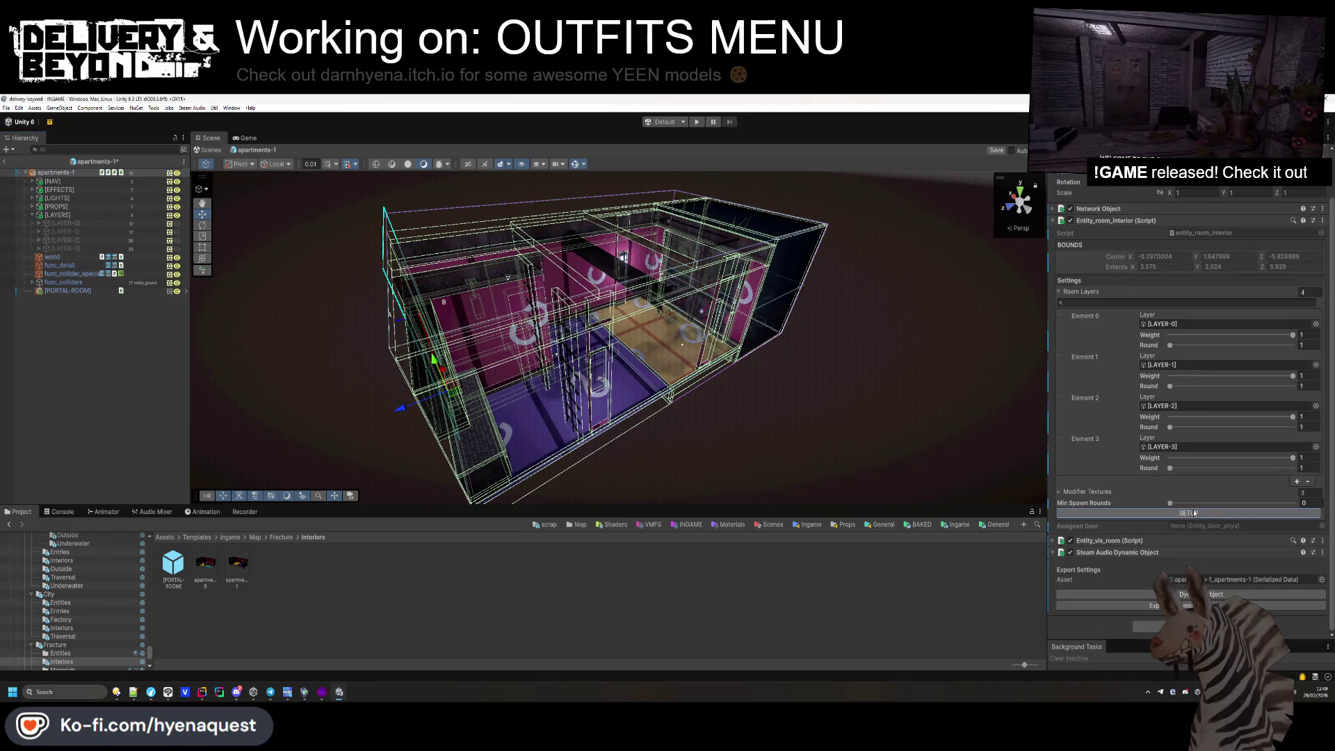
pyautogui.click(52, 181)
pyautogui.click(32, 180)
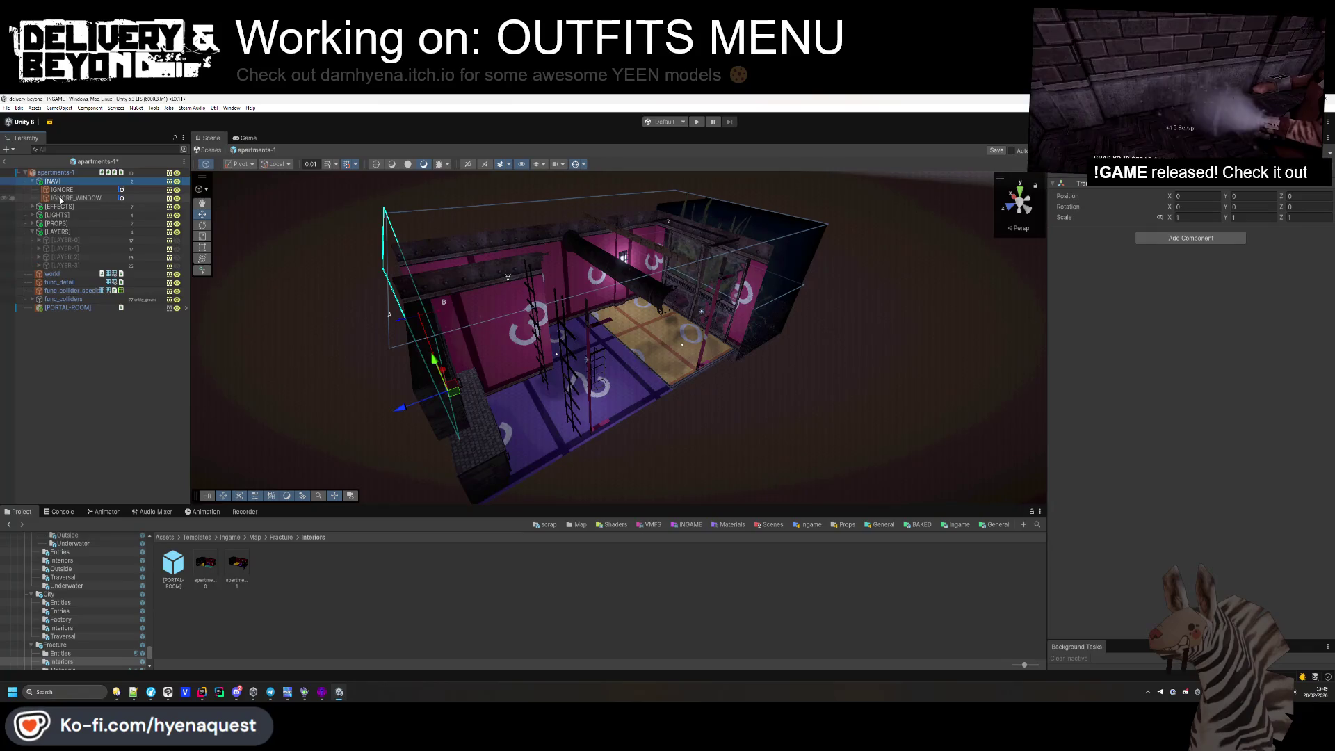
pyautogui.click(77, 198)
# Narrow the window cut to width 5.09, move it to X -1.42, and save the prefab.
pyautogui.moveTo(591, 304)
pyautogui.mouseDown()
pyautogui.moveTo(602, 209)
pyautogui.moveTo(612, 264)
pyautogui.moveTo(667, 320)
pyautogui.moveTo(765, 356)
pyautogui.mouseUp()
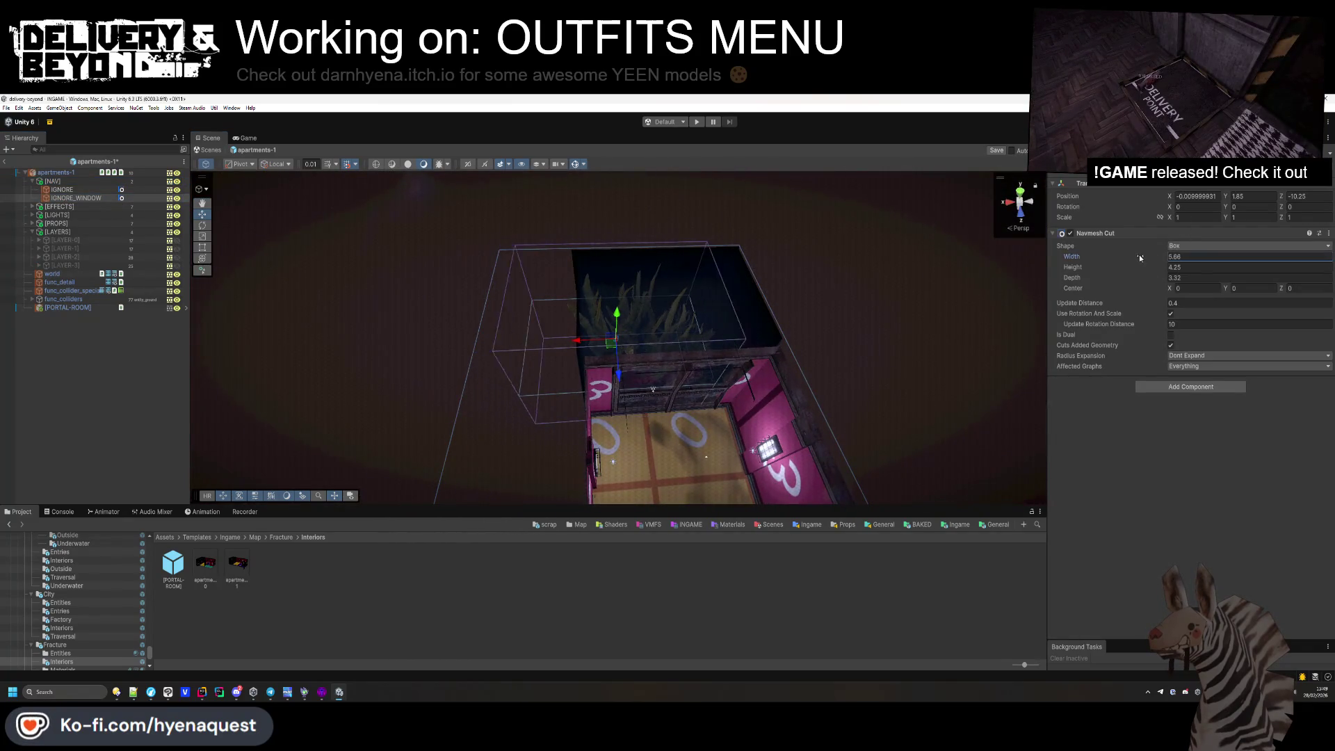
pyautogui.moveTo(1140, 258); pyautogui.dragTo(1127, 258)
pyautogui.moveTo(577, 341); pyautogui.dragTo(621, 346)
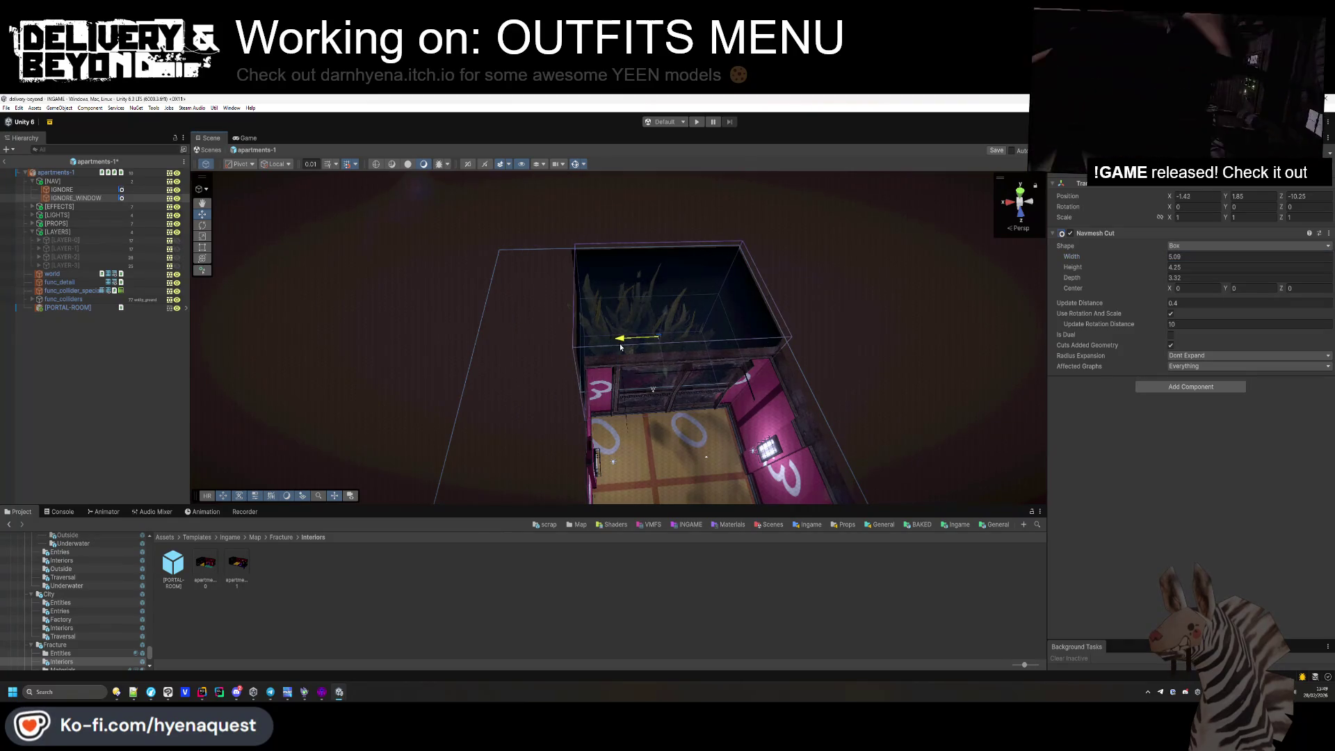
pyautogui.hotkey('ctrl', 's')
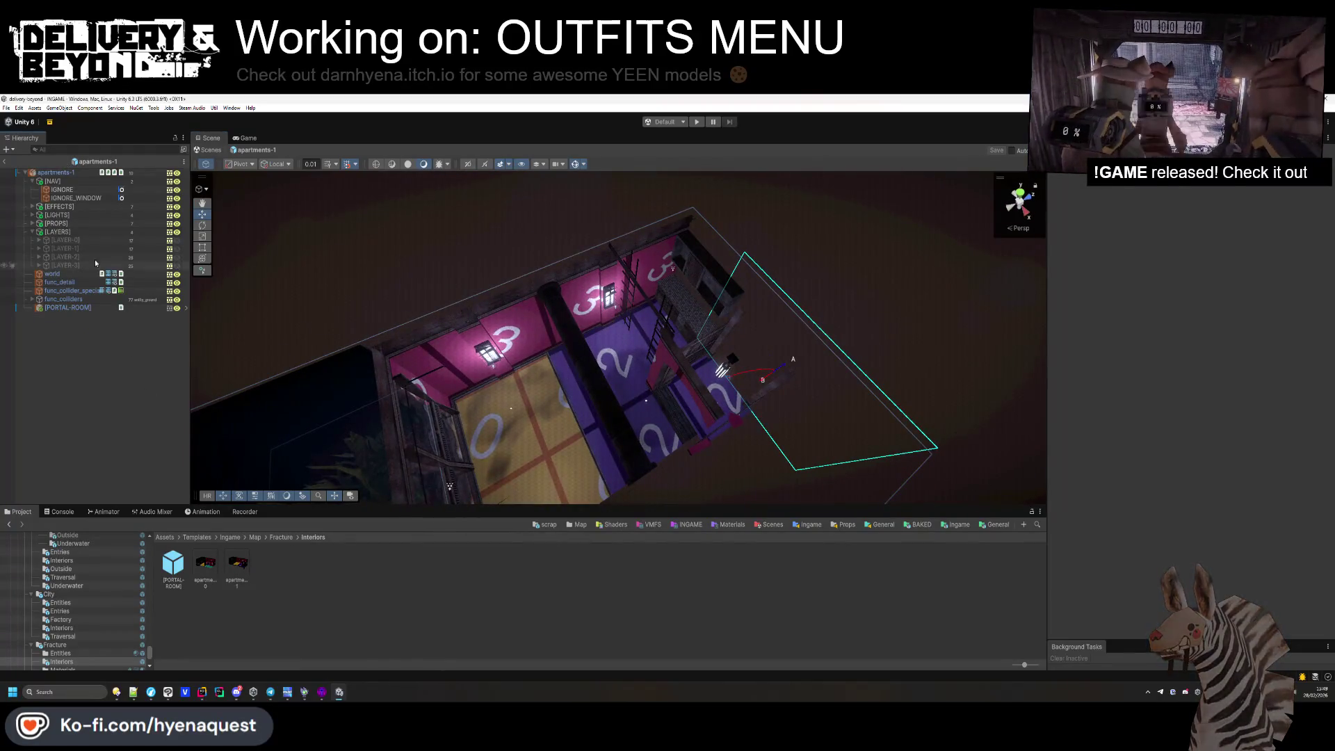
pyautogui.click(55, 645)
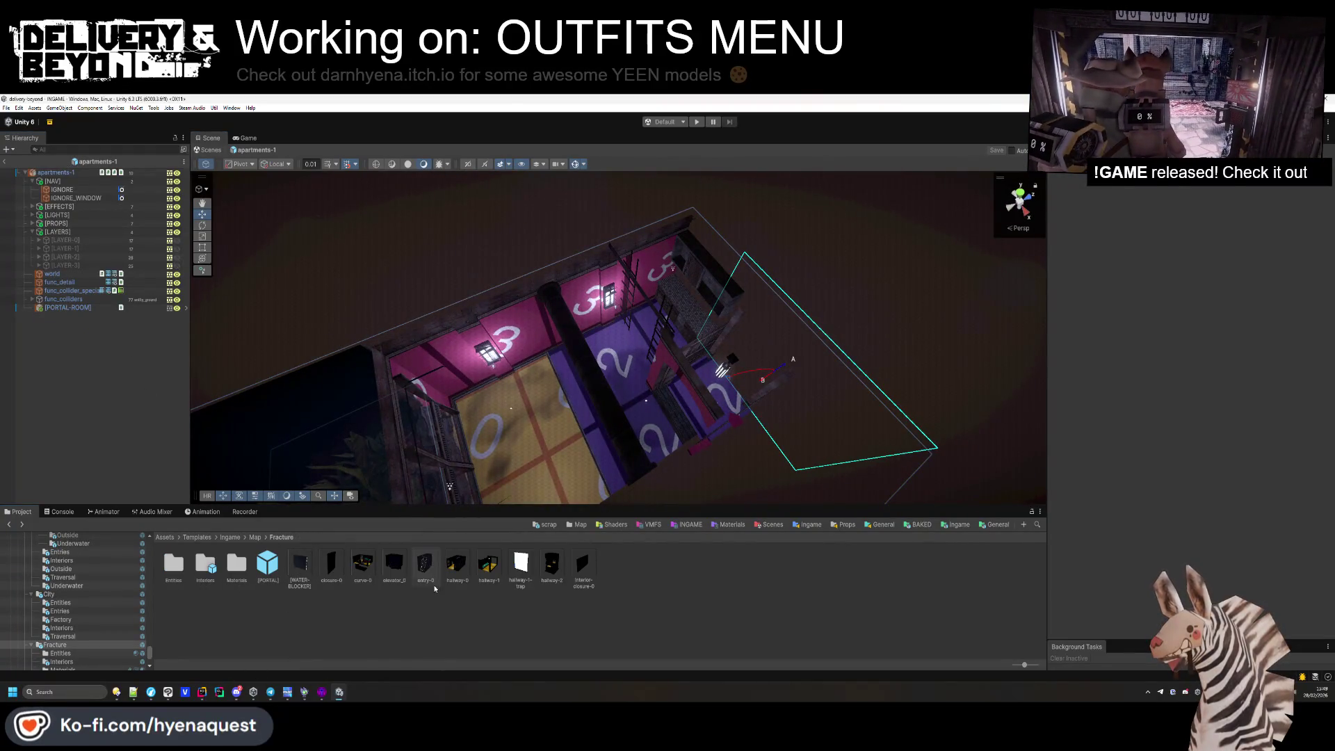
# Open the curve-0 prefab and select the [NAV] > IGNORE (1) navmesh cut.
pyautogui.doubleClick(455, 564)
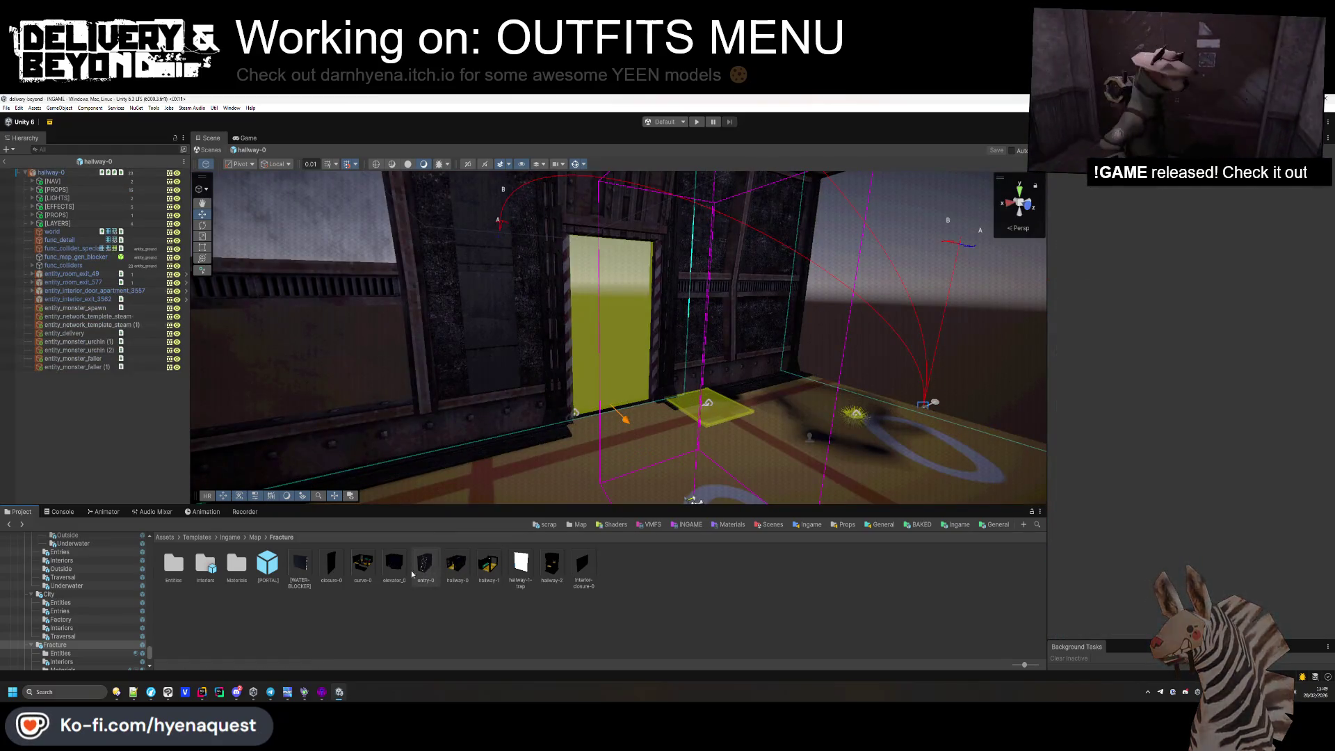
pyautogui.doubleClick(363, 564)
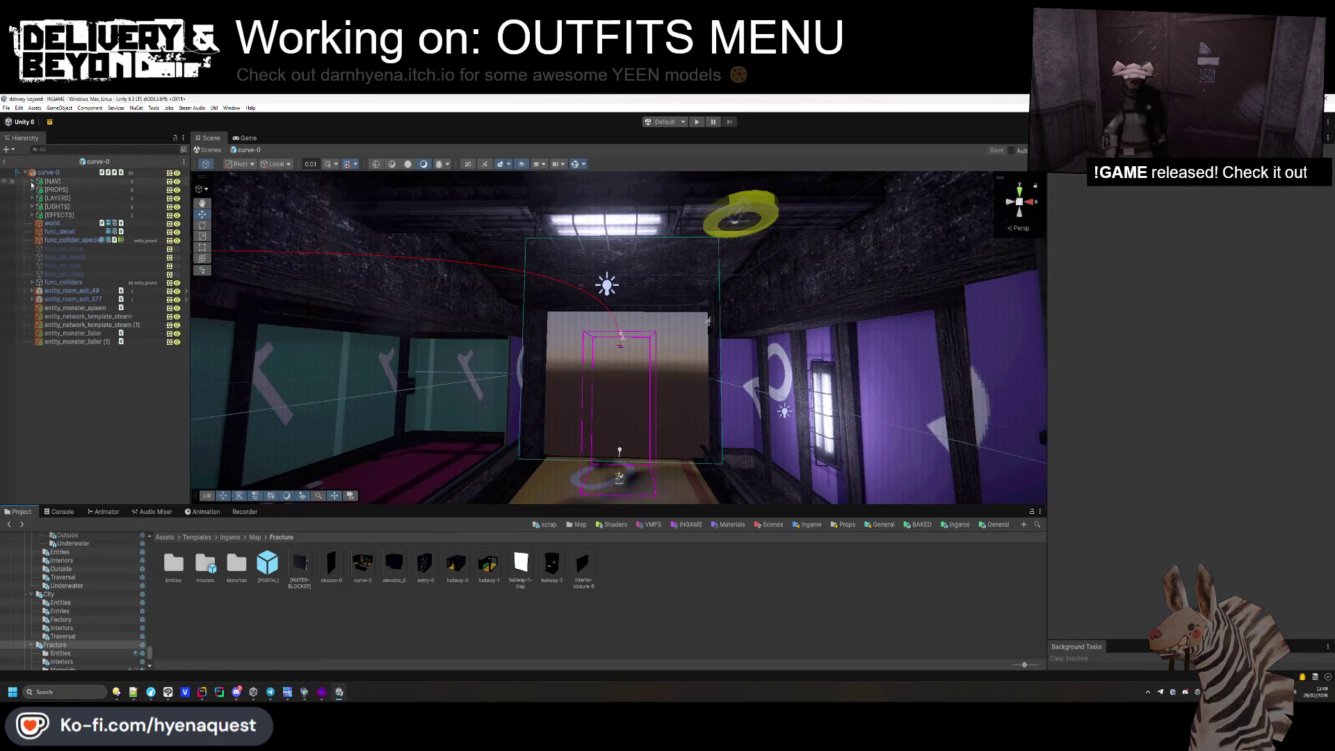
pyautogui.click(32, 181)
pyautogui.click(56, 190)
pyautogui.moveTo(619, 347); pyautogui.dragTo(550, 313)
pyautogui.press('f')
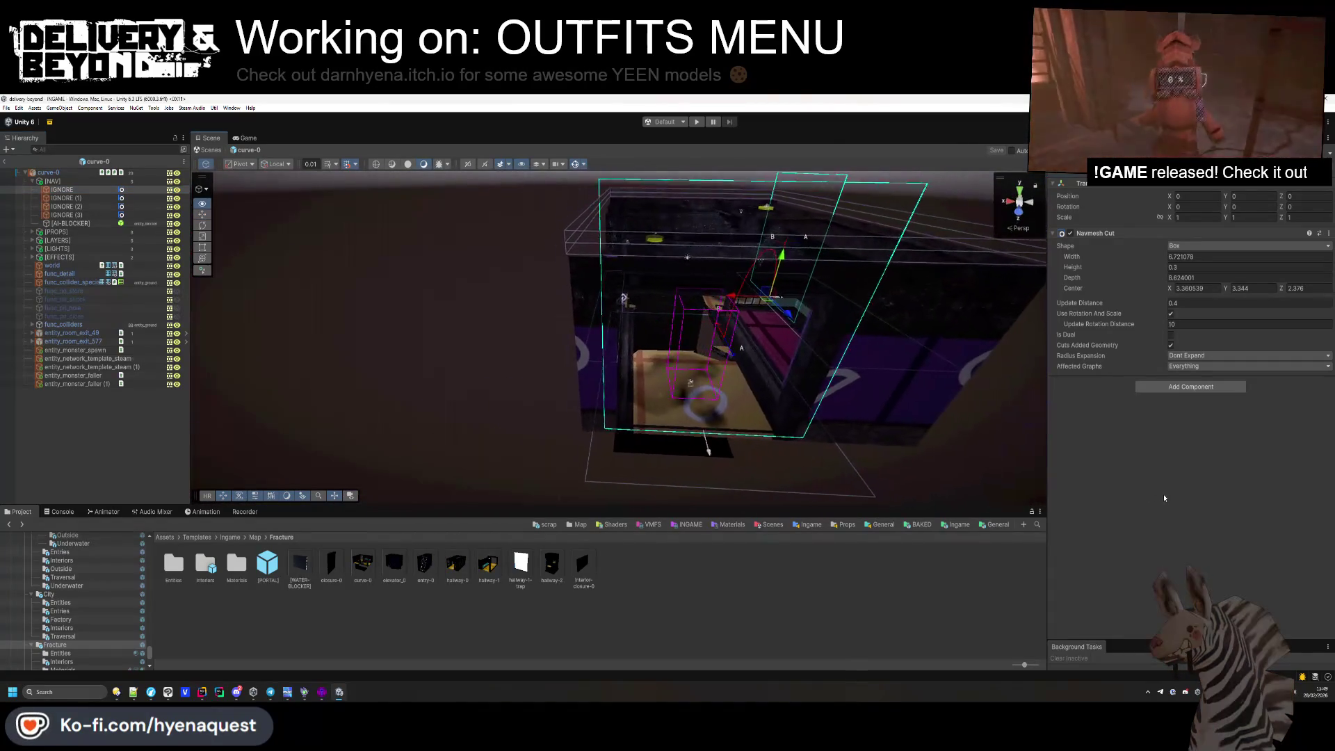
pyautogui.click(91, 198)
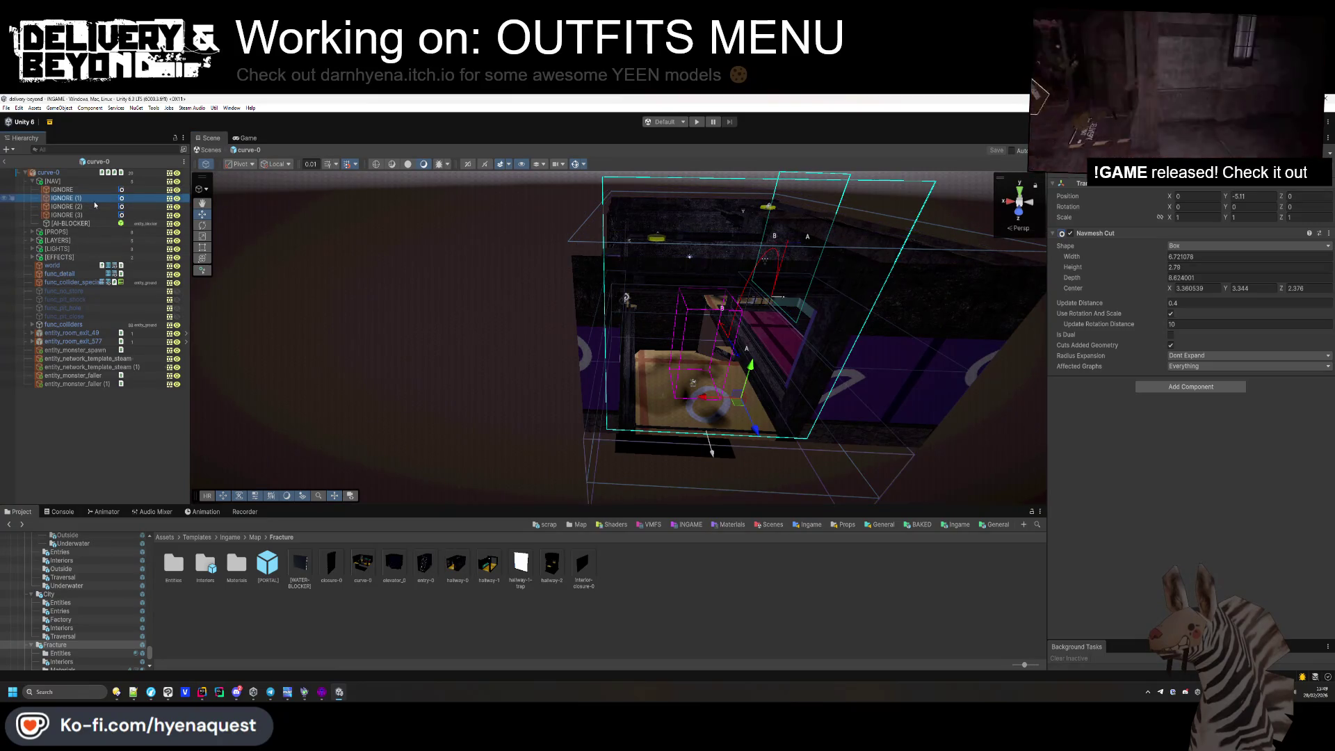
# Set IGNORE (1)'s navmesh cut width to 0.85 and orbit to check it, then open entry-0.
pyautogui.click(1182, 257)
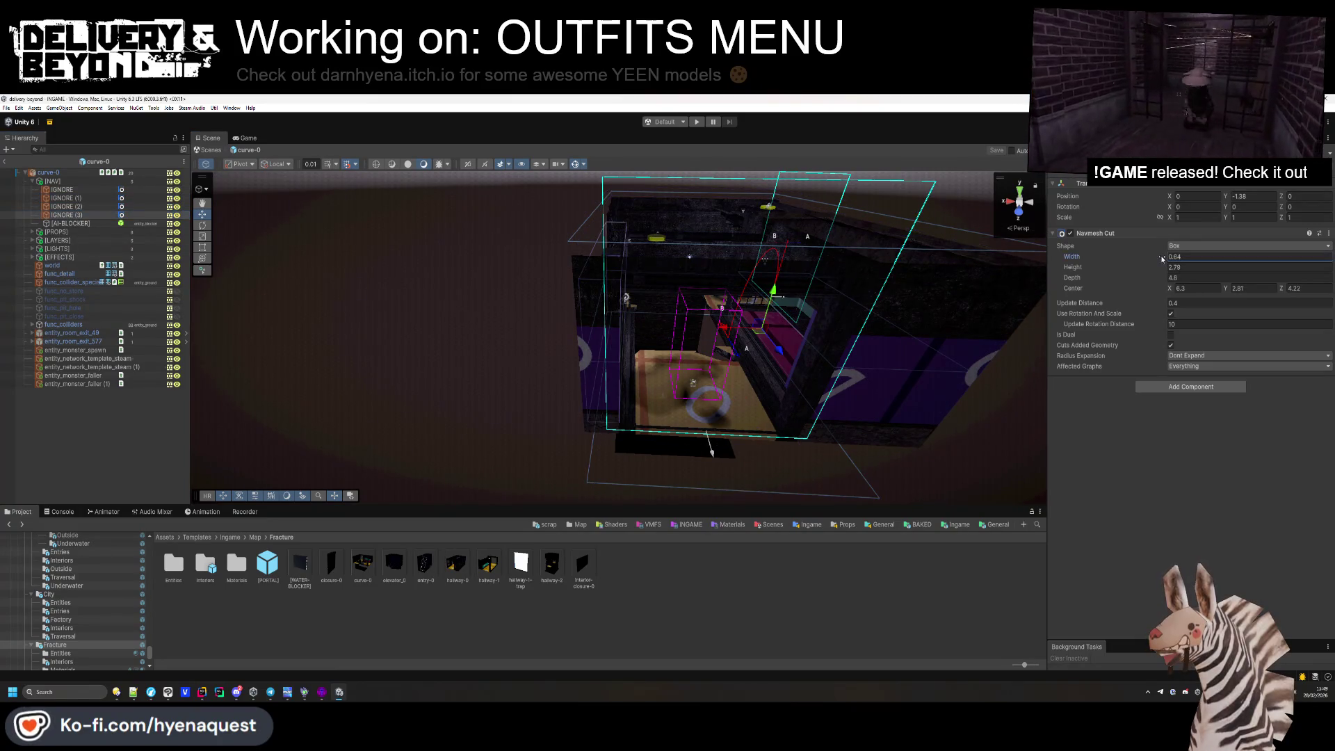
pyautogui.write('0.85')
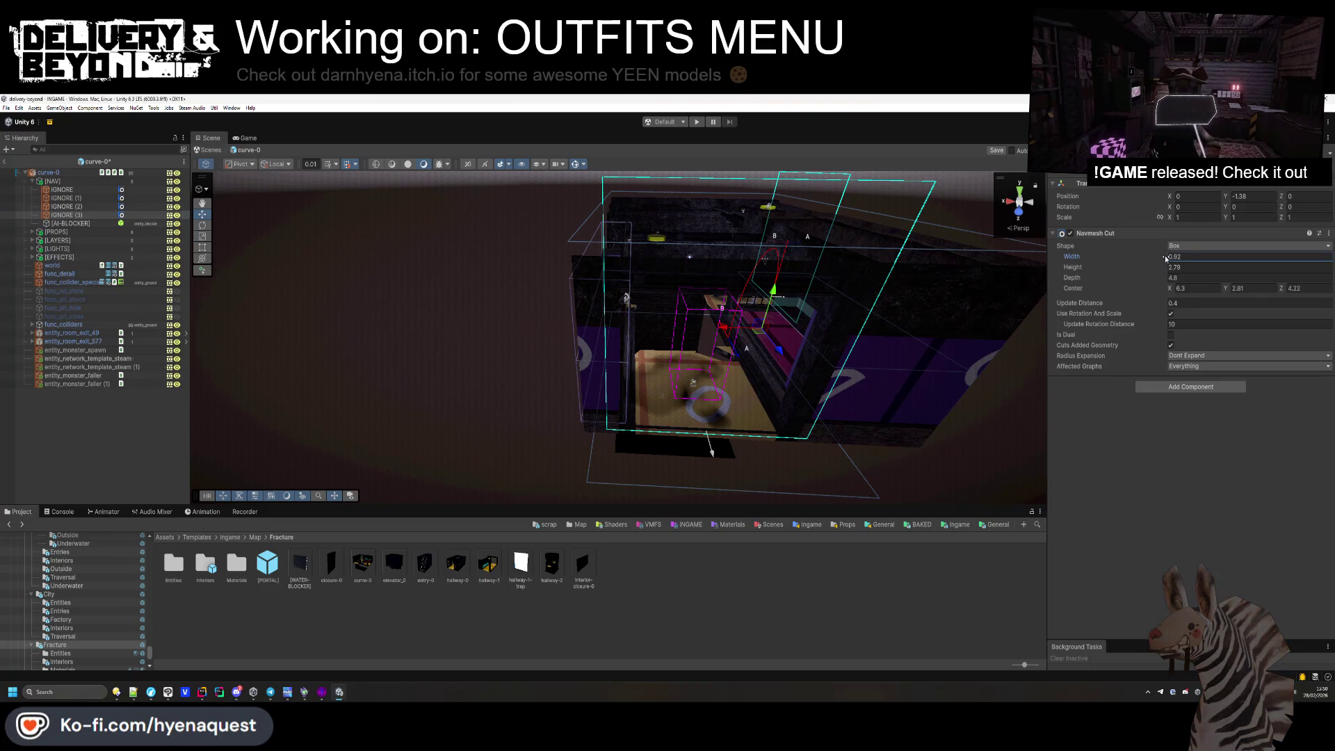
pyautogui.scroll(3, 678, 335)
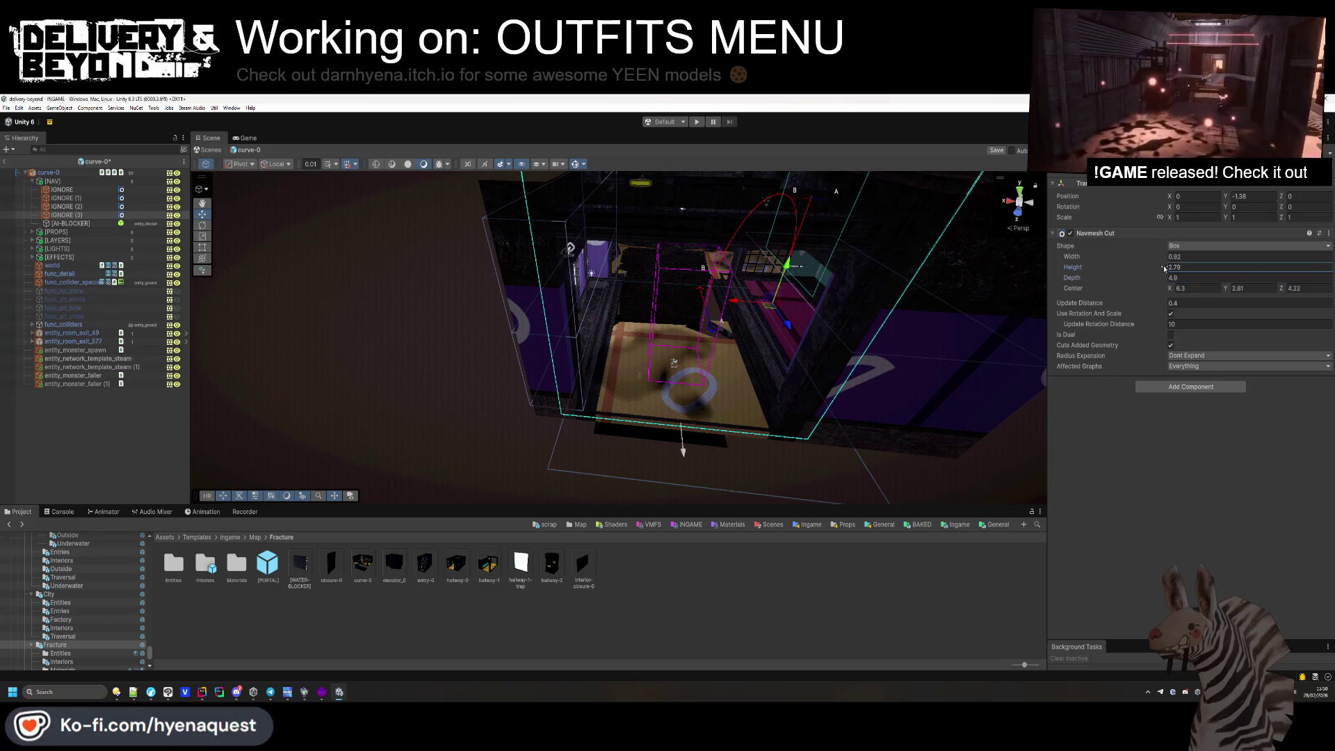
pyautogui.moveTo(741, 321); pyautogui.dragTo(490, 311)
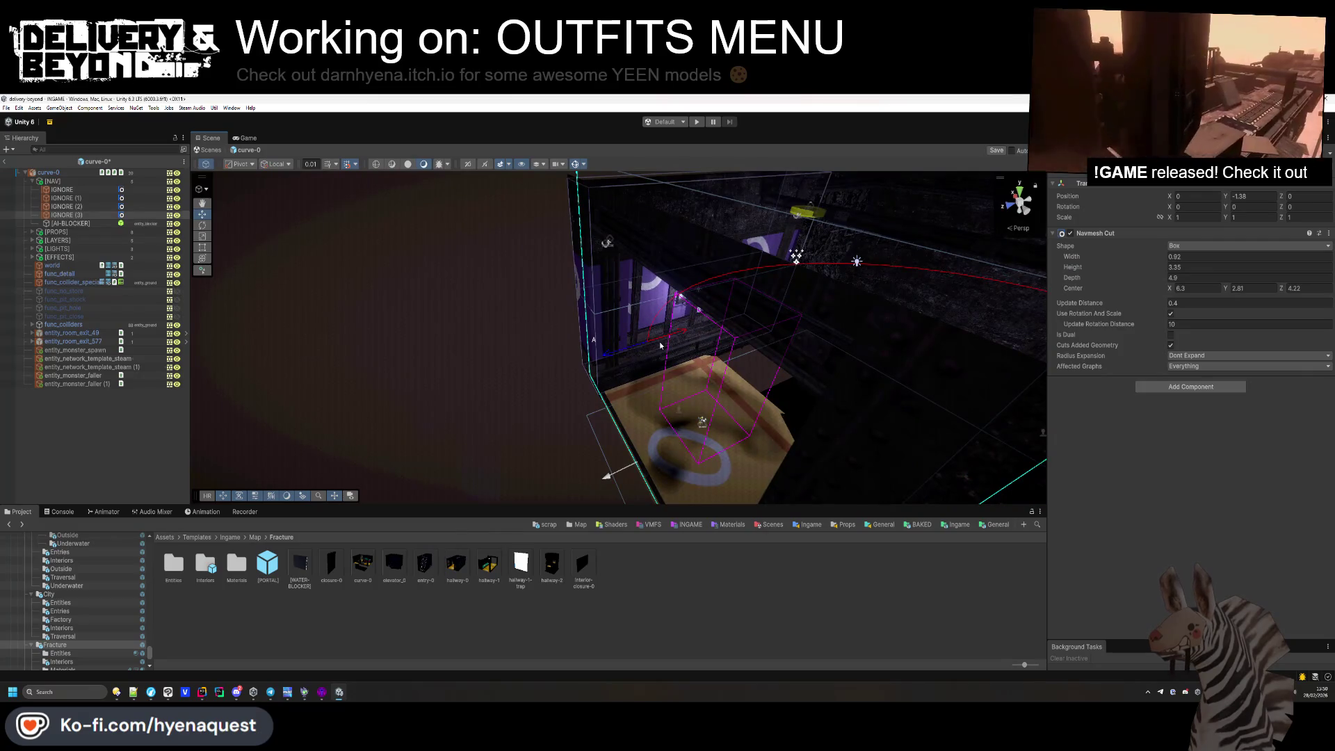
pyautogui.click(74, 426)
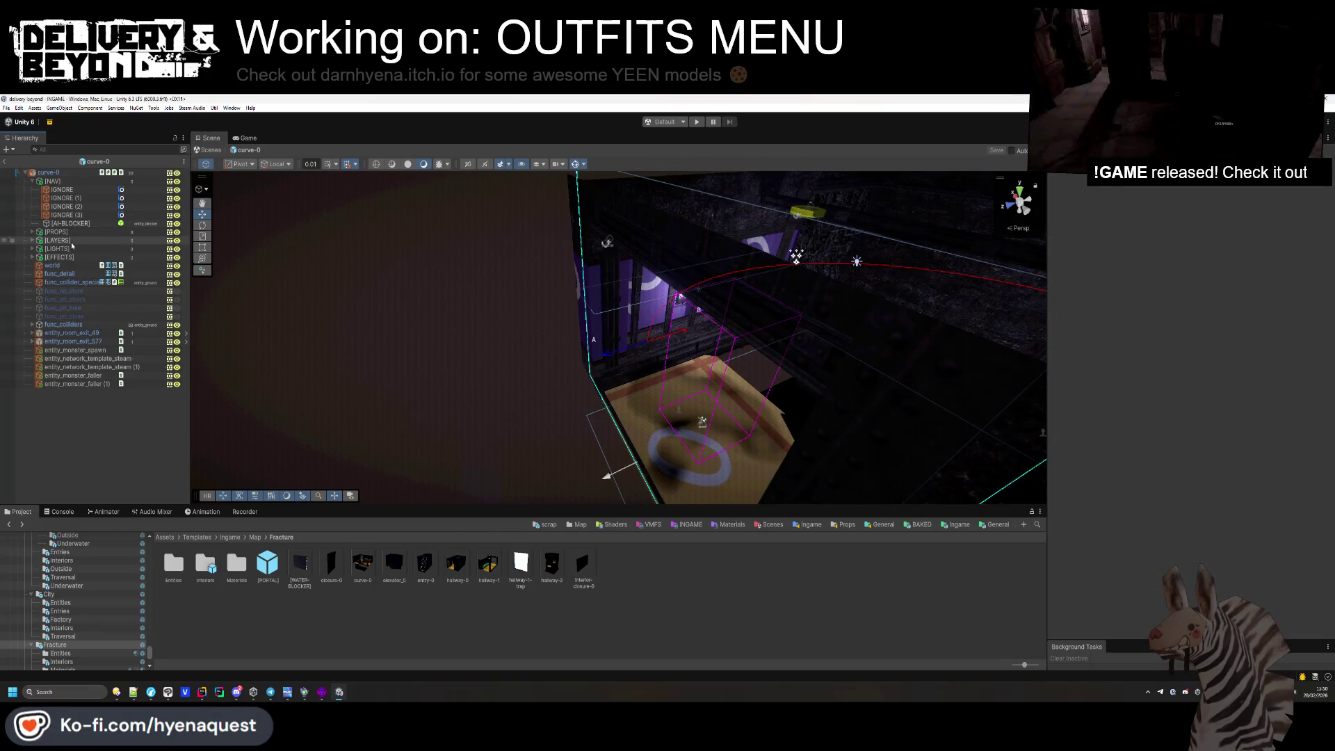
pyautogui.moveTo(459, 264); pyautogui.dragTo(514, 292)
pyautogui.moveTo(641, 223); pyautogui.dragTo(496, 325)
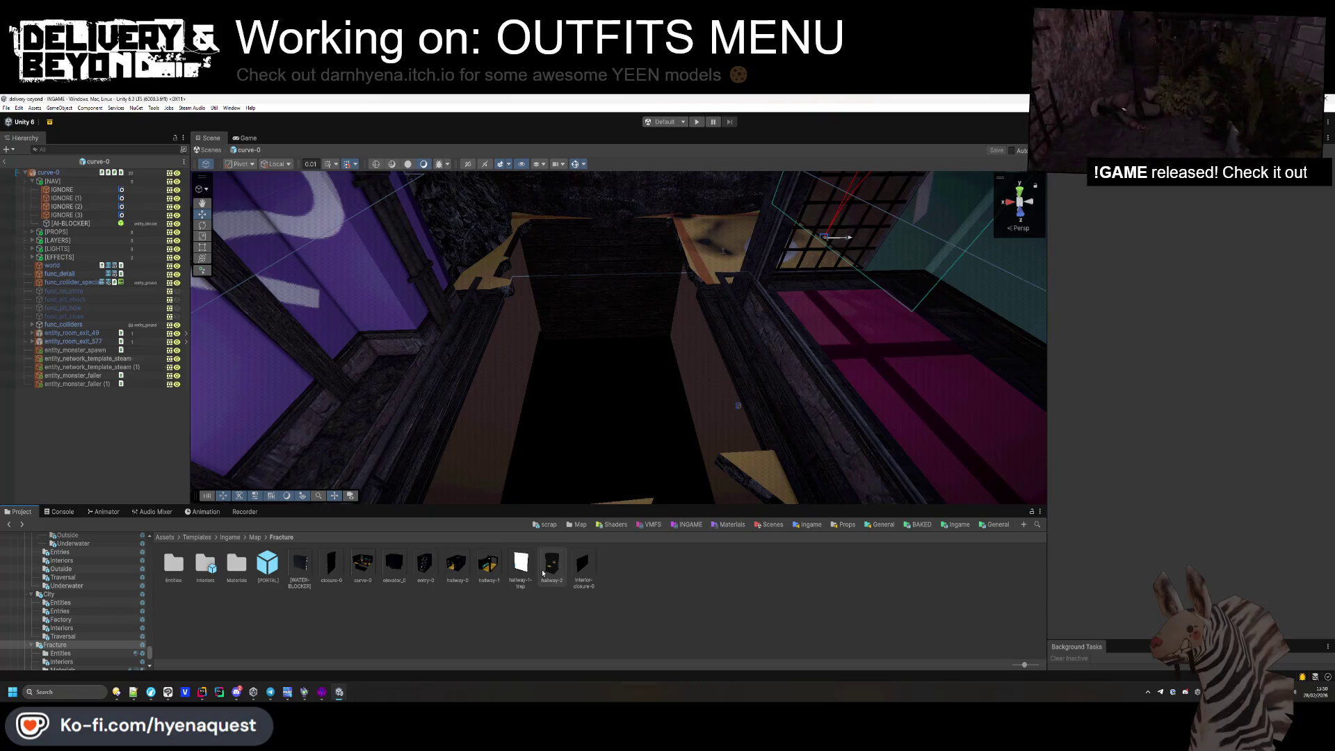
pyautogui.doubleClick(425, 564)
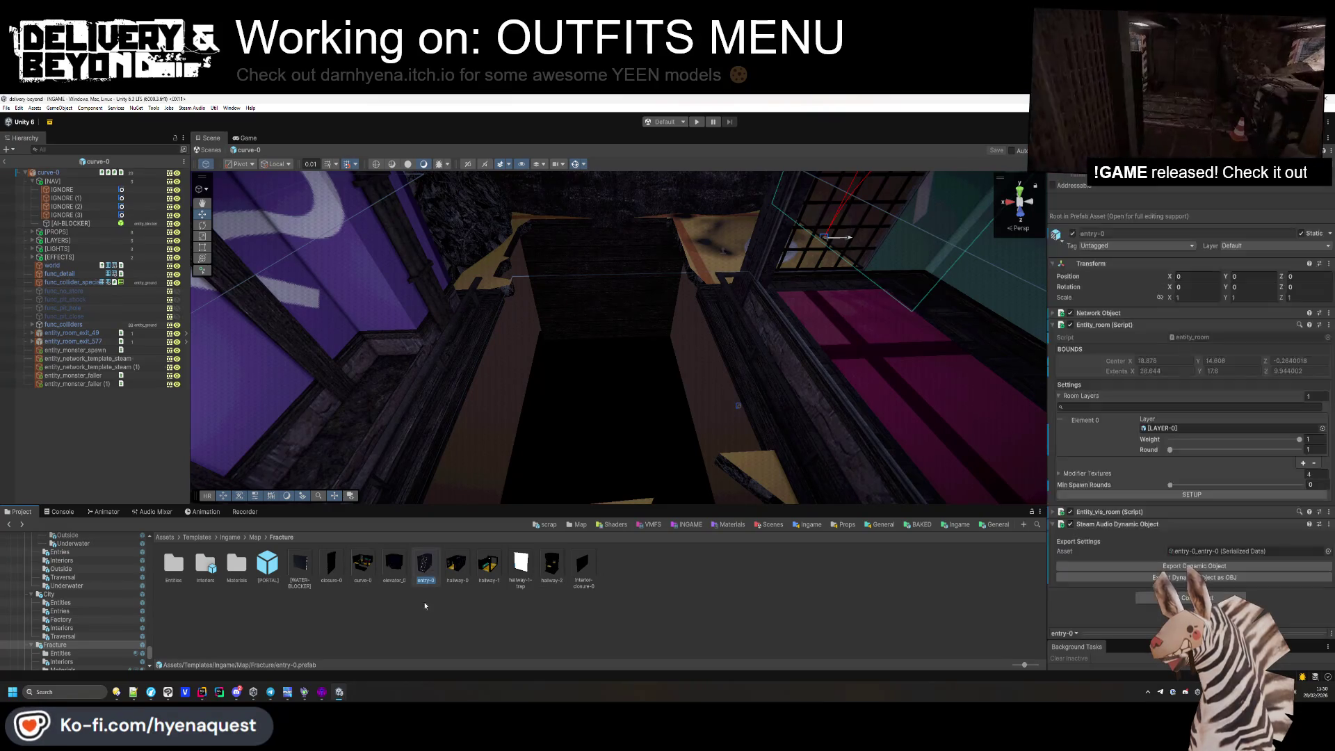
# Collapse [LAYER-0], the ceiling light entries, [EFFECTS] and [LIGHTS], then duplicate [LAYER-0].
pyautogui.click(39, 207)
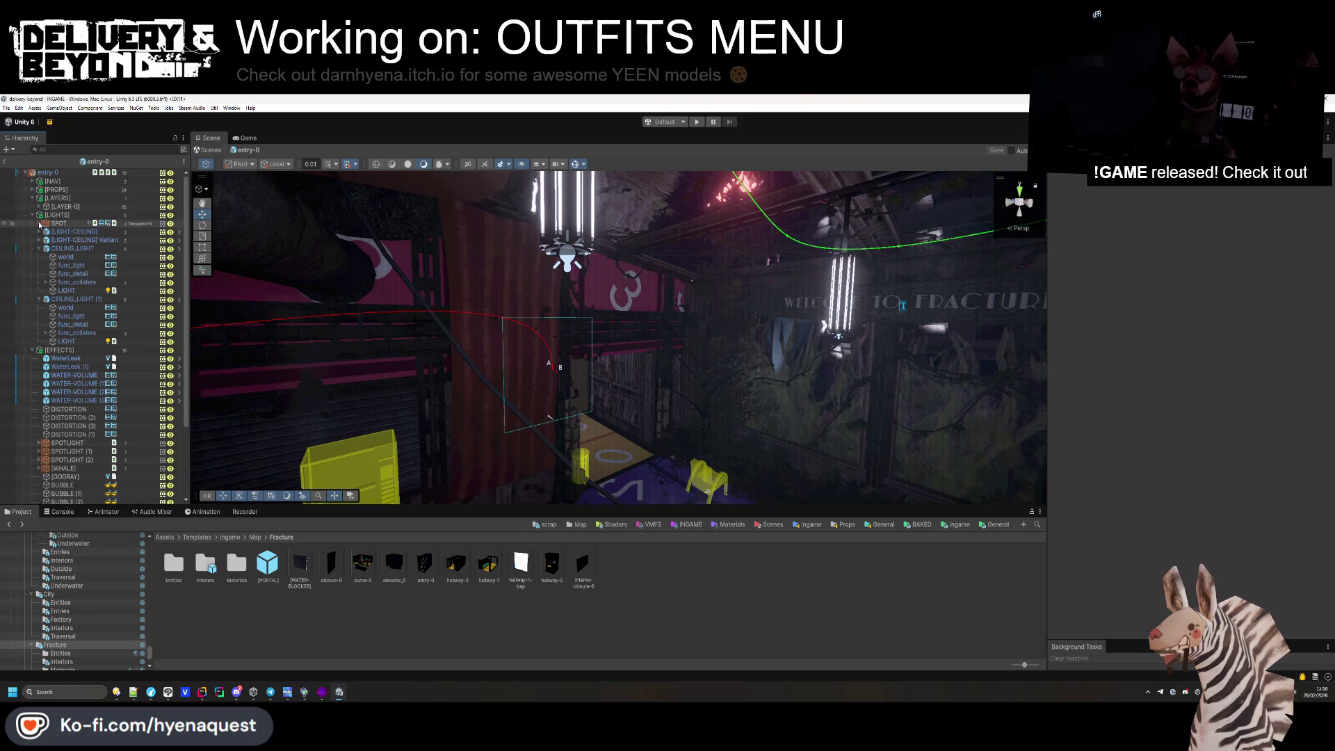
pyautogui.click(39, 249)
pyautogui.click(39, 256)
pyautogui.click(32, 265)
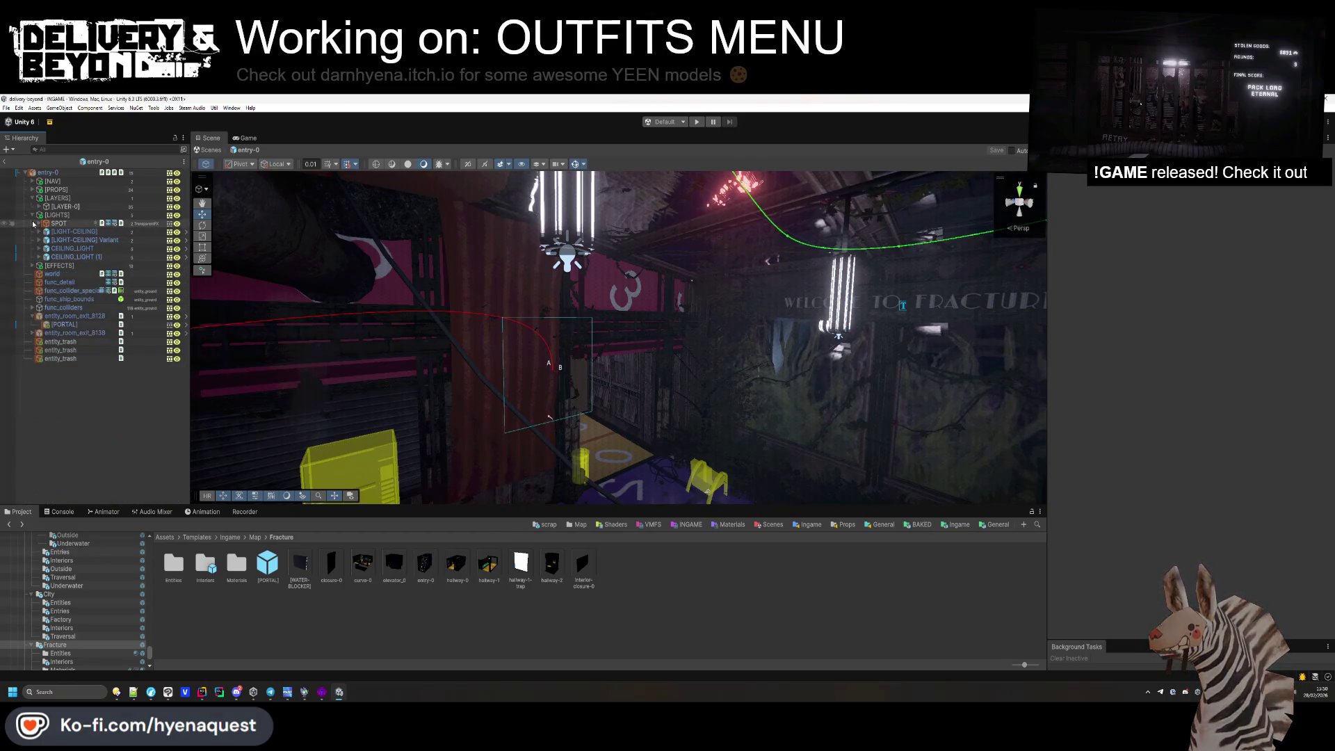
pyautogui.click(32, 215)
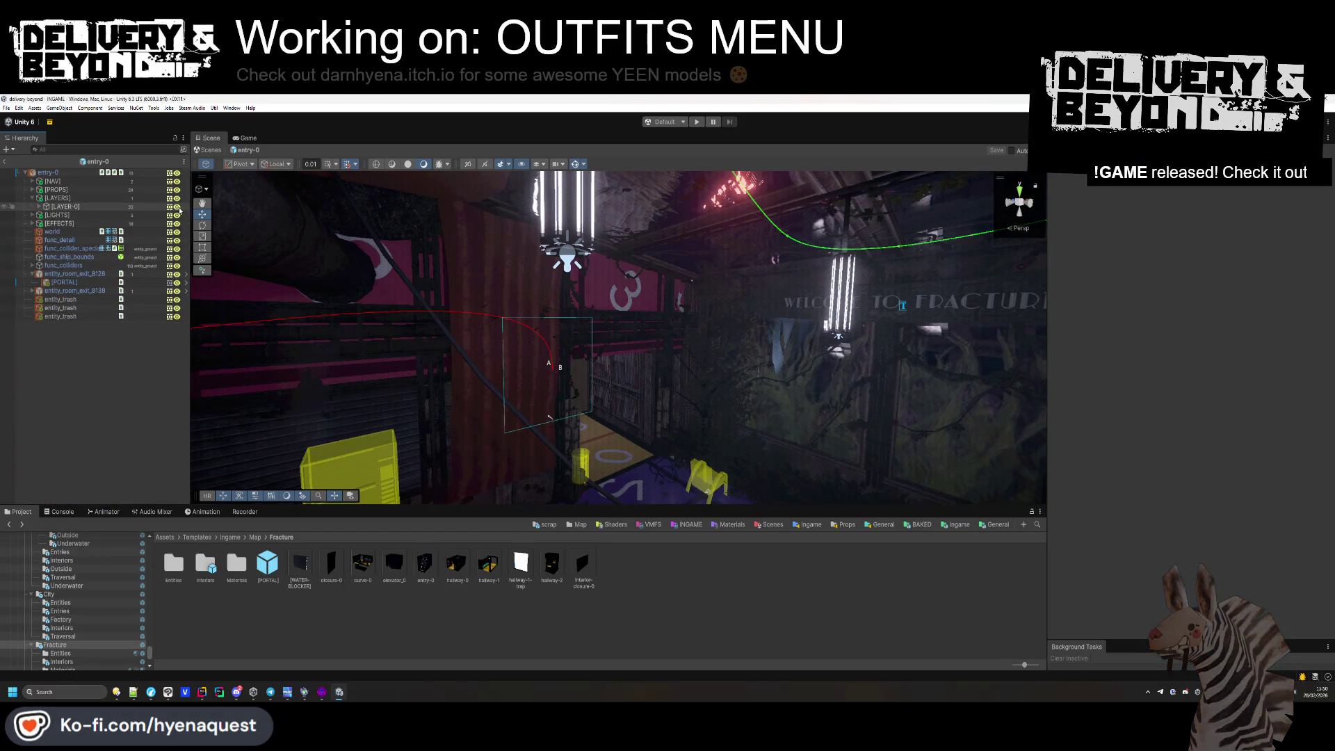
pyautogui.moveTo(528, 411); pyautogui.dragTo(645, 416)
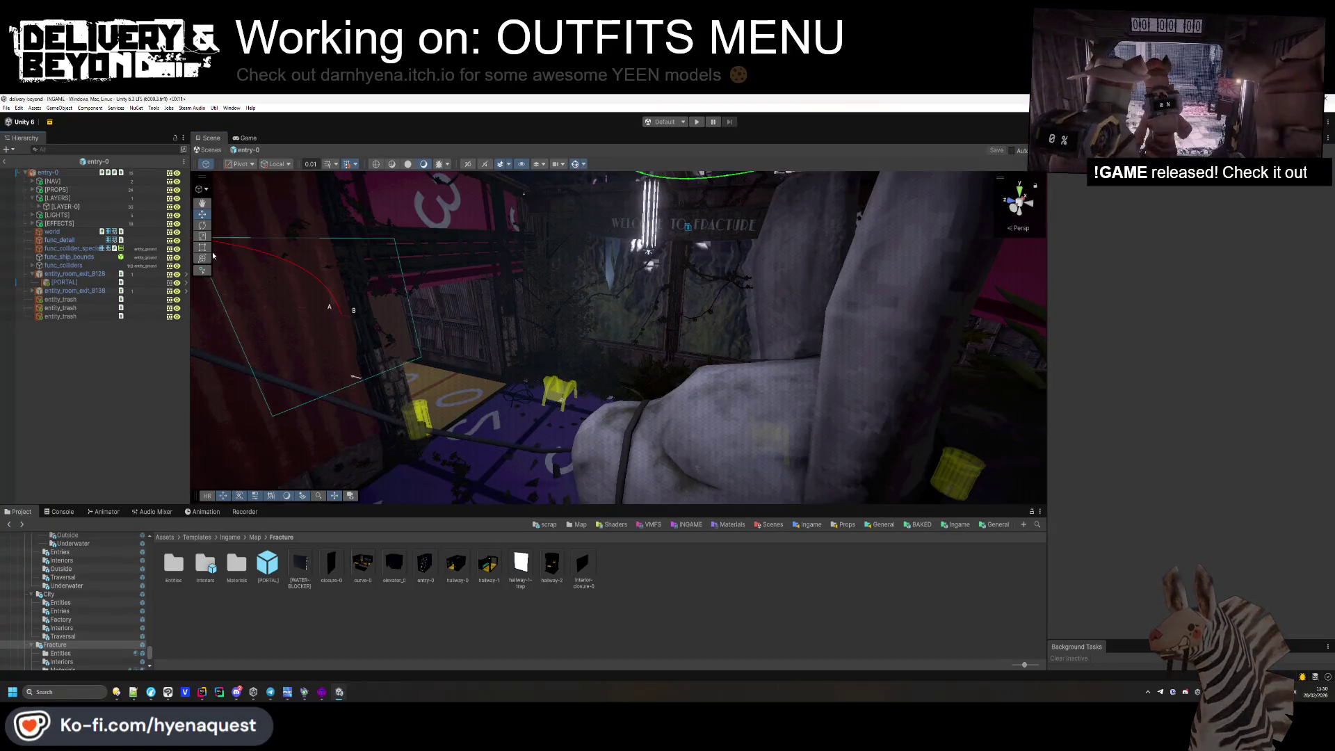
pyautogui.hotkey('ctrl', 'd')
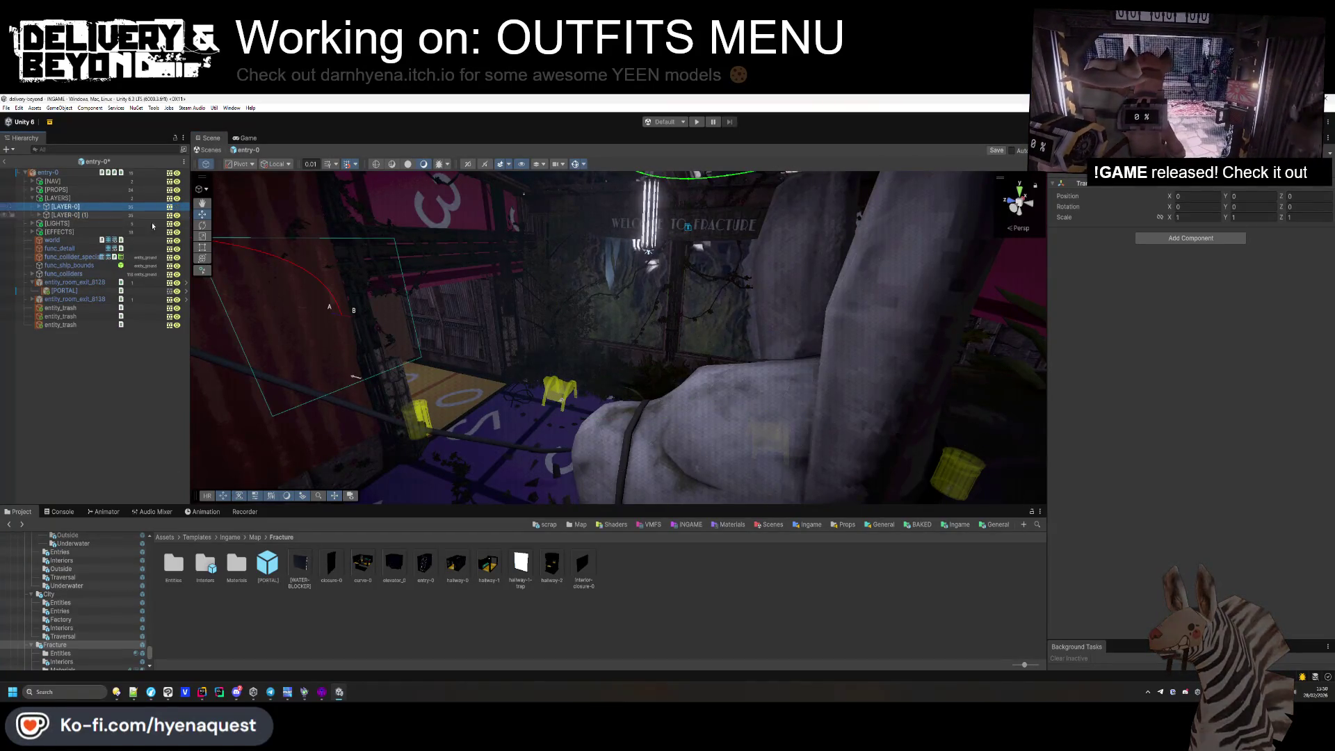
# Rename the copied layer to [LAYER-1] and delete its [IVY-BAKED] object.
pyautogui.click(87, 215)
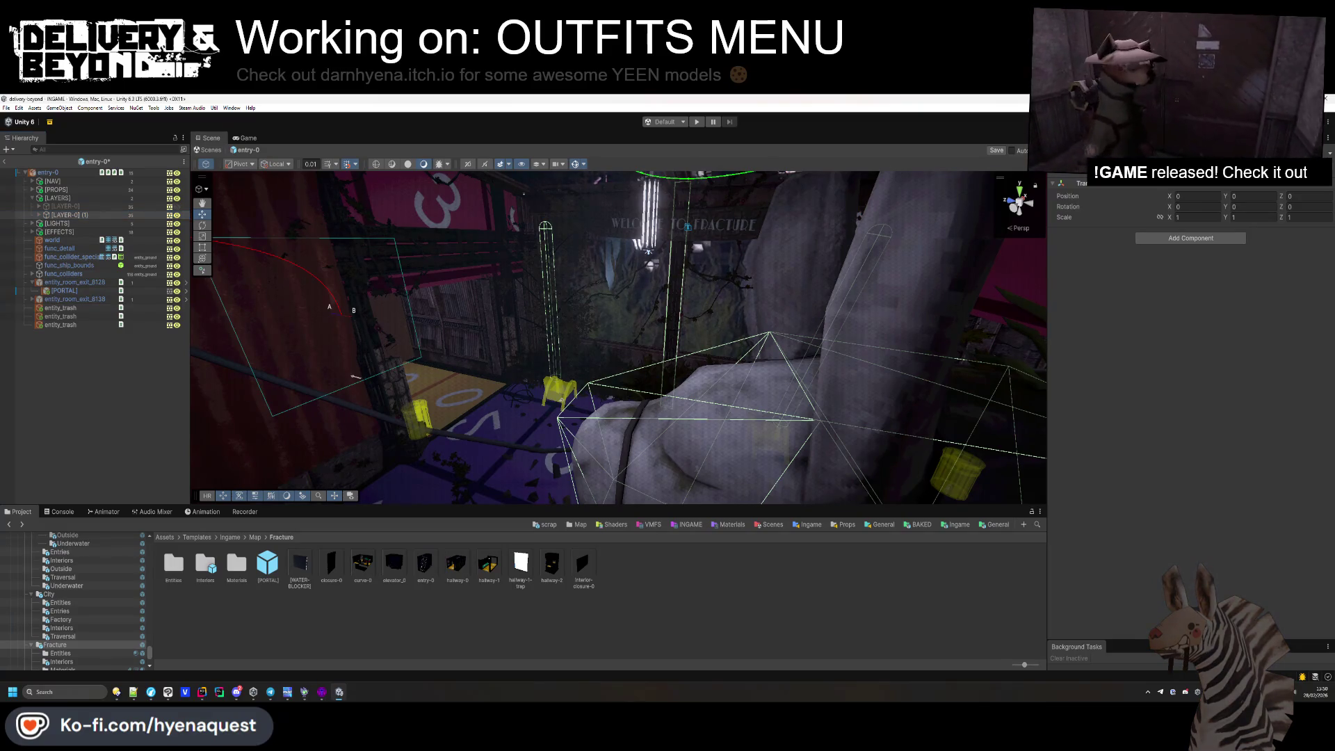
pyautogui.press('F2')
pyautogui.write('[LAYER-1]')
pyautogui.press('Return')
pyautogui.click(39, 215)
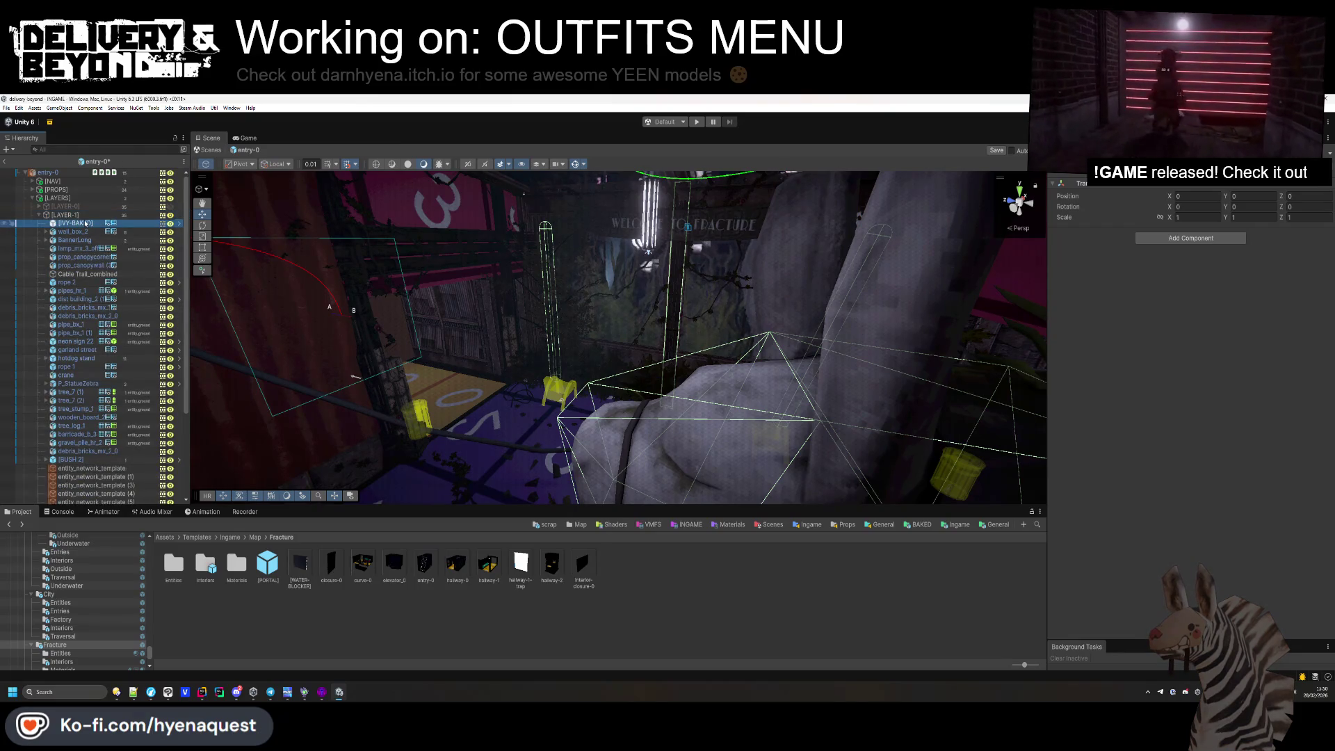
pyautogui.press('Delete')
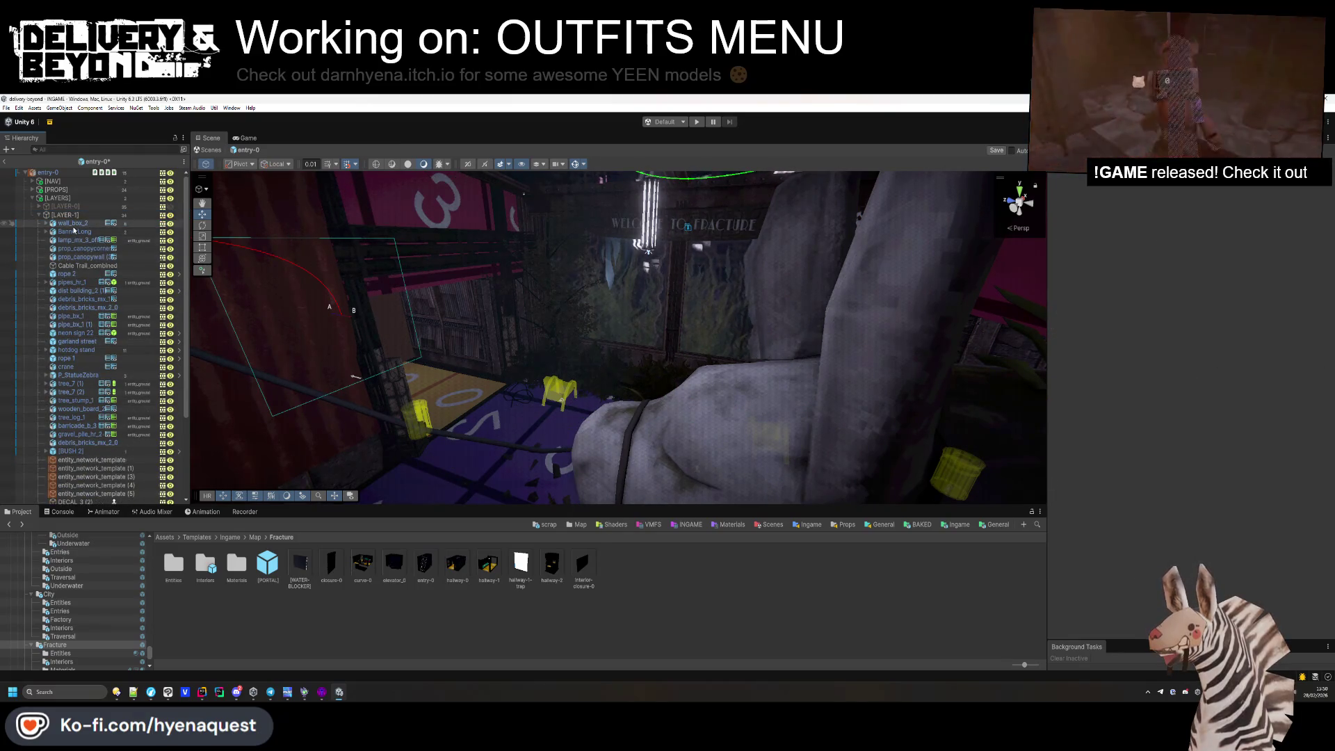
# Delete wall_box_2, frame the BannerLong sign and undo its accidental rise.
pyautogui.doubleClick(73, 225)
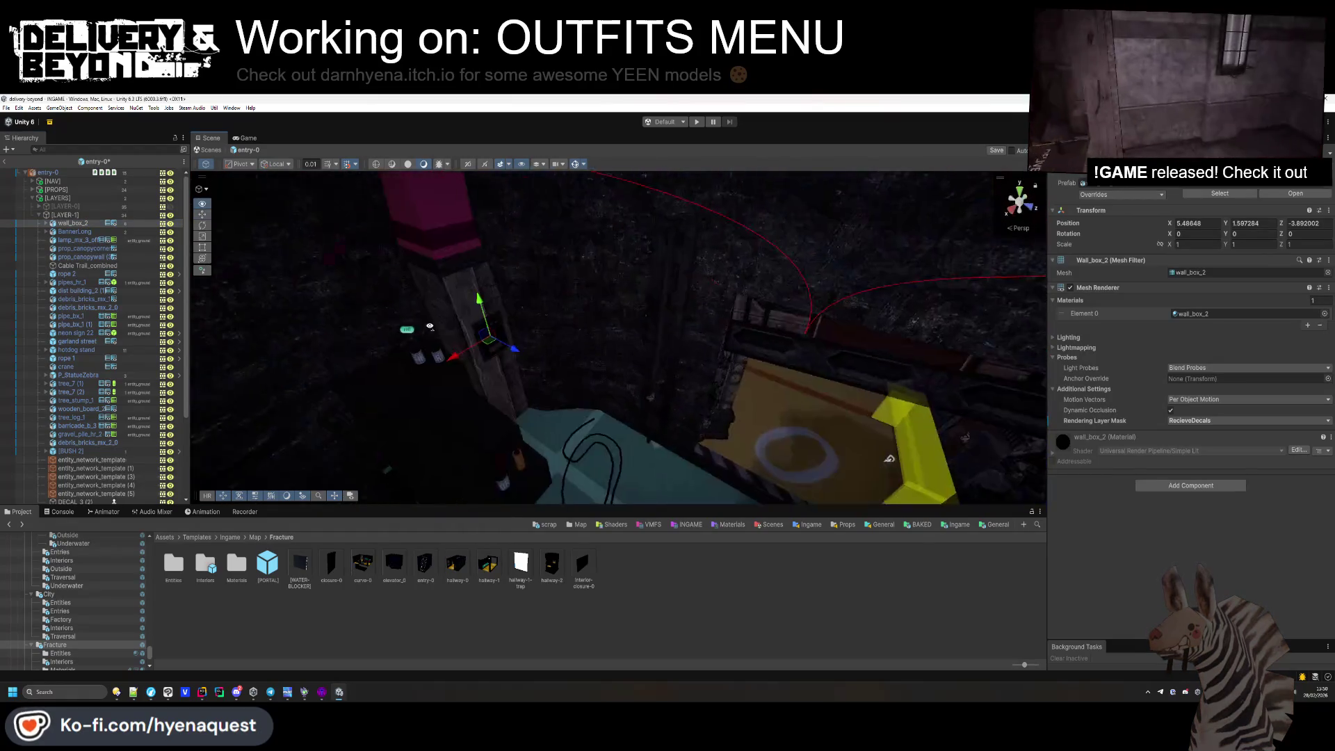
pyautogui.press('Delete')
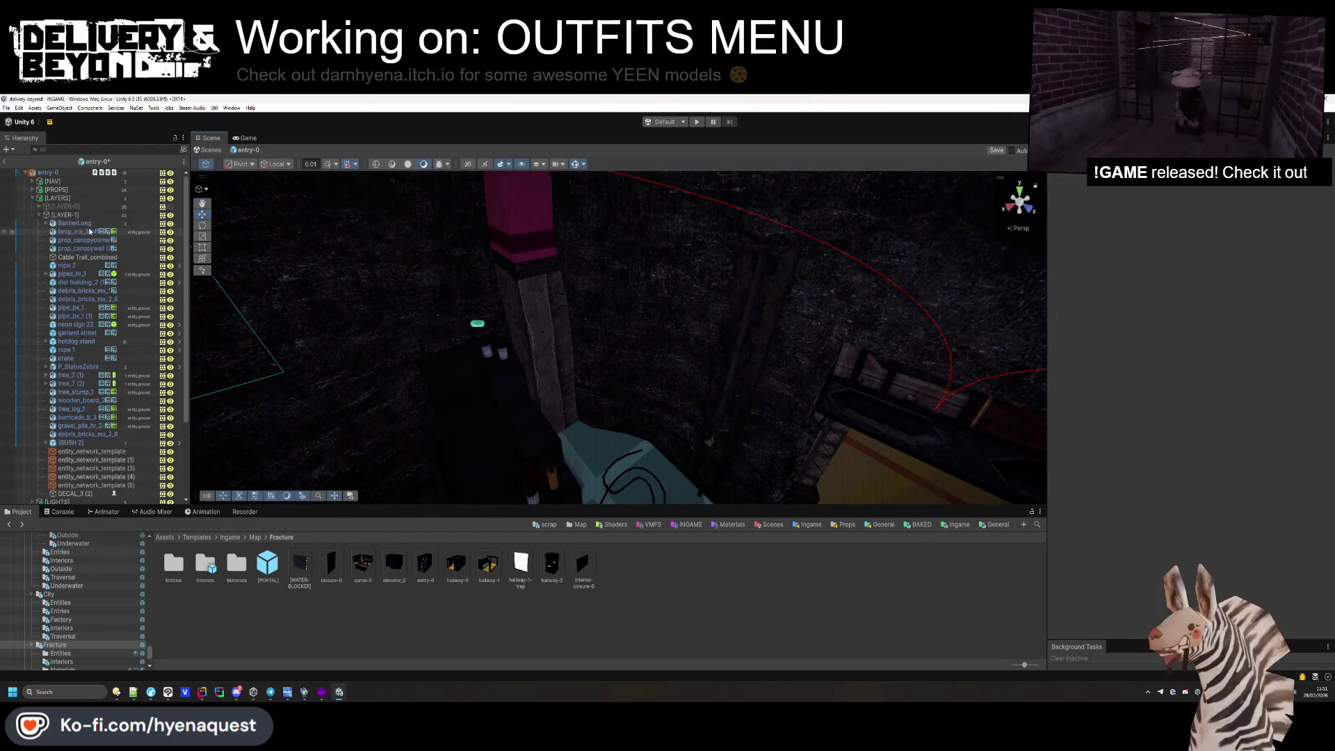
pyautogui.doubleClick(76, 224)
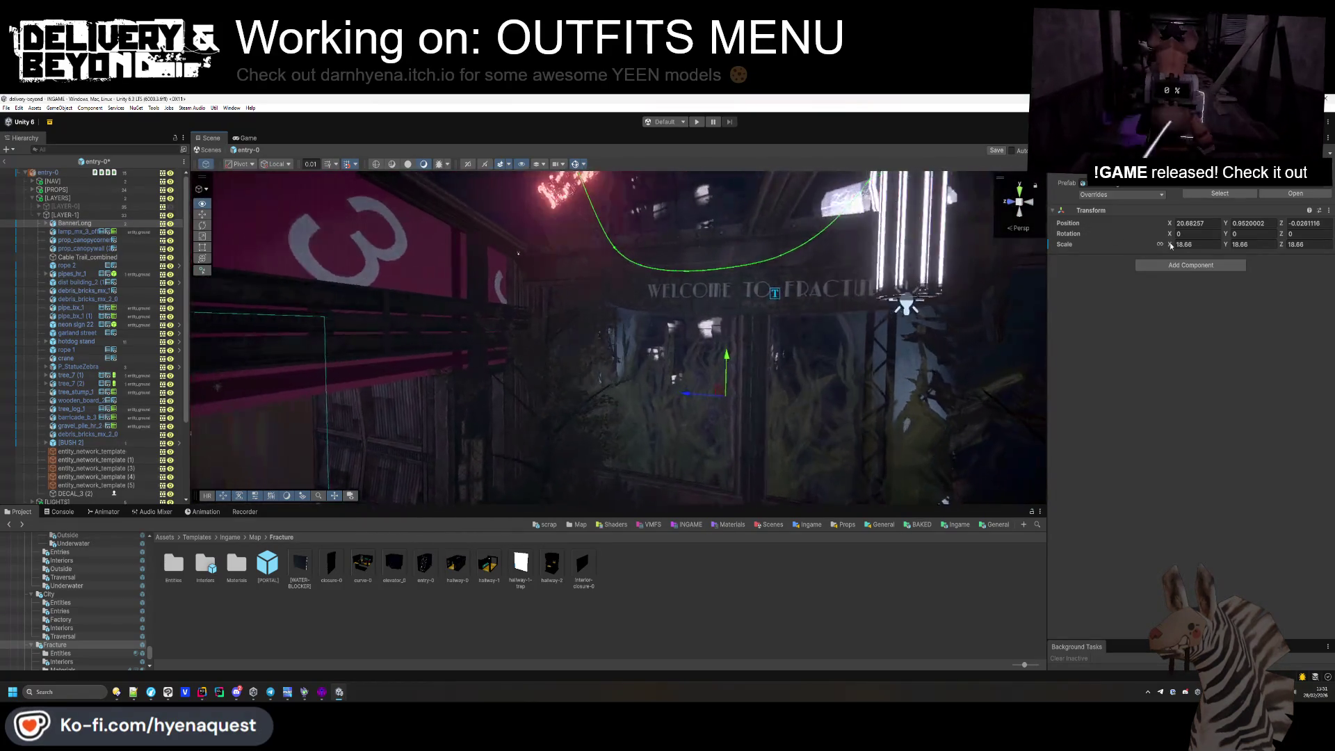
pyautogui.scroll(5, 878, 343)
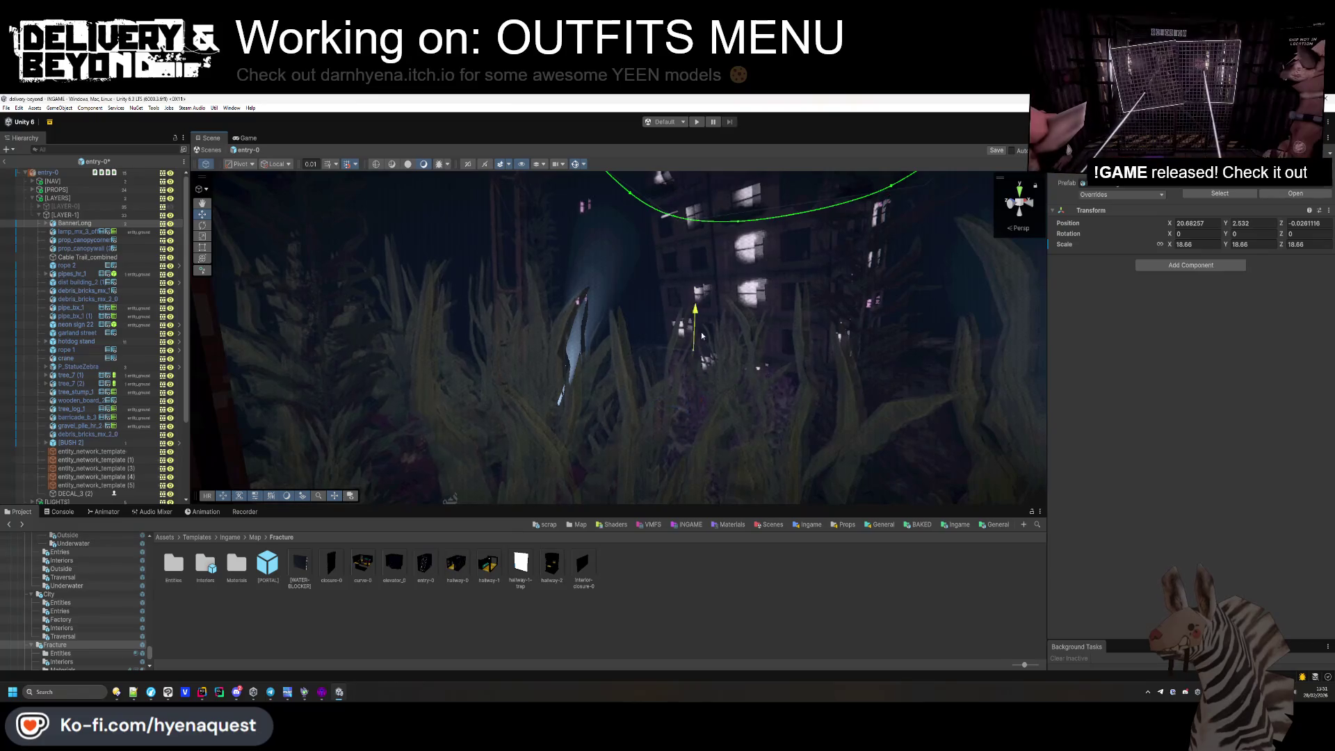
pyautogui.scroll(-5, 724, 255)
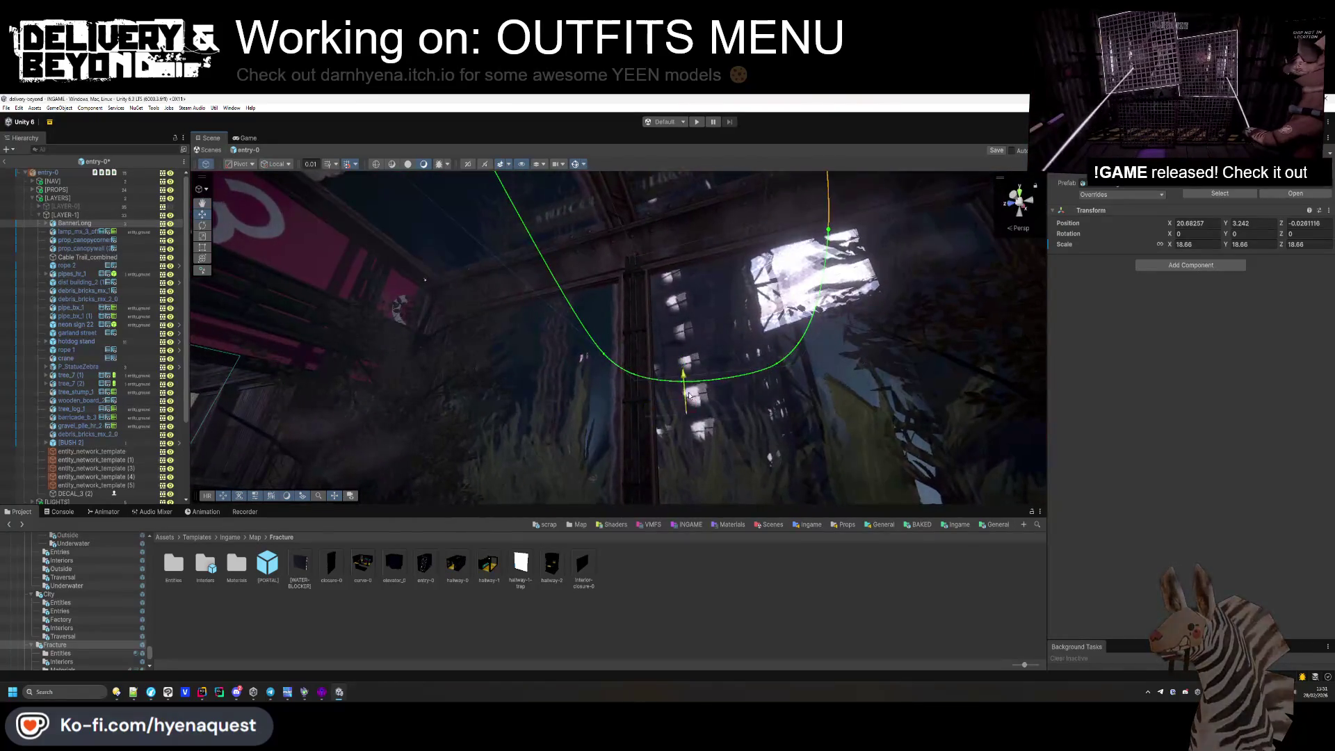
pyautogui.hotkey('ctrl', 'z')
pyautogui.moveTo(684, 379); pyautogui.dragTo(697, 315)
pyautogui.hotkey('ctrl', 'z')
pyautogui.press('f')
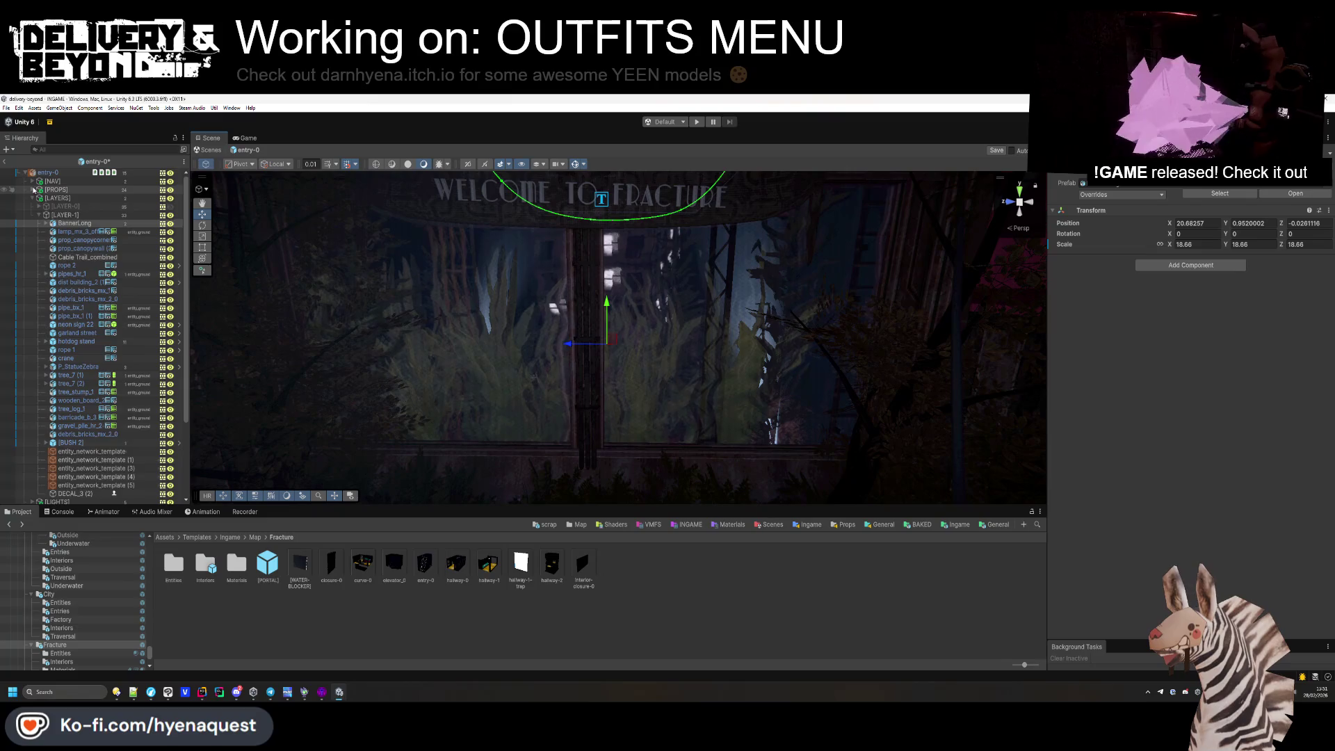
# Check the [PROPS] group, then select and delete the wall_box_2 prop.
pyautogui.click(33, 189)
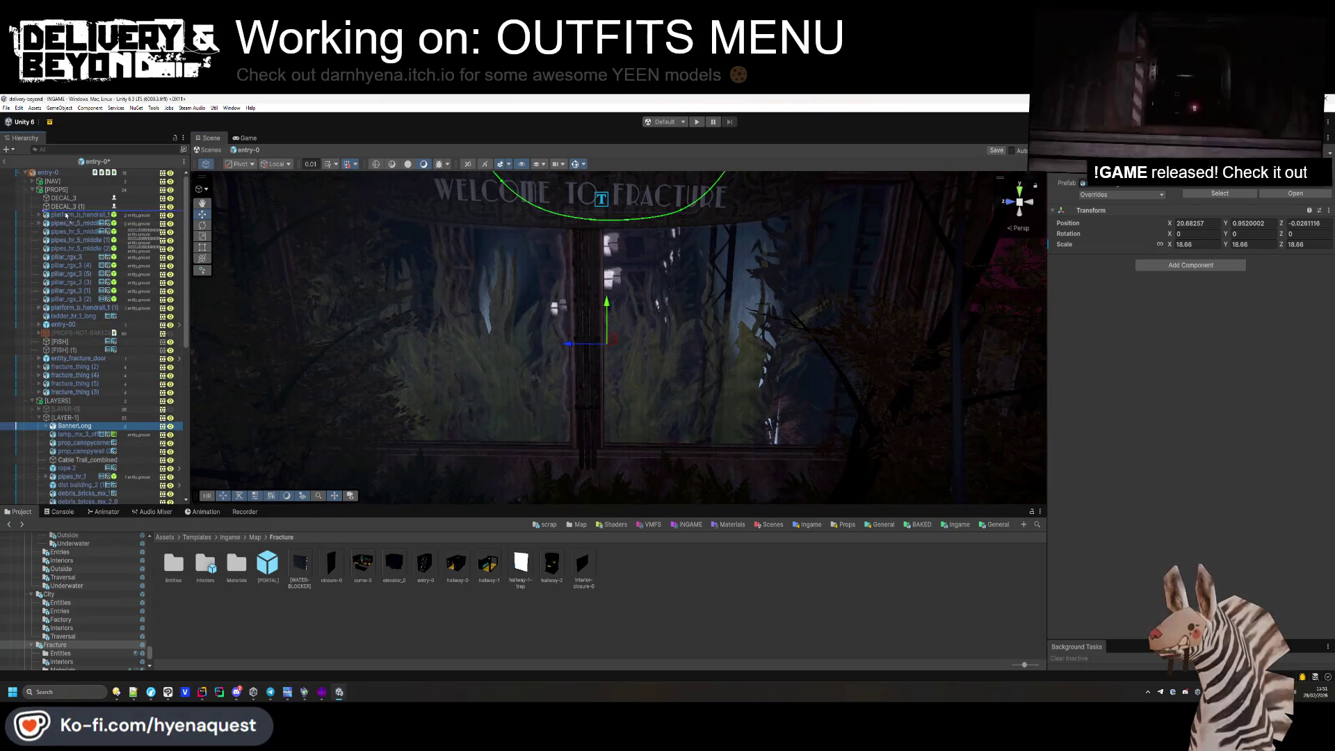
pyautogui.click(33, 190)
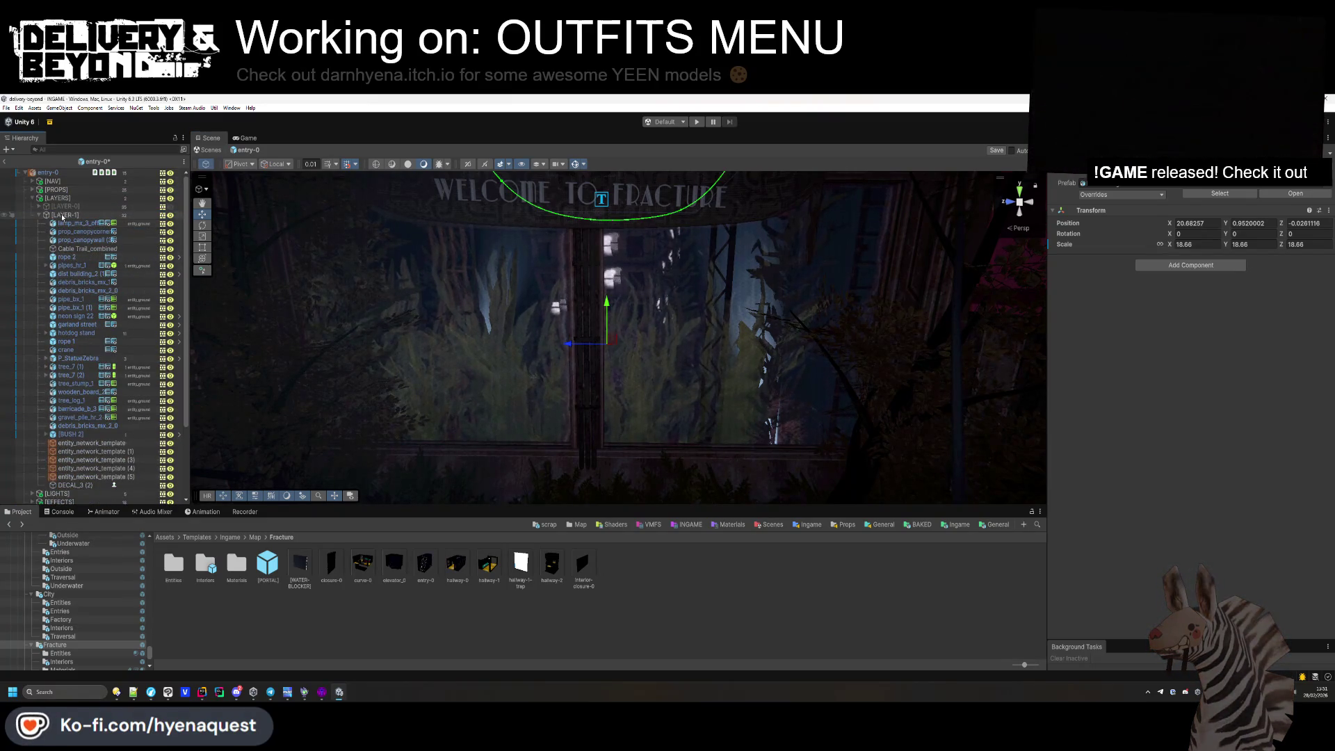
pyautogui.click(462, 245)
pyautogui.click(344, 265)
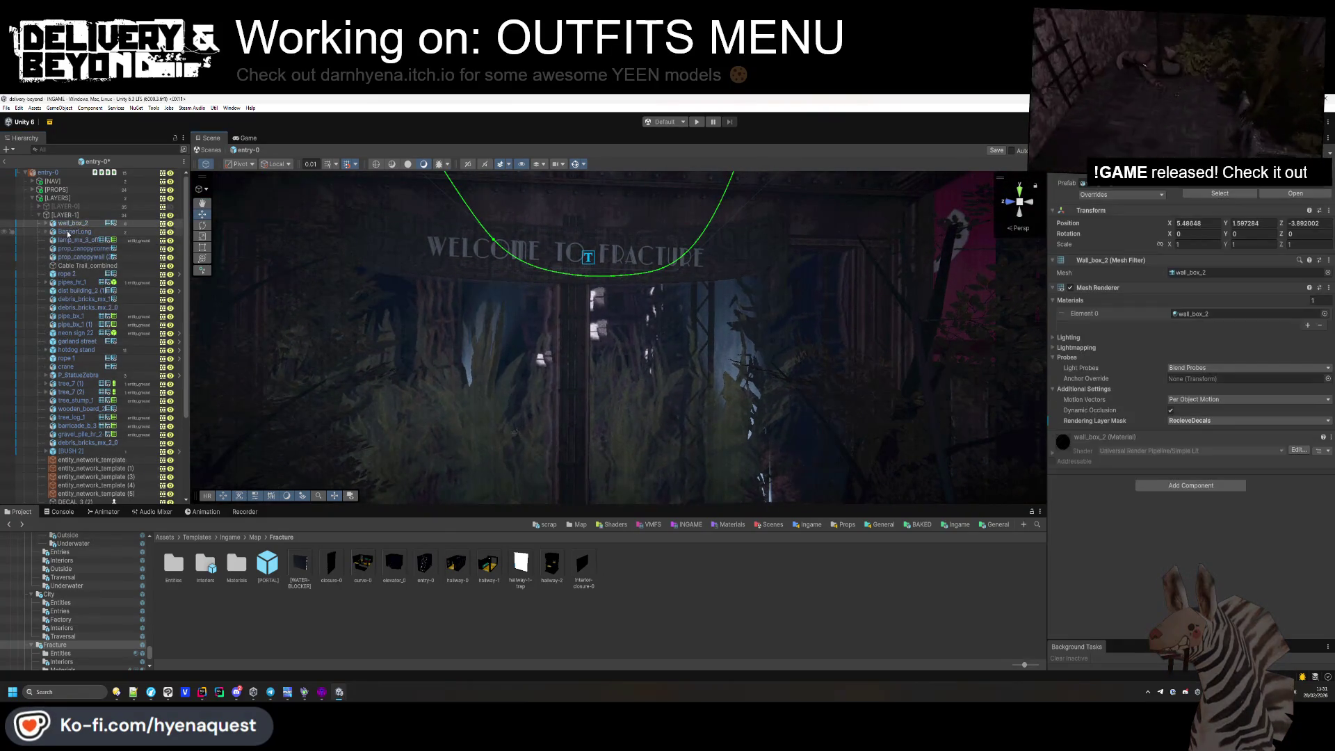
pyautogui.press('Delete')
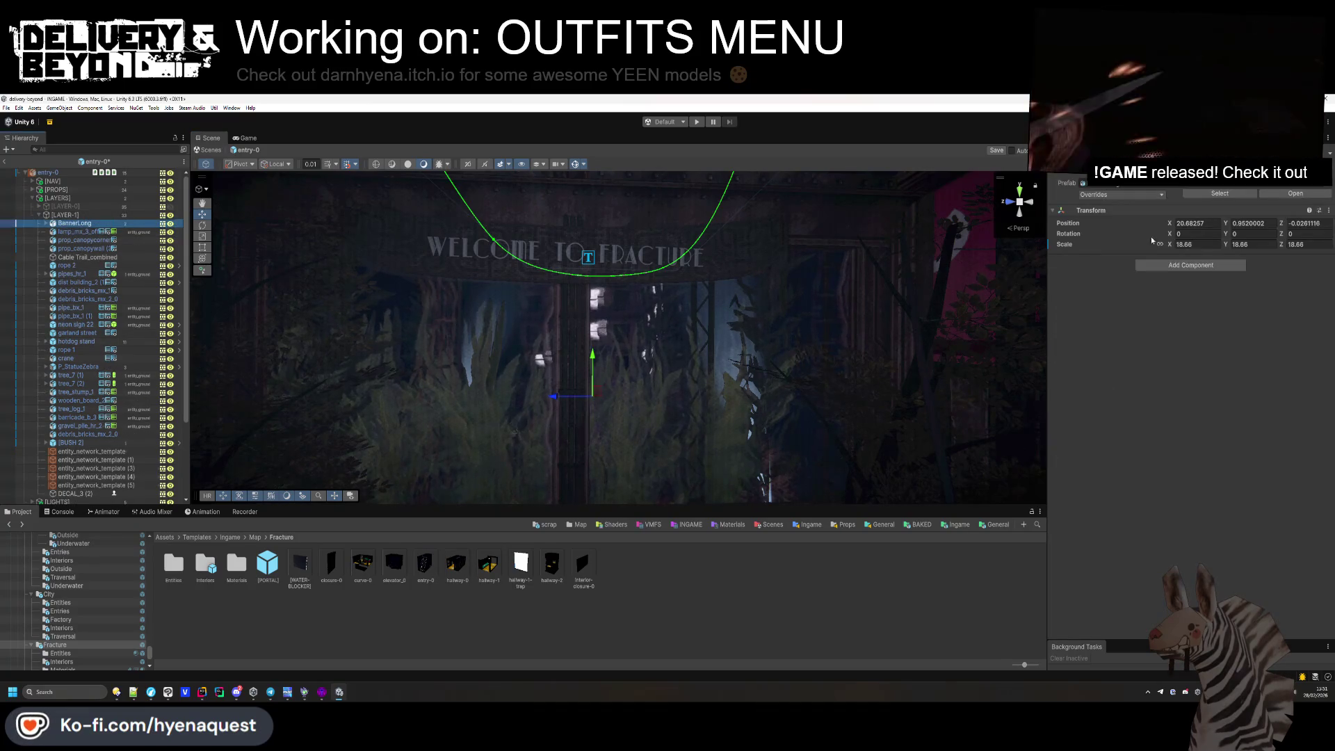
# Tilt the banner's Z rotation to -2.96 degrees and nudge it up into place.
pyautogui.click(1283, 235)
pyautogui.moveTo(1283, 234); pyautogui.dragTo(1234, 222)
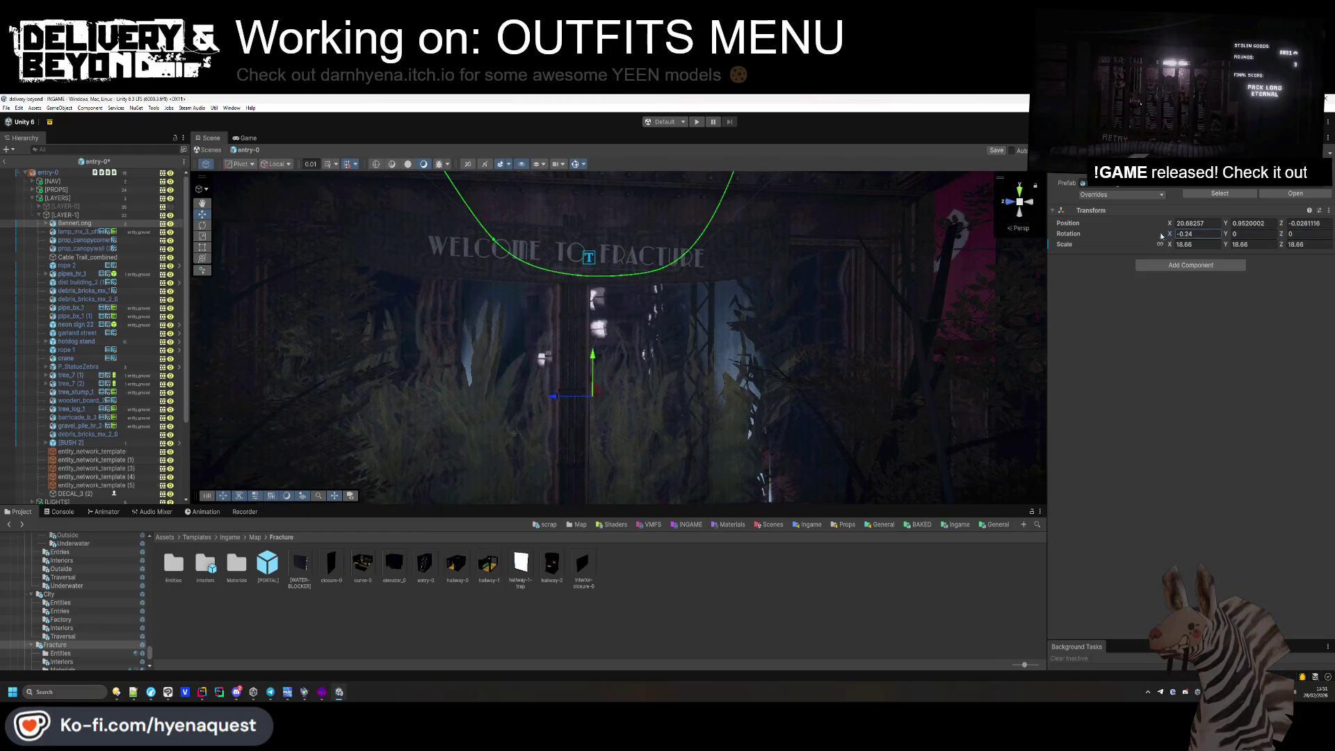
pyautogui.moveTo(603, 409)
pyautogui.mouseDown()
pyautogui.moveTo(636, 396)
pyautogui.moveTo(638, 408)
pyautogui.mouseUp()
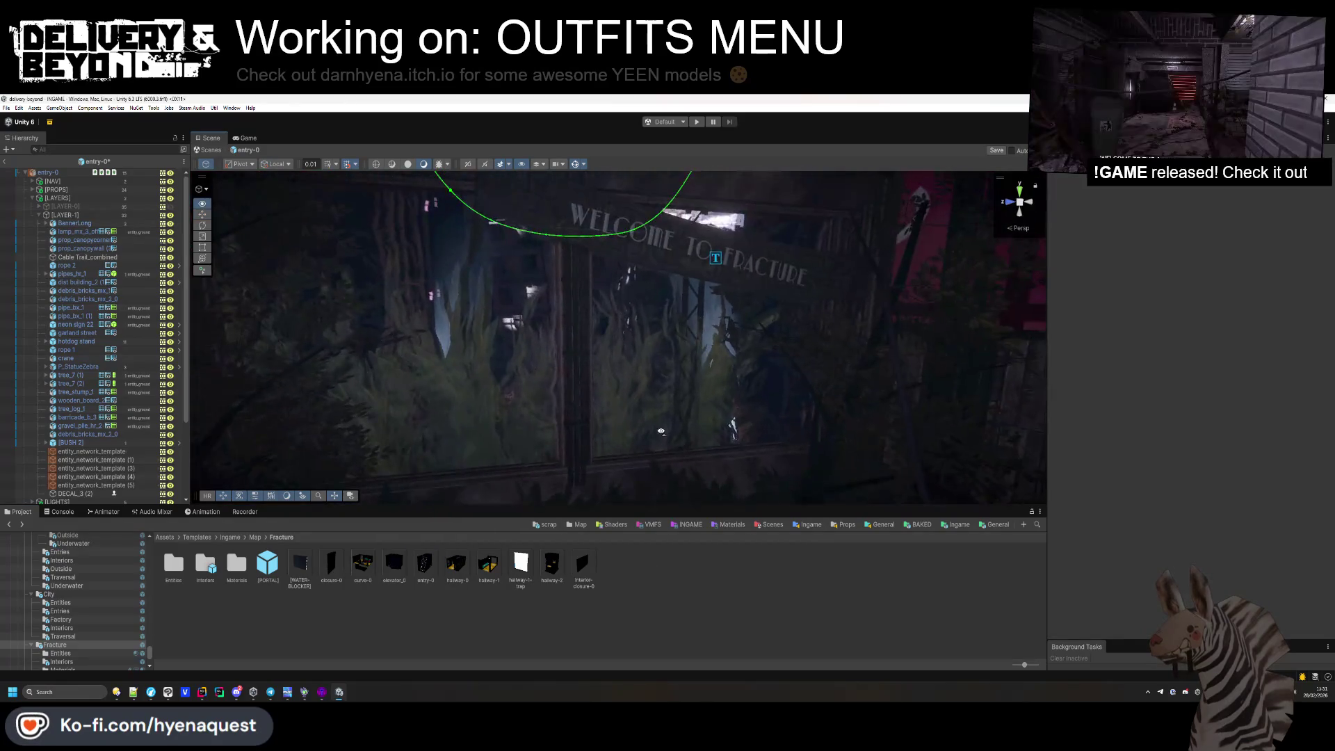
# Turn prop_canopywall to Rotation Y 180 and move it to its new spot.
pyautogui.click(80, 241)
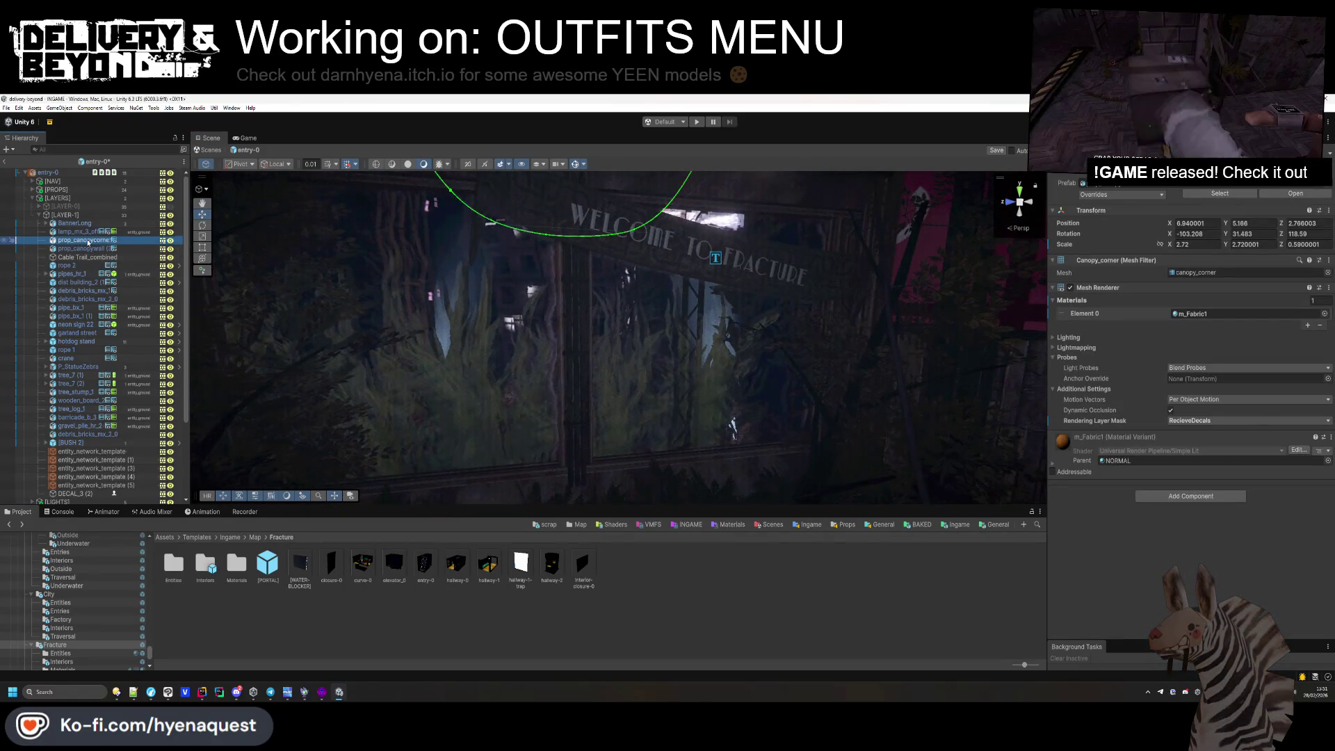
pyautogui.doubleClick(89, 241)
pyautogui.moveTo(404, 297); pyautogui.dragTo(379, 347)
pyautogui.doubleClick(82, 248)
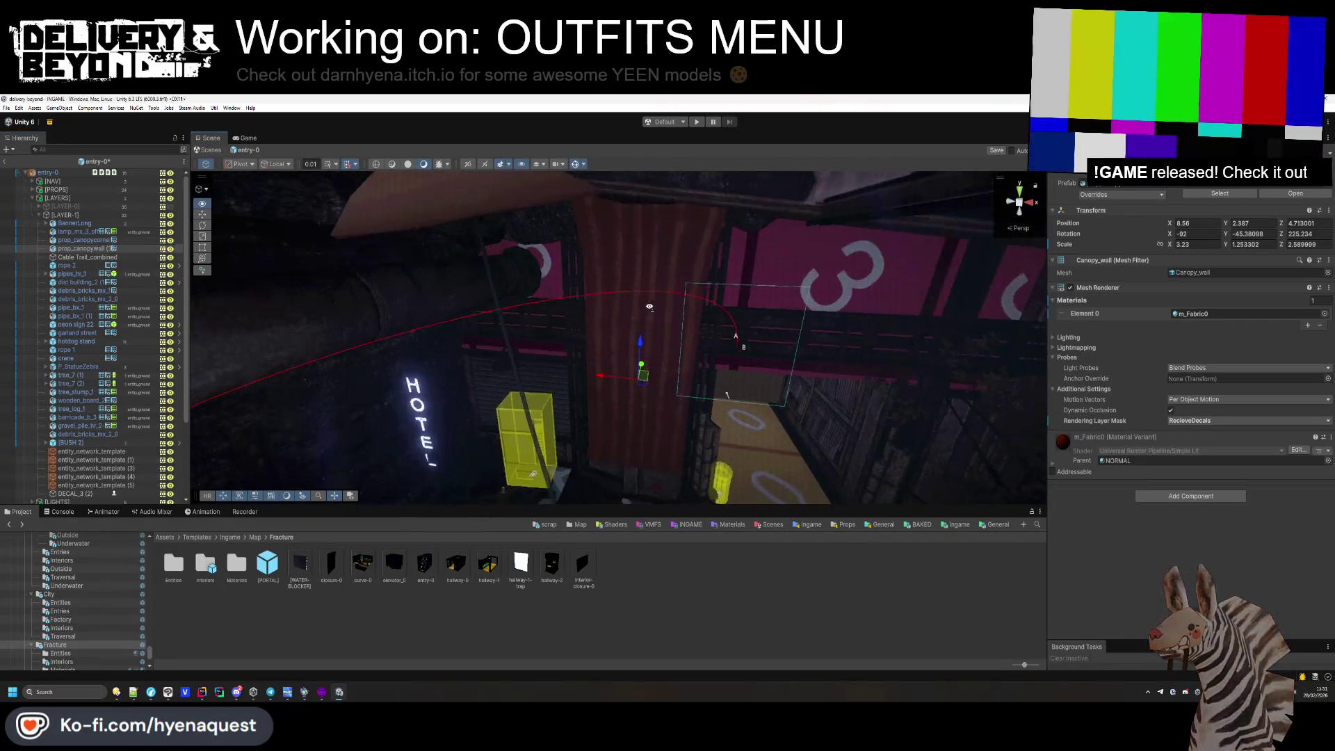
pyautogui.moveTo(598, 320)
pyautogui.mouseDown()
pyautogui.moveTo(576, 334)
pyautogui.moveTo(480, 335)
pyautogui.mouseUp()
pyautogui.write('180')
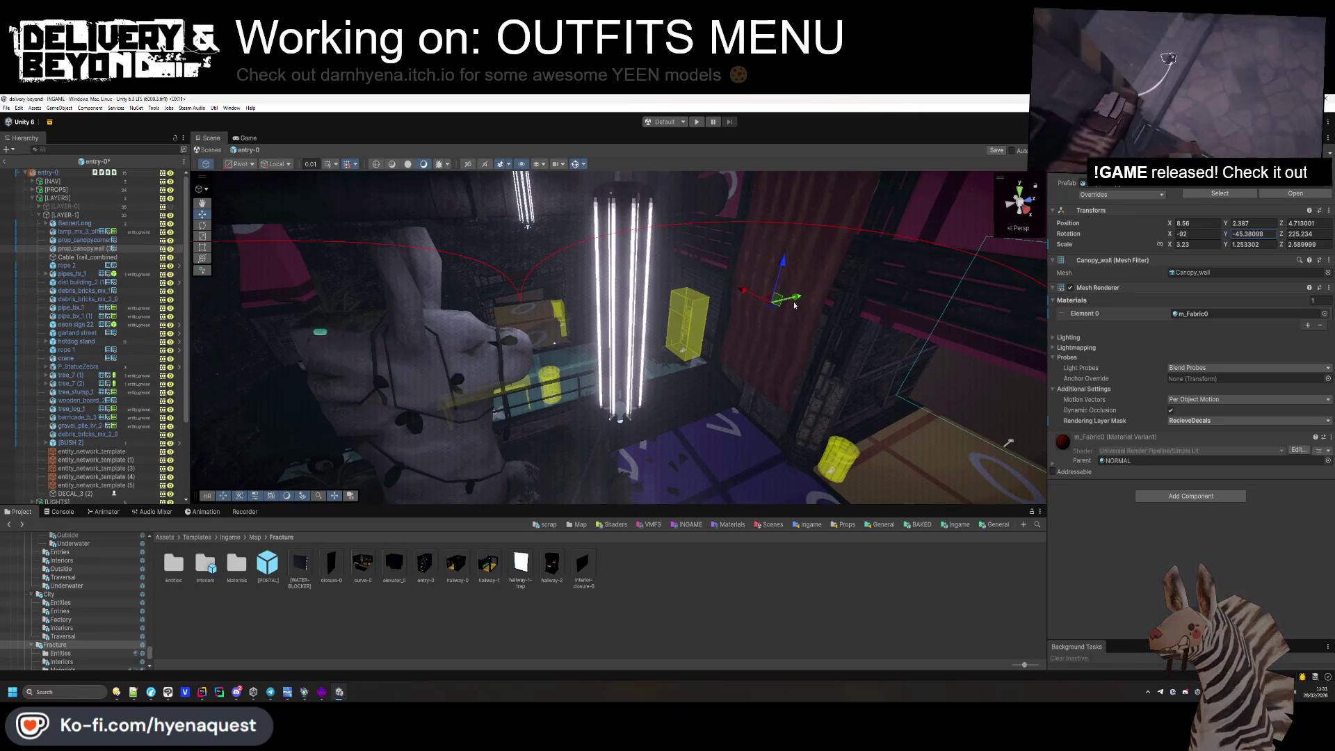
pyautogui.hotkey('ctrl', 'z')
pyautogui.press('f')
pyautogui.moveTo(658, 397); pyautogui.dragTo(651, 415)
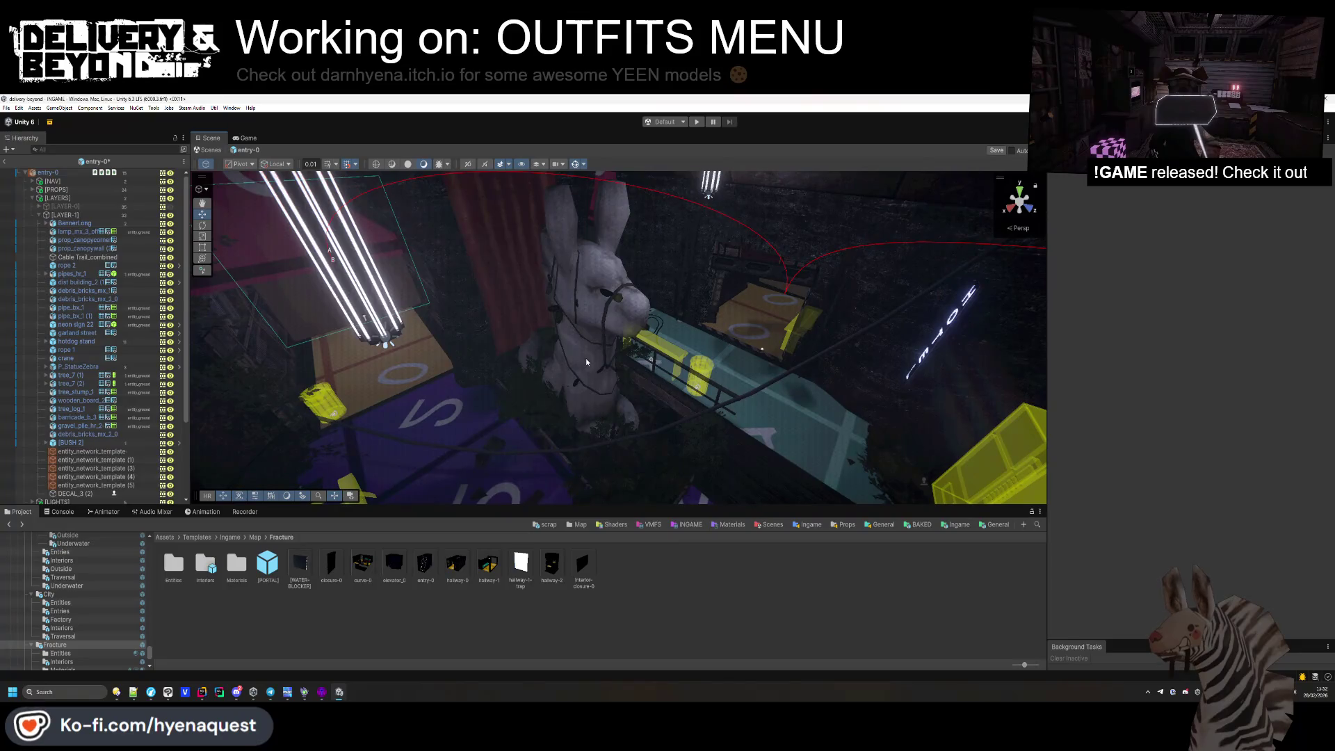
# Delete the zebra statue.
pyautogui.click(572, 393)
pyautogui.press('Delete')
pyautogui.moveTo(572, 393)
pyautogui.mouseDown()
pyautogui.moveTo(608, 398)
pyautogui.moveTo(155, 394)
pyautogui.mouseUp()
# Duplicate tree_7 twice, moving, rotating and lowering the copies into the ground.
pyautogui.doubleClick(81, 368)
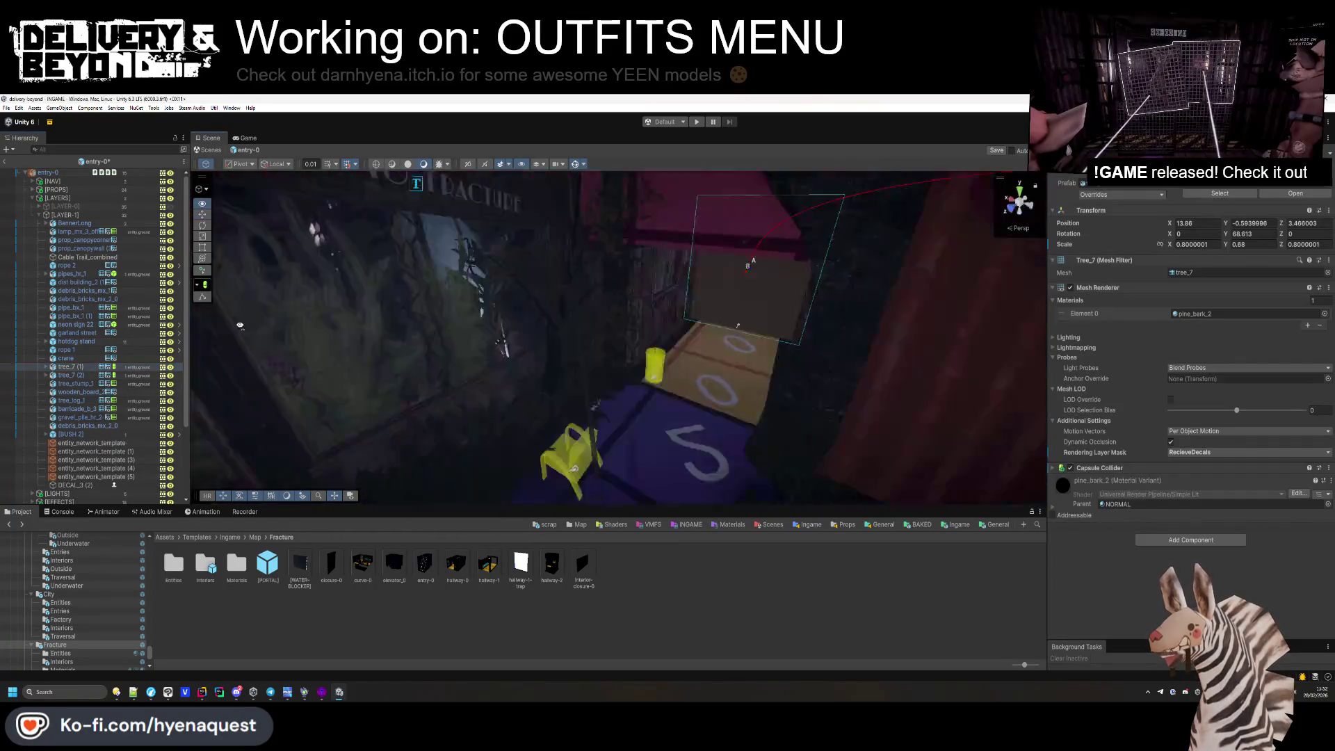
pyautogui.hotkey('ctrl', 'd')
pyautogui.moveTo(360, 450)
pyautogui.mouseDown()
pyautogui.moveTo(877, 383)
pyautogui.moveTo(627, 459)
pyautogui.moveTo(762, 463)
pyautogui.mouseUp()
pyautogui.hotkey('ctrl', 'd')
pyautogui.moveTo(1173, 244); pyautogui.dragTo(902, 261)
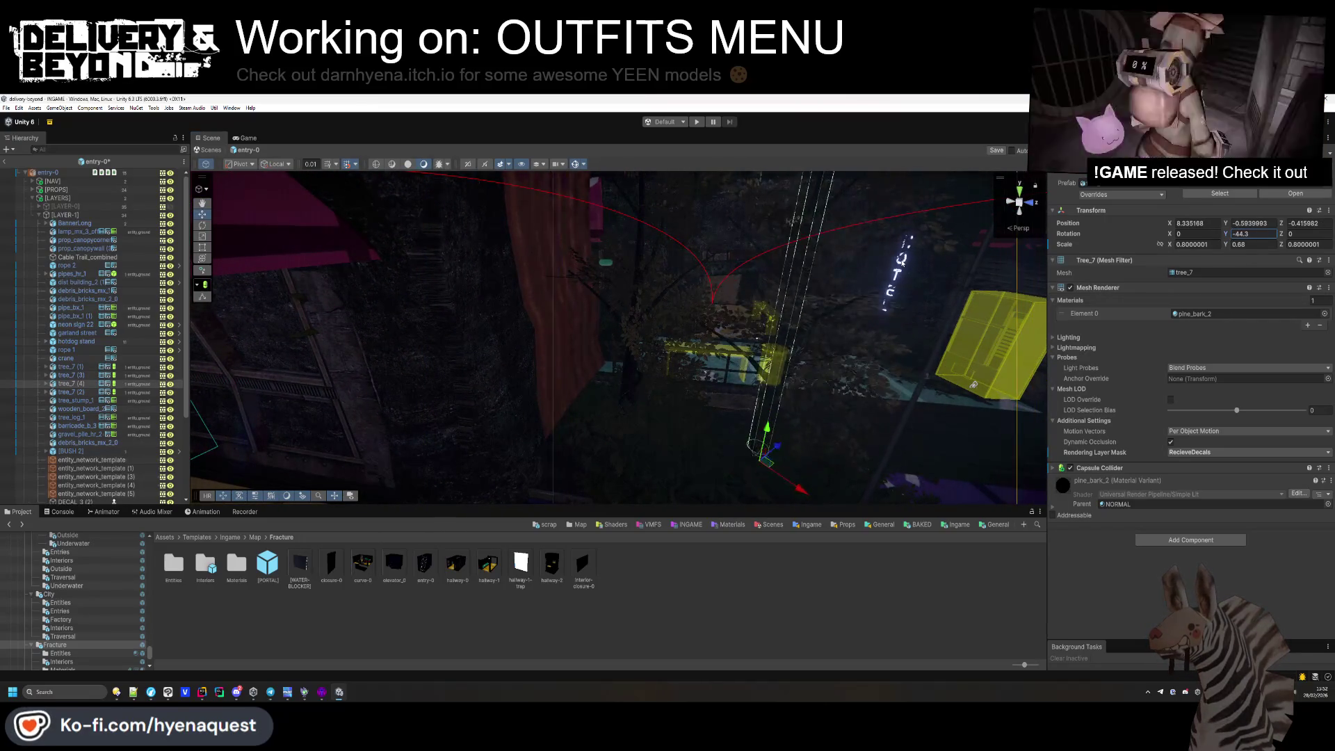
pyautogui.moveTo(771, 448); pyautogui.dragTo(769, 492)
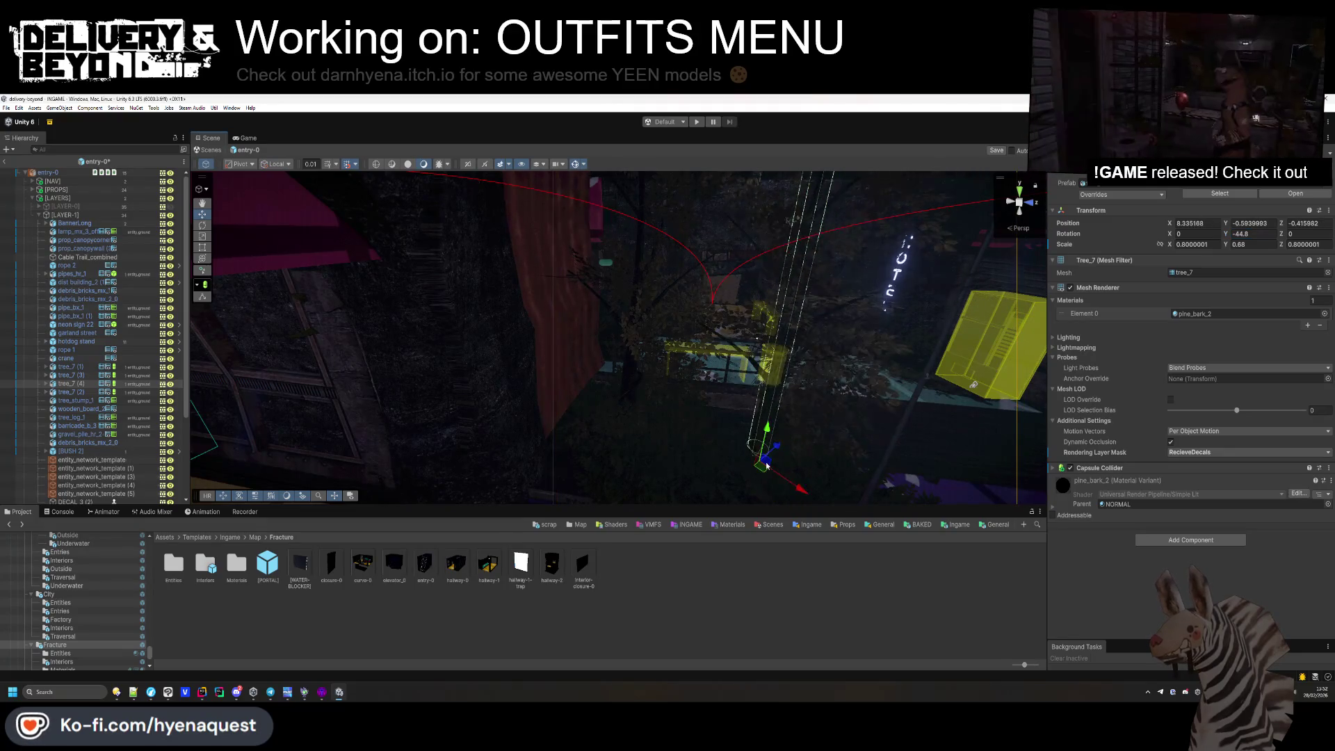
# Tilt tree_7 (1) to about -10.3° on X and -3.96° on Z.
pyautogui.moveTo(772, 480)
pyautogui.mouseDown()
pyautogui.moveTo(742, 387)
pyautogui.moveTo(441, 352)
pyautogui.moveTo(428, 364)
pyautogui.moveTo(505, 398)
pyautogui.mouseUp()
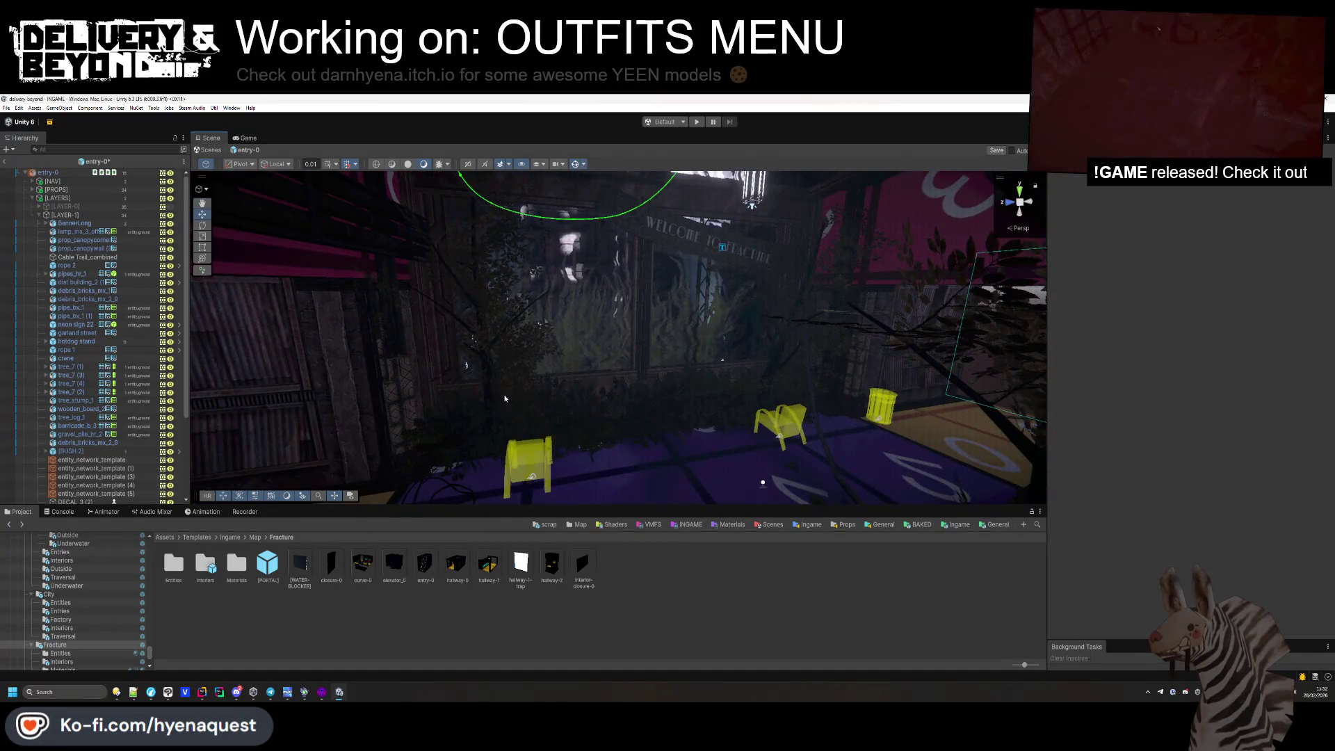
pyautogui.click(506, 398)
pyautogui.click(506, 398)
pyautogui.moveTo(1170, 238); pyautogui.dragTo(1146, 237)
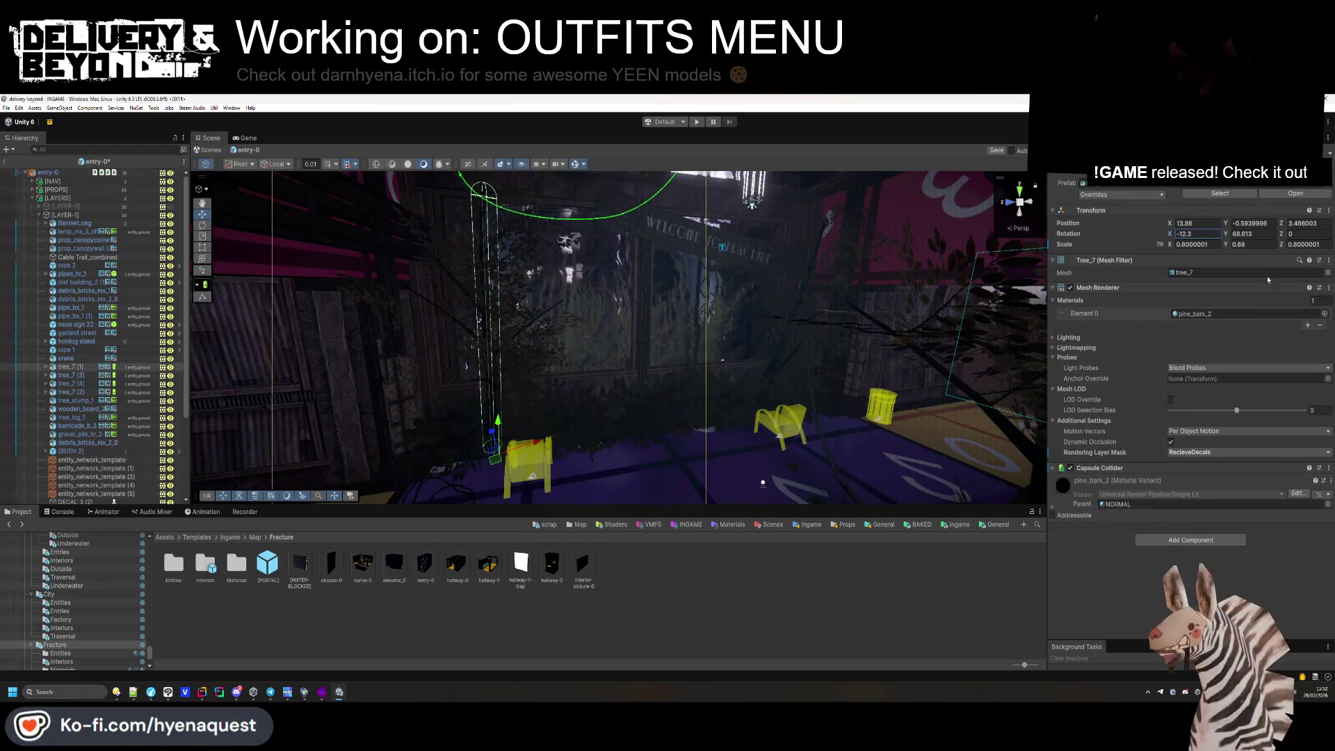
pyautogui.moveTo(1275, 237); pyautogui.dragTo(1212, 247)
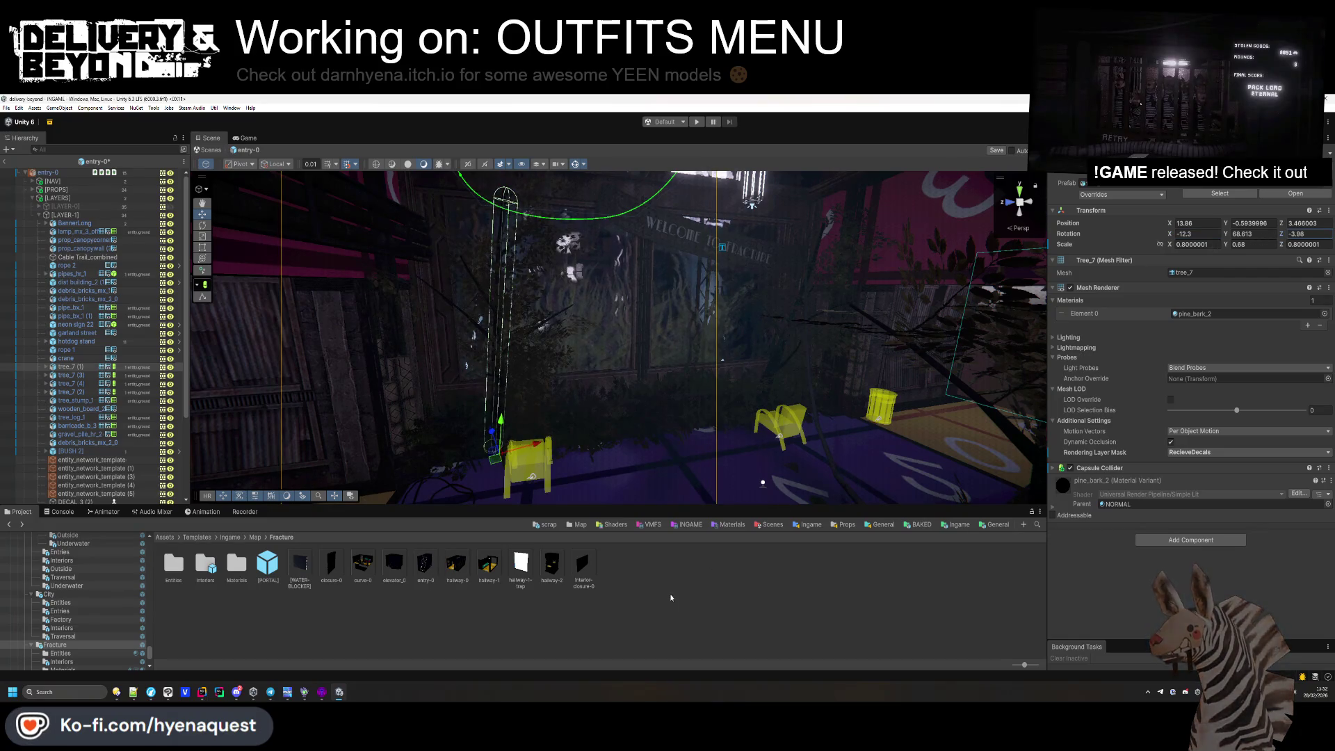
pyautogui.click(672, 598)
pyautogui.doubleClick(67, 292)
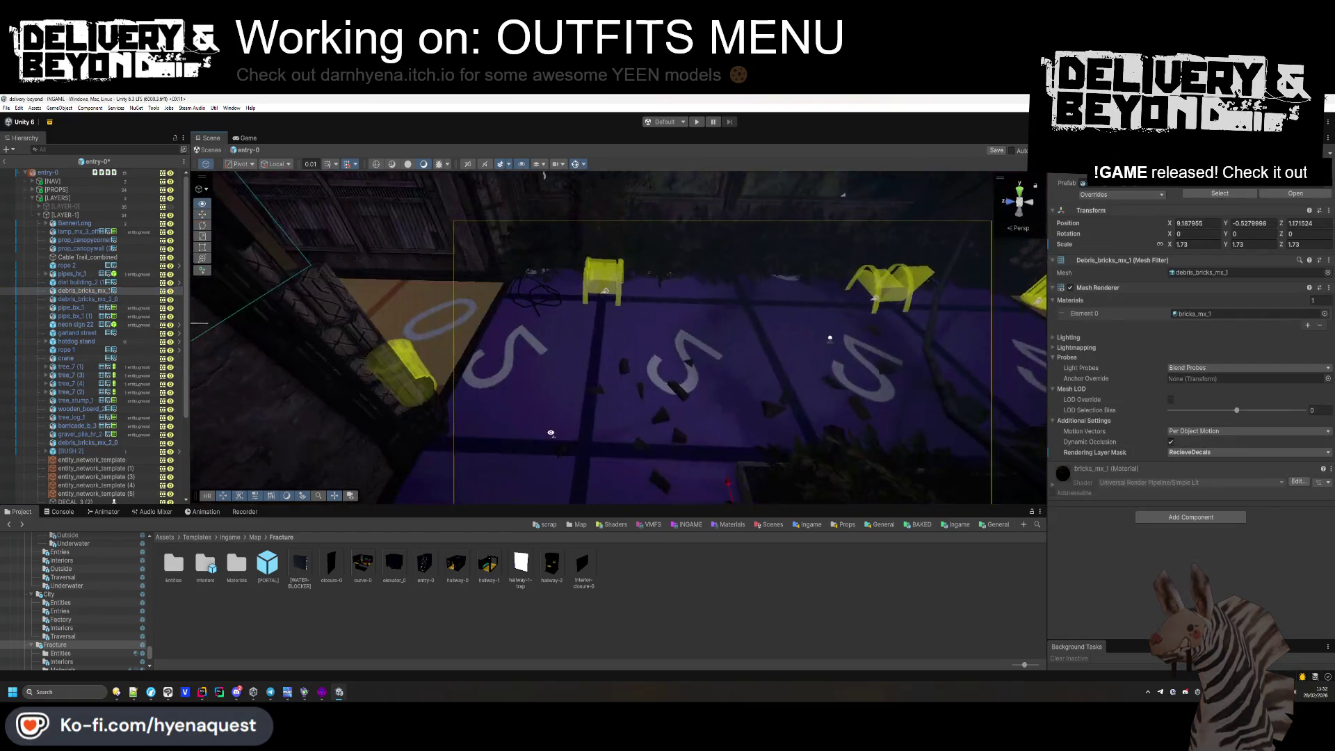
# Move the brick debris across the floor and inspect the nearby log, stump and debris props.
pyautogui.moveTo(652, 341)
pyautogui.mouseDown()
pyautogui.moveTo(418, 417)
pyautogui.moveTo(373, 408)
pyautogui.moveTo(453, 403)
pyautogui.moveTo(554, 271)
pyautogui.mouseUp()
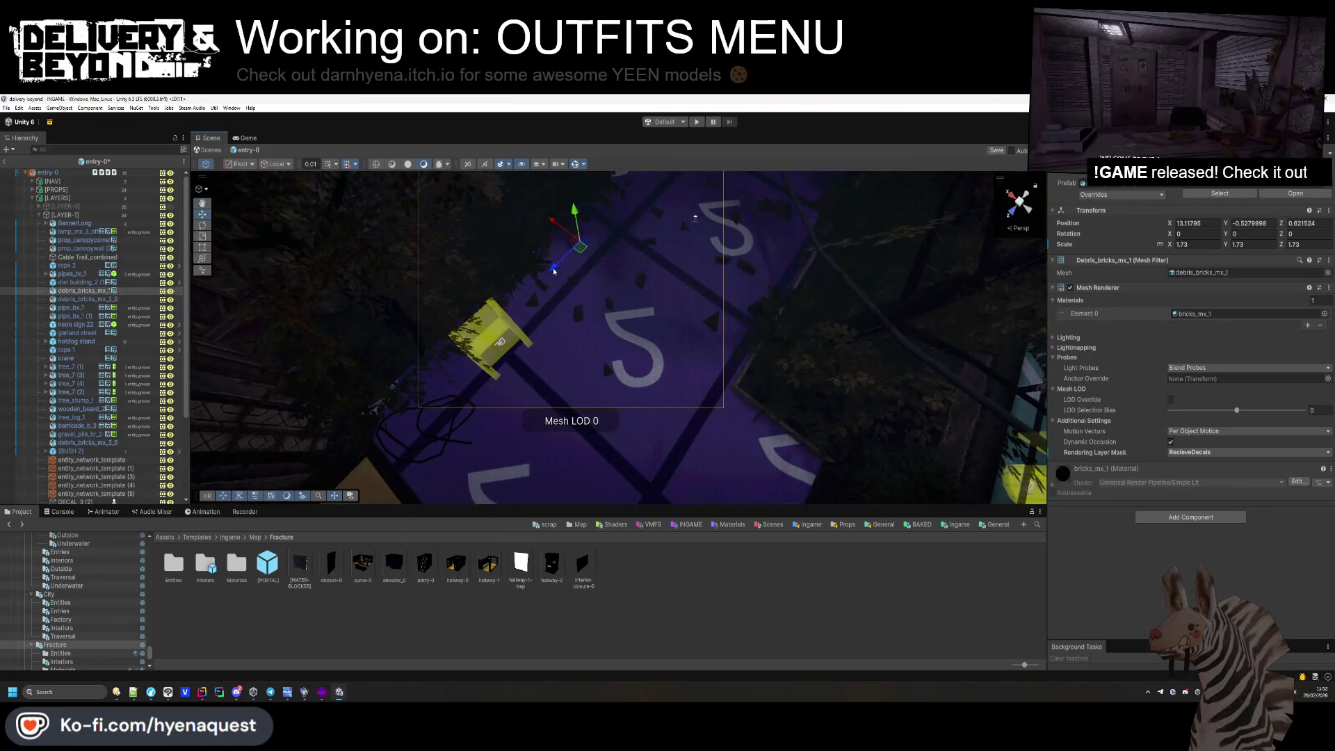
pyautogui.click(730, 336)
pyautogui.click(761, 274)
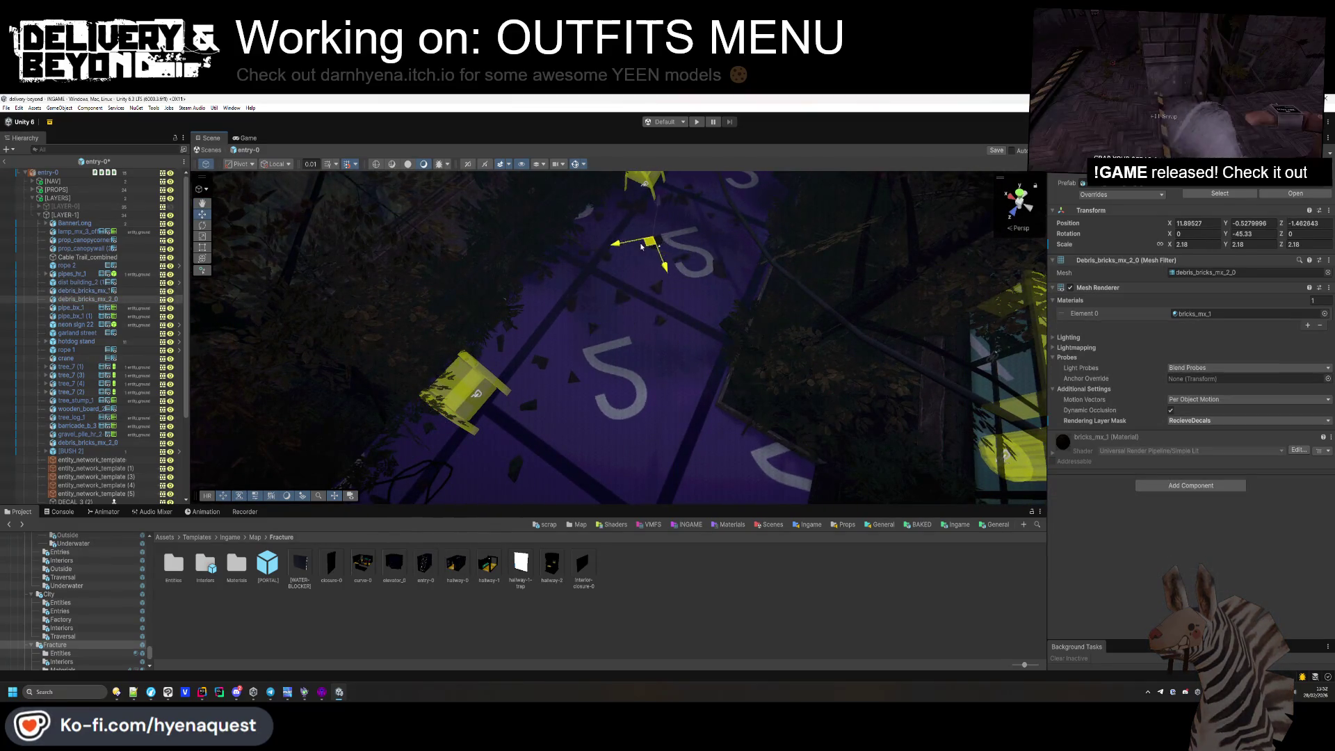
pyautogui.moveTo(613, 242)
pyautogui.mouseDown()
pyautogui.moveTo(565, 328)
pyautogui.moveTo(608, 348)
pyautogui.moveTo(378, 477)
pyautogui.moveTo(677, 320)
pyautogui.moveTo(897, 250)
pyautogui.mouseUp()
pyautogui.click(563, 333)
pyautogui.click(677, 320)
pyautogui.click(694, 337)
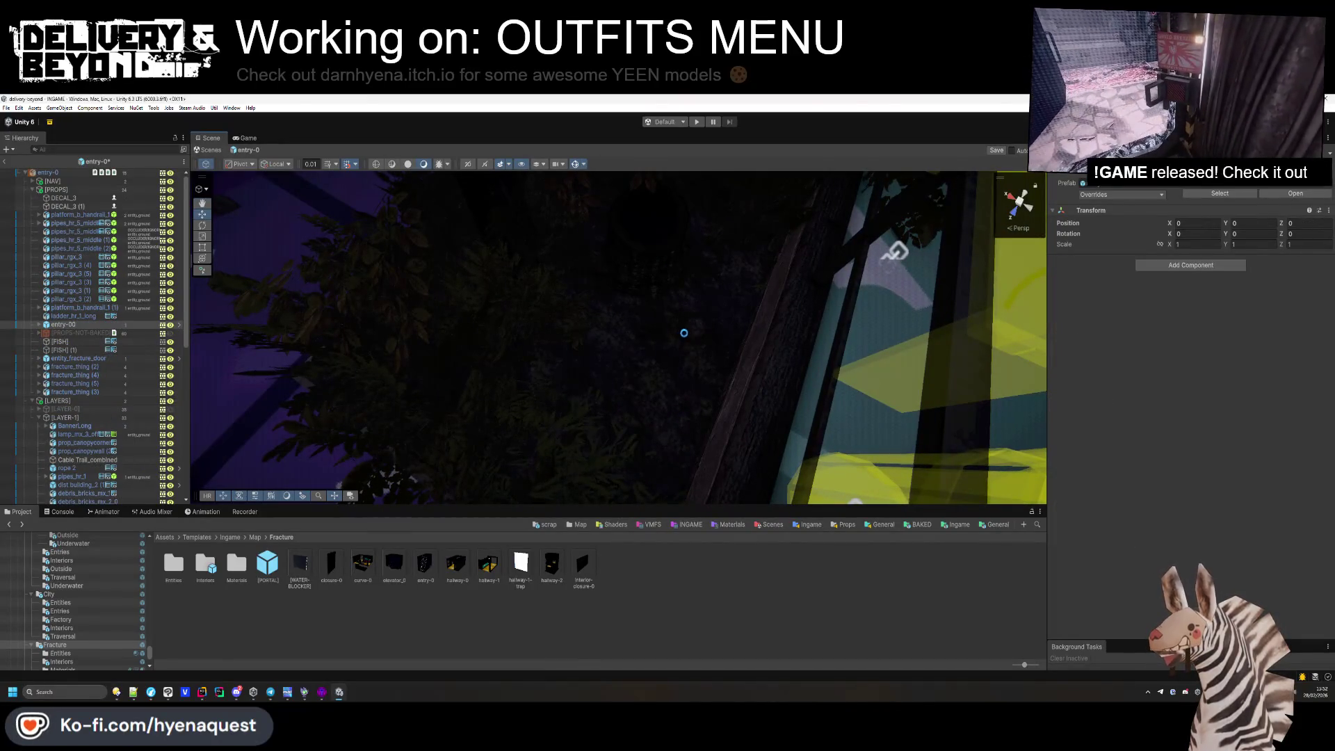
pyautogui.click(694, 345)
pyautogui.moveTo(694, 346); pyautogui.dragTo(718, 332)
pyautogui.click(718, 331)
pyautogui.press('f')
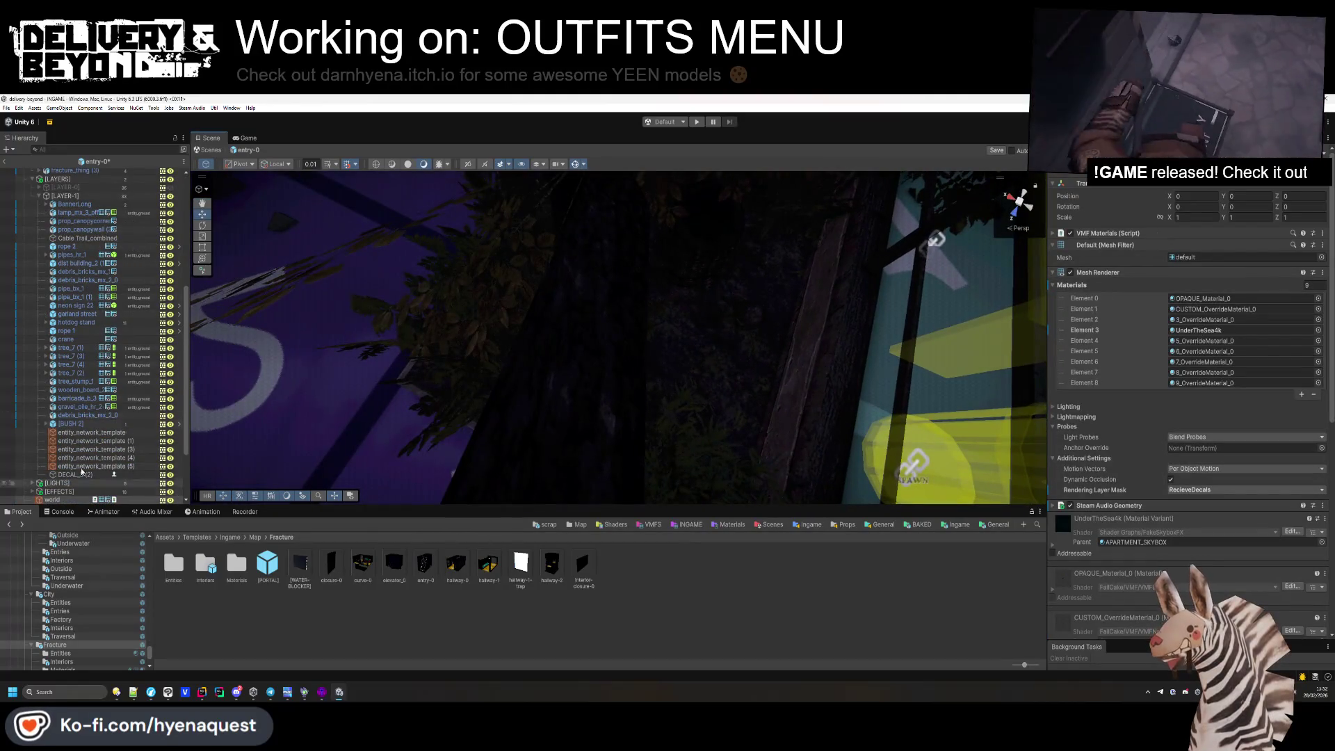
# Delete wooden_board_2 and barricade_b_3, leaving the coffee machine placeholder framed.
pyautogui.doubleClick(63, 379)
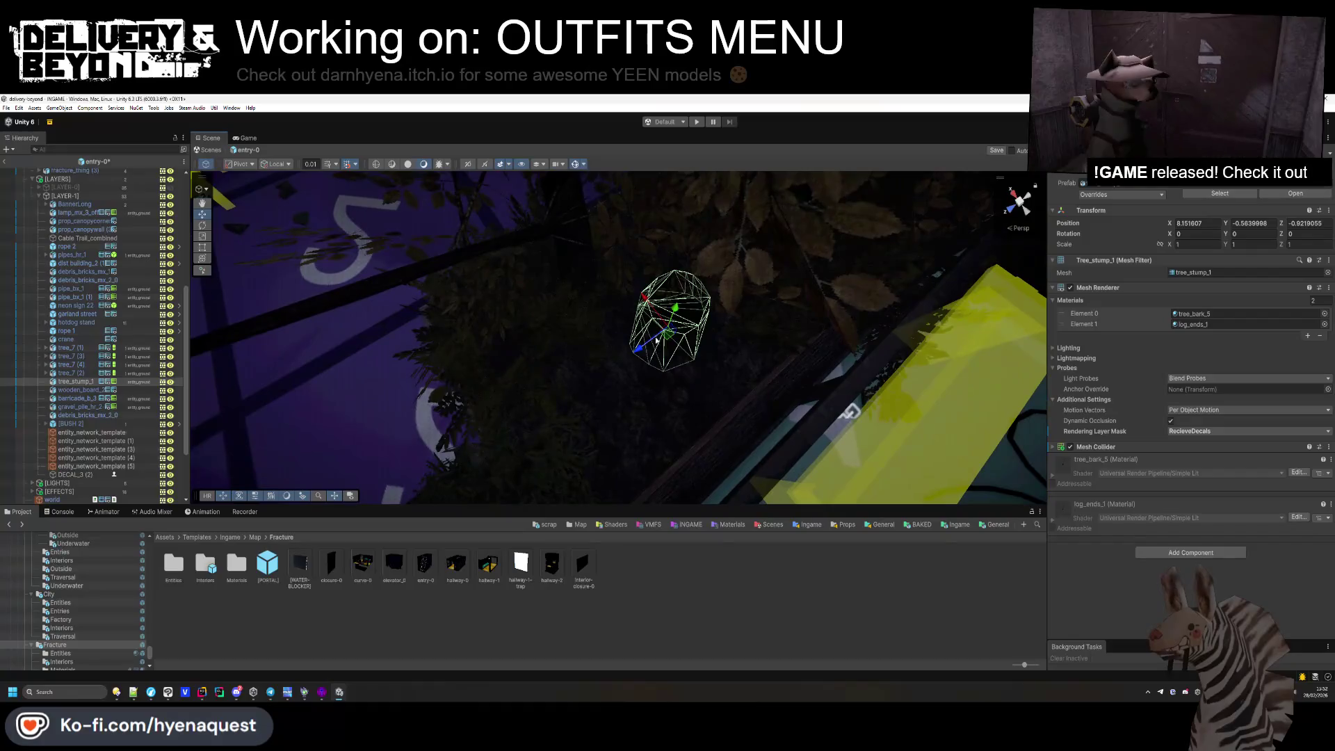
pyautogui.doubleClick(84, 392)
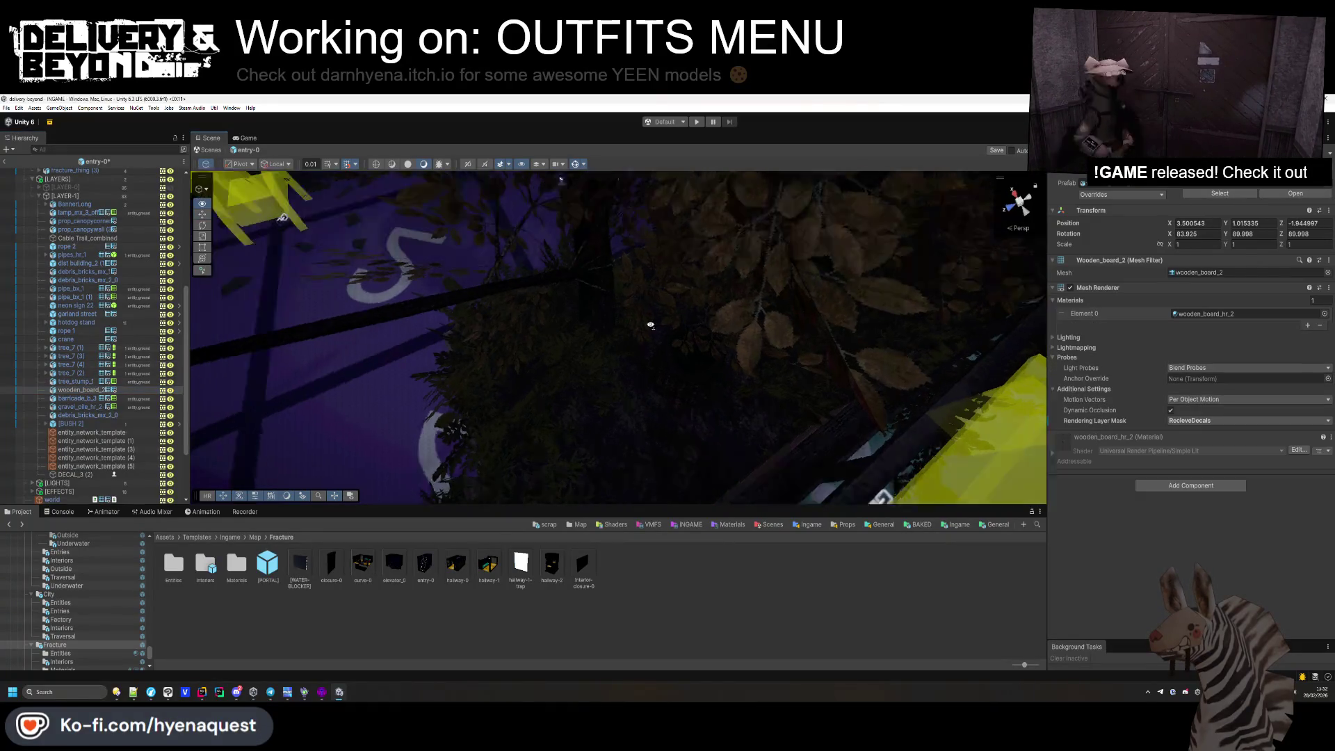
pyautogui.moveTo(875, 214); pyautogui.dragTo(247, 469)
pyautogui.press('Delete')
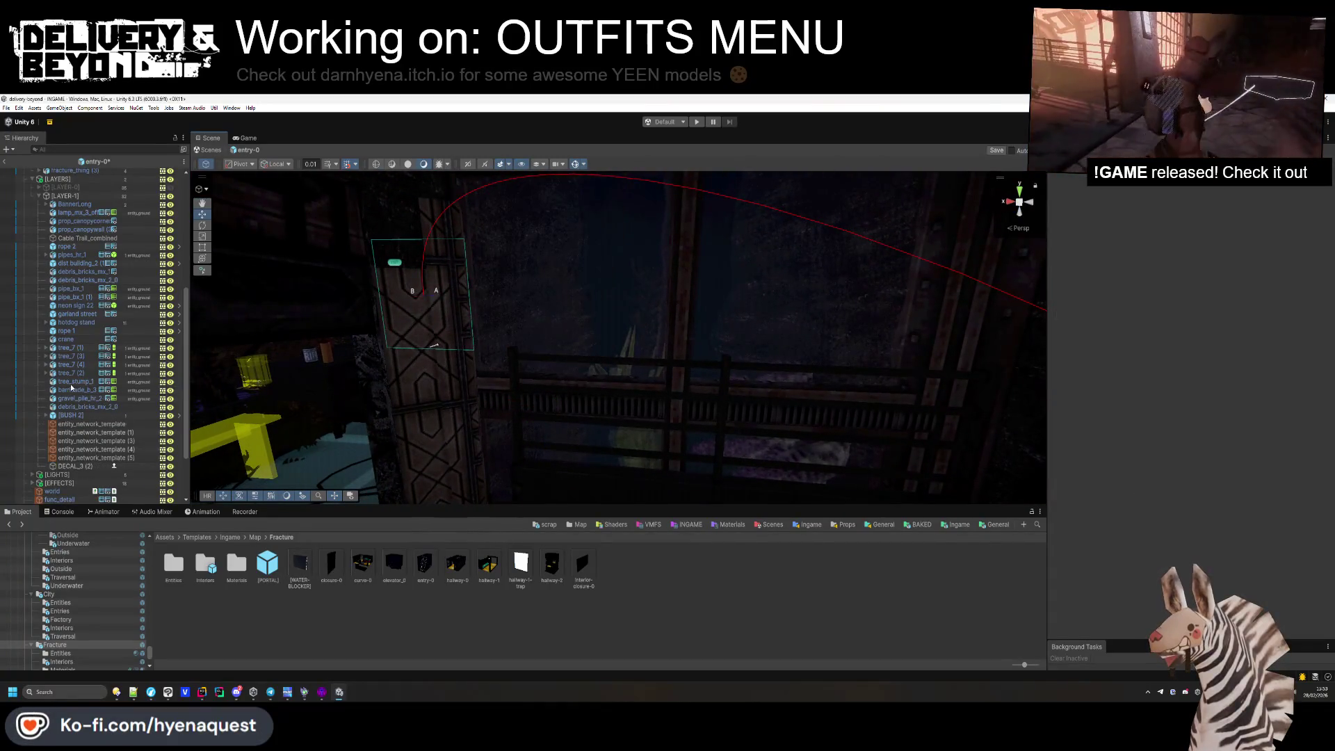
pyautogui.doubleClick(77, 389)
pyautogui.press('Delete')
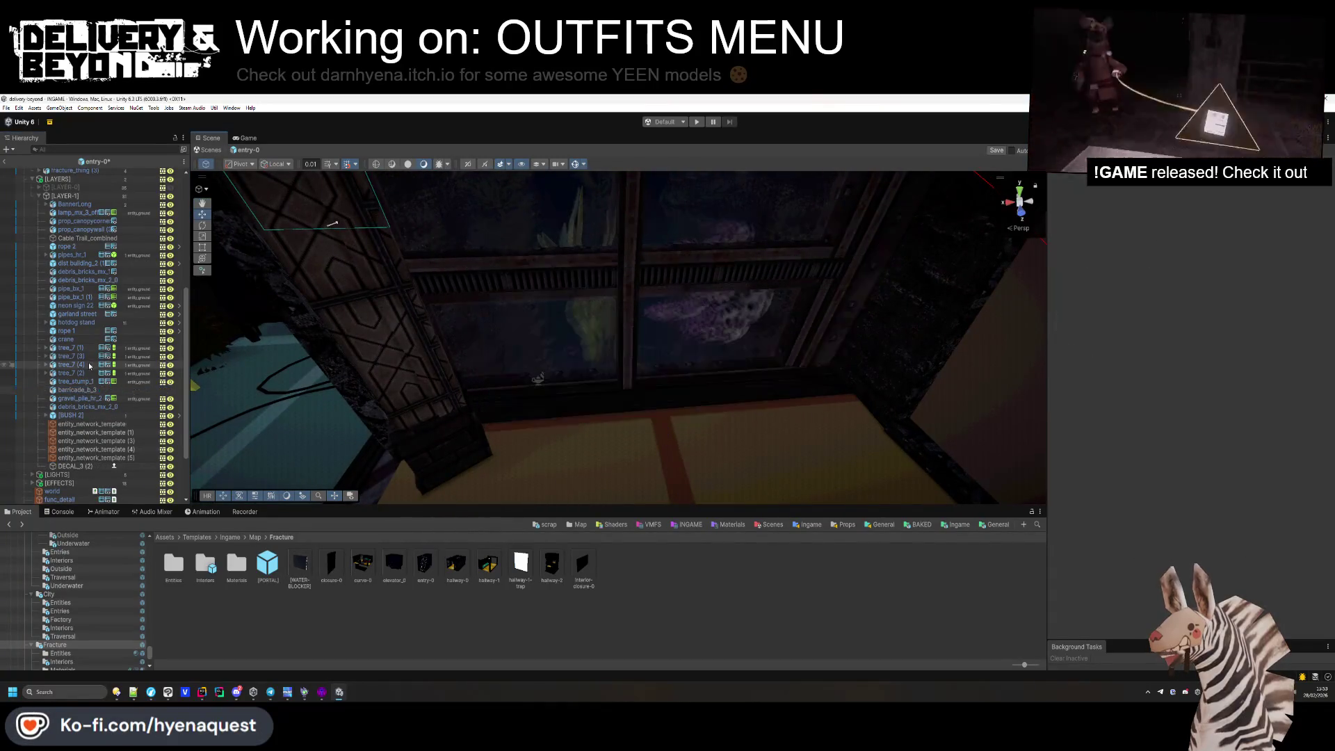
pyautogui.doubleClick(81, 390)
pyautogui.moveTo(417, 362); pyautogui.dragTo(927, 362)
pyautogui.doubleClick(91, 450)
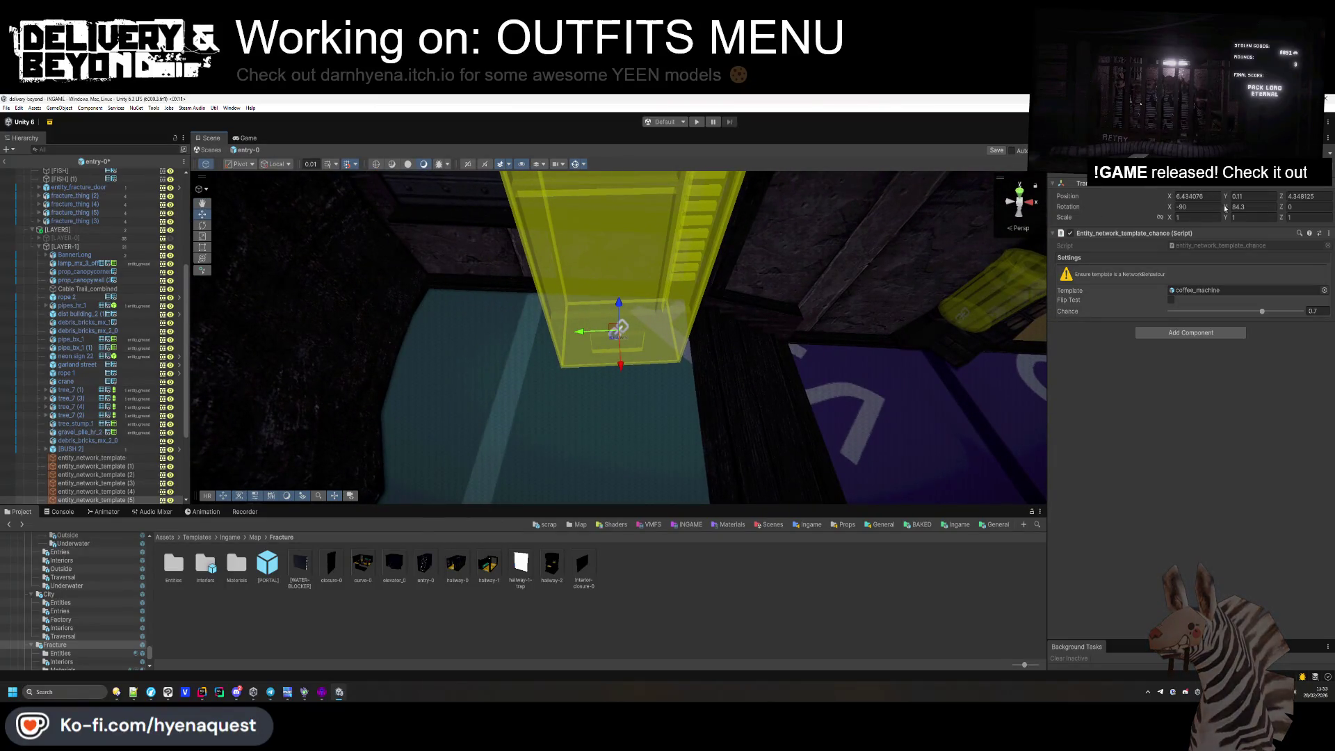
# Set the coffee_machine placeholder's Rotation Y to 88.62 and place a turned copy beside it.
pyautogui.write('6.434076')
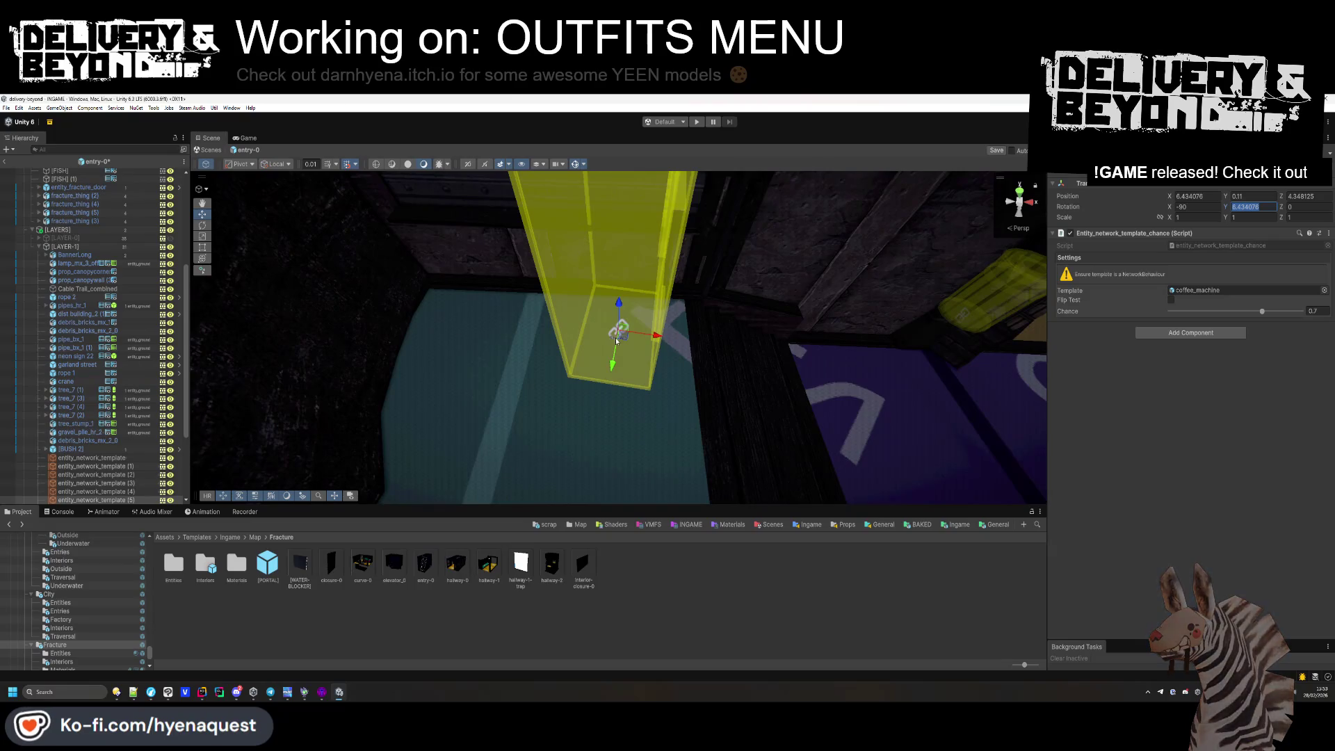
pyautogui.write('88.62')
pyautogui.press('Return')
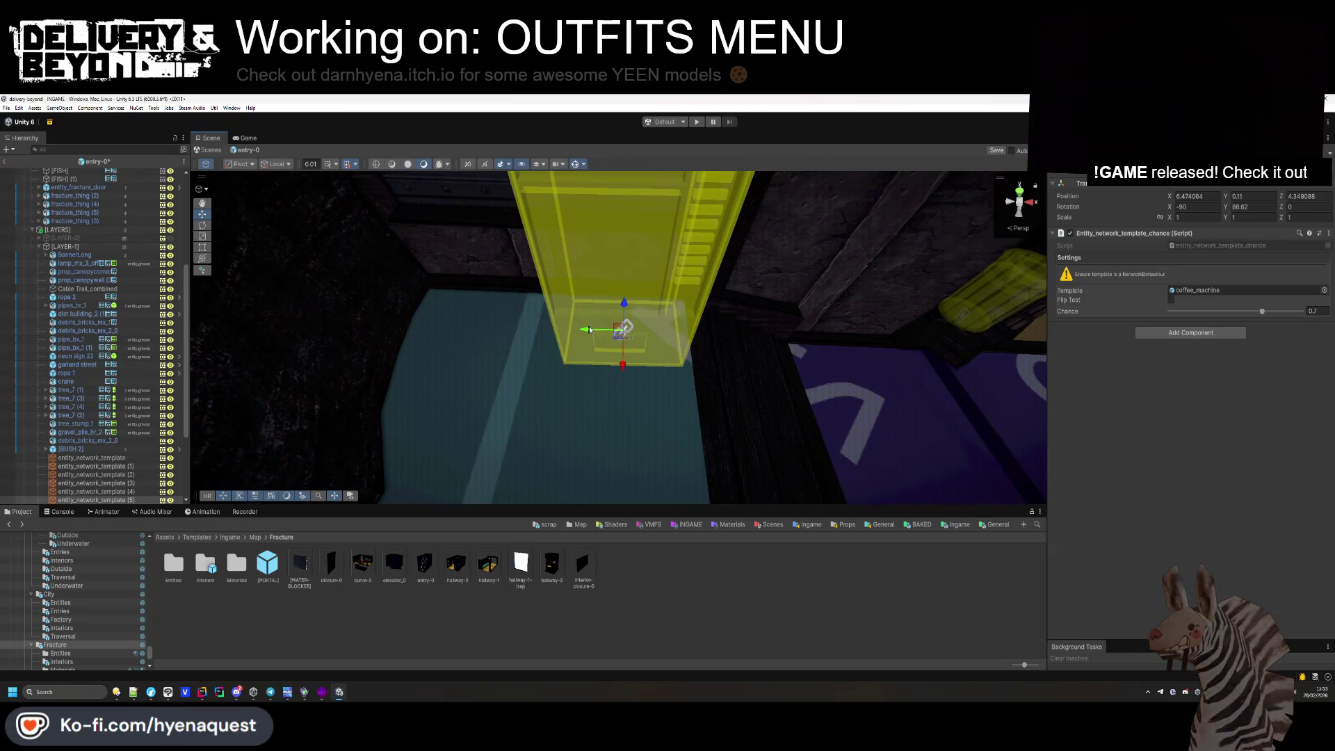
pyautogui.hotkey('ctrl', 'd')
pyautogui.moveTo(590, 330); pyautogui.dragTo(452, 327)
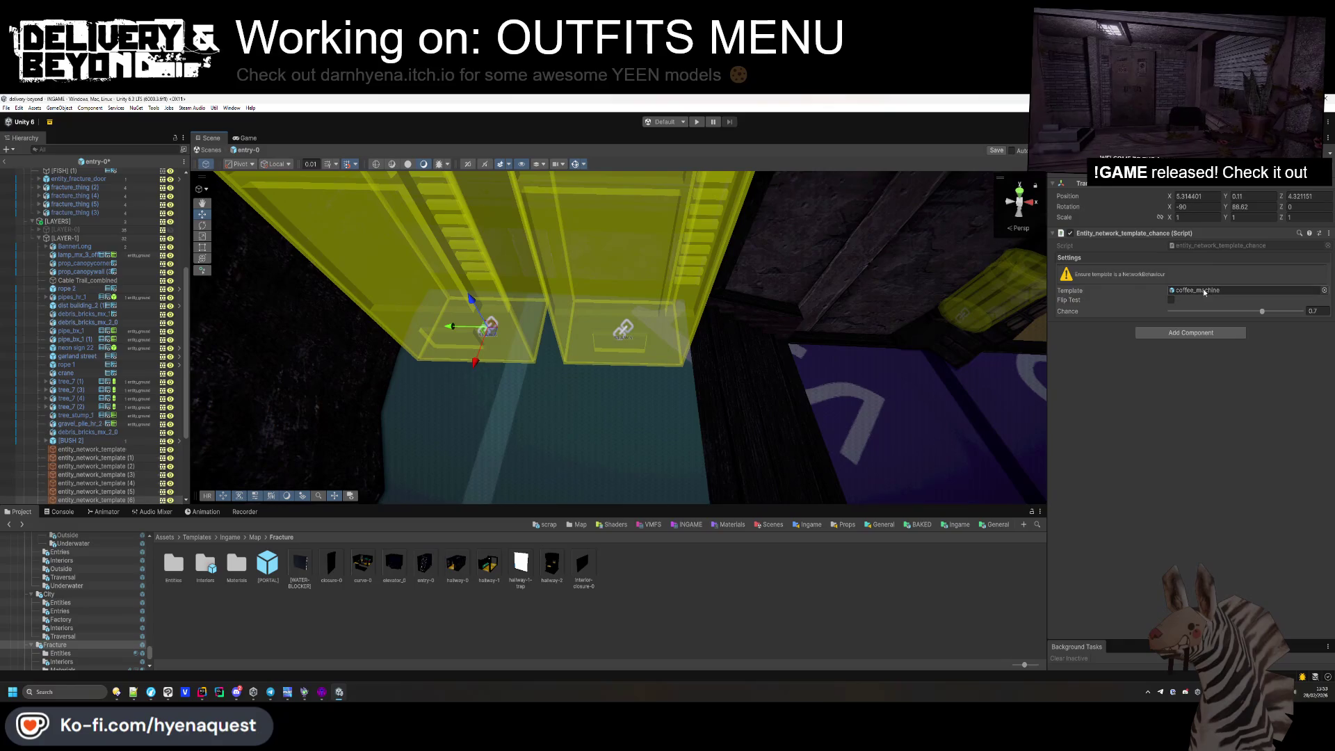
pyautogui.moveTo(1234, 215); pyautogui.dragTo(1200, 215)
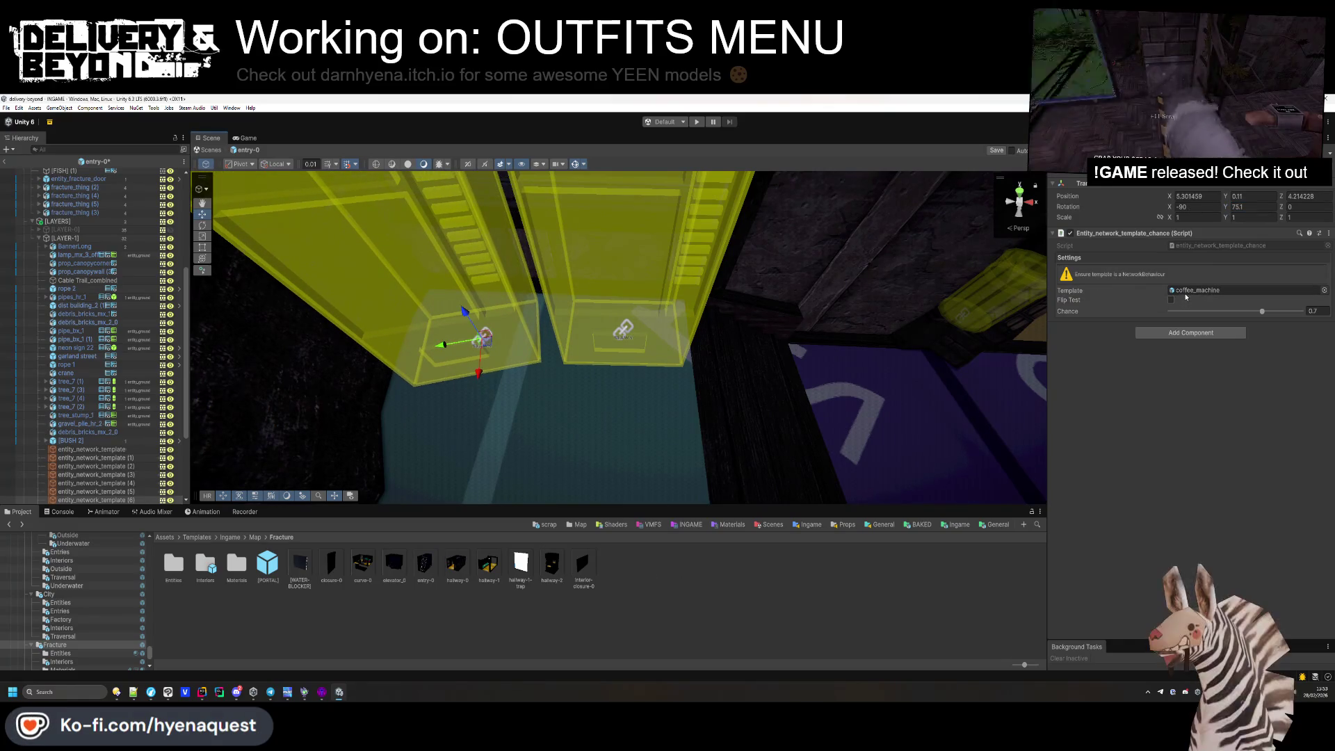
# Make the copy a vending_machine_1 placeholder with Rotation X 0, turned about 164°.
pyautogui.click(544, 524)
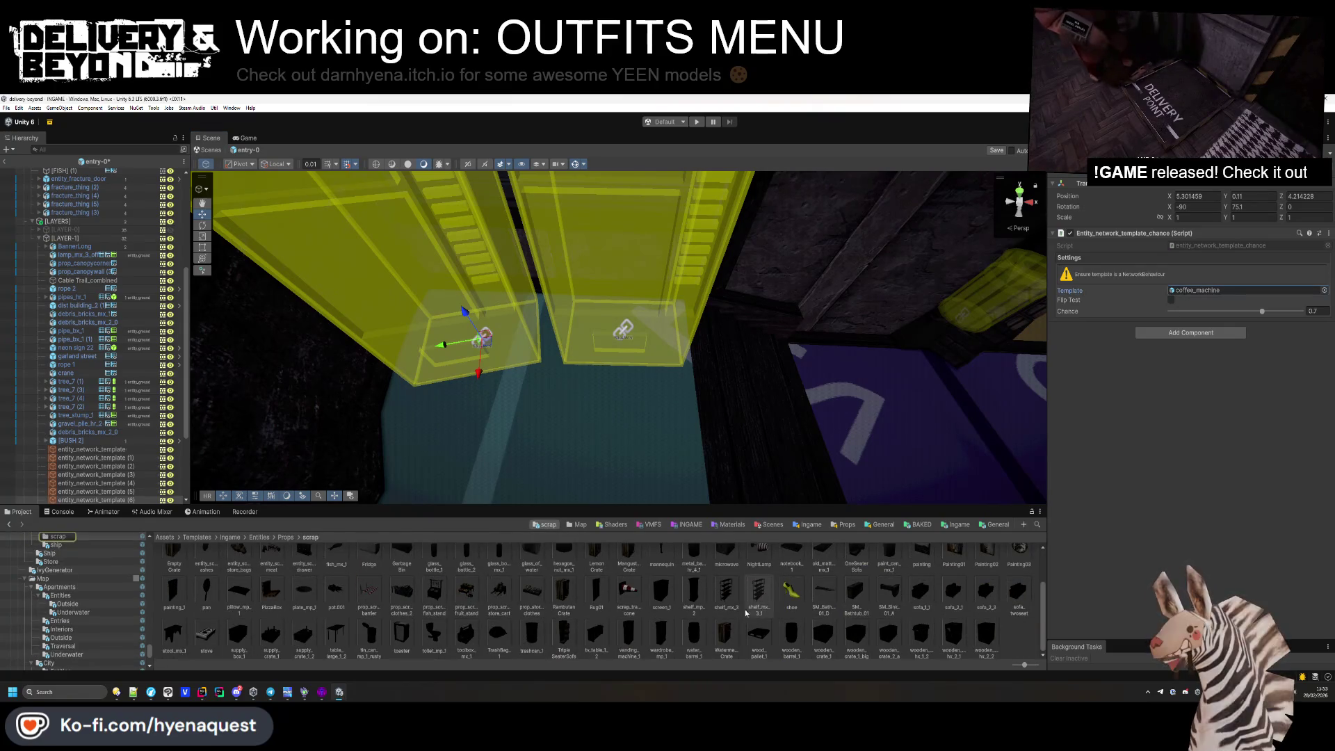
pyautogui.moveTo(638, 645); pyautogui.dragTo(1245, 290)
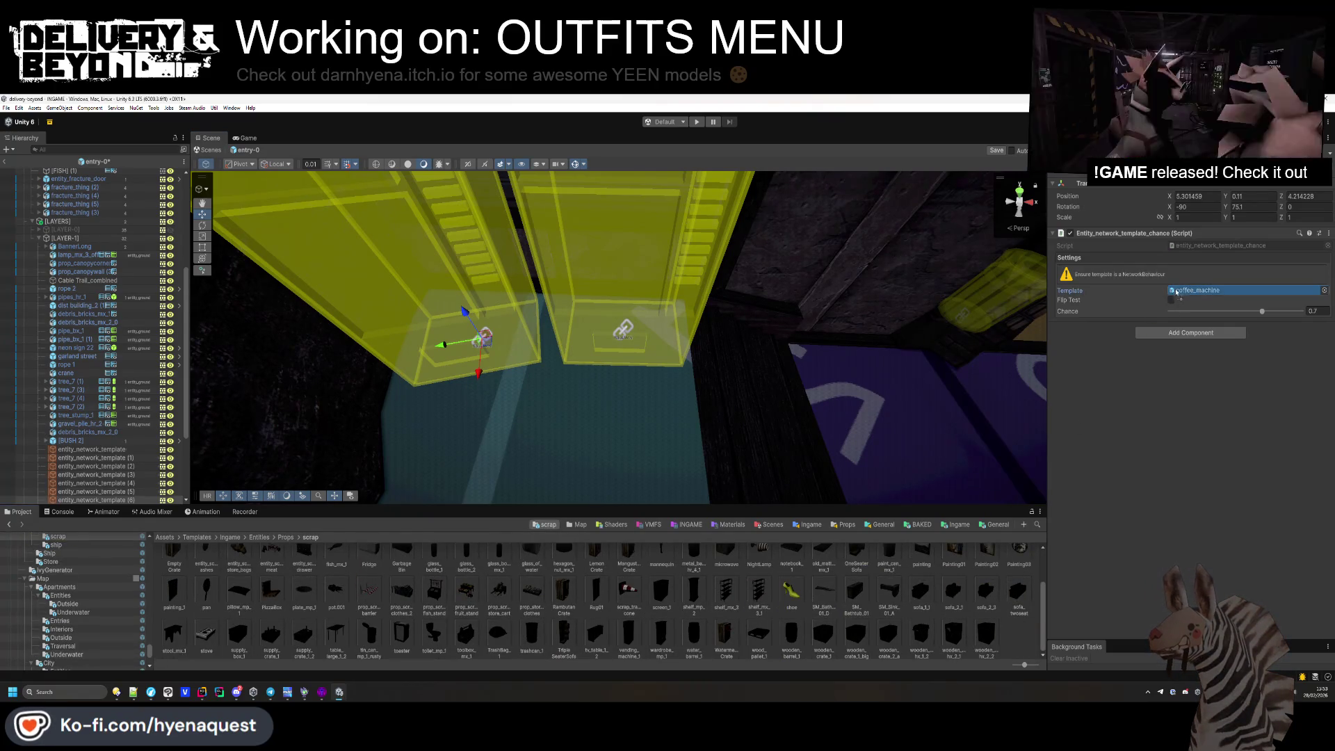
pyautogui.click(1182, 207)
pyautogui.write('0')
pyautogui.moveTo(1233, 212)
pyautogui.mouseDown()
pyautogui.moveTo(1321, 212)
pyautogui.moveTo(20, 223)
pyautogui.moveTo(61, 237)
pyautogui.mouseUp()
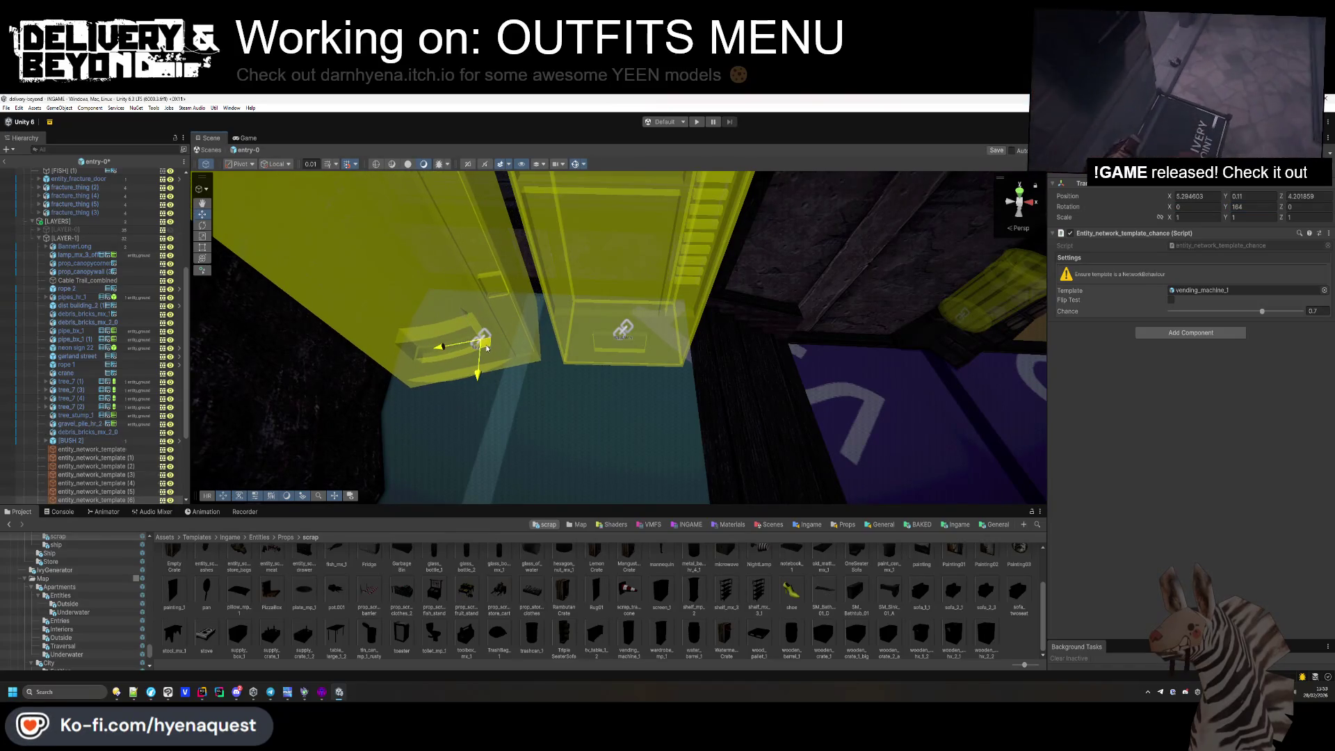
pyautogui.moveTo(556, 333)
pyautogui.mouseDown()
pyautogui.moveTo(595, 344)
pyautogui.moveTo(517, 367)
pyautogui.moveTo(513, 337)
pyautogui.moveTo(505, 362)
pyautogui.moveTo(502, 346)
pyautogui.moveTo(417, 396)
pyautogui.mouseUp()
# Rotate the yellow chair placeholder to 80.9°, undo the extra duplicate and try a bedside_table template.
pyautogui.click(562, 387)
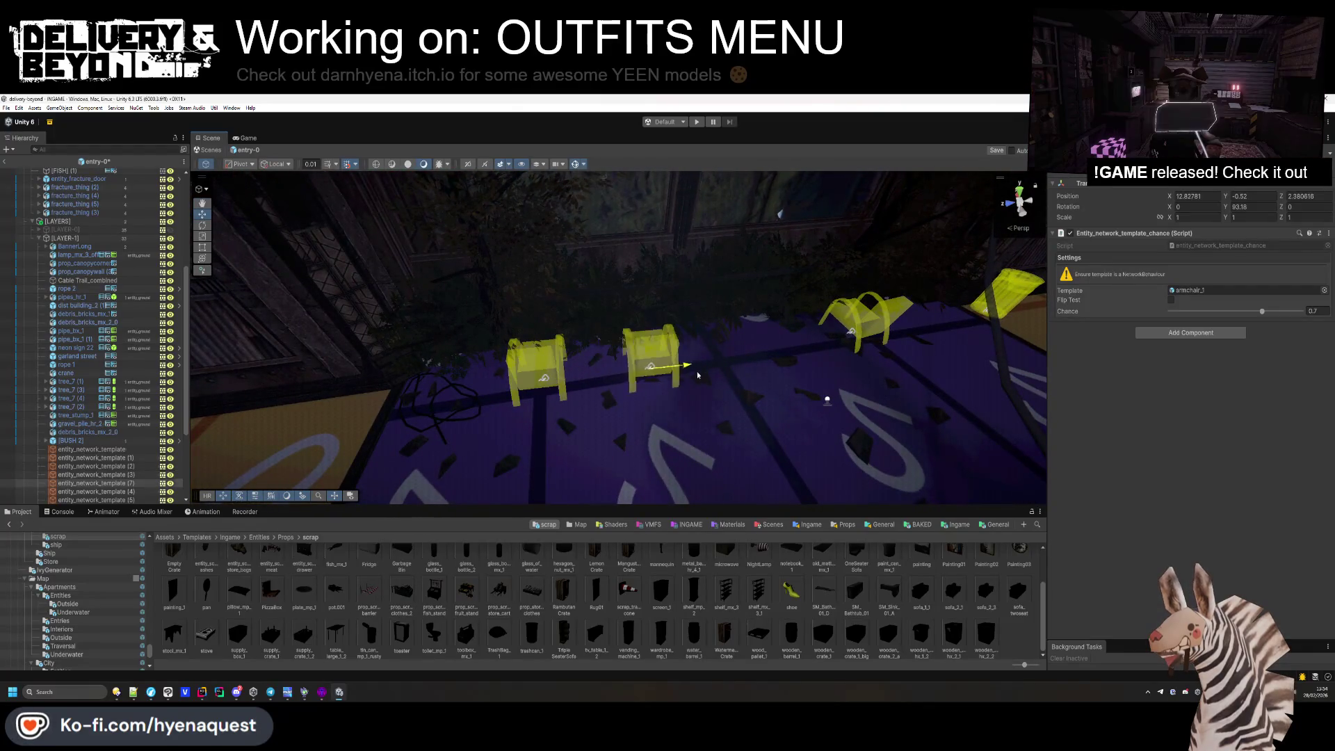
pyautogui.moveTo(1225, 212); pyautogui.dragTo(1199, 216)
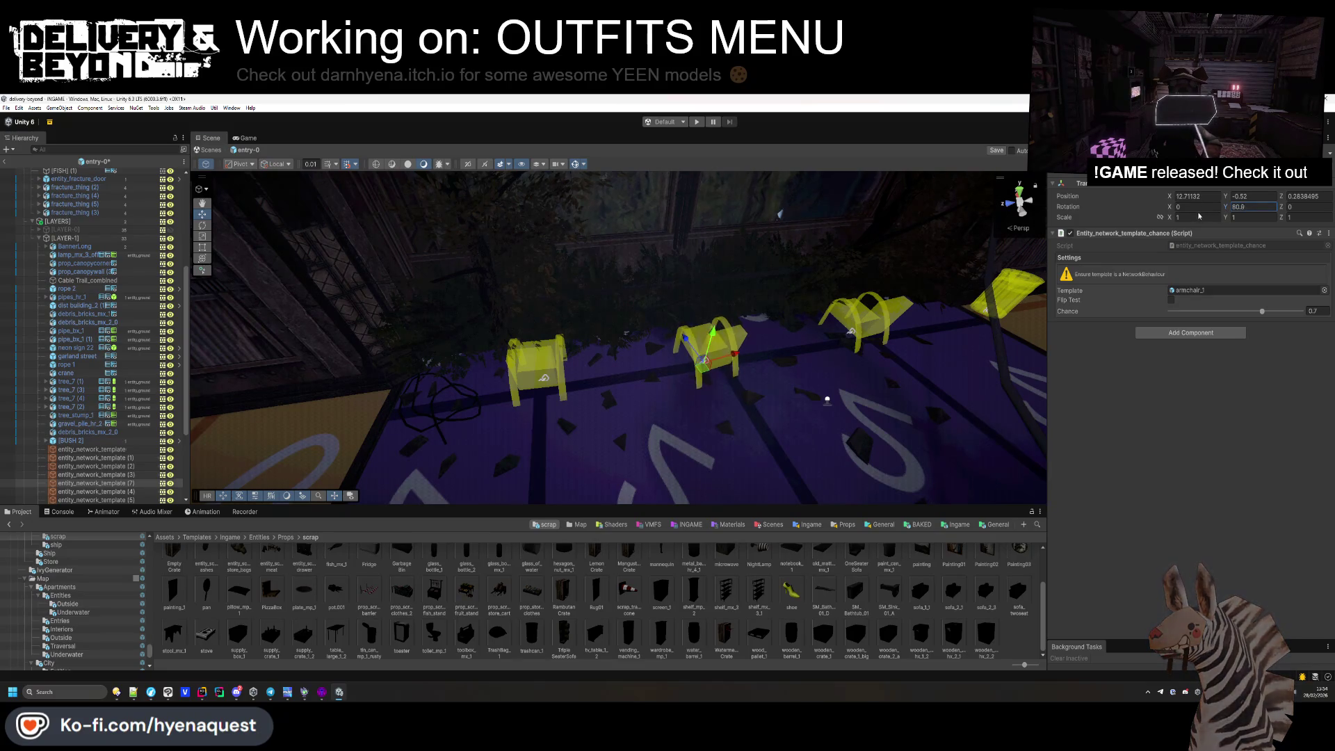
pyautogui.moveTo(714, 362); pyautogui.dragTo(729, 370)
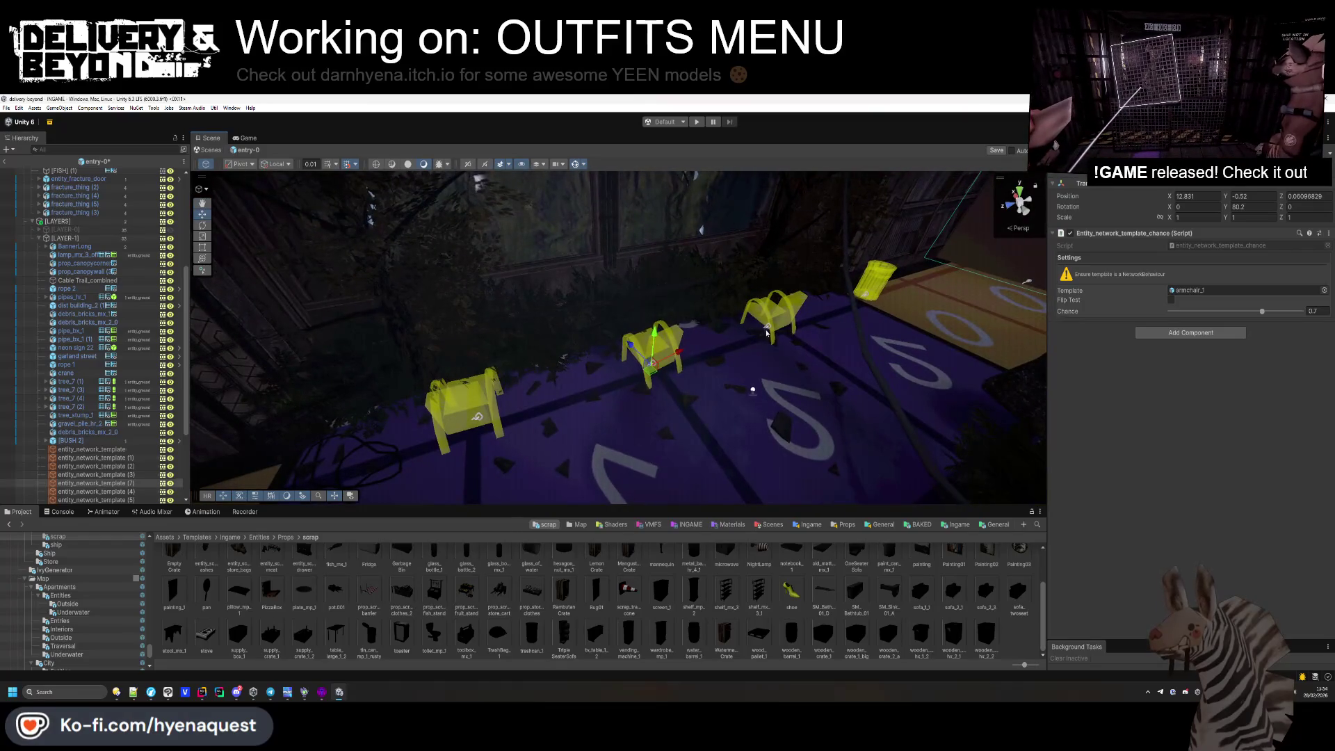
pyautogui.hotkey('ctrl', 'z')
pyautogui.scroll(1, 452, 594)
pyautogui.scroll(1, 452, 594)
pyautogui.moveTo(309, 587); pyautogui.dragTo(1233, 286)
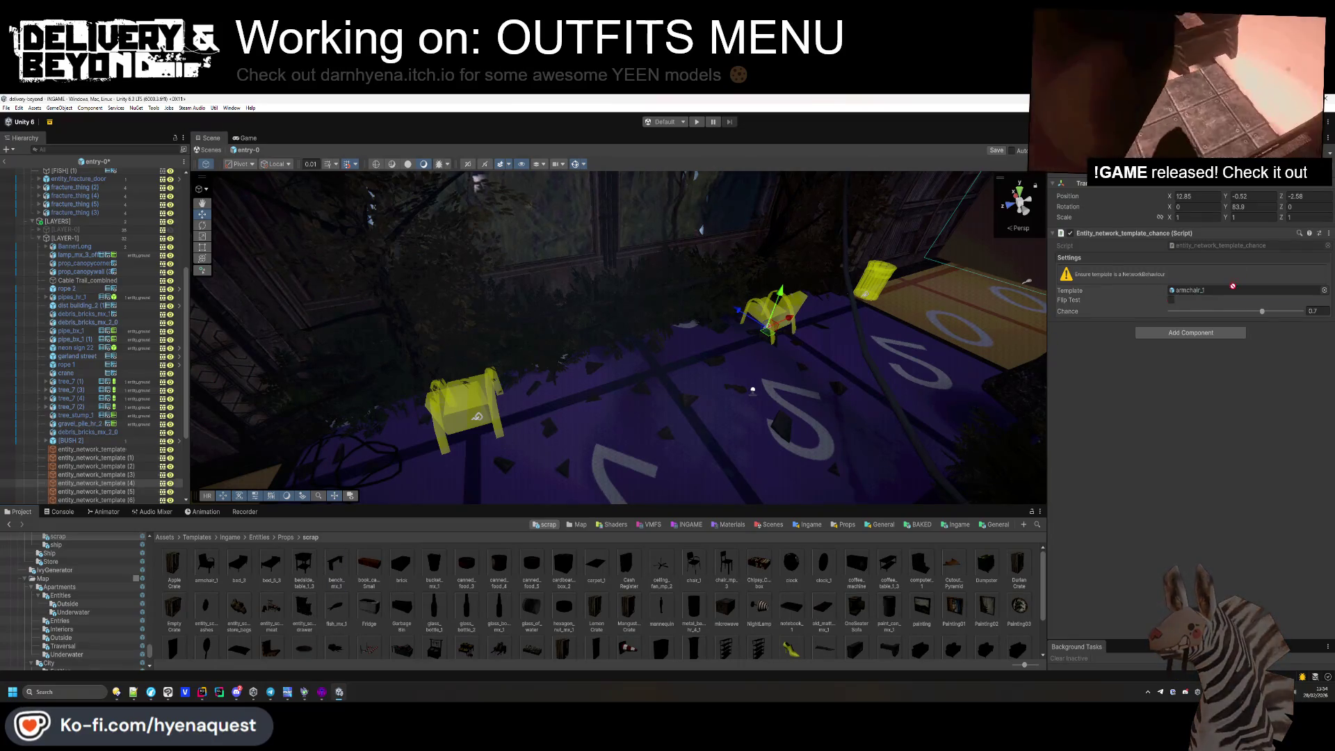
# Duplicate bench_mx_3 twice into a row on the purple floor and delete the armchair.
pyautogui.moveTo(774, 334)
pyautogui.mouseDown()
pyautogui.moveTo(699, 447)
pyautogui.moveTo(638, 365)
pyautogui.mouseUp()
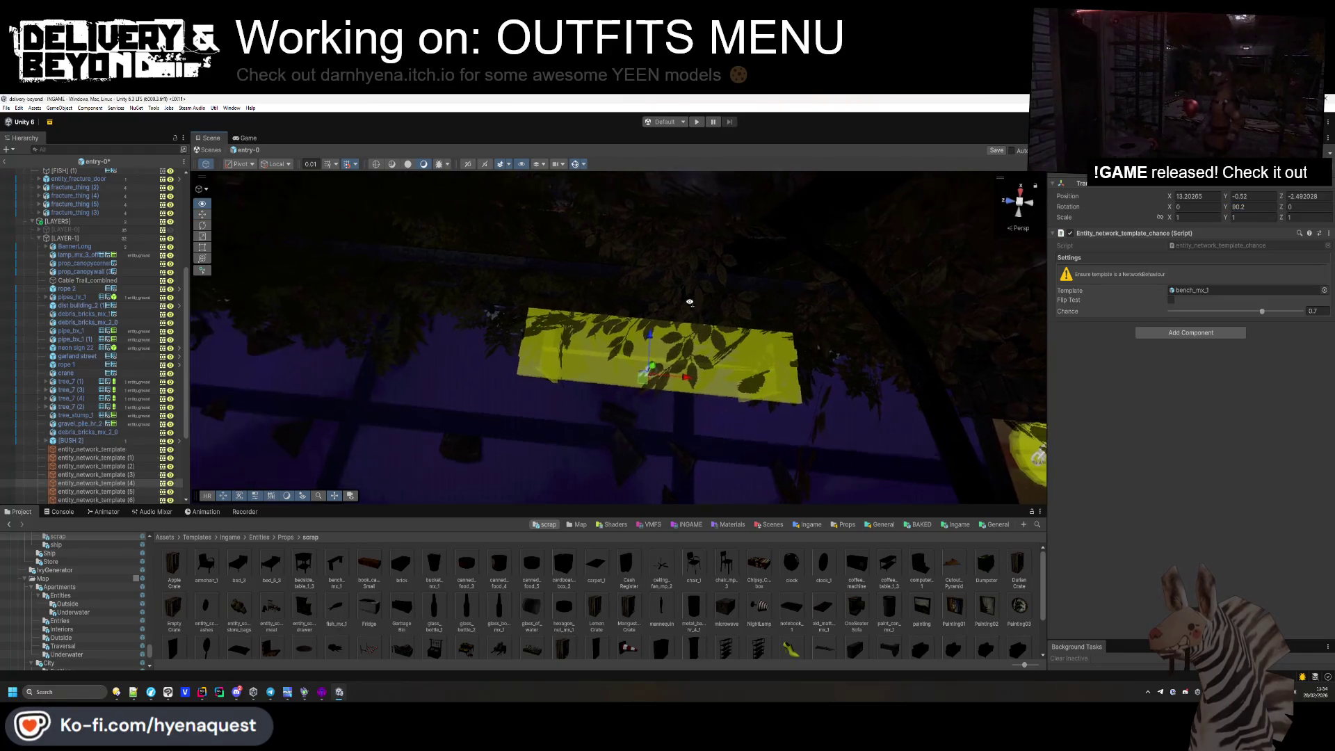
pyautogui.scroll(-3, 533, 384)
pyautogui.hotkey('ctrl', 'd')
pyautogui.moveTo(806, 386); pyautogui.dragTo(533, 384)
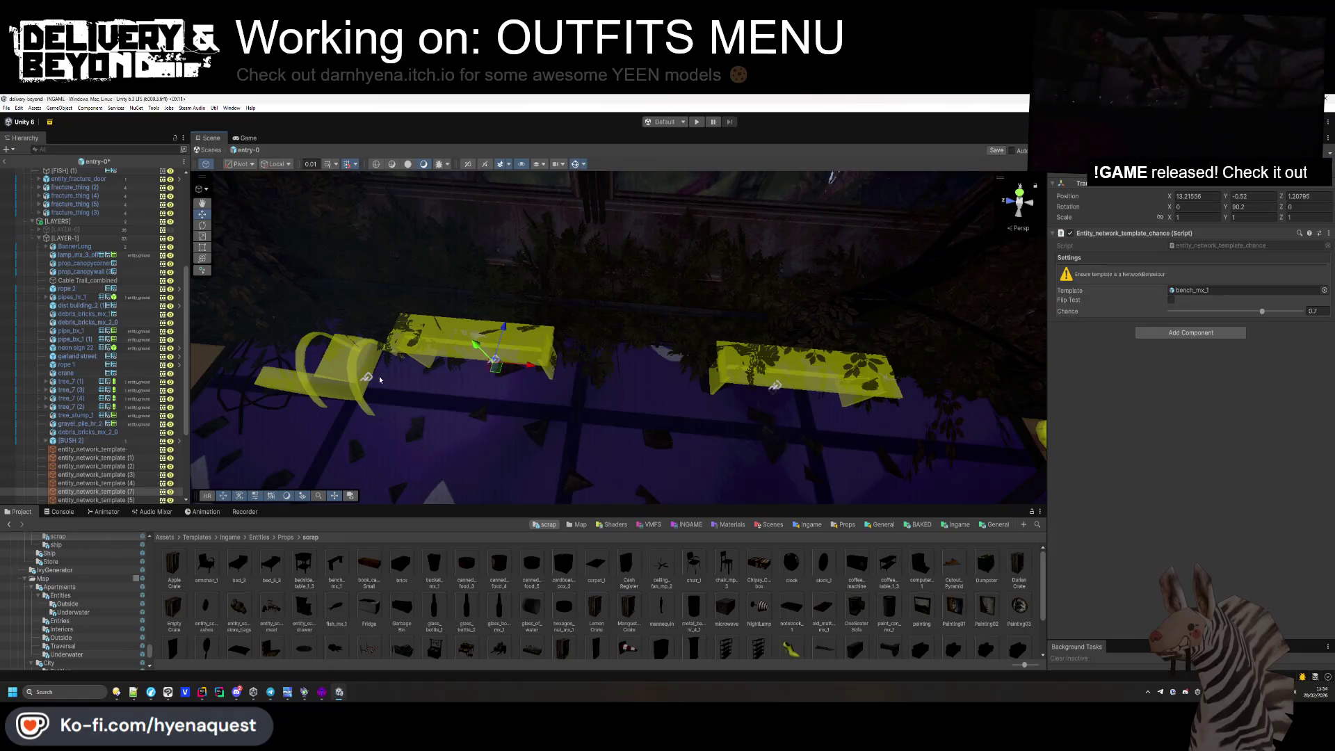
pyautogui.press('Delete')
pyautogui.click(497, 366)
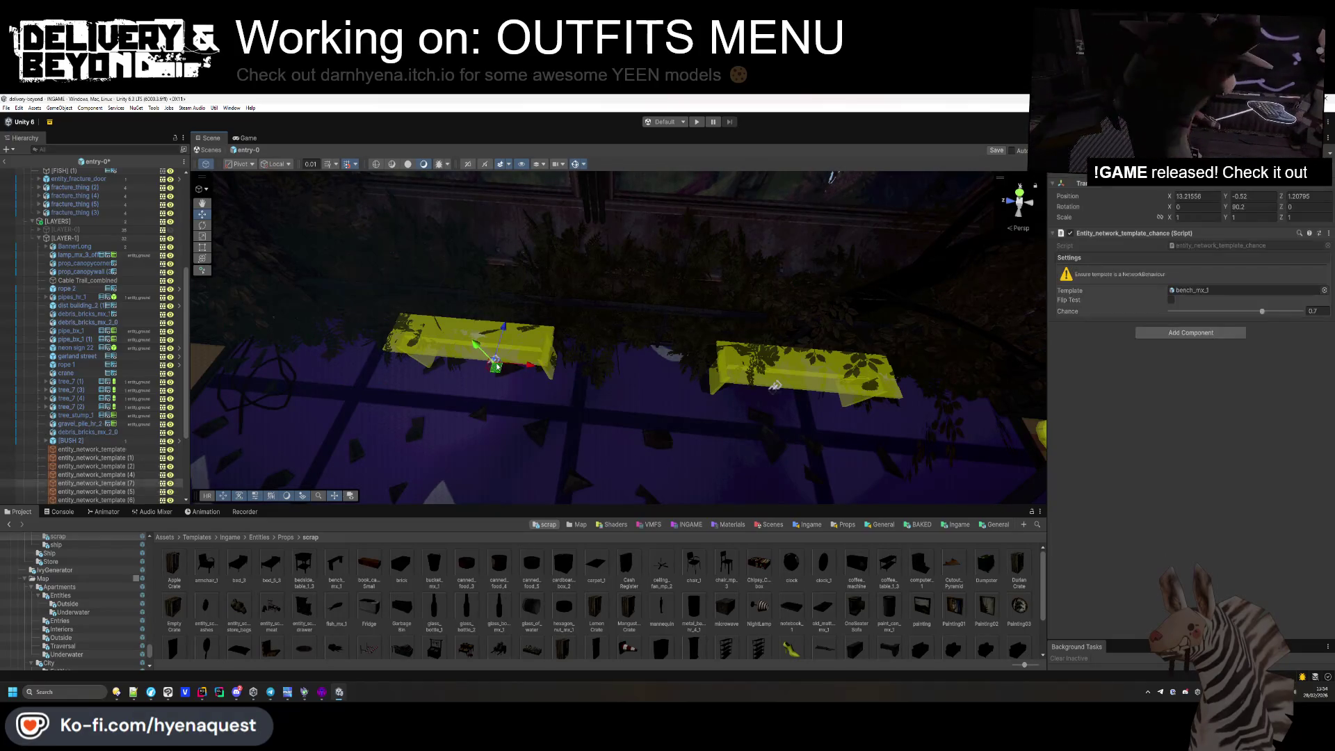
pyautogui.scroll(1, 480, 437)
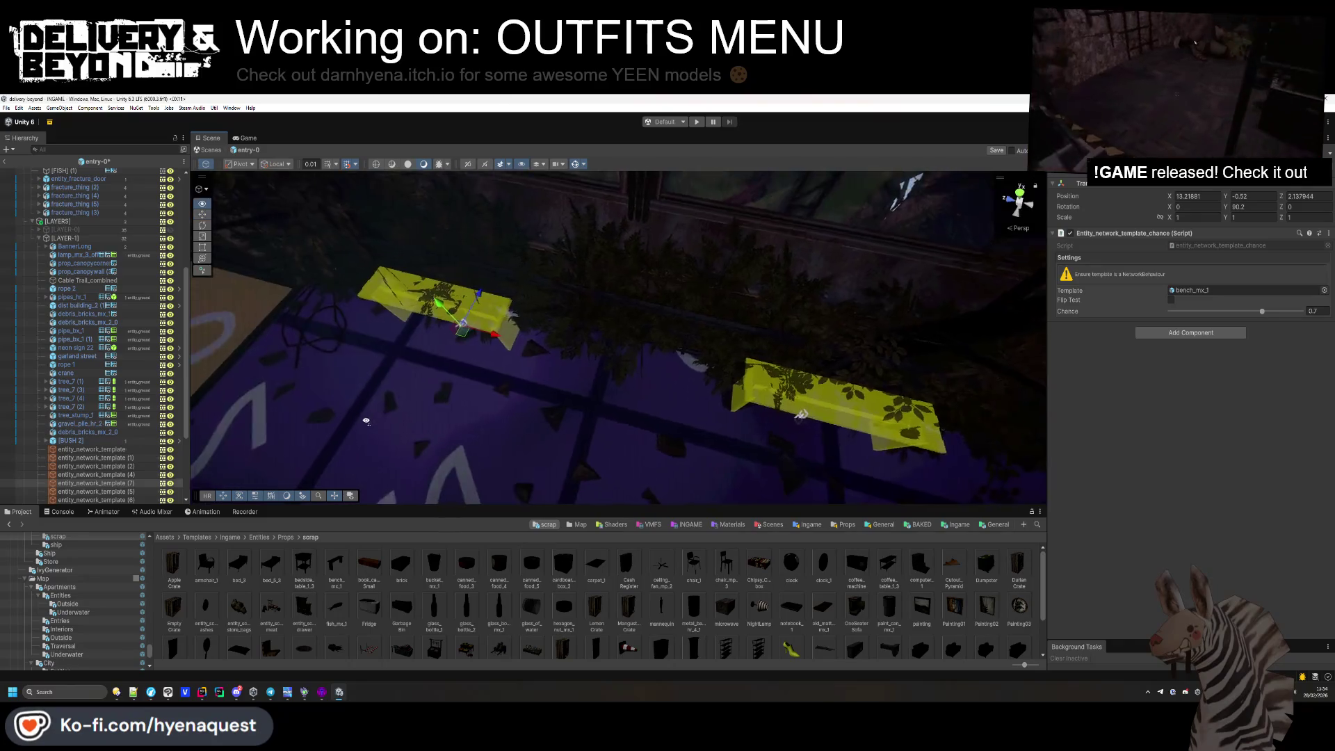
pyautogui.hotkey('ctrl', 'd')
pyautogui.moveTo(515, 368); pyautogui.dragTo(598, 383)
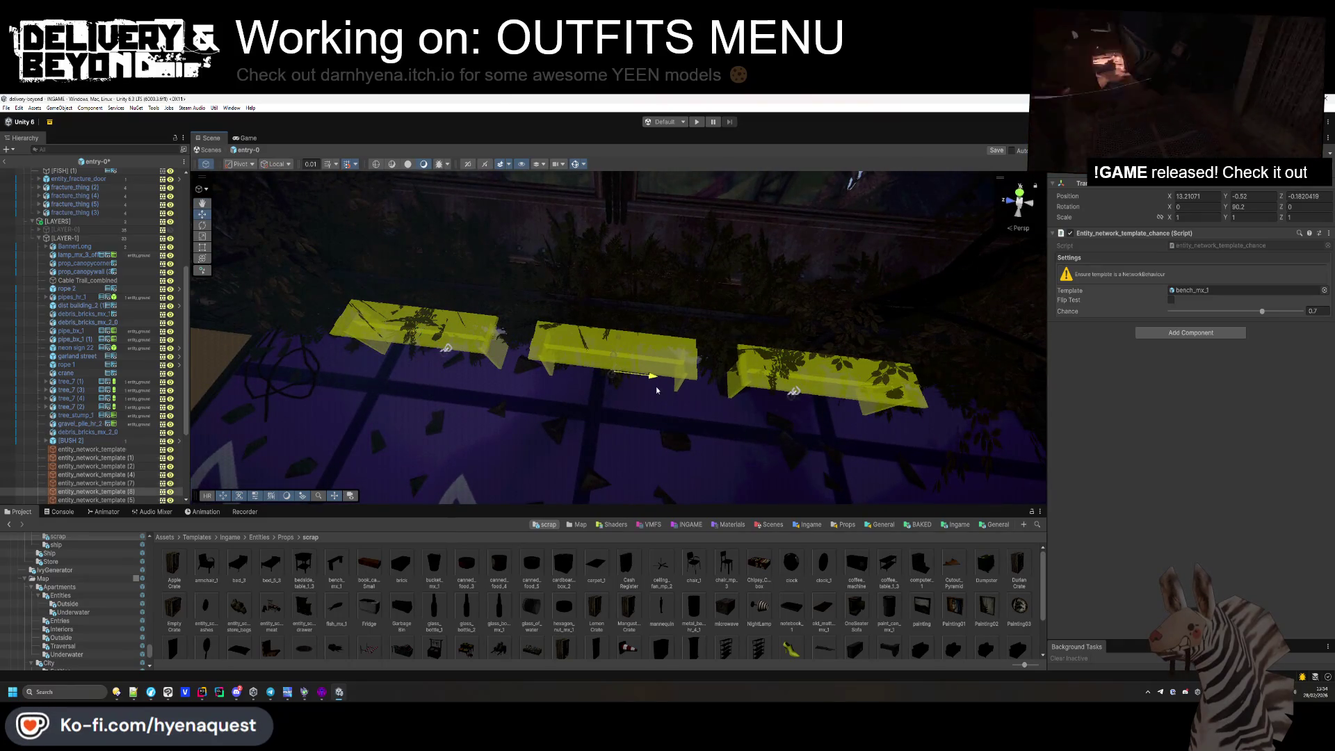
pyautogui.scroll(-1, 621, 593)
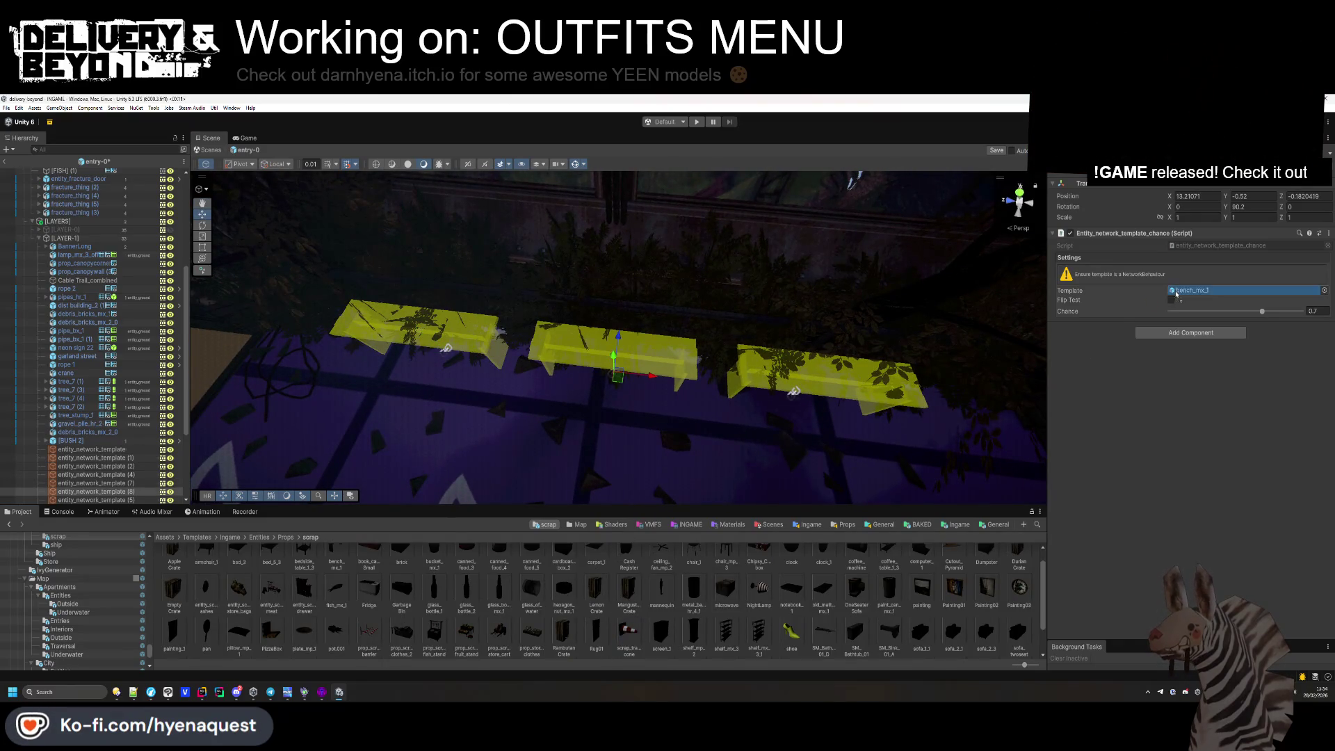
# Lay the traffic cone flat at Rotation X -90 and place a copy near the benches.
pyautogui.write('-90')
pyautogui.press('Return')
pyautogui.moveTo(696, 334)
pyautogui.mouseDown()
pyautogui.moveTo(641, 367)
pyautogui.moveTo(549, 257)
pyautogui.moveTo(542, 350)
pyautogui.mouseUp()
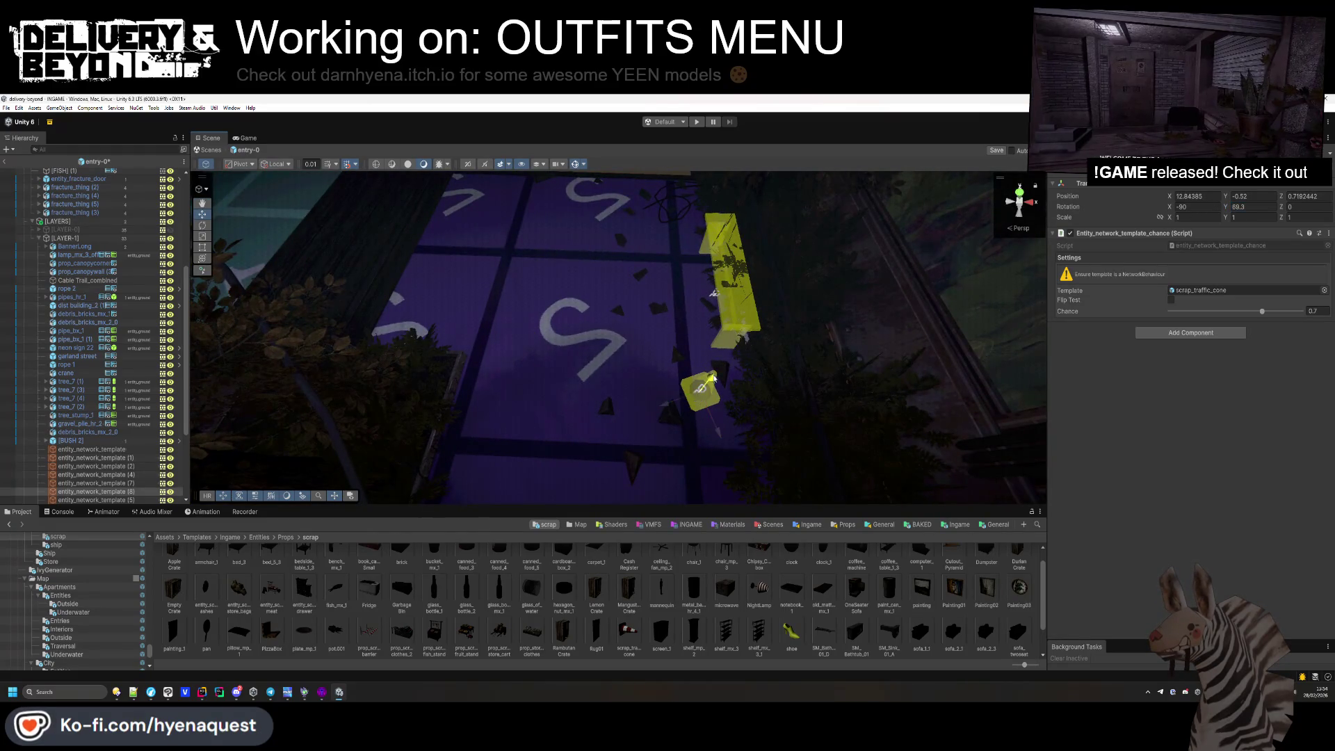
pyautogui.moveTo(713, 378); pyautogui.dragTo(560, 336)
pyautogui.hotkey('ctrl', 'd')
pyautogui.moveTo(632, 293); pyautogui.dragTo(721, 417)
pyautogui.click(1226, 207)
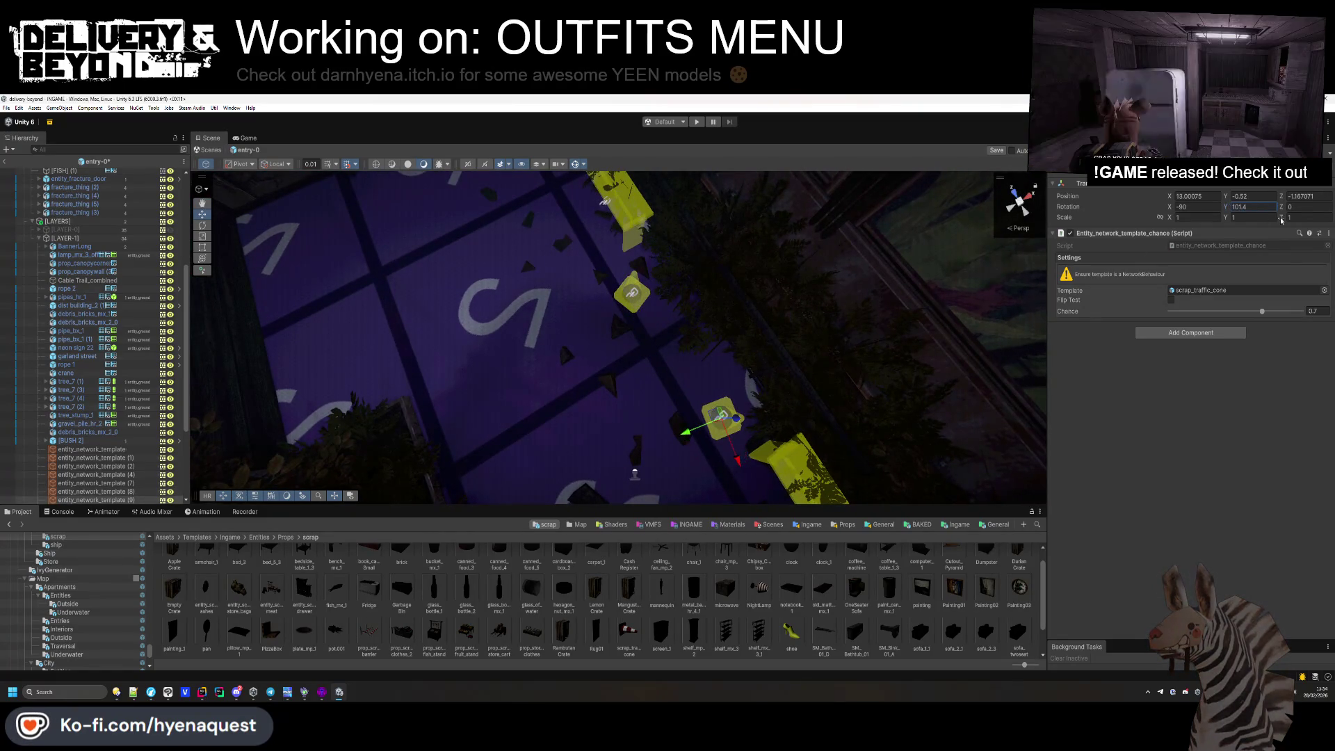
pyautogui.moveTo(721, 423)
pyautogui.mouseDown()
pyautogui.moveTo(290, 233)
pyautogui.moveTo(366, 310)
pyautogui.moveTo(610, 301)
pyautogui.mouseUp()
# Duplicate the gravel pile and stretch the copy to Scale Z 1.48.
pyautogui.click(755, 316)
pyautogui.moveTo(755, 315)
pyautogui.mouseDown()
pyautogui.moveTo(824, 325)
pyautogui.moveTo(382, 274)
pyautogui.moveTo(486, 283)
pyautogui.moveTo(563, 336)
pyautogui.moveTo(570, 381)
pyautogui.moveTo(629, 389)
pyautogui.moveTo(657, 434)
pyautogui.moveTo(681, 379)
pyautogui.moveTo(674, 349)
pyautogui.mouseUp()
pyautogui.hotkey('ctrl', 'd')
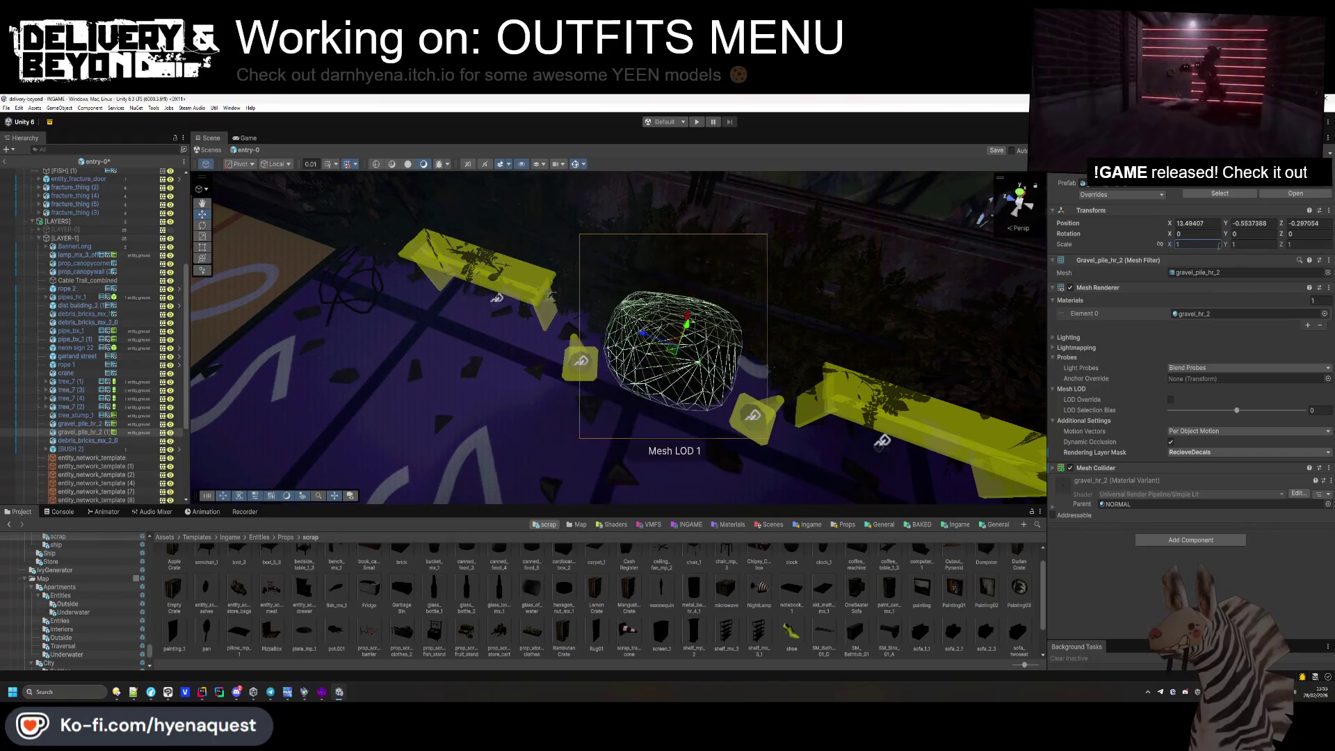
pyautogui.moveTo(1281, 246); pyautogui.dragTo(1293, 248)
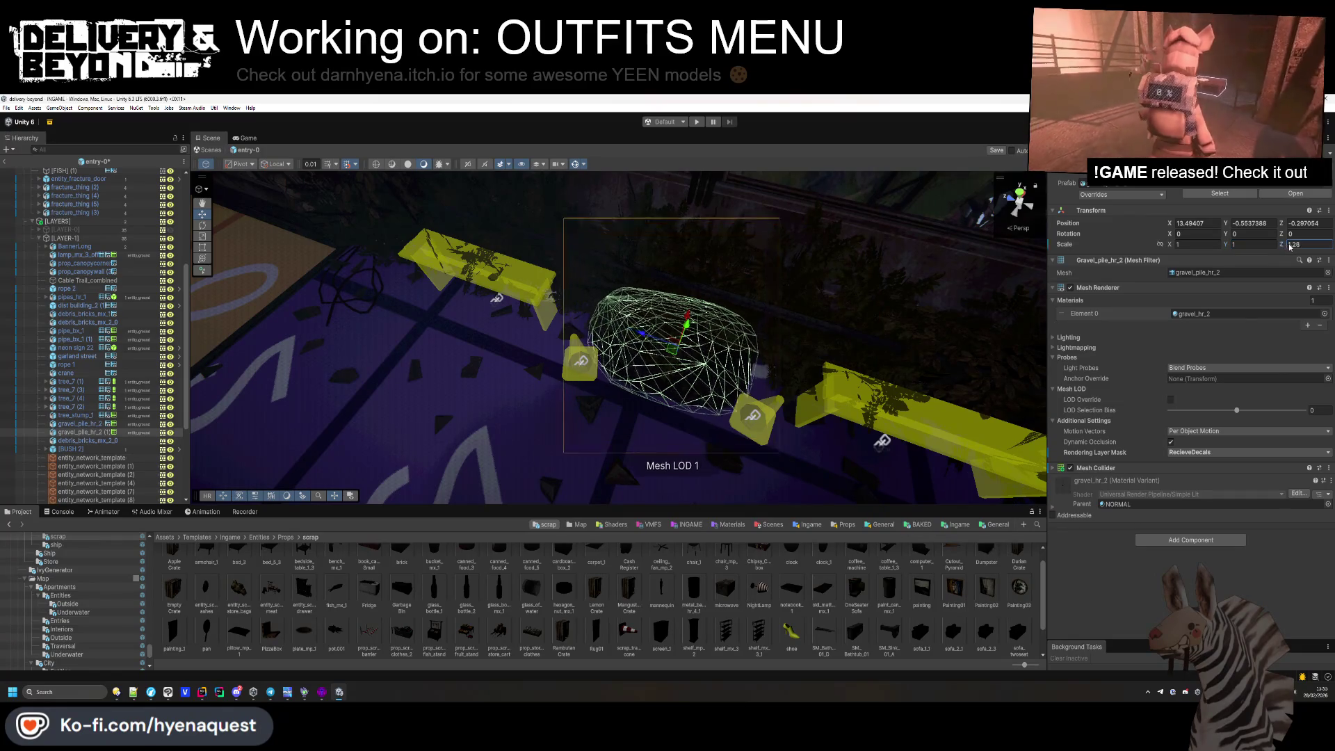
pyautogui.click(751, 428)
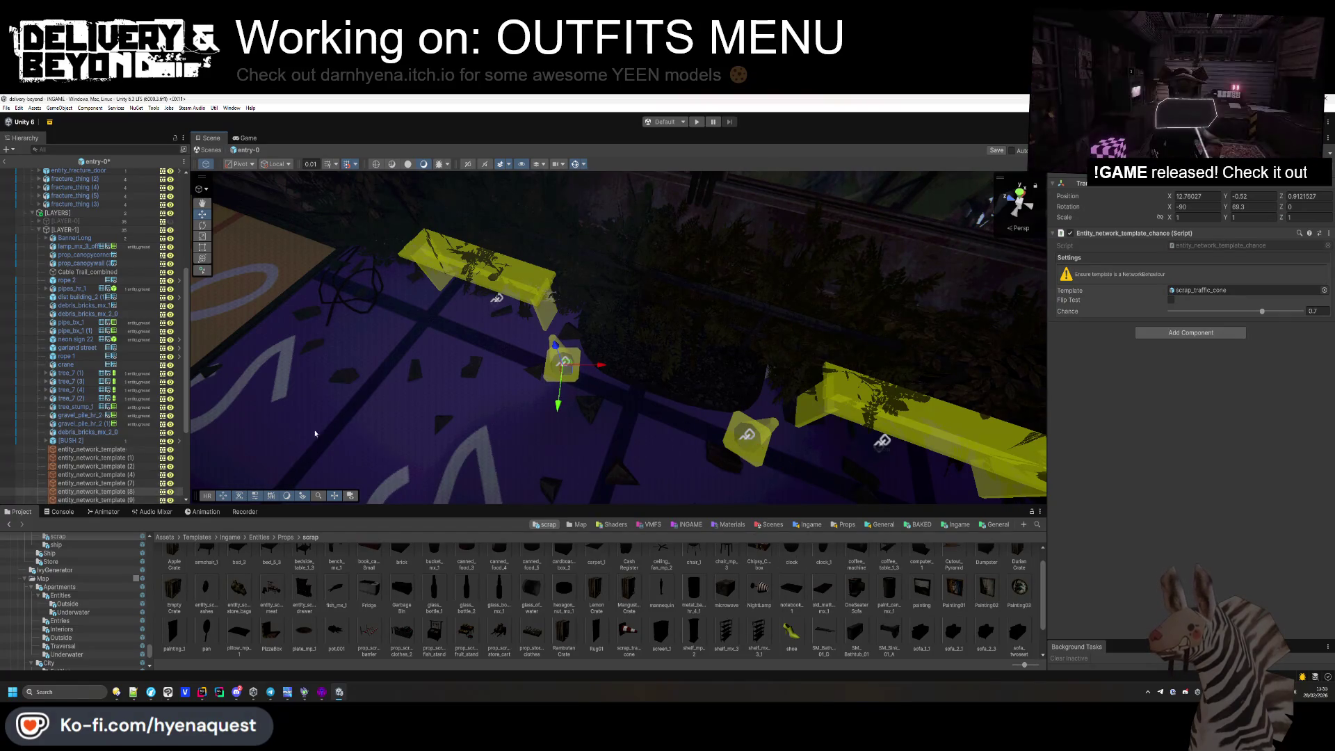
pyautogui.moveTo(591, 348); pyautogui.dragTo(623, 377)
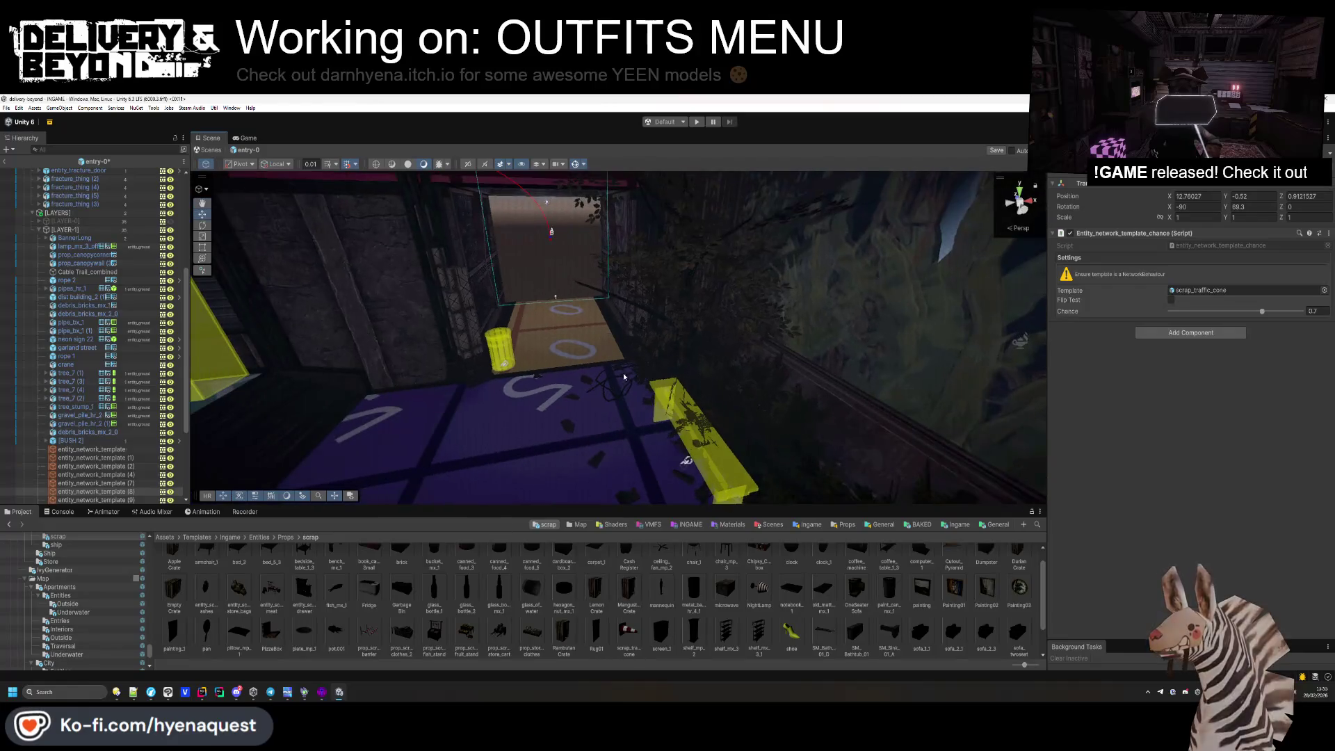
# Inspect the rope 2 cable, collapse the [PROPS] group and frame Cable Trail_combined.
pyautogui.click(622, 386)
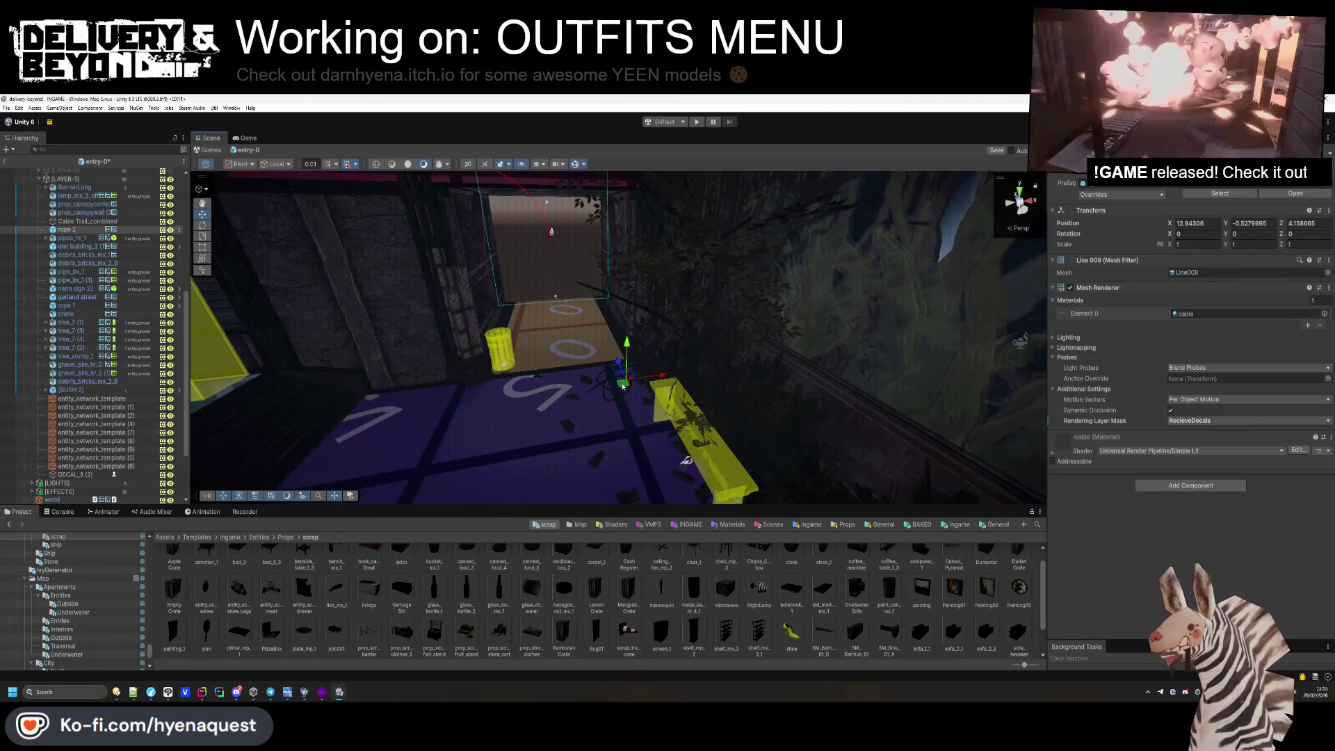
pyautogui.moveTo(572, 445); pyautogui.dragTo(687, 367)
pyautogui.moveTo(744, 312)
pyautogui.mouseDown()
pyautogui.moveTo(732, 376)
pyautogui.moveTo(839, 334)
pyautogui.mouseUp()
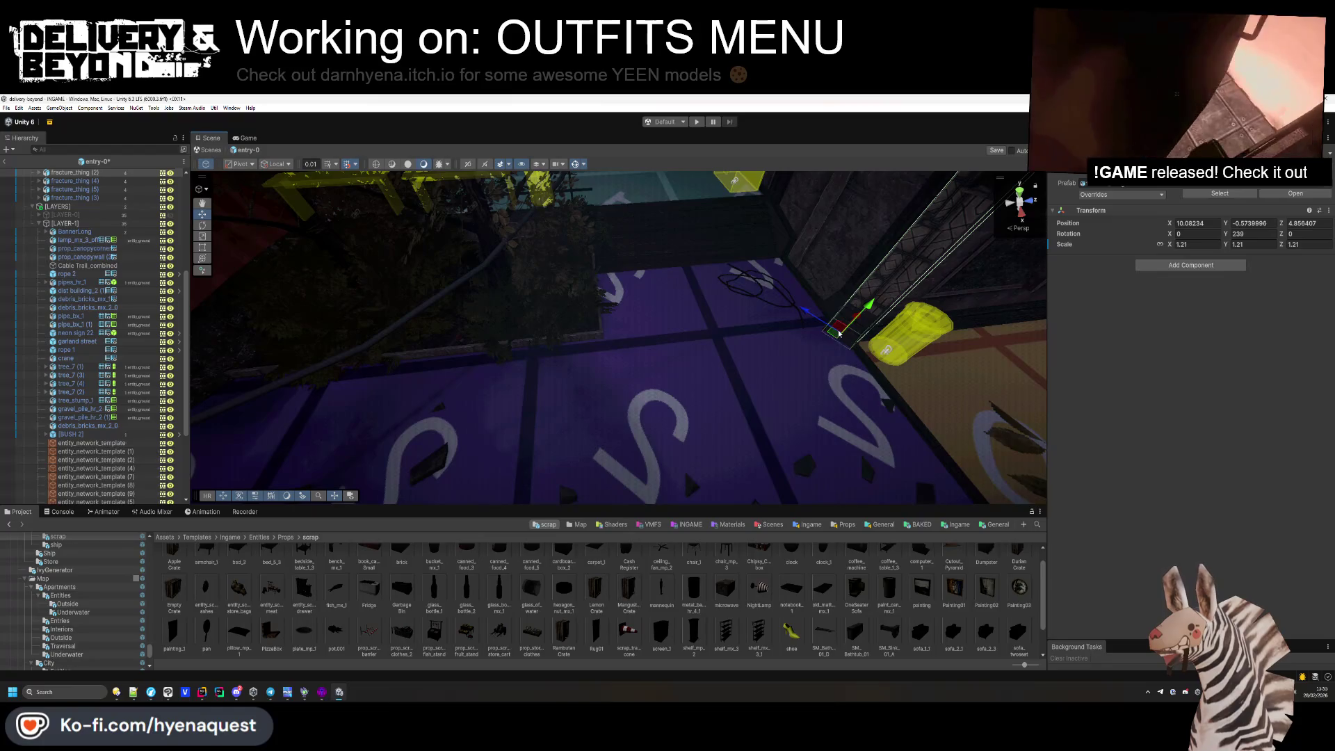
pyautogui.scroll(6, 119, 266)
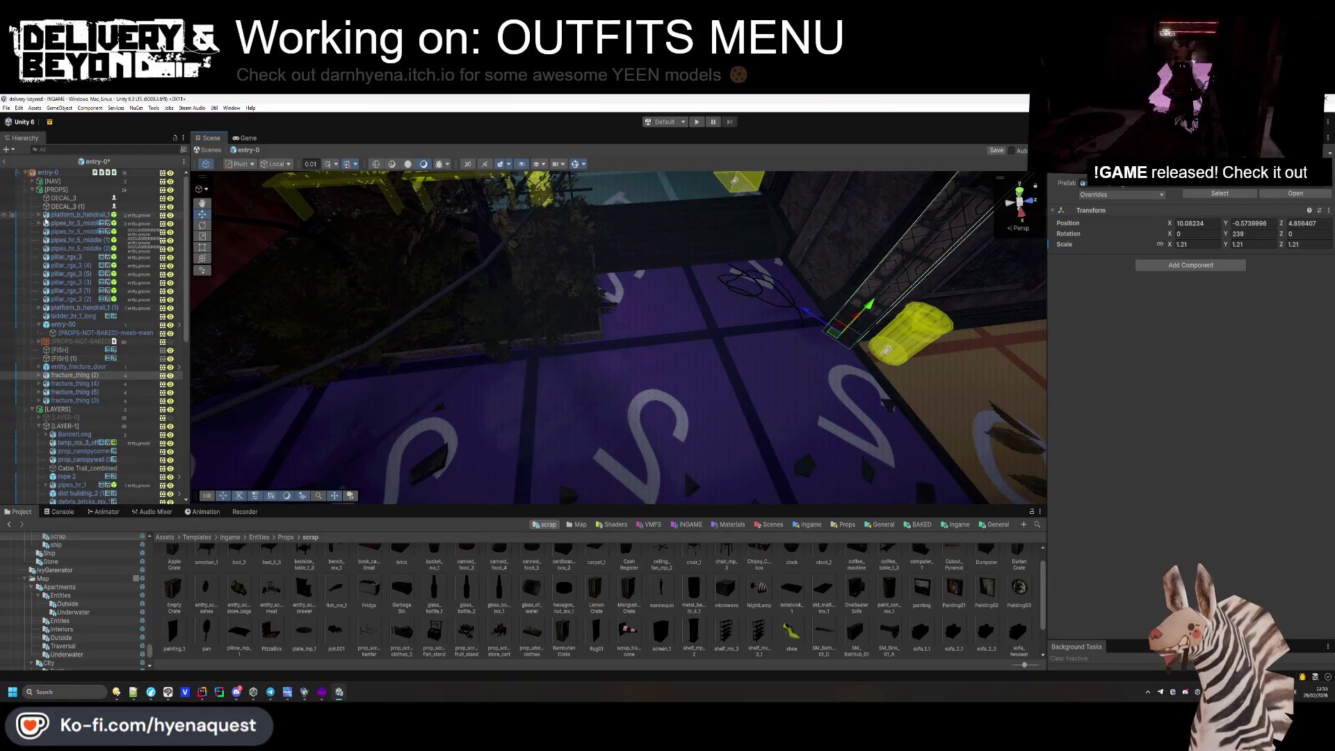
pyautogui.click(34, 190)
pyautogui.moveTo(529, 480)
pyautogui.mouseDown()
pyautogui.moveTo(462, 468)
pyautogui.moveTo(350, 335)
pyautogui.moveTo(522, 260)
pyautogui.moveTo(659, 338)
pyautogui.mouseUp()
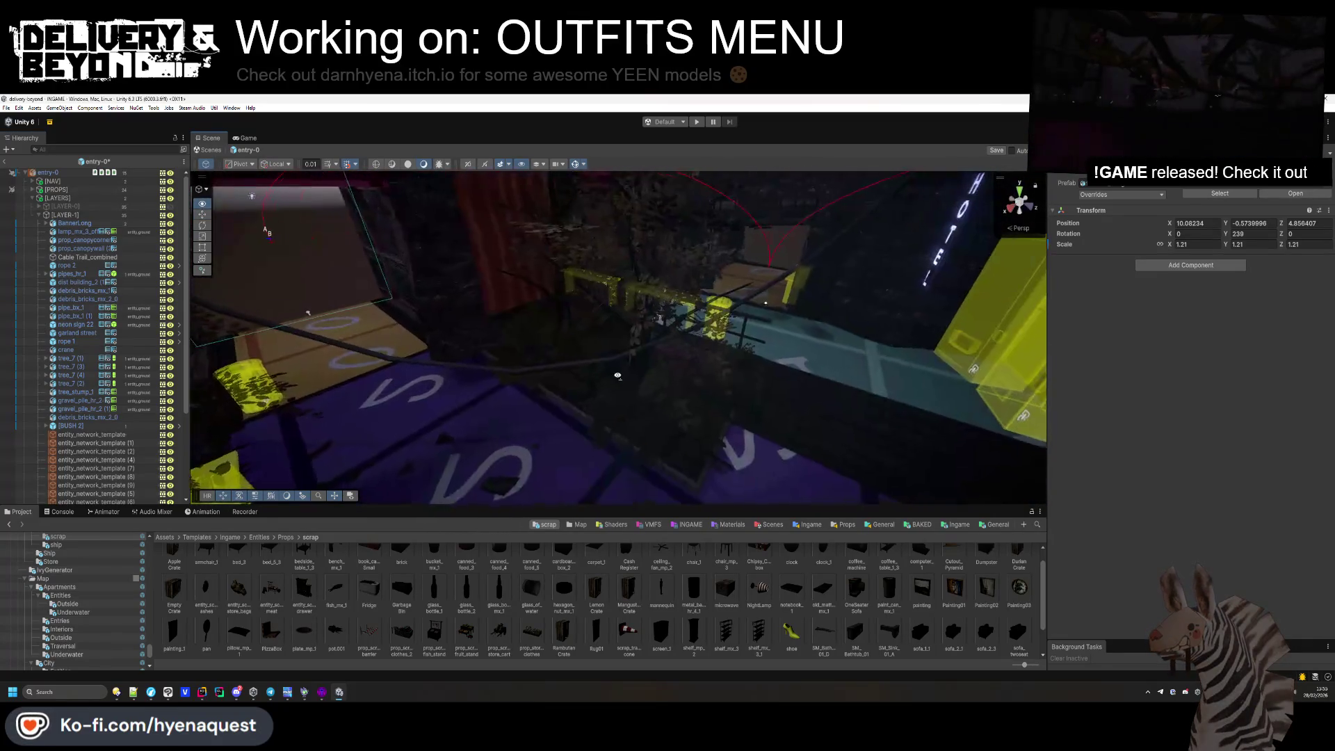
pyautogui.click(650, 348)
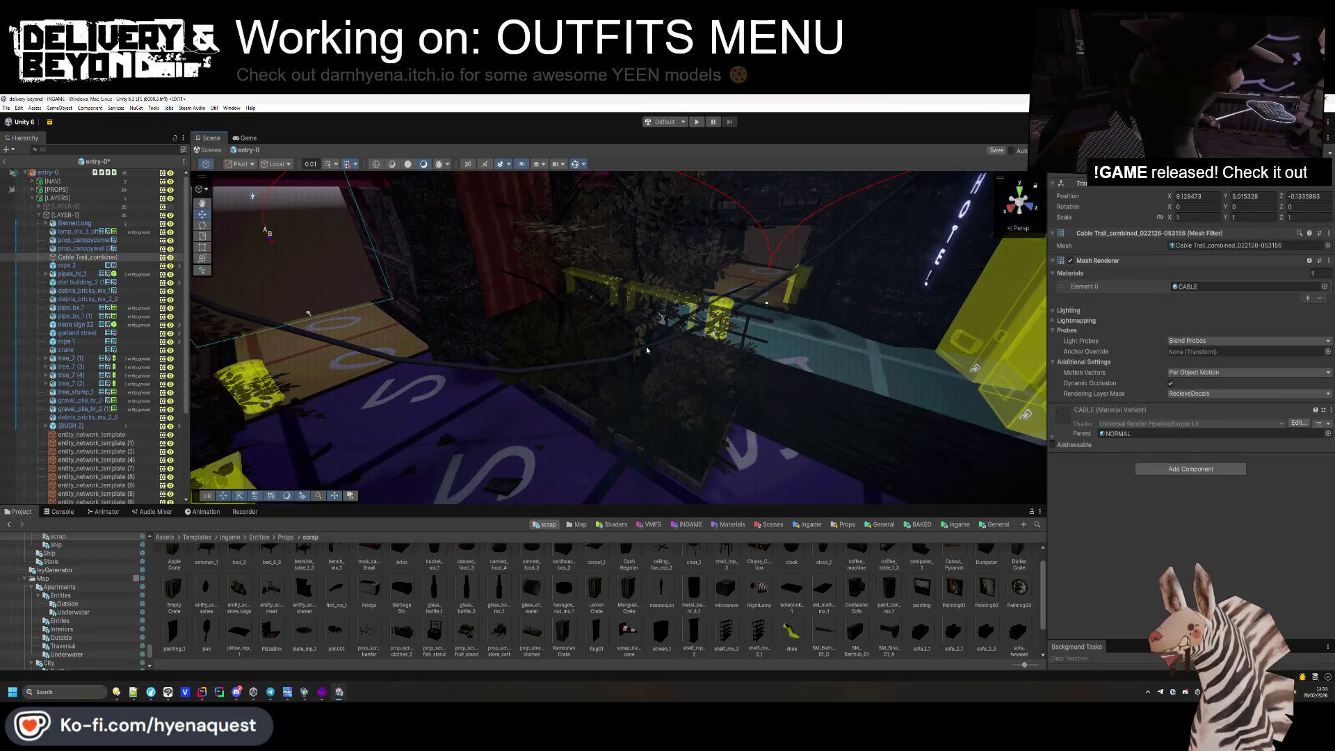
pyautogui.press('f')
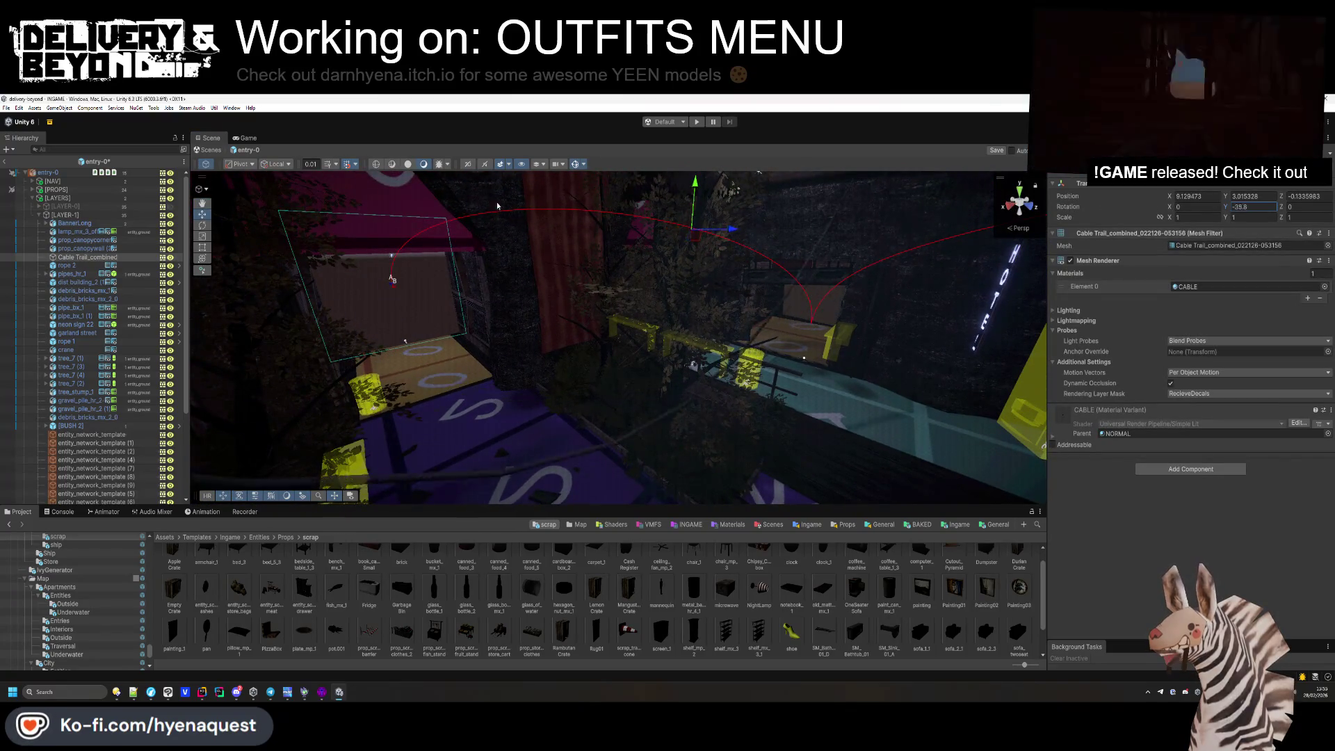
# Select the canopy corner, then the HOTEL neon sign, and ping its Box054 mesh asset.
pyautogui.moveTo(804, 358)
pyautogui.mouseDown()
pyautogui.moveTo(1073, 303)
pyautogui.moveTo(708, 265)
pyautogui.moveTo(487, 333)
pyautogui.moveTo(443, 288)
pyautogui.moveTo(473, 271)
pyautogui.moveTo(397, 287)
pyautogui.moveTo(445, 313)
pyautogui.moveTo(418, 319)
pyautogui.moveTo(472, 326)
pyautogui.moveTo(465, 349)
pyautogui.mouseUp()
pyautogui.click(676, 277)
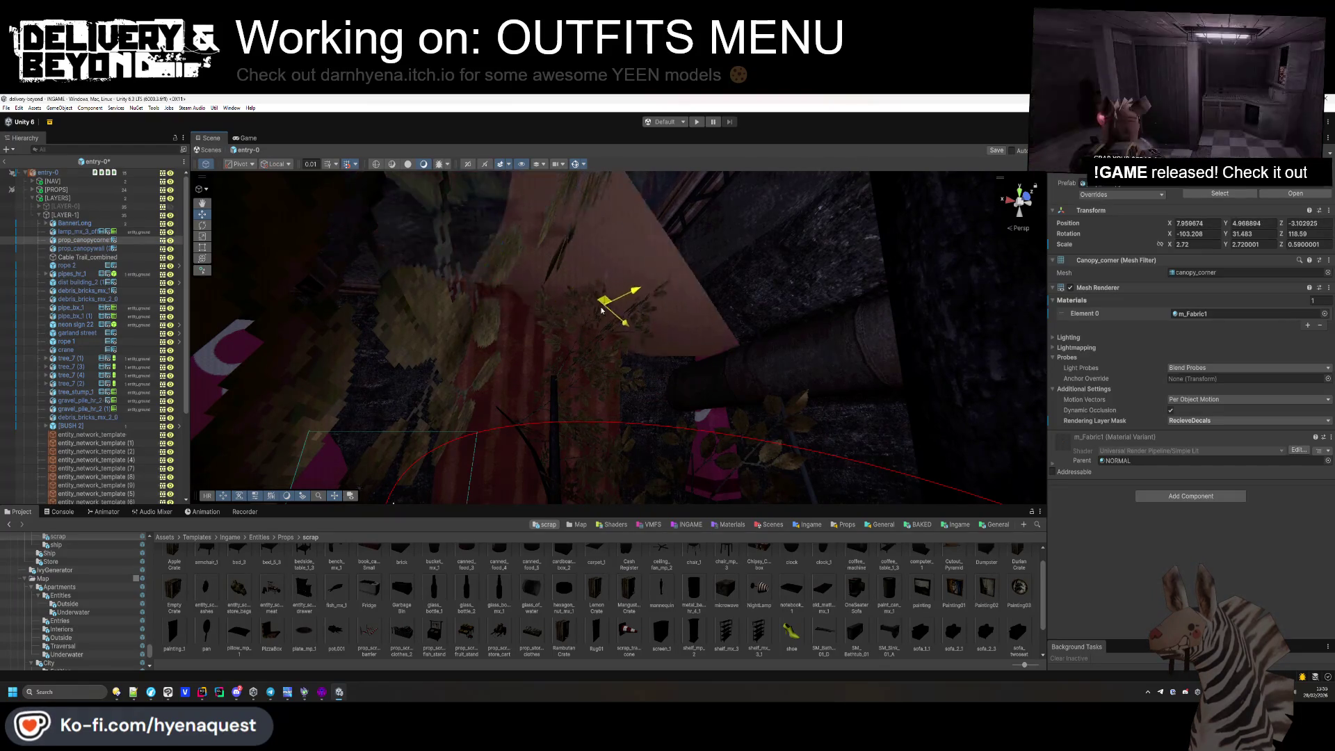
pyautogui.moveTo(623, 300); pyautogui.dragTo(780, 251)
pyautogui.moveTo(578, 306); pyautogui.dragTo(593, 248)
pyautogui.click(588, 246)
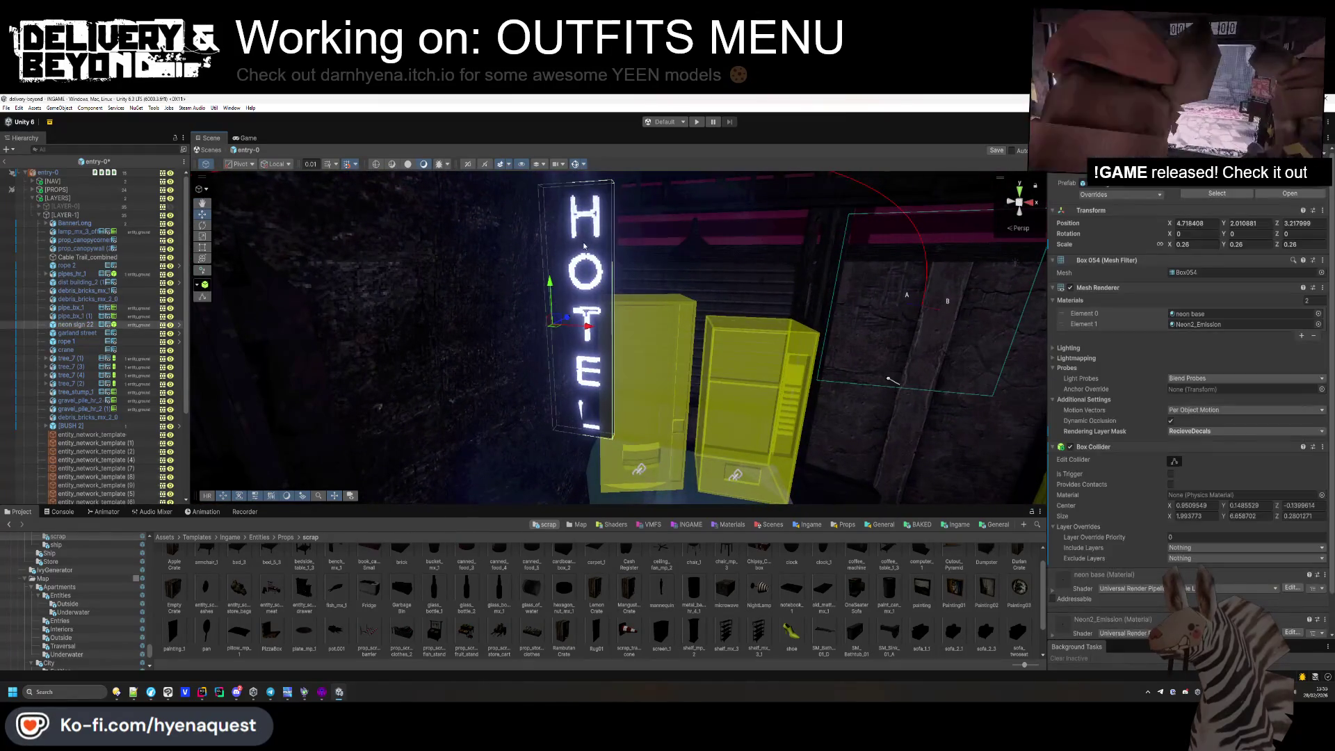
pyautogui.click(1200, 274)
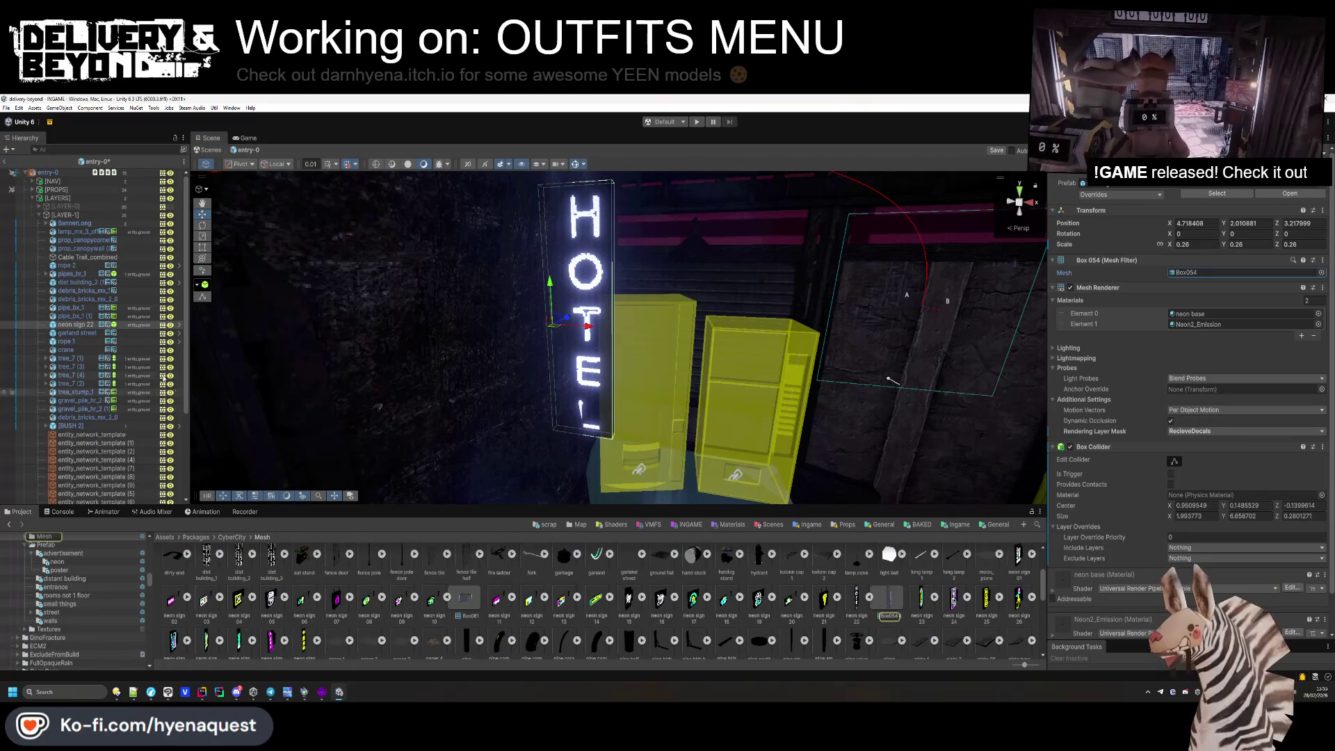
# Delete the neon sign 22 HOTEL sign and the crane.
pyautogui.click(69, 325)
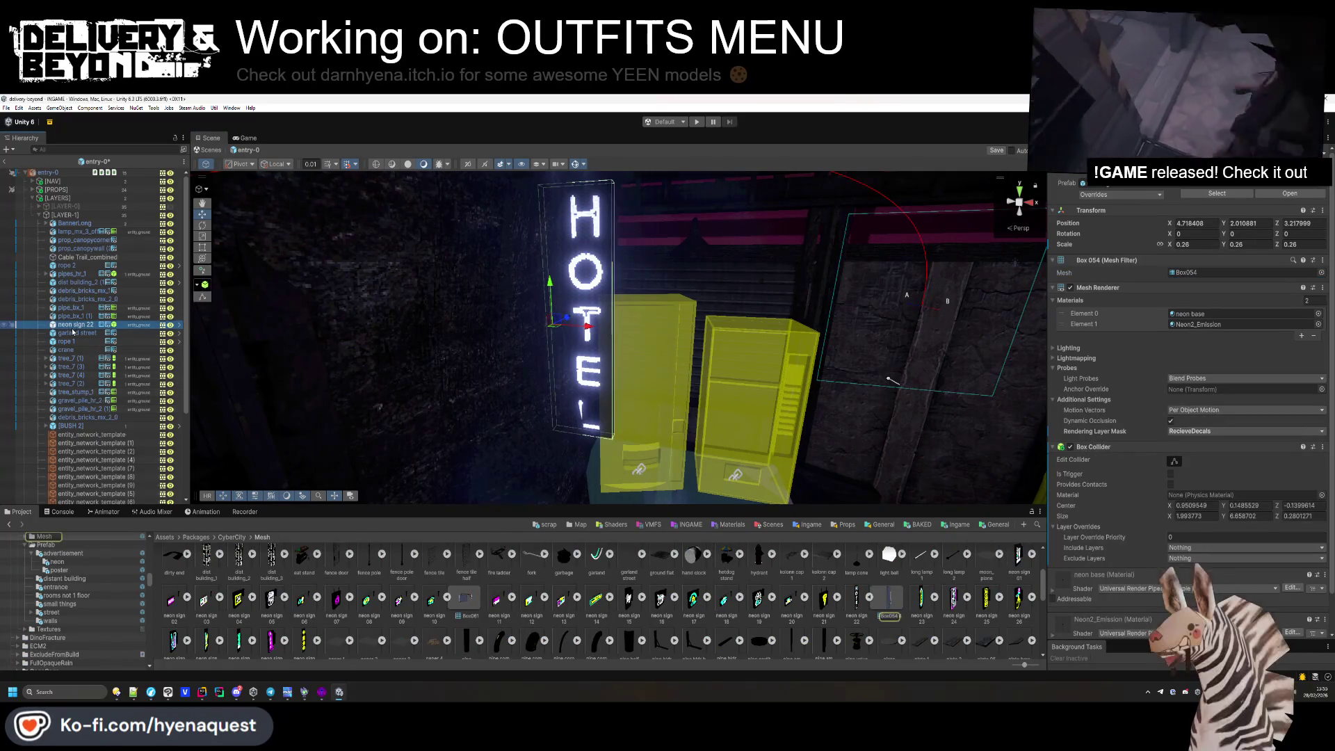
pyautogui.press('Delete')
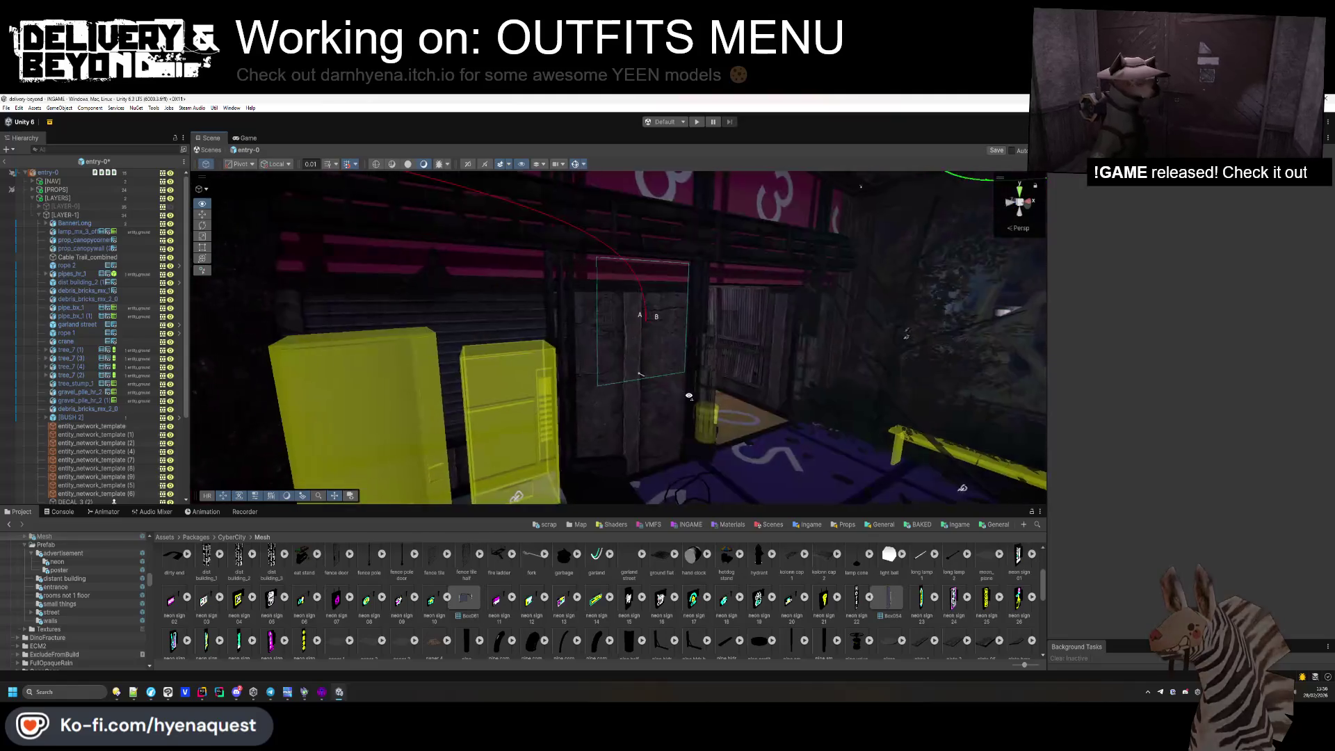
pyautogui.moveTo(689, 396); pyautogui.dragTo(718, 453)
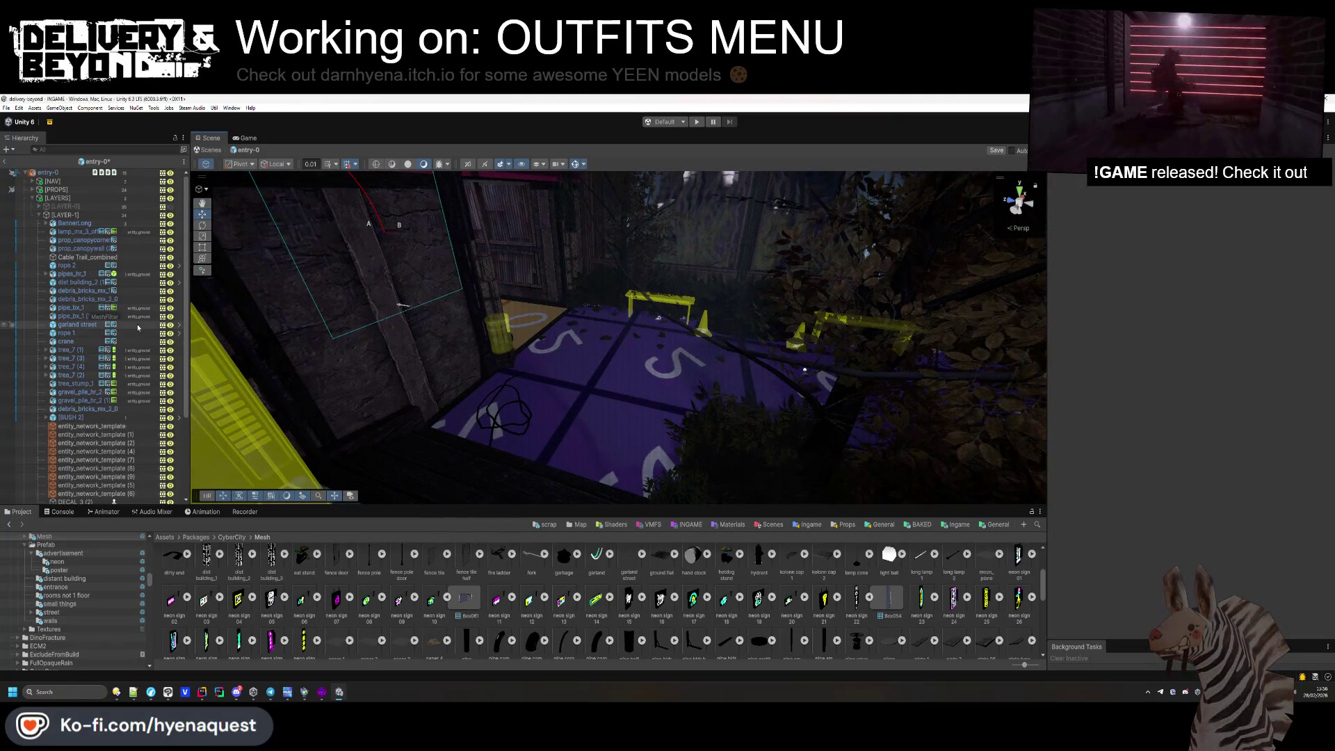
pyautogui.click(96, 340)
pyautogui.press('f')
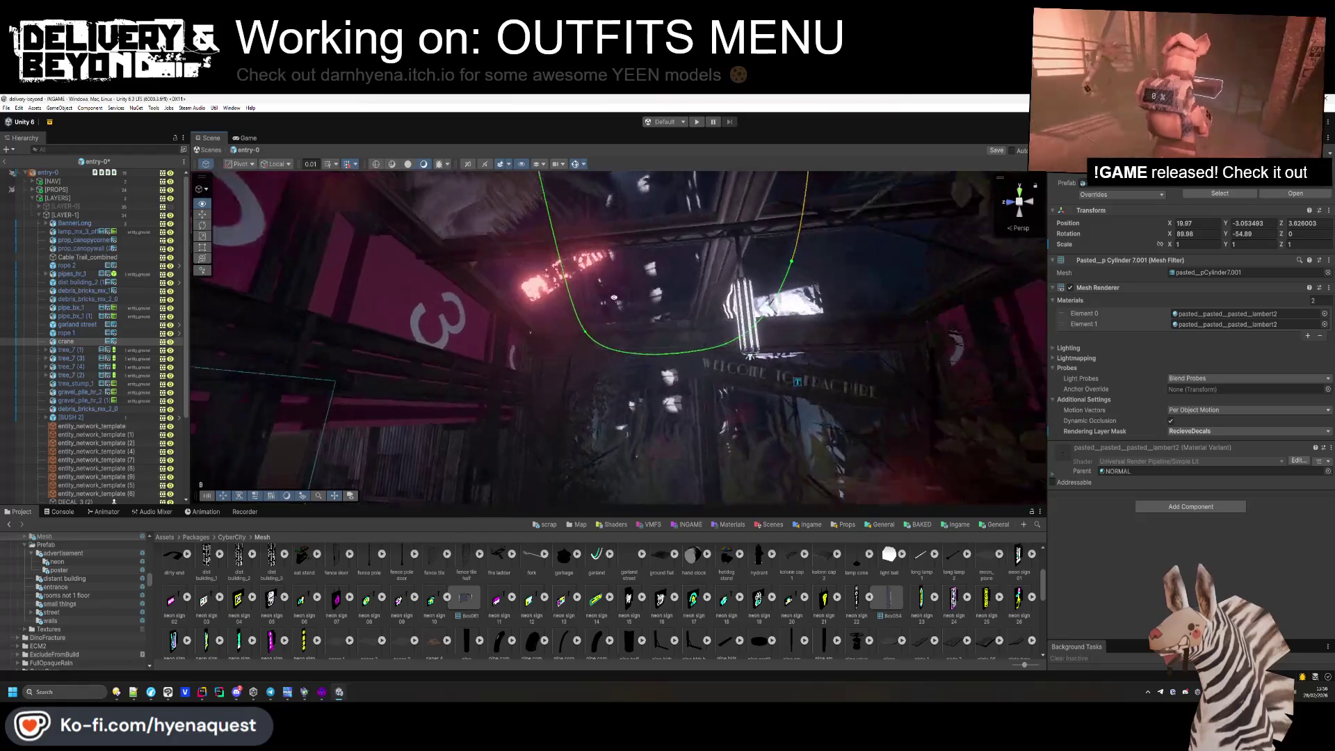
pyautogui.moveTo(585, 261)
pyautogui.mouseDown()
pyautogui.moveTo(626, 314)
pyautogui.moveTo(616, 389)
pyautogui.mouseUp()
pyautogui.press('Delete')
# Delete the garland street object.
pyautogui.click(605, 468)
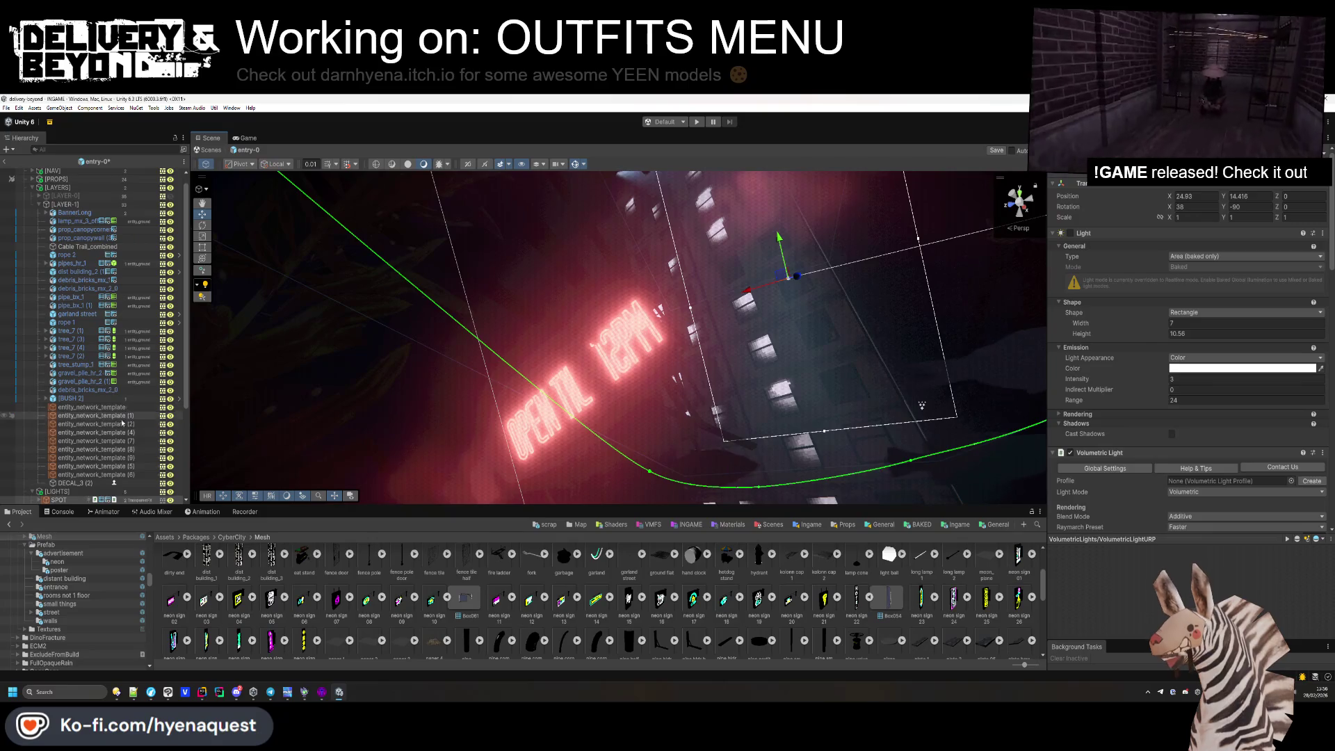
pyautogui.click(97, 380)
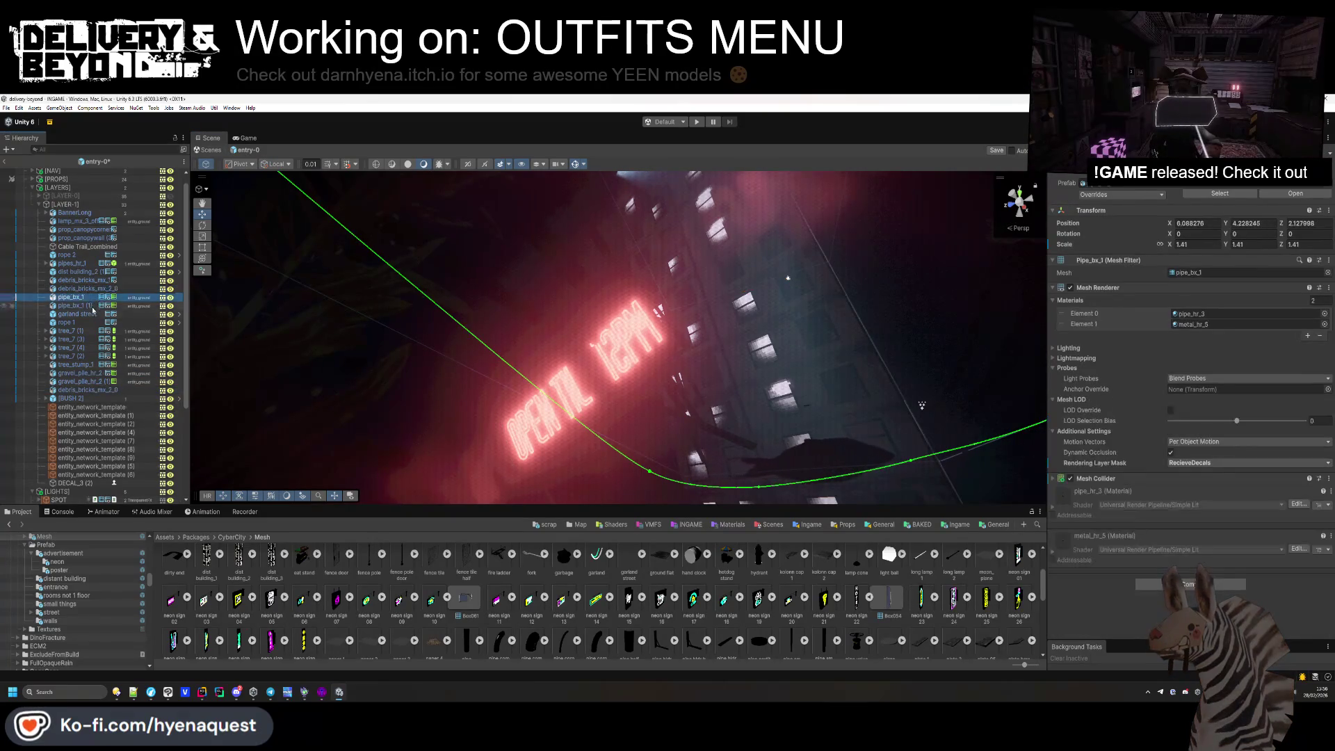
pyautogui.click(95, 315)
pyautogui.doubleClick(94, 317)
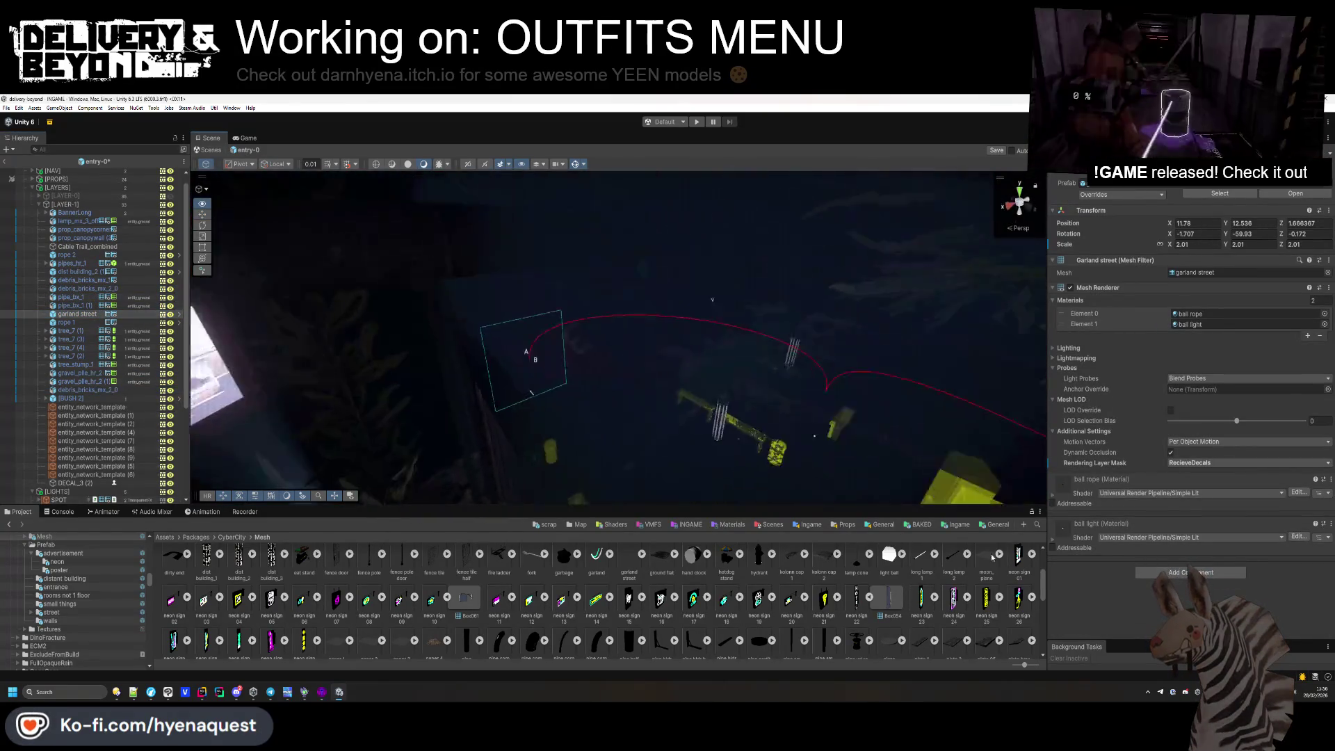
pyautogui.moveTo(626, 347)
pyautogui.mouseDown()
pyautogui.moveTo(641, 462)
pyautogui.moveTo(629, 436)
pyautogui.mouseUp()
pyautogui.press('Delete')
pyautogui.hotkey('ctrl', 'z')
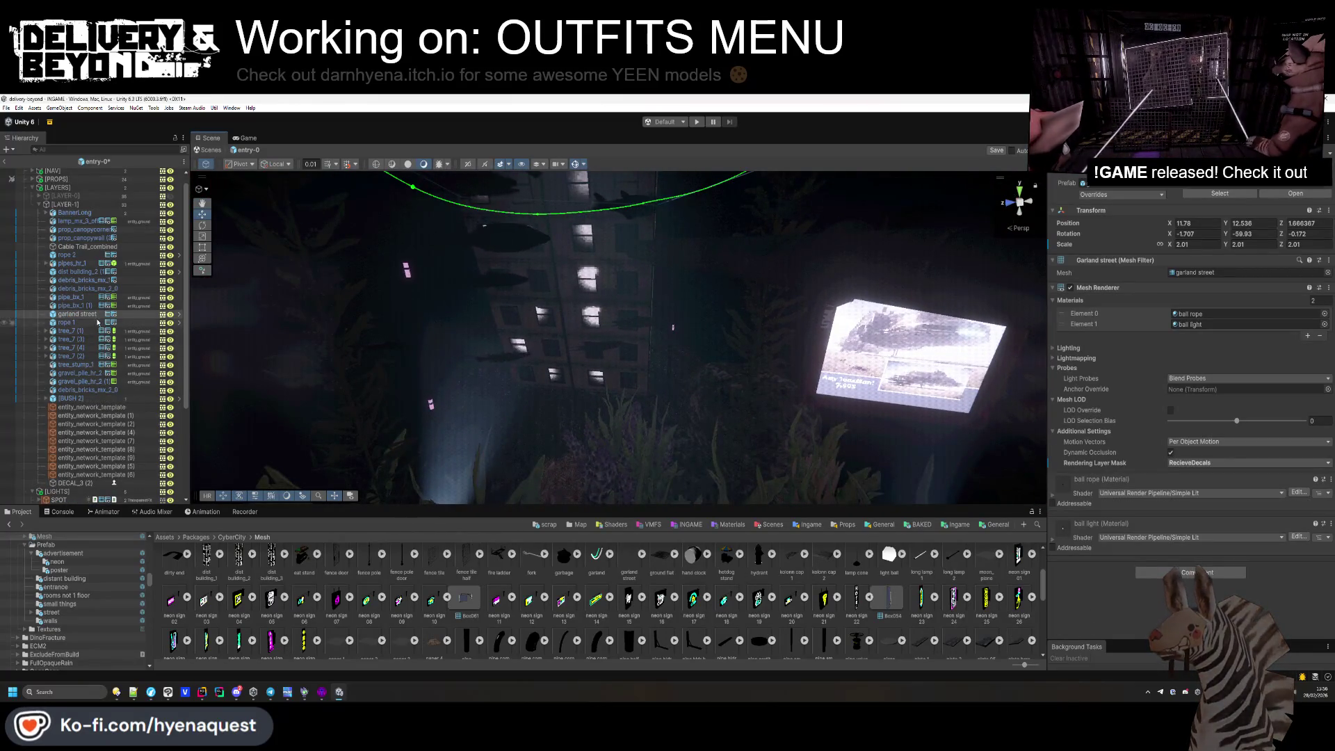
pyautogui.press('Delete')
# Shift pipe_bx_1 along X to about 10.62.
pyautogui.moveTo(445, 348)
pyautogui.mouseDown()
pyautogui.moveTo(475, 366)
pyautogui.moveTo(806, 345)
pyautogui.moveTo(765, 285)
pyautogui.mouseUp()
pyautogui.press('f')
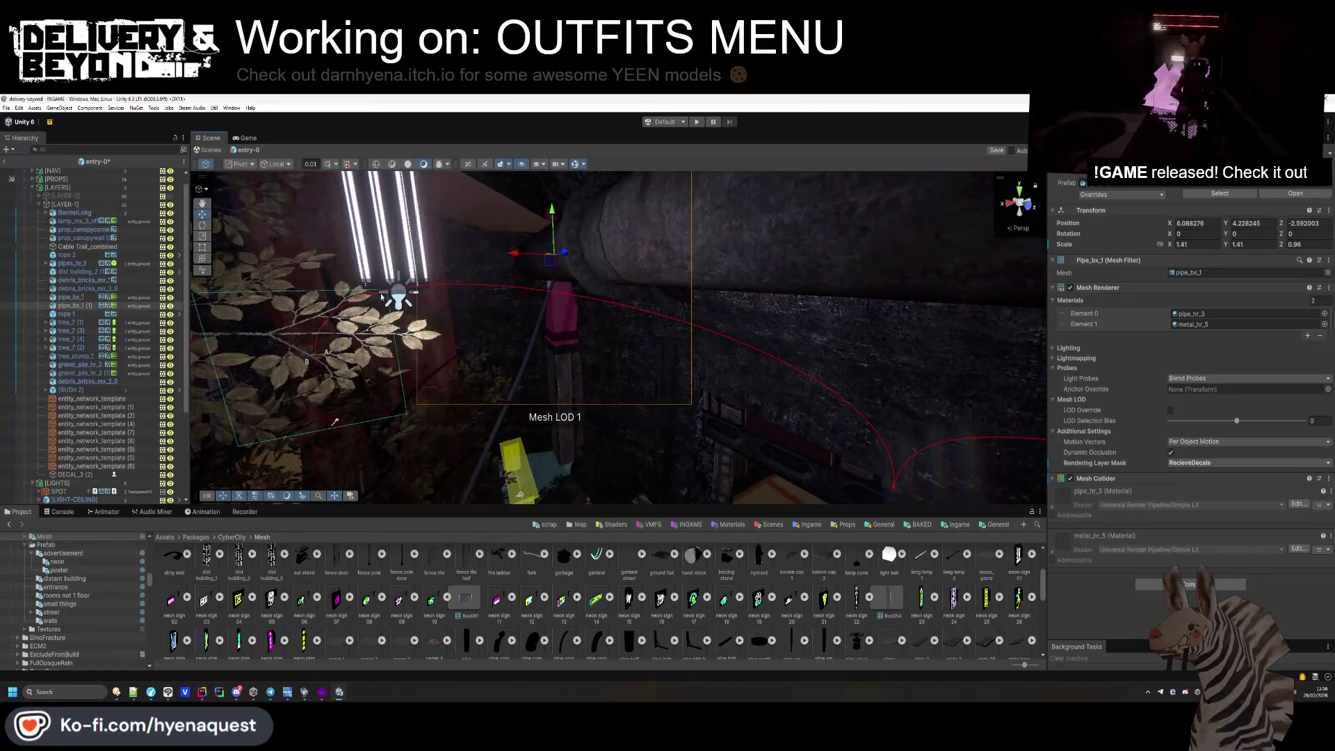
pyautogui.keyDown('ctrl'); pyautogui.click(62, 297); pyautogui.keyUp('ctrl')
pyautogui.press('f')
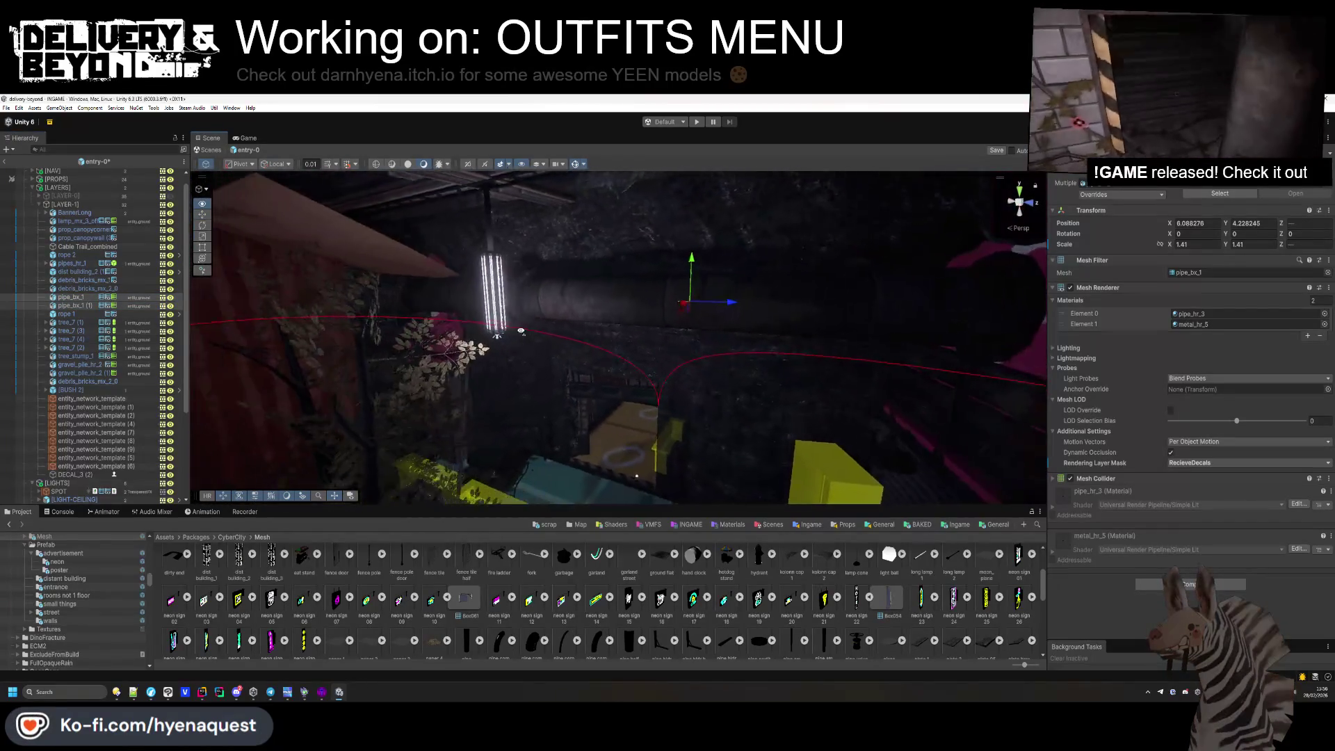
pyautogui.moveTo(652, 299); pyautogui.dragTo(49, 331)
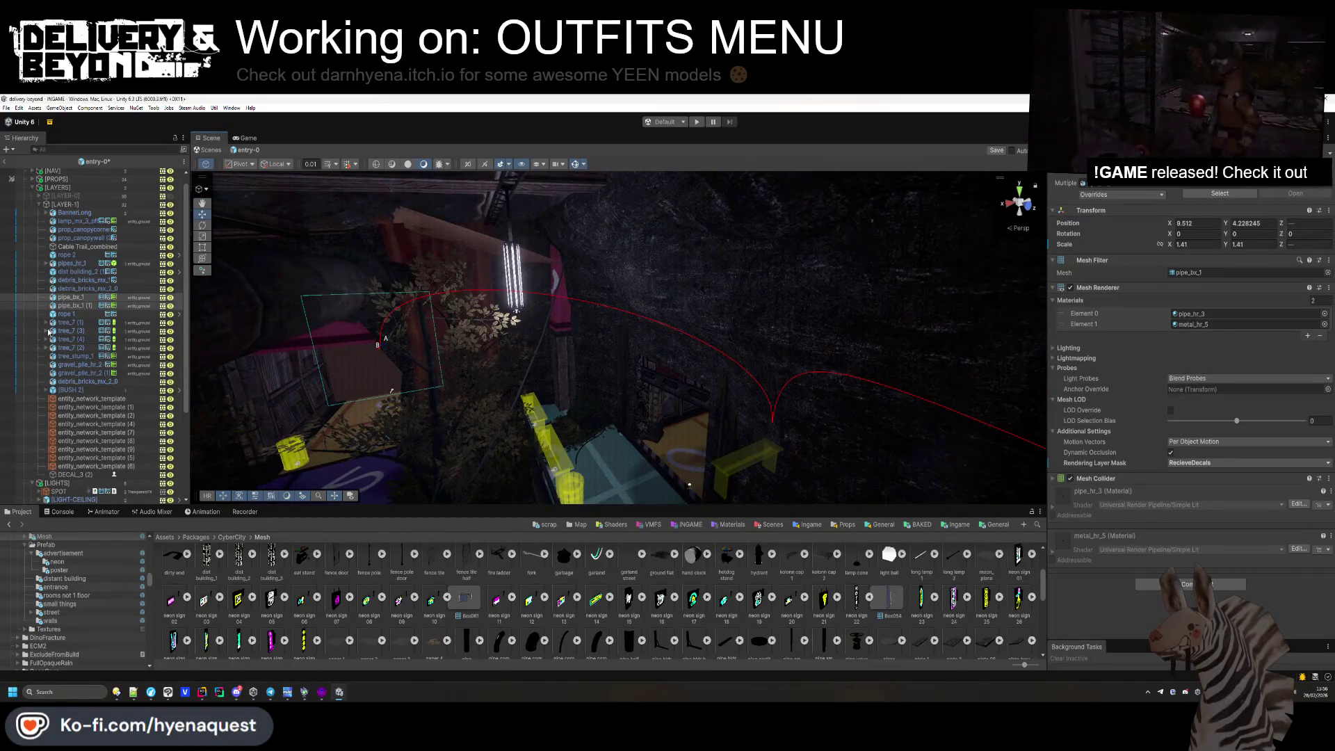
pyautogui.moveTo(391, 392)
pyautogui.mouseDown()
pyautogui.moveTo(577, 307)
pyautogui.moveTo(644, 297)
pyautogui.moveTo(722, 345)
pyautogui.moveTo(938, 375)
pyautogui.moveTo(723, 346)
pyautogui.mouseUp()
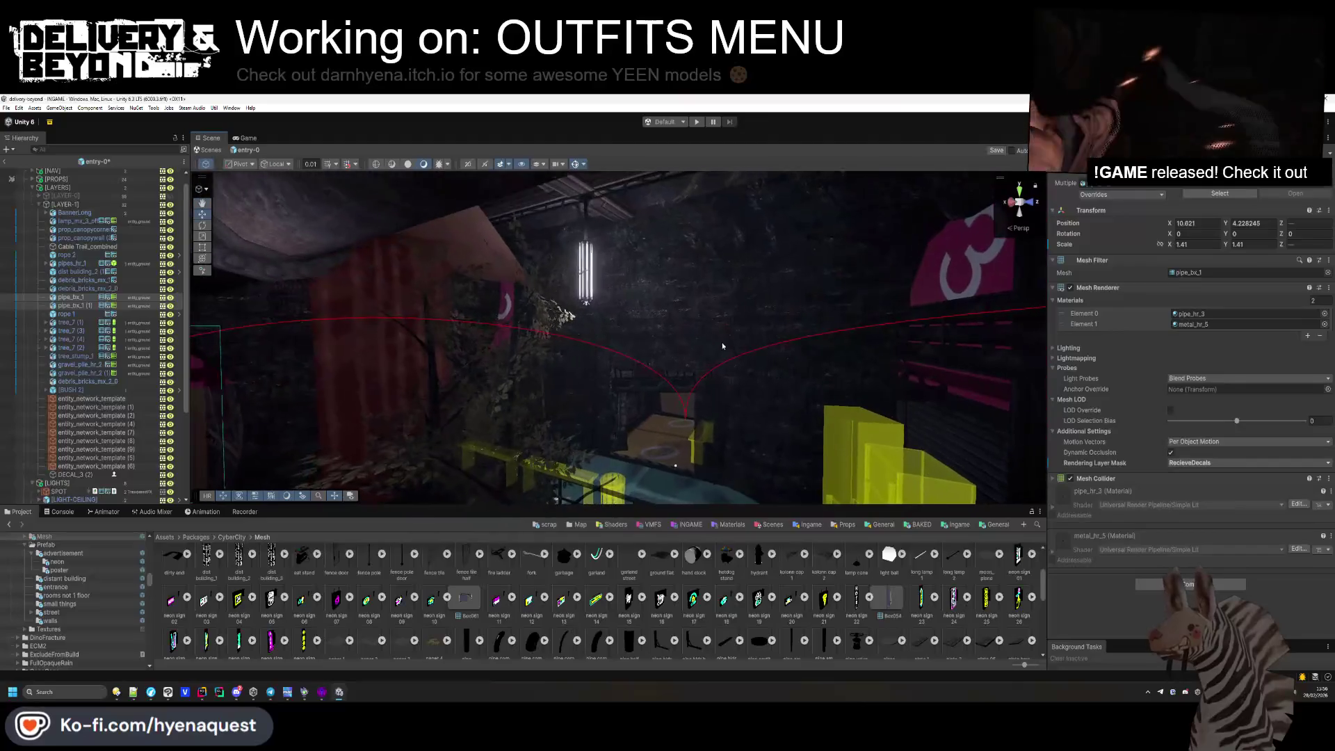
pyautogui.click(70, 313)
pyautogui.moveTo(487, 292); pyautogui.dragTo(829, 249)
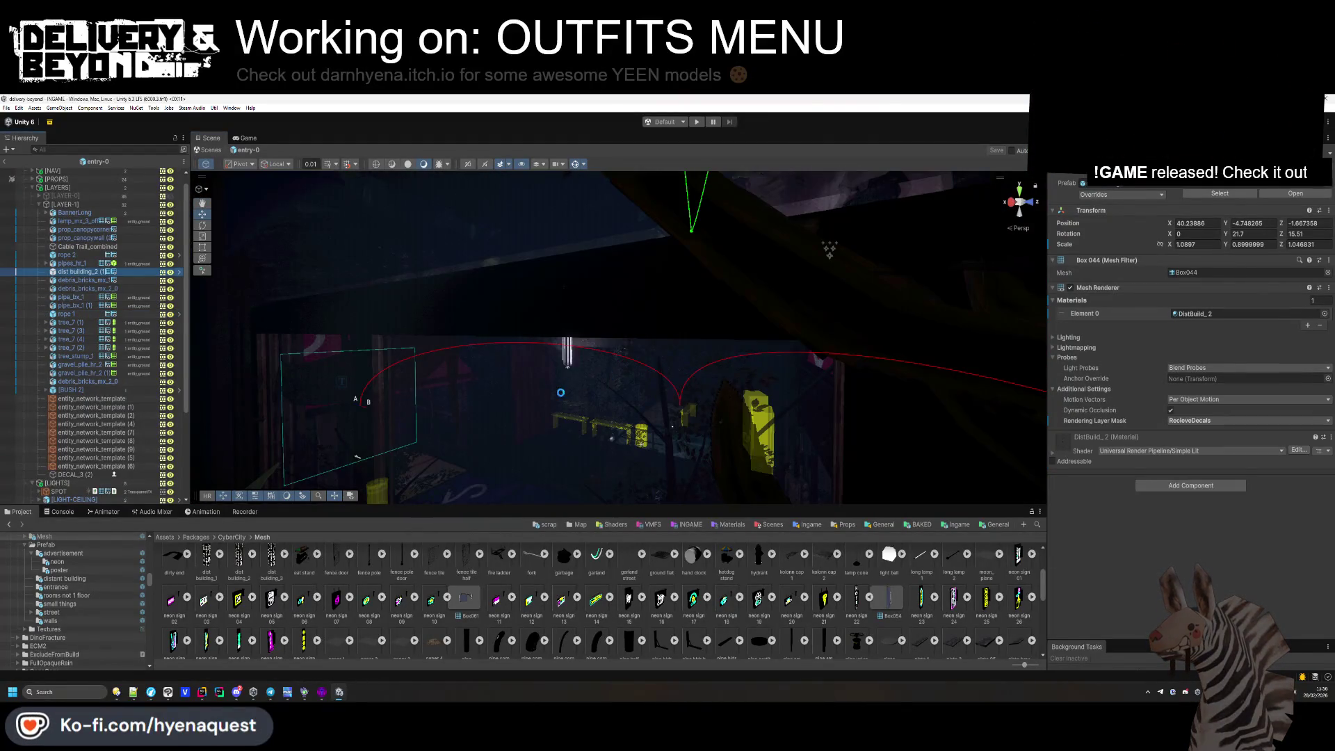
# Set the distant building mesh's rotation to -44.01.
pyautogui.press('f')
pyautogui.moveTo(584, 431)
pyautogui.mouseDown()
pyautogui.moveTo(610, 442)
pyautogui.moveTo(641, 408)
pyautogui.mouseUp()
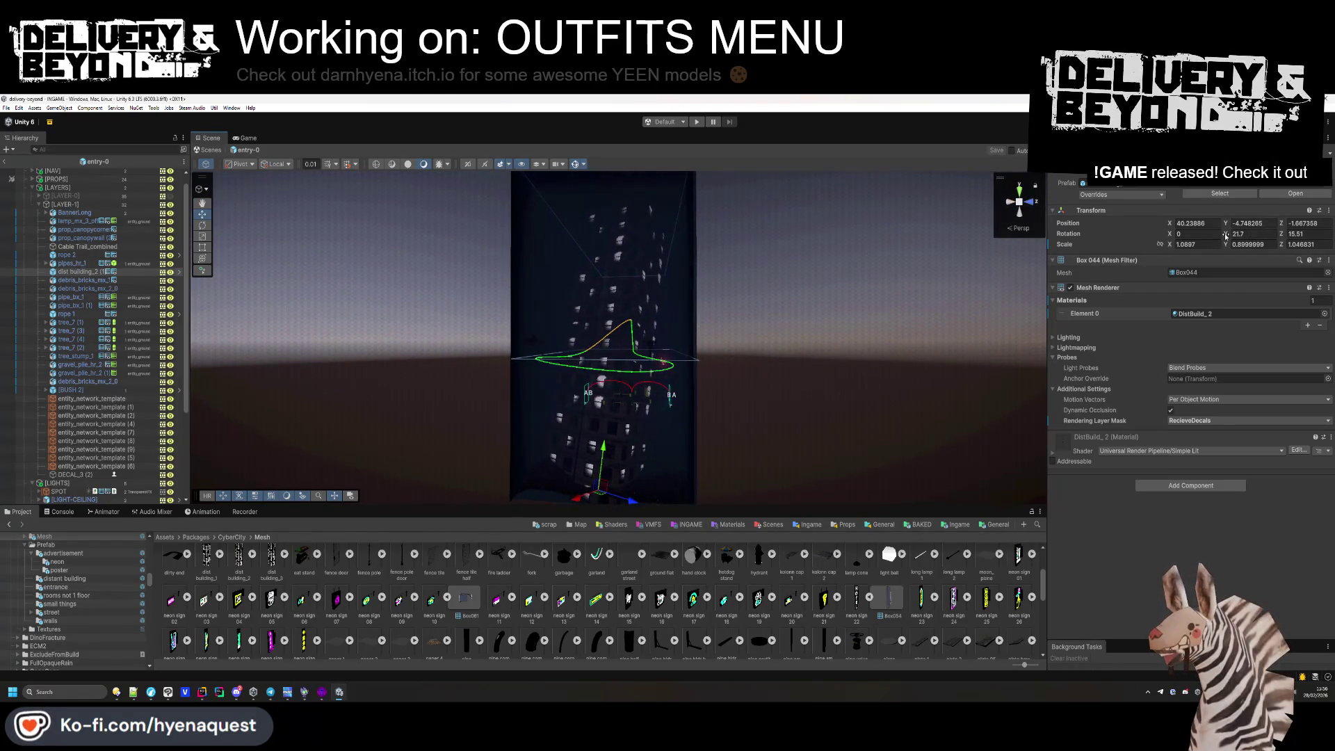
pyautogui.write('-44.01')
pyautogui.moveTo(618, 459)
pyautogui.mouseDown()
pyautogui.moveTo(637, 474)
pyautogui.moveTo(661, 456)
pyautogui.moveTo(740, 460)
pyautogui.moveTo(792, 512)
pyautogui.moveTo(506, 420)
pyautogui.moveTo(586, 353)
pyautogui.moveTo(612, 392)
pyautogui.mouseUp()
# Inspect the neon sign, SPOT area light and LIGHT-BEAM_2 quad along the street.
pyautogui.click(527, 318)
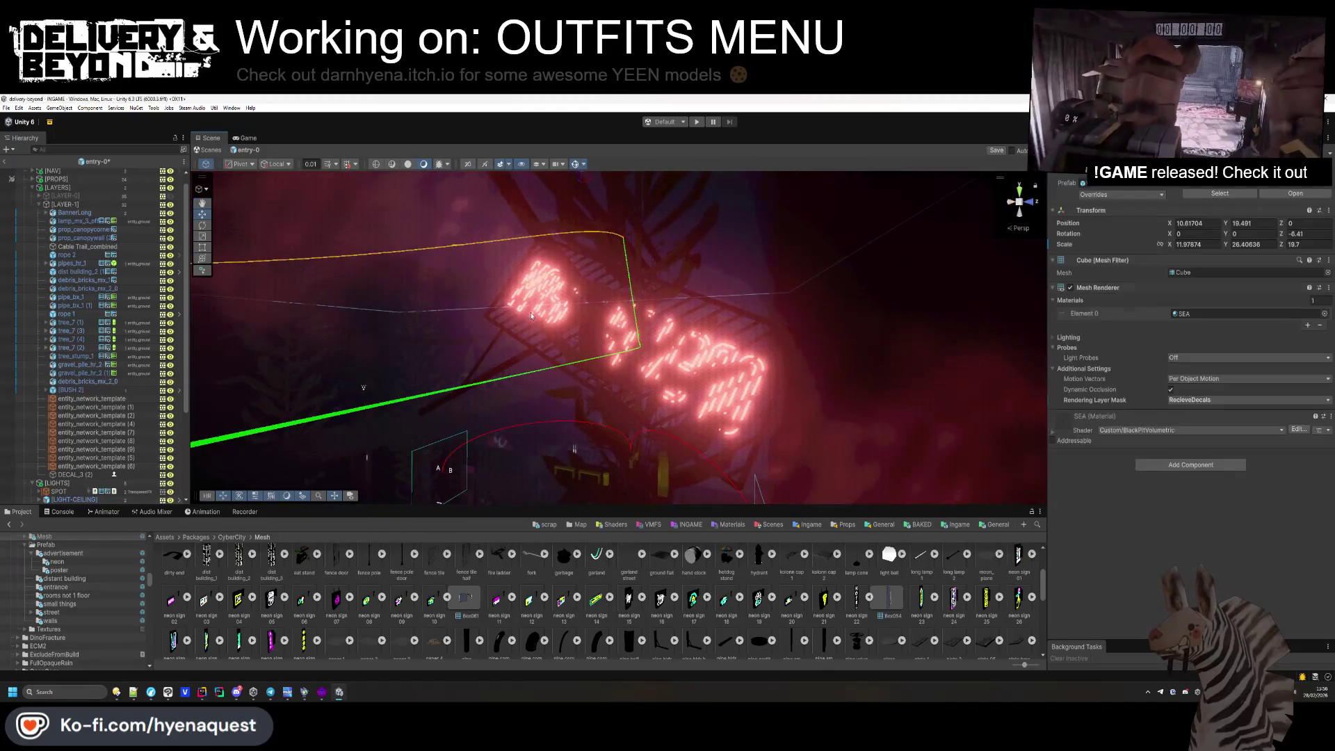
pyautogui.press('f')
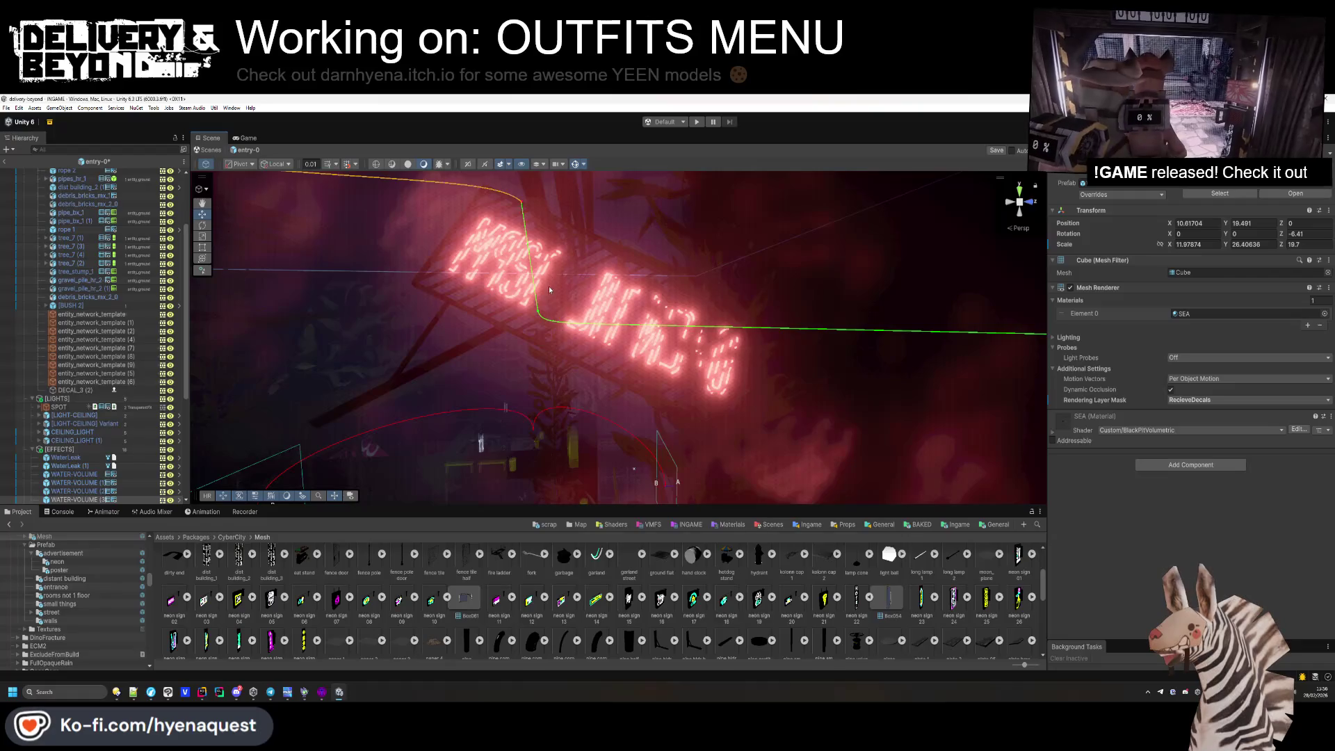
pyautogui.moveTo(476, 338)
pyautogui.mouseDown()
pyautogui.moveTo(503, 438)
pyautogui.moveTo(349, 380)
pyautogui.mouseUp()
pyautogui.click(453, 299)
pyautogui.moveTo(453, 299)
pyautogui.mouseDown()
pyautogui.moveTo(412, 318)
pyautogui.moveTo(424, 328)
pyautogui.mouseUp()
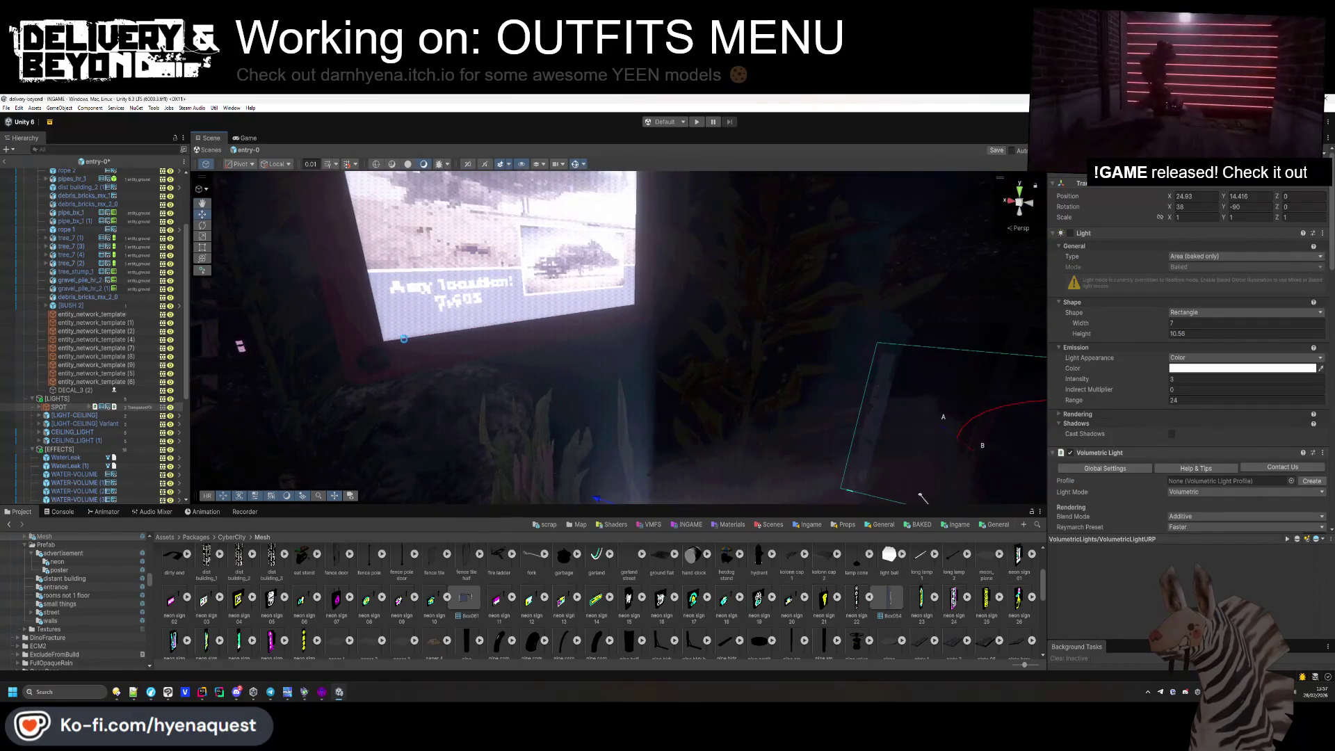
pyautogui.click(433, 337)
pyautogui.click(506, 338)
pyautogui.moveTo(505, 338)
pyautogui.mouseDown()
pyautogui.moveTo(759, 405)
pyautogui.moveTo(627, 280)
pyautogui.mouseUp()
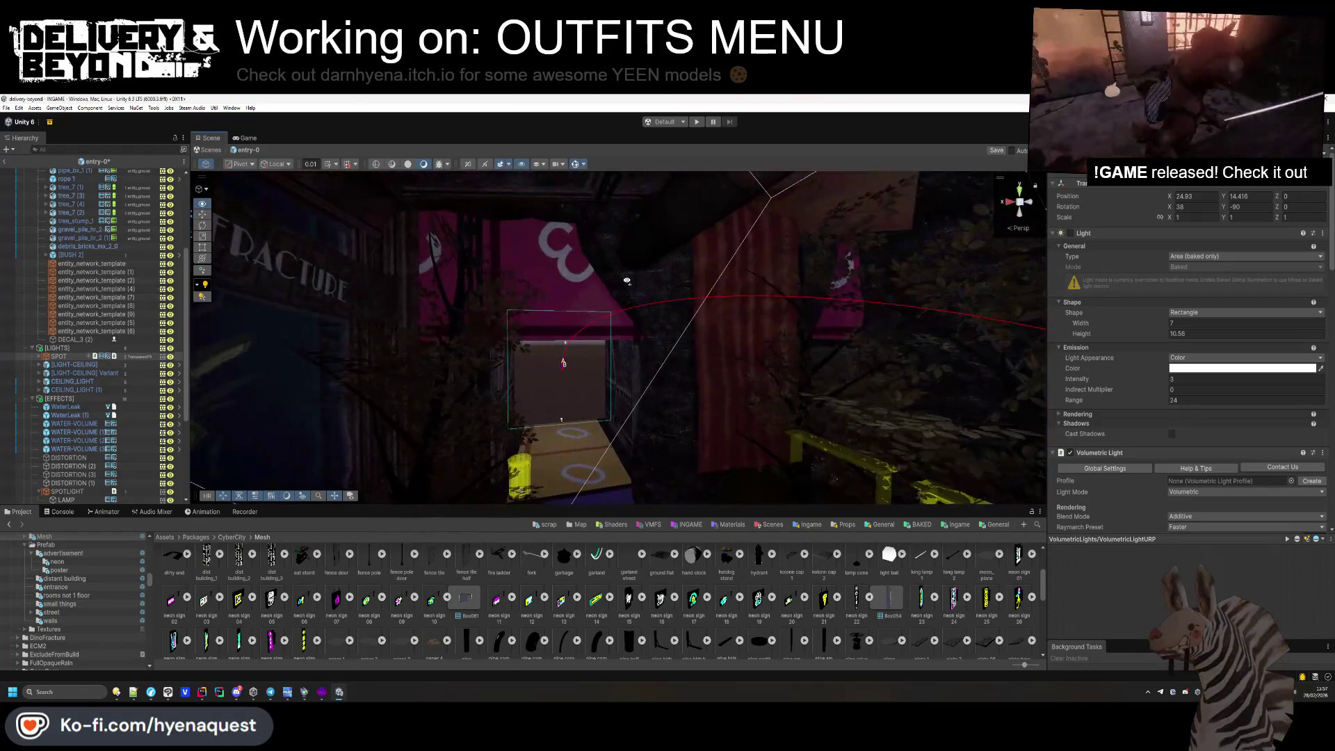
pyautogui.moveTo(549, 411)
pyautogui.mouseDown()
pyautogui.moveTo(909, 403)
pyautogui.moveTo(833, 498)
pyautogui.moveTo(623, 412)
pyautogui.moveTo(350, 554)
pyautogui.moveTo(495, 318)
pyautogui.mouseUp()
pyautogui.scroll(5, 84, 322)
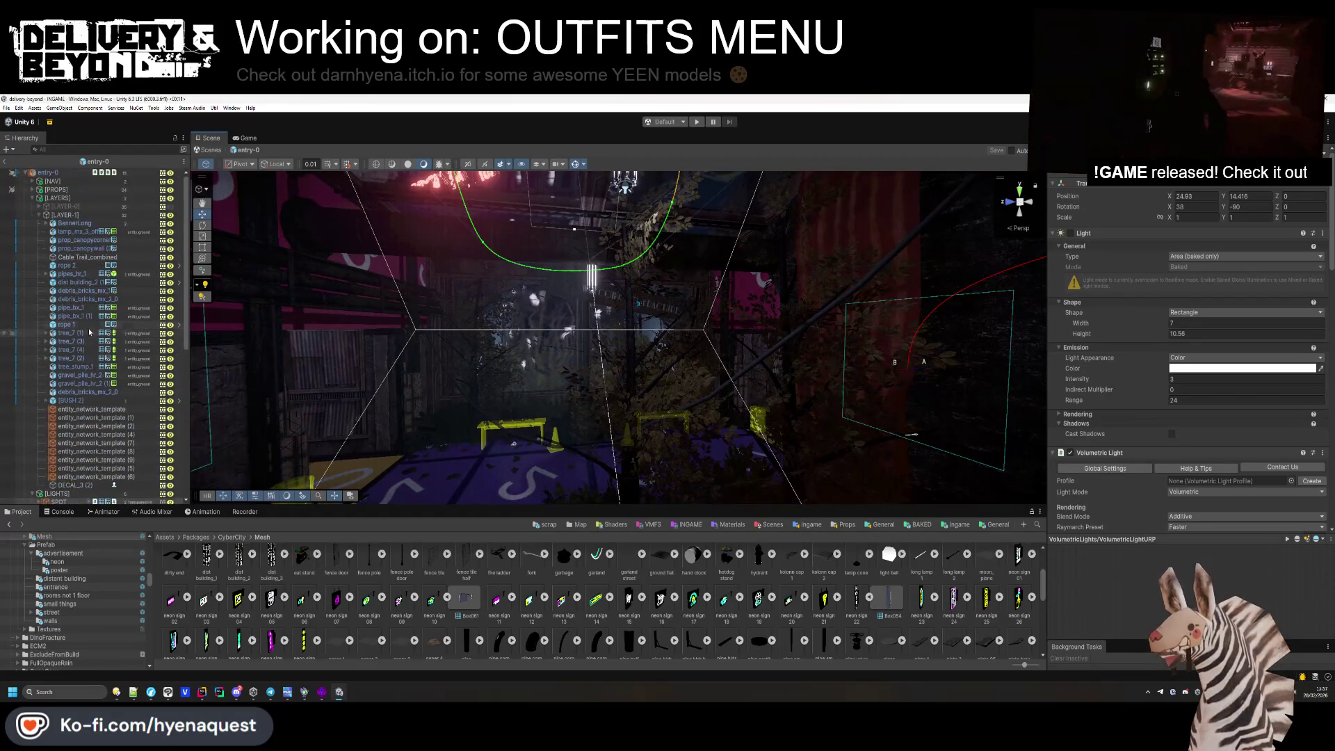
# Collapse [LAYER-1], [LIGHTS] and [EFFECTS], make [LIGHTS] unpickable, and duplicate [LAYER-1] into [LAYER-2].
pyautogui.click(59, 215)
pyautogui.press('Left')
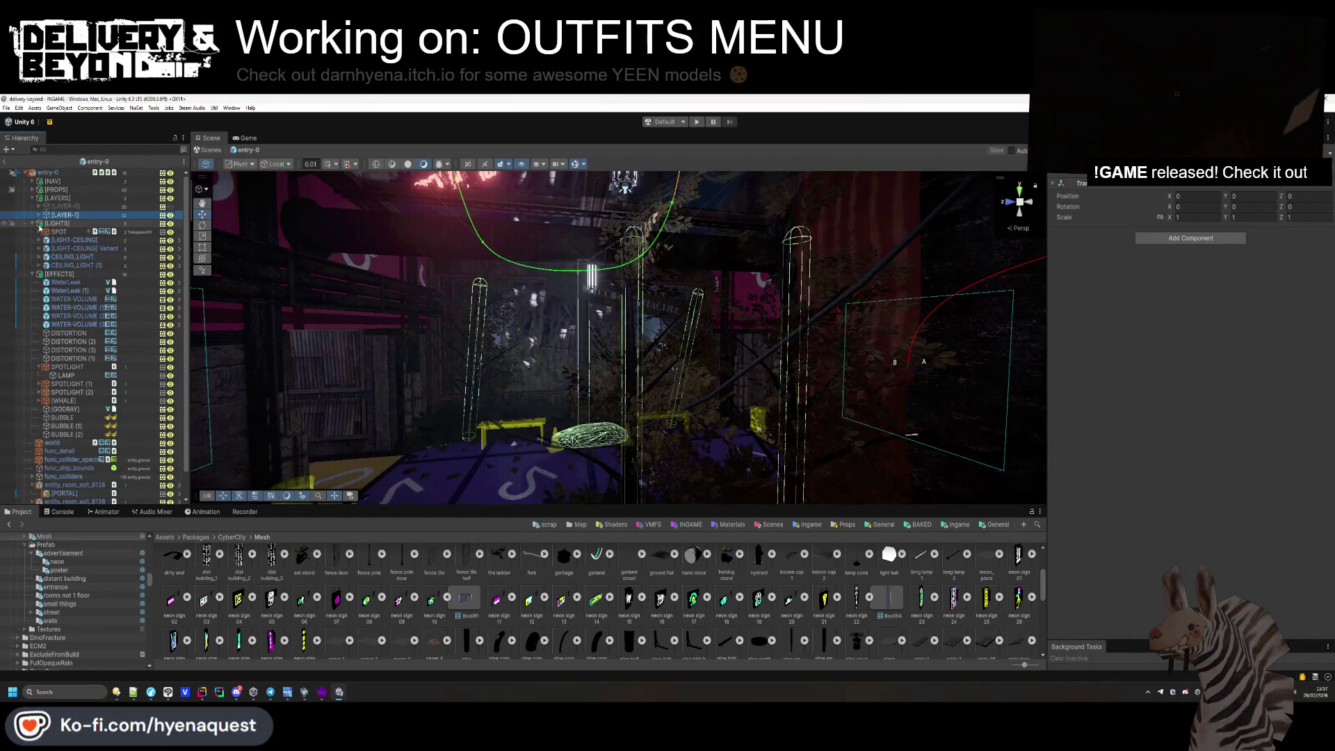
pyautogui.click(32, 224)
pyautogui.click(32, 232)
pyautogui.click(11, 223)
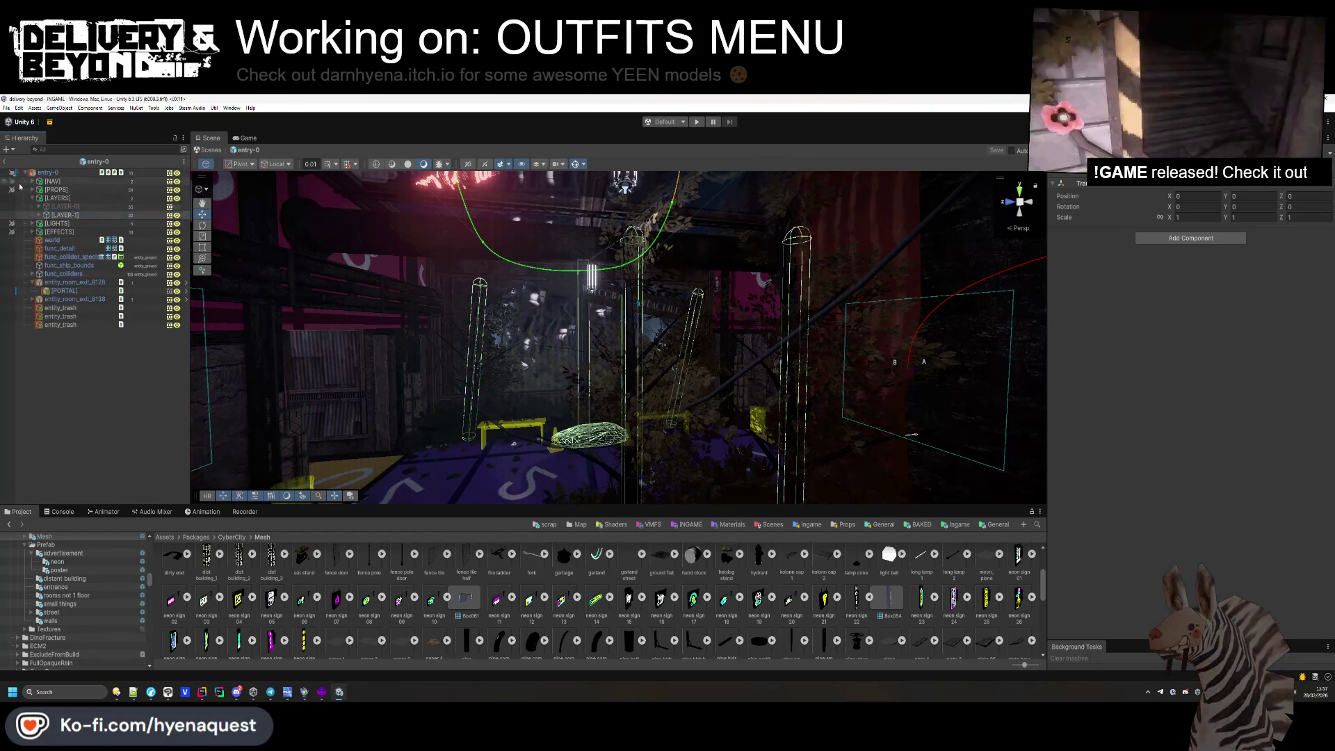
pyautogui.hotkey('ctrl', 'd')
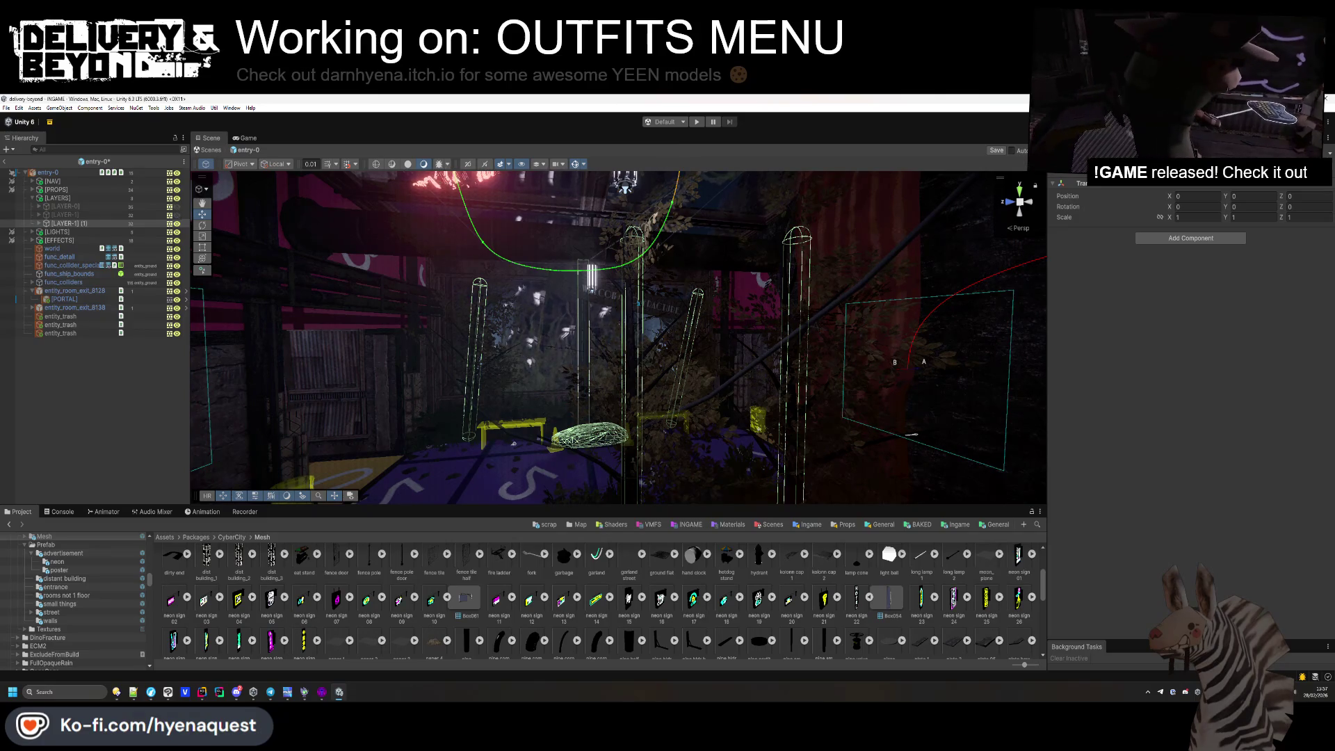
pyautogui.click(40, 223)
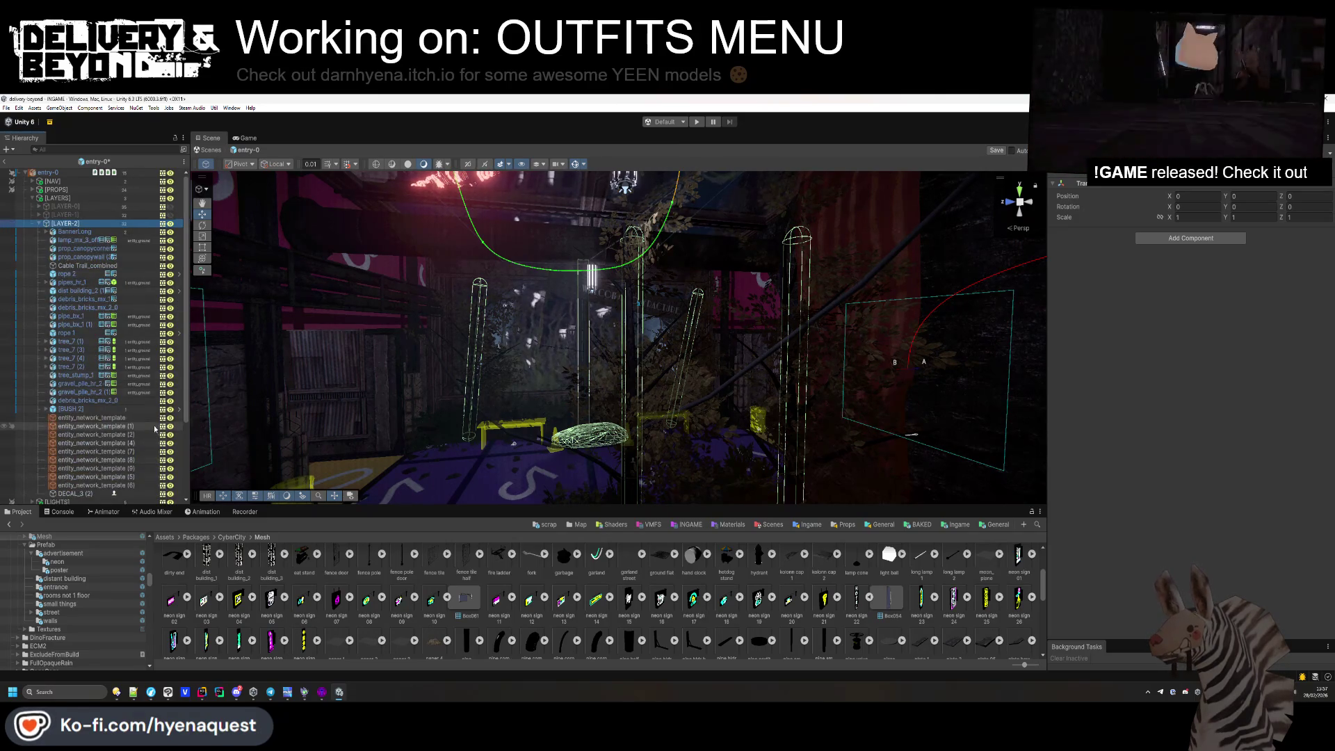
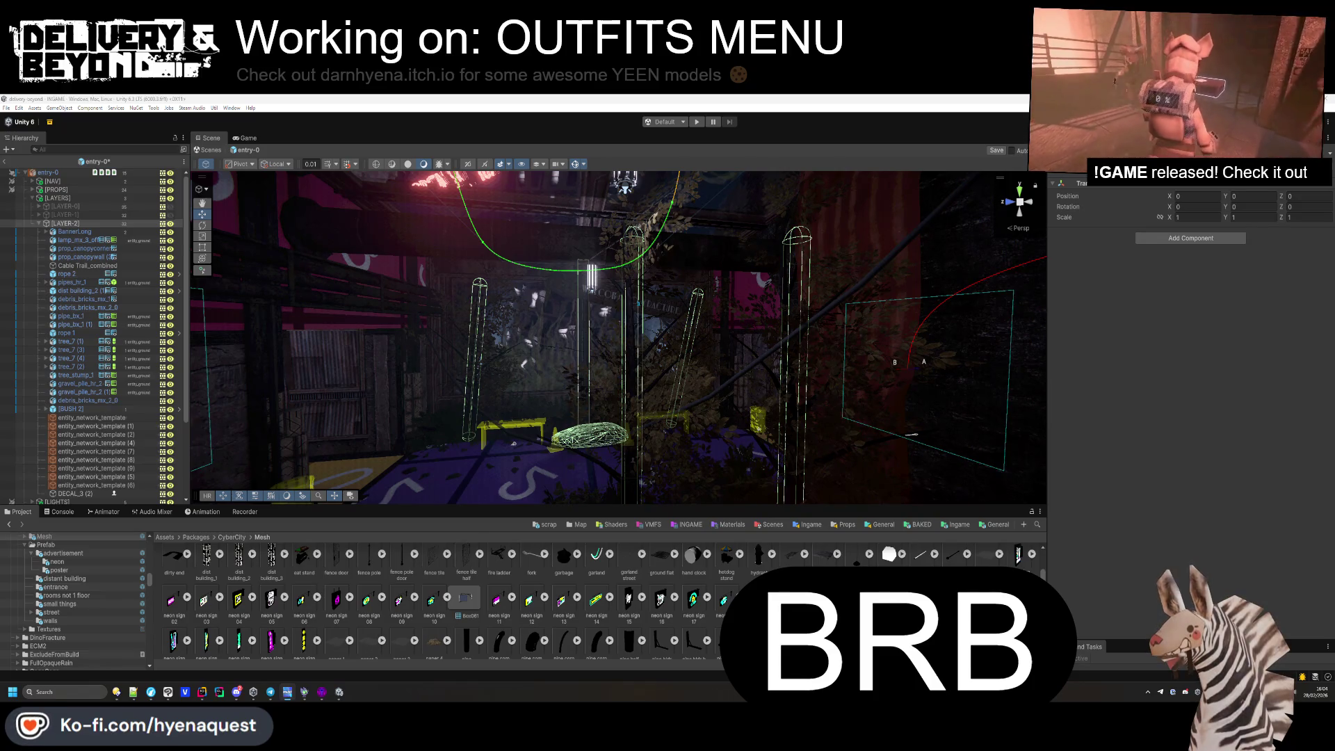
# Rotate the Cable Trail_combined cable to -93.2 on its Y axis.
pyautogui.moveTo(573, 356); pyautogui.dragTo(573, 357)
pyautogui.moveTo(588, 369); pyautogui.dragTo(584, 348)
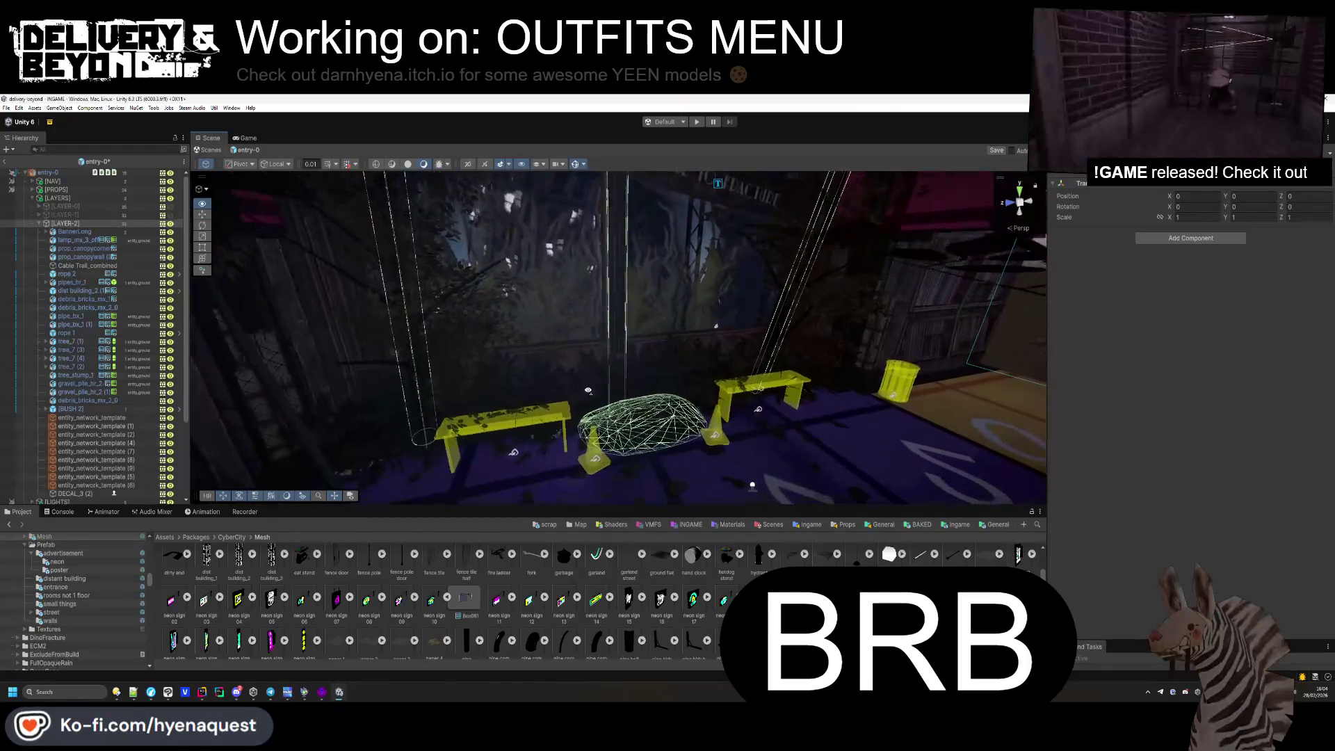
pyautogui.click(544, 348)
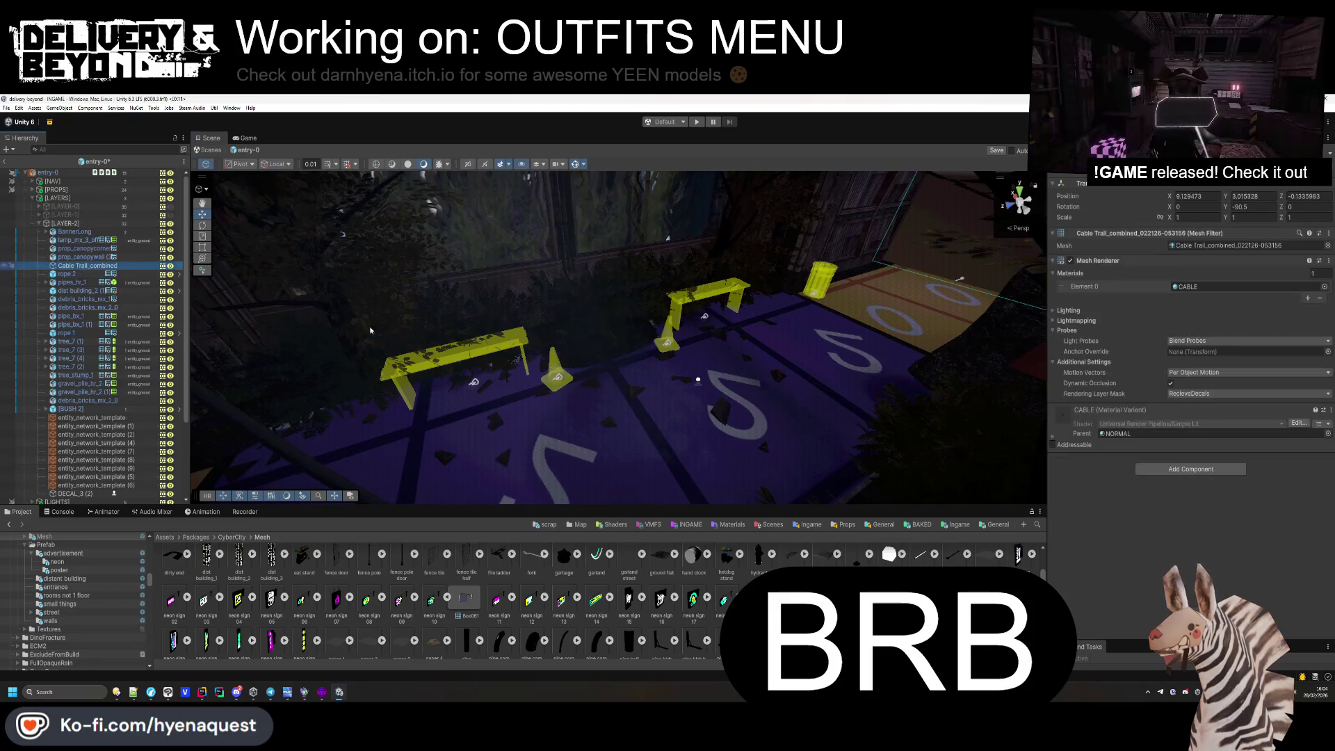
pyautogui.press('f')
pyautogui.moveTo(1222, 210)
pyautogui.mouseDown()
pyautogui.moveTo(991, 236)
pyautogui.moveTo(1322, 250)
pyautogui.moveTo(67, 274)
pyautogui.moveTo(1311, 274)
pyautogui.mouseUp()
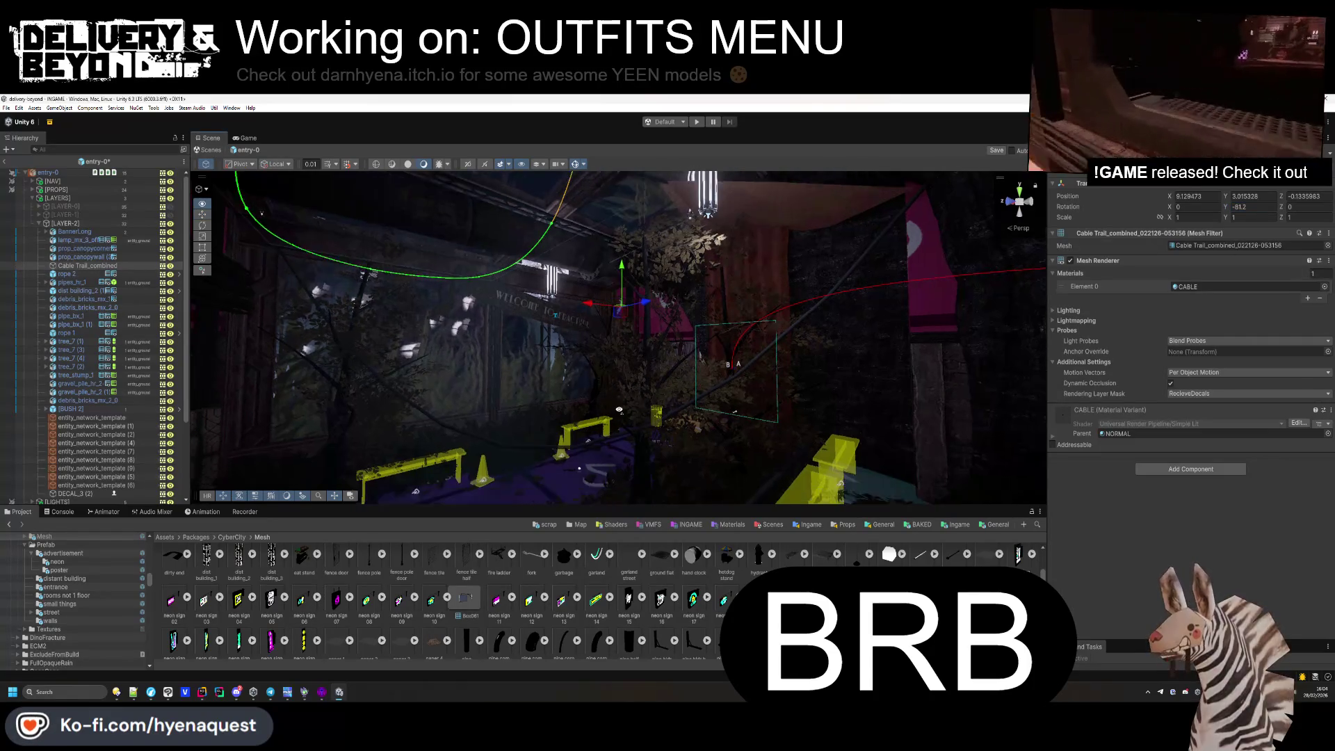
# Reselect the cable, orbit around it, then select and frame rope 2.
pyautogui.click(624, 264)
pyautogui.click(625, 263)
pyautogui.moveTo(625, 264)
pyautogui.mouseDown()
pyautogui.moveTo(684, 250)
pyautogui.moveTo(639, 330)
pyautogui.mouseUp()
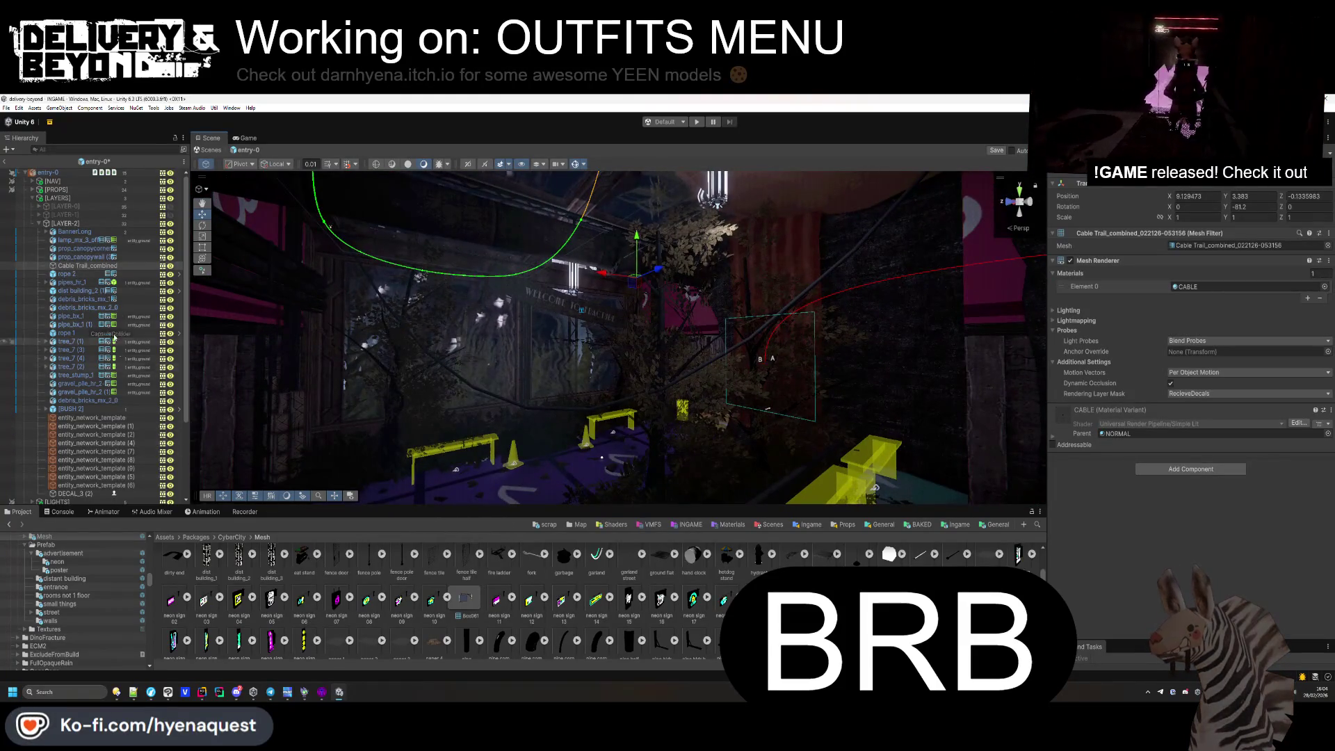
pyautogui.doubleClick(67, 274)
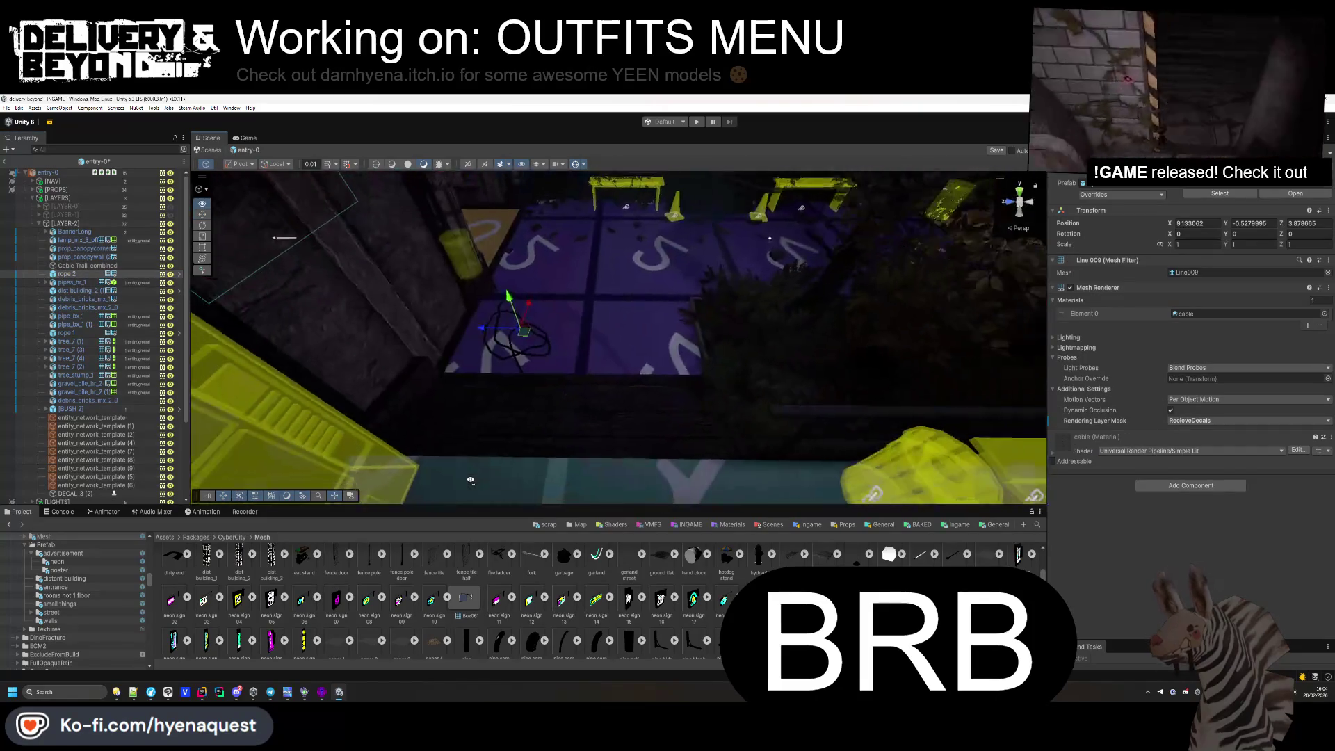
# Move rope 2 down to street level at about X 8.207, Y -0.383, Z 0.059.
pyautogui.moveTo(511, 335); pyautogui.dragTo(725, 479)
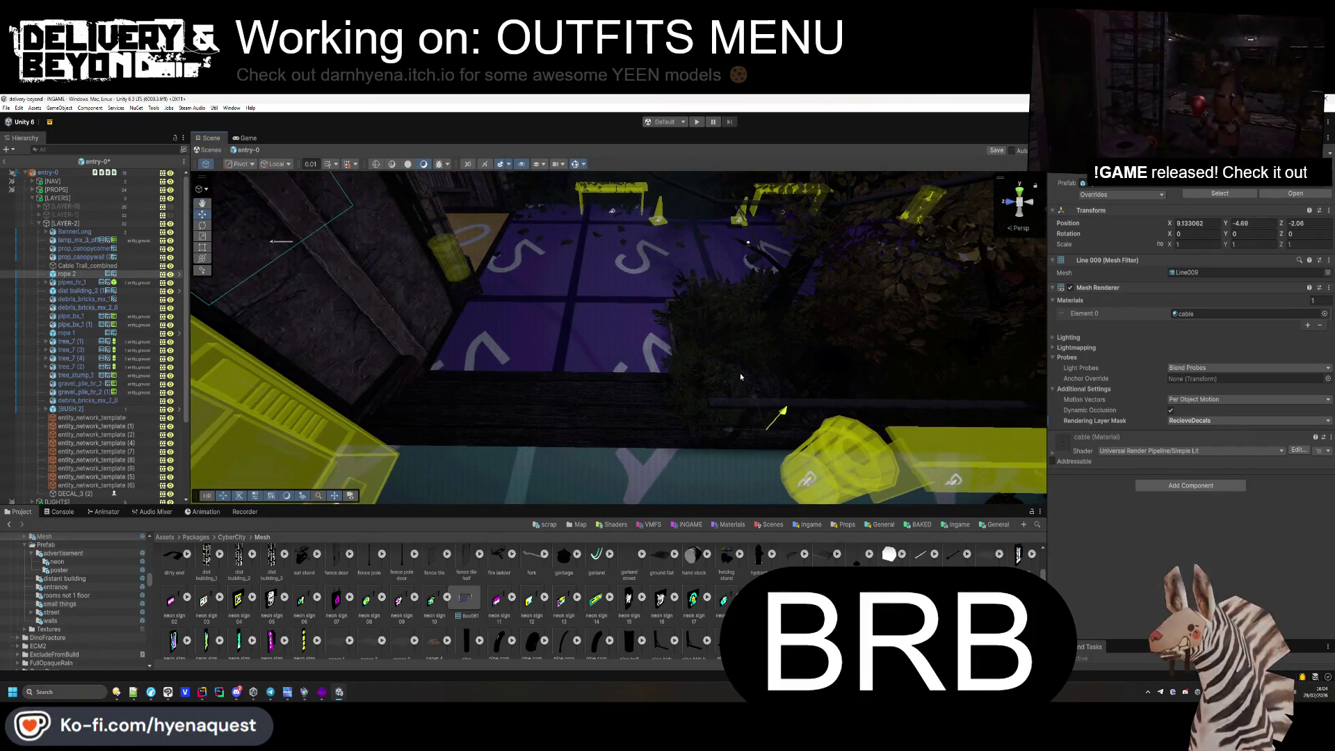
pyautogui.moveTo(740, 375); pyautogui.dragTo(763, 312)
pyautogui.moveTo(738, 357); pyautogui.dragTo(752, 344)
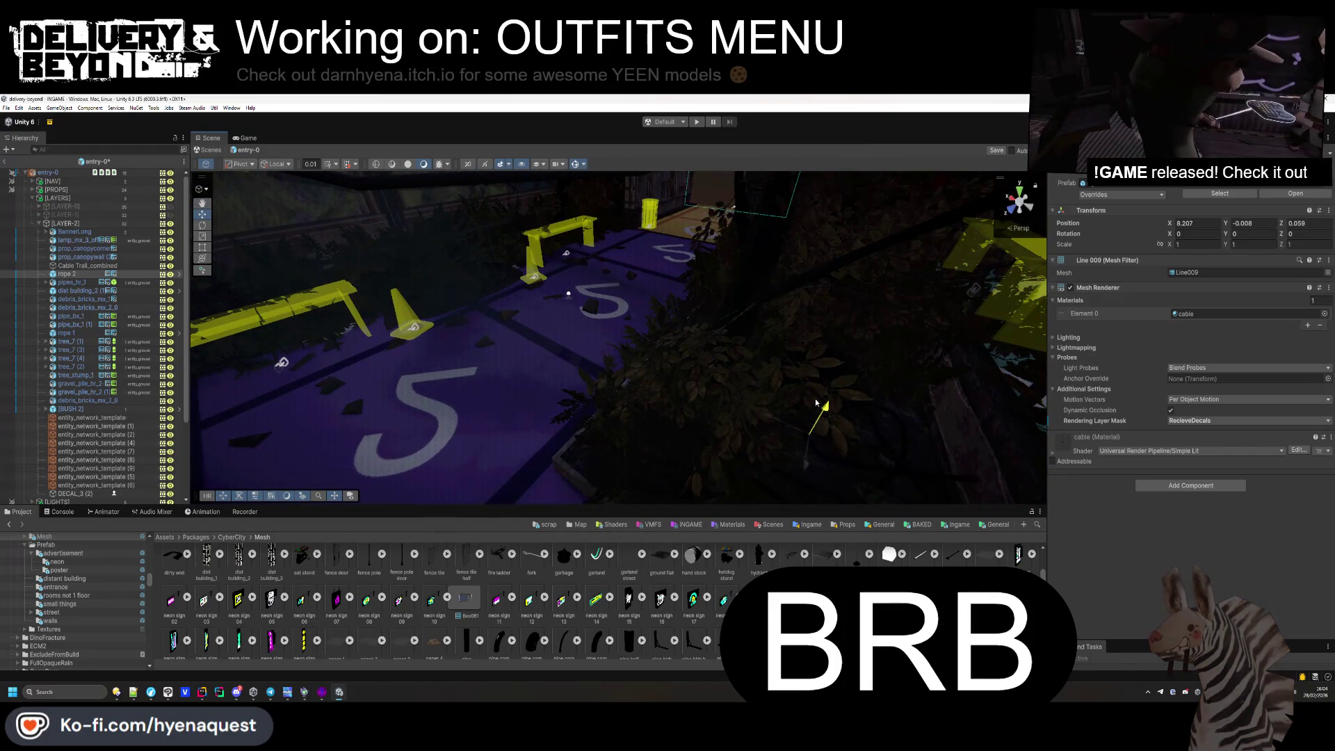
pyautogui.moveTo(806, 438); pyautogui.dragTo(805, 445)
pyautogui.press('f')
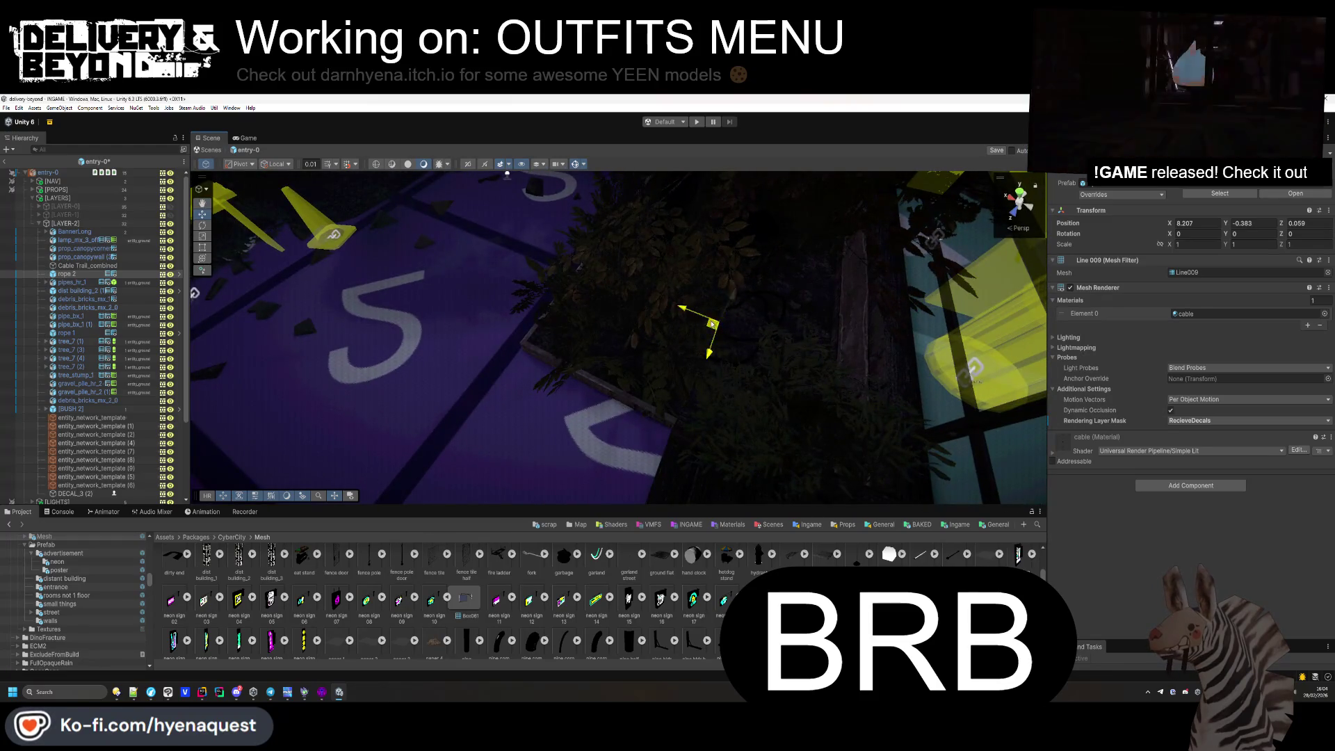
# Inspect pipes_hr_1, expand LAYER-1 and collapse LAYER-0, then focus on the long banner.
pyautogui.click(72, 282)
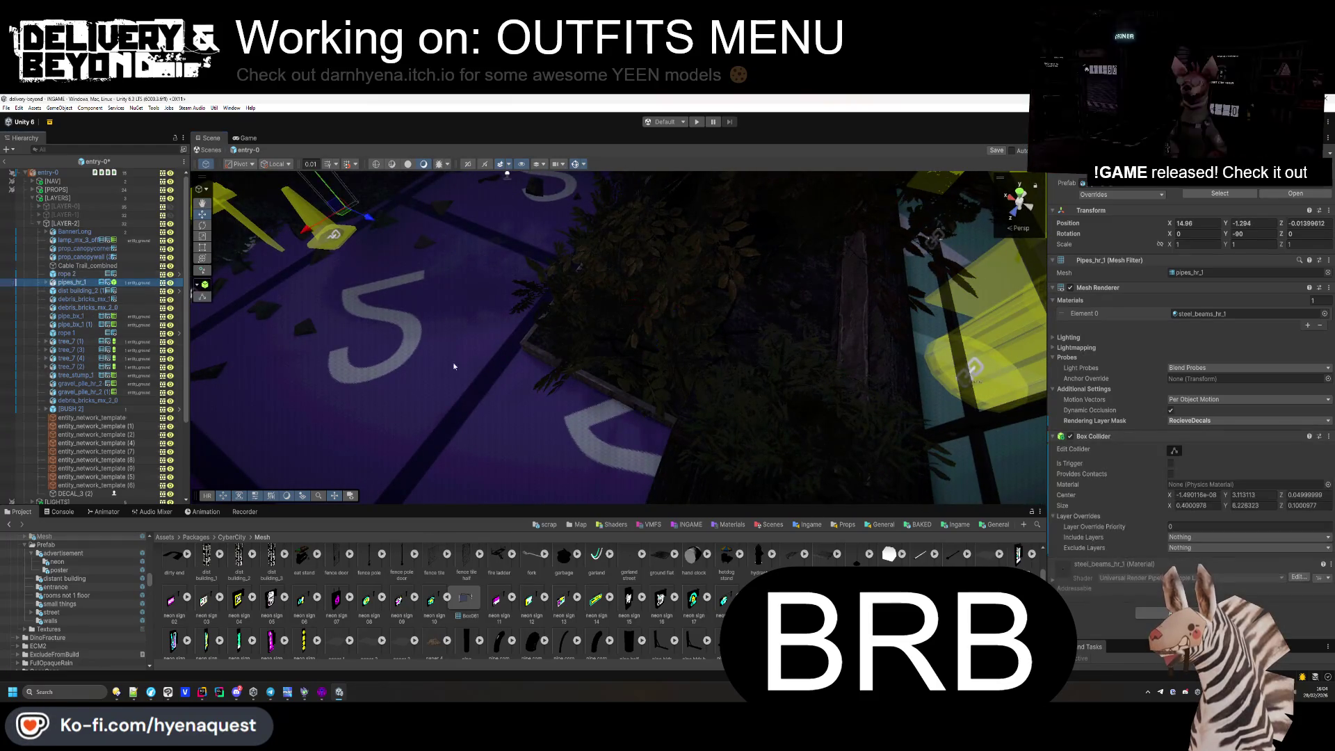
pyautogui.press('f')
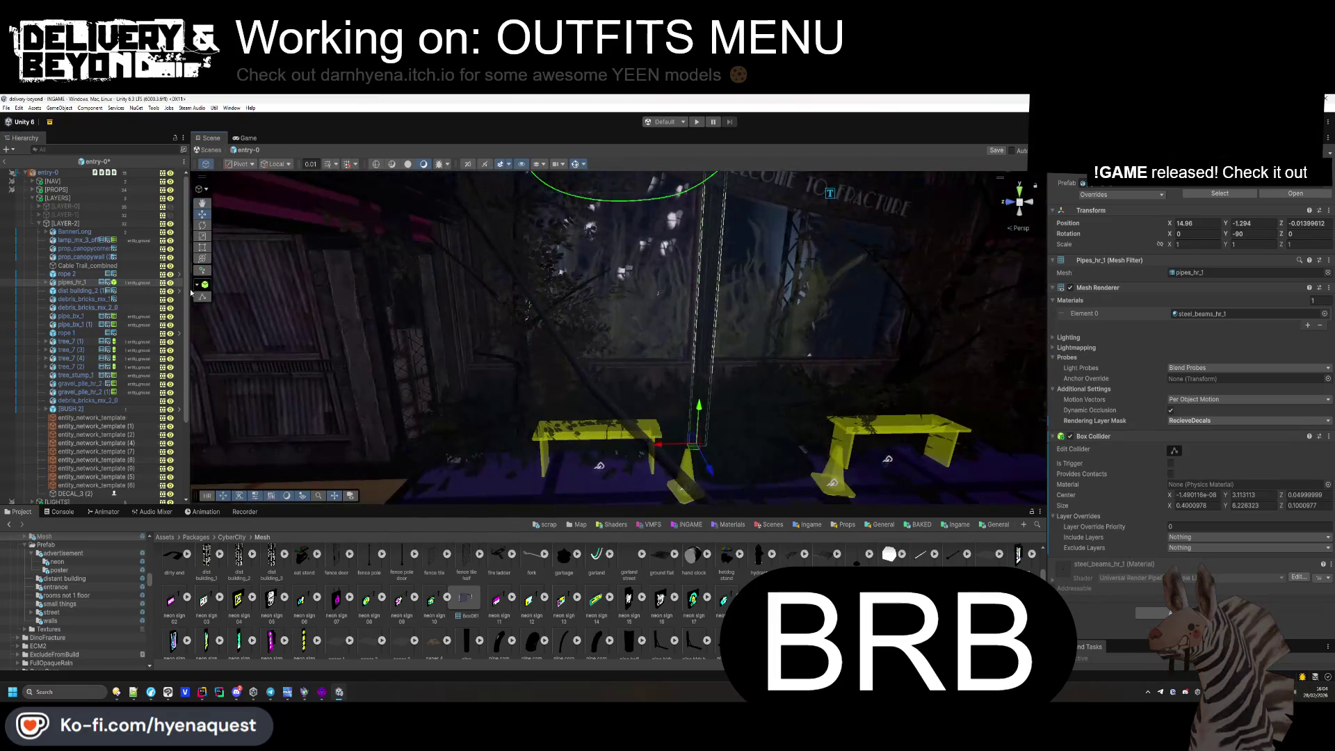
pyautogui.moveTo(696, 309); pyautogui.dragTo(712, 308)
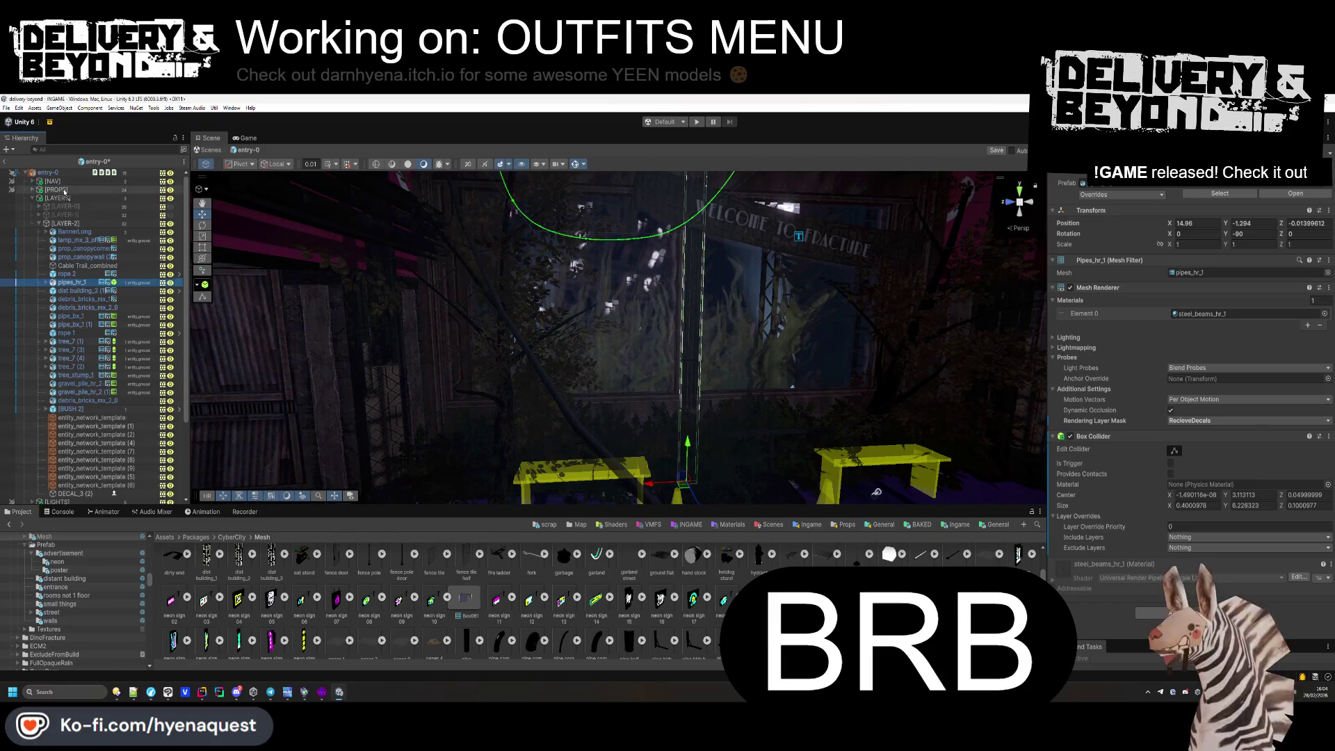
pyautogui.click(39, 215)
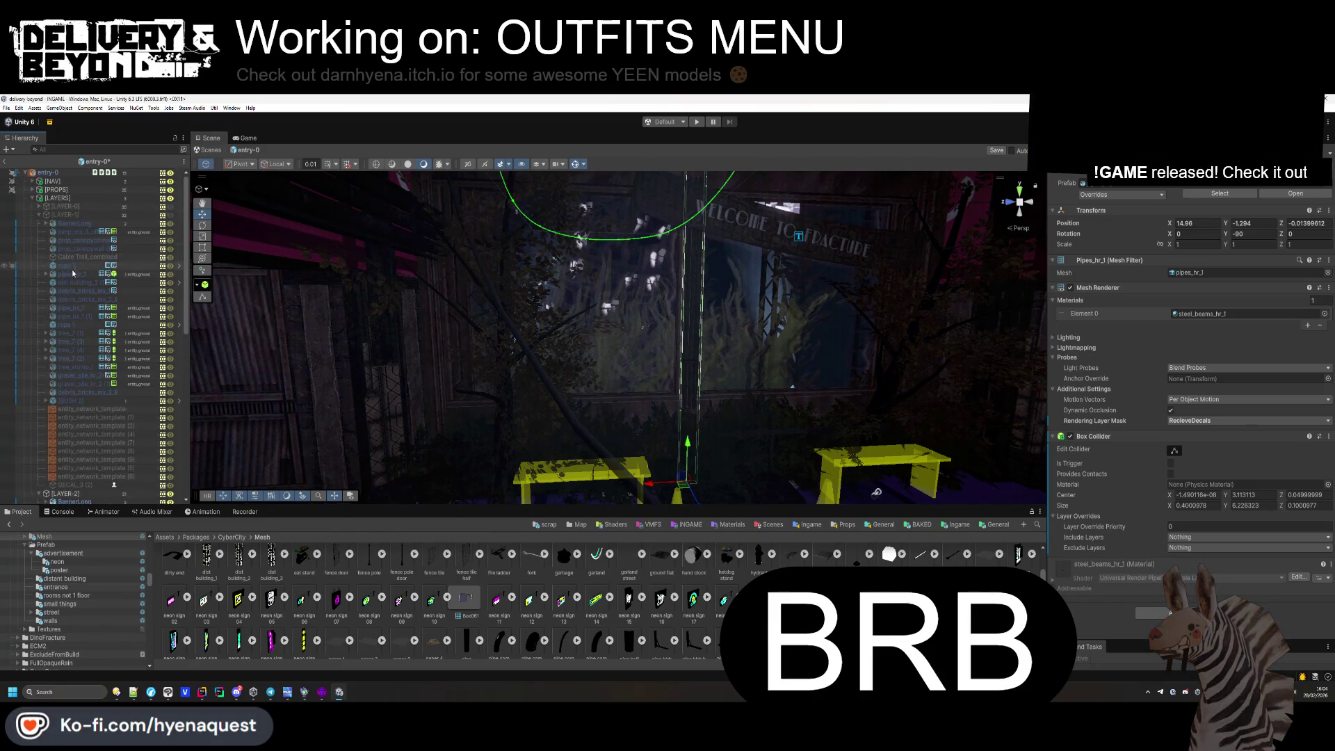
pyautogui.click(56, 224)
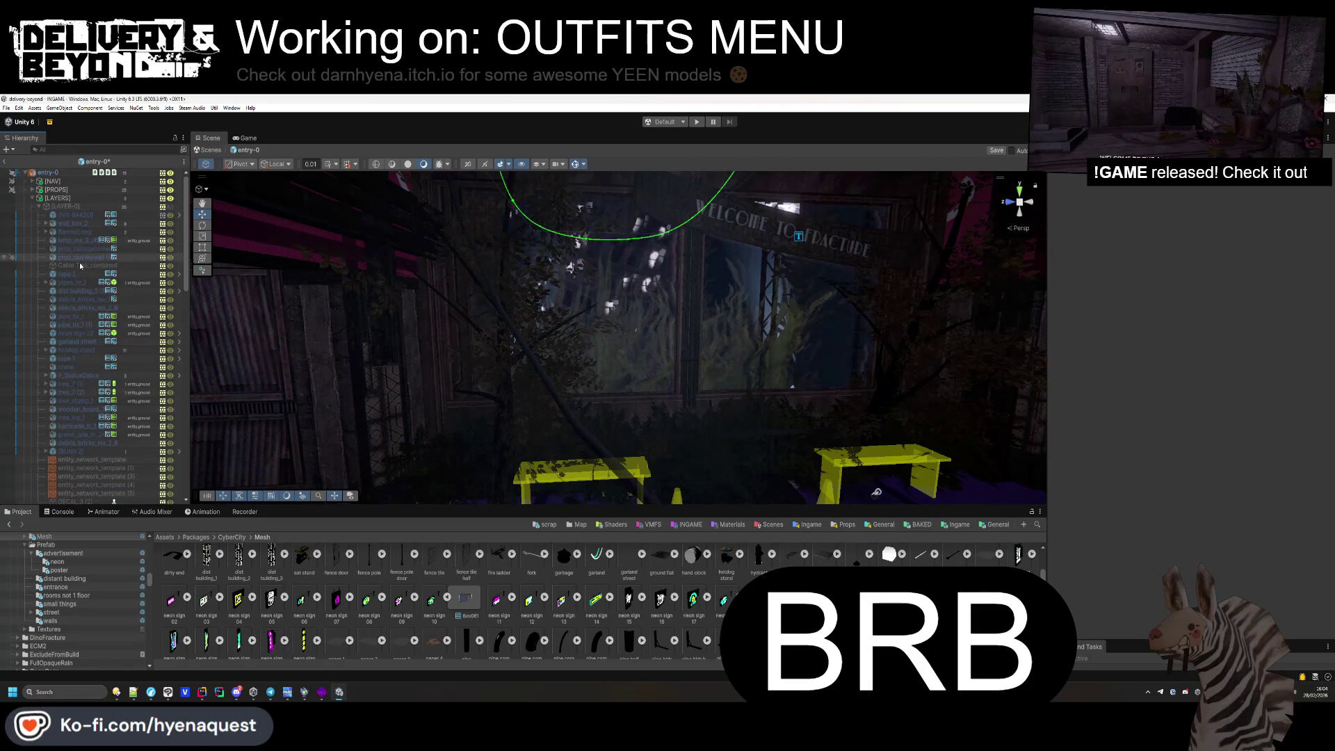
pyautogui.click(39, 206)
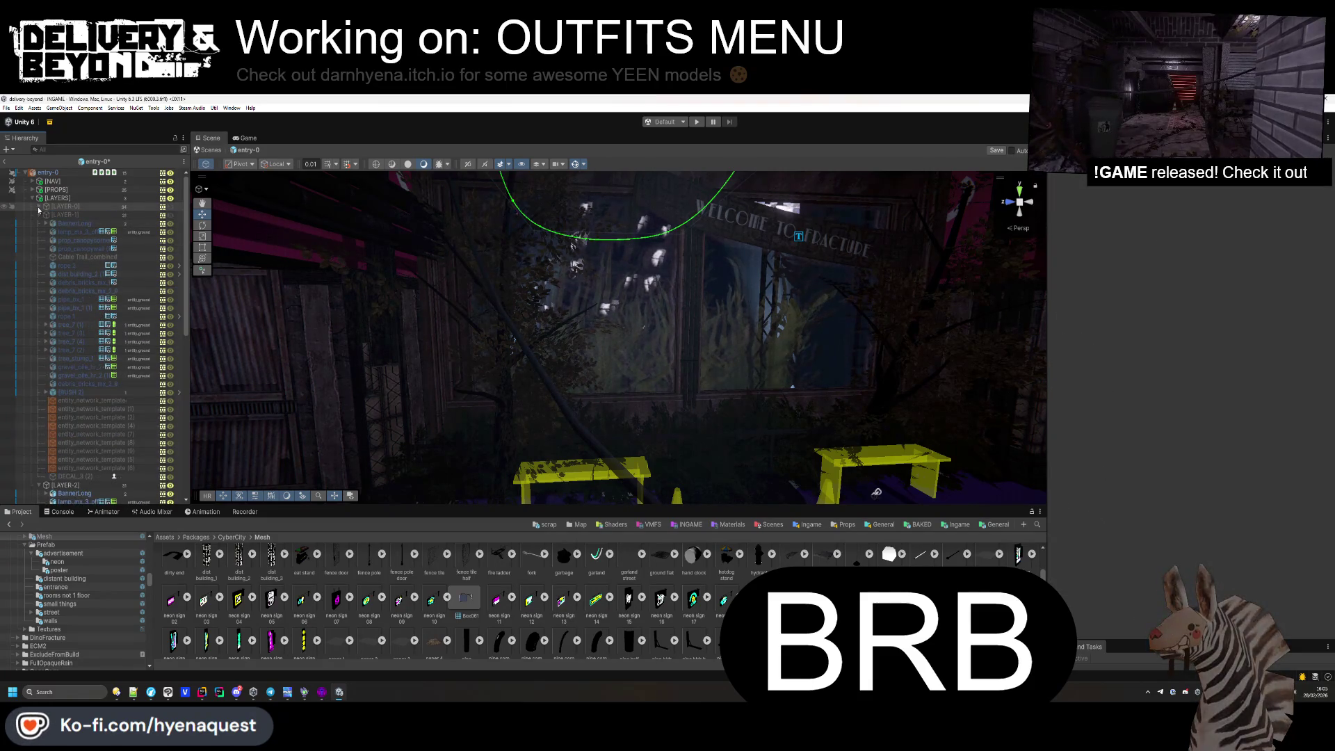
pyautogui.doubleClick(69, 241)
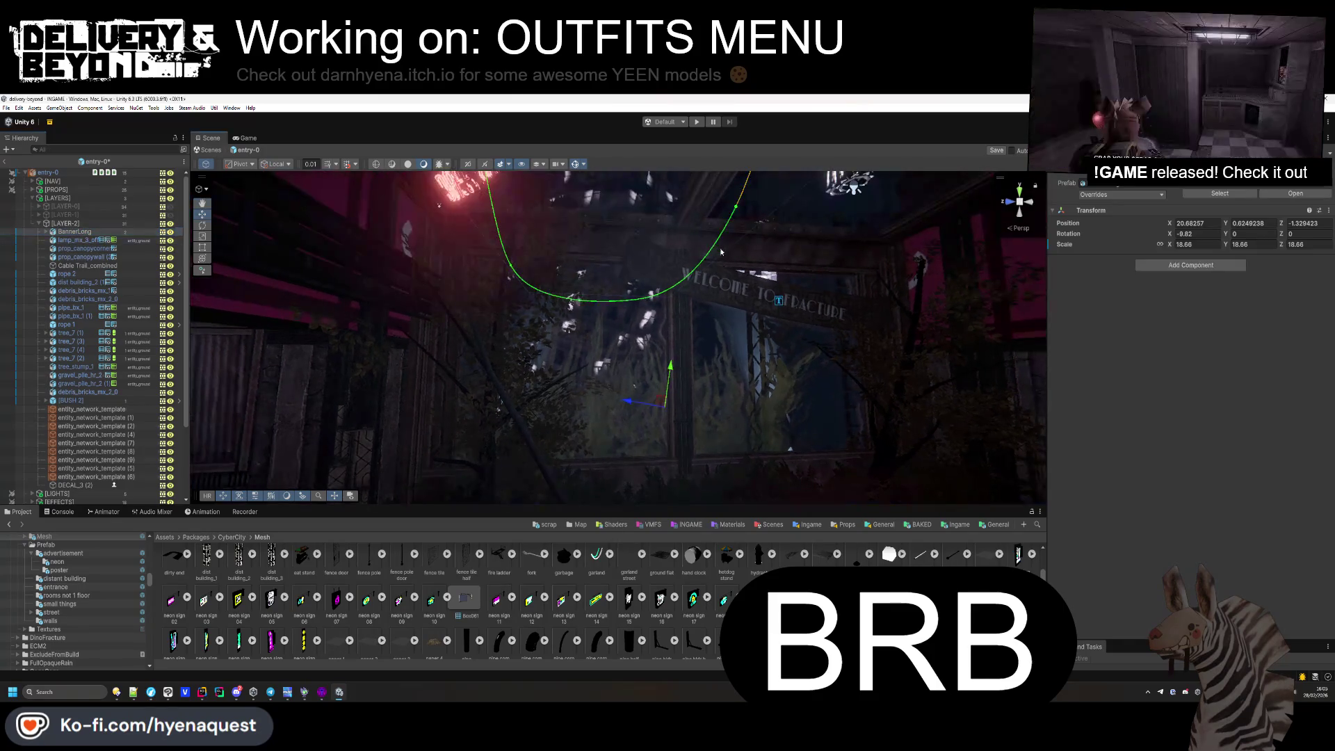
# Set the banner's X rotation to -16.118, shift it left, and focus on lamp_mx_3_off.
pyautogui.write('-16.1')
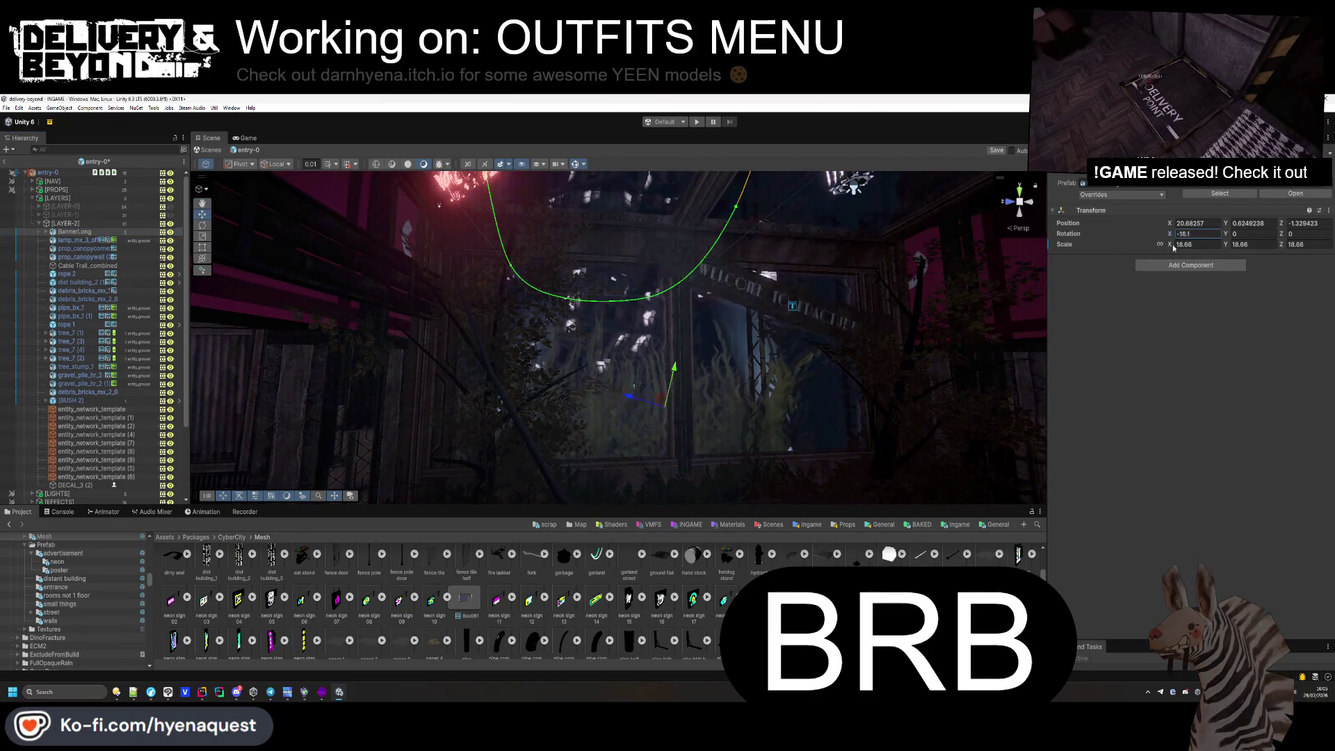
pyautogui.write('18')
pyautogui.moveTo(679, 410); pyautogui.dragTo(602, 412)
pyautogui.doubleClick(61, 242)
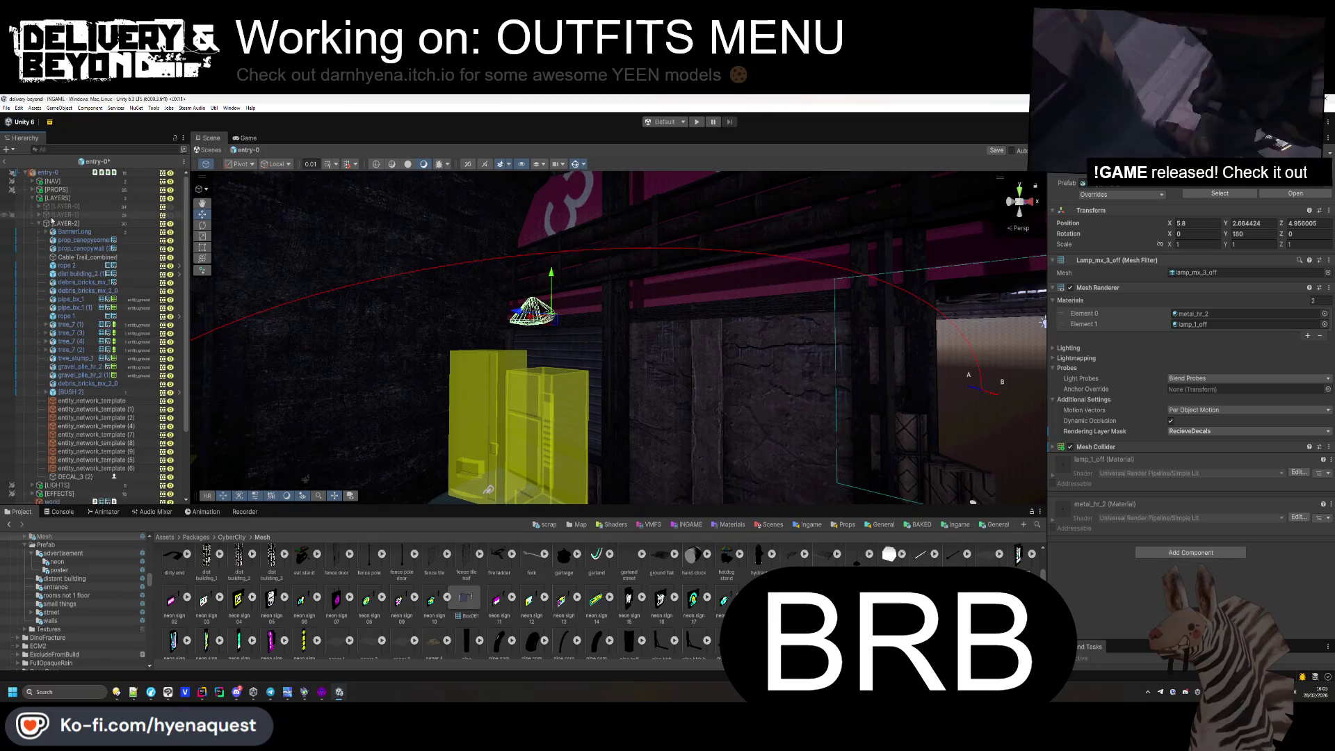
# Delete the prop_canopycorner and canopy wall props from LAYER-2.
pyautogui.click(38, 215)
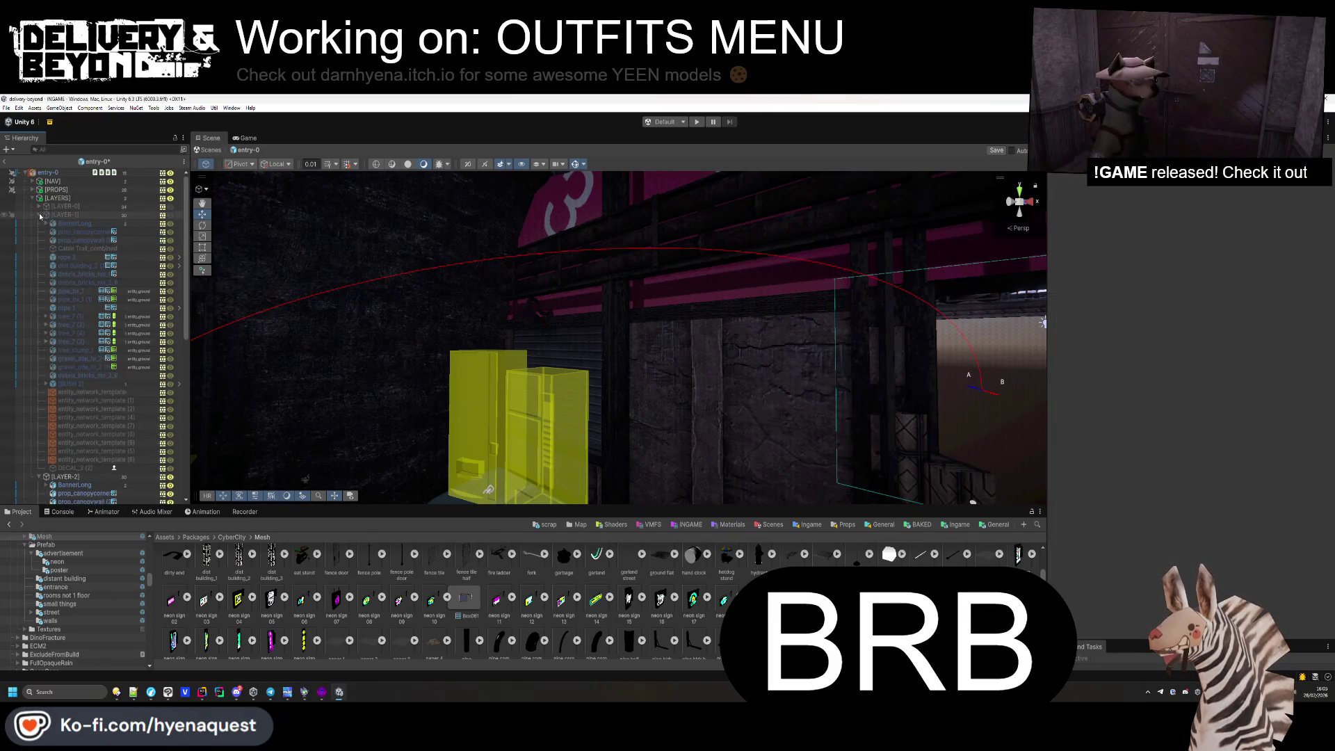
pyautogui.click(39, 206)
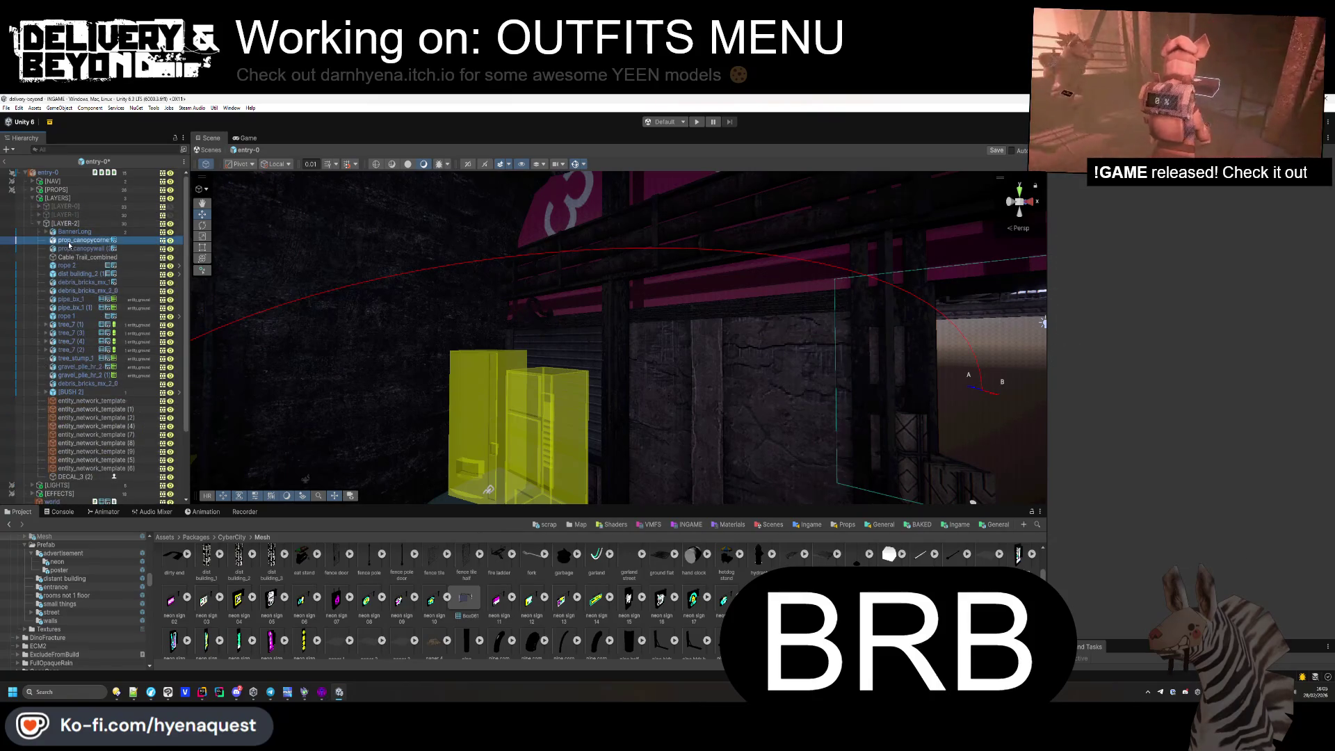
pyautogui.doubleClick(69, 242)
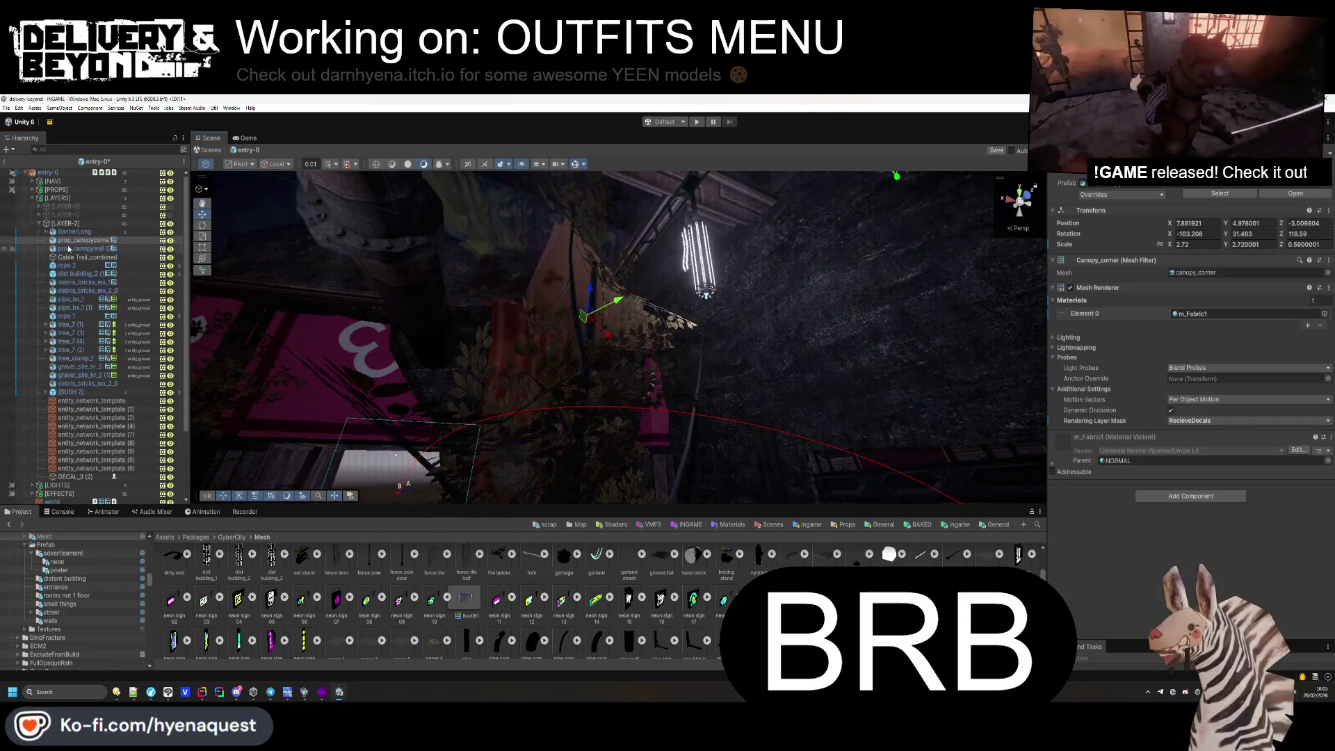
pyautogui.press('Delete')
pyautogui.press('Delete')
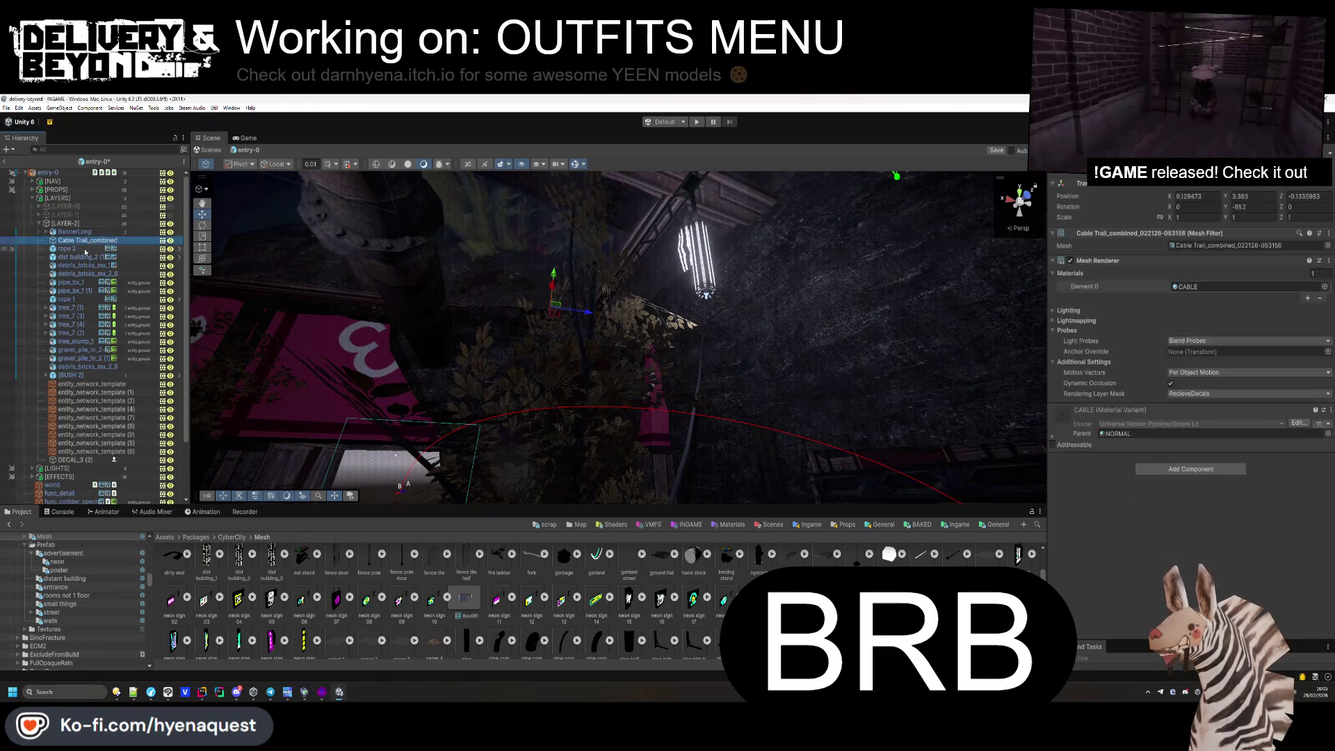
# Delete the distant building dist building_2.
pyautogui.doubleClick(85, 251)
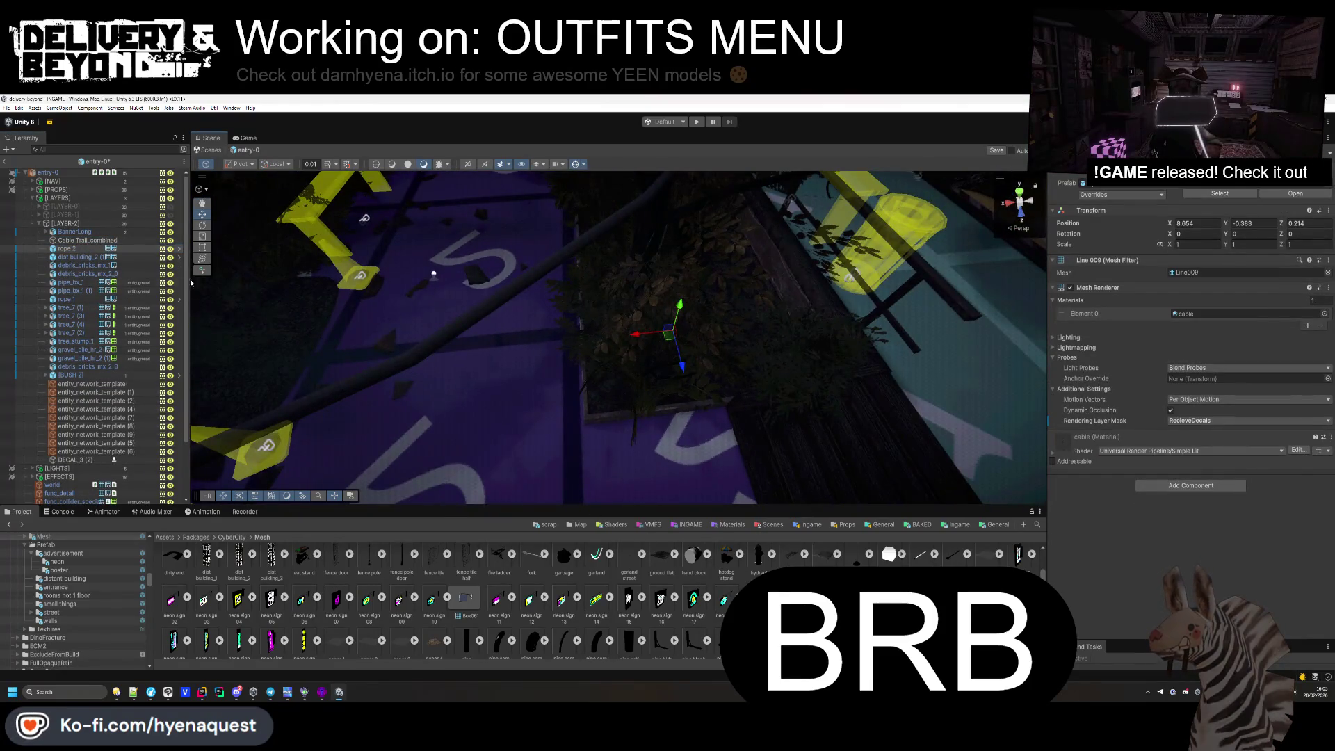
pyautogui.doubleClick(78, 257)
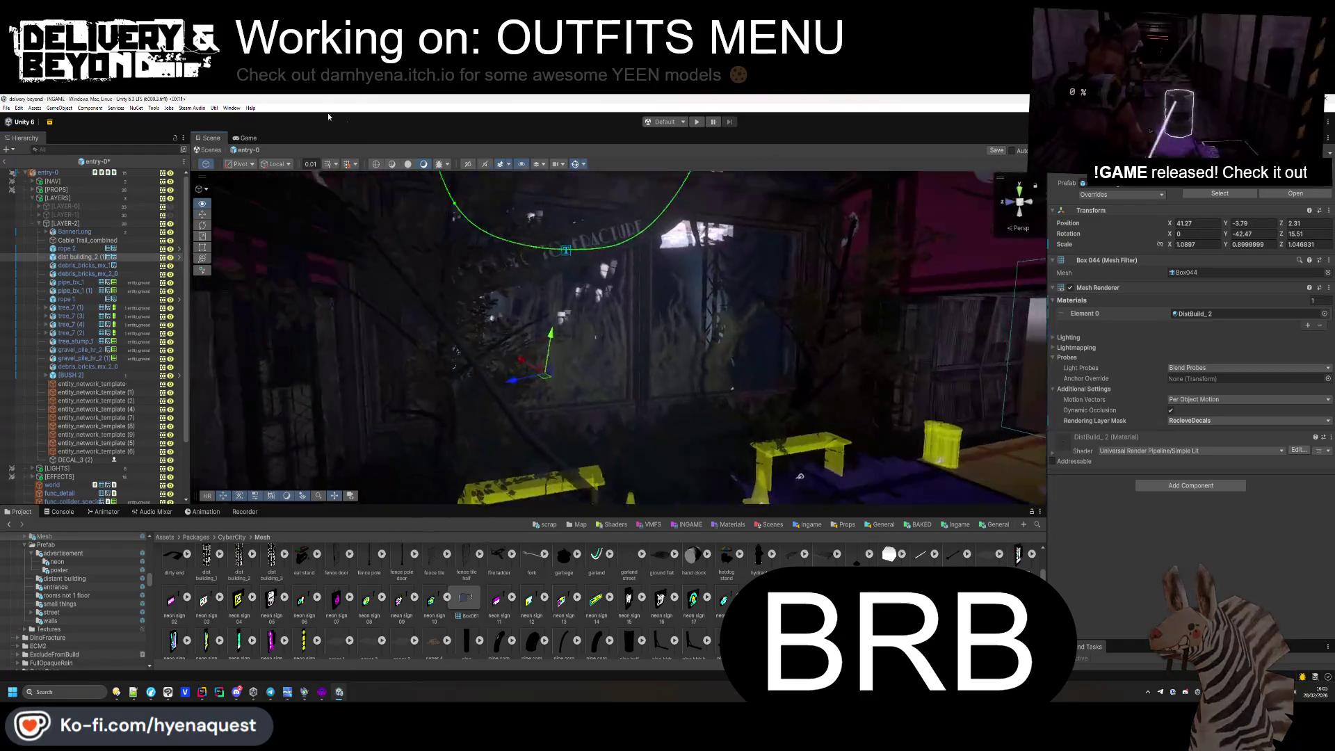
pyautogui.press('Delete')
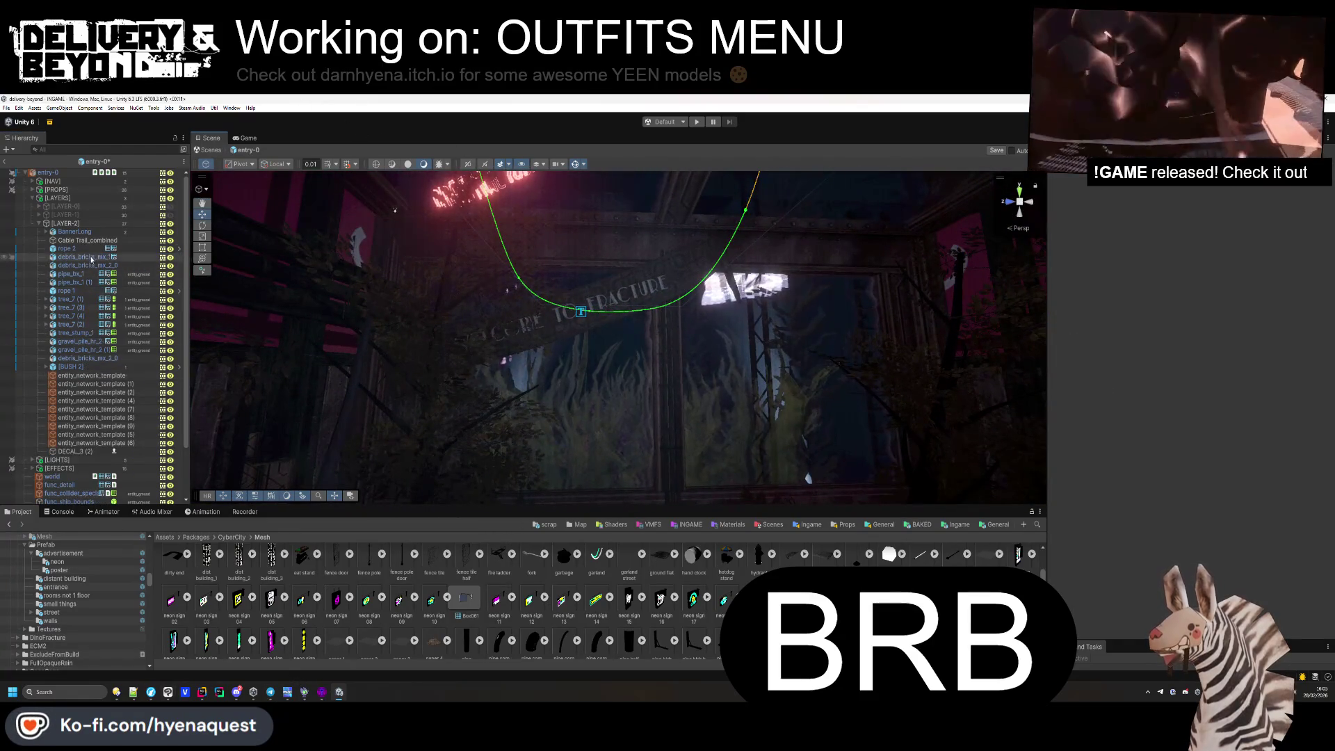
# Move the debris_bricks_mx_1 pile to a new spot on the purple floor.
pyautogui.doubleClick(91, 258)
pyautogui.moveTo(410, 432); pyautogui.dragTo(623, 567)
pyautogui.press('w')
pyautogui.moveTo(556, 417)
pyautogui.mouseDown()
pyautogui.moveTo(607, 389)
pyautogui.moveTo(735, 369)
pyautogui.moveTo(191, 299)
pyautogui.mouseUp()
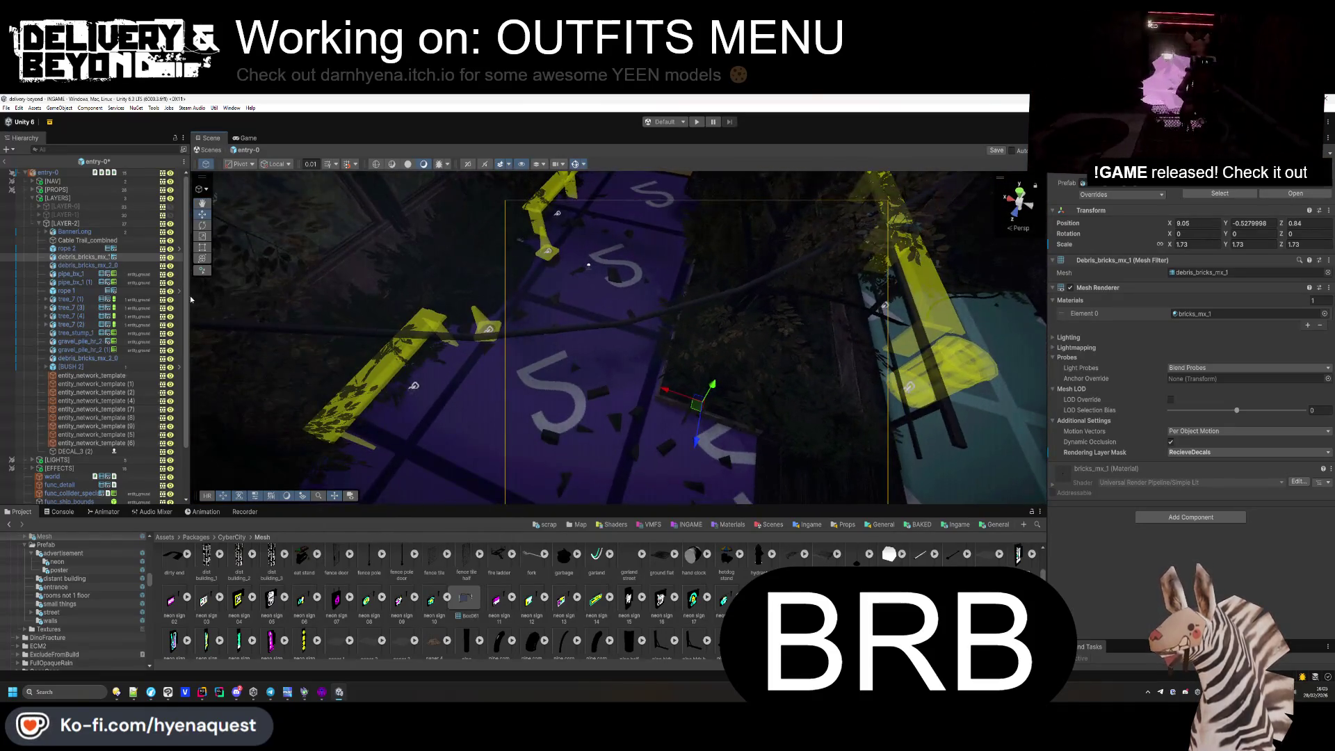
# Delete both pipe_bx_1 props.
pyautogui.click(82, 274)
pyautogui.press('f')
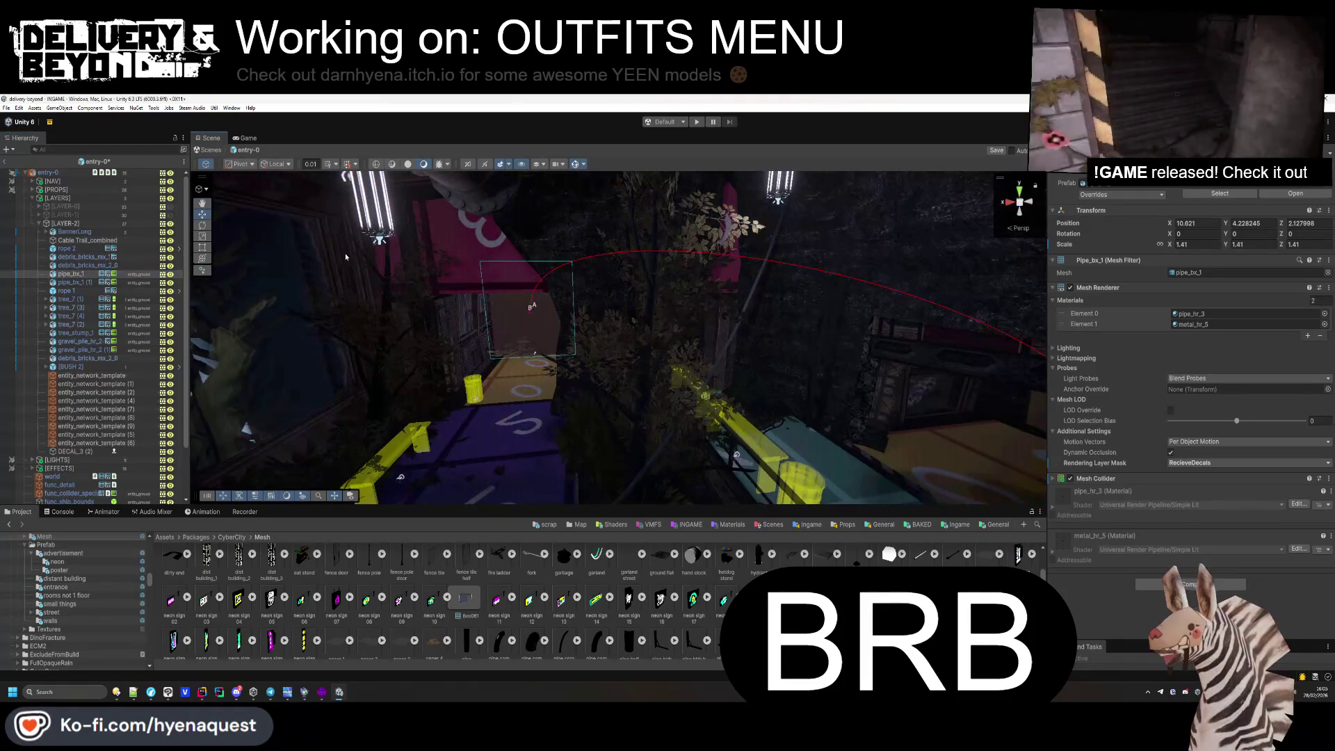
pyautogui.press('Delete')
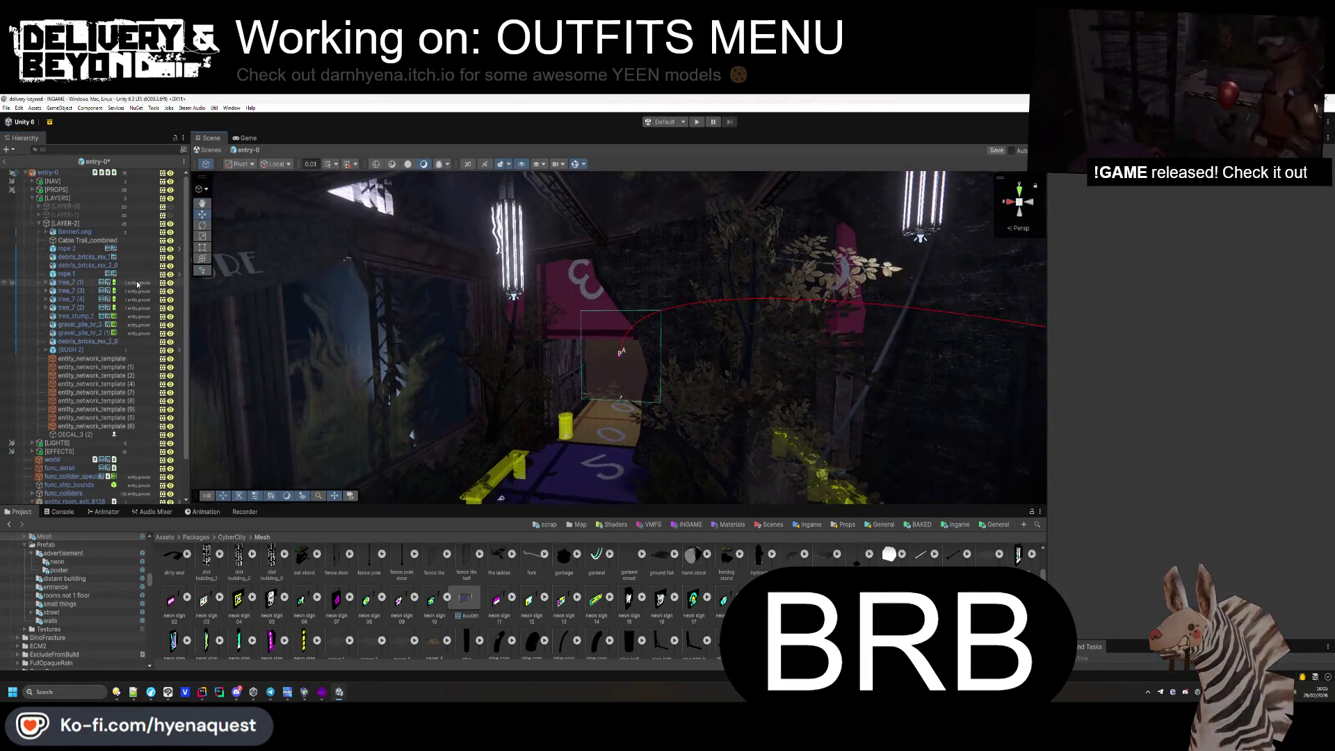
# Frame rope 1 and tree_7 (1), and locate the tree_7 mesh in the project.
pyautogui.press('f')
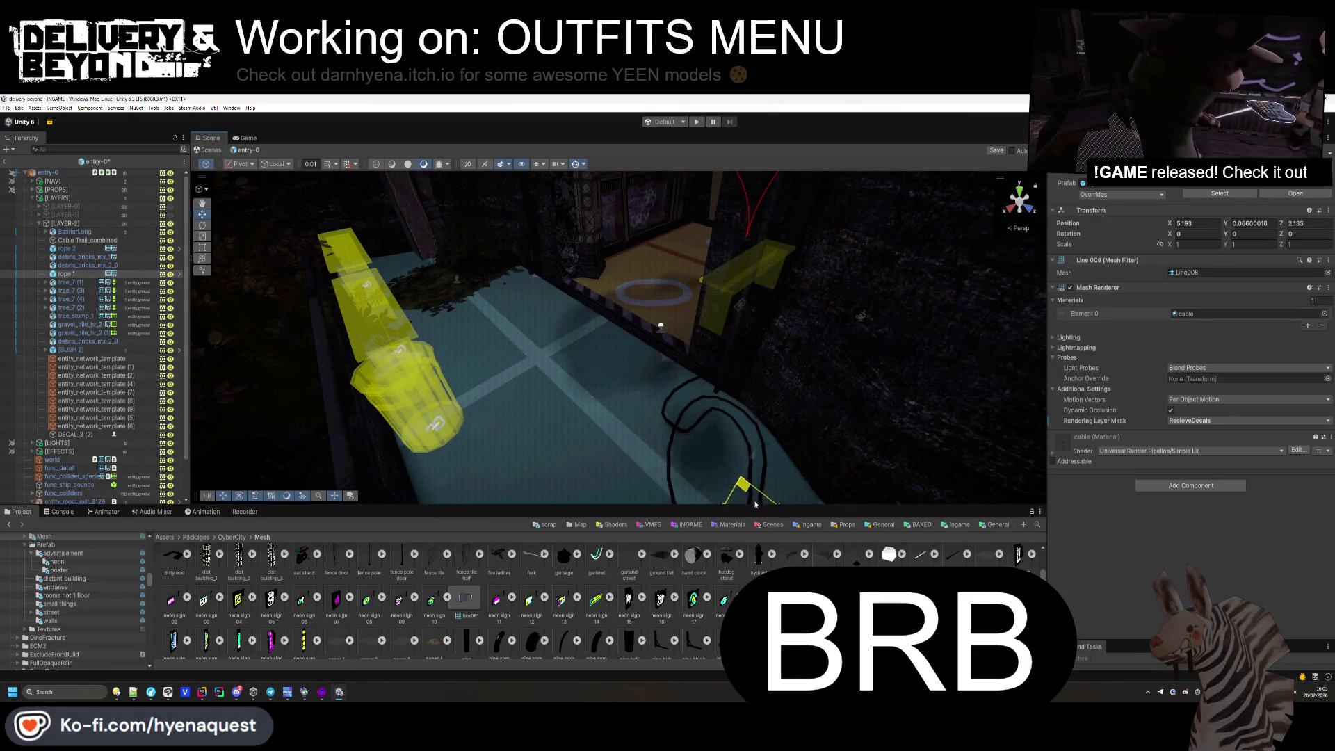
pyautogui.press('f')
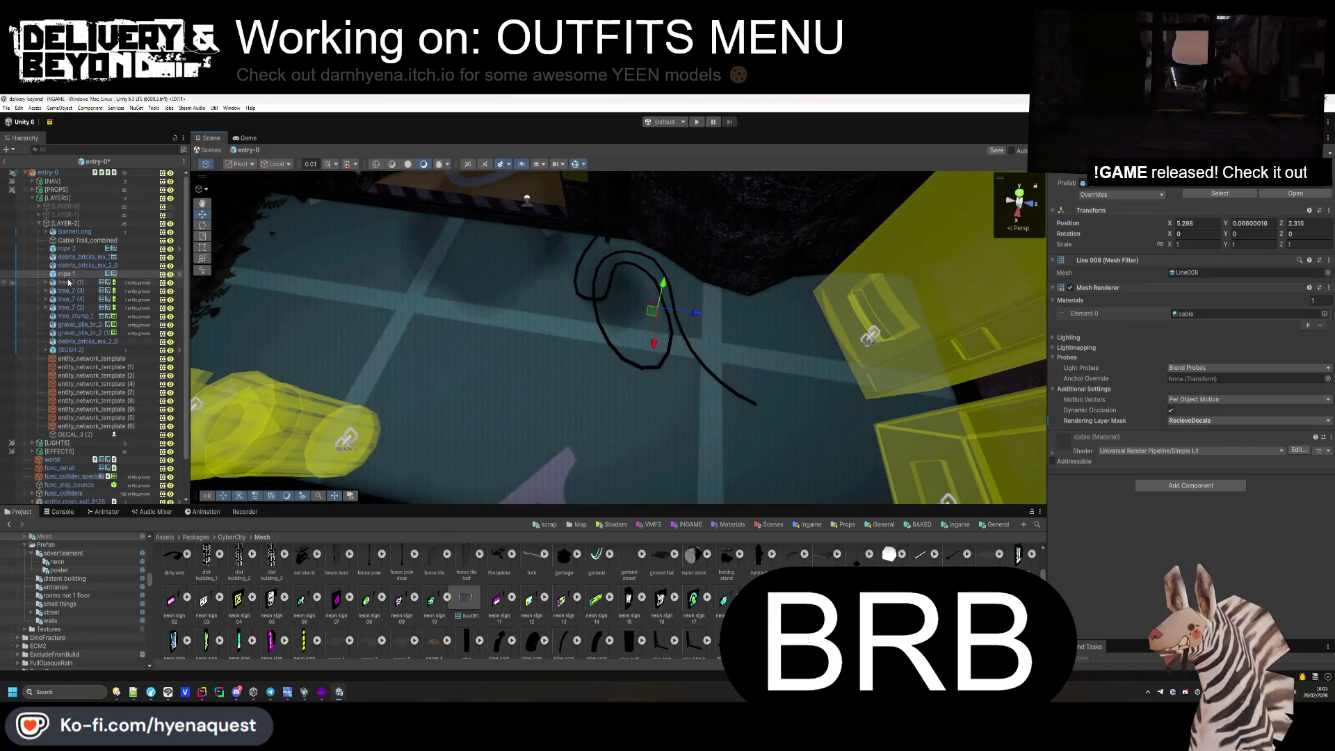
pyautogui.doubleClick(69, 281)
pyautogui.click(1196, 272)
pyautogui.moveTo(477, 320)
pyautogui.mouseDown()
pyautogui.moveTo(458, 381)
pyautogui.moveTo(198, 382)
pyautogui.mouseUp()
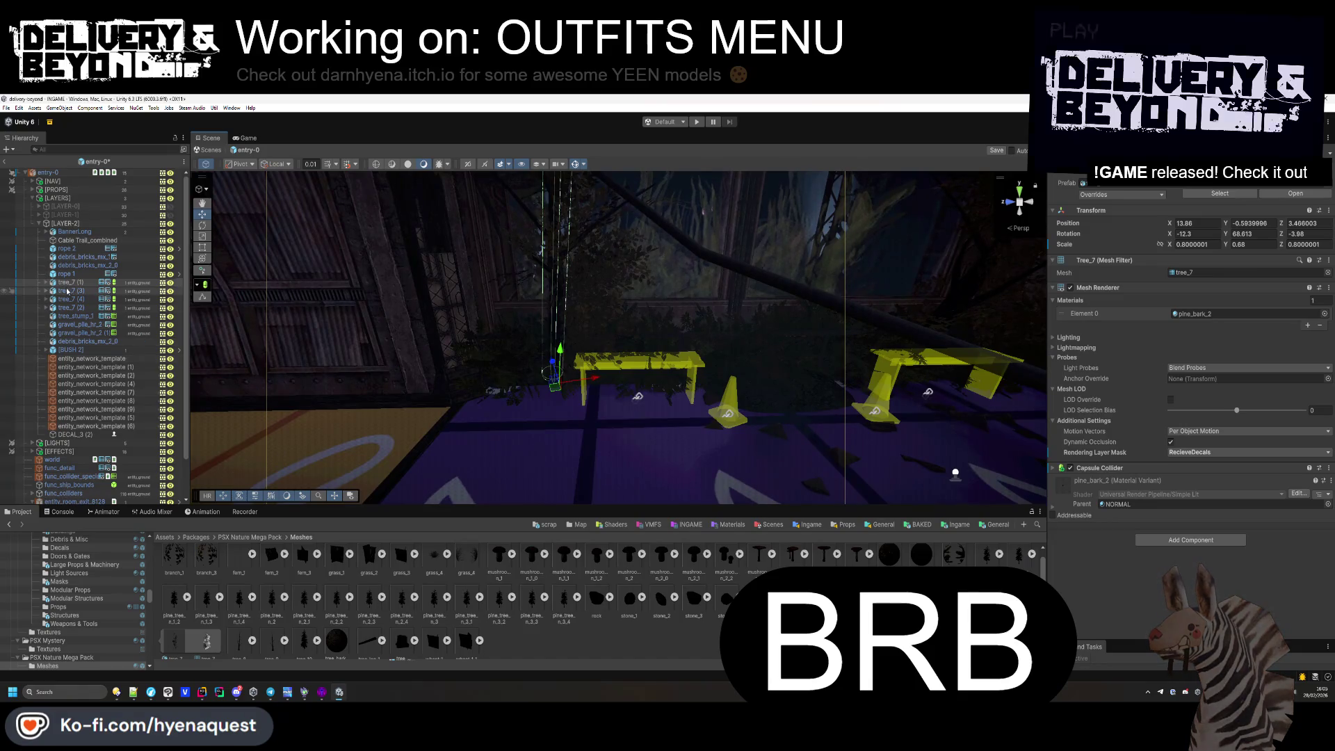
# Delete tree_7 (1), and delete then restore tree_7 (2).
pyautogui.press('Delete')
pyautogui.moveTo(688, 344)
pyautogui.mouseDown()
pyautogui.moveTo(744, 373)
pyautogui.moveTo(695, 440)
pyautogui.moveTo(438, 449)
pyautogui.mouseUp()
pyautogui.press('Delete')
pyautogui.hotkey('ctrl', 'z')
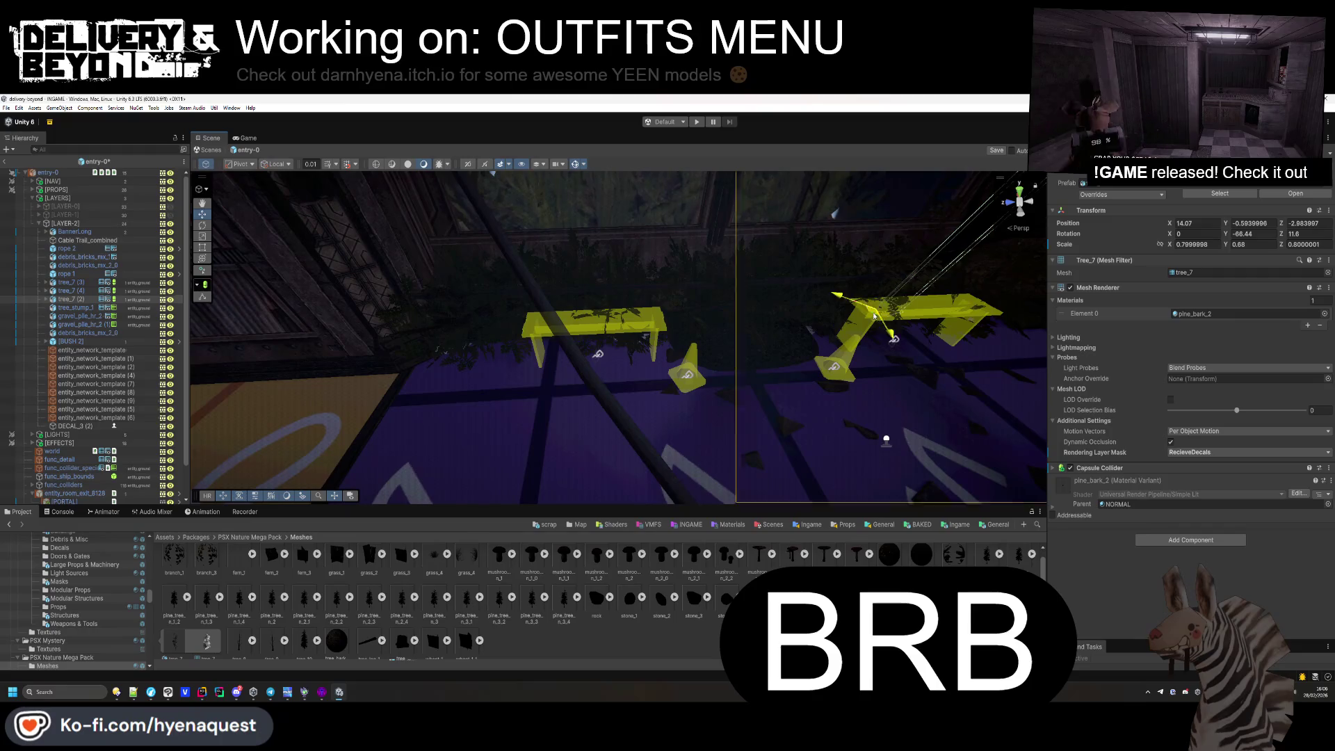
# Move tree_7 (2) beside the yellow benches at X 13.838, Y -0.409, Z 0.307.
pyautogui.moveTo(595, 372)
pyautogui.mouseDown()
pyautogui.moveTo(641, 437)
pyautogui.moveTo(531, 378)
pyautogui.moveTo(554, 370)
pyautogui.moveTo(473, 320)
pyautogui.moveTo(605, 415)
pyautogui.moveTo(675, 408)
pyautogui.moveTo(611, 418)
pyautogui.mouseUp()
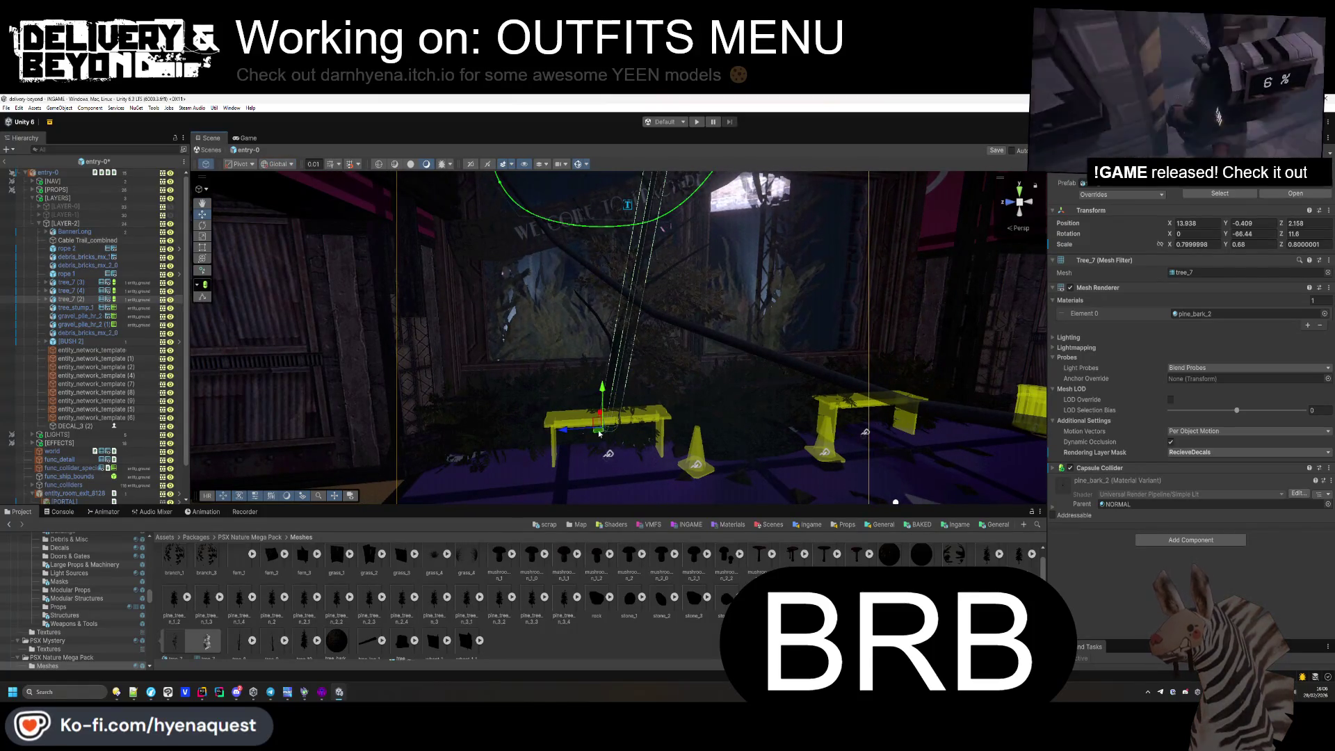
pyautogui.moveTo(724, 390)
pyautogui.mouseDown()
pyautogui.moveTo(735, 377)
pyautogui.moveTo(735, 393)
pyautogui.mouseUp()
pyautogui.click(736, 402)
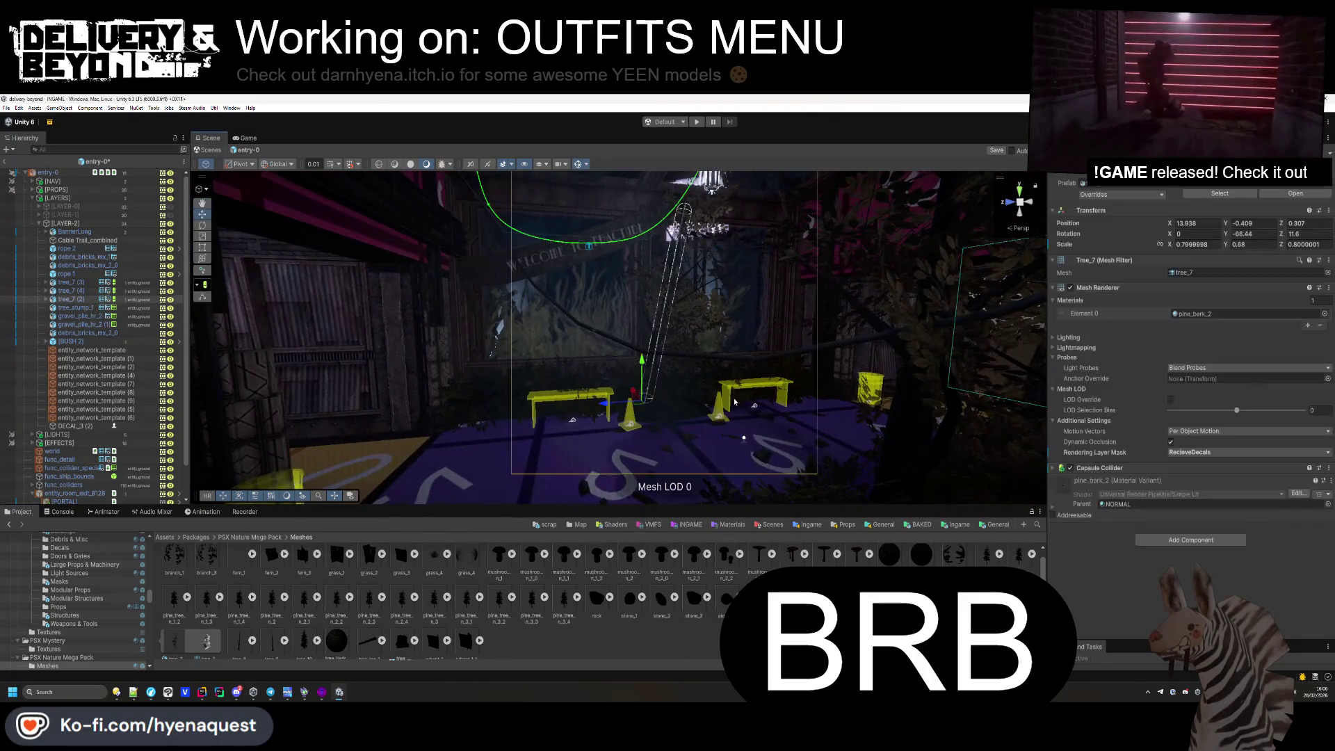